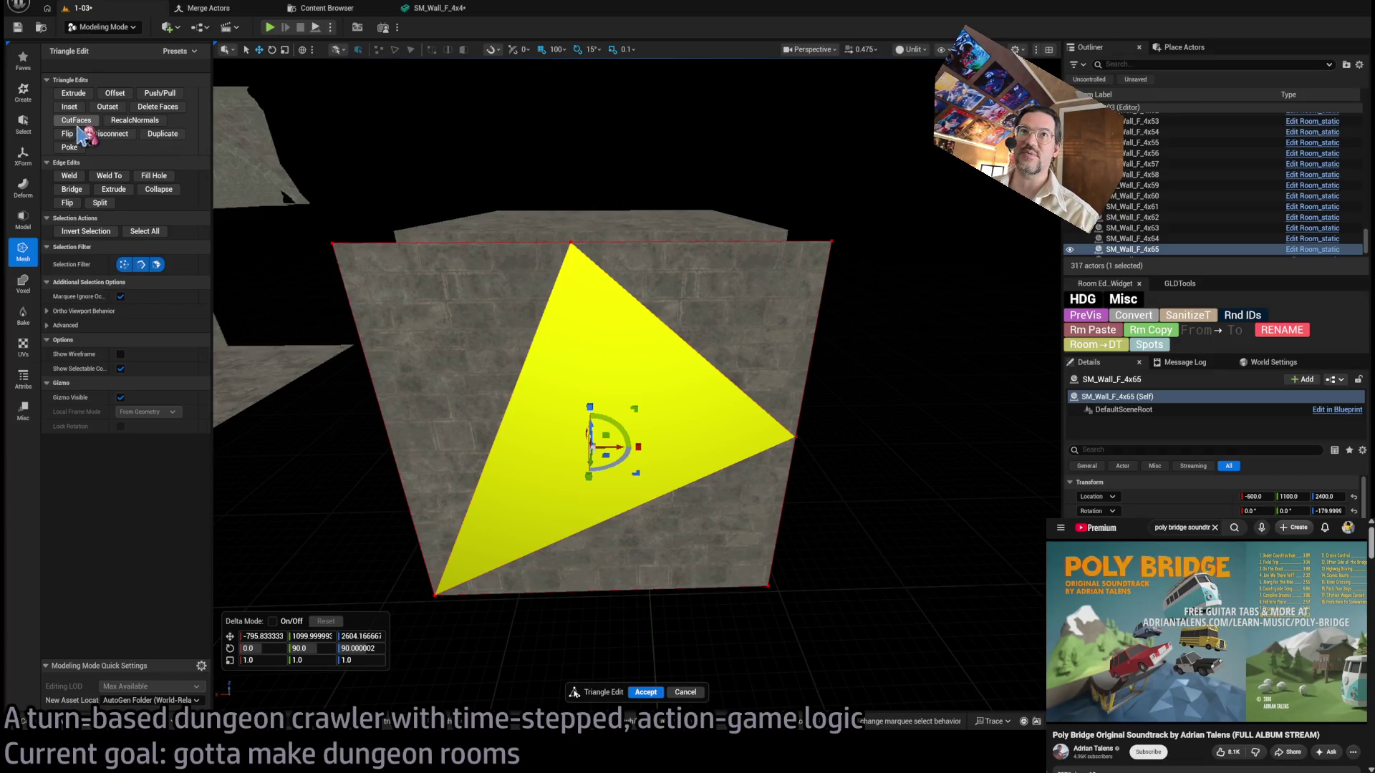
Try cutting faces and collapsing the wall's triangle, undo the collapse, and accept the triangle edit.
{"action": "left_click", "coordinate": [76, 120]}
{"action": "key", "text": "Escape"}
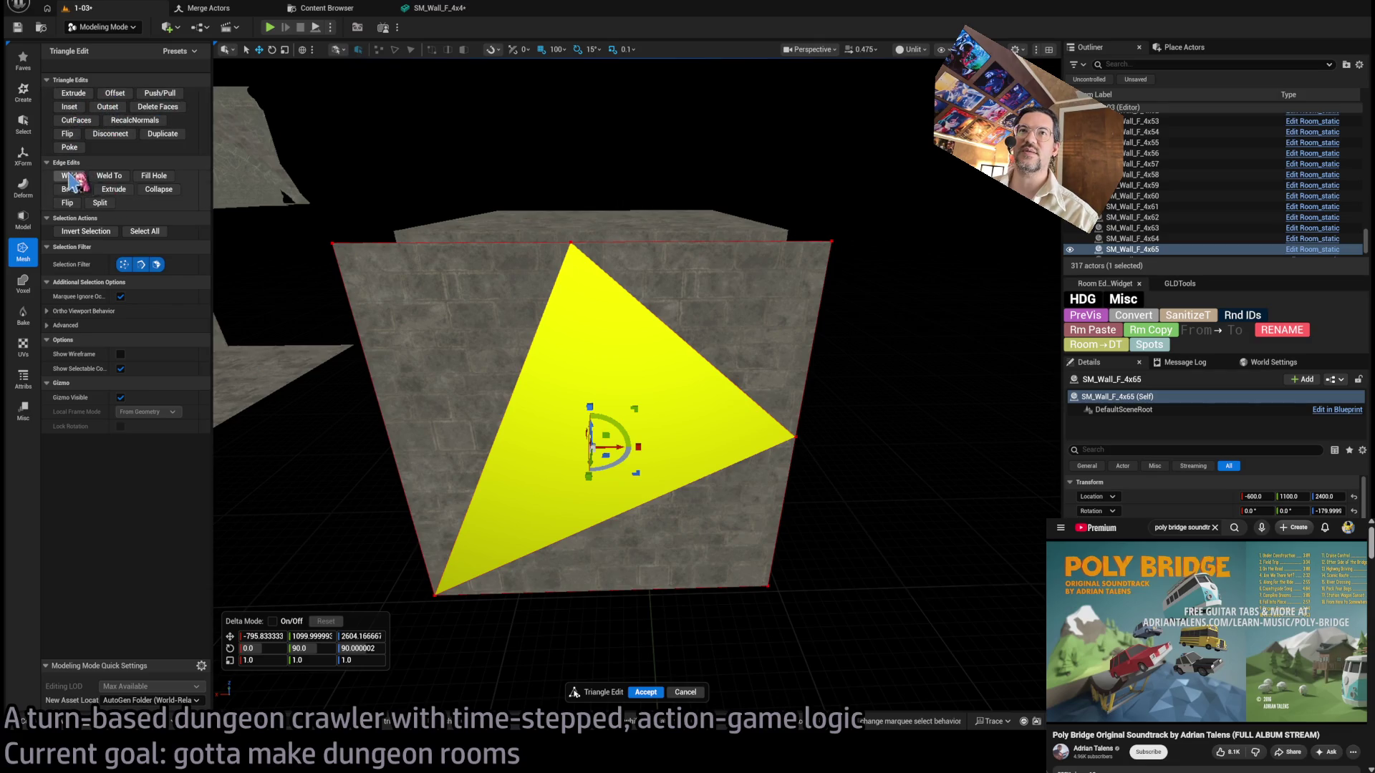
{"action": "left_click", "coordinate": [162, 194]}
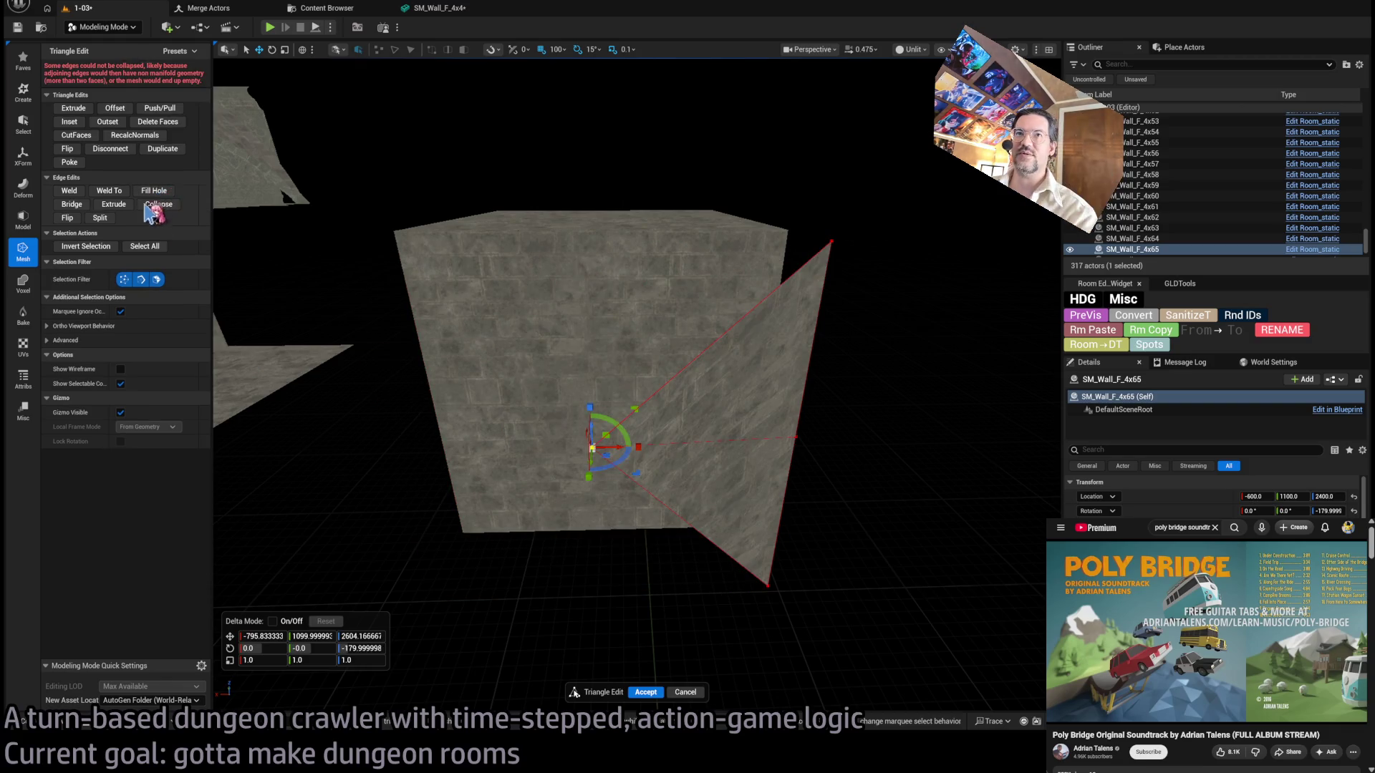
{"action": "key", "text": "ctrl+z"}
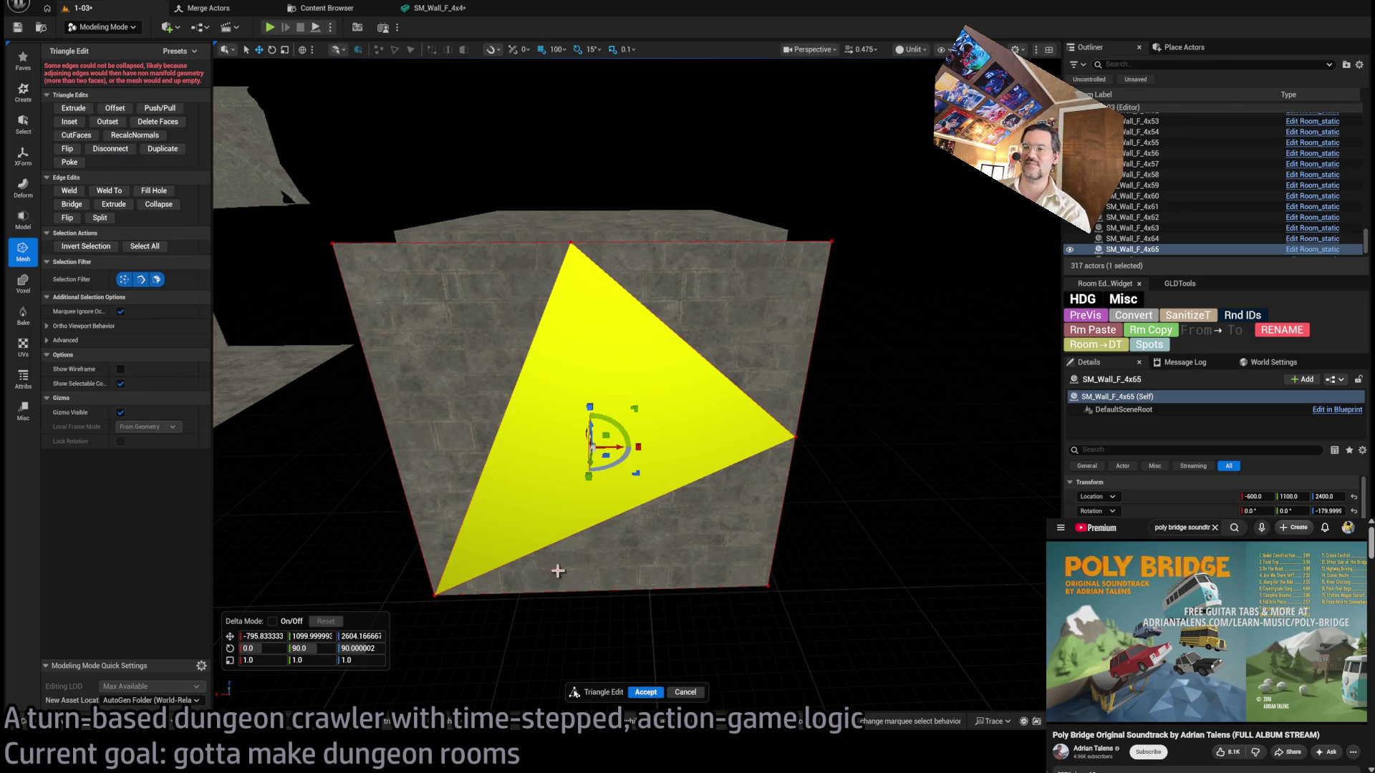
{"action": "left_click", "coordinate": [645, 692]}
{"action": "scroll", "coordinate": [660, 571], "scroll_direction": "up", "scroll_amount": 2}
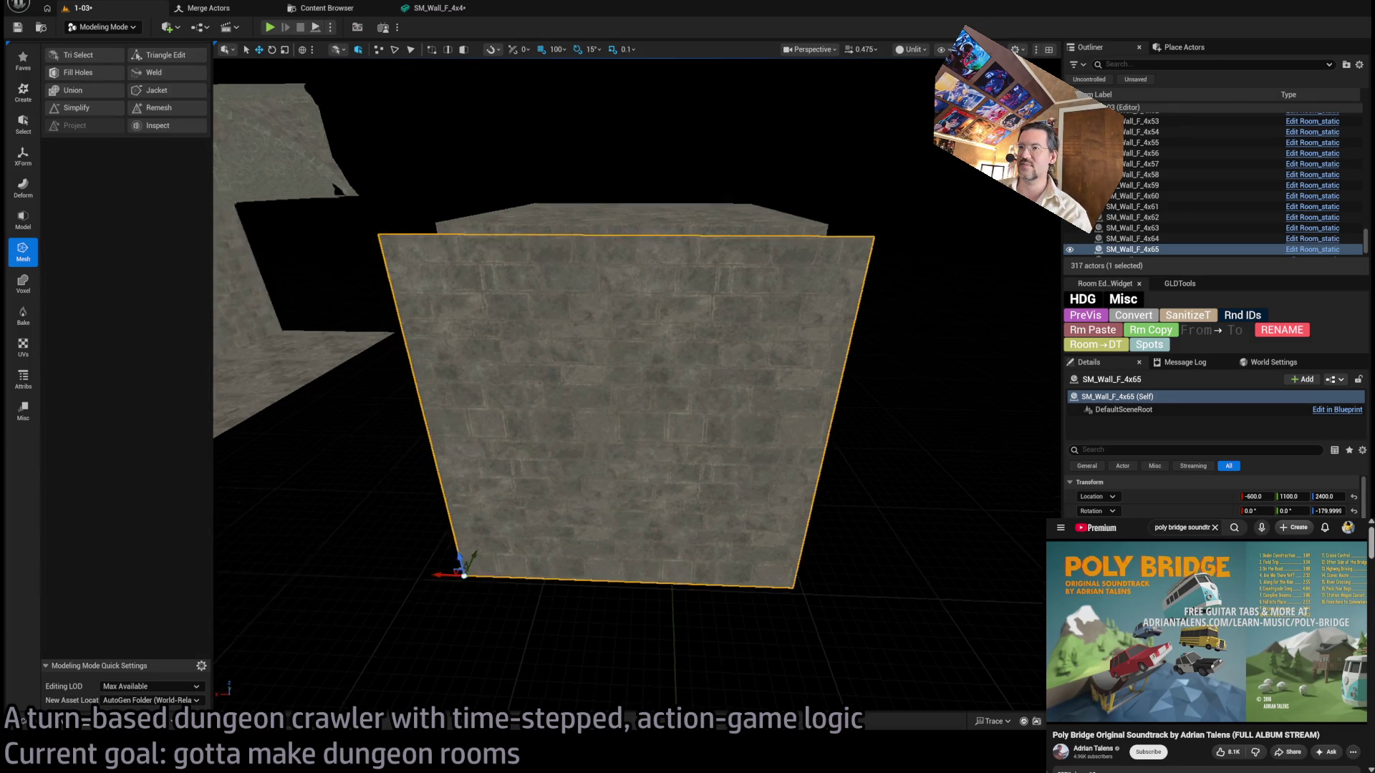
Frame the SM_Wall_F_4x65 wall, preview a Remesh and cancel it, then start Triangle Edit.
{"action": "scroll", "coordinate": [661, 572], "scroll_direction": "up", "scroll_amount": 5}
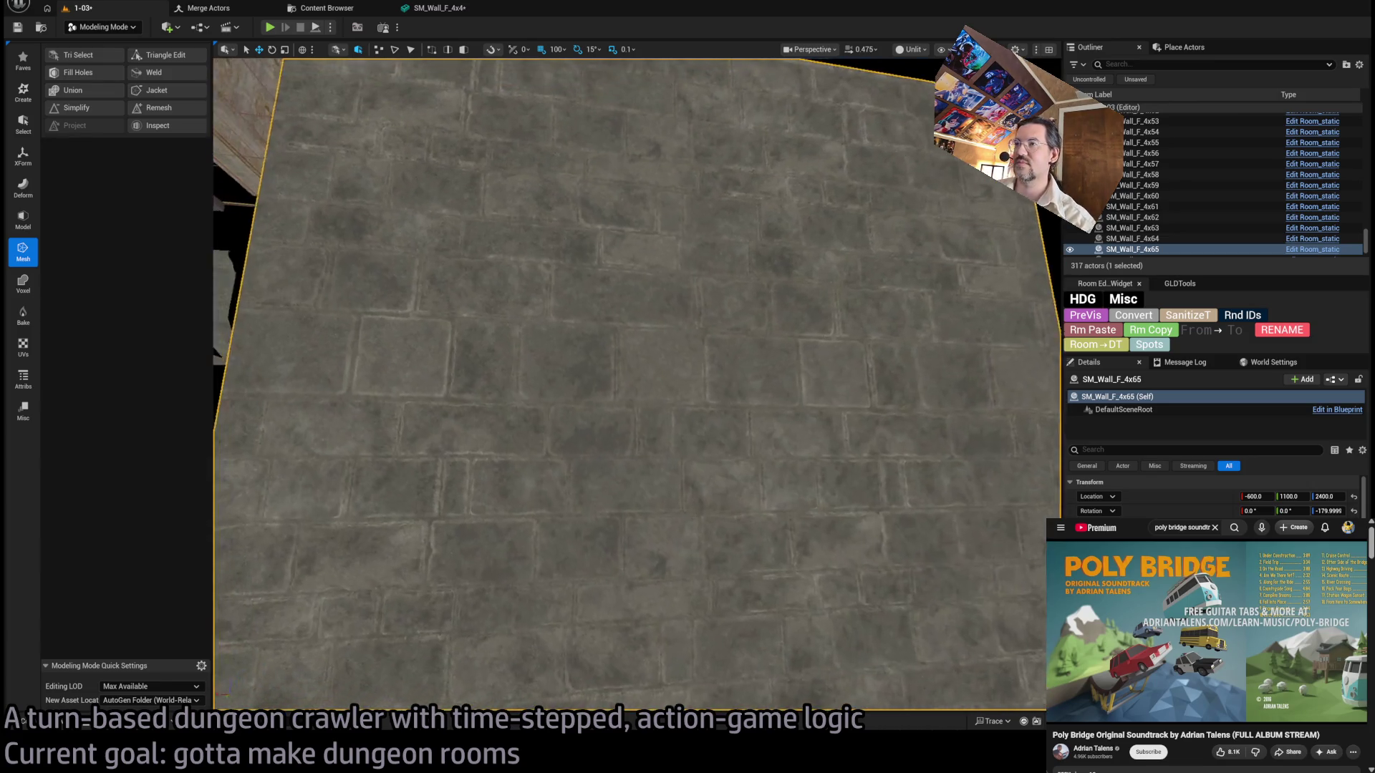
{"action": "mouse_move", "coordinate": [661, 572]}
{"action": "left_mouse_down"}
{"action": "mouse_move", "coordinate": [666, 645]}
{"action": "mouse_move", "coordinate": [653, 637]}
{"action": "left_mouse_up"}
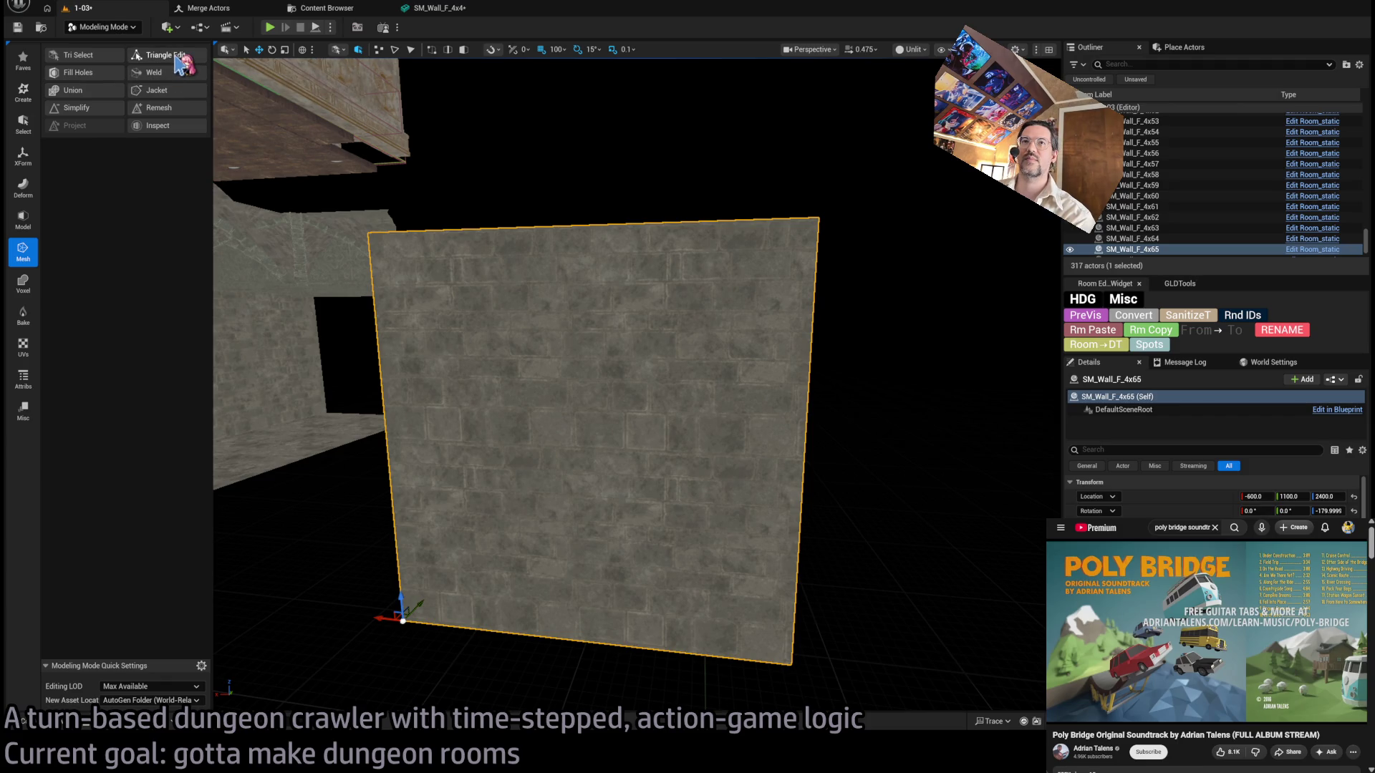
{"action": "left_click", "coordinate": [158, 107]}
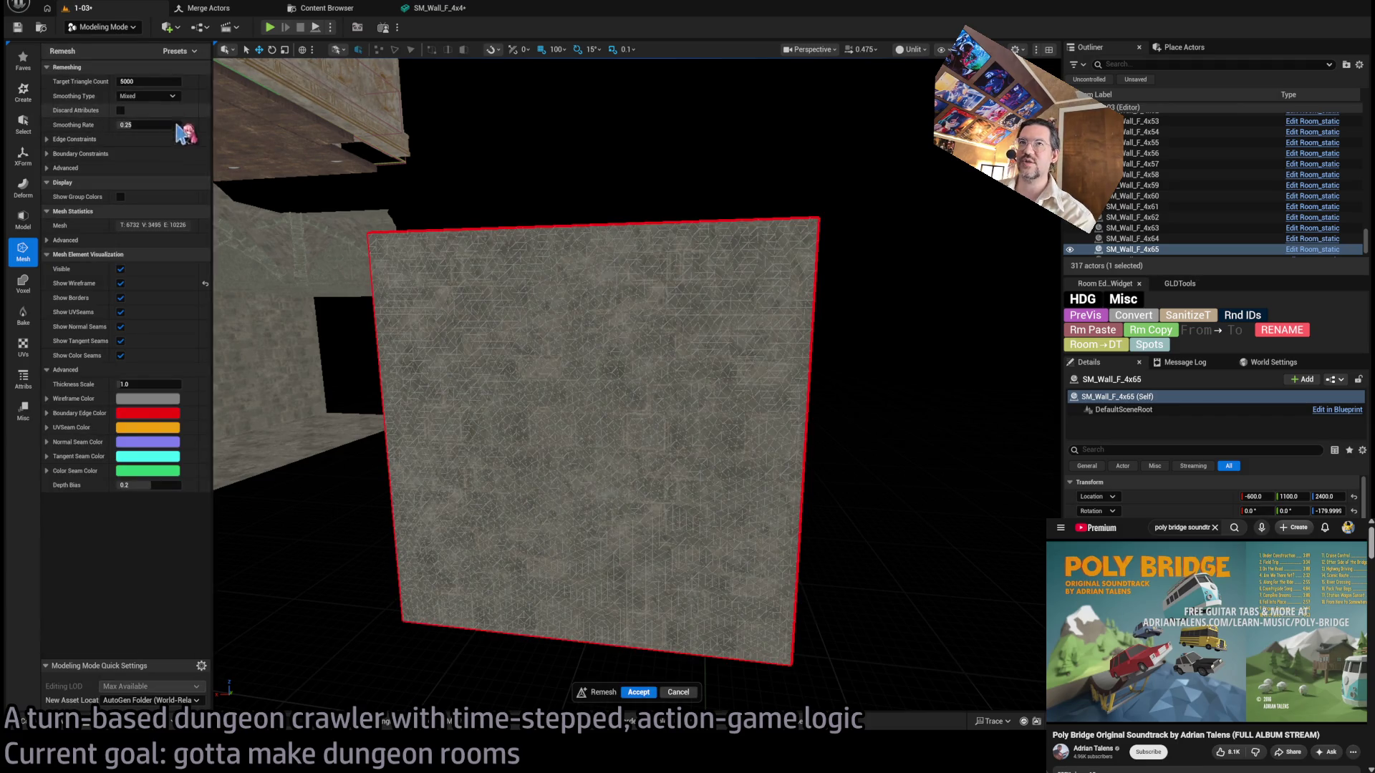
{"action": "left_click", "coordinate": [678, 692]}
{"action": "left_click", "coordinate": [172, 72]}
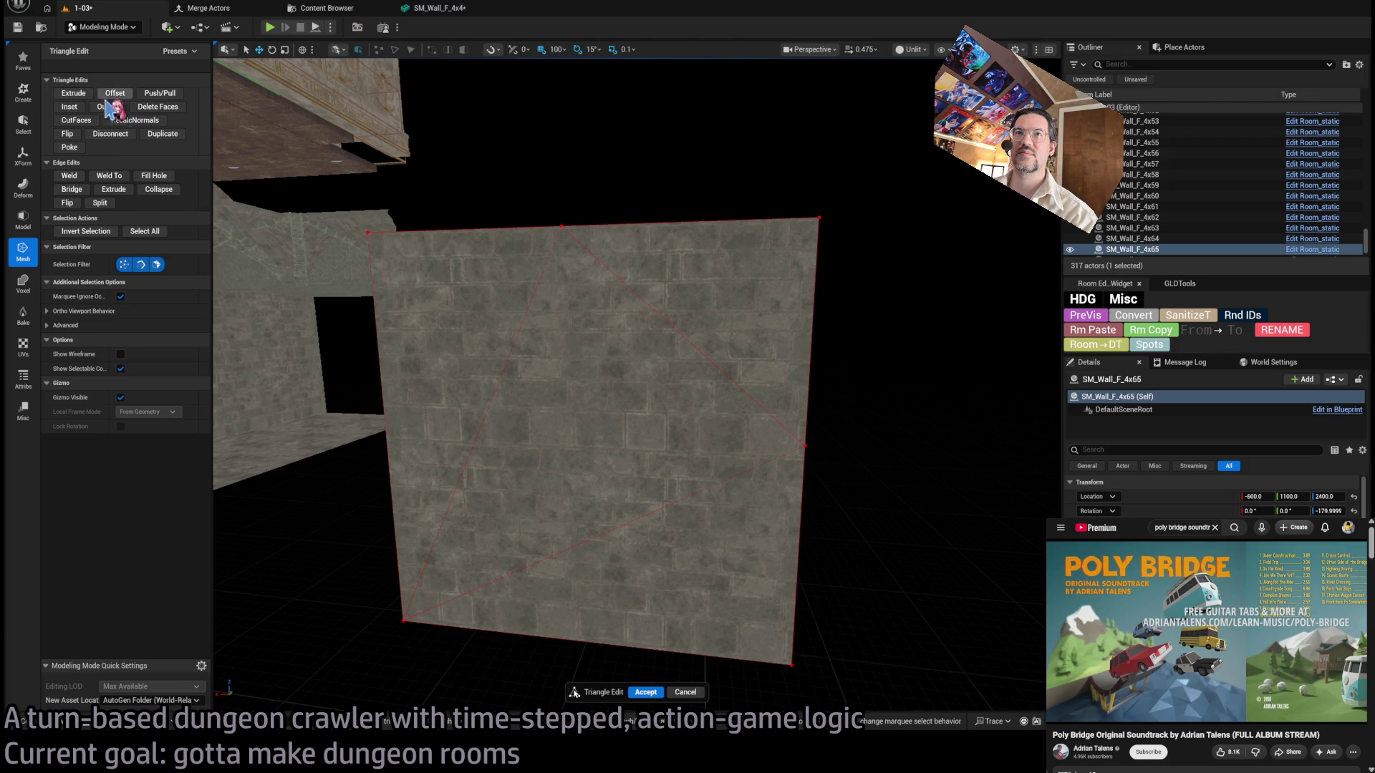
Select the wall's large triangle, delete it with Delete Faces, and undo the deletion.
{"action": "left_click", "coordinate": [562, 227]}
{"action": "left_click", "coordinate": [659, 362]}
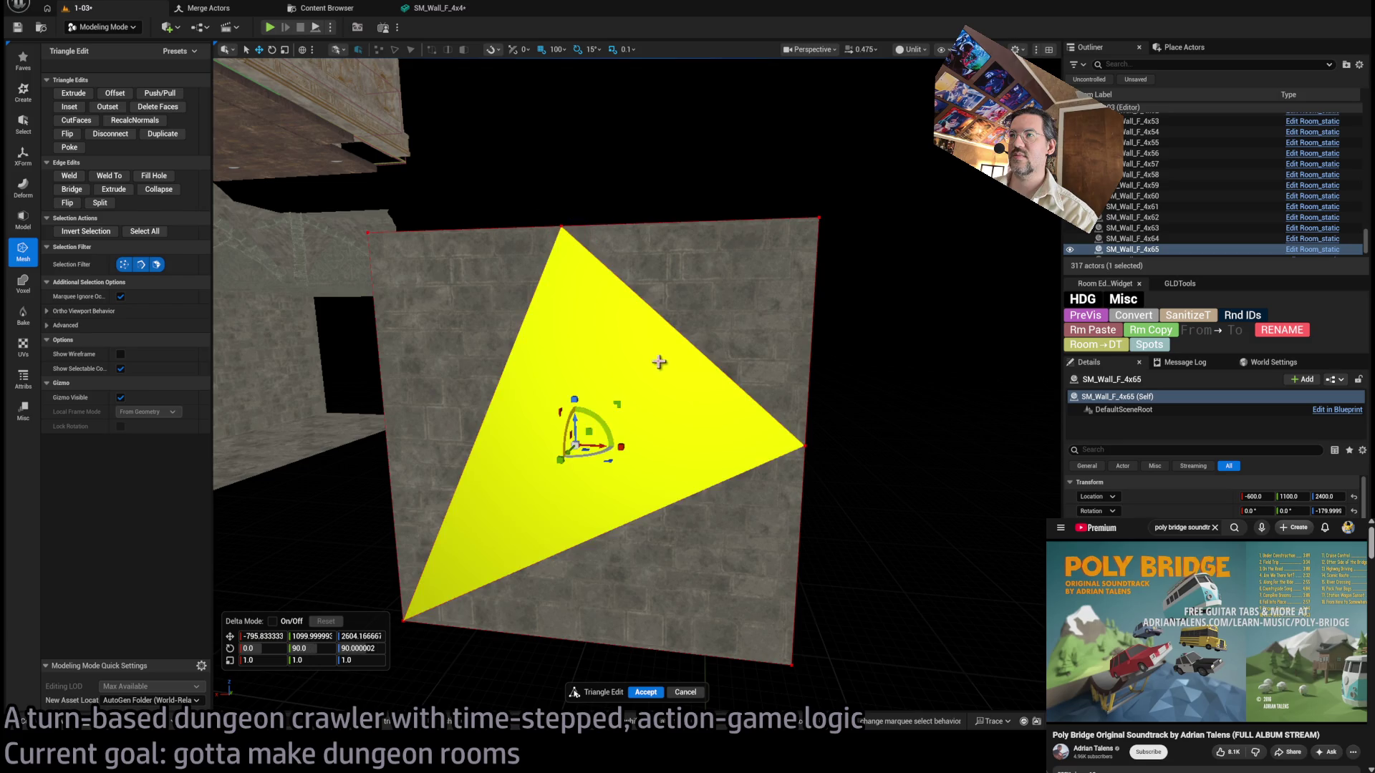
{"action": "left_click", "coordinate": [549, 401]}
{"action": "left_click", "coordinate": [542, 456]}
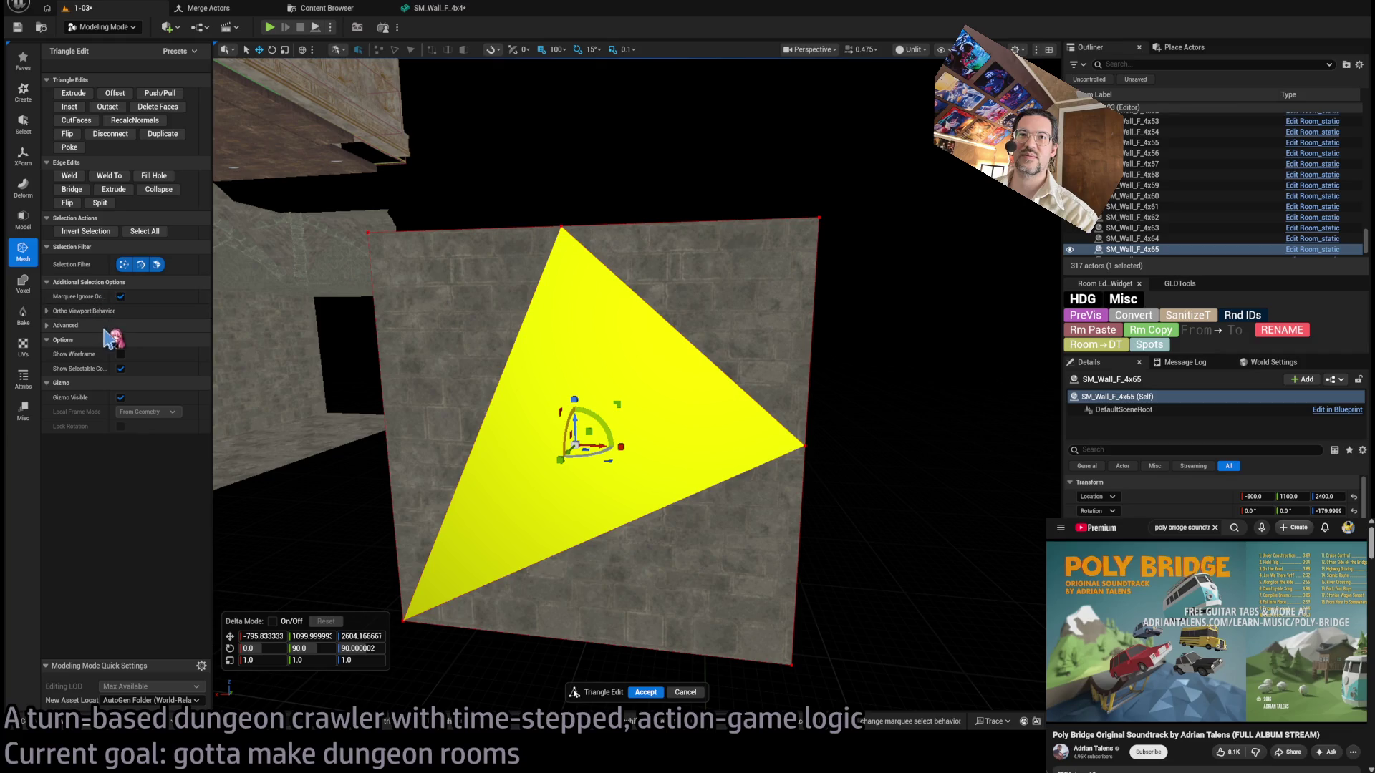
{"action": "left_click", "coordinate": [81, 327]}
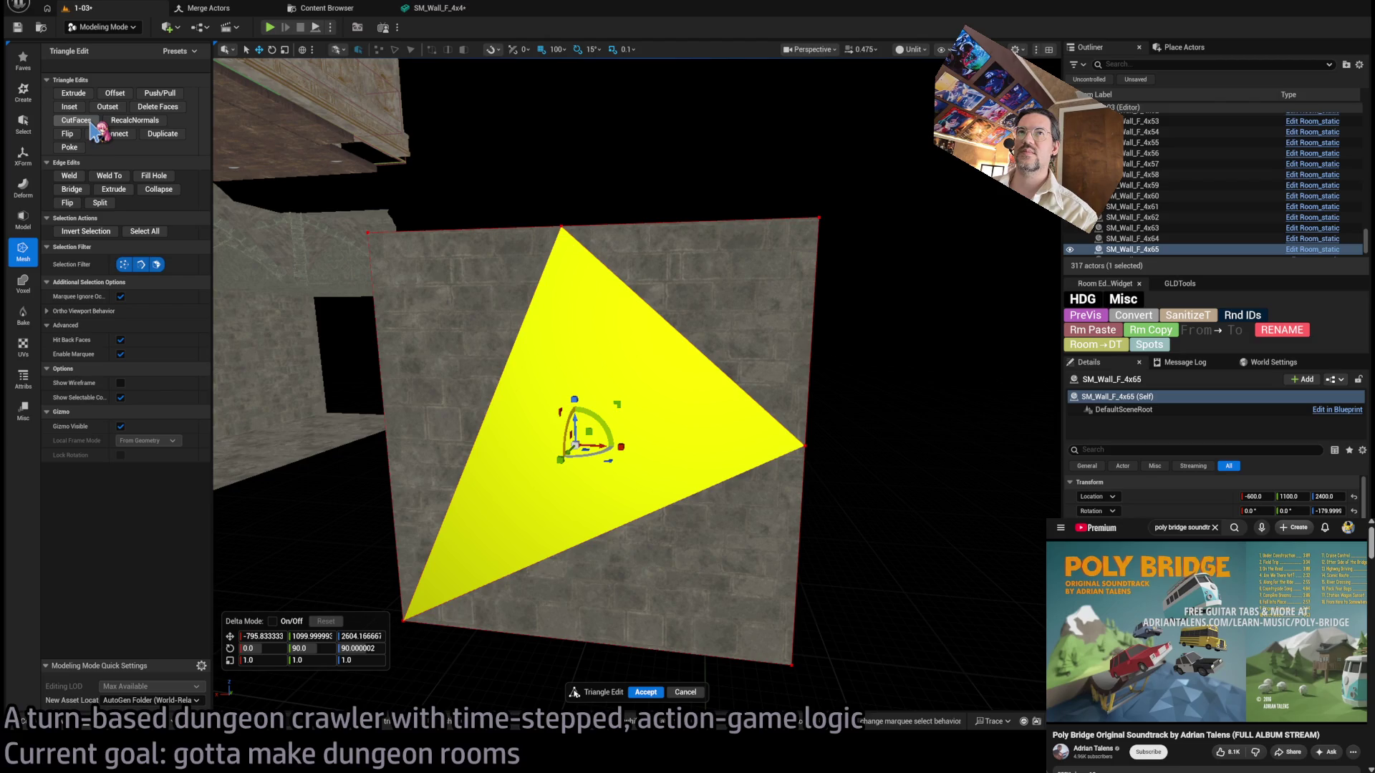
{"action": "left_click", "coordinate": [171, 111]}
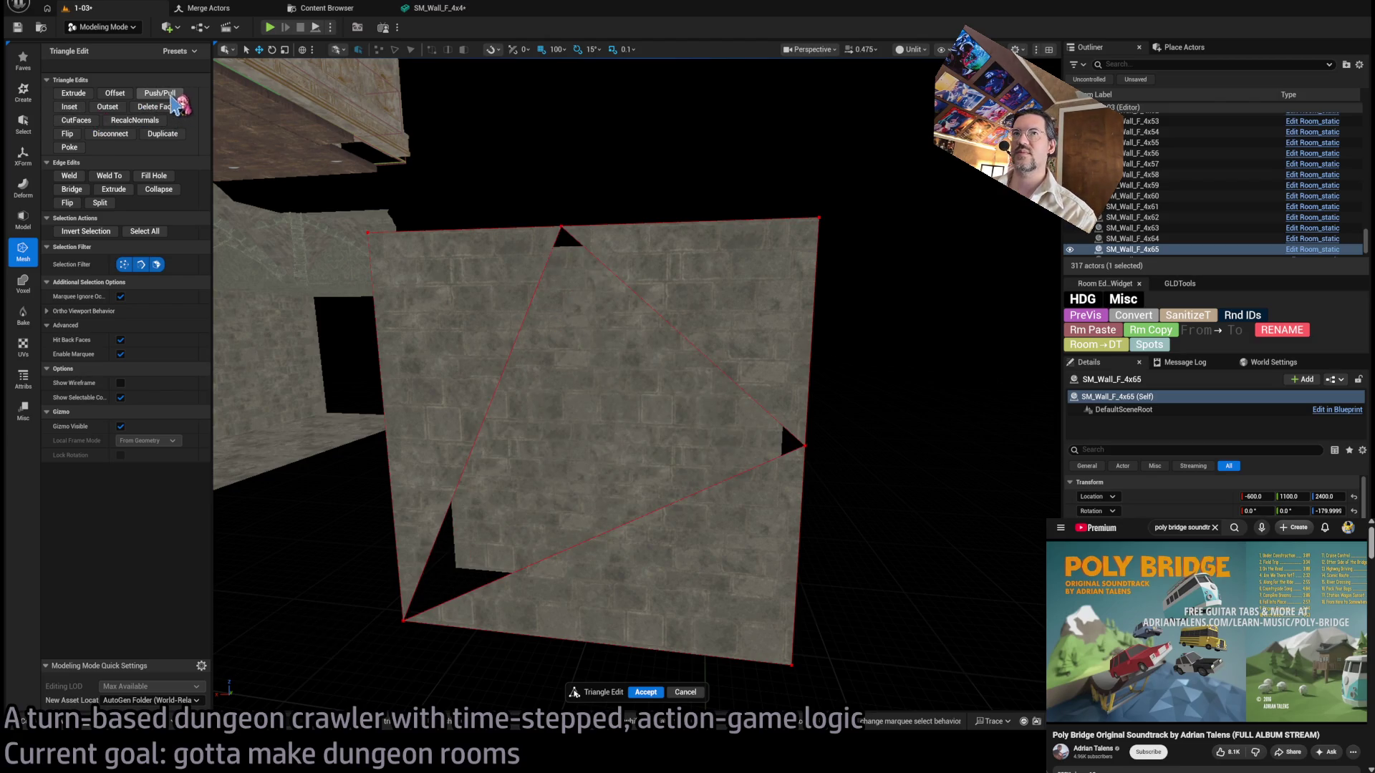
{"action": "key", "text": "ctrl+z"}
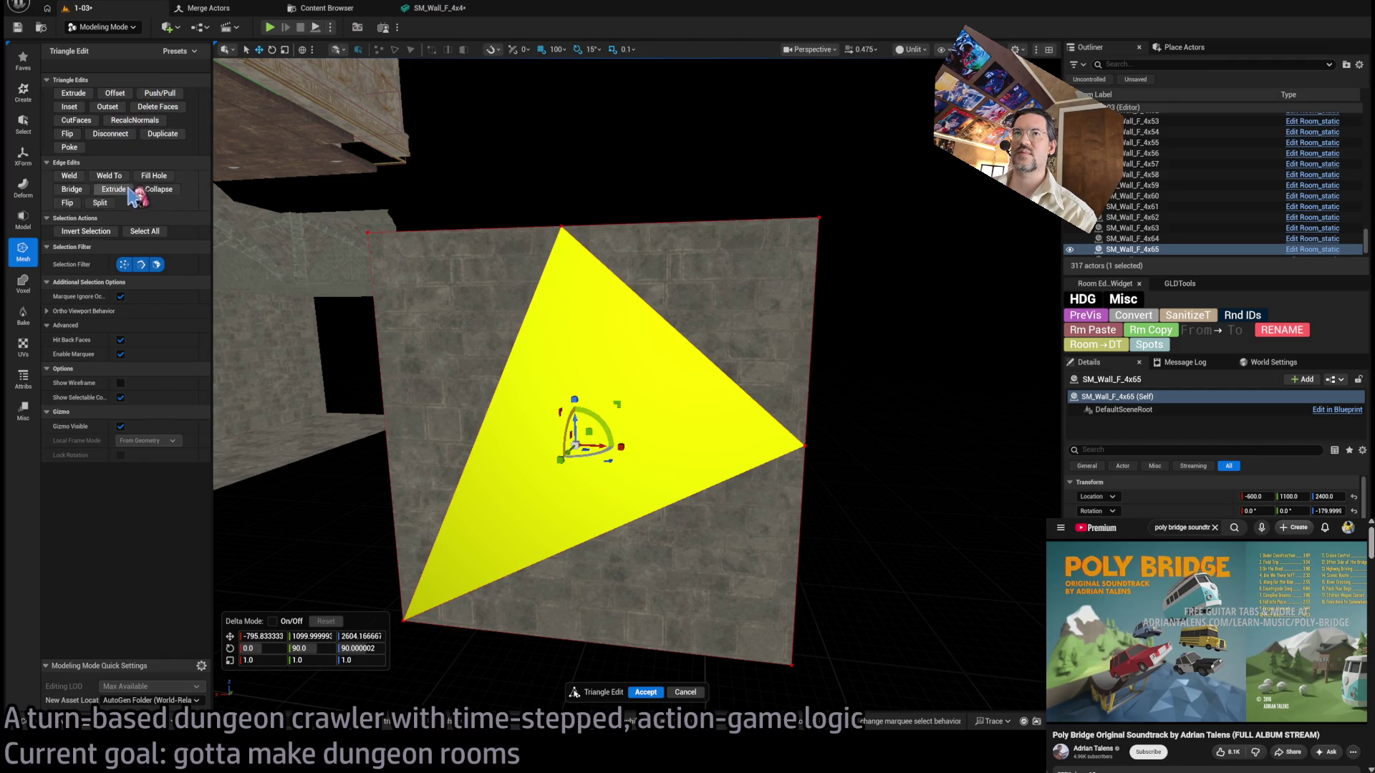
Collapse the wall's top-left edge and undo it, then exit triangle editing and reselect the wall.
{"action": "left_click", "coordinate": [387, 202]}
{"action": "left_click", "coordinate": [561, 230]}
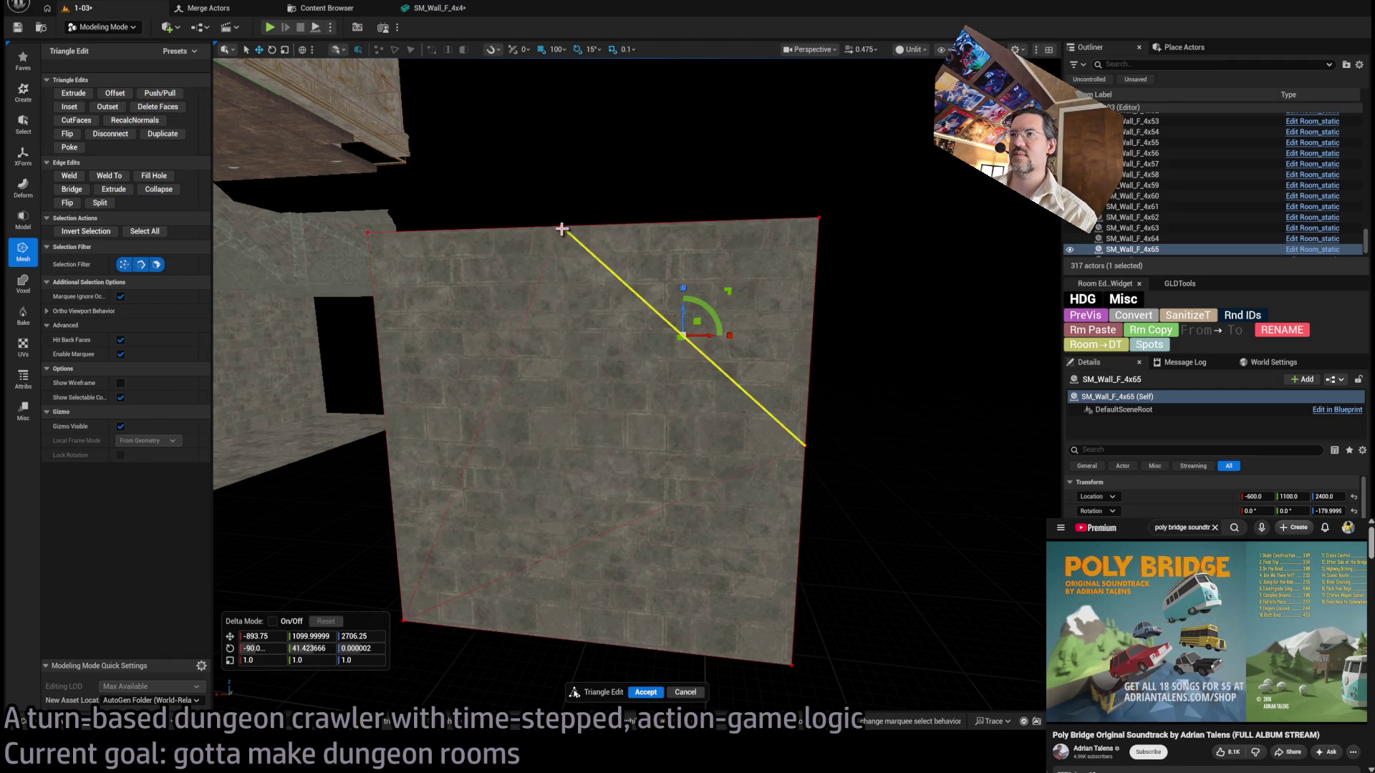
{"action": "left_click", "coordinate": [561, 226]}
{"action": "left_click", "coordinate": [366, 232]}
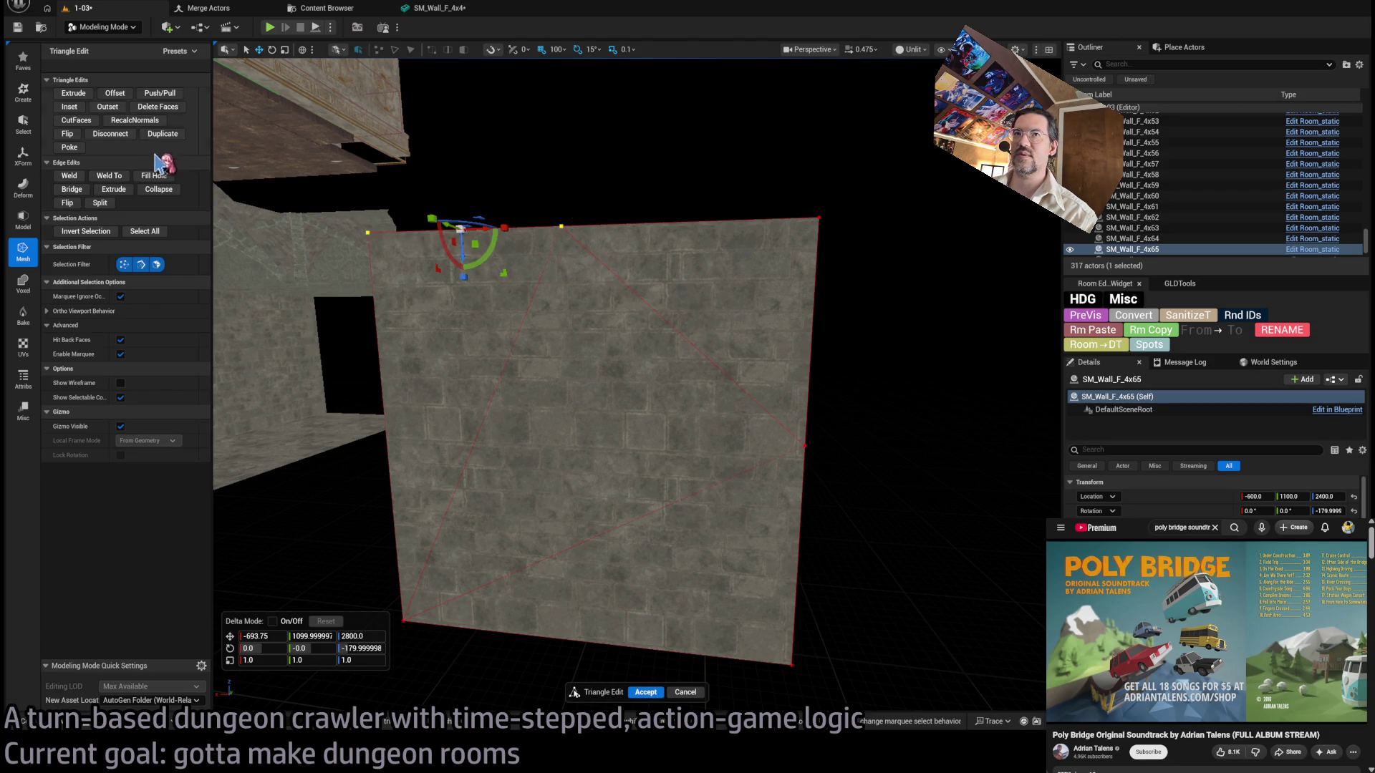
{"action": "left_click", "coordinate": [159, 189]}
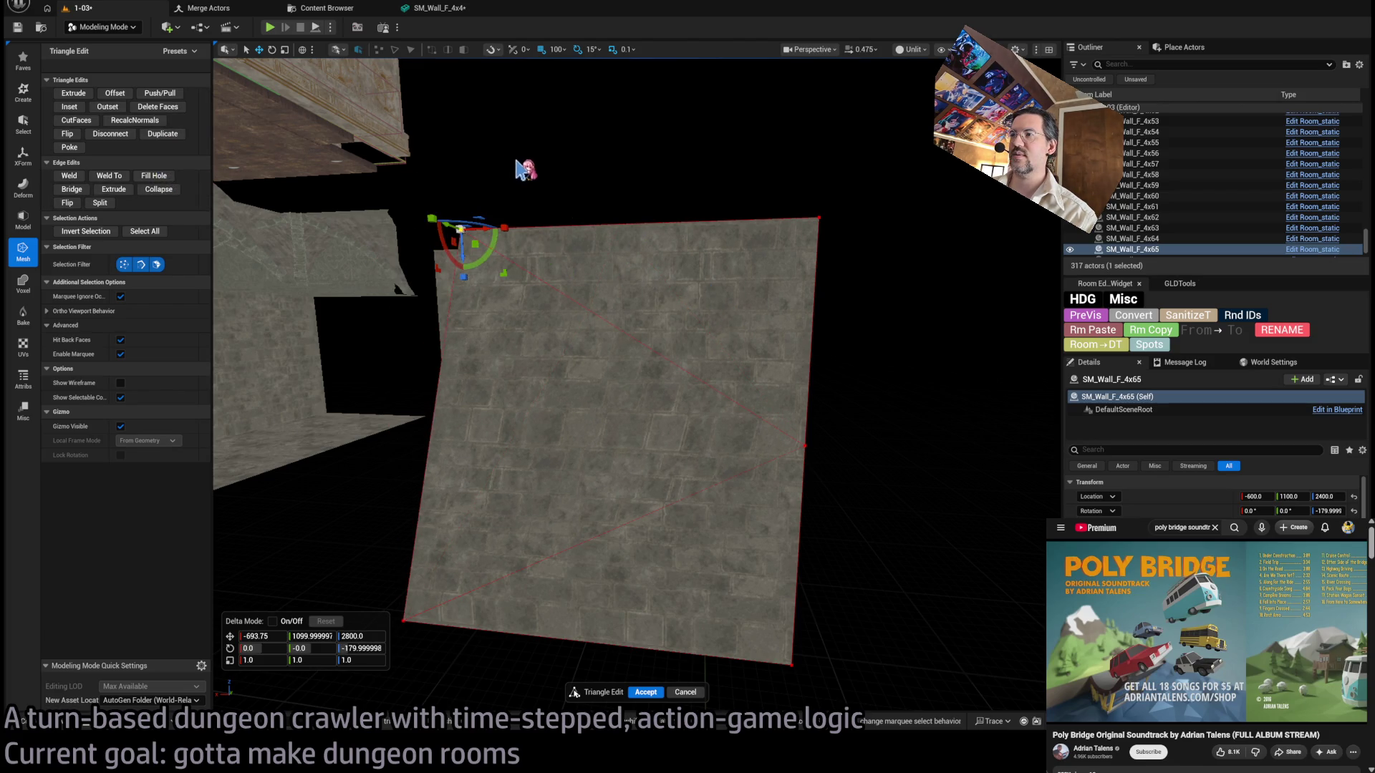
{"action": "key", "text": "ctrl+z"}
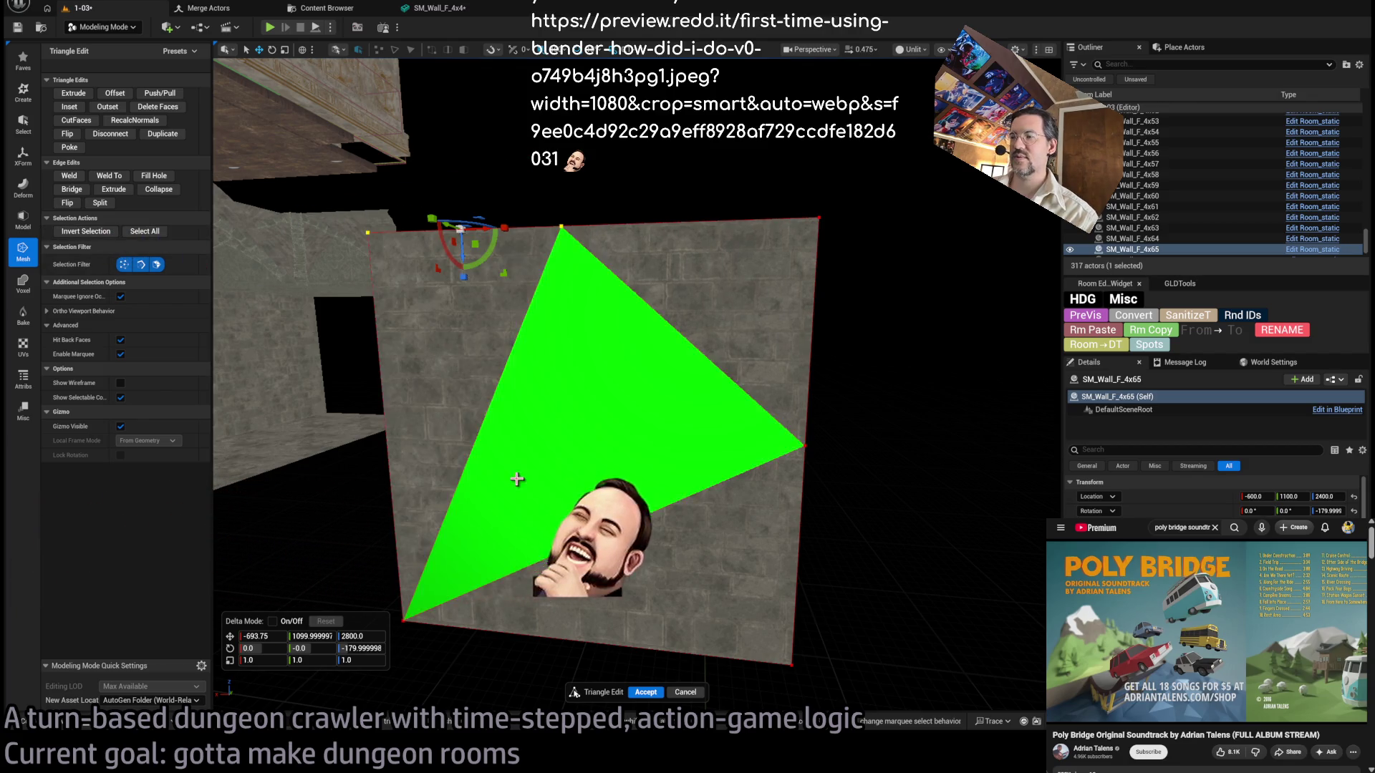
{"action": "key", "text": "Escape"}
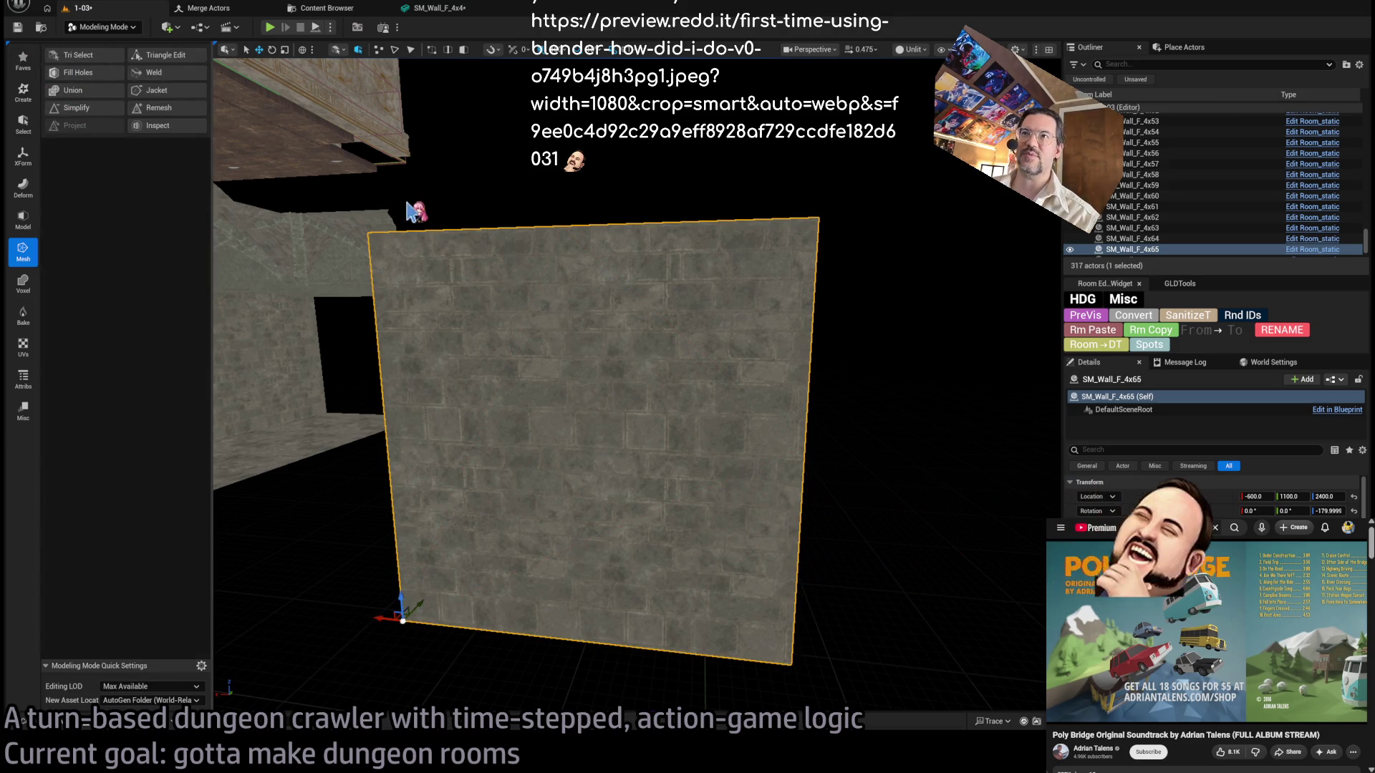
{"action": "left_click", "coordinate": [556, 209]}
{"action": "left_click", "coordinate": [595, 279]}
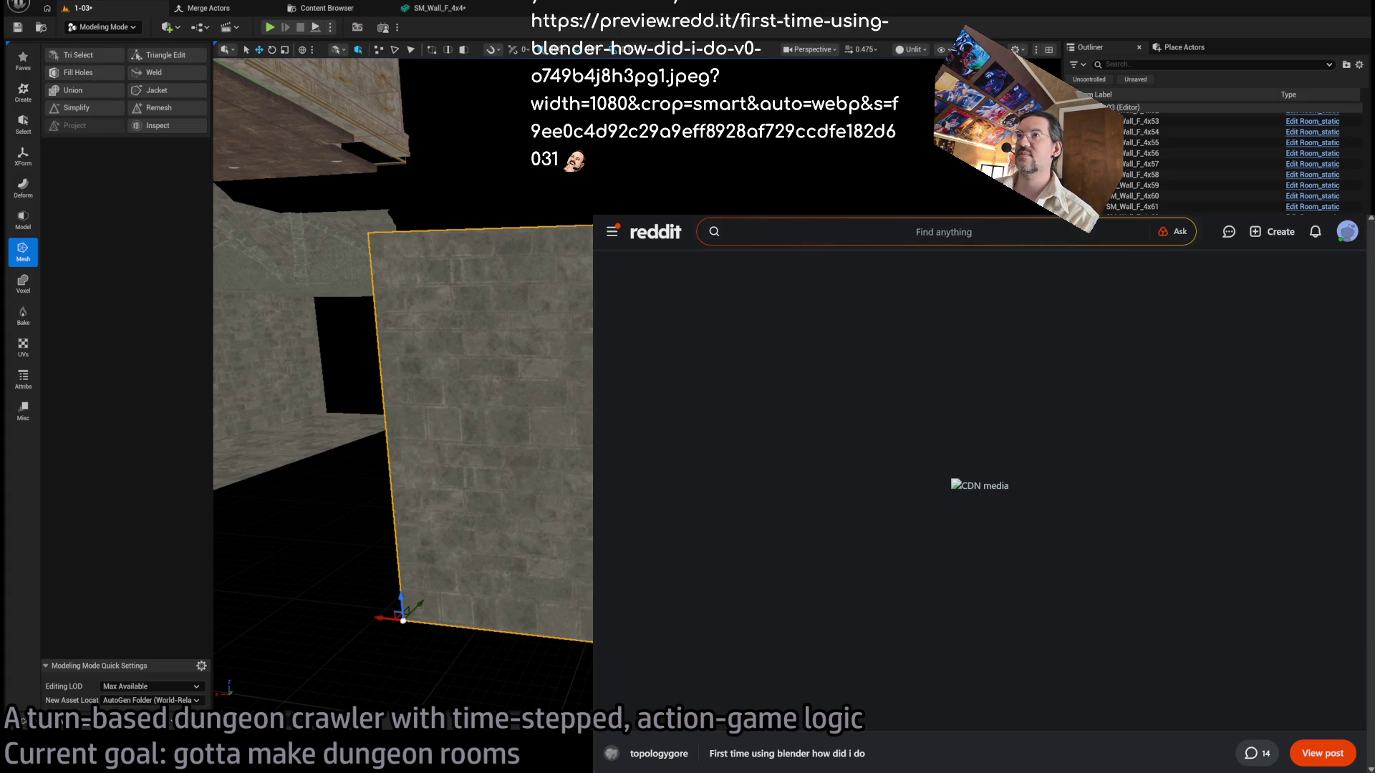
Open the pasted preview.redd.it jet image, zoom in to inspect it, then fit it back.
{"action": "key", "text": "ctrl+l"}
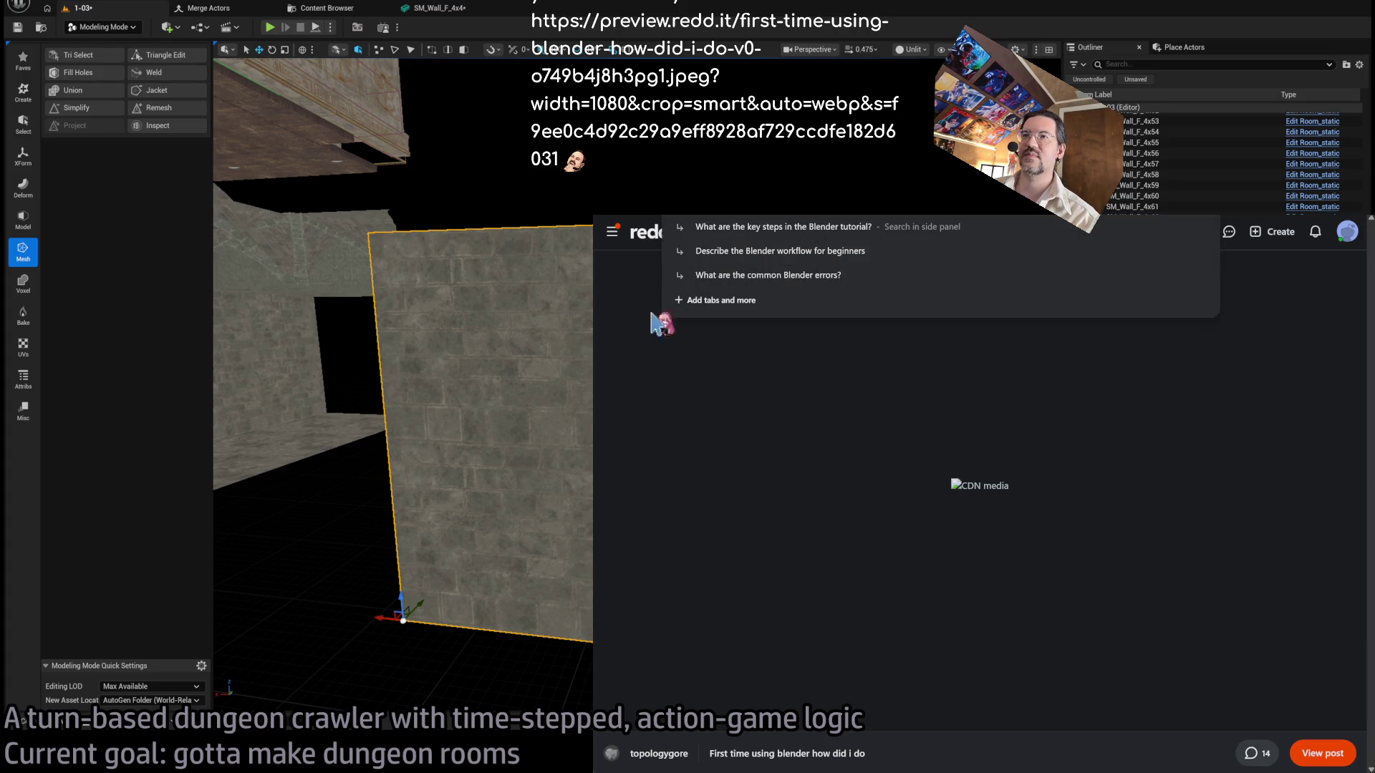
{"action": "key", "text": "ctrl+v"}
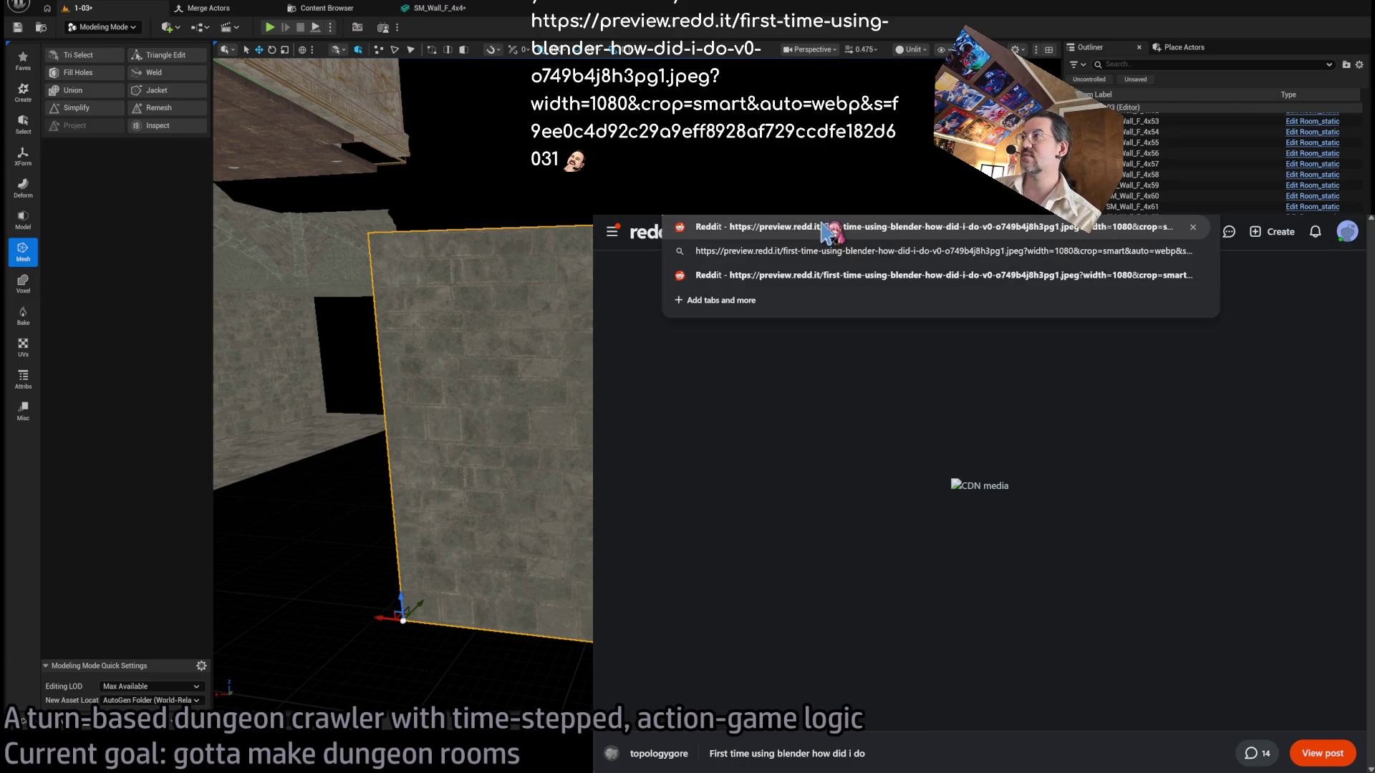
{"action": "left_click", "coordinate": [827, 233]}
{"action": "left_click", "coordinate": [1043, 509]}
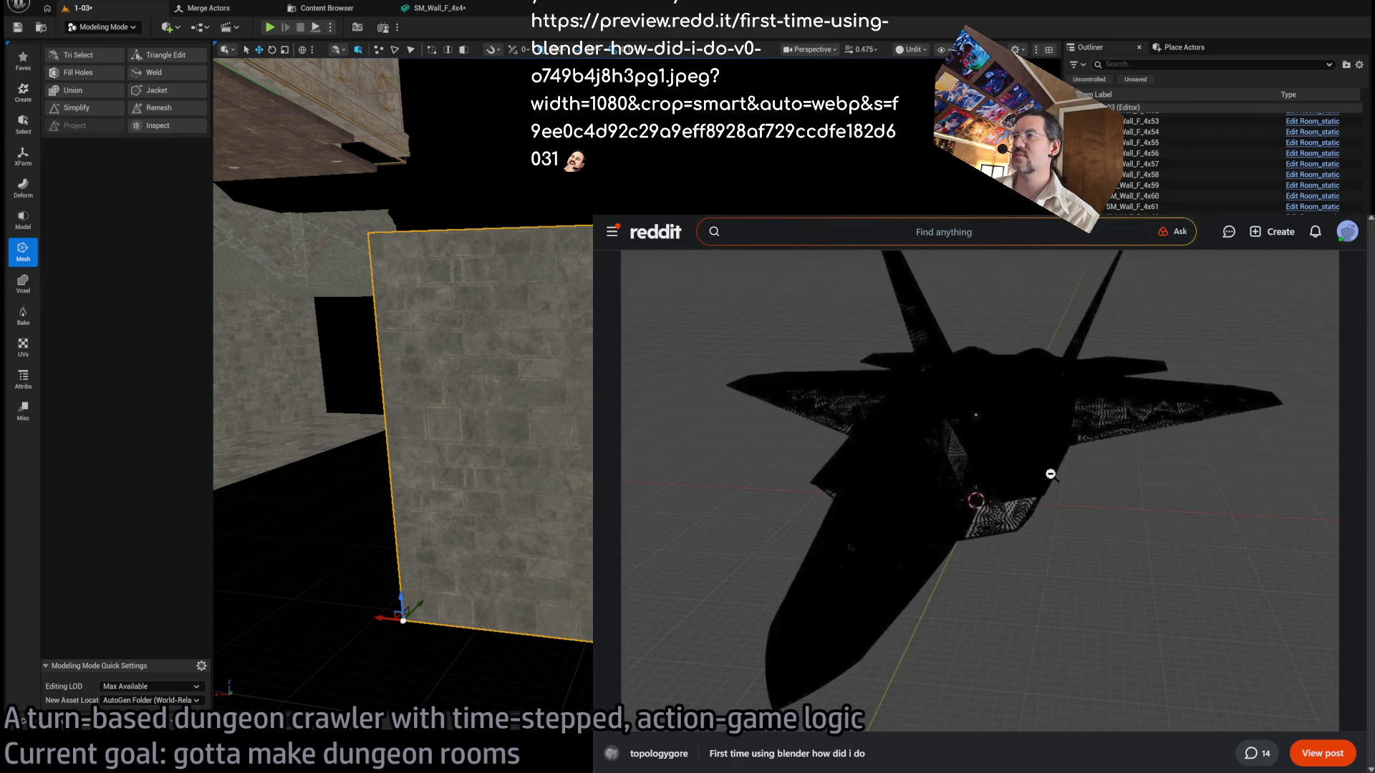
{"action": "scroll", "coordinate": [1081, 422], "scroll_direction": "up", "scroll_amount": 4}
{"action": "scroll", "coordinate": [1089, 479], "scroll_direction": "down", "scroll_amount": 4}
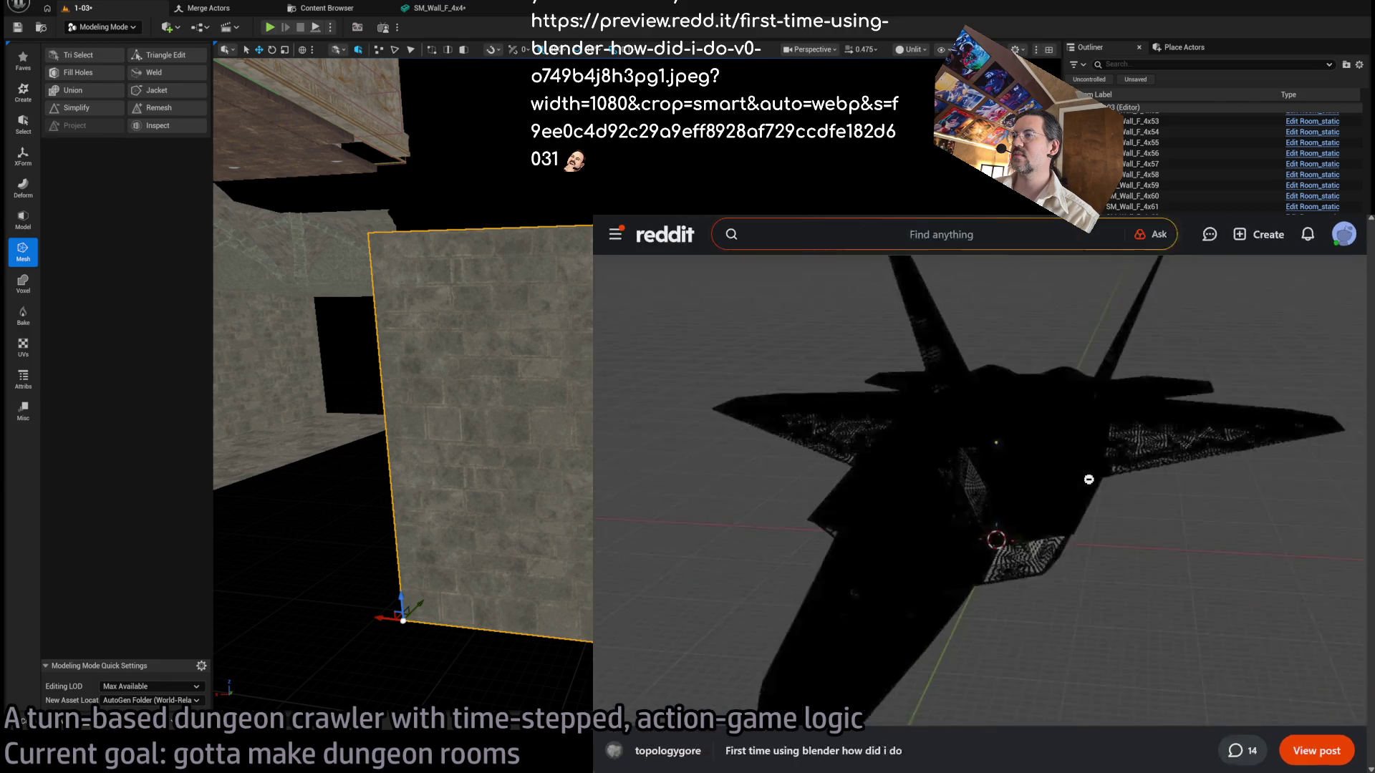
{"action": "scroll", "coordinate": [1088, 479], "scroll_direction": "up", "scroll_amount": 5}
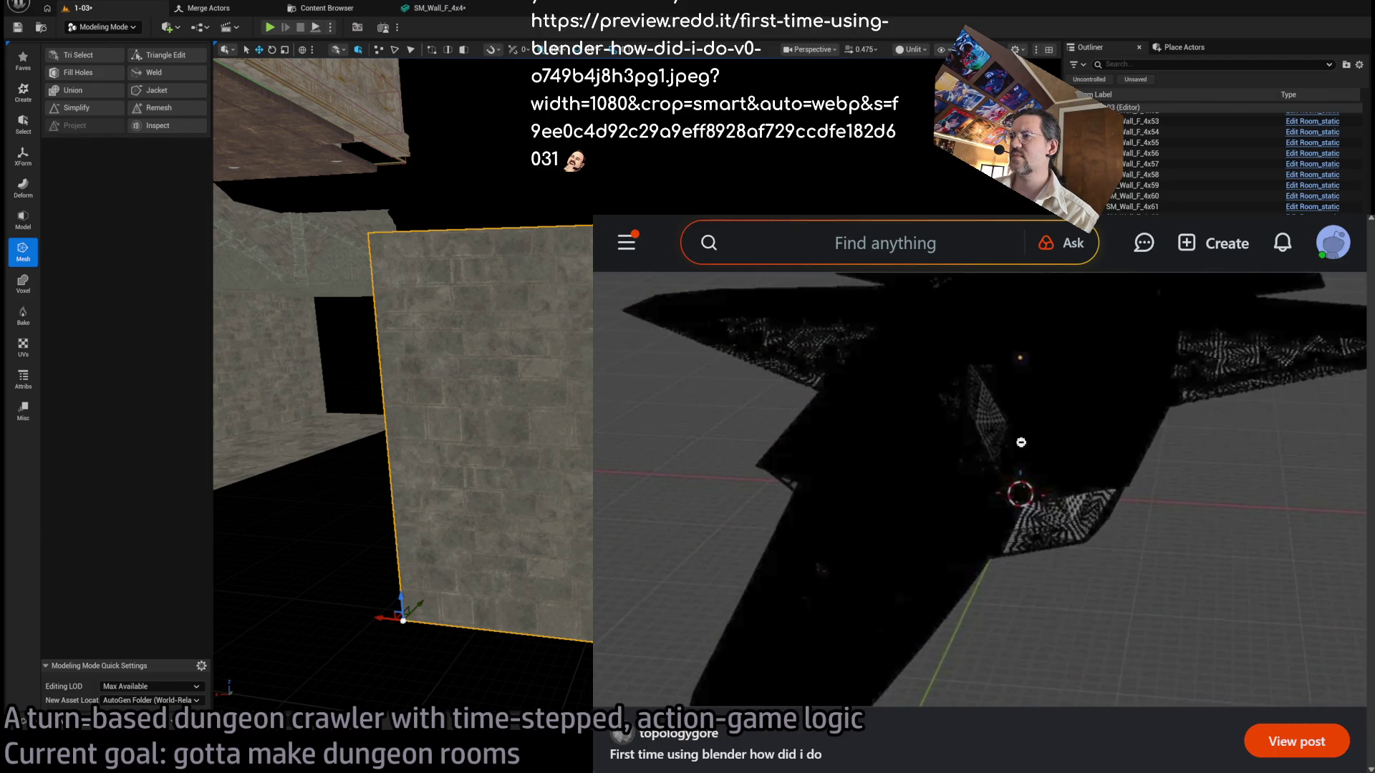
{"action": "left_click", "coordinate": [1056, 429]}
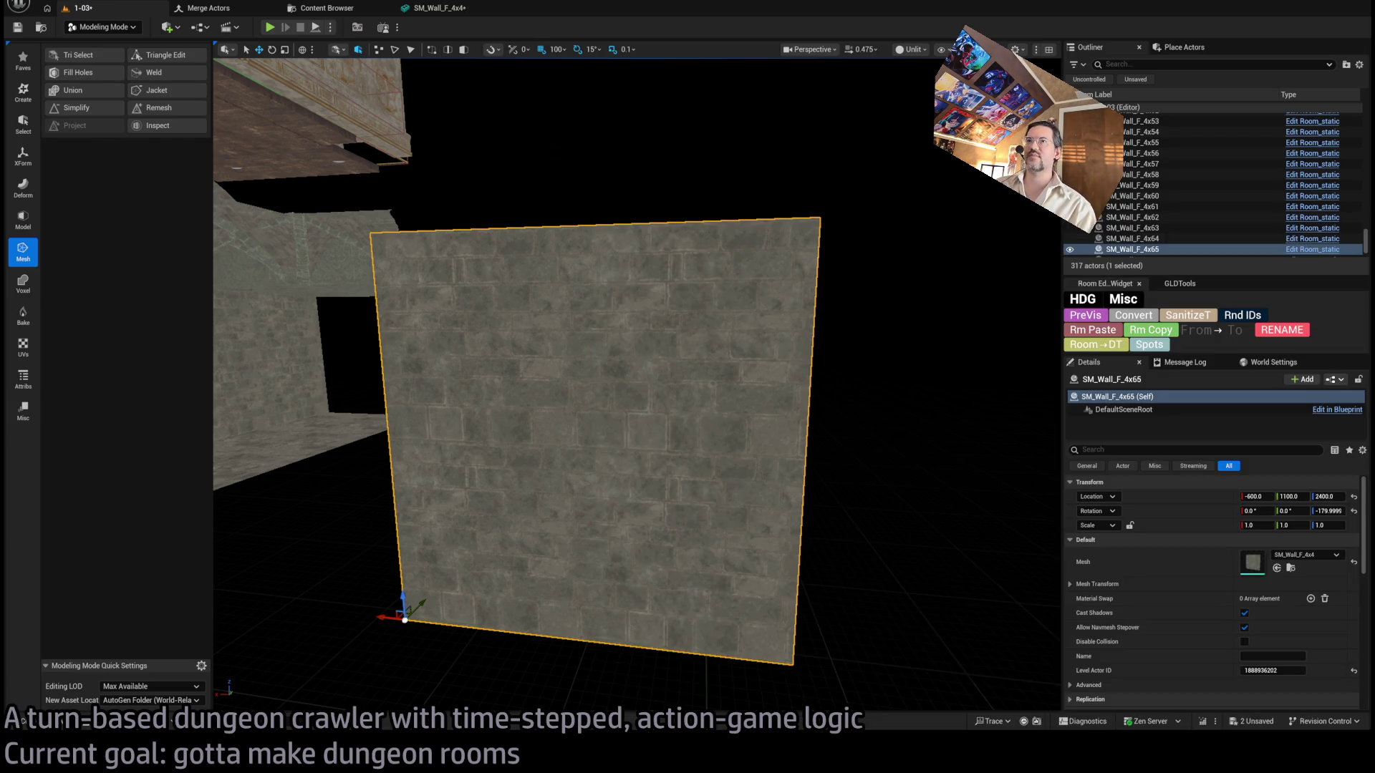
Fly the Unreal viewport camera through the level toward a carved wall.
{"action": "mouse_move", "coordinate": [637, 386]}
{"action": "left_mouse_down"}
{"action": "mouse_move", "coordinate": [609, 423]}
{"action": "mouse_move", "coordinate": [630, 387]}
{"action": "mouse_move", "coordinate": [699, 485]}
{"action": "mouse_move", "coordinate": [804, 518]}
{"action": "mouse_move", "coordinate": [888, 520]}
{"action": "mouse_move", "coordinate": [873, 501]}
{"action": "mouse_move", "coordinate": [859, 530]}
{"action": "mouse_move", "coordinate": [881, 544]}
{"action": "mouse_move", "coordinate": [887, 523]}
{"action": "left_mouse_up"}
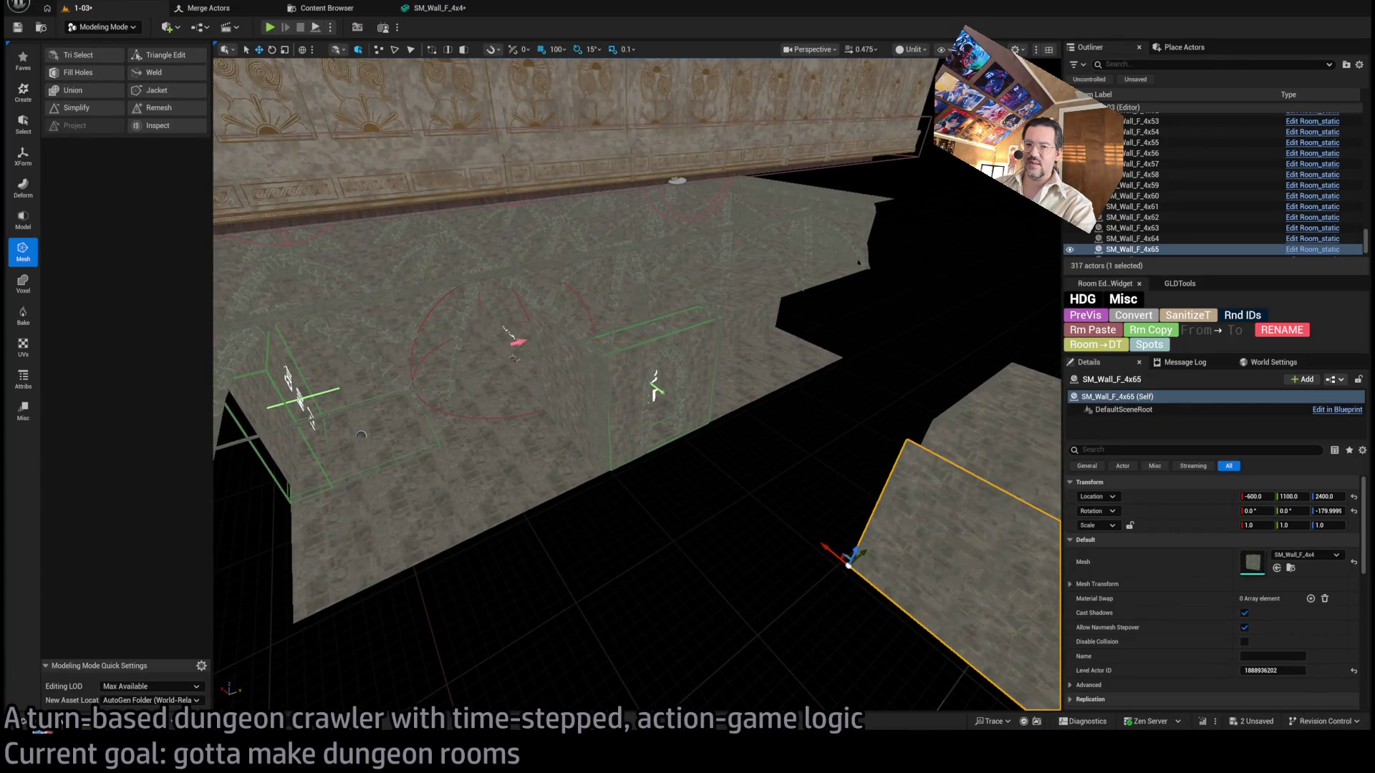
Show the DRAGON_CATACOMB Merged folder with the Dgn_Archway, Dgn_Cube and Dgn_Wall meshes.
{"action": "key", "text": "ctrl+space"}
{"action": "mouse_move", "coordinate": [414, 428]}
{"action": "left_mouse_down"}
{"action": "mouse_move", "coordinate": [276, 399]}
{"action": "mouse_move", "coordinate": [270, 323]}
{"action": "mouse_move", "coordinate": [207, 444]}
{"action": "mouse_move", "coordinate": [122, 537]}
{"action": "left_mouse_up"}
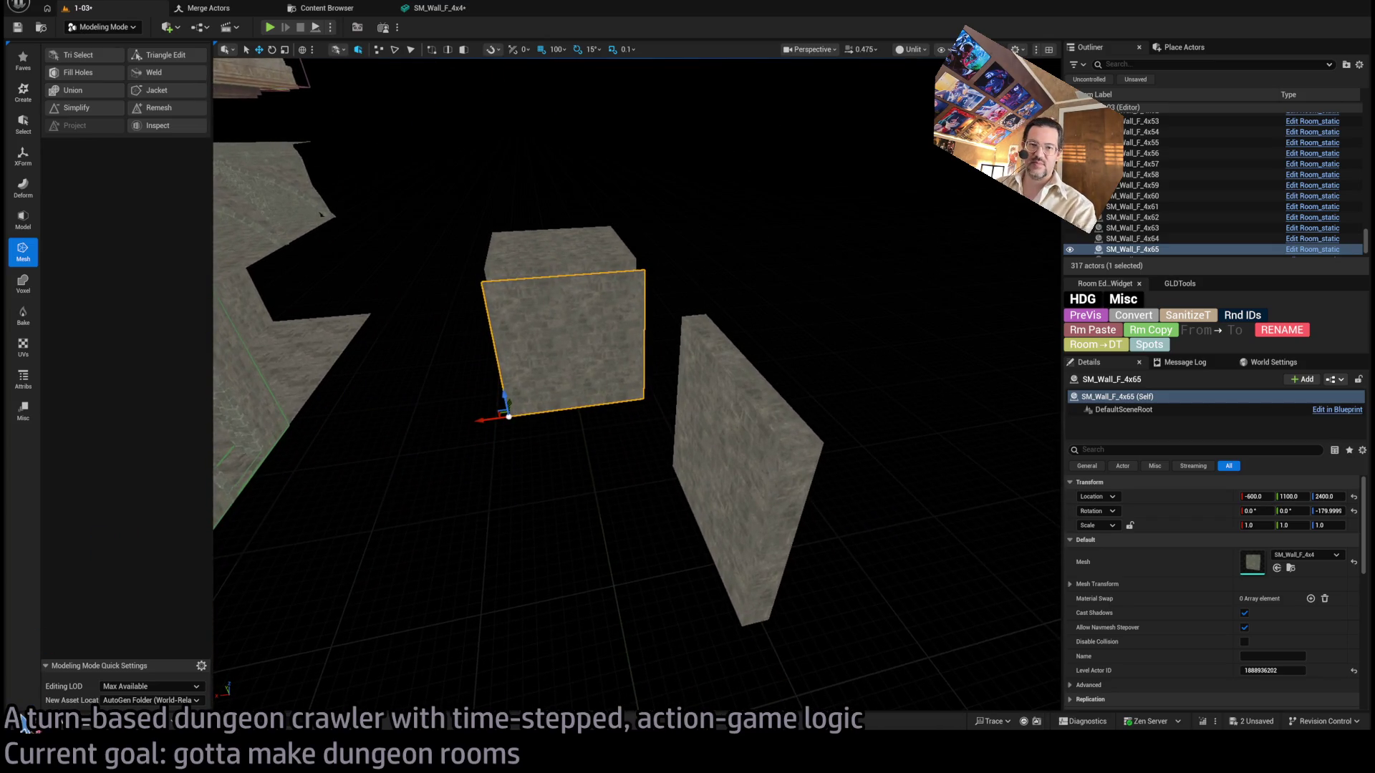
{"action": "left_click", "coordinate": [30, 722]}
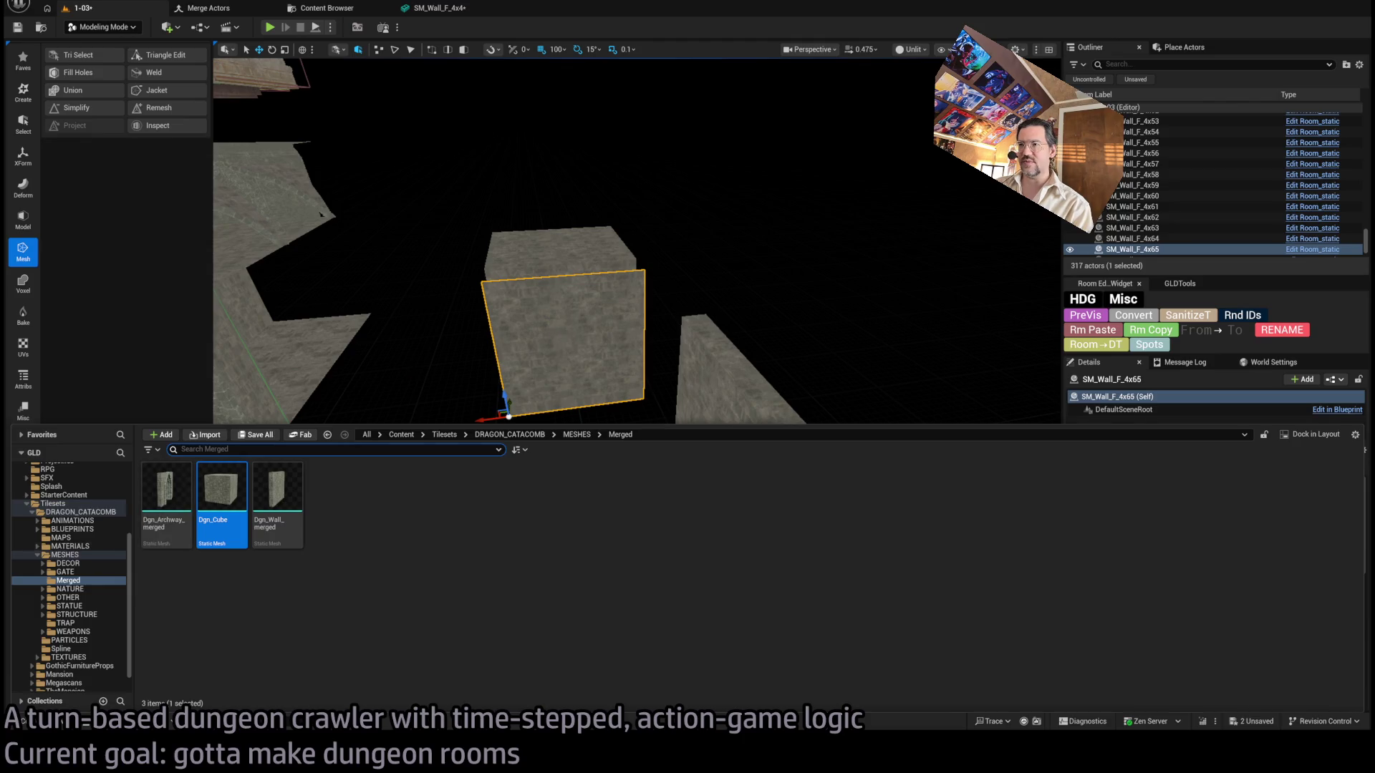
{"action": "left_click_drag", "start_coordinate": [458, 308], "coordinate": [573, 347]}
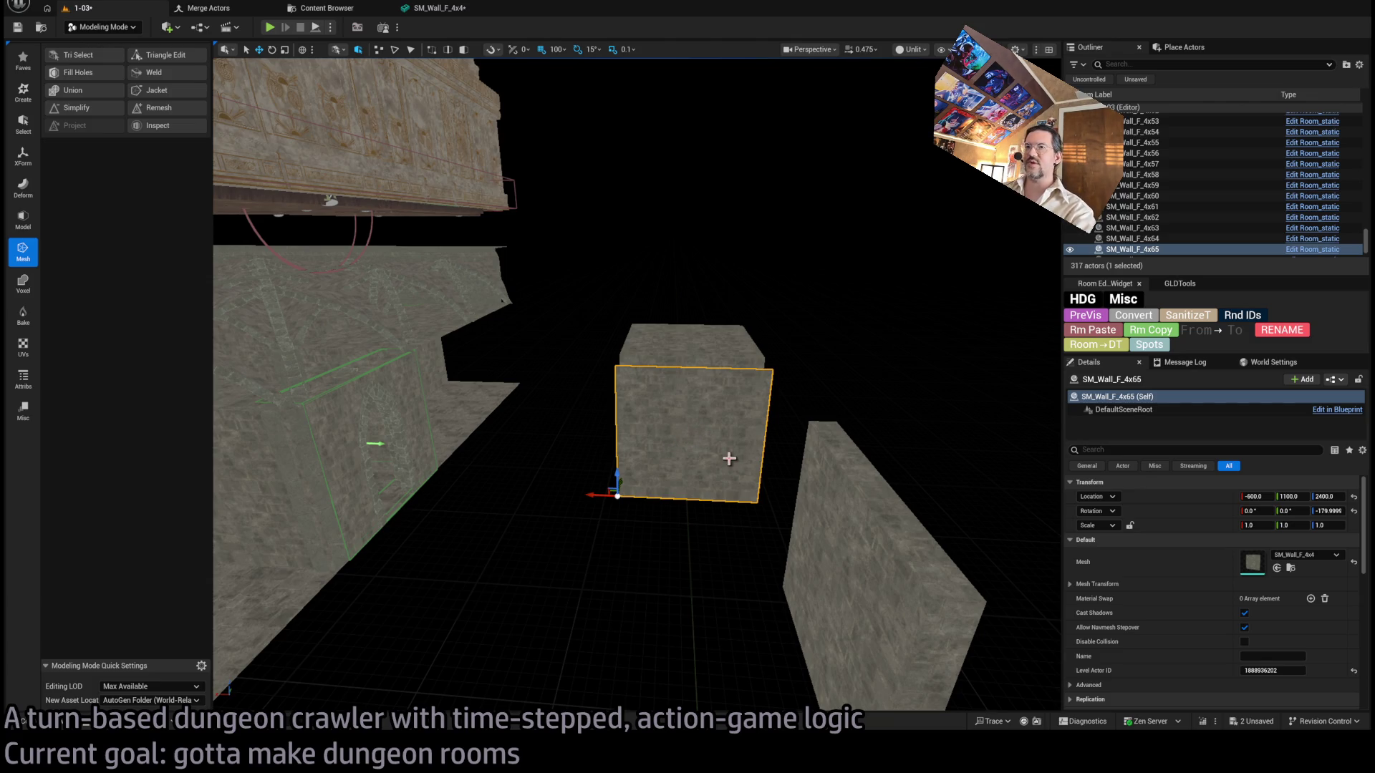
{"action": "scroll", "coordinate": [729, 458], "scroll_direction": "up", "scroll_amount": 3}
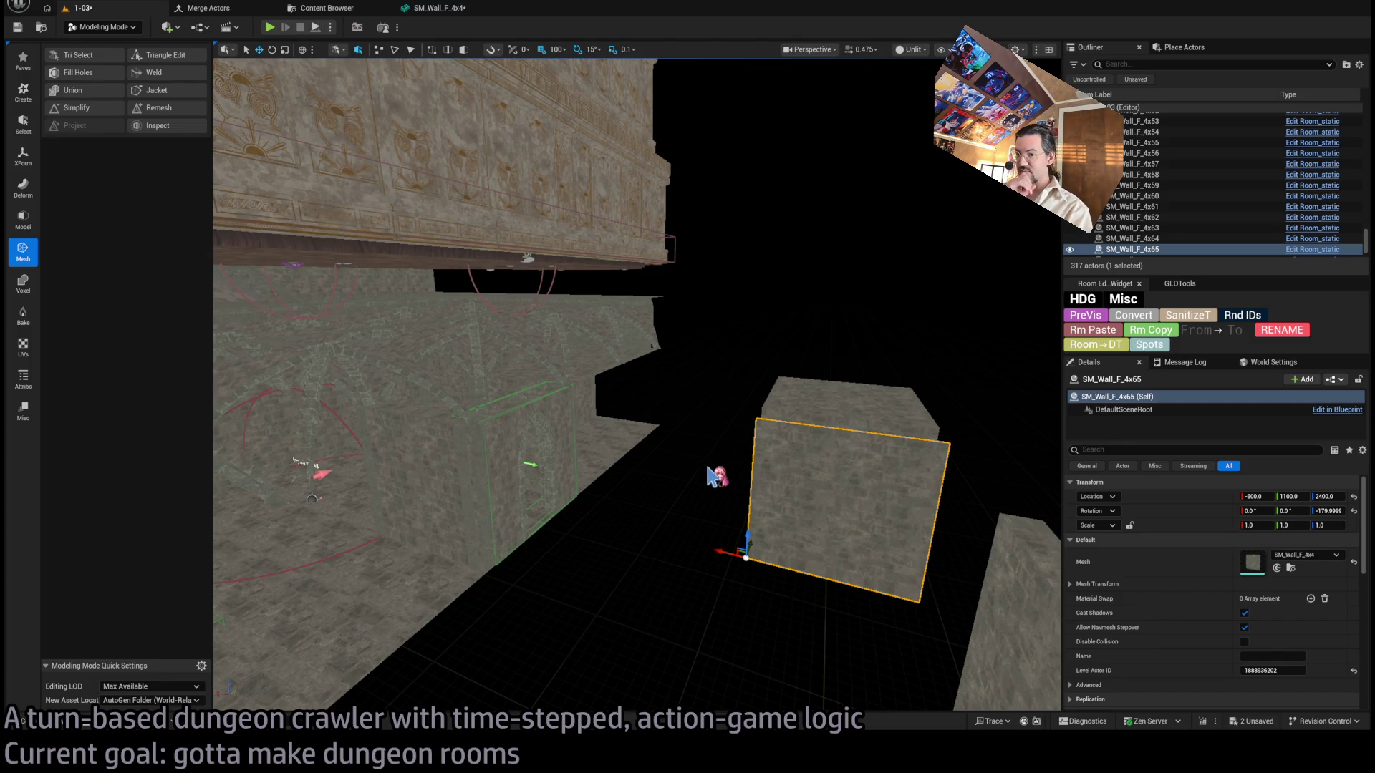
{"action": "left_click", "coordinate": [61, 725]}
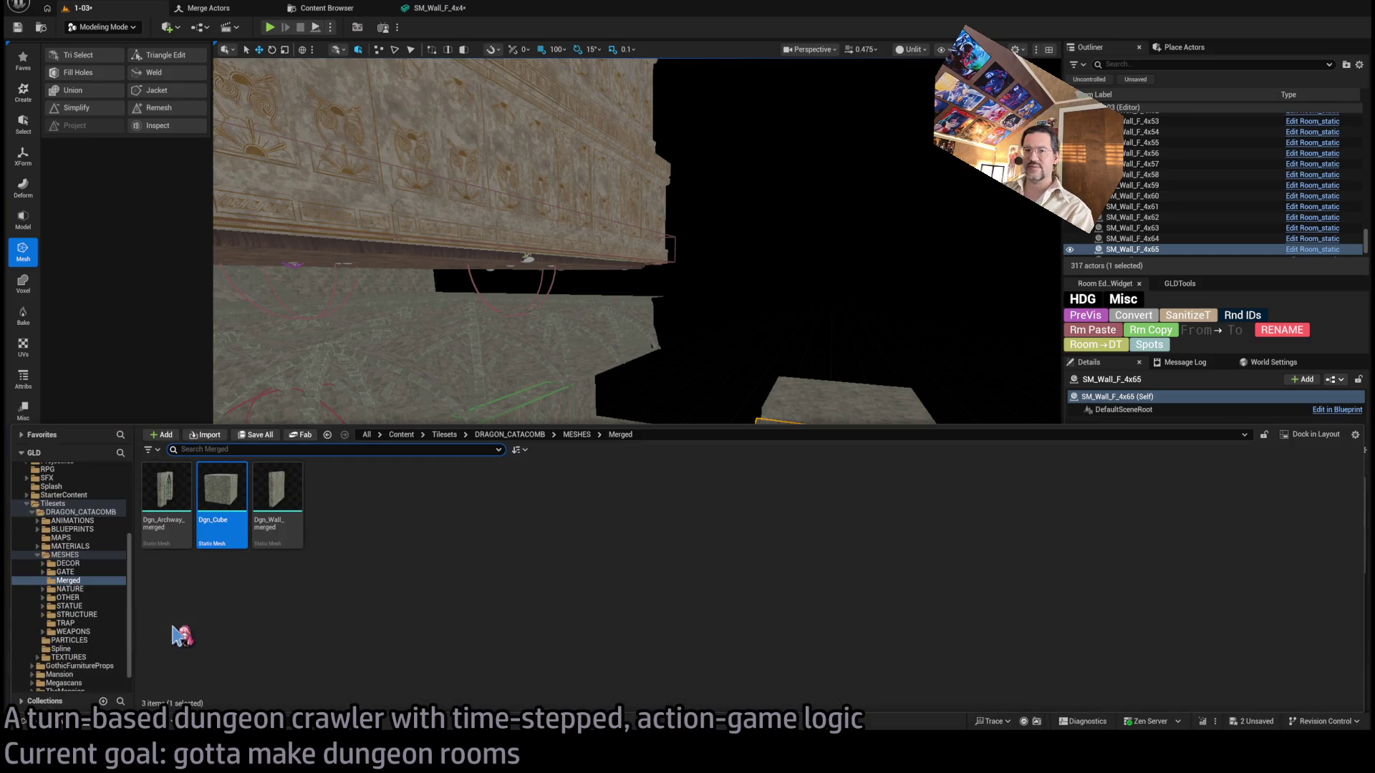
Browse to Megascans > StaticMeshes in the Content Drawer and open the WallChair mesh.
{"action": "left_click", "coordinate": [87, 669]}
{"action": "left_click", "coordinate": [72, 660]}
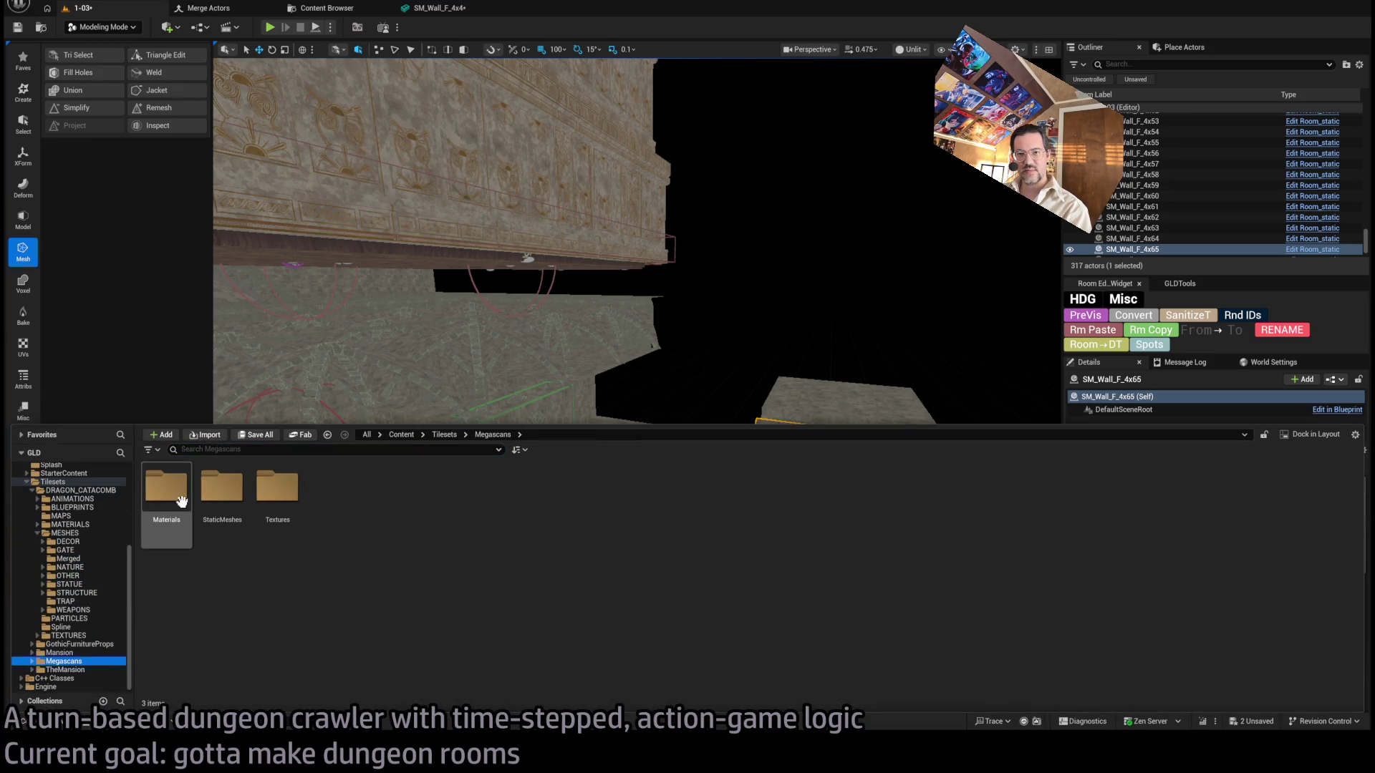
{"action": "left_click", "coordinate": [201, 610]}
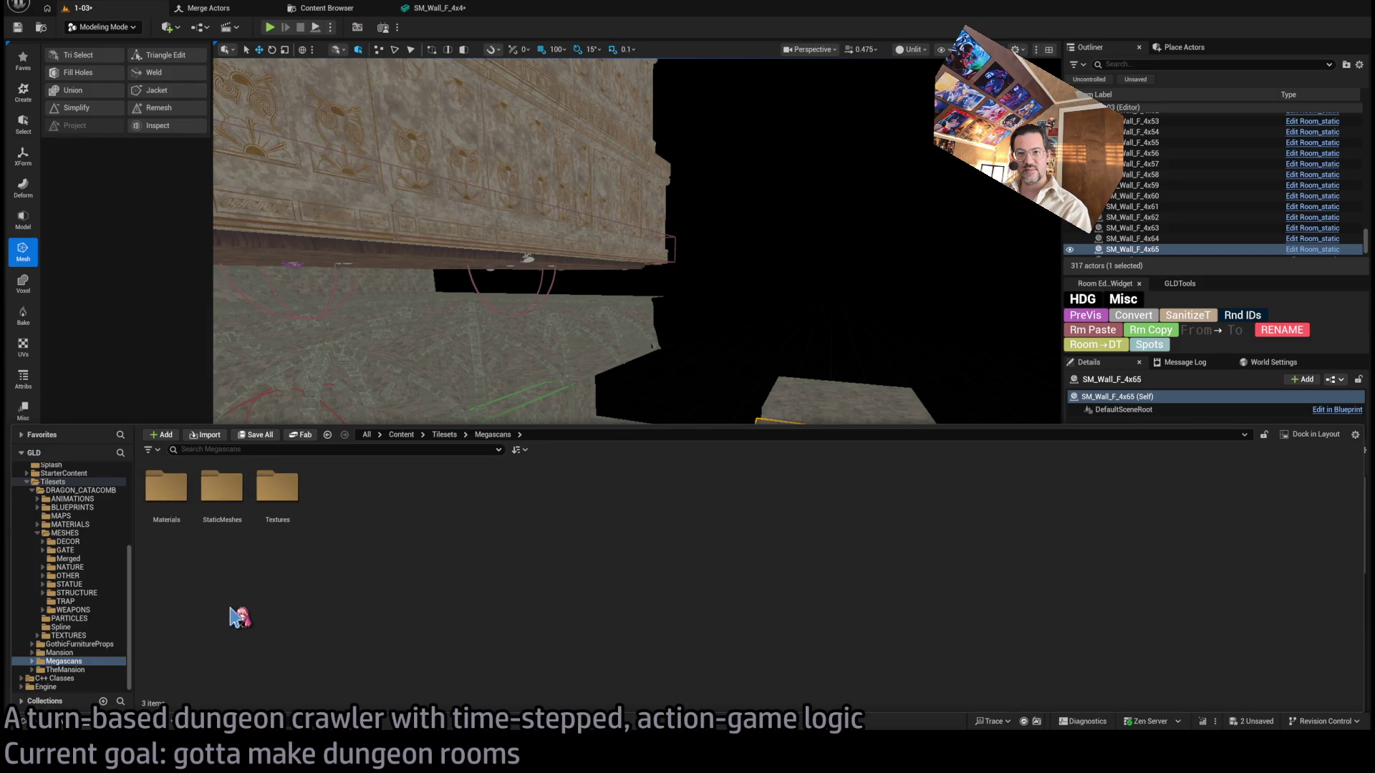
{"action": "double_click", "coordinate": [222, 488]}
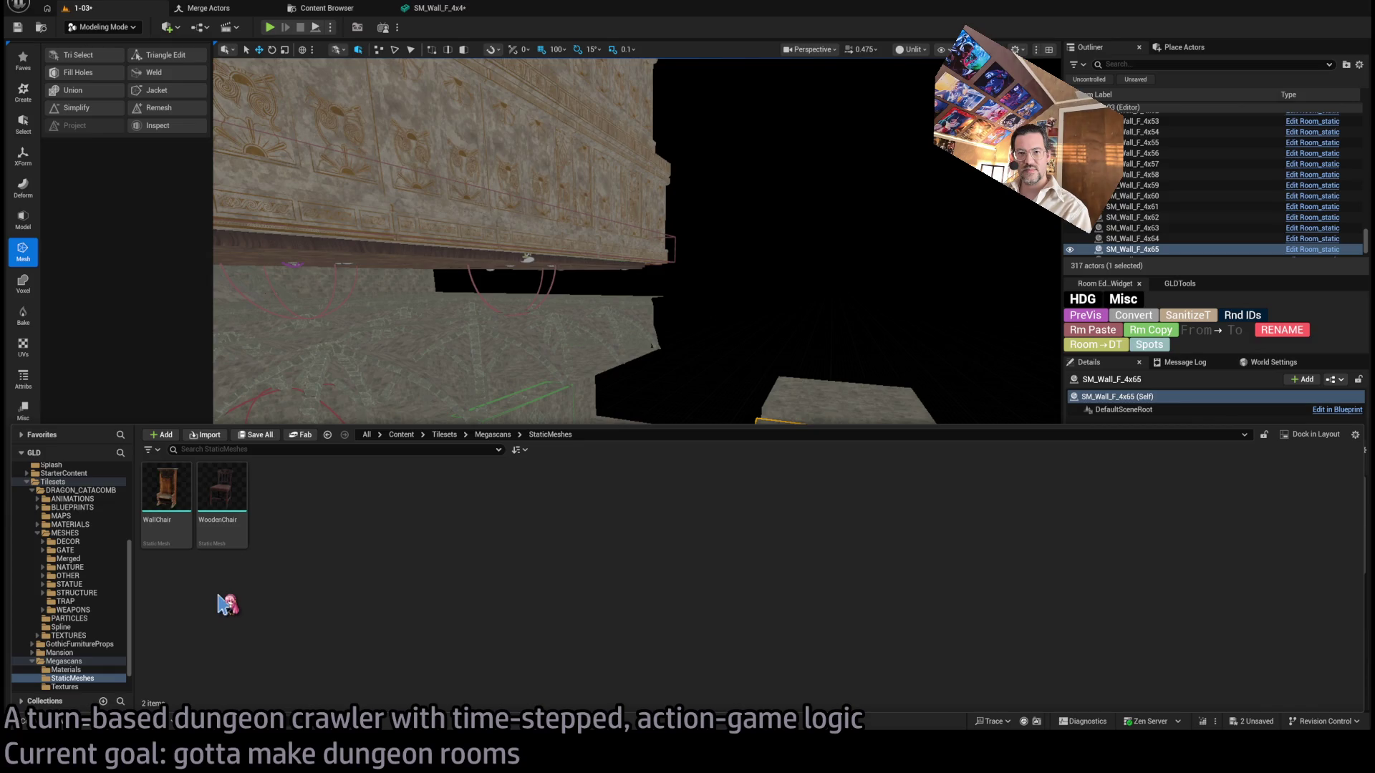
{"action": "left_click", "coordinate": [177, 485]}
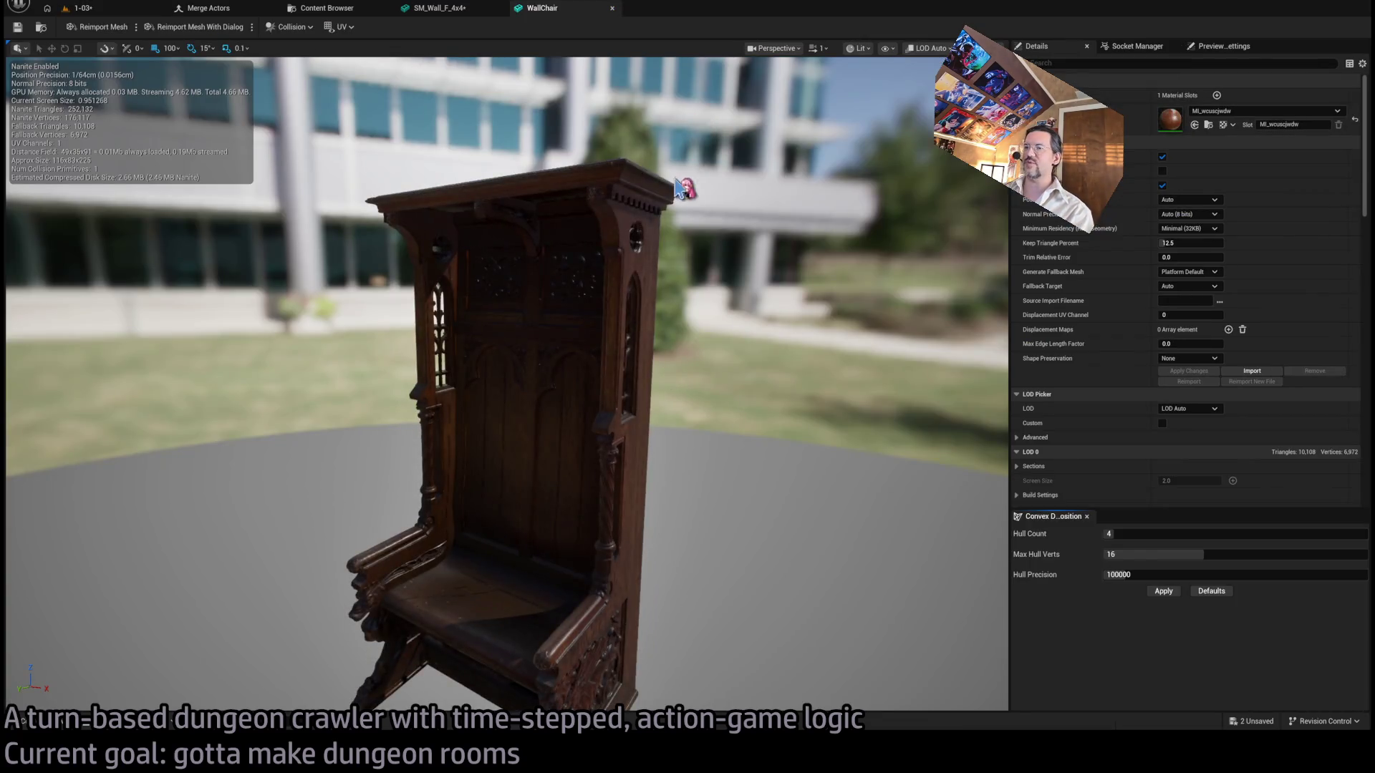
Inspect the WallChair wireframe, then raise Nanite Keep Triangle Percent to 100 and apply changes.
{"action": "left_click_drag", "start_coordinate": [686, 188], "coordinate": [681, 182]}
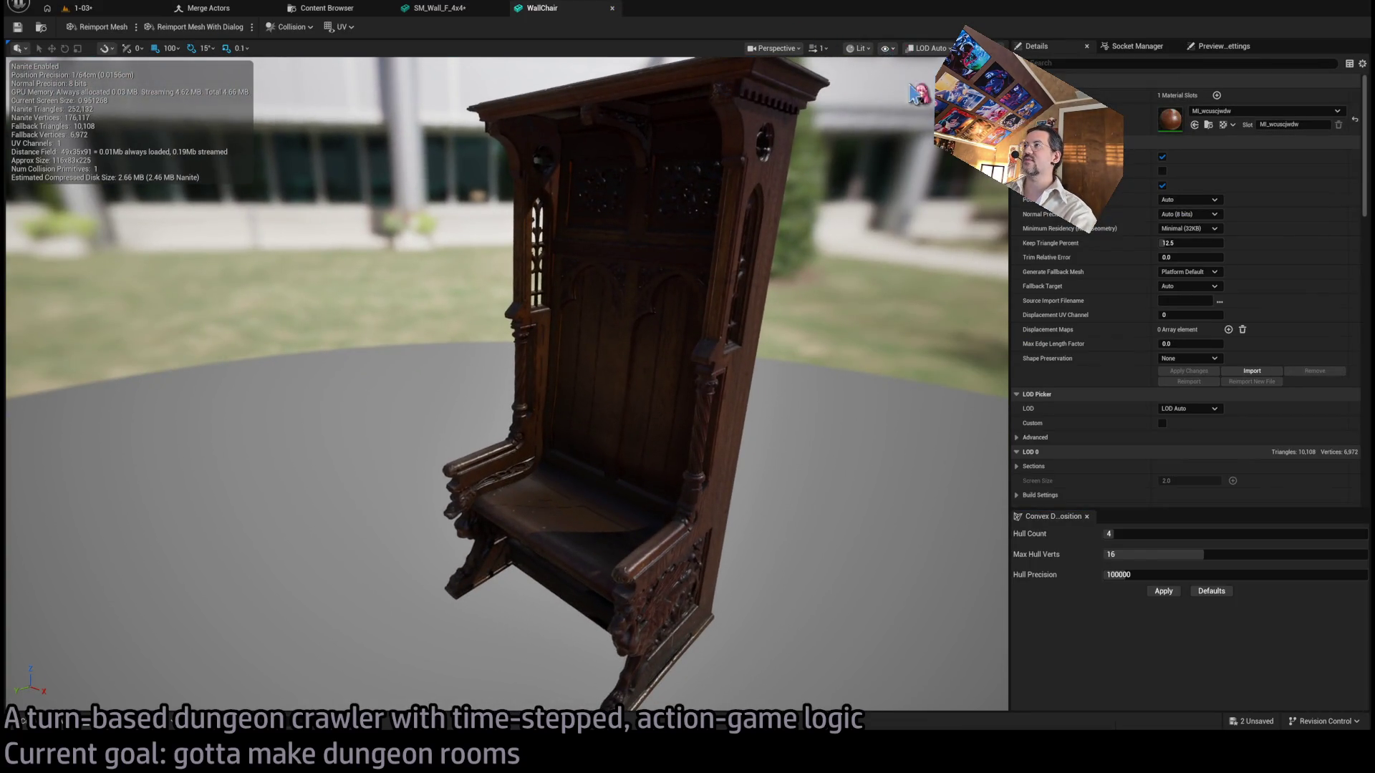
{"action": "key", "text": "alt+2"}
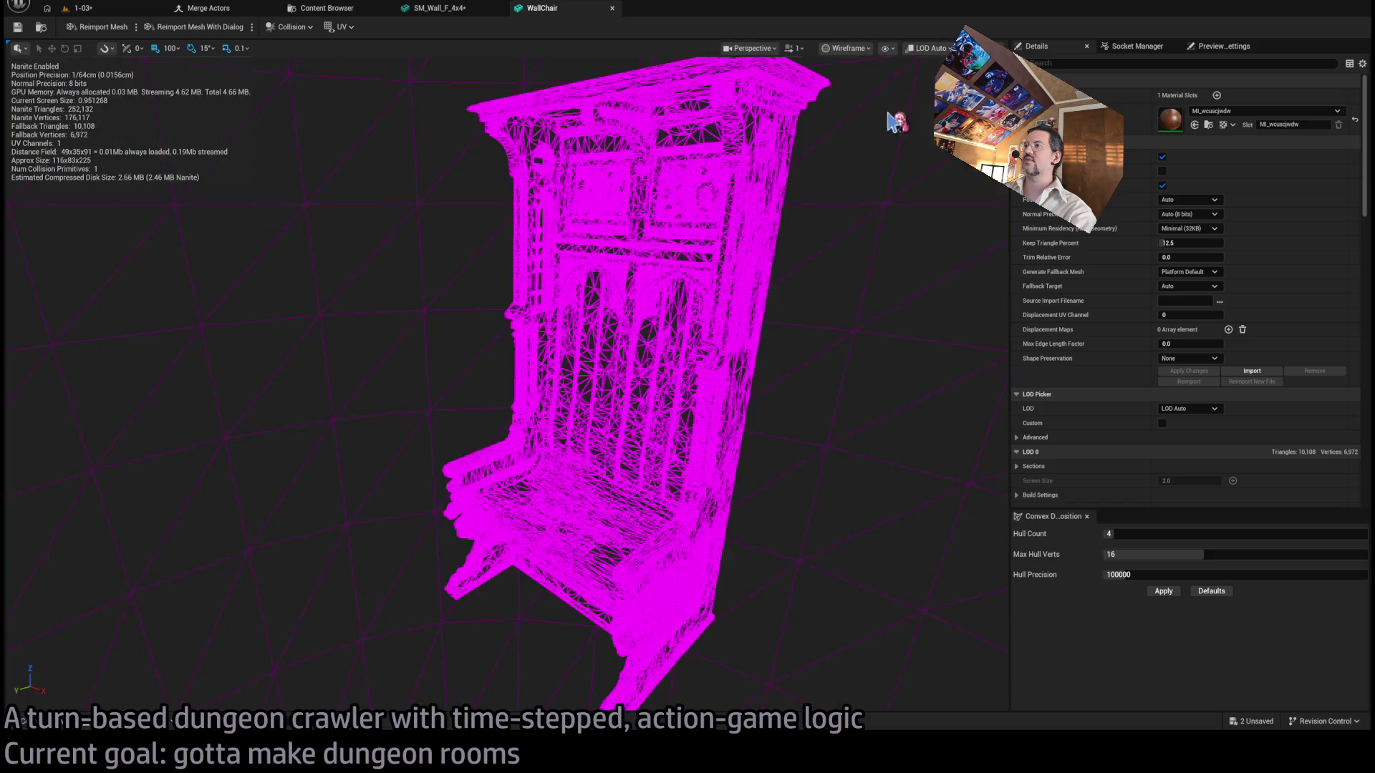
{"action": "scroll", "coordinate": [507, 380], "scroll_direction": "up", "scroll_amount": 5}
{"action": "scroll", "coordinate": [507, 379], "scroll_direction": "up", "scroll_amount": 10}
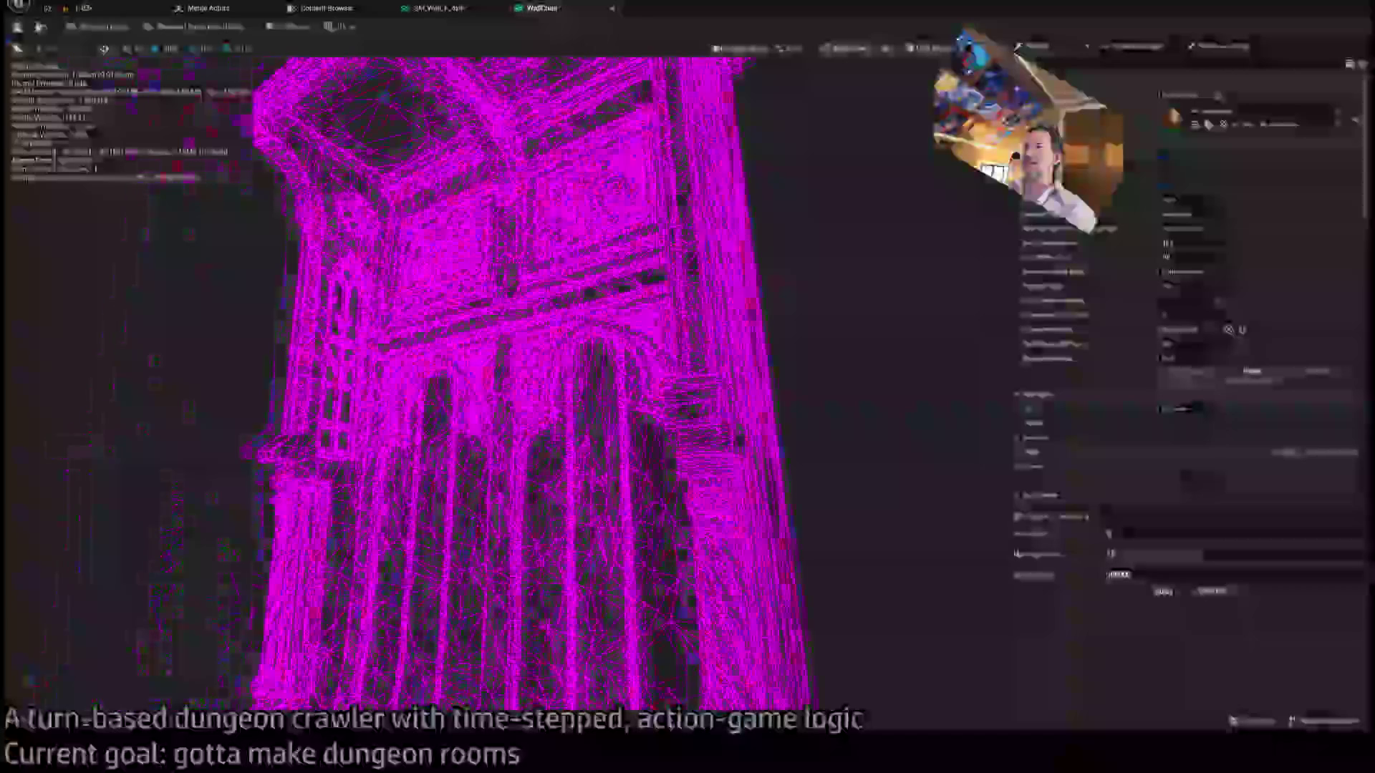
{"action": "scroll", "coordinate": [507, 380], "scroll_direction": "down", "scroll_amount": 6}
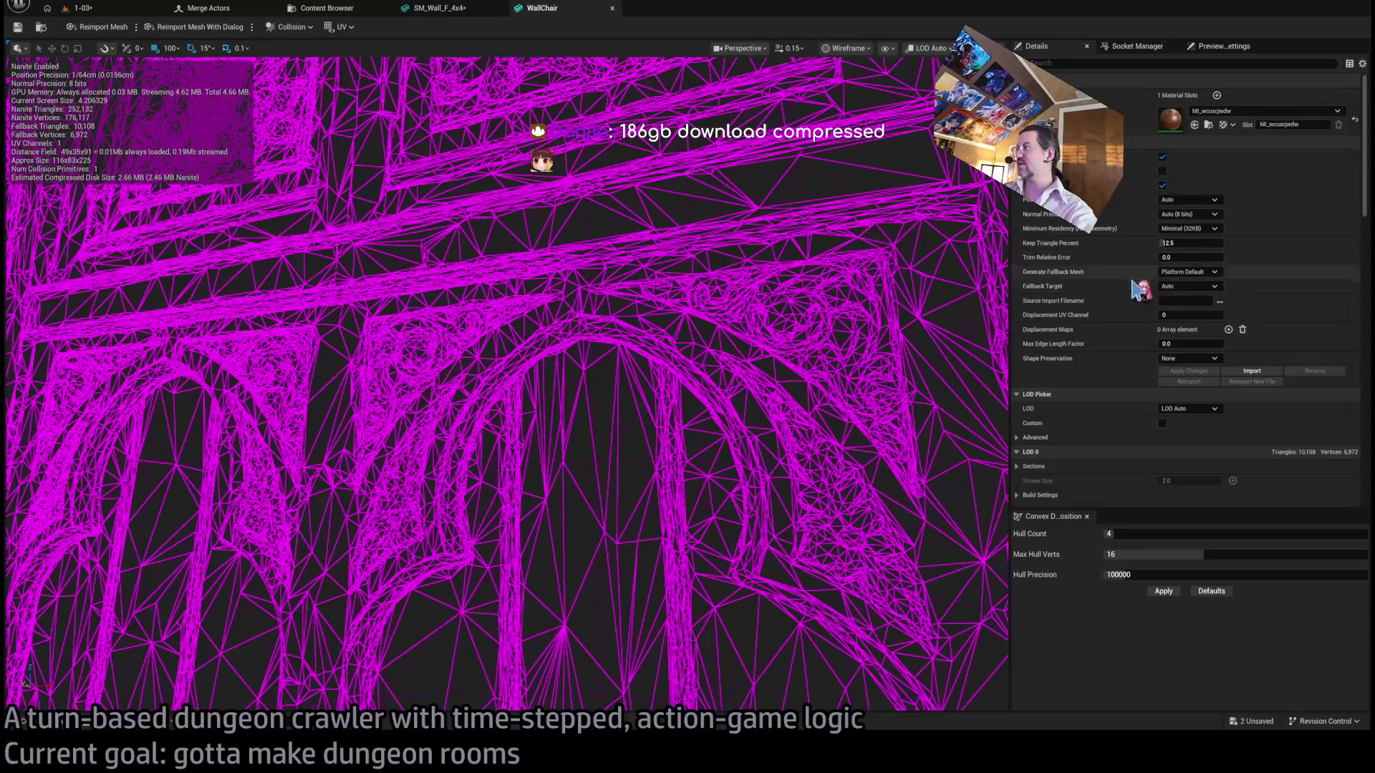
{"action": "scroll", "coordinate": [507, 380], "scroll_direction": "up", "scroll_amount": 3}
{"action": "scroll", "coordinate": [507, 379], "scroll_direction": "down", "scroll_amount": 5}
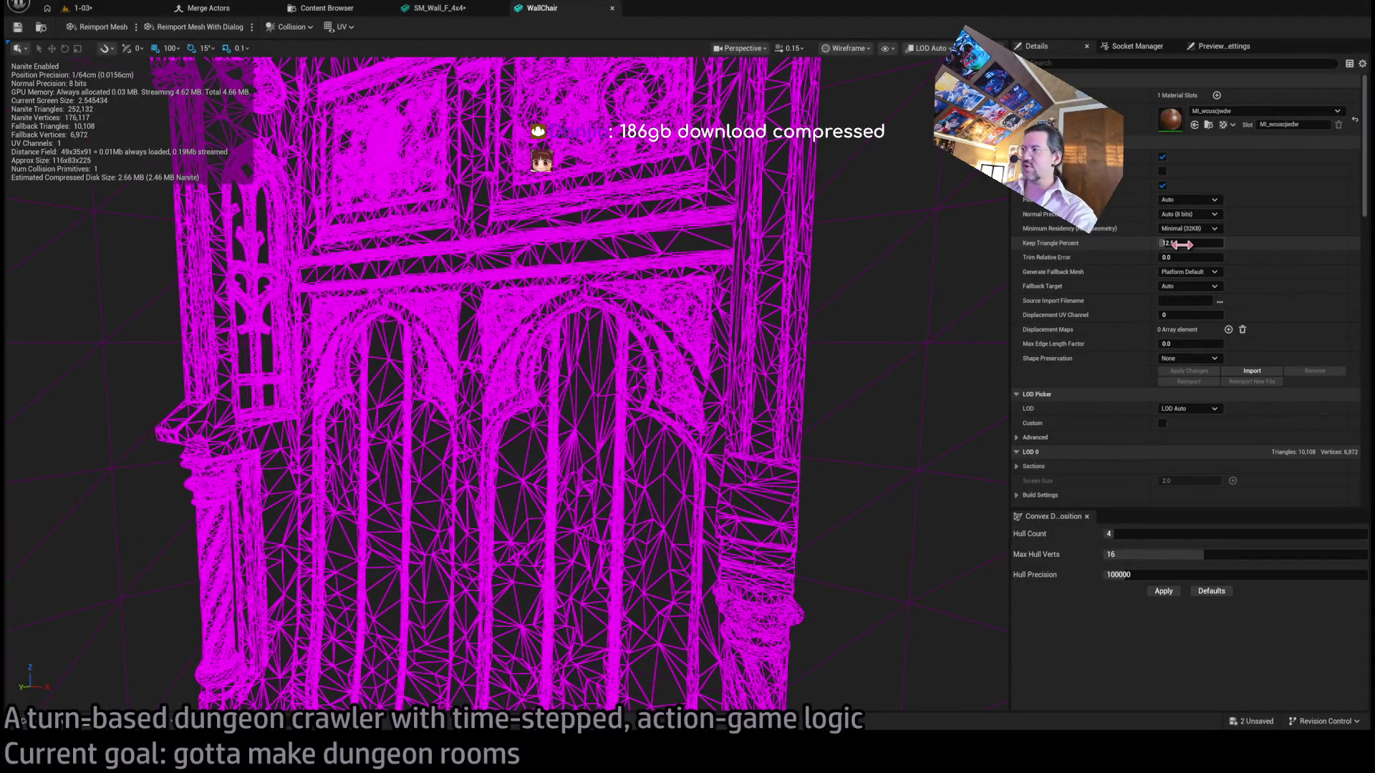
{"action": "left_click_drag", "start_coordinate": [1178, 243], "coordinate": [1221, 243]}
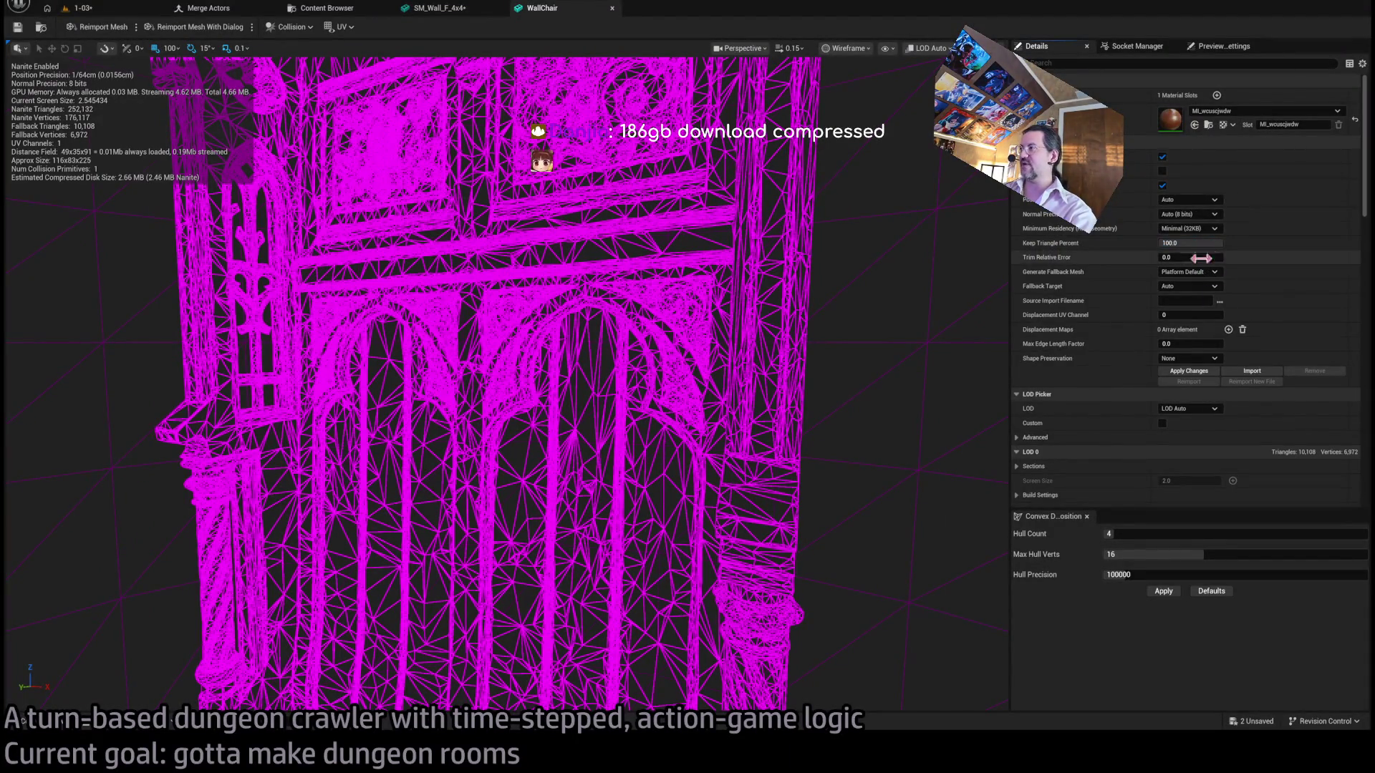
{"action": "left_click", "coordinate": [1189, 371]}
{"action": "scroll", "coordinate": [802, 364], "scroll_direction": "up", "scroll_amount": 5}
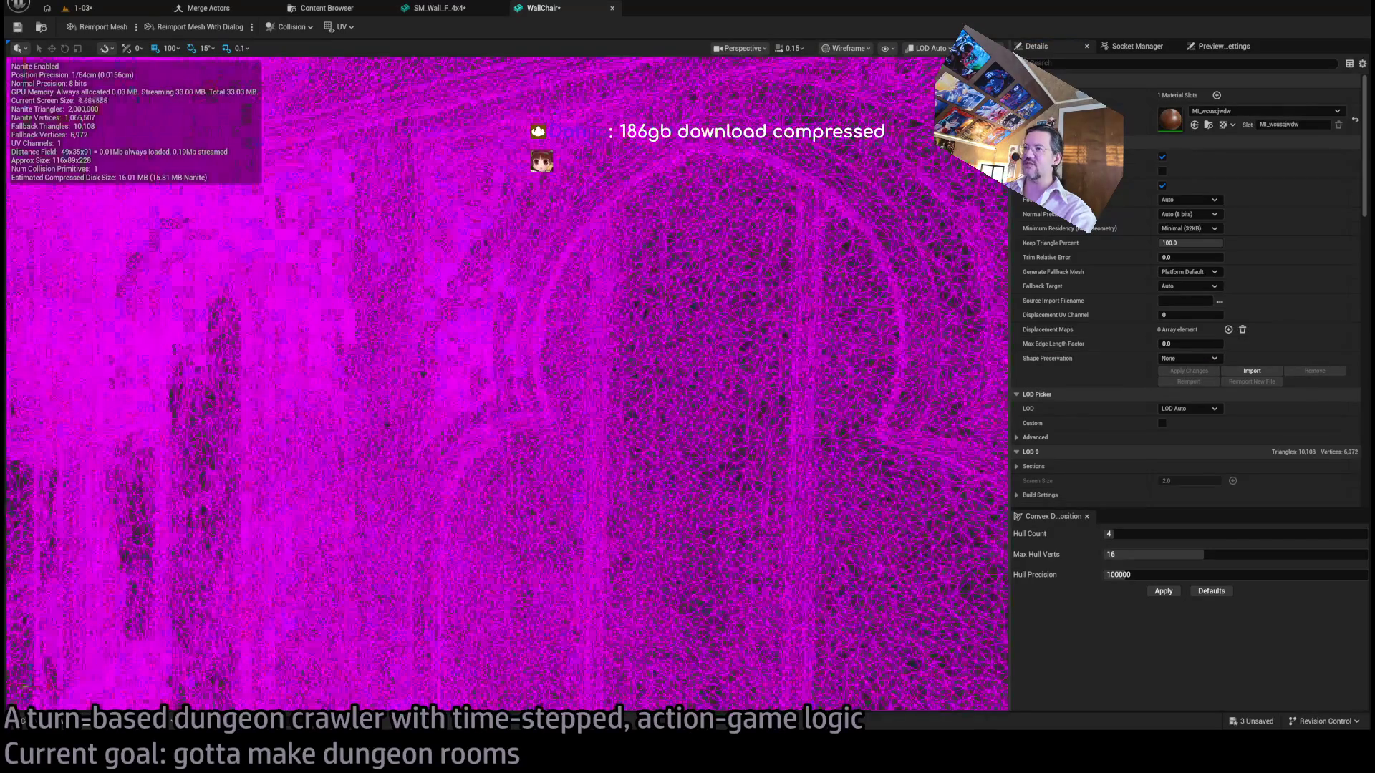
{"action": "scroll", "coordinate": [802, 364], "scroll_direction": "down", "scroll_amount": 5}
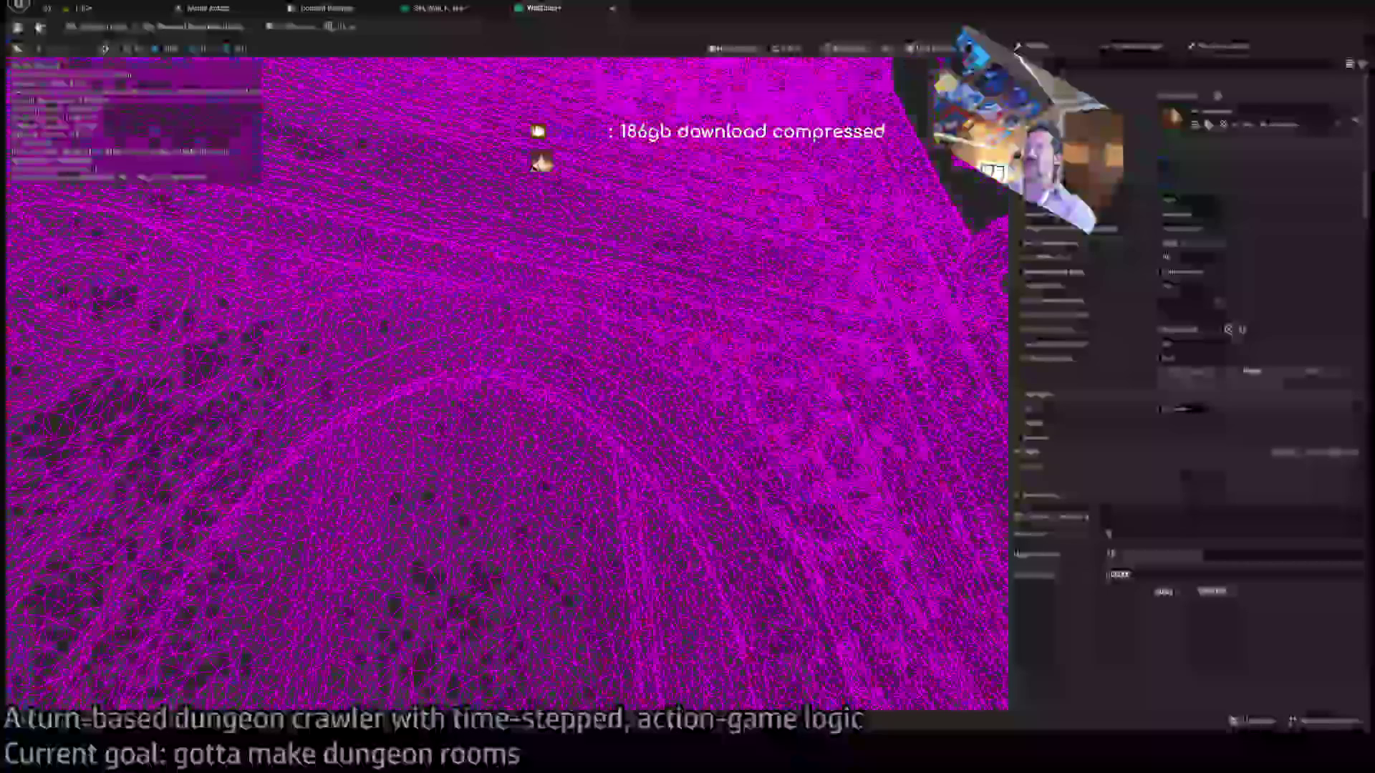
Inspect the full-detail WallChair from several angles in Wireframe, Unlit and Lit modes.
{"action": "mouse_move", "coordinate": [686, 360]}
{"action": "left_mouse_down"}
{"action": "mouse_move", "coordinate": [652, 362]}
{"action": "mouse_move", "coordinate": [686, 360]}
{"action": "left_mouse_up"}
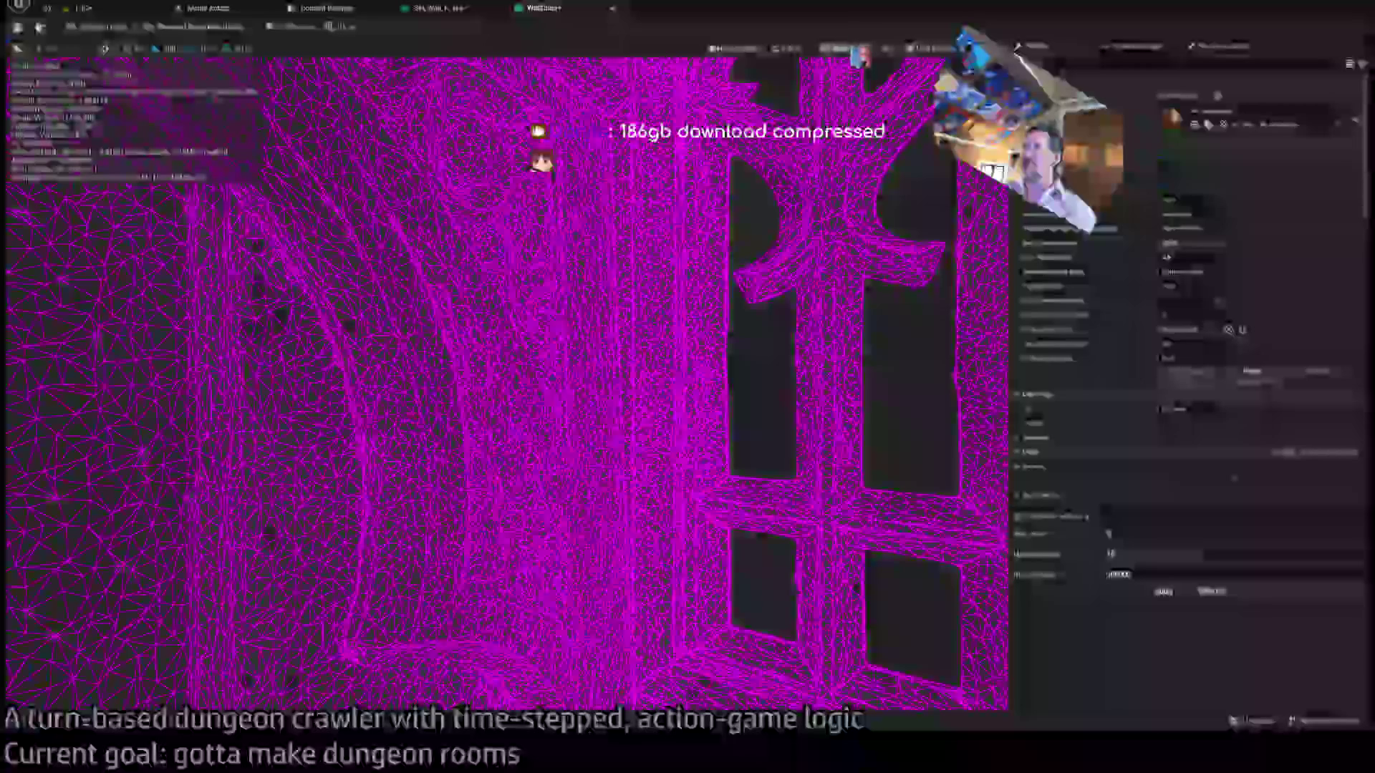
{"action": "key", "text": "alt+4"}
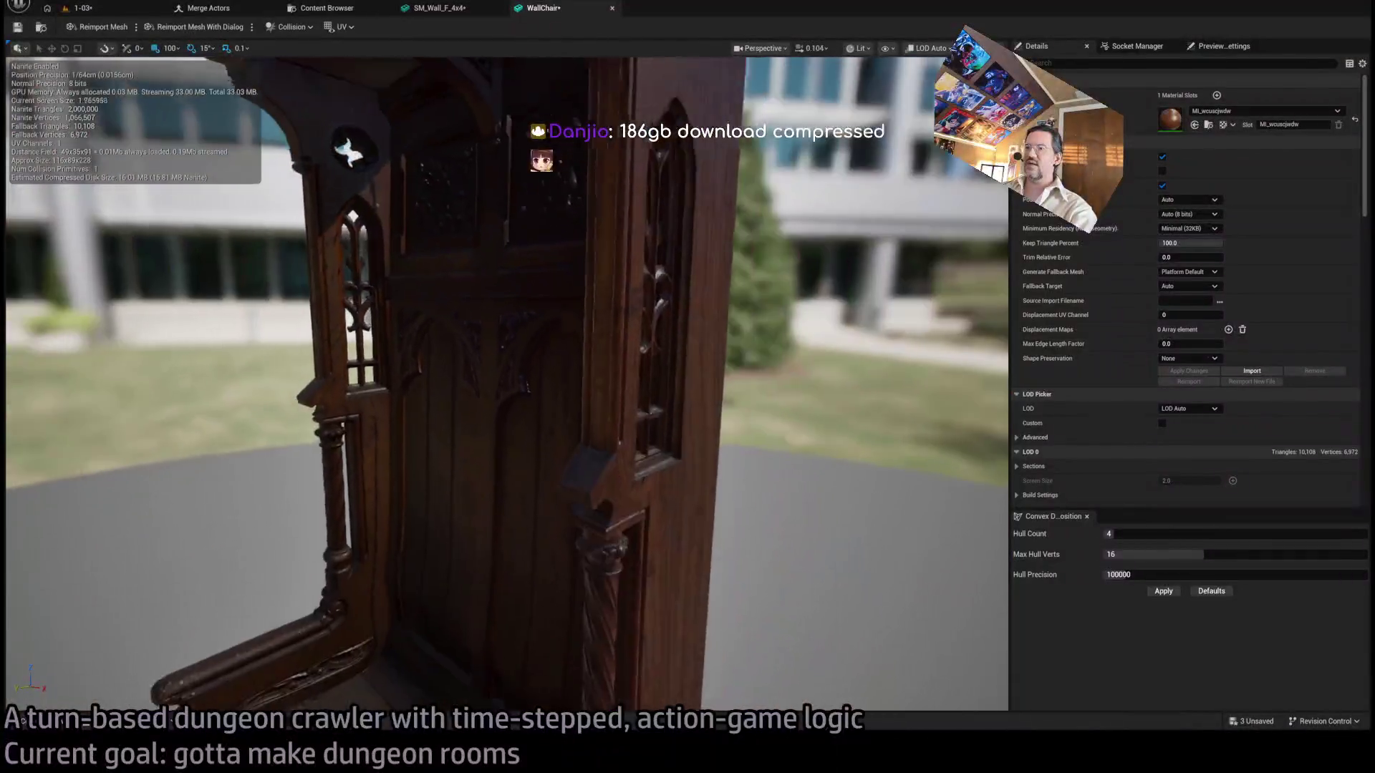
{"action": "left_click_drag", "start_coordinate": [347, 151], "coordinate": [823, 186]}
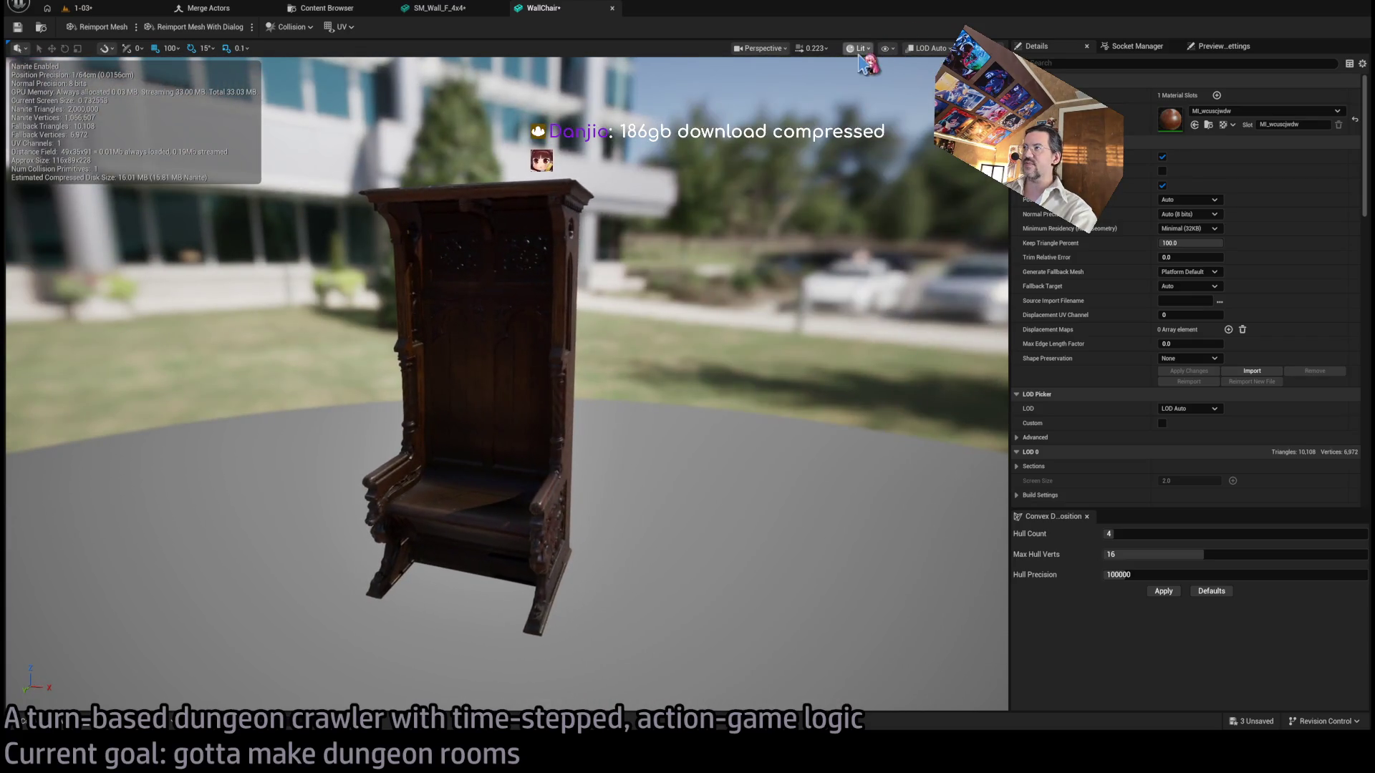
{"action": "key", "text": "alt+2"}
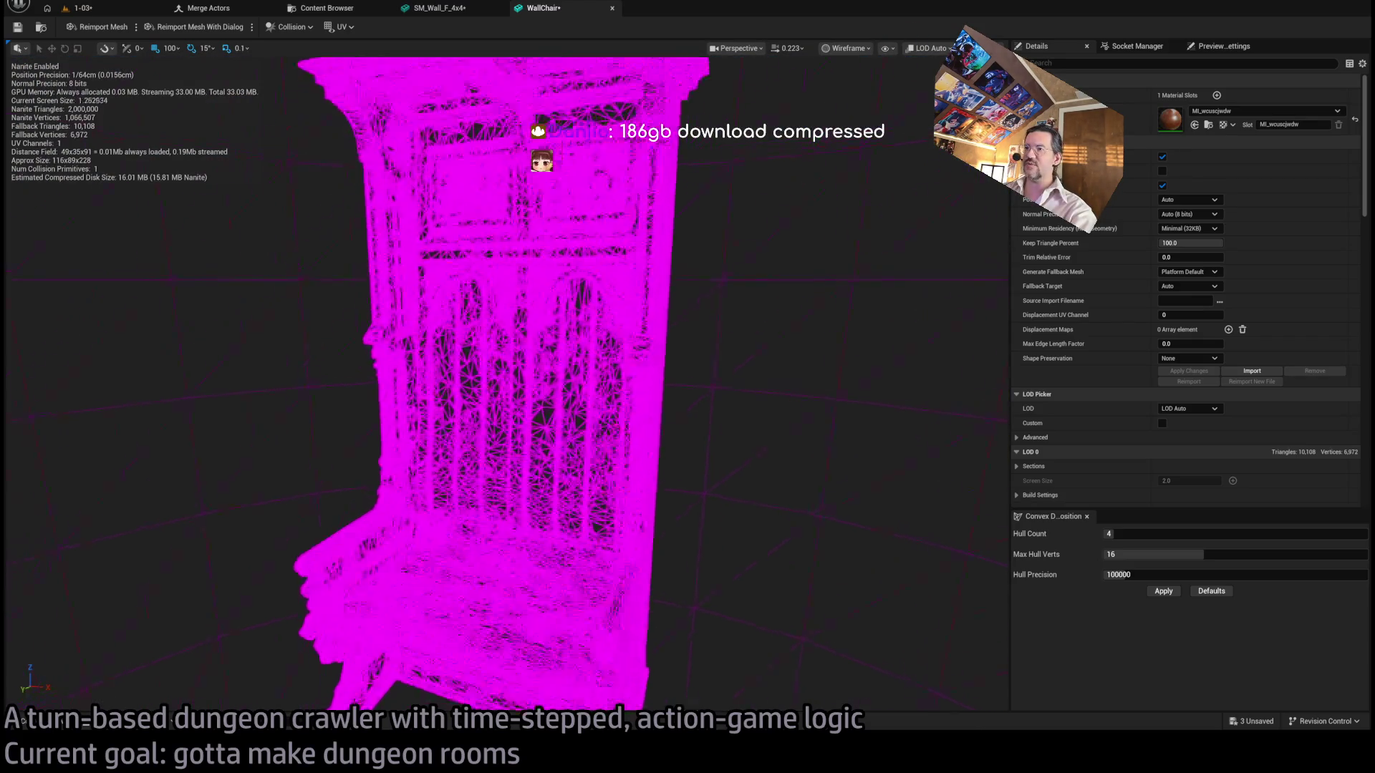
{"action": "scroll", "coordinate": [515, 372], "scroll_direction": "up", "scroll_amount": 5}
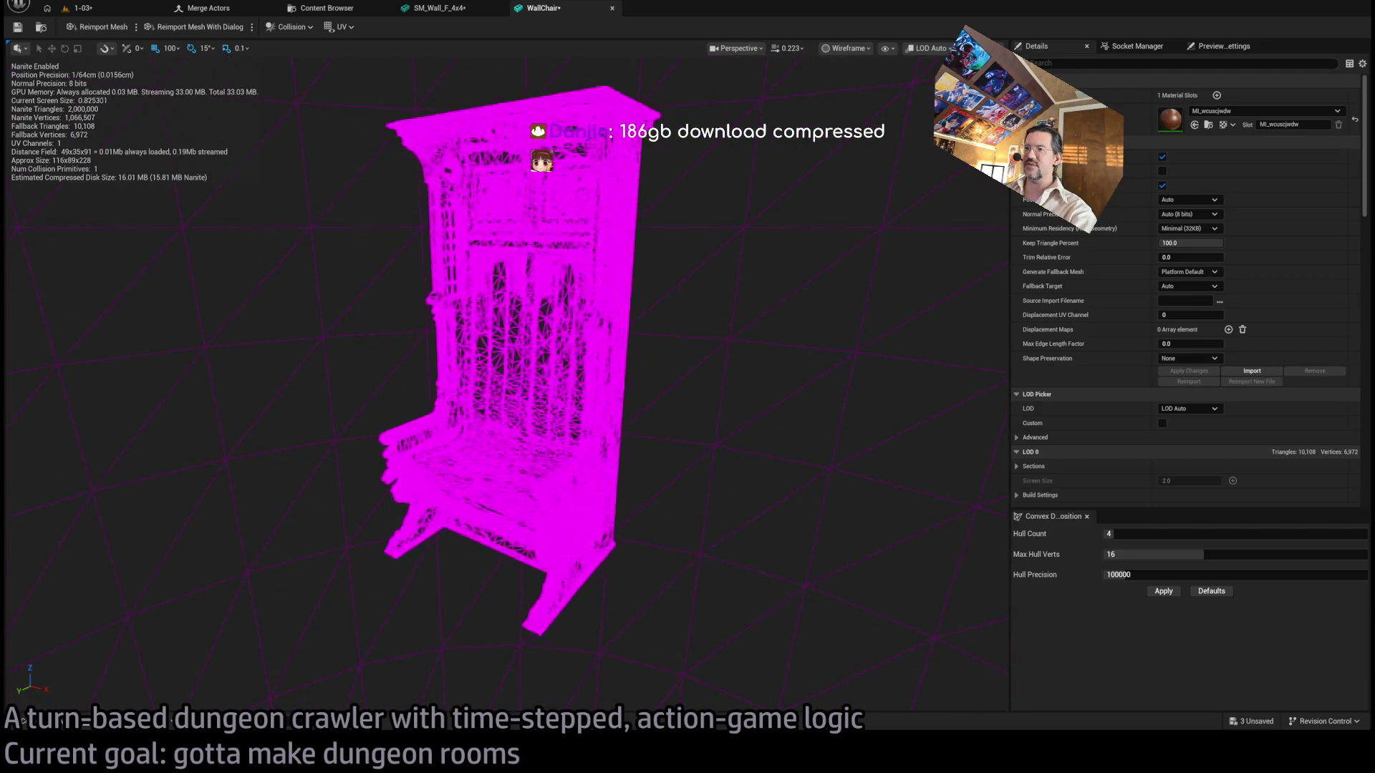
{"action": "scroll", "coordinate": [515, 372], "scroll_direction": "down", "scroll_amount": 4}
{"action": "scroll", "coordinate": [680, 232], "scroll_direction": "up", "scroll_amount": 6}
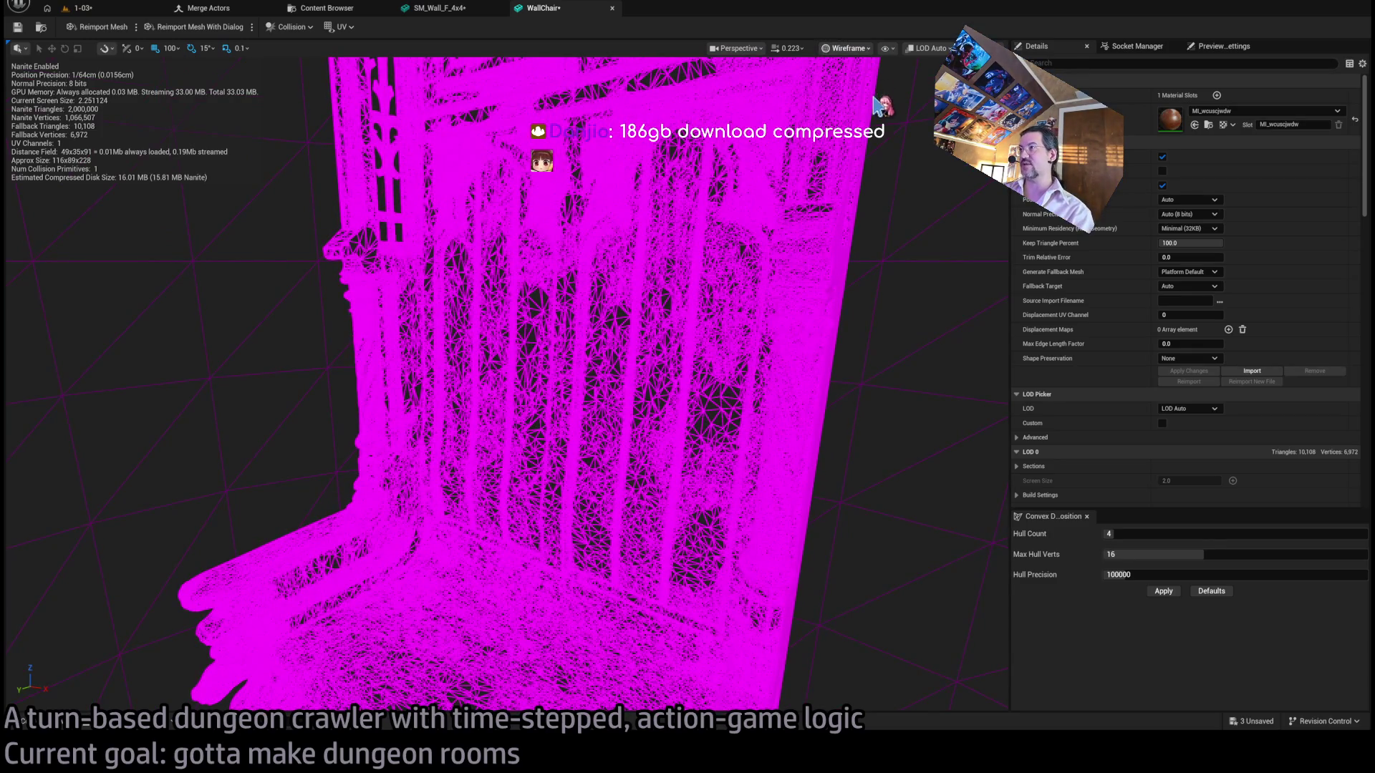
{"action": "key", "text": "alt+3"}
{"action": "key", "text": "alt+4"}
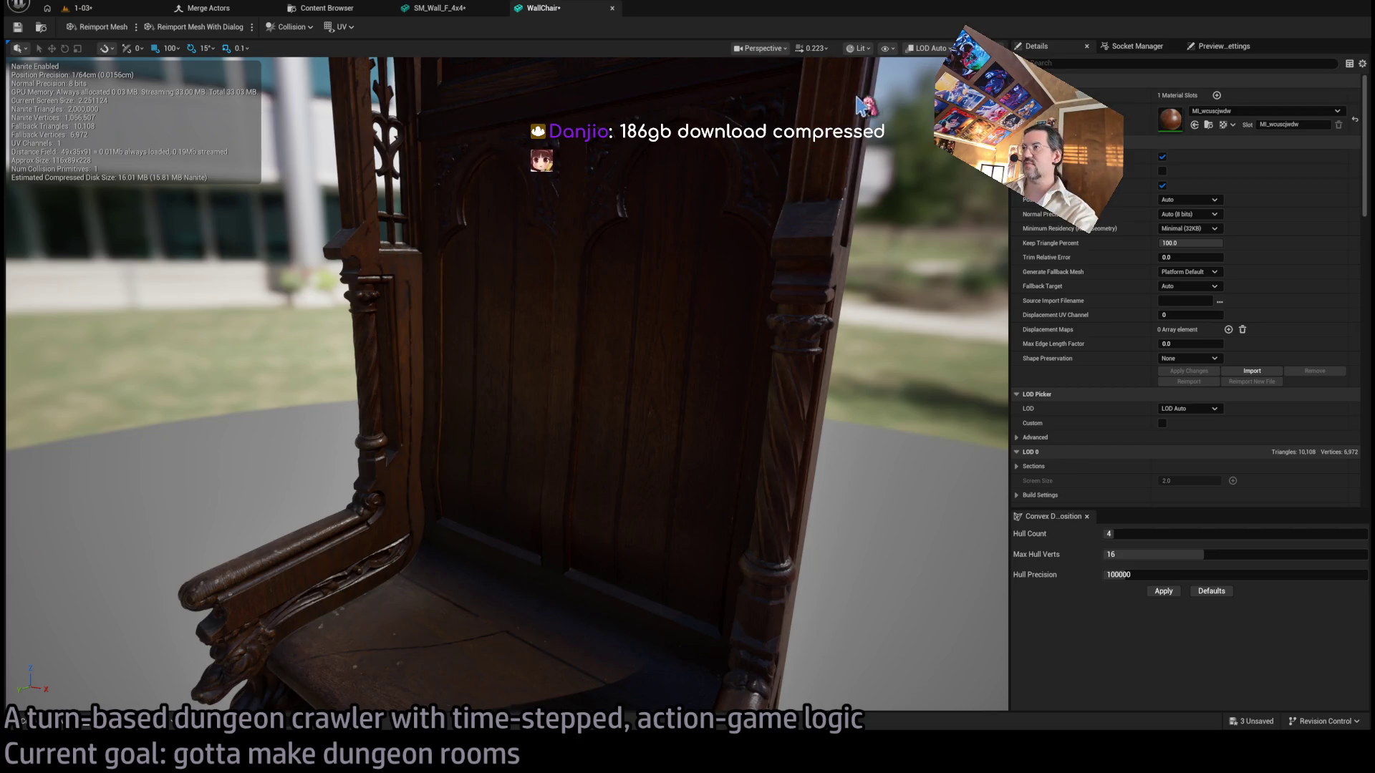
{"action": "left_click_drag", "start_coordinate": [863, 107], "coordinate": [716, 111]}
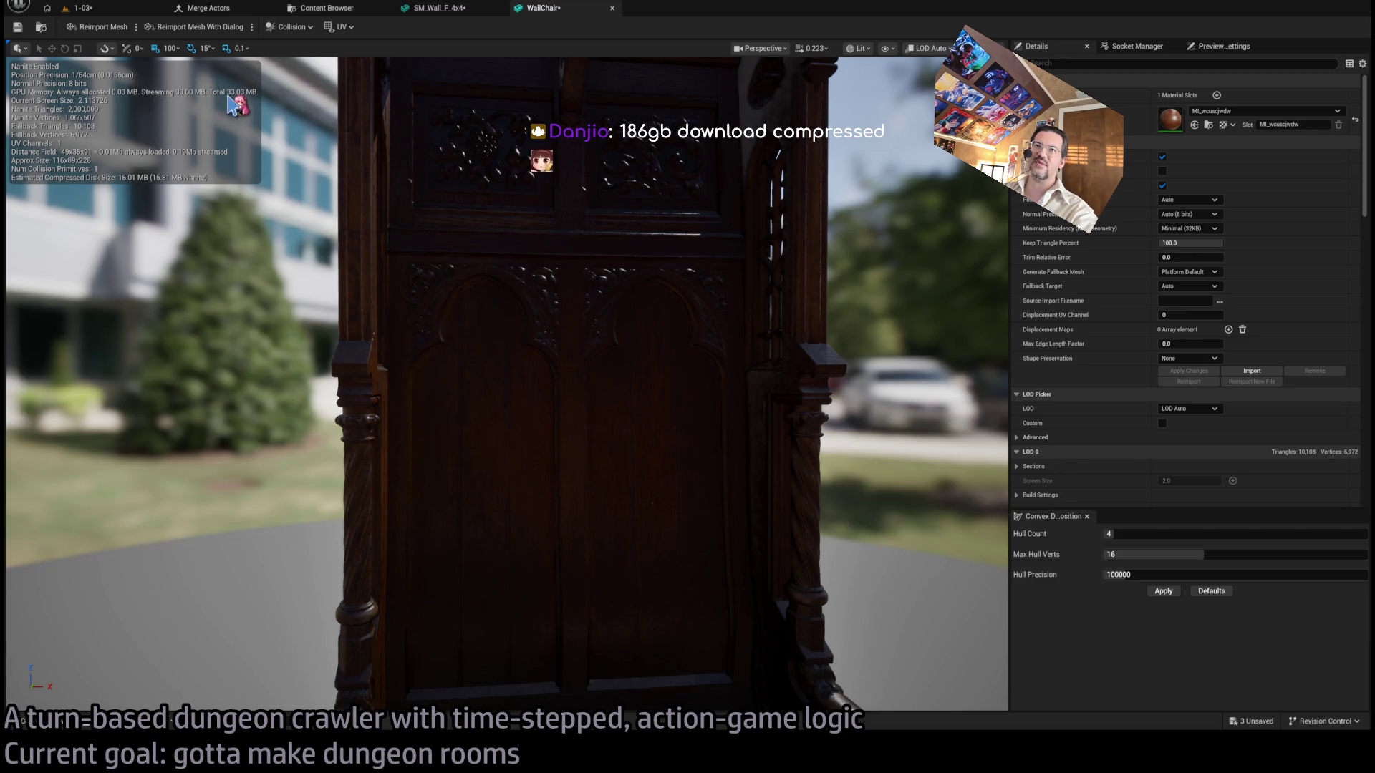
{"action": "left_click_drag", "start_coordinate": [843, 256], "coordinate": [945, 259]}
{"action": "left_click_drag", "start_coordinate": [759, 315], "coordinate": [760, 265]}
Set Keep Triangle Percent back to 12.5, apply it, and check the reduced chair in wireframe.
{"action": "left_click", "coordinate": [1188, 243]}
{"action": "type", "text": "12.5"}
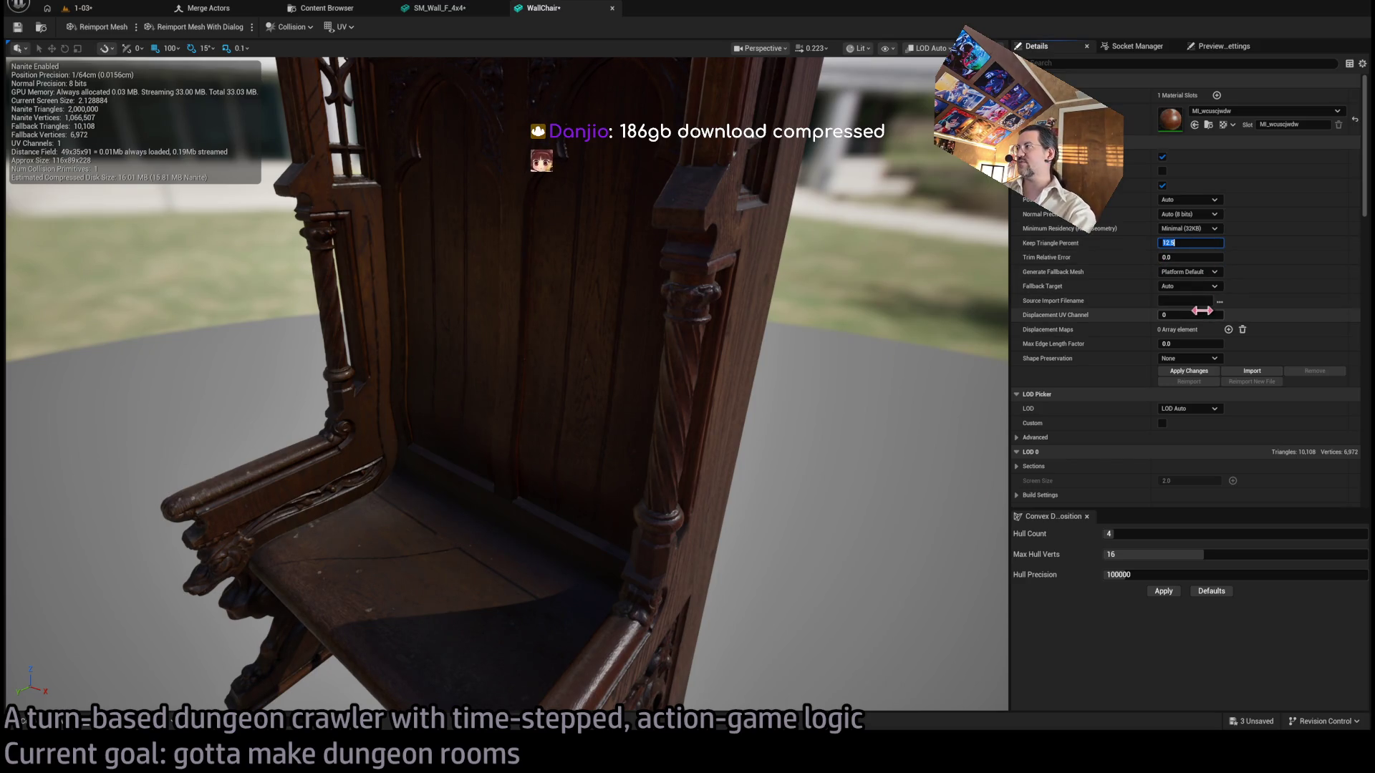
{"action": "left_click", "coordinate": [1189, 371]}
{"action": "mouse_move", "coordinate": [787, 323]}
{"action": "left_mouse_down"}
{"action": "mouse_move", "coordinate": [698, 281]}
{"action": "mouse_move", "coordinate": [915, 344]}
{"action": "left_mouse_up"}
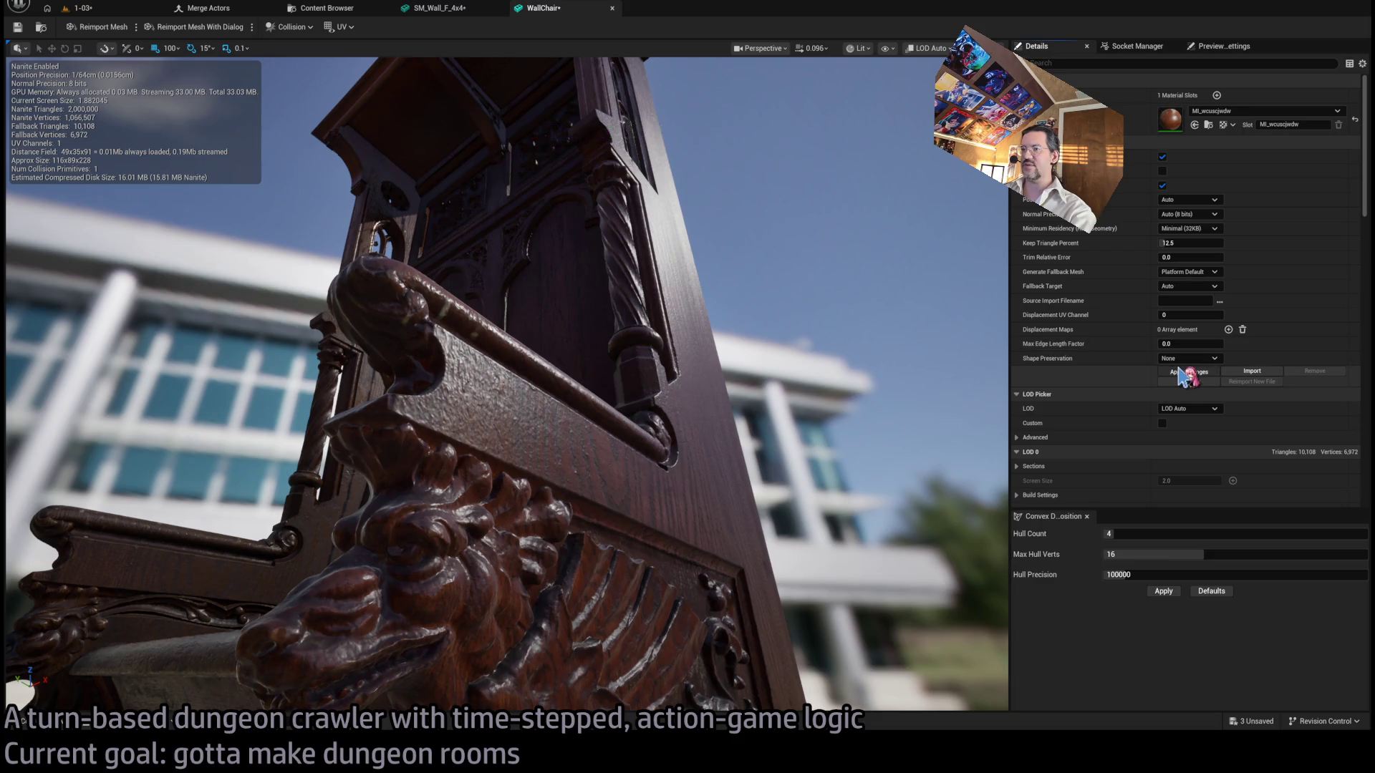
{"action": "left_click_drag", "start_coordinate": [765, 412], "coordinate": [871, 128]}
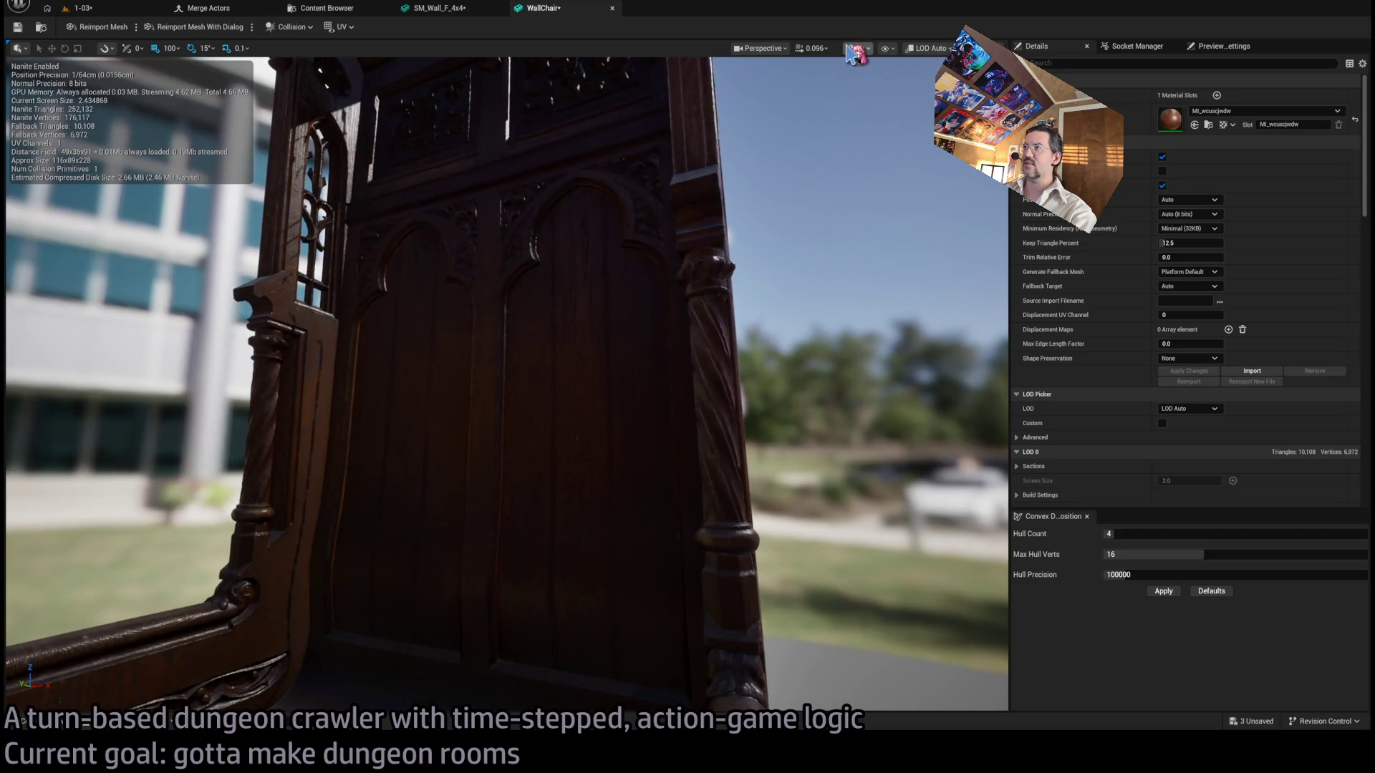
{"action": "key", "text": "alt+2"}
{"action": "scroll", "coordinate": [530, 239], "scroll_direction": "up", "scroll_amount": 5}
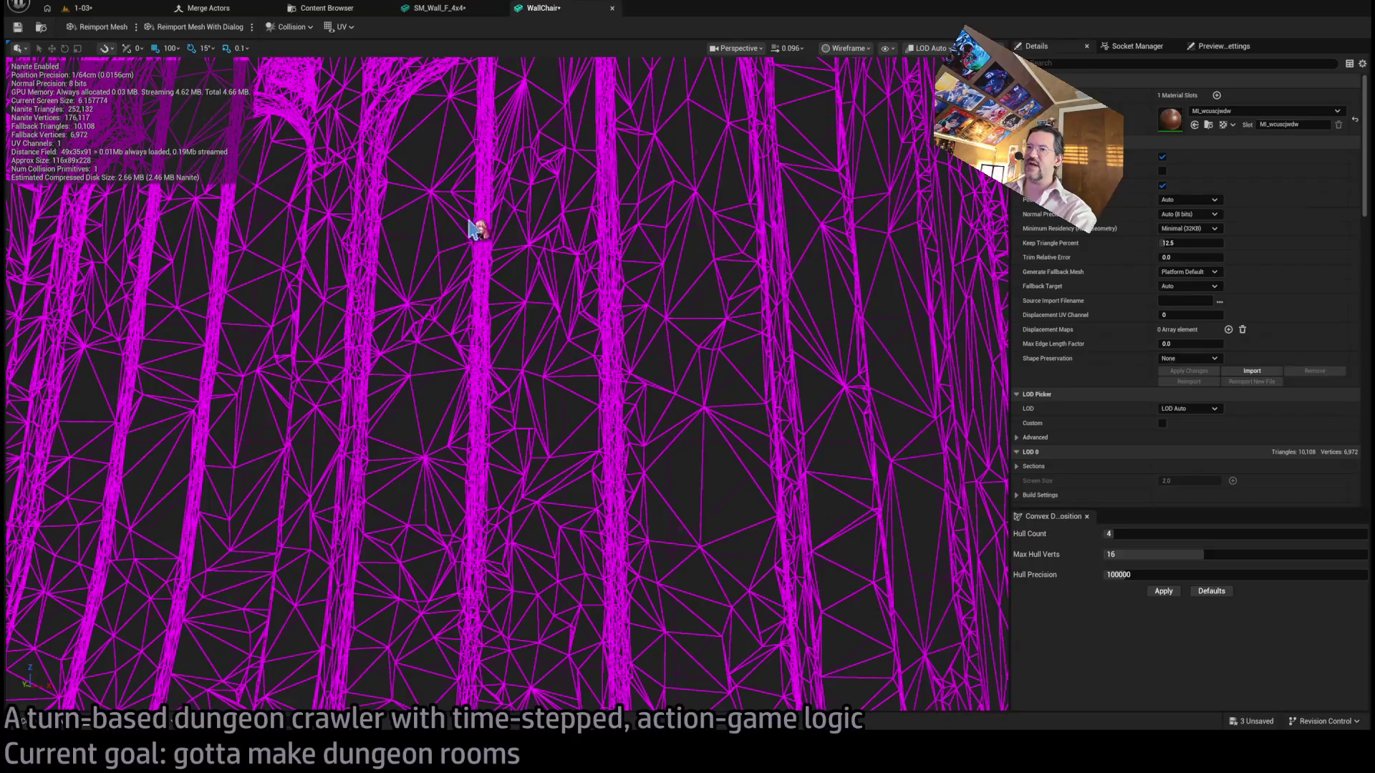
{"action": "scroll", "coordinate": [561, 520], "scroll_direction": "down", "scroll_amount": 5}
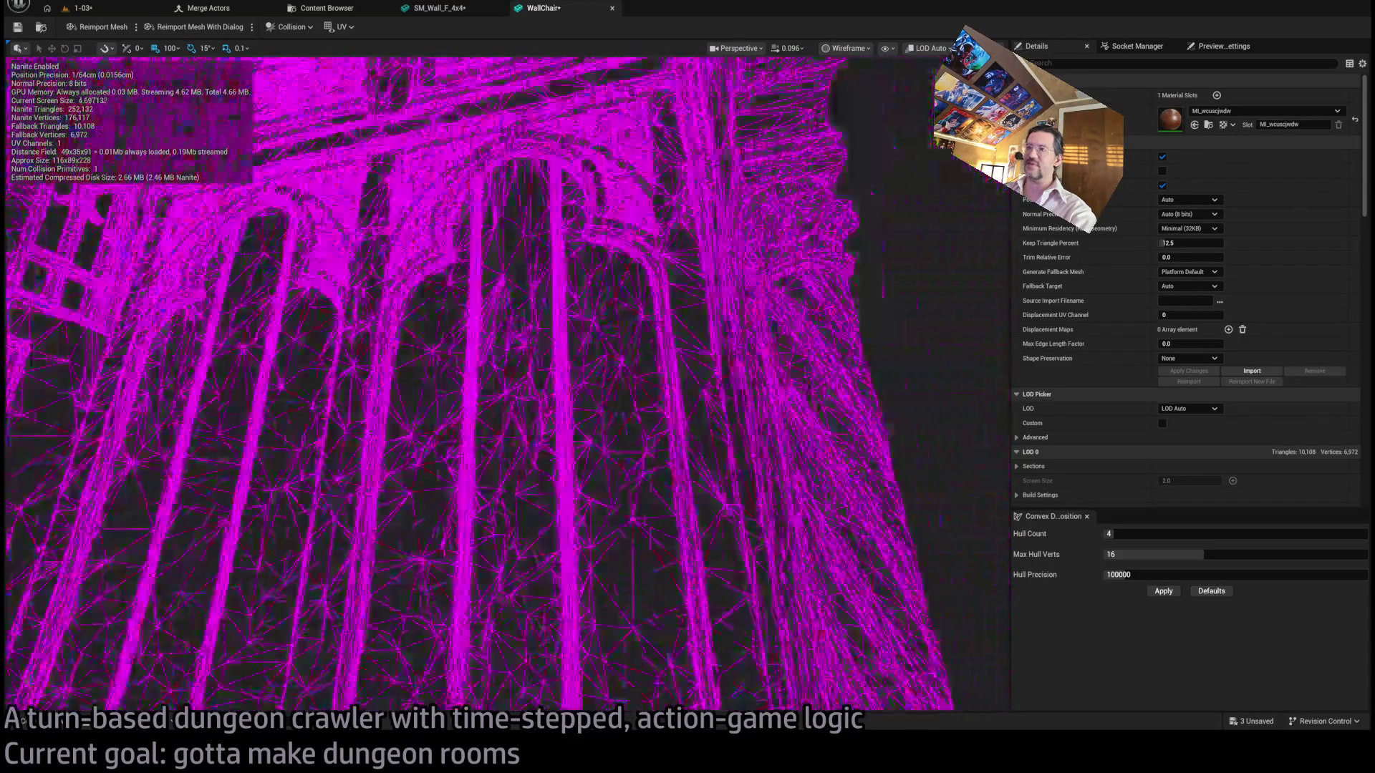
{"action": "mouse_move", "coordinate": [560, 520]}
{"action": "left_mouse_down"}
{"action": "mouse_move", "coordinate": [516, 465]}
{"action": "mouse_move", "coordinate": [437, 444]}
{"action": "mouse_move", "coordinate": [544, 343]}
{"action": "mouse_move", "coordinate": [847, 199]}
{"action": "left_mouse_up"}
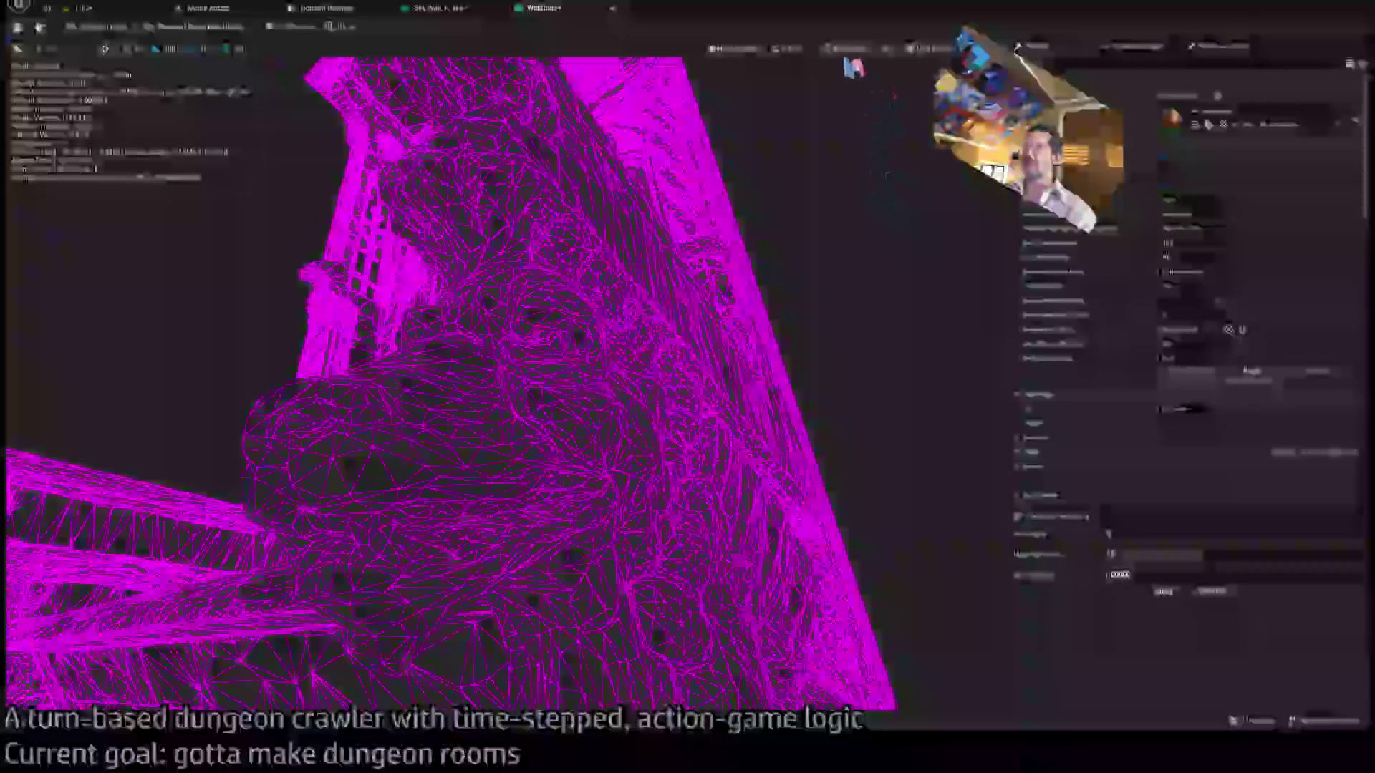
{"action": "key", "text": "alt+4"}
Frame and orbit the chair in lit view, then save all modified assets with Ctrl+Shift+S.
{"action": "key", "text": "f"}
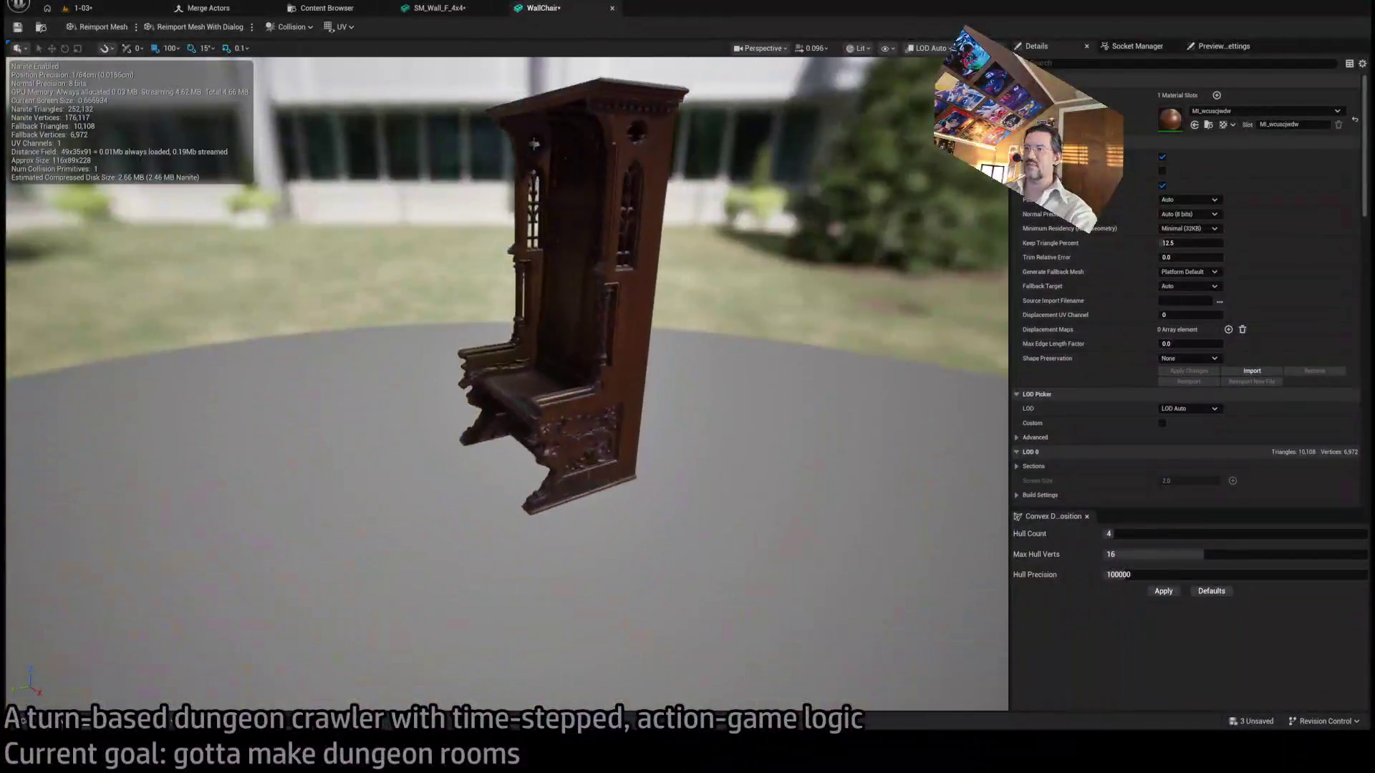
{"action": "left_click_drag", "start_coordinate": [501, 394], "coordinate": [544, 396]}
{"action": "mouse_move", "coordinate": [541, 346]}
{"action": "left_mouse_down"}
{"action": "mouse_move", "coordinate": [501, 342]}
{"action": "mouse_move", "coordinate": [579, 367]}
{"action": "left_mouse_up"}
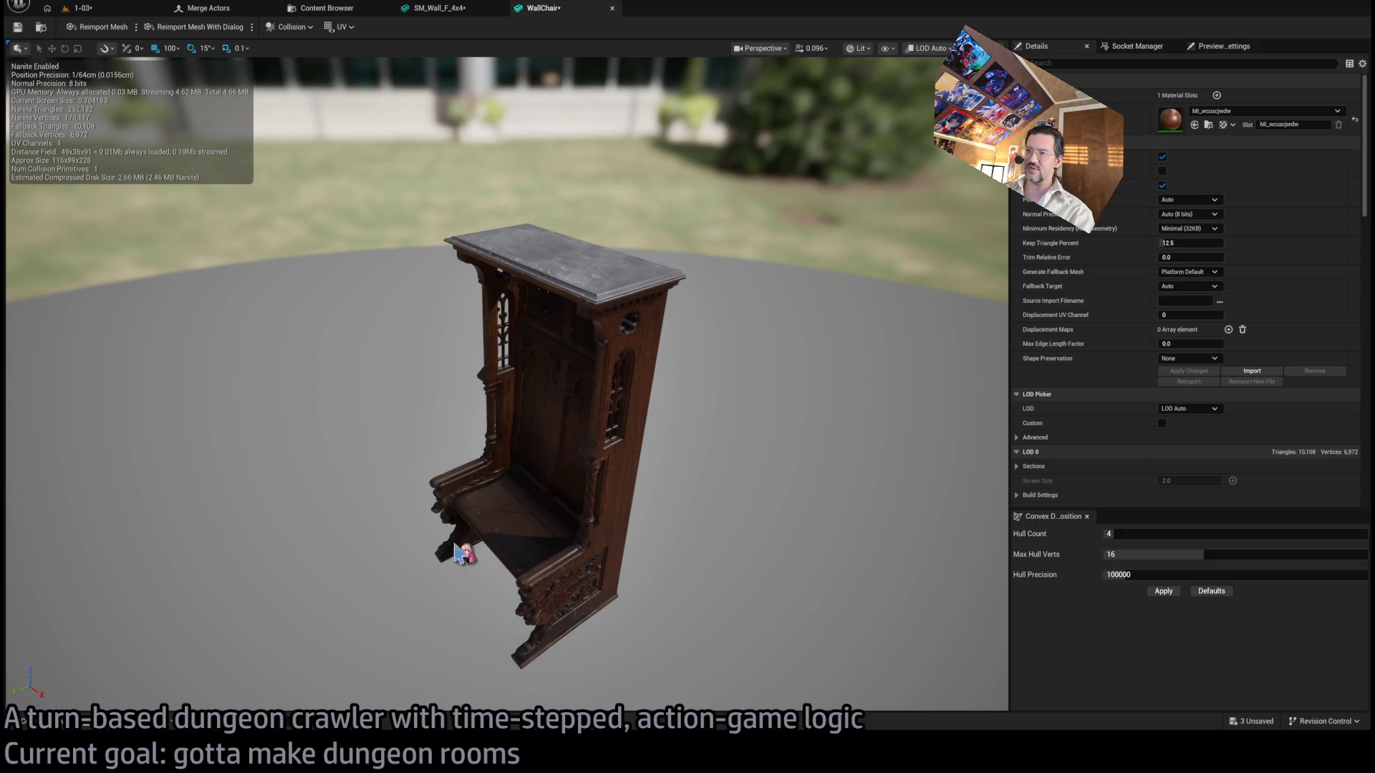
{"action": "key", "text": "ctrl+shift+s"}
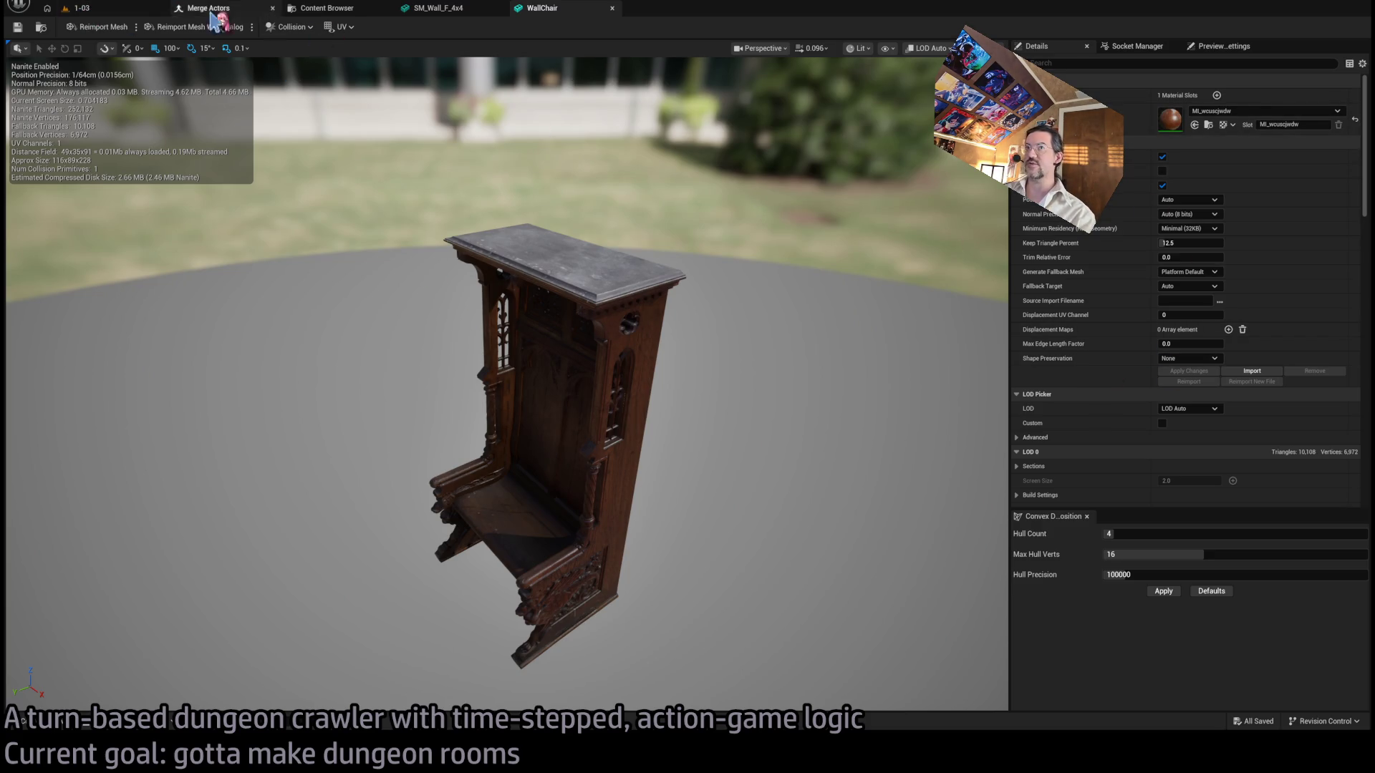
Check the 1-03 level, return to WallChair, locate it in the Content Drawer, and orbit to its front.
{"action": "left_click", "coordinate": [117, 13]}
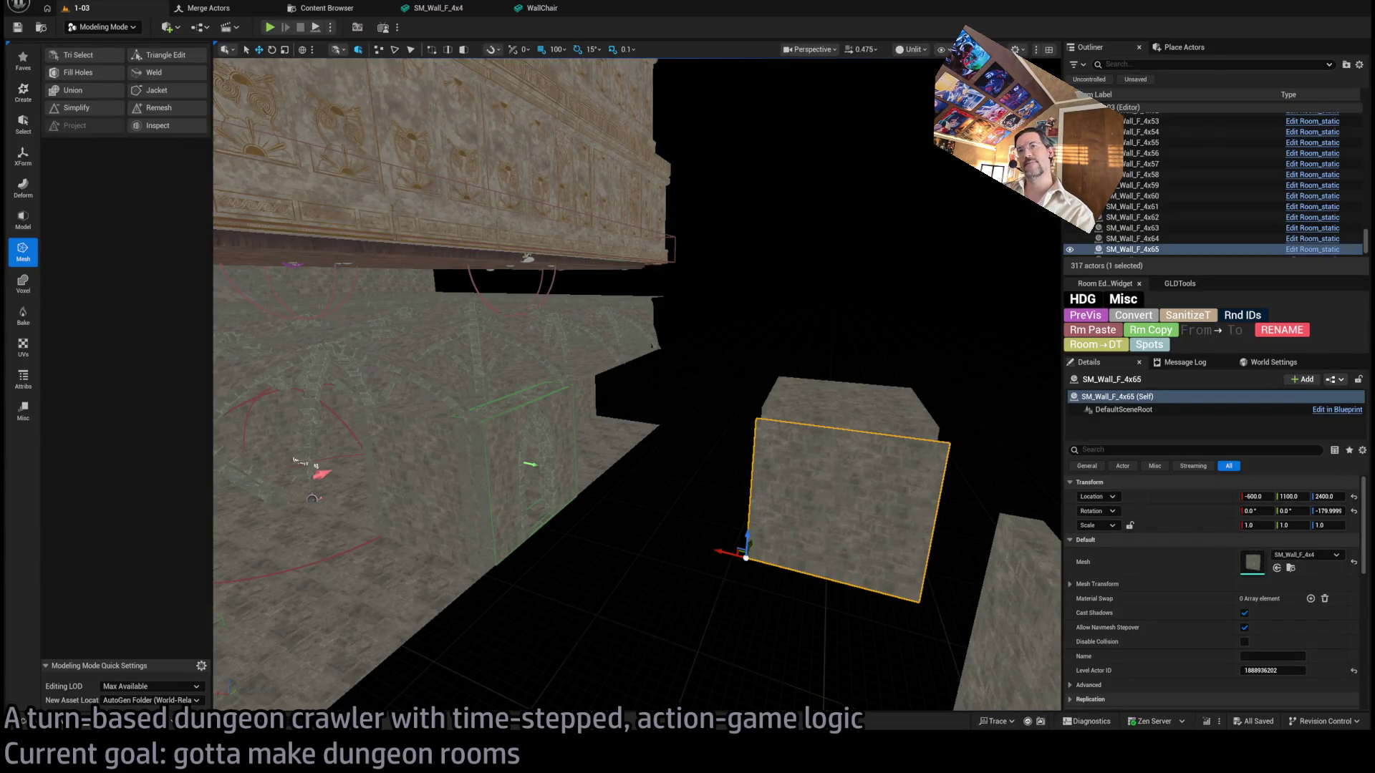
{"action": "left_click", "coordinate": [542, 8]}
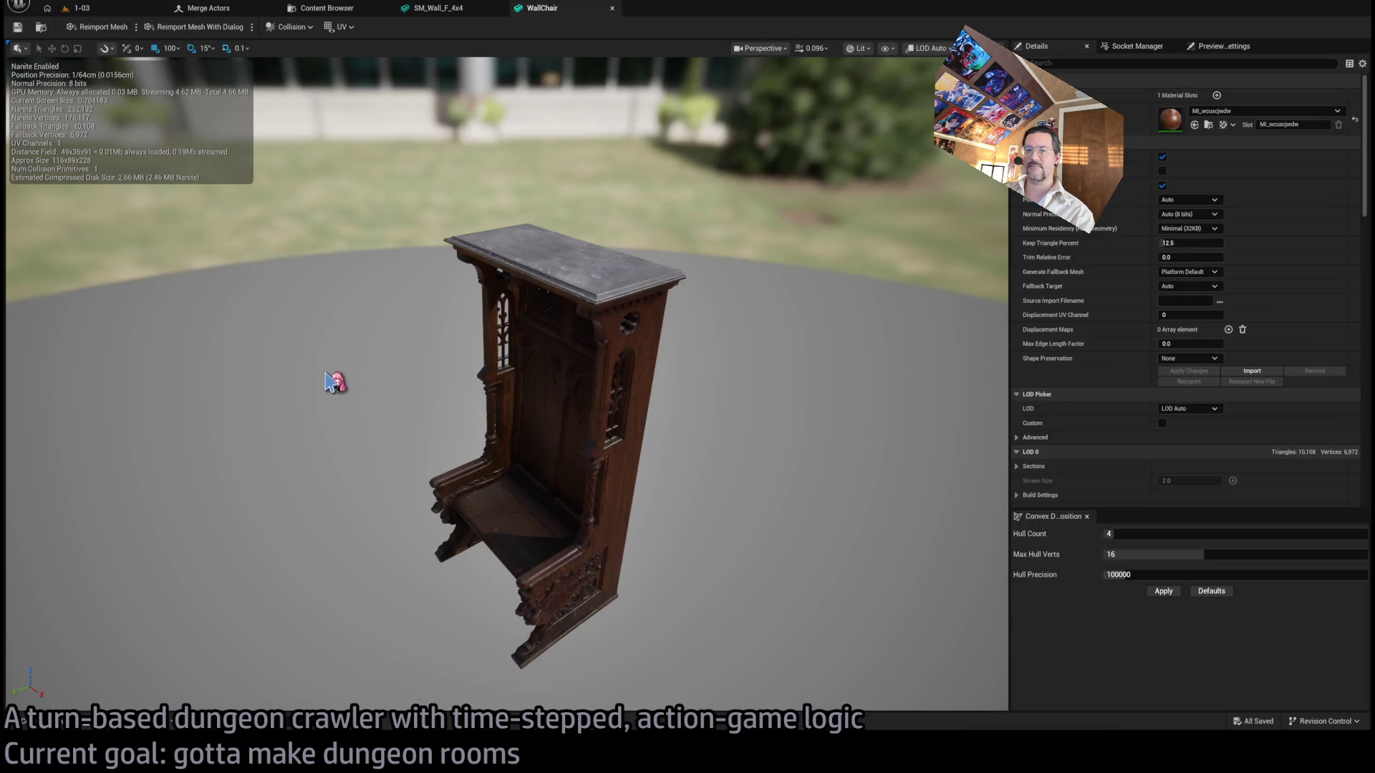
{"action": "left_click", "coordinate": [16, 706]}
{"action": "left_click", "coordinate": [296, 560]}
{"action": "left_click", "coordinate": [180, 526]}
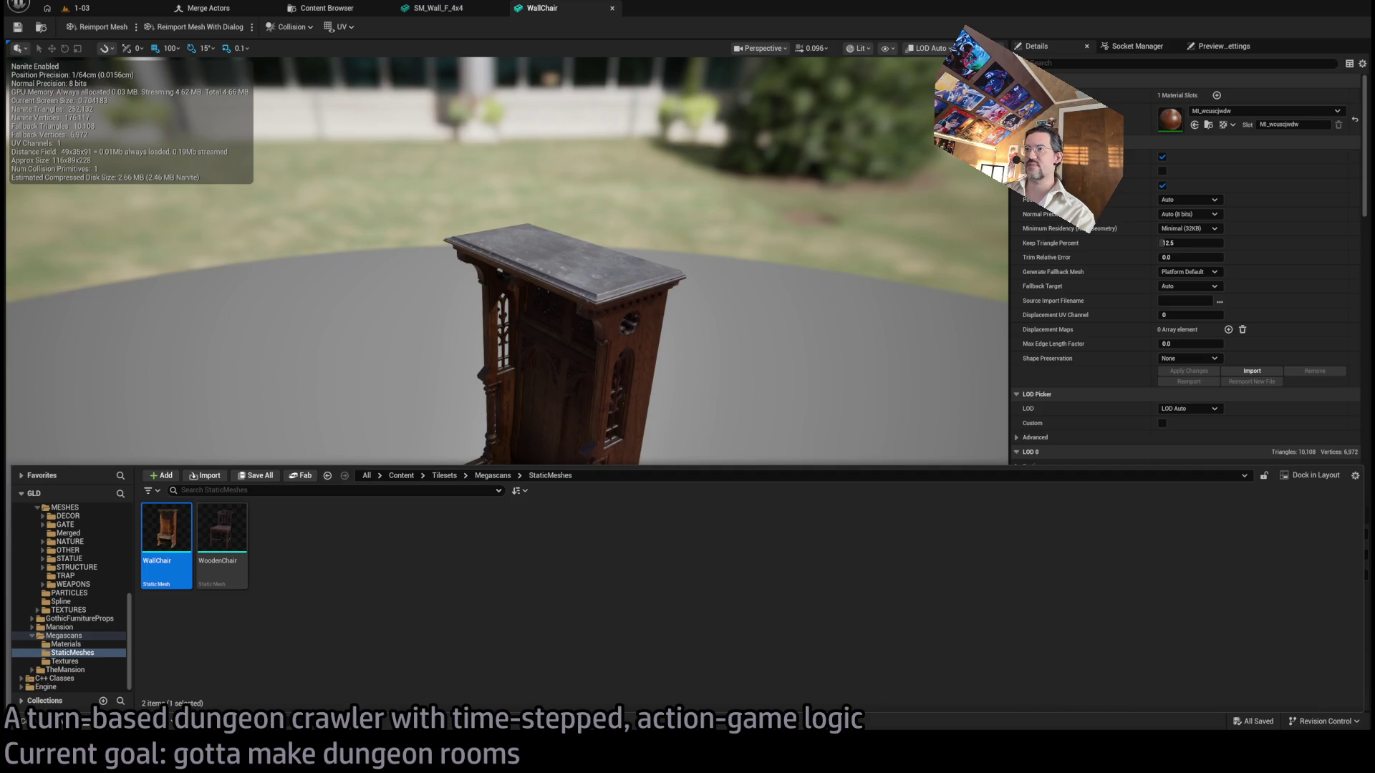
{"action": "mouse_move", "coordinate": [501, 430]}
{"action": "left_mouse_down"}
{"action": "mouse_move", "coordinate": [565, 426]}
{"action": "mouse_move", "coordinate": [501, 434]}
{"action": "mouse_move", "coordinate": [494, 588]}
{"action": "mouse_move", "coordinate": [627, 311]}
{"action": "left_mouse_up"}
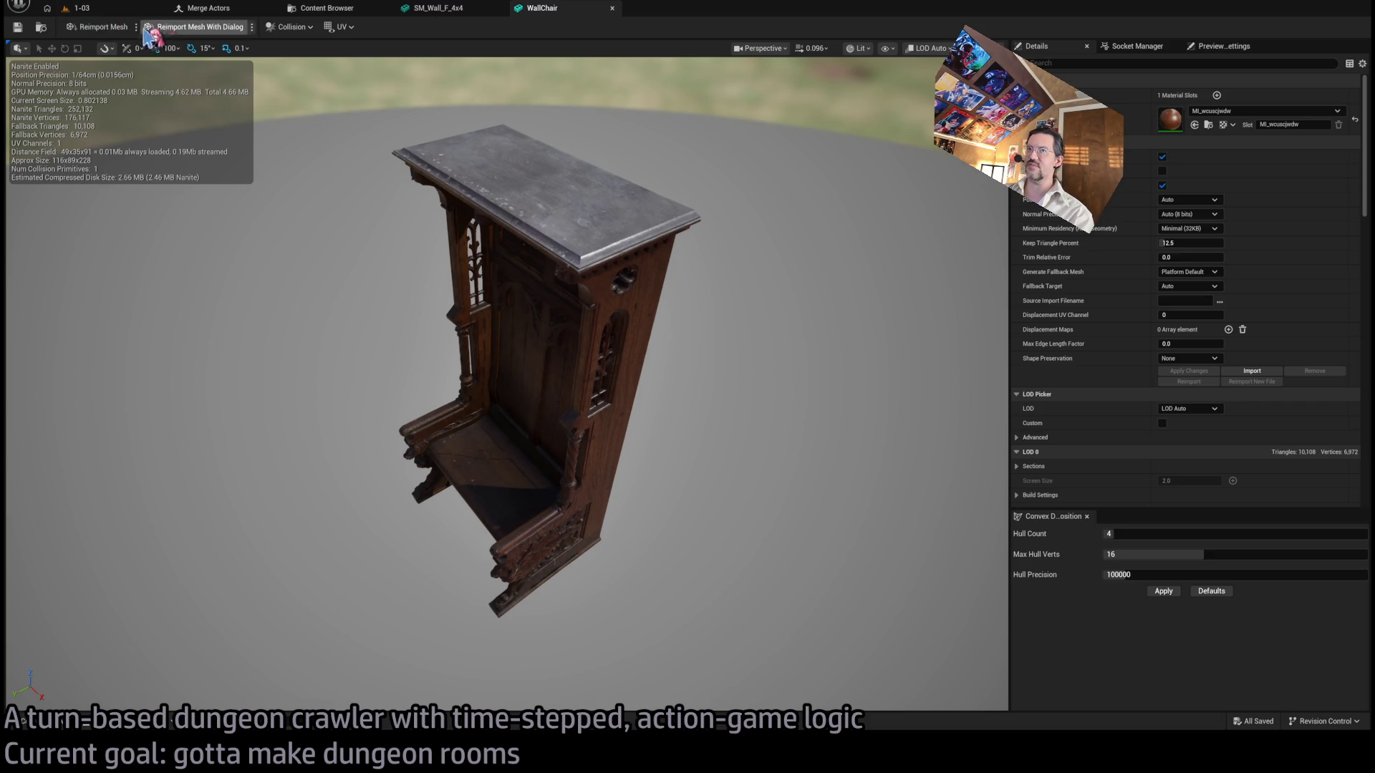
Orbit the WallChair to view another side, then switch to the 1-03 level tab.
{"action": "left_click", "coordinate": [107, 10]}
{"action": "left_click", "coordinate": [542, 10]}
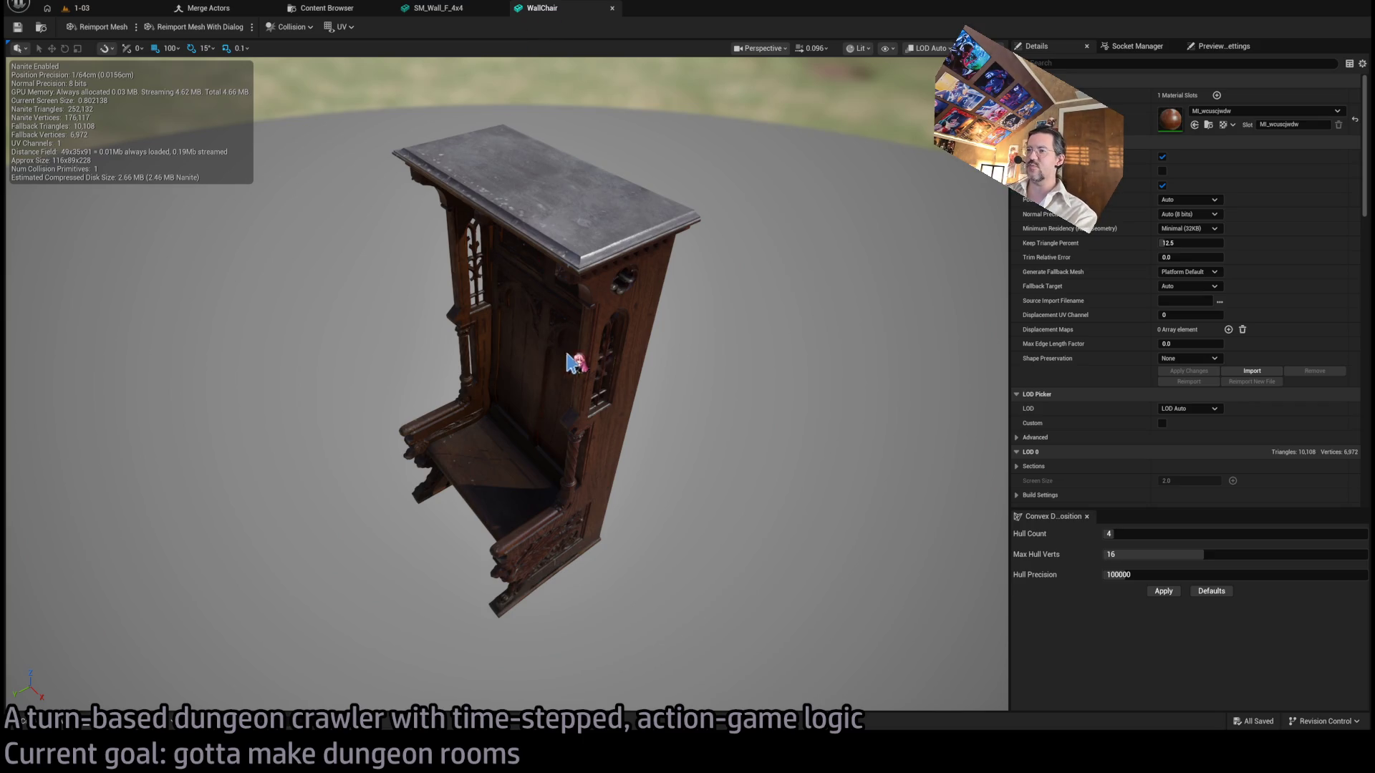
{"action": "left_click", "coordinate": [57, 723]}
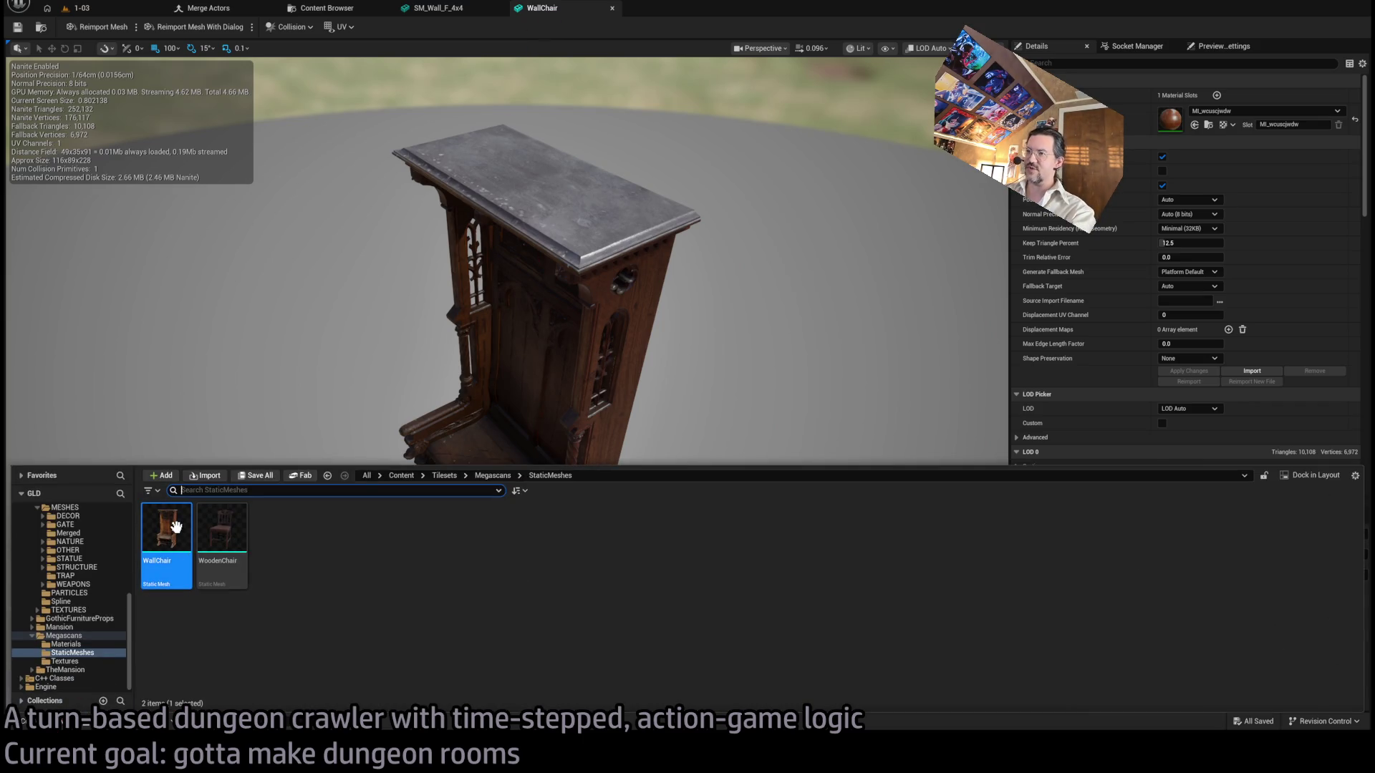
{"action": "left_click_drag", "start_coordinate": [540, 256], "coordinate": [437, 276]}
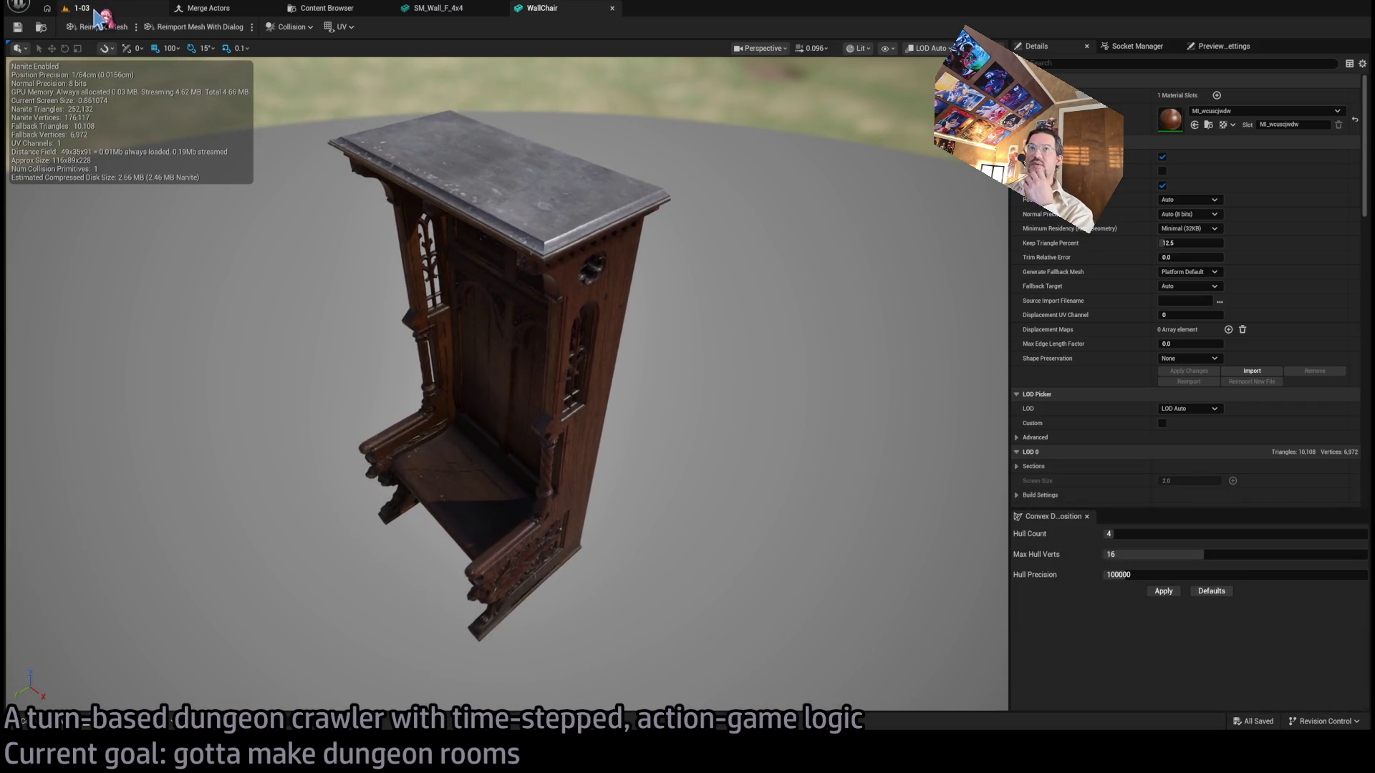
{"action": "left_click", "coordinate": [97, 14]}
{"action": "mouse_move", "coordinate": [674, 383]}
{"action": "left_mouse_down"}
{"action": "mouse_move", "coordinate": [652, 390]}
{"action": "mouse_move", "coordinate": [639, 315]}
{"action": "mouse_move", "coordinate": [709, 404]}
{"action": "mouse_move", "coordinate": [719, 387]}
{"action": "mouse_move", "coordinate": [612, 374]}
{"action": "mouse_move", "coordinate": [589, 425]}
{"action": "left_mouse_up"}
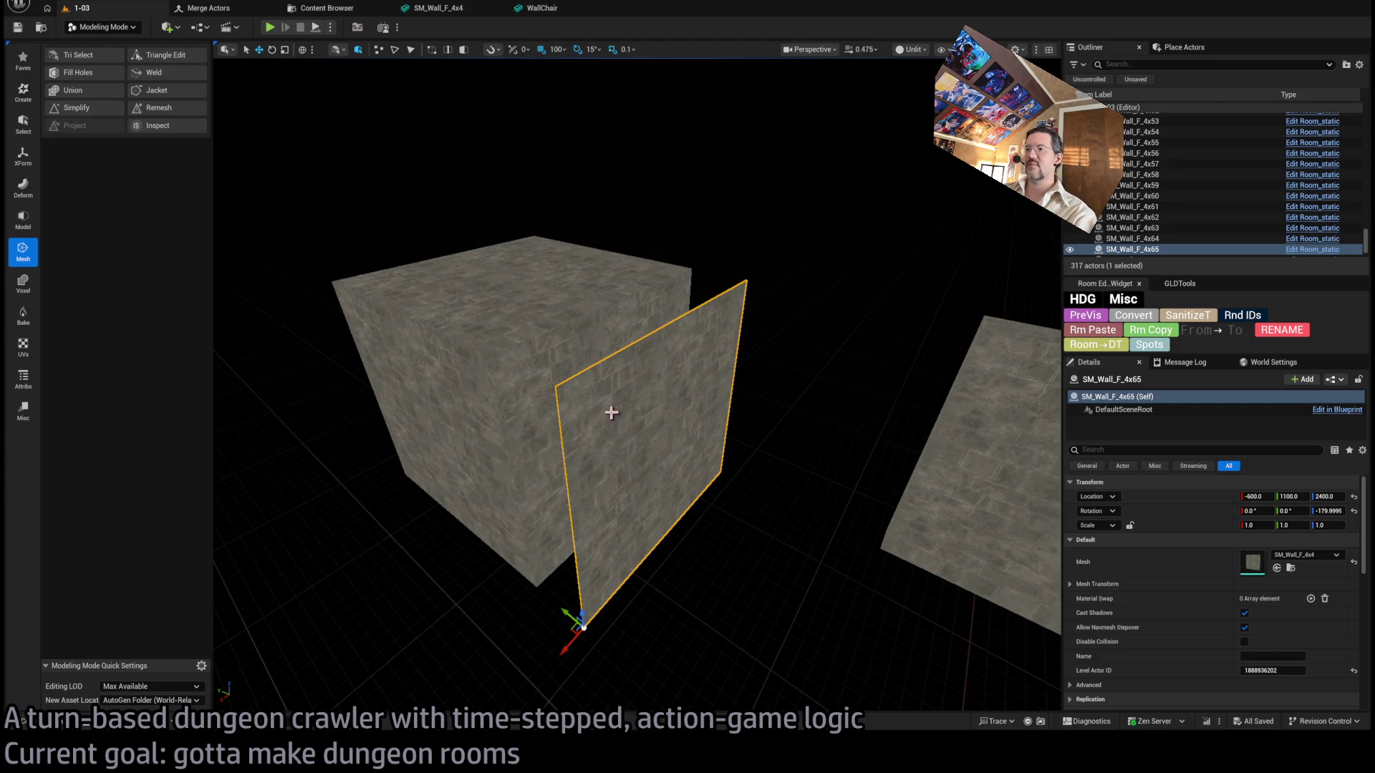
{"action": "mouse_move", "coordinate": [610, 413]}
{"action": "left_mouse_down"}
{"action": "mouse_move", "coordinate": [588, 439]}
{"action": "mouse_move", "coordinate": [537, 438]}
{"action": "mouse_move", "coordinate": [680, 444]}
{"action": "mouse_move", "coordinate": [745, 482]}
{"action": "left_mouse_up"}
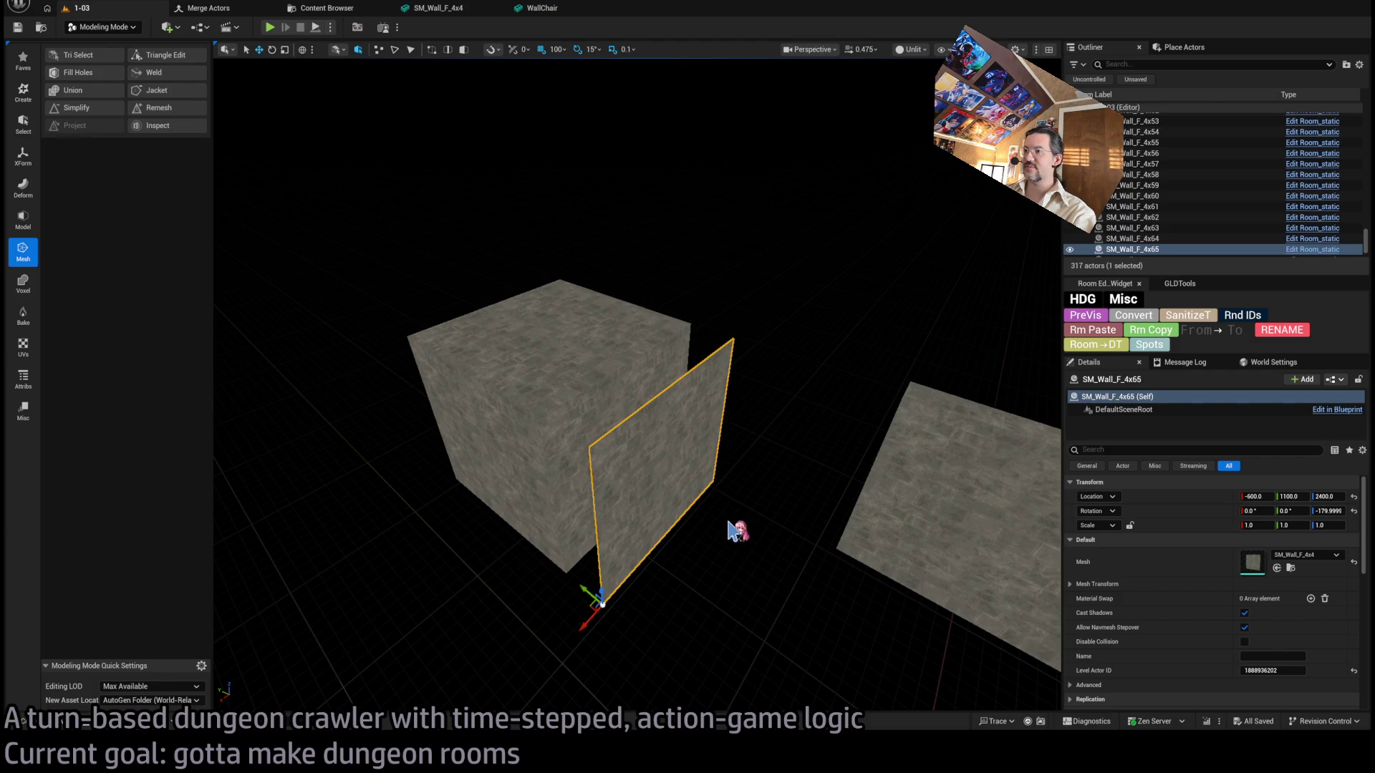
{"action": "mouse_move", "coordinate": [738, 546]}
{"action": "left_mouse_down"}
{"action": "mouse_move", "coordinate": [794, 501]}
{"action": "mouse_move", "coordinate": [700, 549]}
{"action": "mouse_move", "coordinate": [712, 504]}
{"action": "left_mouse_up"}
{"action": "left_click", "coordinate": [681, 549]}
{"action": "left_click", "coordinate": [711, 497]}
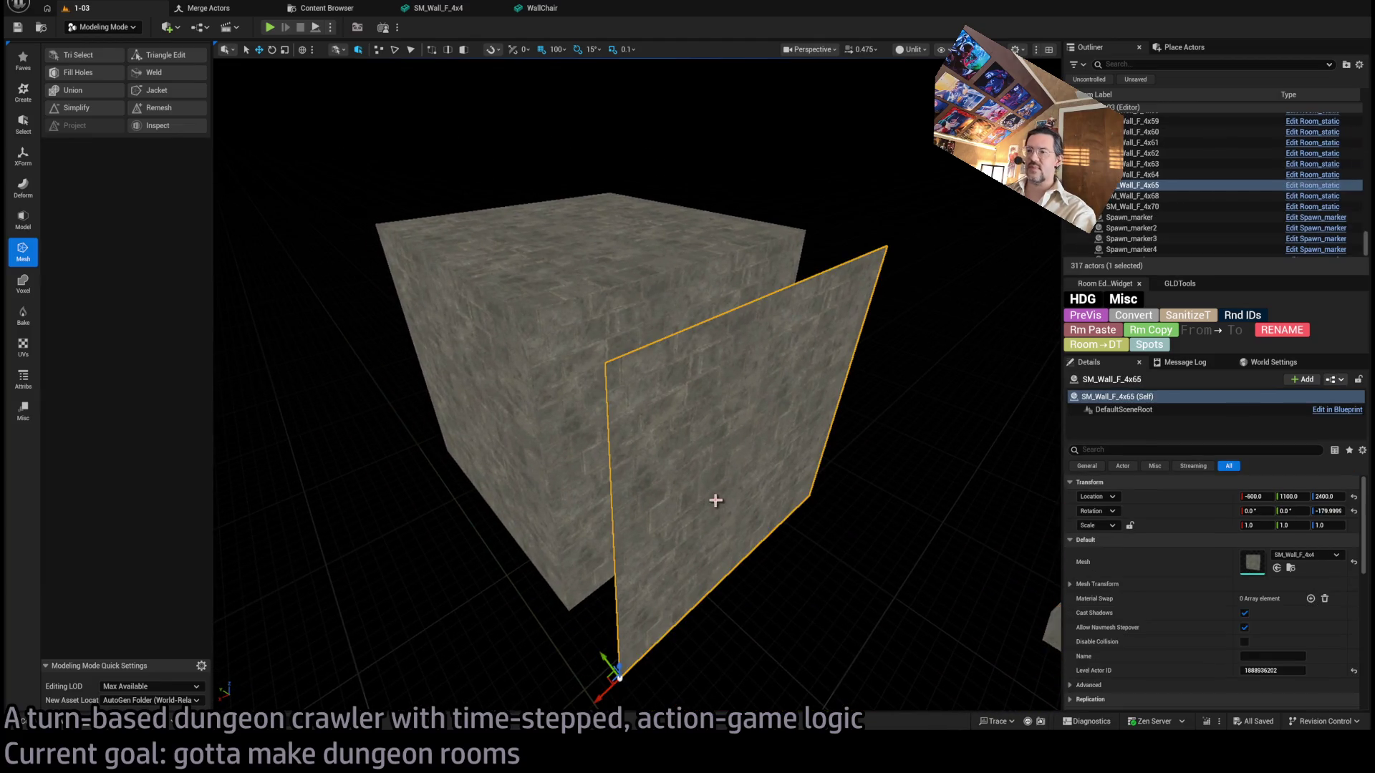
{"action": "scroll", "coordinate": [802, 544], "scroll_direction": "down", "scroll_amount": 5}
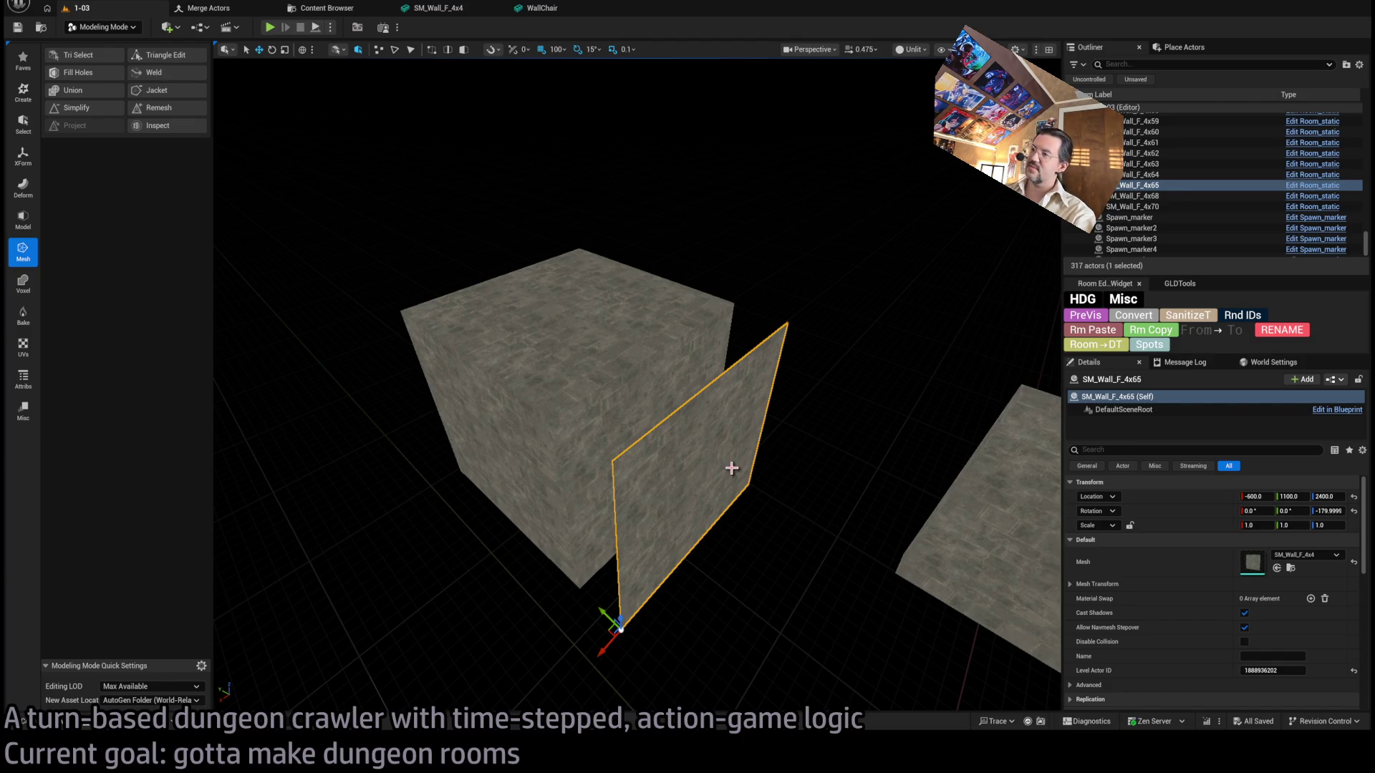
{"action": "mouse_move", "coordinate": [731, 468]}
{"action": "left_mouse_down"}
{"action": "mouse_move", "coordinate": [731, 501]}
{"action": "mouse_move", "coordinate": [731, 437]}
{"action": "mouse_move", "coordinate": [702, 444]}
{"action": "mouse_move", "coordinate": [736, 397]}
{"action": "mouse_move", "coordinate": [573, 494]}
{"action": "mouse_move", "coordinate": [590, 504]}
{"action": "left_mouse_up"}
{"action": "left_click", "coordinate": [573, 494]}
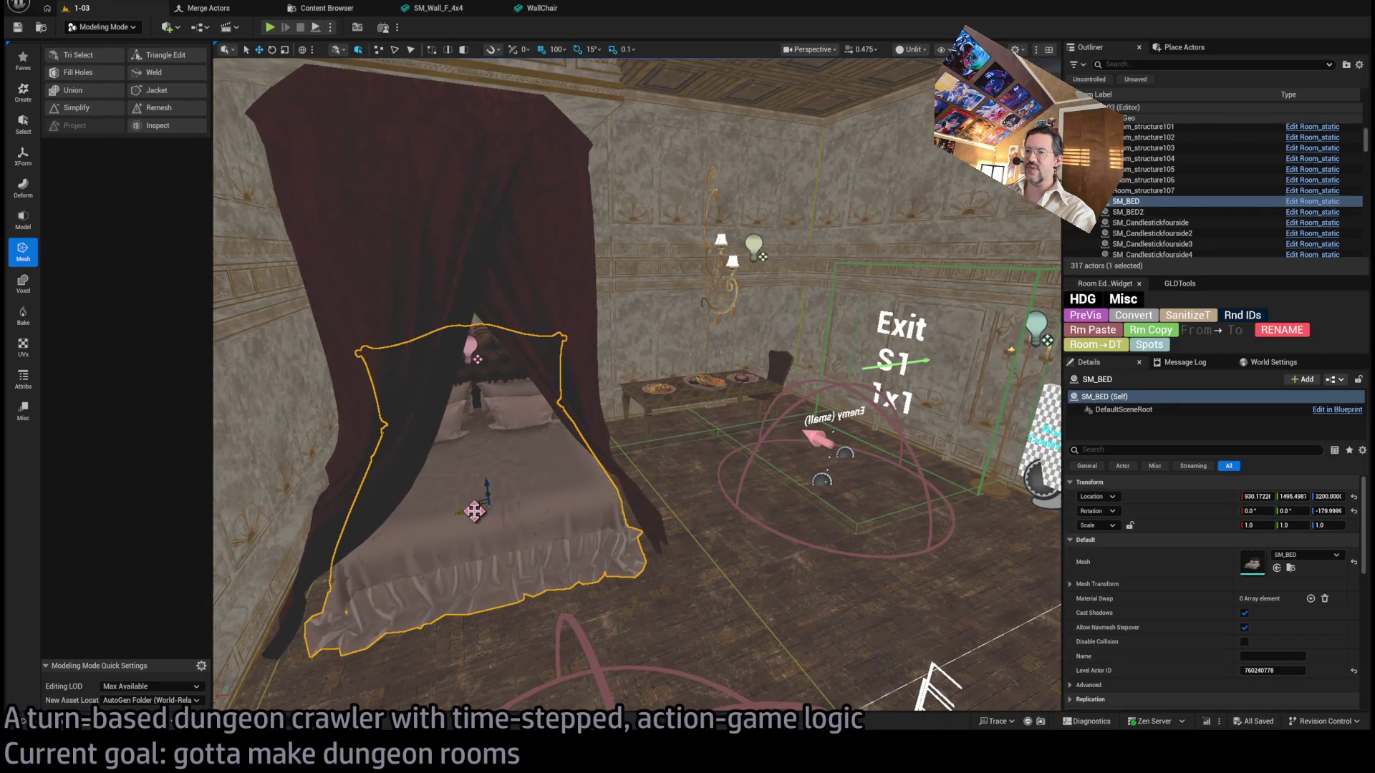
{"action": "mouse_move", "coordinate": [485, 503]}
{"action": "left_mouse_down"}
{"action": "mouse_move", "coordinate": [793, 518]}
{"action": "mouse_move", "coordinate": [843, 540]}
{"action": "left_mouse_up"}
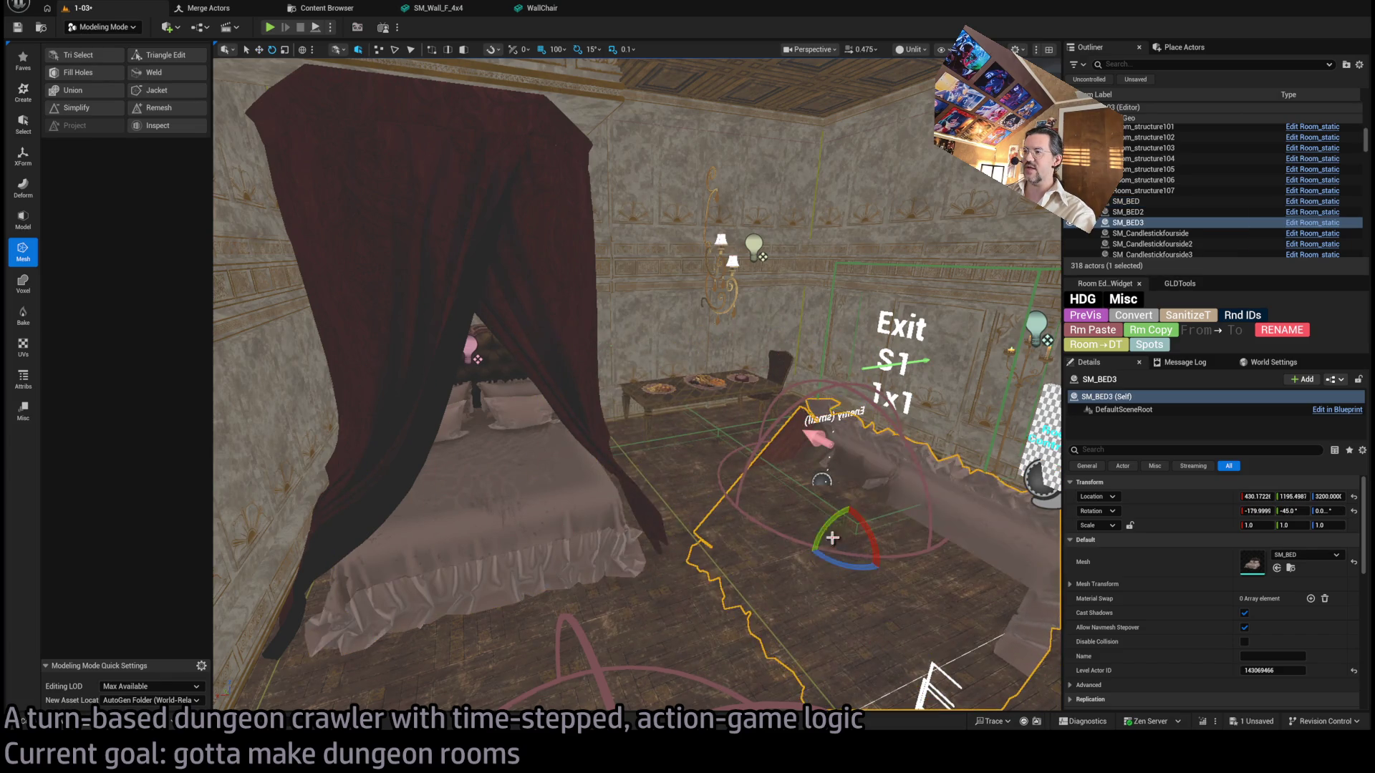
{"action": "key", "text": "f"}
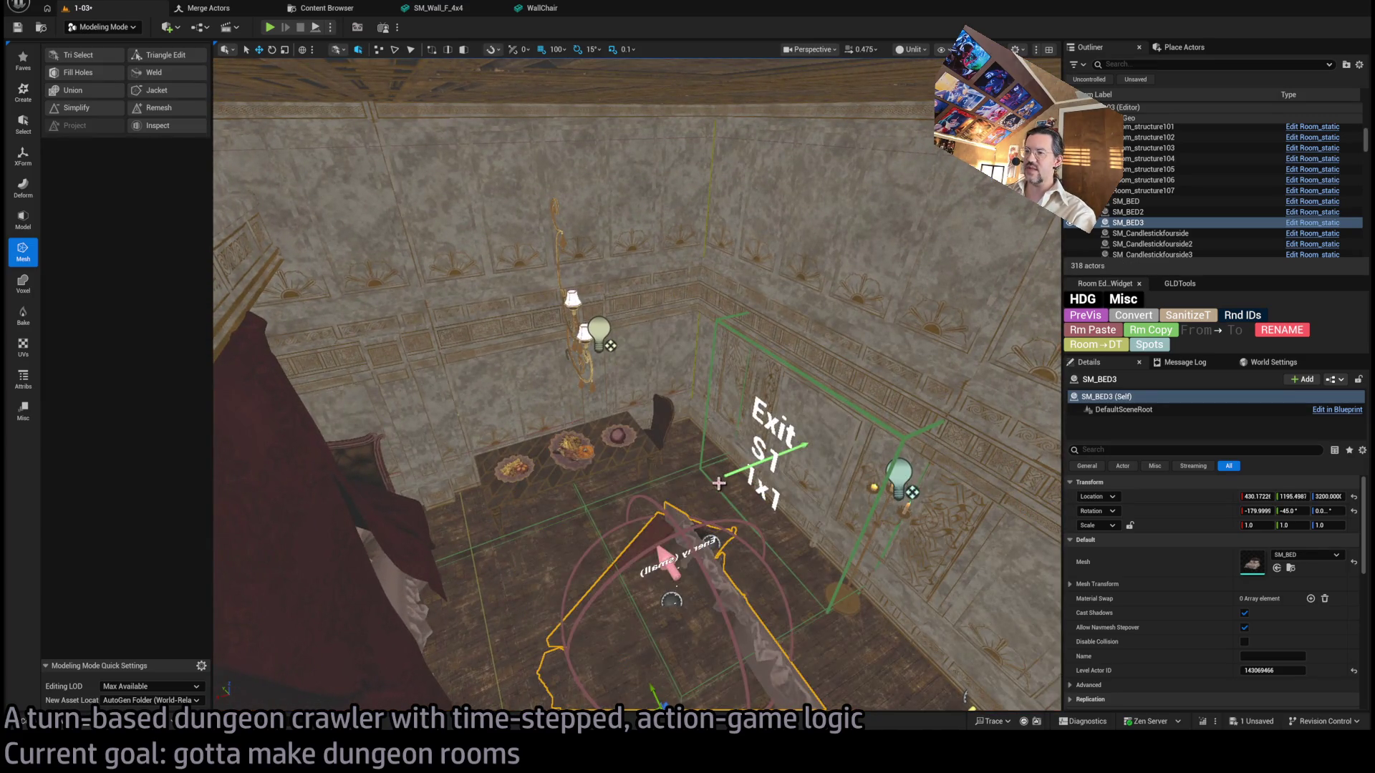
{"action": "key", "text": "ctrl+z"}
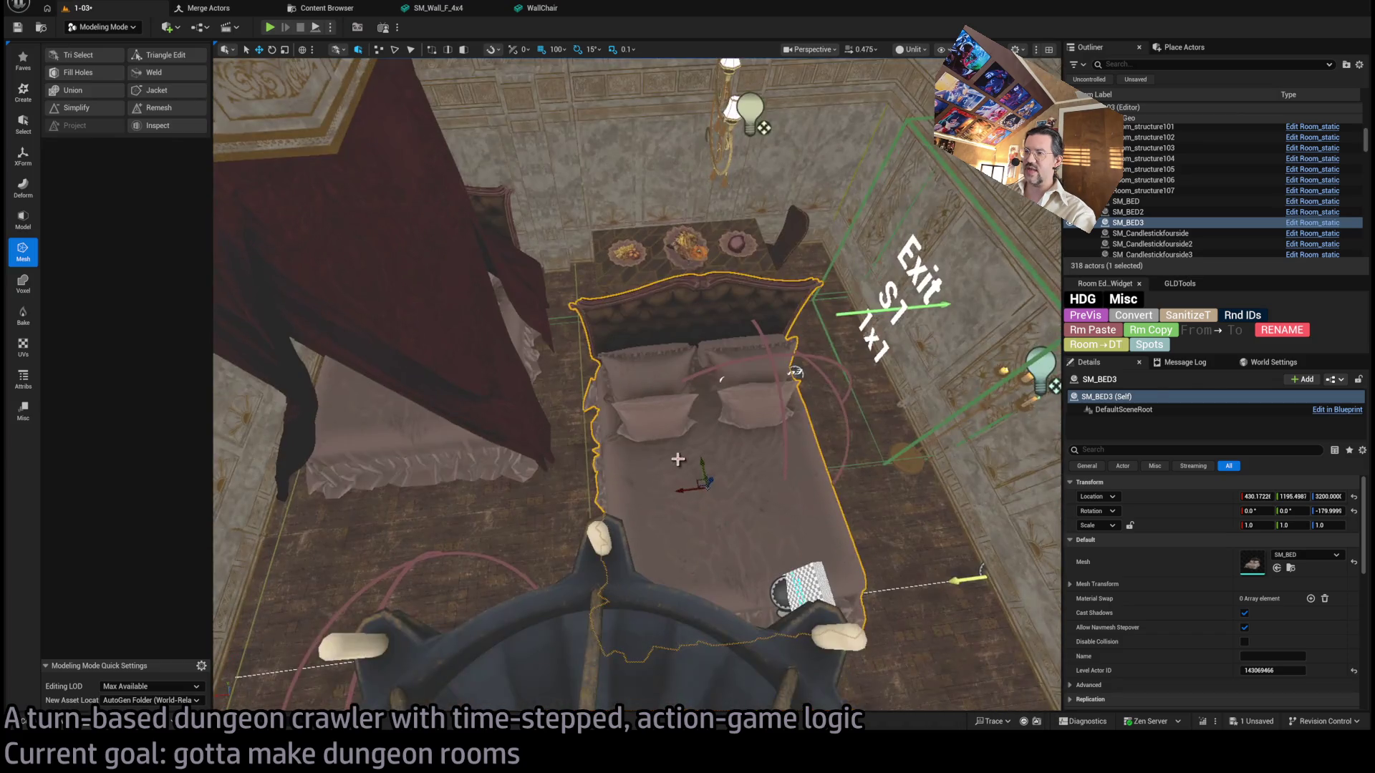
{"action": "key", "text": "Delete"}
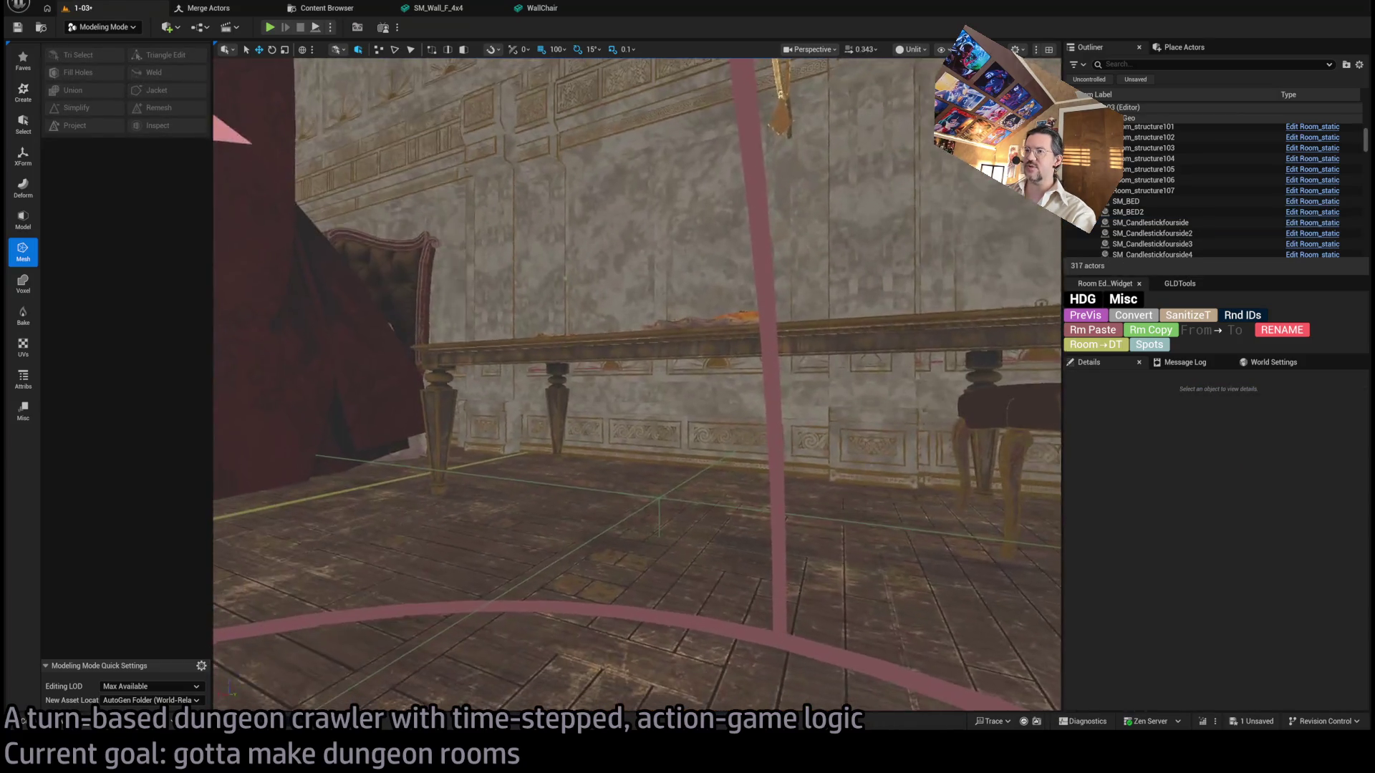
{"action": "scroll", "coordinate": [637, 380], "scroll_direction": "down", "scroll_amount": 3}
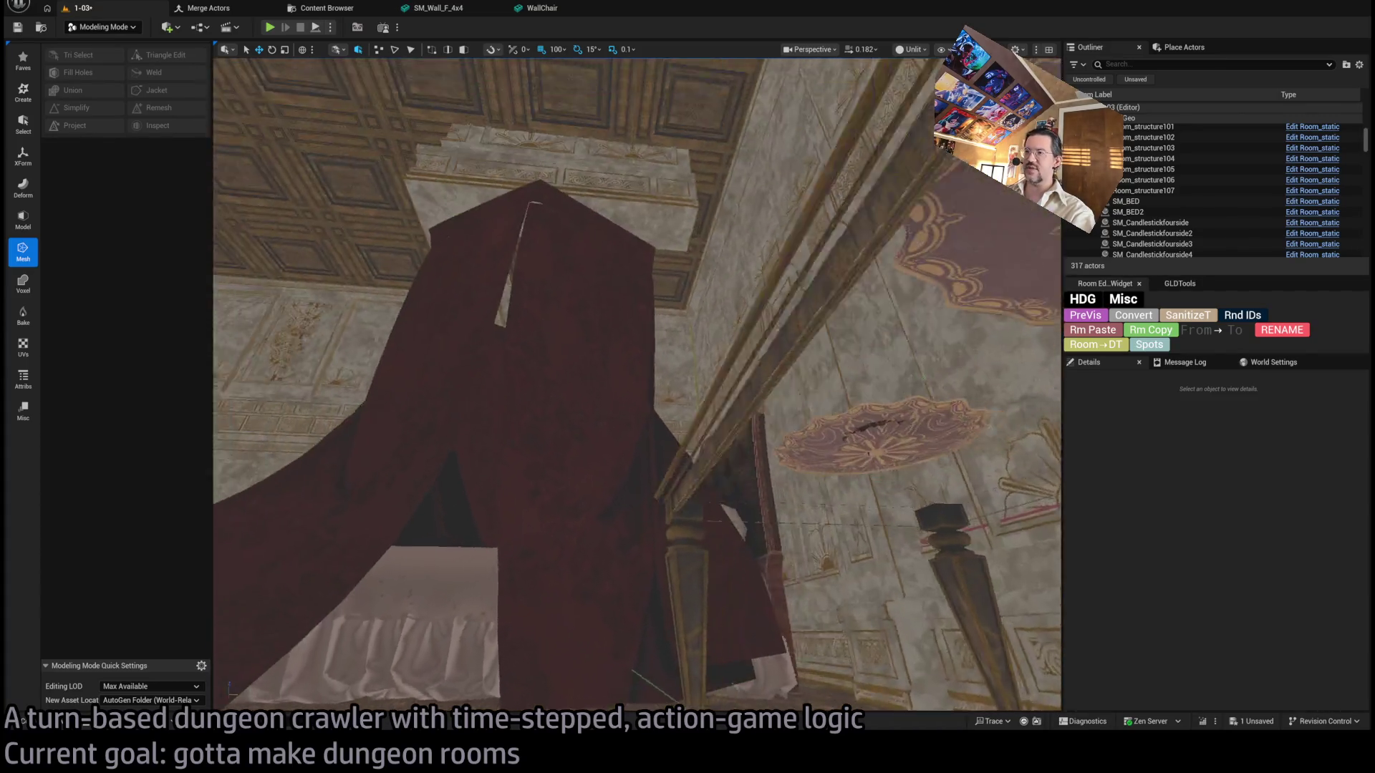
{"action": "mouse_move", "coordinate": [638, 384]}
{"action": "left_mouse_down"}
{"action": "mouse_move", "coordinate": [637, 323]}
{"action": "mouse_move", "coordinate": [637, 385]}
{"action": "left_mouse_up"}
{"action": "mouse_move", "coordinate": [584, 432]}
{"action": "left_mouse_down"}
{"action": "mouse_move", "coordinate": [585, 466]}
{"action": "mouse_move", "coordinate": [585, 401]}
{"action": "mouse_move", "coordinate": [584, 432]}
{"action": "mouse_move", "coordinate": [563, 373]}
{"action": "mouse_move", "coordinate": [563, 444]}
{"action": "mouse_move", "coordinate": [563, 373]}
{"action": "mouse_move", "coordinate": [563, 424]}
{"action": "left_mouse_up"}
{"action": "mouse_move", "coordinate": [678, 487]}
{"action": "left_mouse_down"}
{"action": "mouse_move", "coordinate": [678, 530]}
{"action": "mouse_move", "coordinate": [678, 459]}
{"action": "left_mouse_up"}
{"action": "mouse_move", "coordinate": [646, 548]}
{"action": "left_mouse_down"}
{"action": "mouse_move", "coordinate": [645, 501]}
{"action": "mouse_move", "coordinate": [646, 597]}
{"action": "mouse_move", "coordinate": [573, 473]}
{"action": "left_mouse_up"}
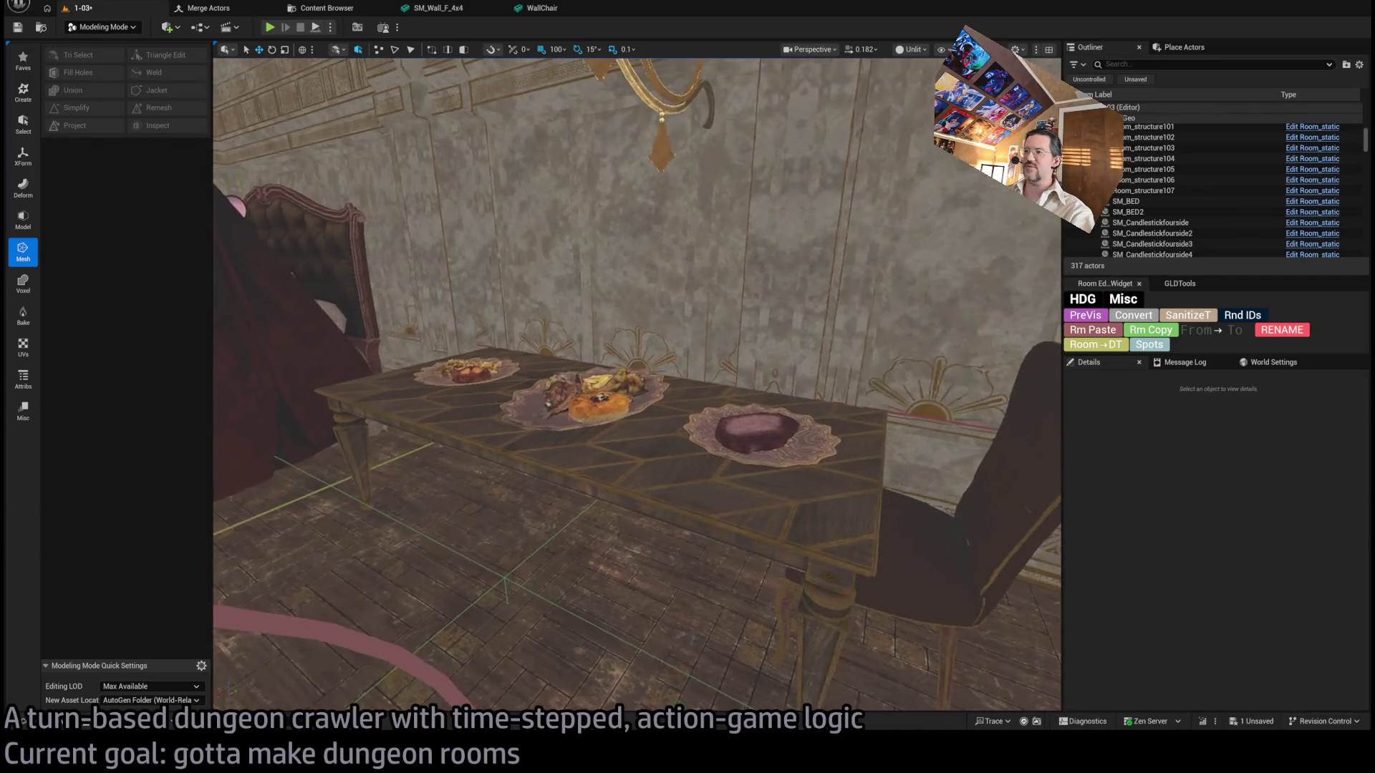
{"action": "left_click", "coordinate": [573, 473]}
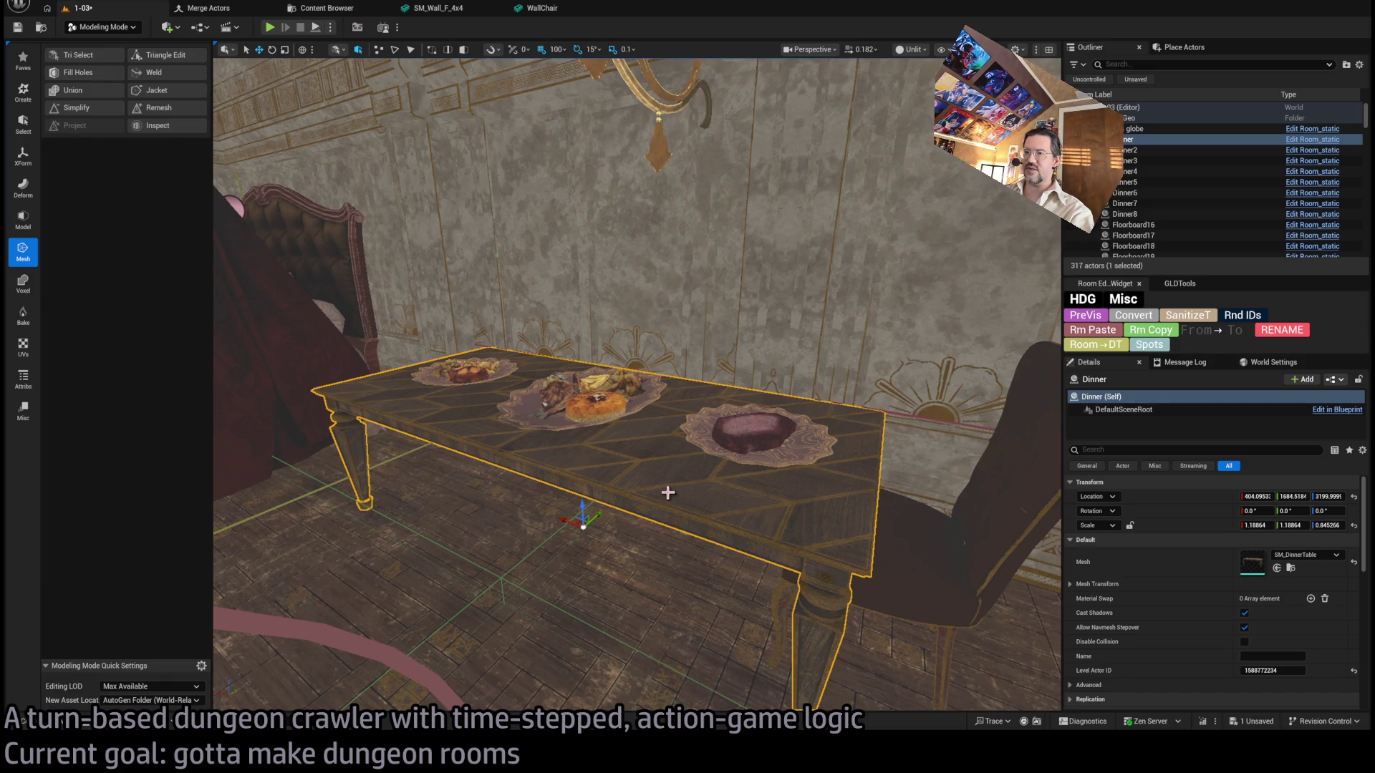
Look around the room, then reset the big globe's scale to 1.0 and undo it.
{"action": "mouse_move", "coordinate": [680, 475]}
{"action": "left_mouse_down"}
{"action": "mouse_move", "coordinate": [681, 373]}
{"action": "mouse_move", "coordinate": [680, 474]}
{"action": "mouse_move", "coordinate": [615, 471]}
{"action": "left_mouse_up"}
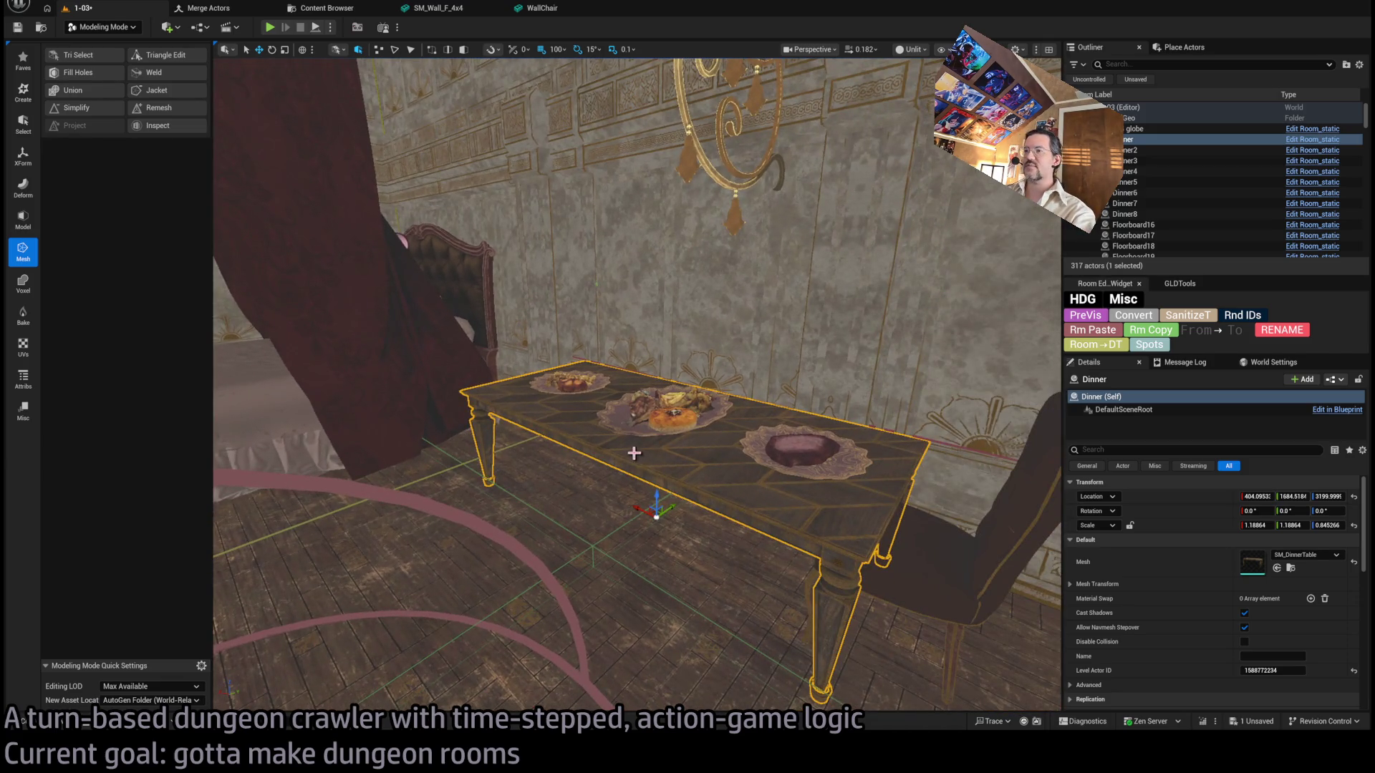
{"action": "mouse_move", "coordinate": [671, 544]}
{"action": "left_mouse_down"}
{"action": "mouse_move", "coordinate": [673, 473]}
{"action": "mouse_move", "coordinate": [673, 557]}
{"action": "left_mouse_up"}
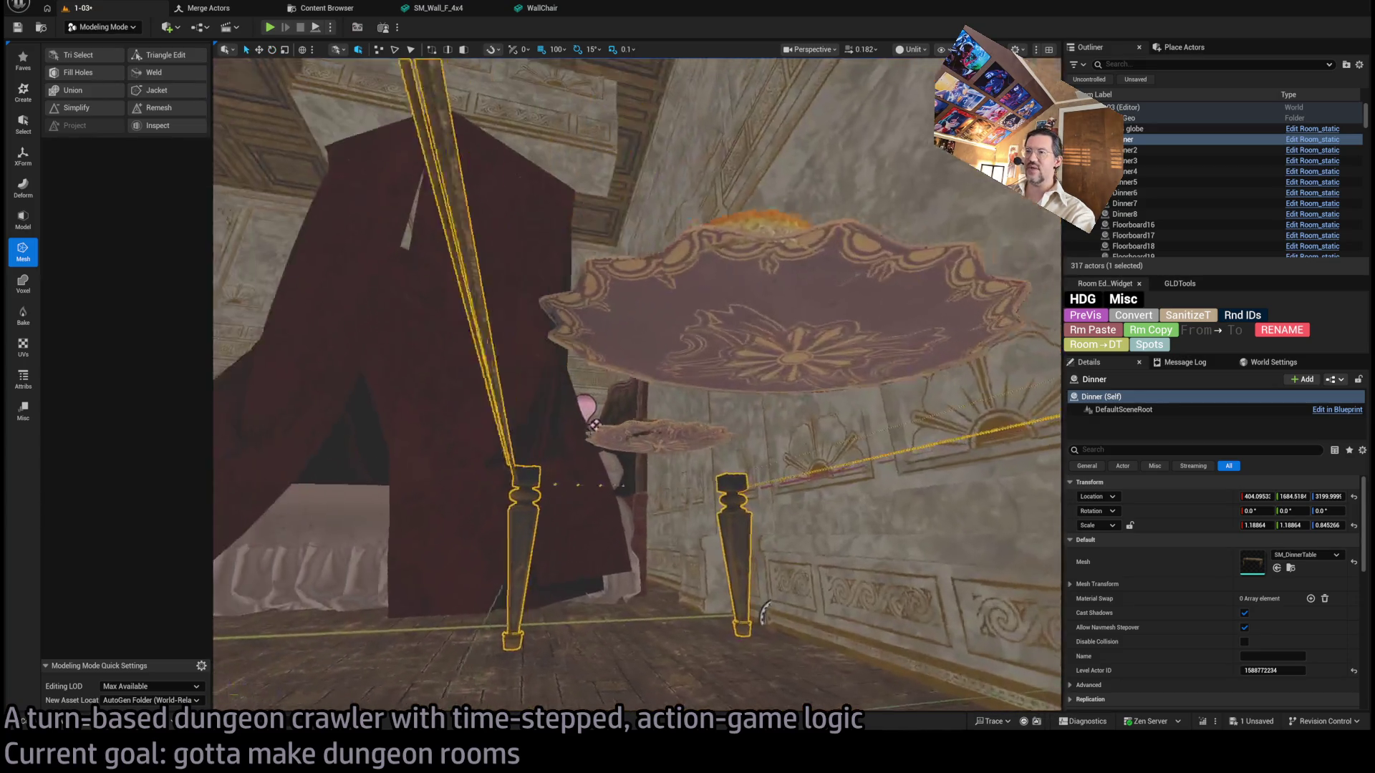
{"action": "left_click_drag", "start_coordinate": [679, 362], "coordinate": [929, 414]}
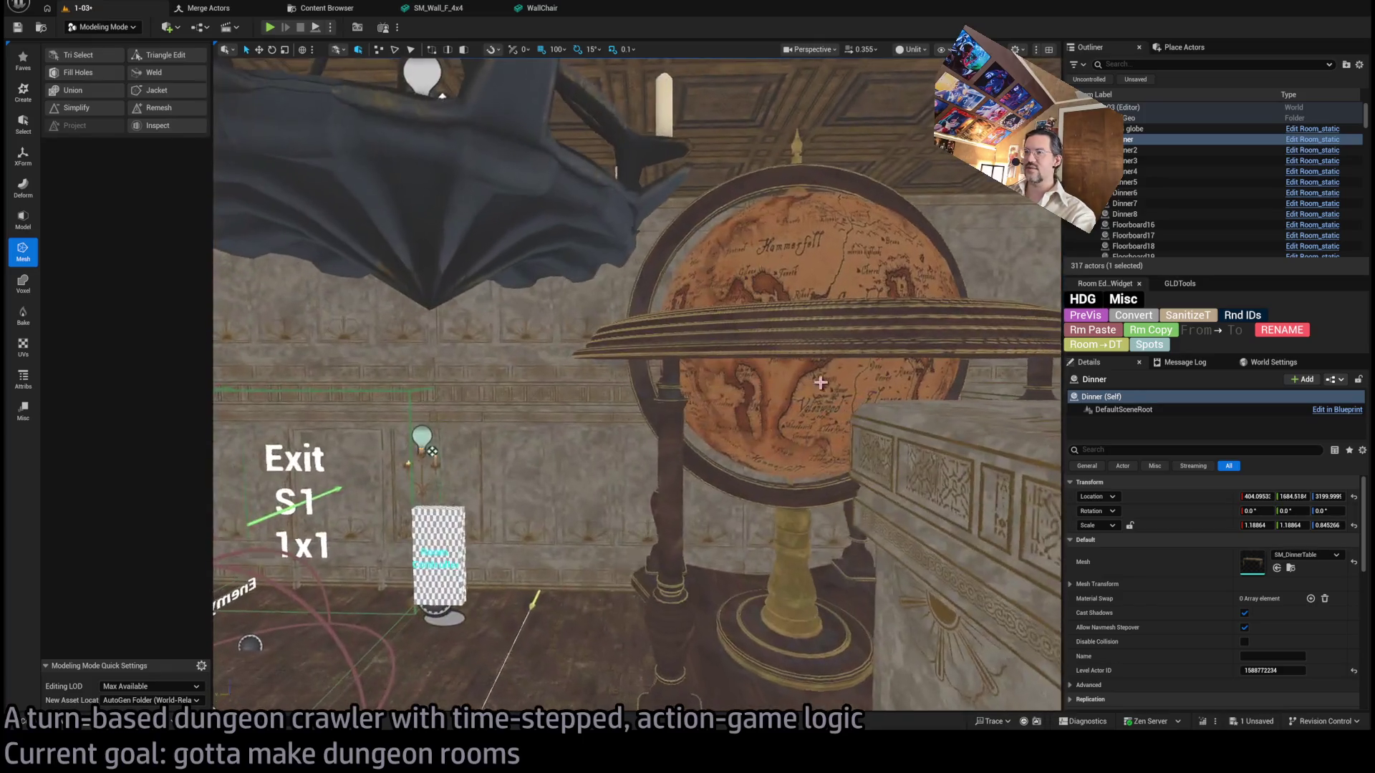
{"action": "left_click", "coordinate": [821, 383]}
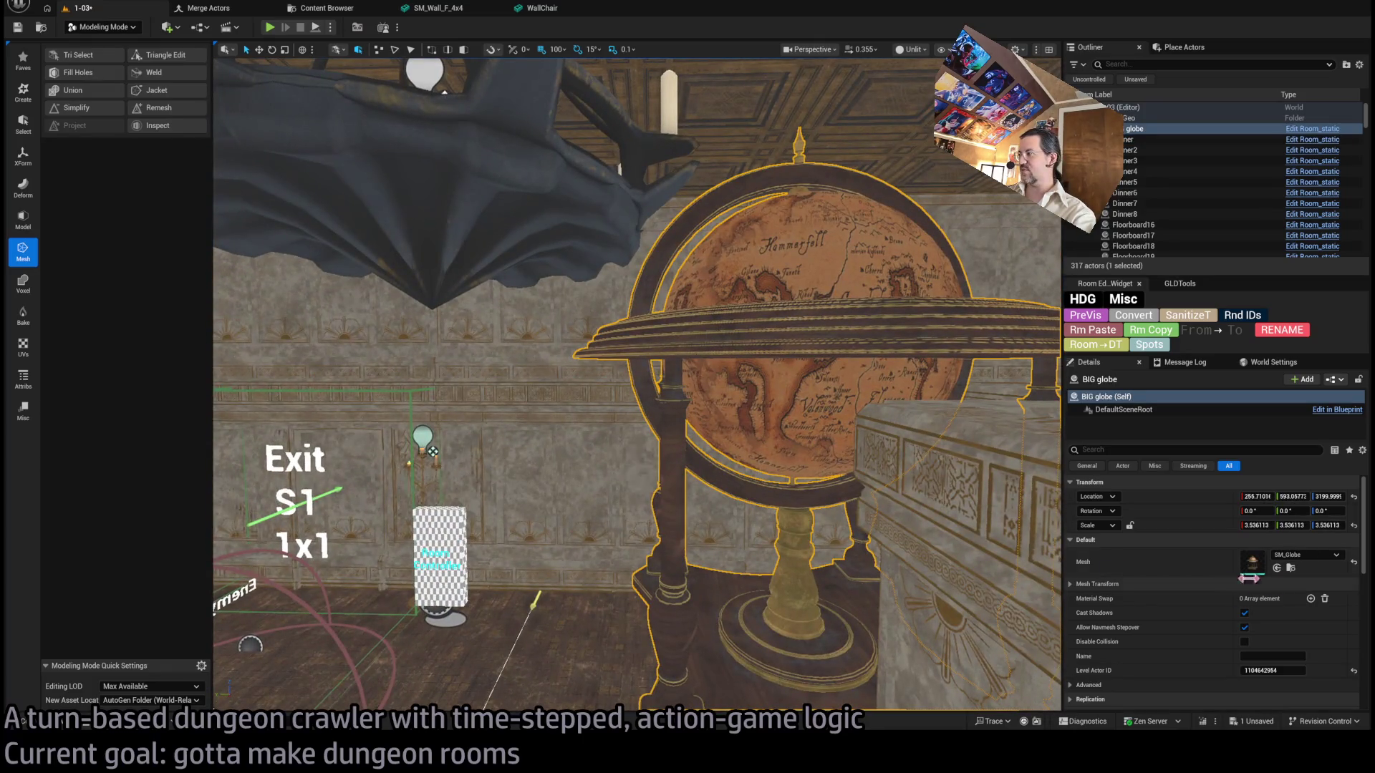
{"action": "left_click", "coordinate": [1353, 525]}
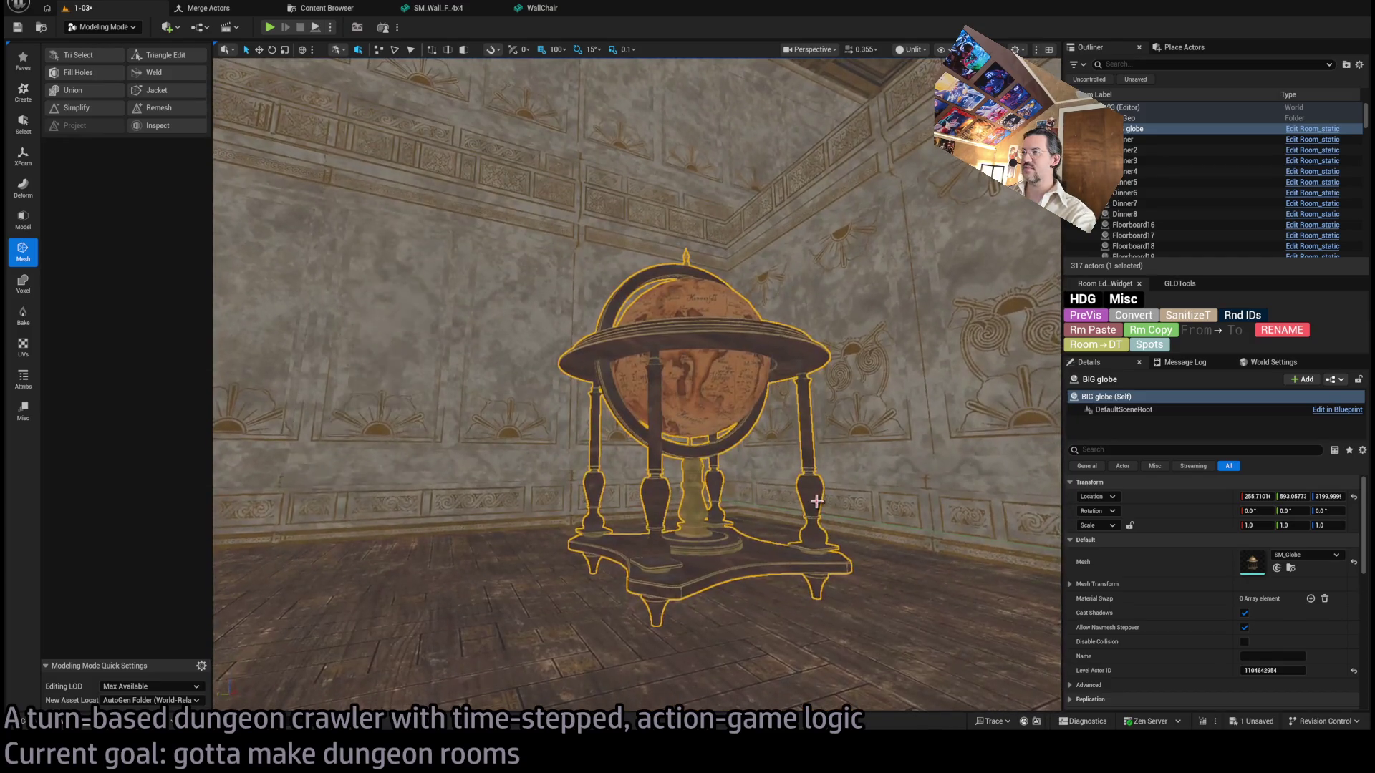
{"action": "key", "text": "ctrl+z"}
Fly out of the room and select the wall piece SM_Wall_F_4x59.
{"action": "scroll", "coordinate": [637, 387], "scroll_direction": "up", "scroll_amount": 10}
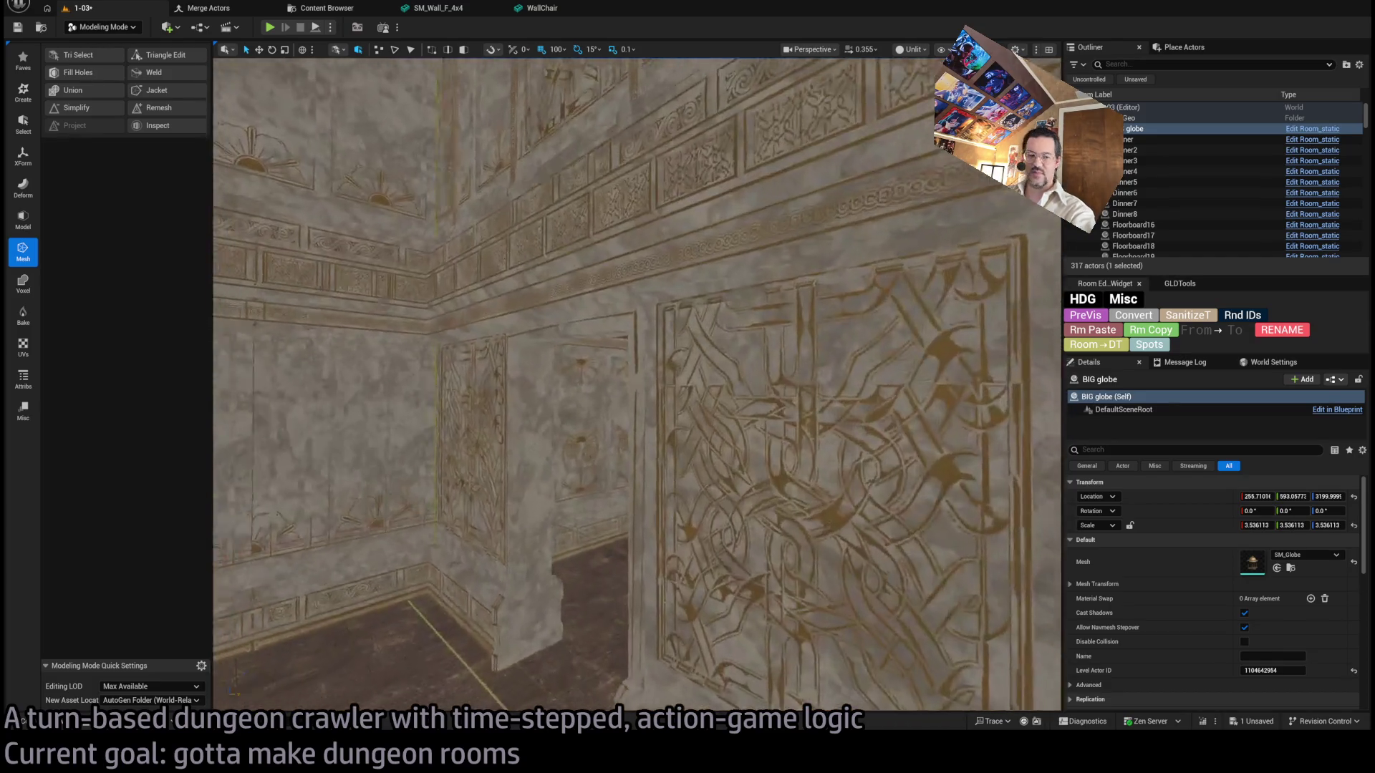
{"action": "scroll", "coordinate": [614, 614], "scroll_direction": "up", "scroll_amount": 8}
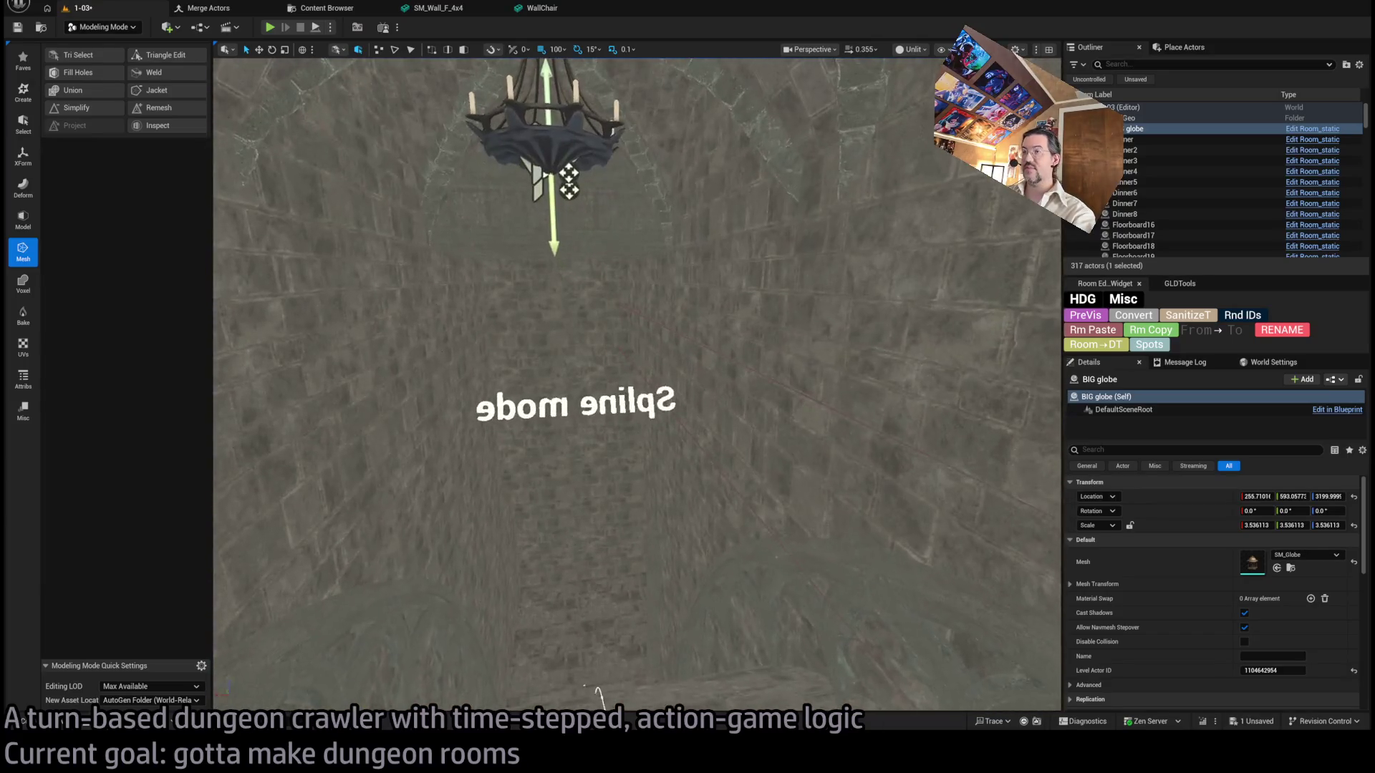
{"action": "scroll", "coordinate": [637, 387], "scroll_direction": "up", "scroll_amount": 8}
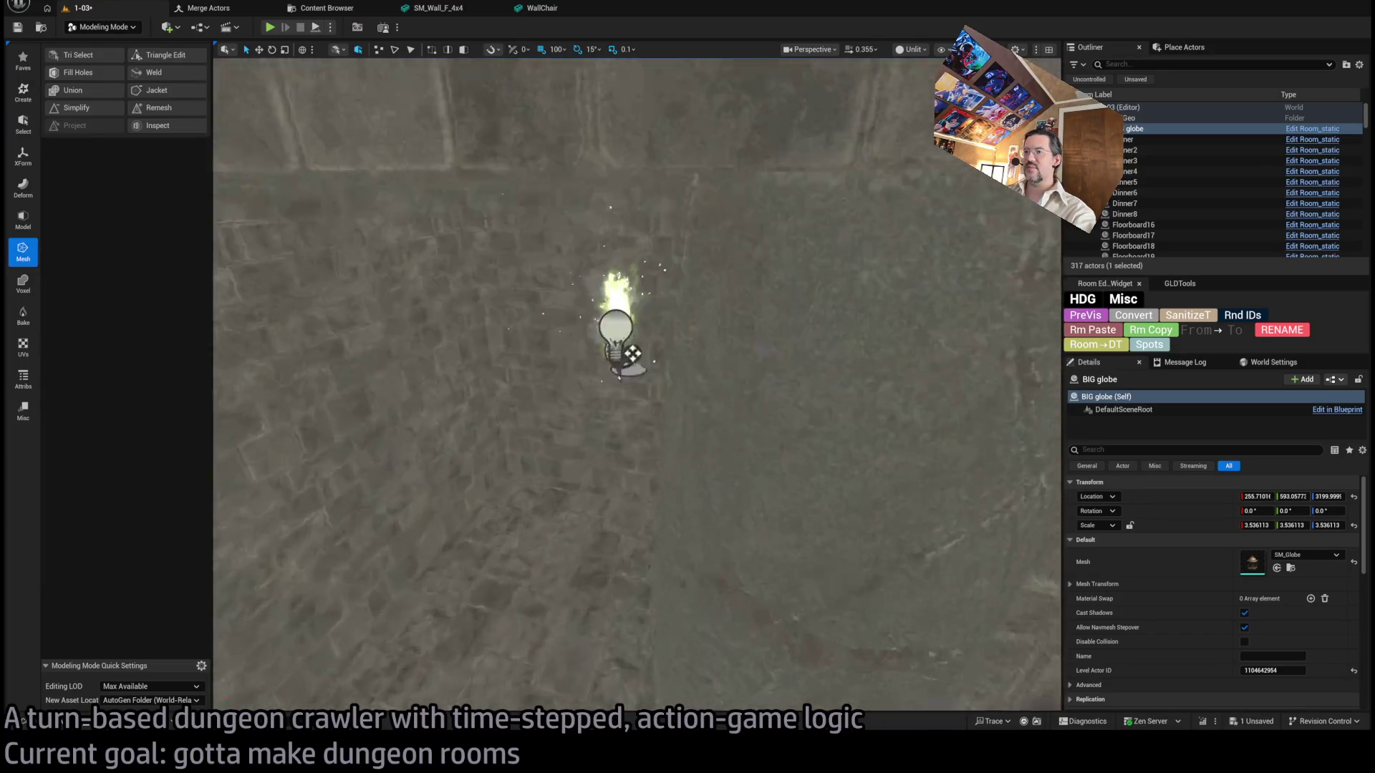
{"action": "scroll", "coordinate": [637, 387], "scroll_direction": "up", "scroll_amount": 8}
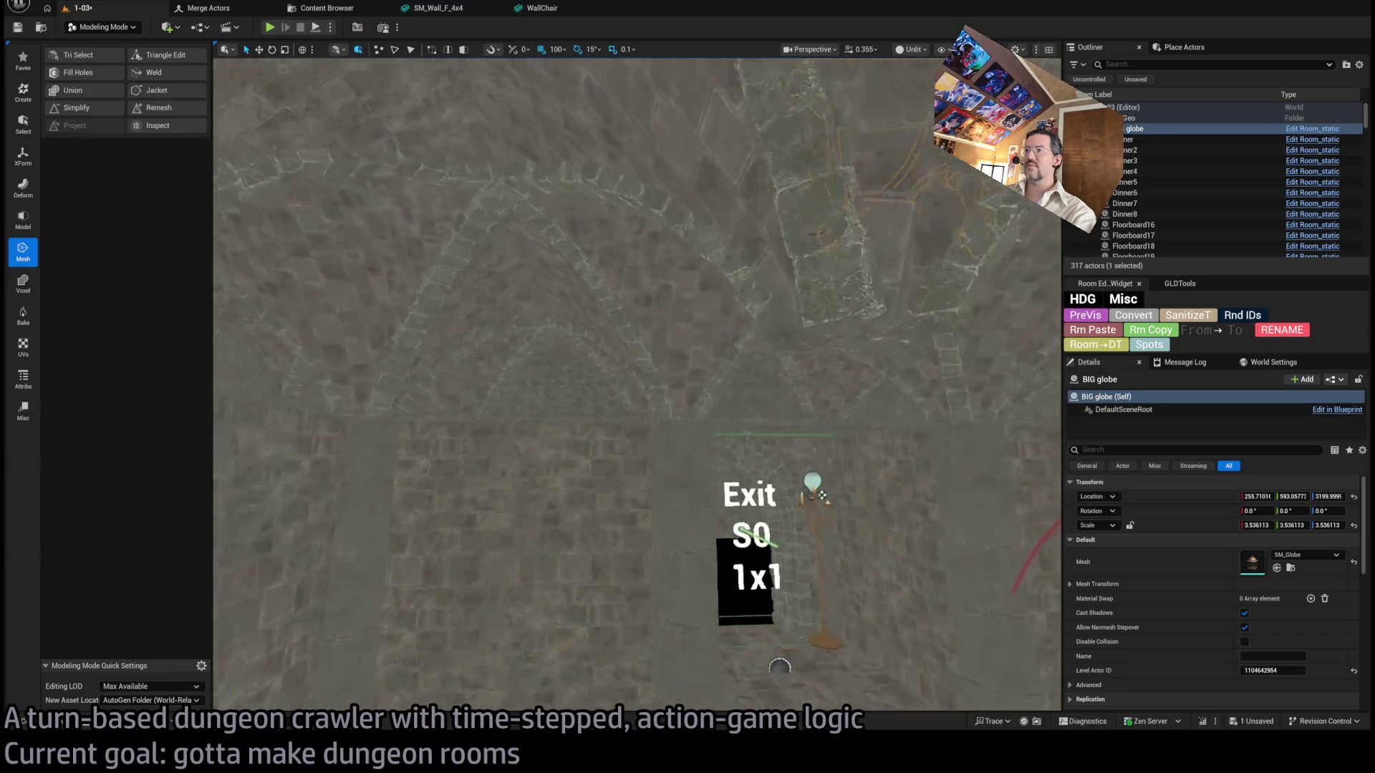
{"action": "scroll", "coordinate": [638, 386], "scroll_direction": "up", "scroll_amount": 6}
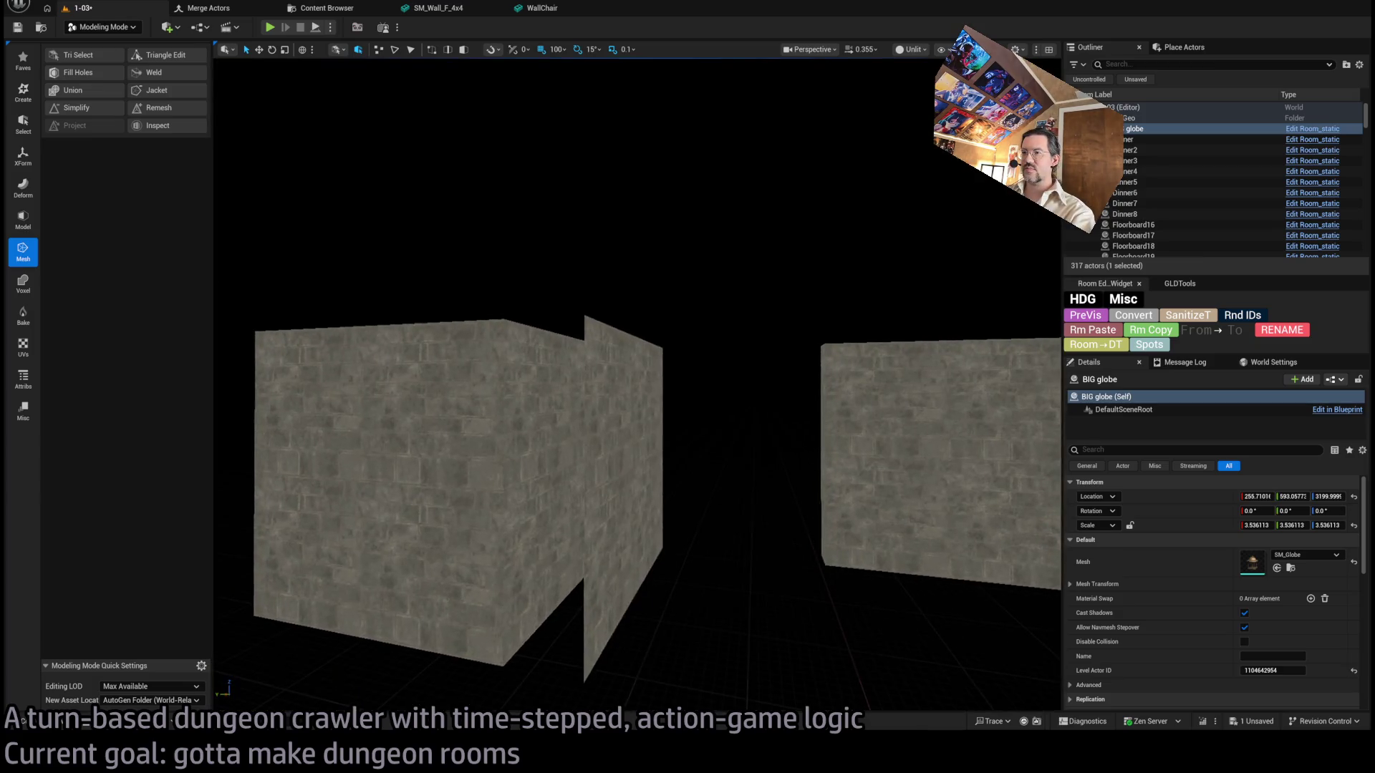
{"action": "left_click", "coordinate": [616, 460]}
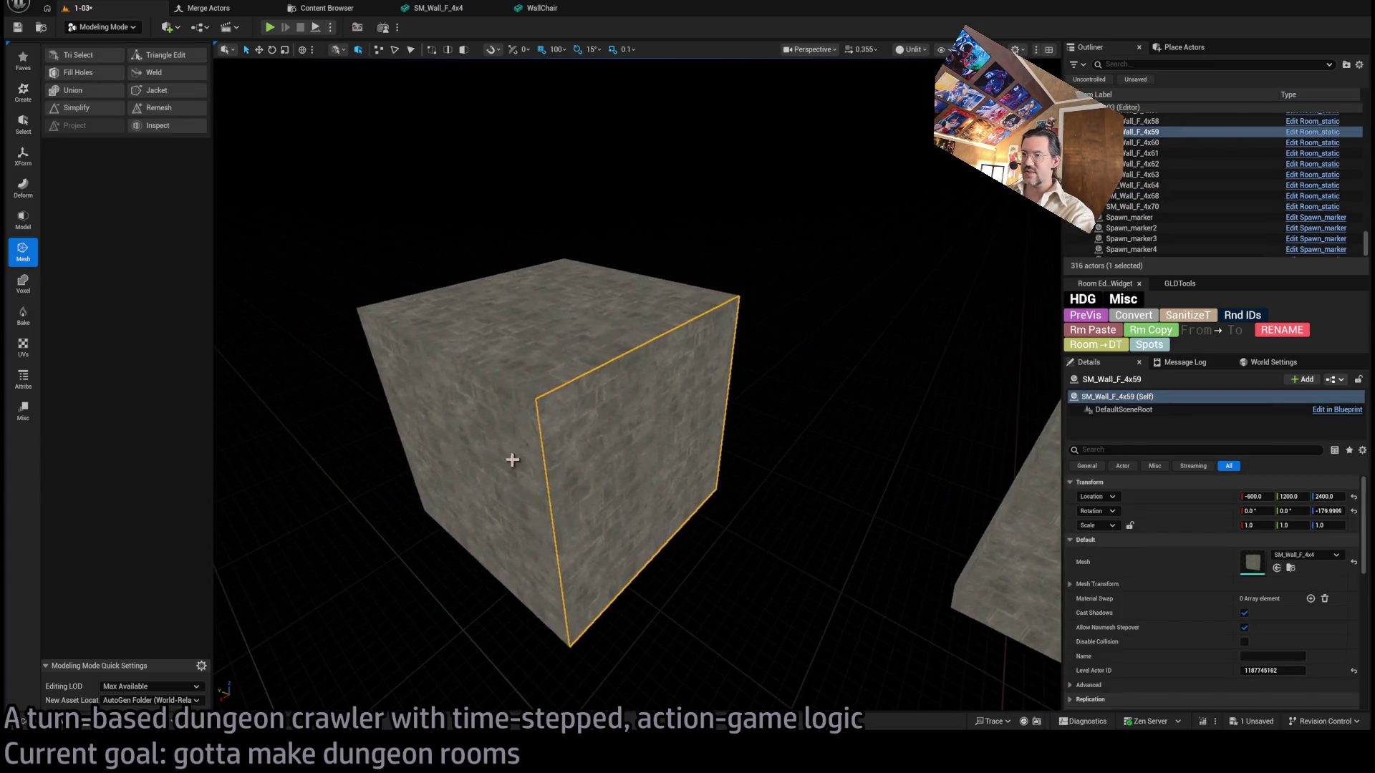
Add the remaining cube wall pieces to the selection and bring up their merge settings.
{"action": "left_click", "coordinate": [540, 368], "text": "ctrl"}
{"action": "left_click", "coordinate": [540, 368], "text": "ctrl"}
{"action": "scroll", "coordinate": [218, 251], "scroll_direction": "up", "scroll_amount": 5}
{"action": "scroll", "coordinate": [218, 252], "scroll_direction": "down", "scroll_amount": 5}
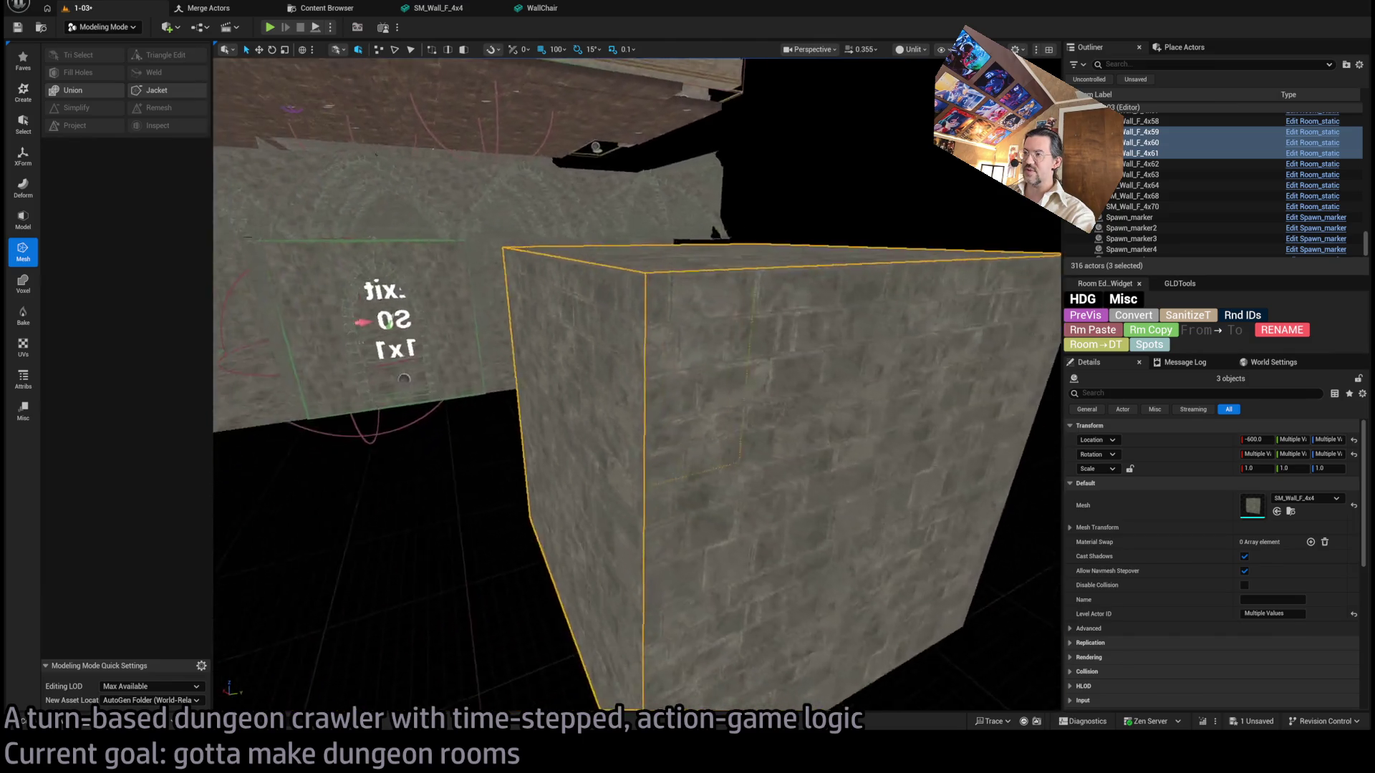
{"action": "left_click_drag", "start_coordinate": [662, 474], "coordinate": [663, 456]}
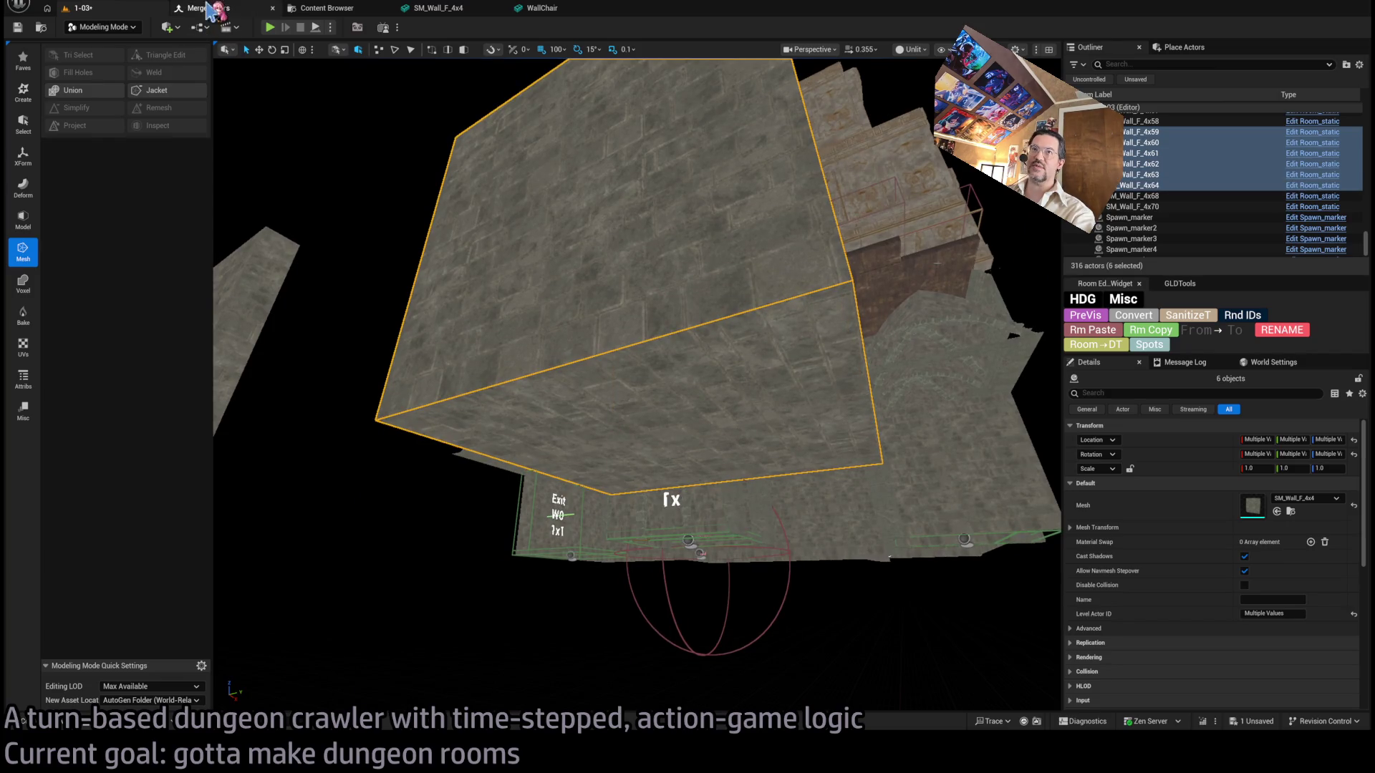
{"action": "left_click", "coordinate": [206, 7]}
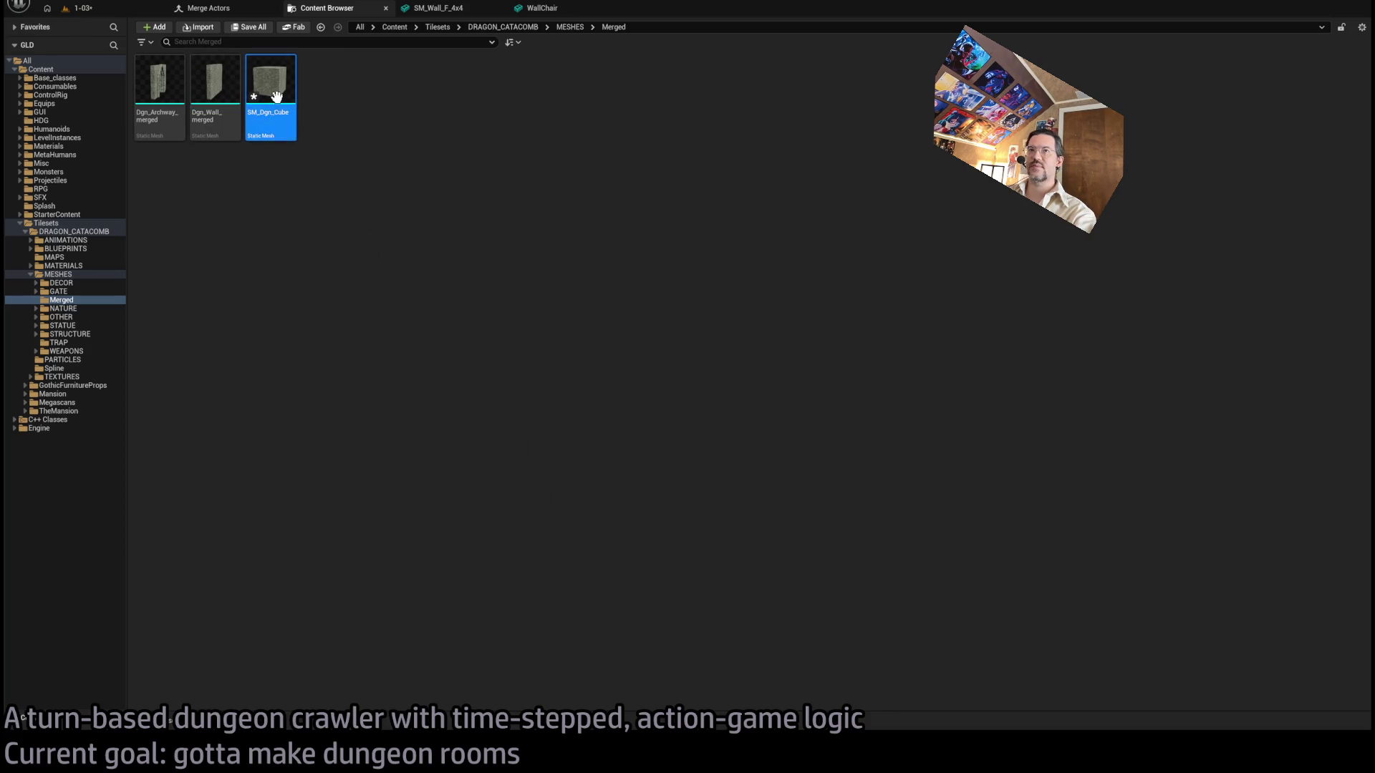
Rename the merged mesh to Dgn_Cube and return to the 1-03 level.
{"action": "type", "text": "Dgn_Cube"}
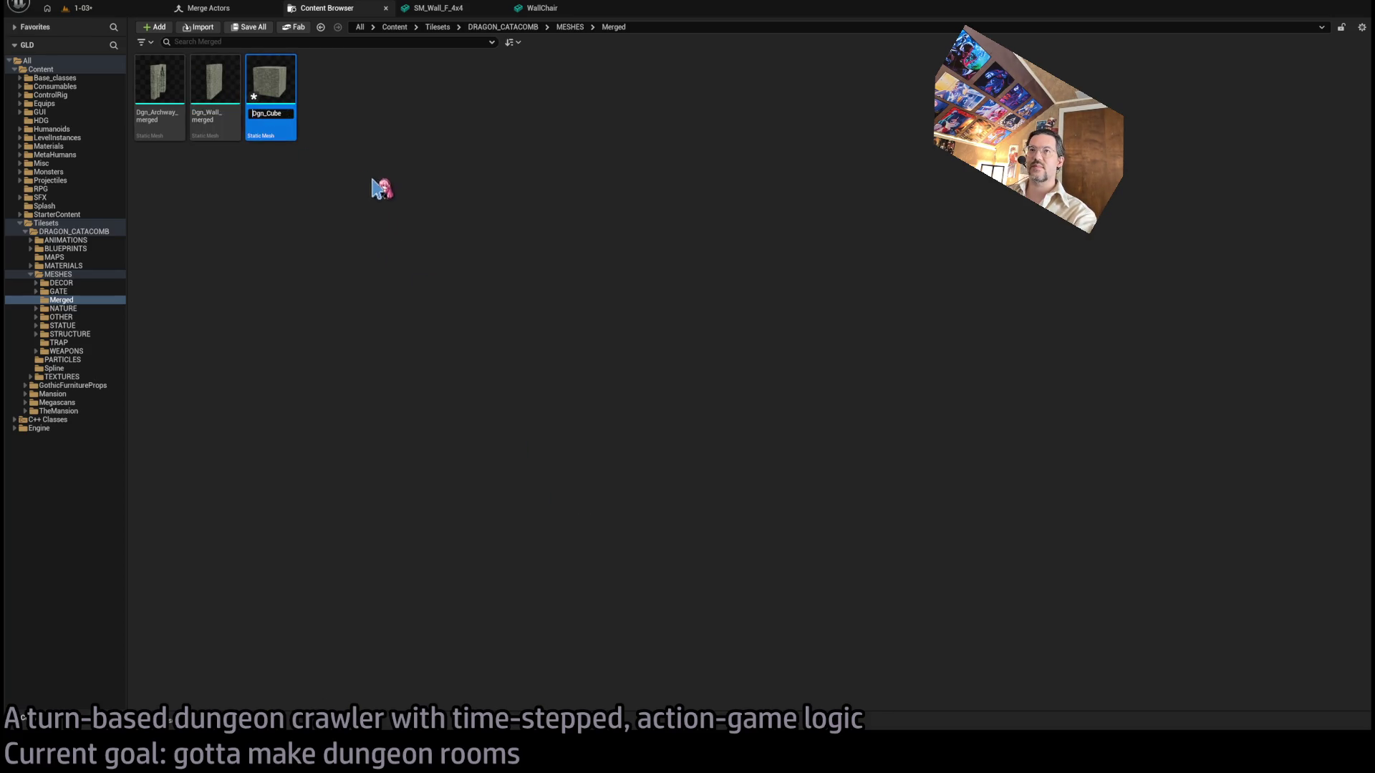
{"action": "key", "text": "Return"}
{"action": "left_click", "coordinate": [80, 8]}
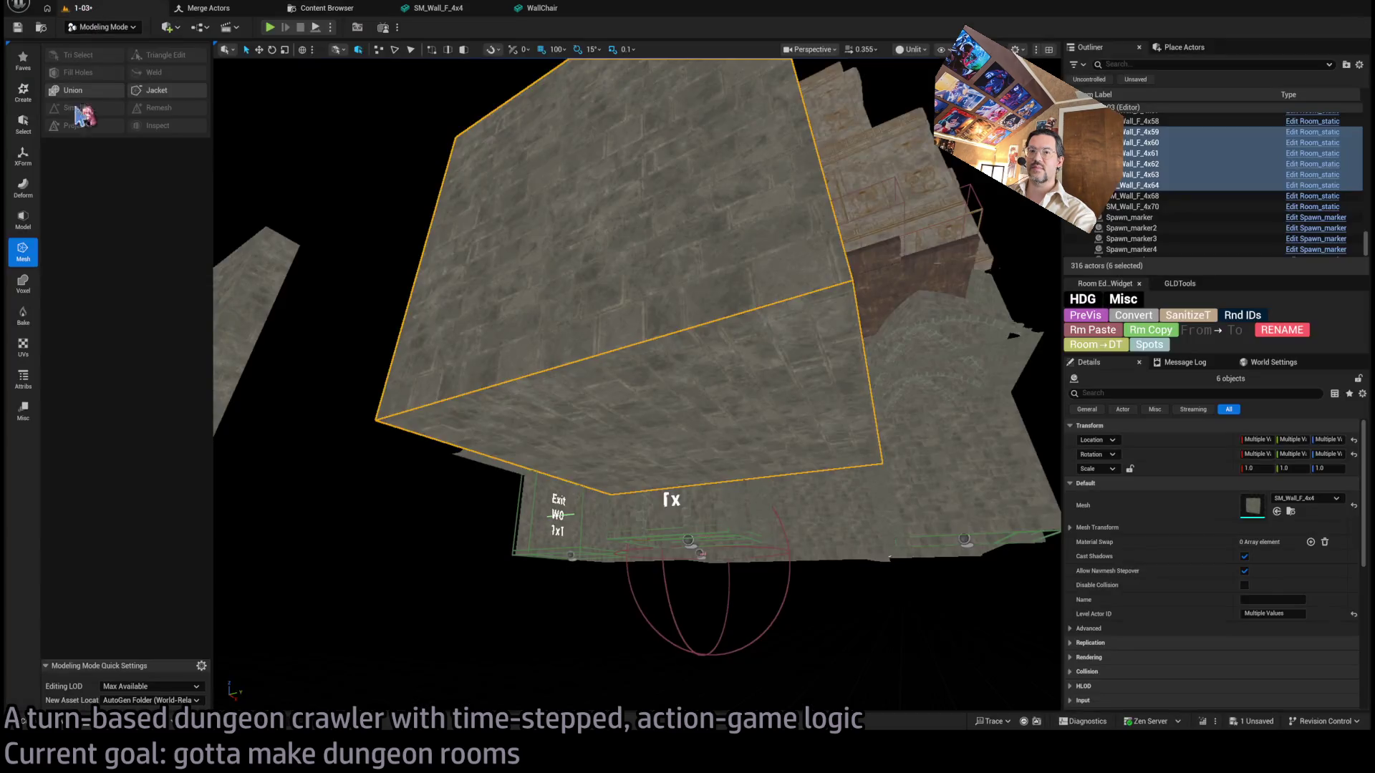
Place Dgn_Cube from the Merged folder into the level and frame it.
{"action": "left_click", "coordinate": [25, 723]}
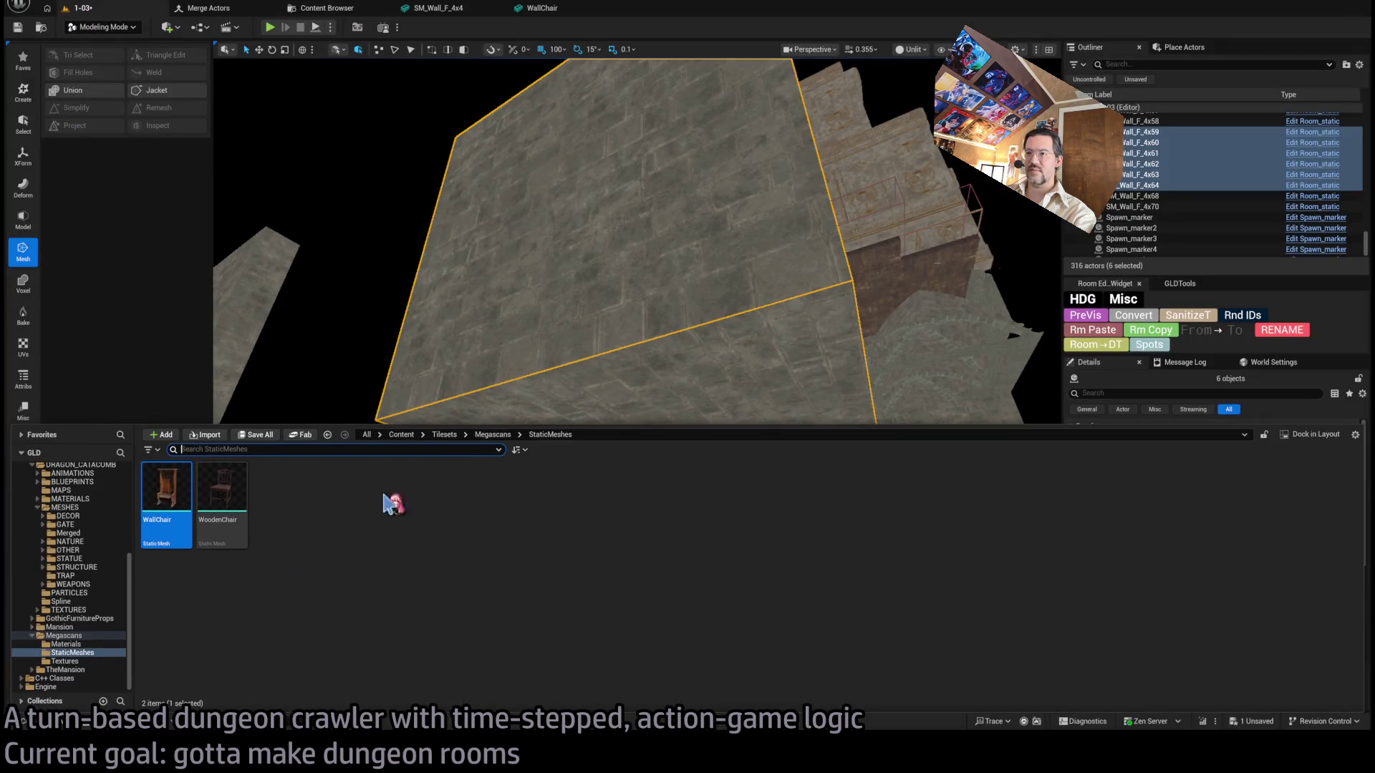
{"action": "left_click", "coordinate": [68, 533]}
{"action": "mouse_move", "coordinate": [222, 501]}
{"action": "left_mouse_down"}
{"action": "mouse_move", "coordinate": [359, 310]}
{"action": "mouse_move", "coordinate": [334, 393]}
{"action": "left_mouse_up"}
{"action": "key", "text": "f"}
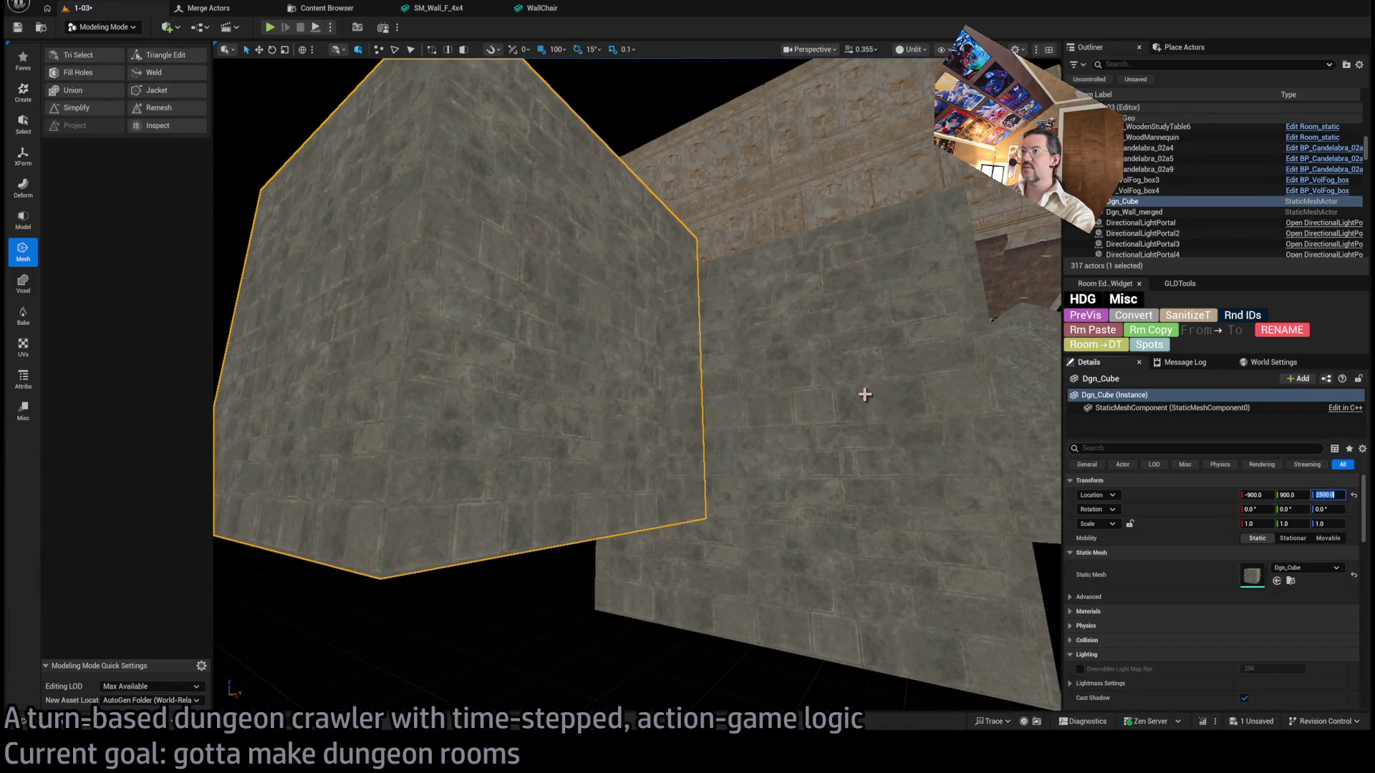
{"action": "scroll", "coordinate": [866, 393], "scroll_direction": "up", "scroll_amount": 3}
{"action": "scroll", "coordinate": [607, 387], "scroll_direction": "down", "scroll_amount": 5}
{"action": "mouse_move", "coordinate": [607, 387]}
{"action": "left_mouse_down"}
{"action": "mouse_move", "coordinate": [573, 372]}
{"action": "mouse_move", "coordinate": [607, 386]}
{"action": "left_mouse_up"}
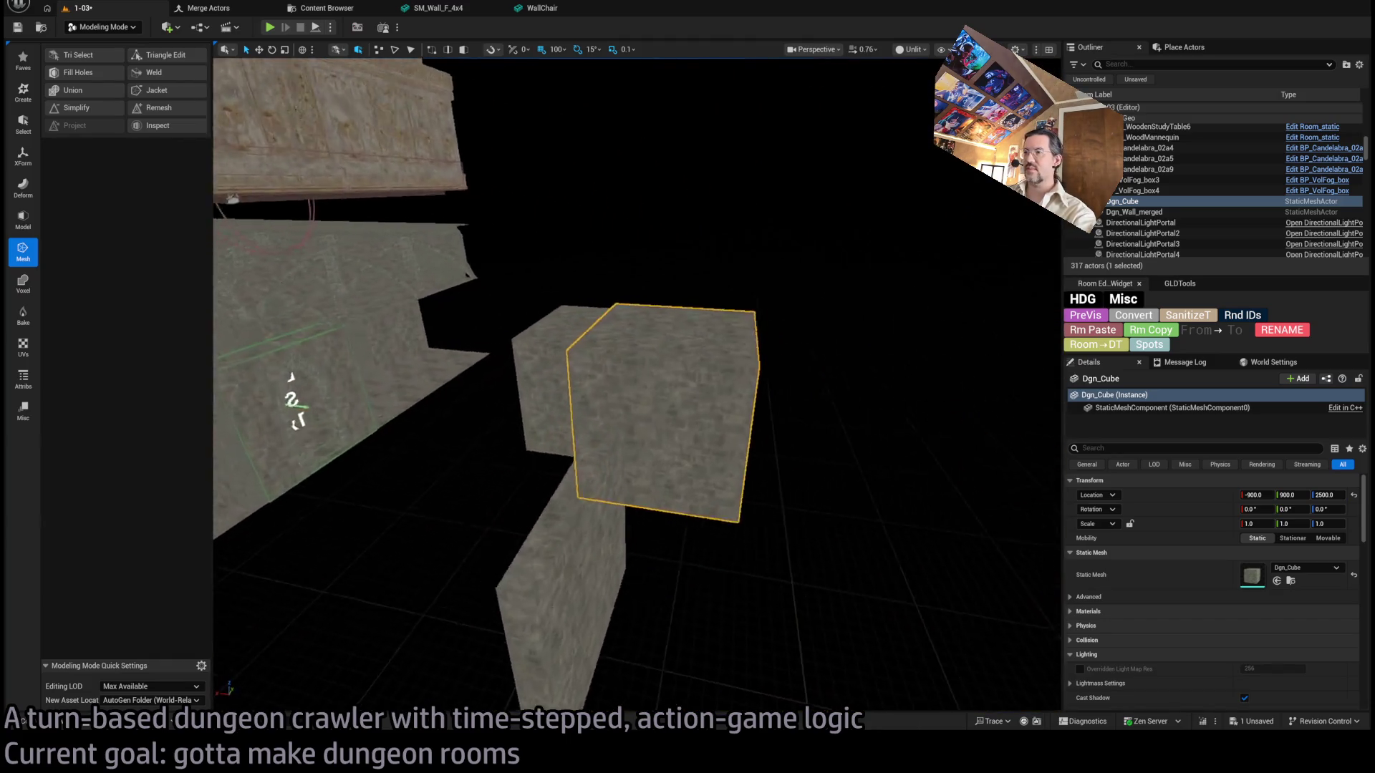
{"action": "scroll", "coordinate": [607, 387], "scroll_direction": "down", "scroll_amount": 5}
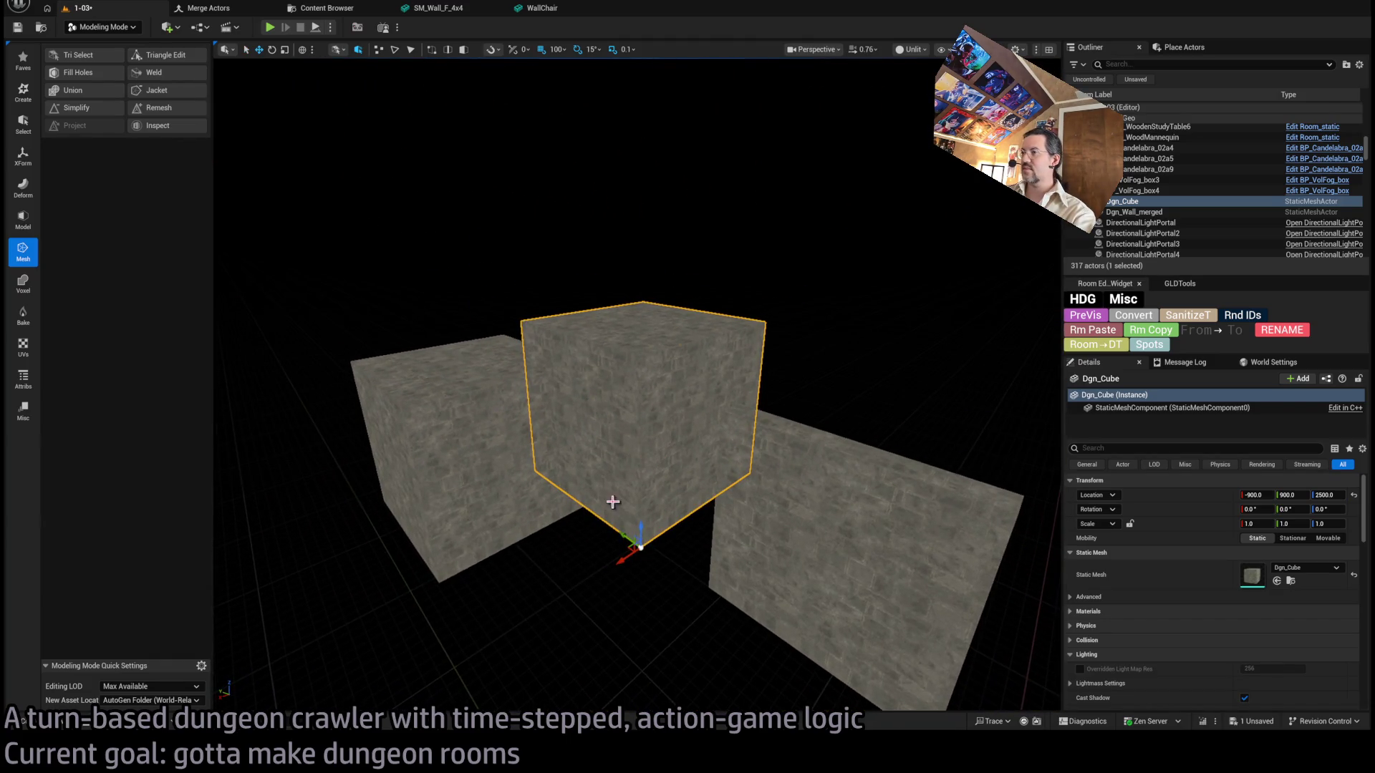
Set the Dgn_Cube's Location Z to 2400.
{"action": "left_click", "coordinate": [1326, 495]}
{"action": "type", "text": "400"}
{"action": "key", "text": "Return"}
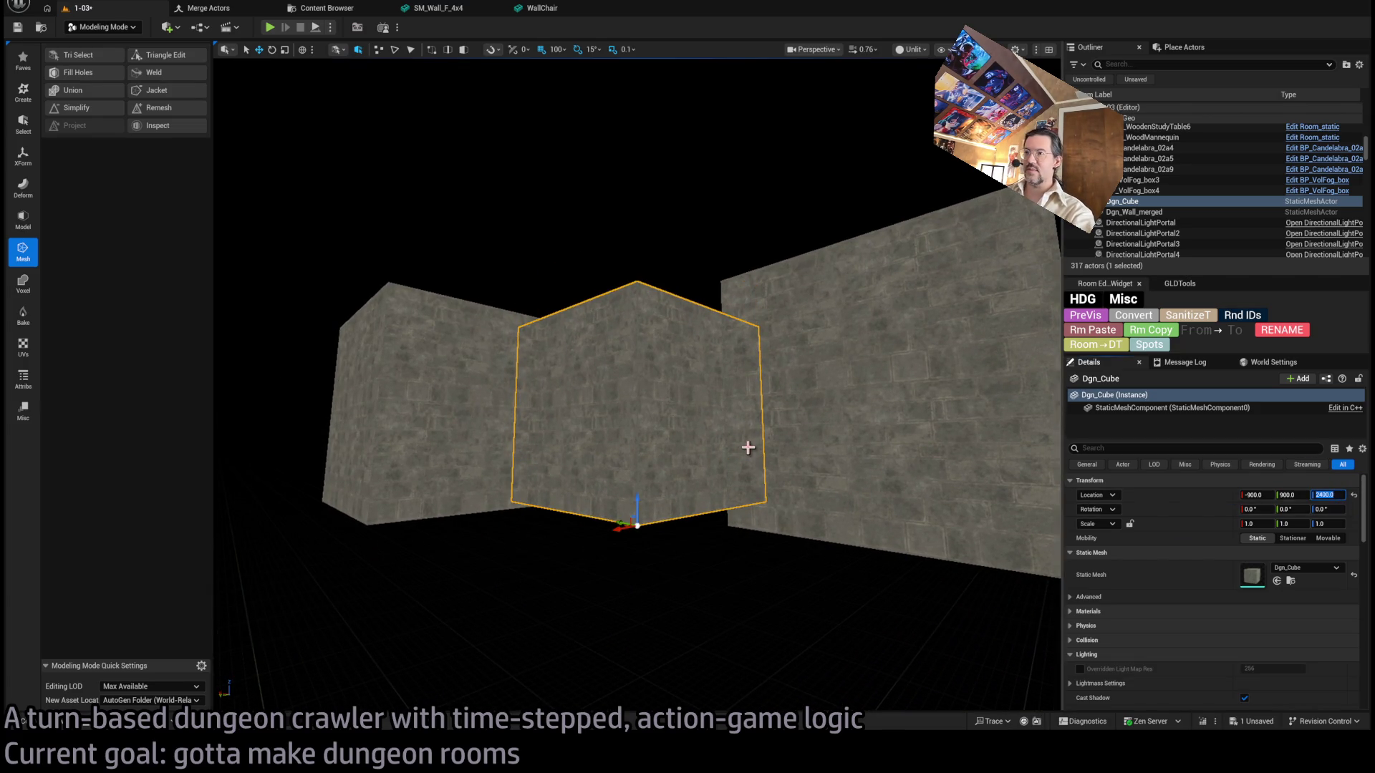
{"action": "left_click_drag", "start_coordinate": [746, 448], "coordinate": [745, 415]}
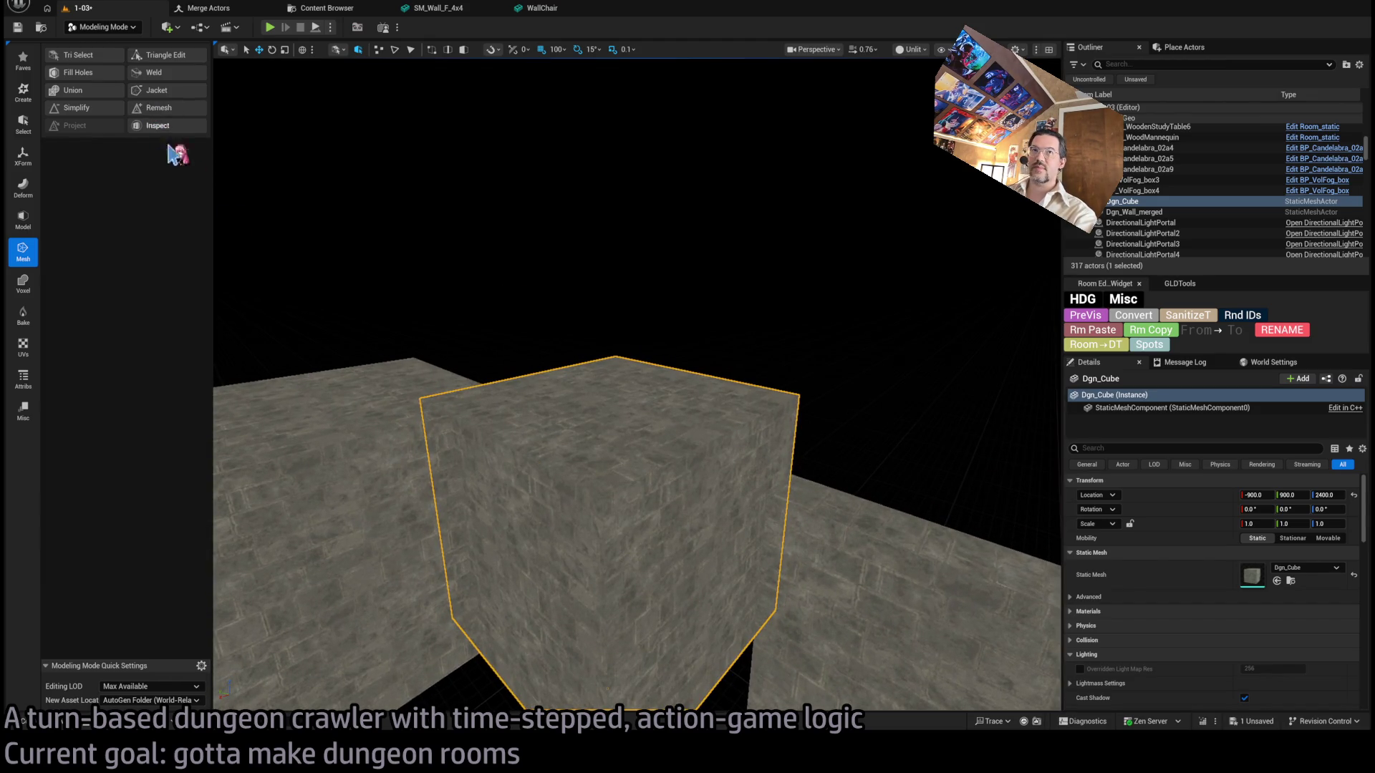
{"action": "mouse_move", "coordinate": [453, 371]}
{"action": "left_mouse_down"}
{"action": "mouse_move", "coordinate": [436, 340]}
{"action": "mouse_move", "coordinate": [690, 404]}
{"action": "mouse_move", "coordinate": [660, 354]}
{"action": "mouse_move", "coordinate": [579, 286]}
{"action": "left_mouse_up"}
Delete the original wall-piece cubes from the level.
{"action": "left_click", "coordinate": [616, 322]}
{"action": "key", "text": "Delete"}
{"action": "left_click", "coordinate": [561, 206]}
{"action": "left_click", "coordinate": [626, 331], "text": "ctrl"}
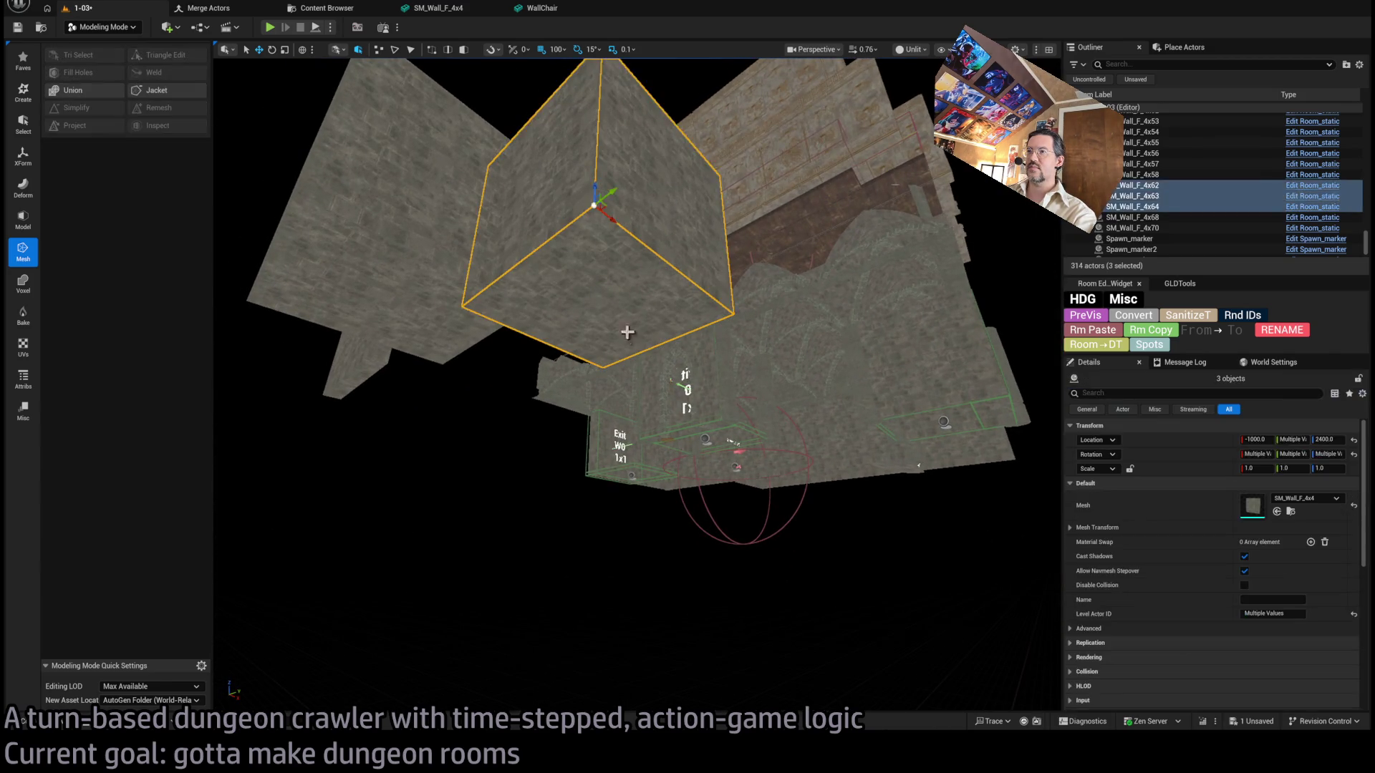
{"action": "key", "text": "Delete"}
Select and frame Dgn_Cube, then start welding its mesh edges.
{"action": "left_click", "coordinate": [633, 331]}
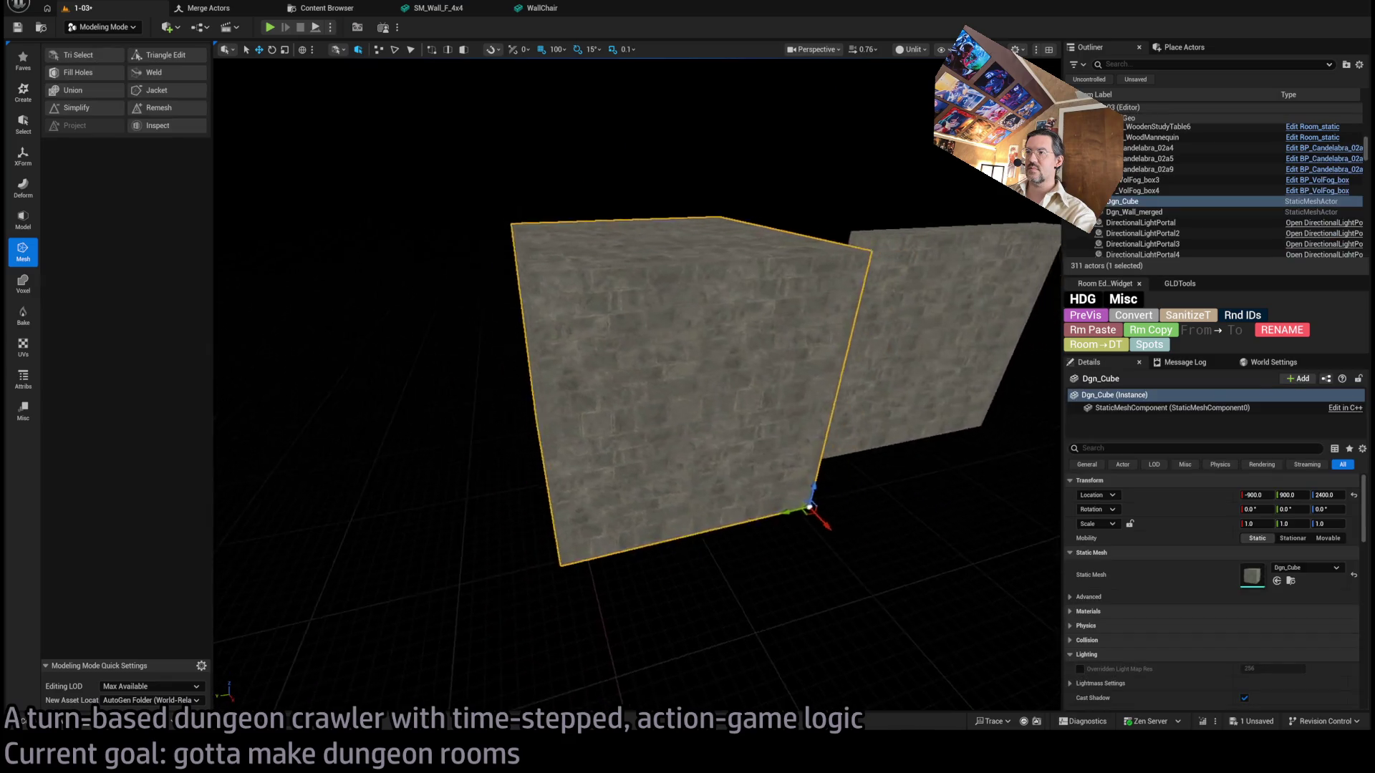
{"action": "key", "text": "f"}
{"action": "left_click_drag", "start_coordinate": [687, 387], "coordinate": [637, 361]}
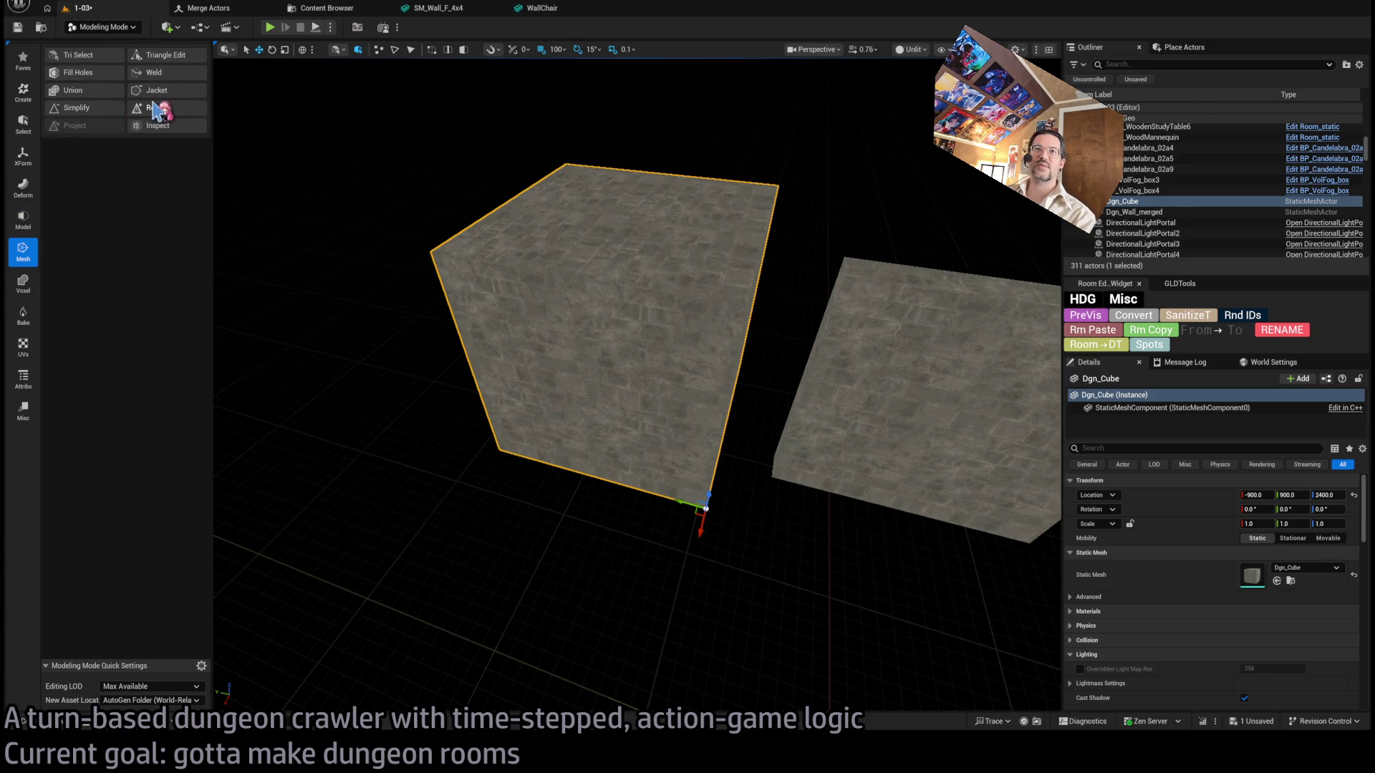
{"action": "left_click", "coordinate": [176, 81]}
{"action": "mouse_move", "coordinate": [568, 279]}
{"action": "left_mouse_down"}
{"action": "mouse_move", "coordinate": [544, 267]}
{"action": "mouse_move", "coordinate": [573, 278]}
{"action": "left_mouse_up"}
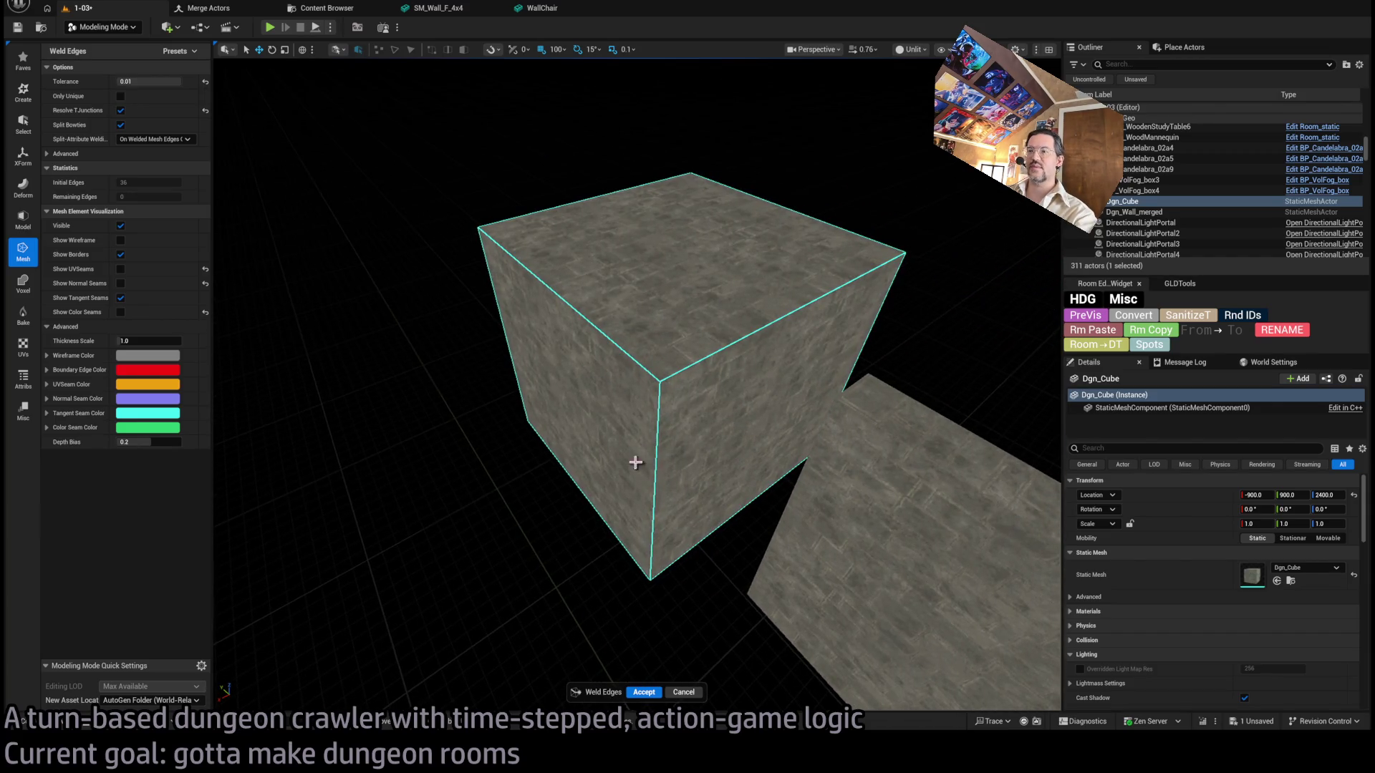
Accept the edge weld on Dgn_Cube and check its triangles in wireframe.
{"action": "left_click", "coordinate": [643, 693]}
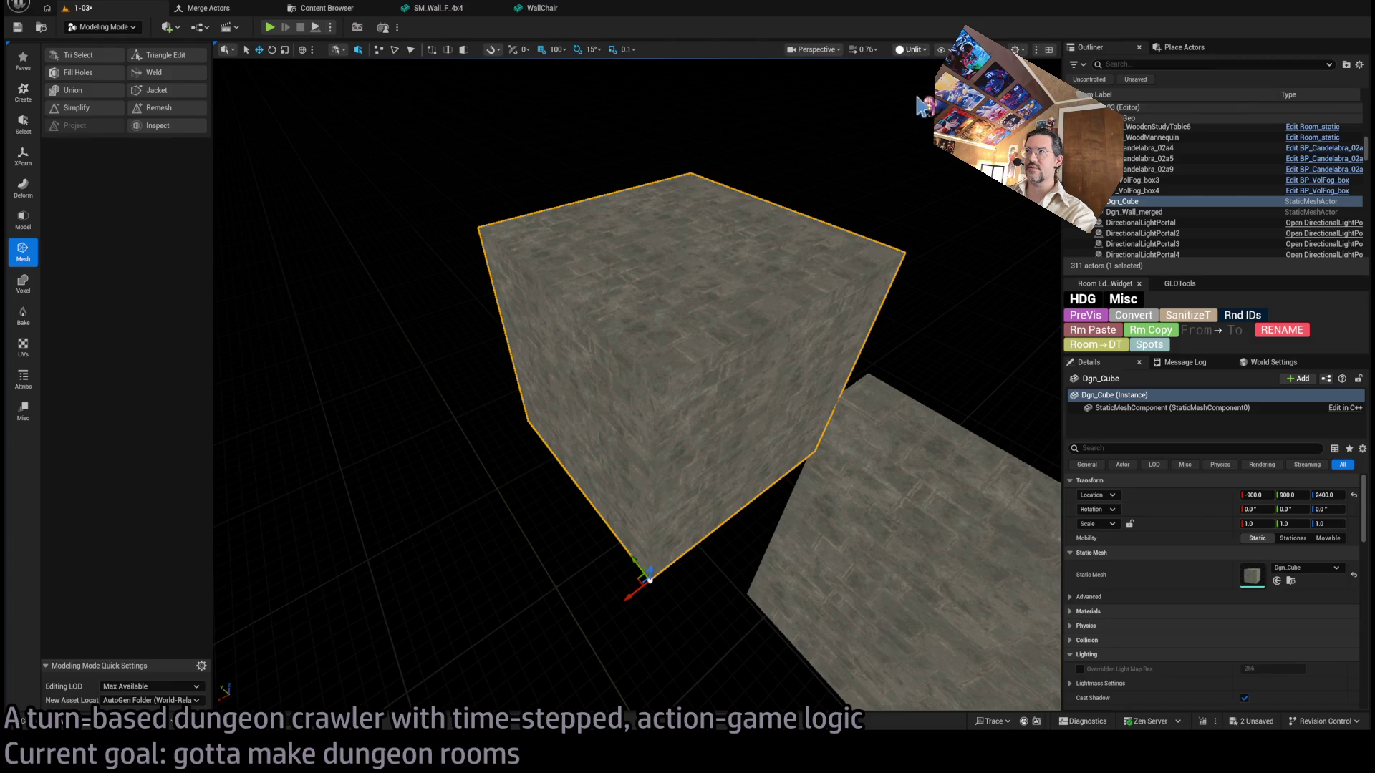
{"action": "key", "text": "alt+2"}
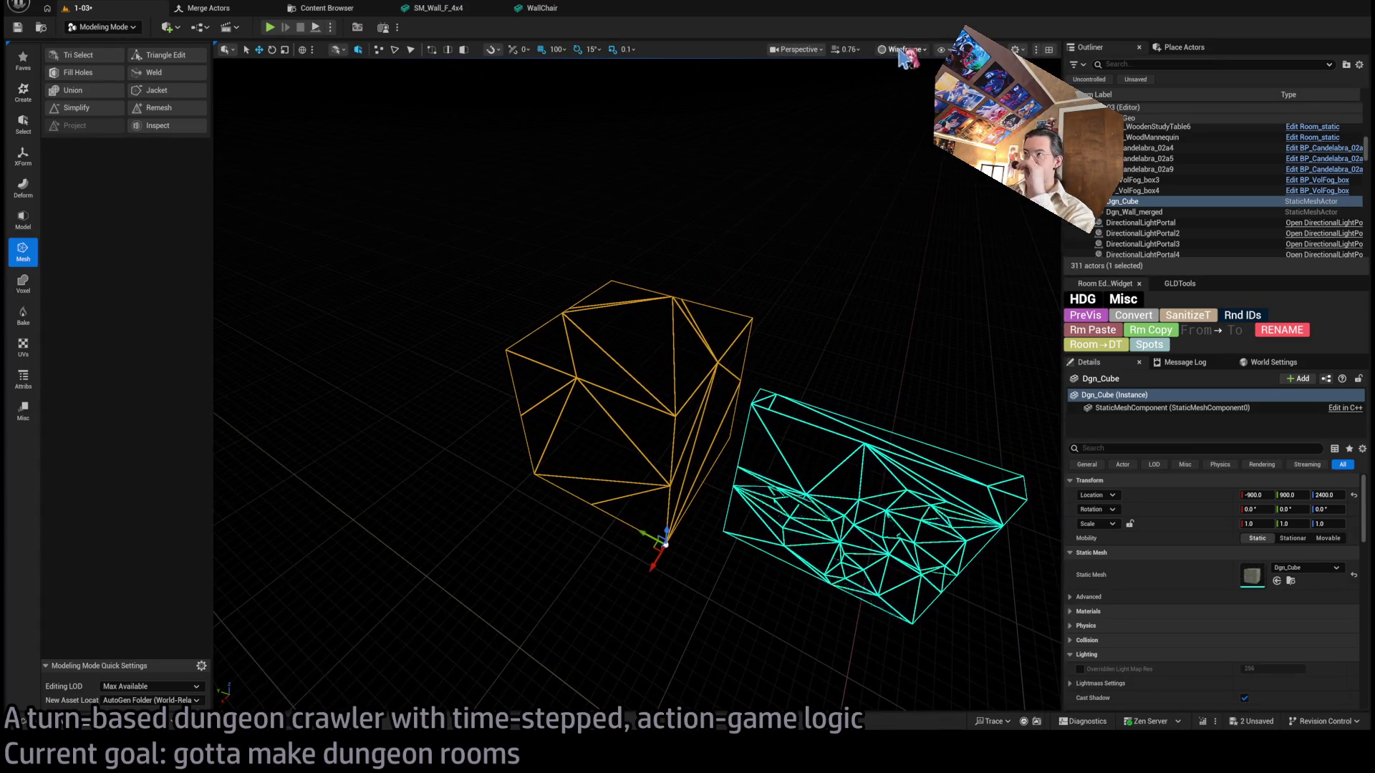
{"action": "key", "text": "alt+4"}
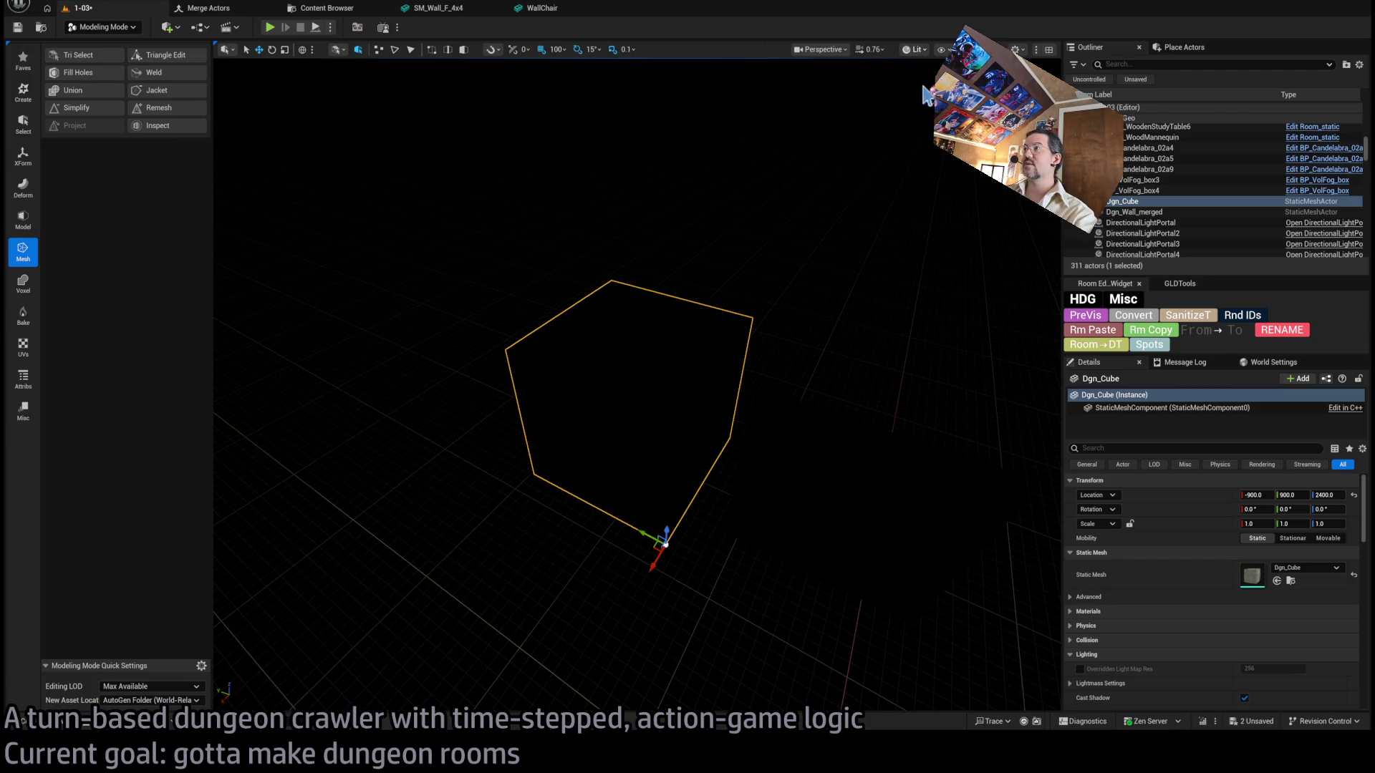
Cycle unlit, lit and wireframe views, then open the Dgn_Wall_merged mesh.
{"action": "key", "text": "alt+3"}
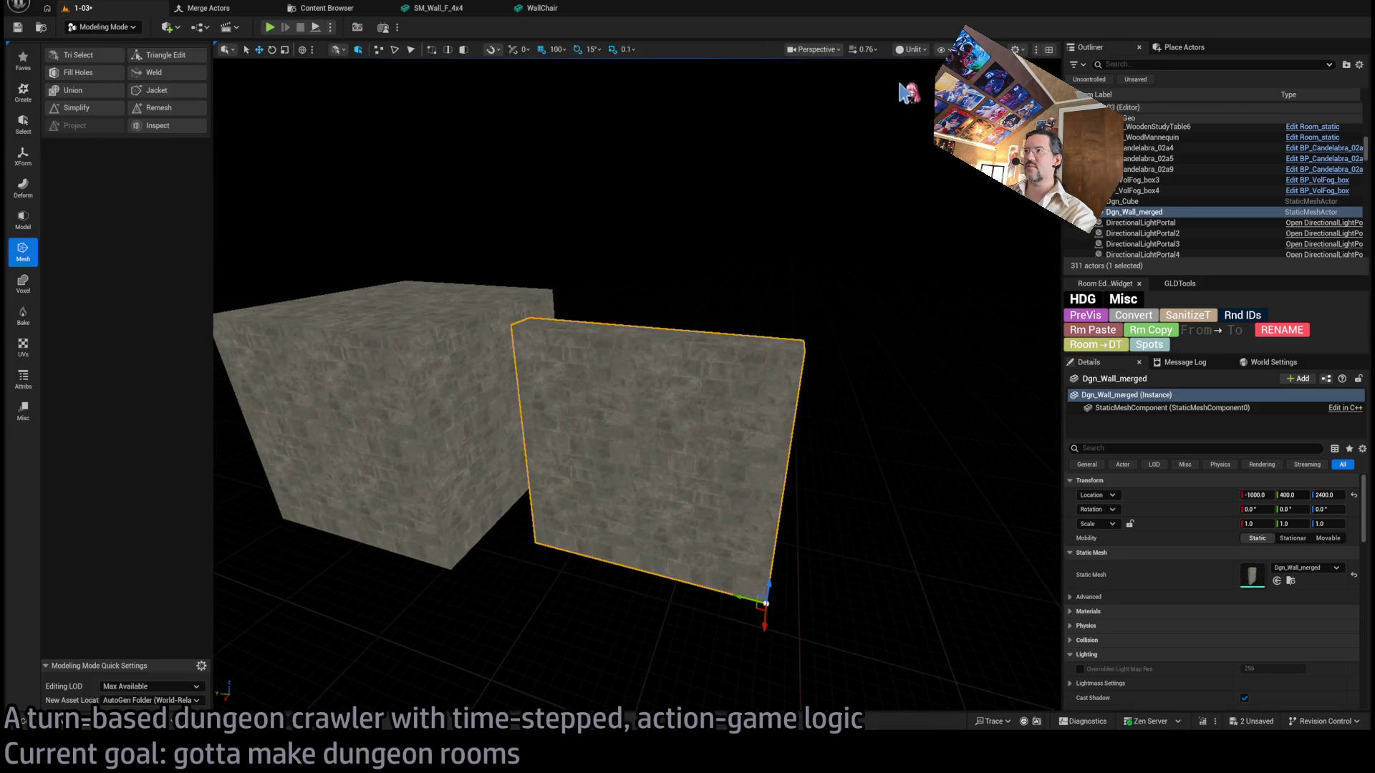
{"action": "key", "text": "alt+4"}
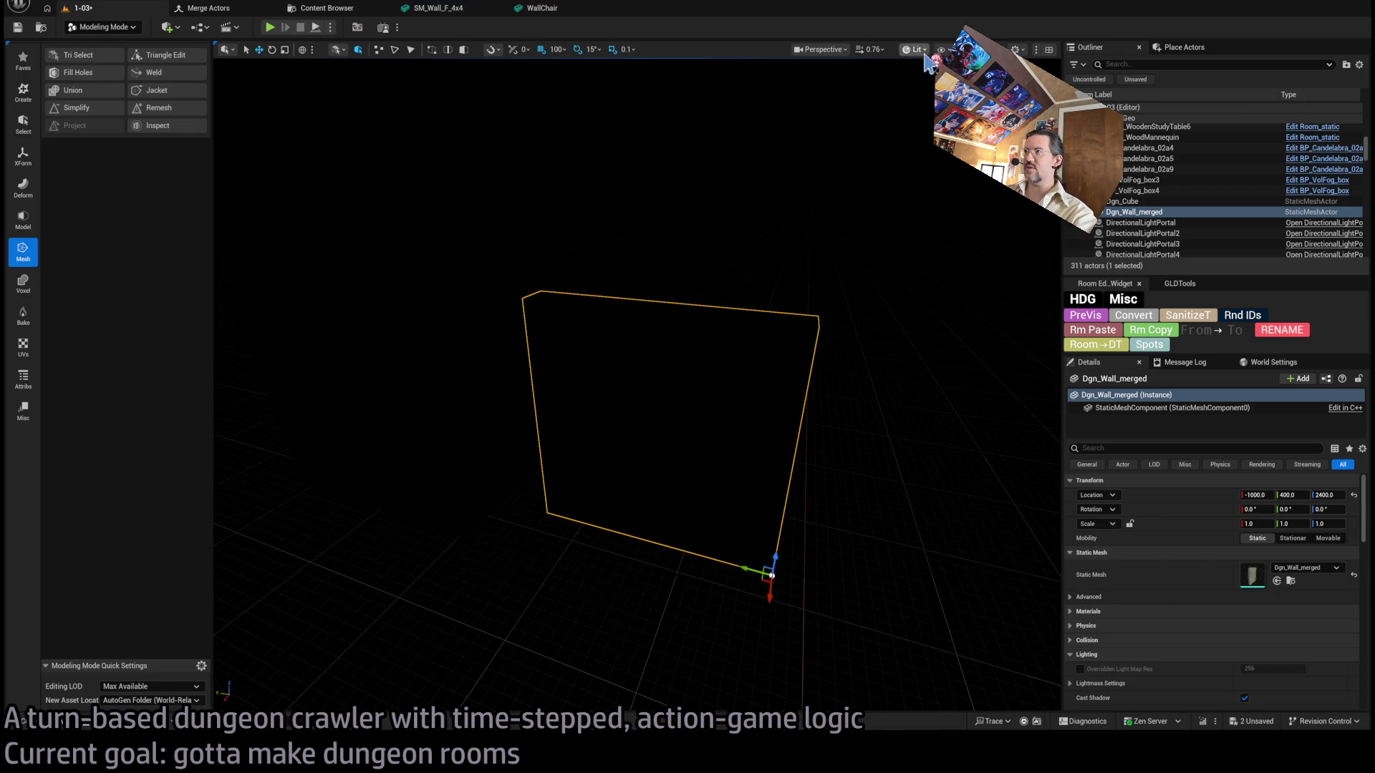
{"action": "key", "text": "alt+2"}
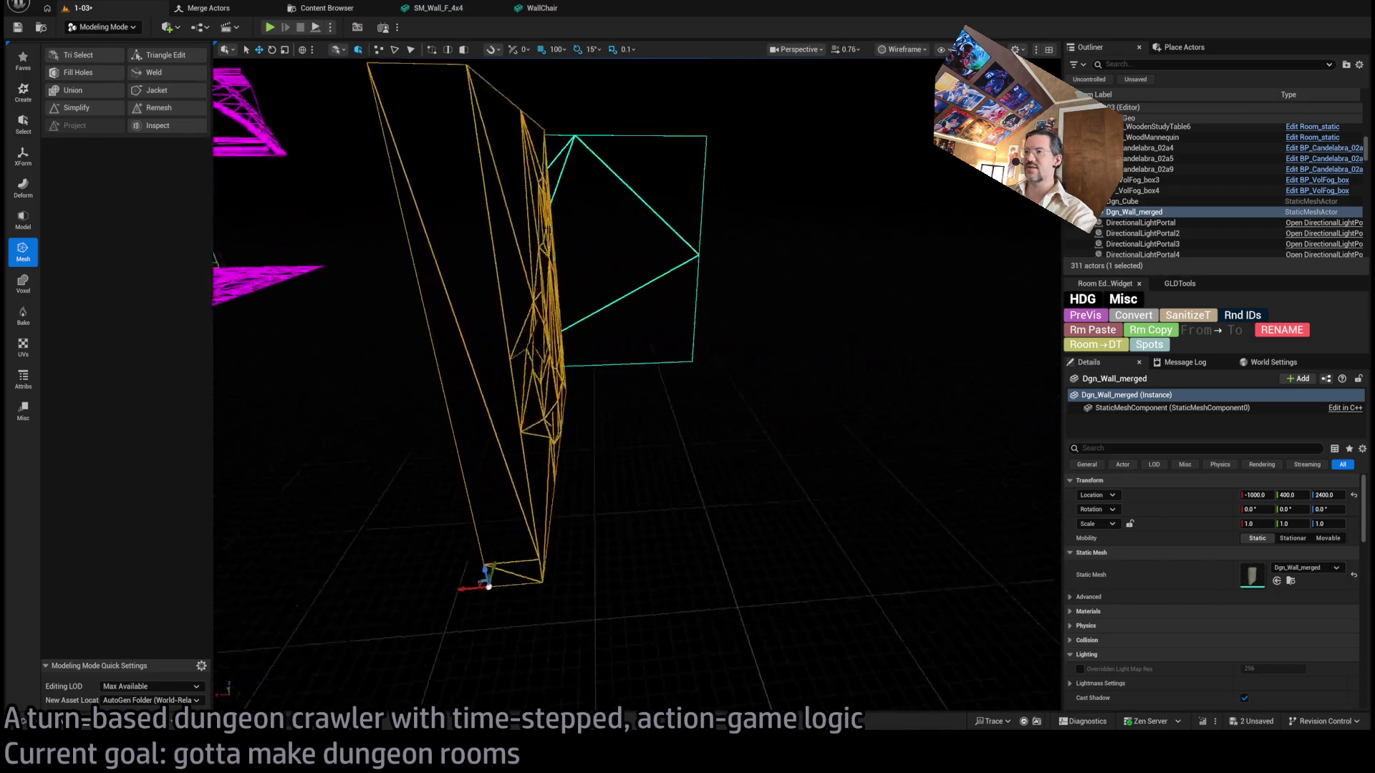
{"action": "left_click", "coordinate": [758, 316]}
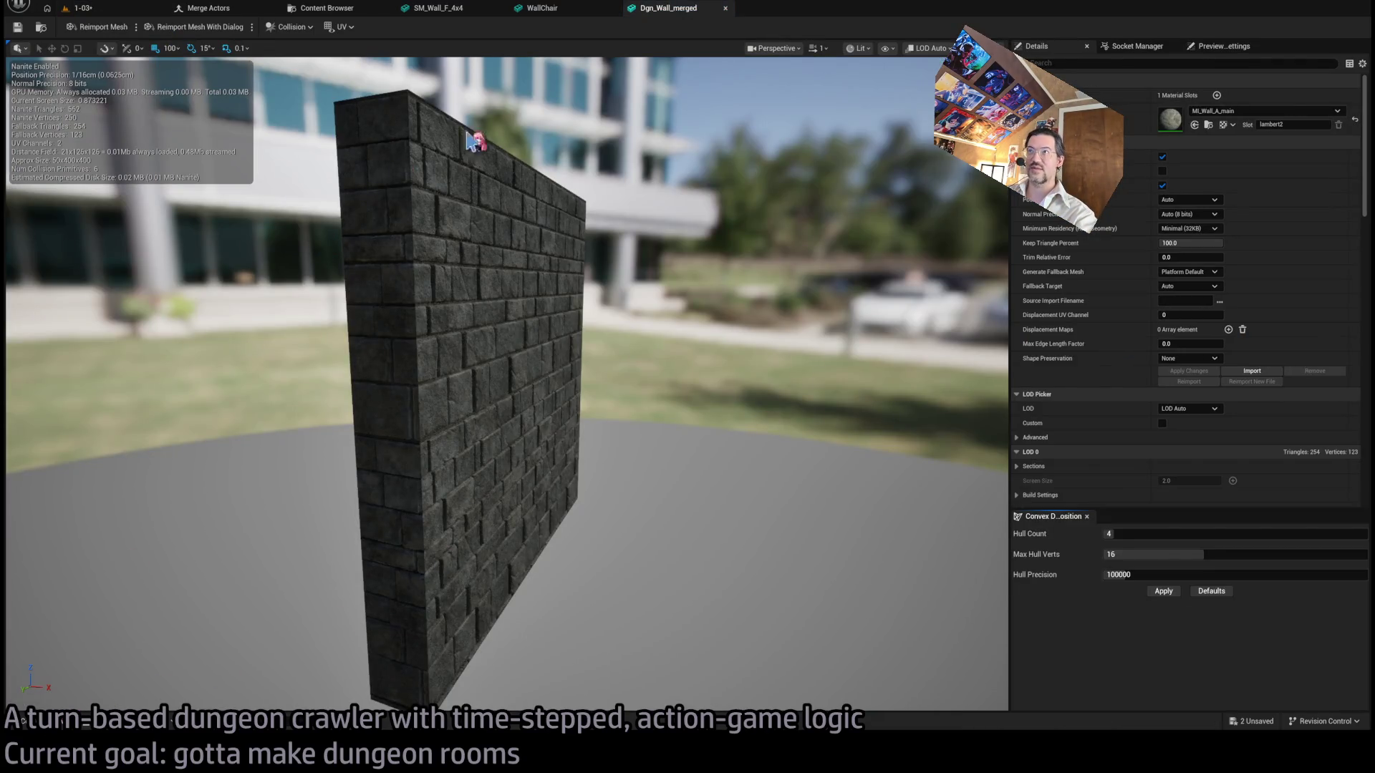
Close the Dgn_Wall_merged, SM_Wall_F_4x4 and WallChair mesh editors.
{"action": "middle_click", "coordinate": [659, 12]}
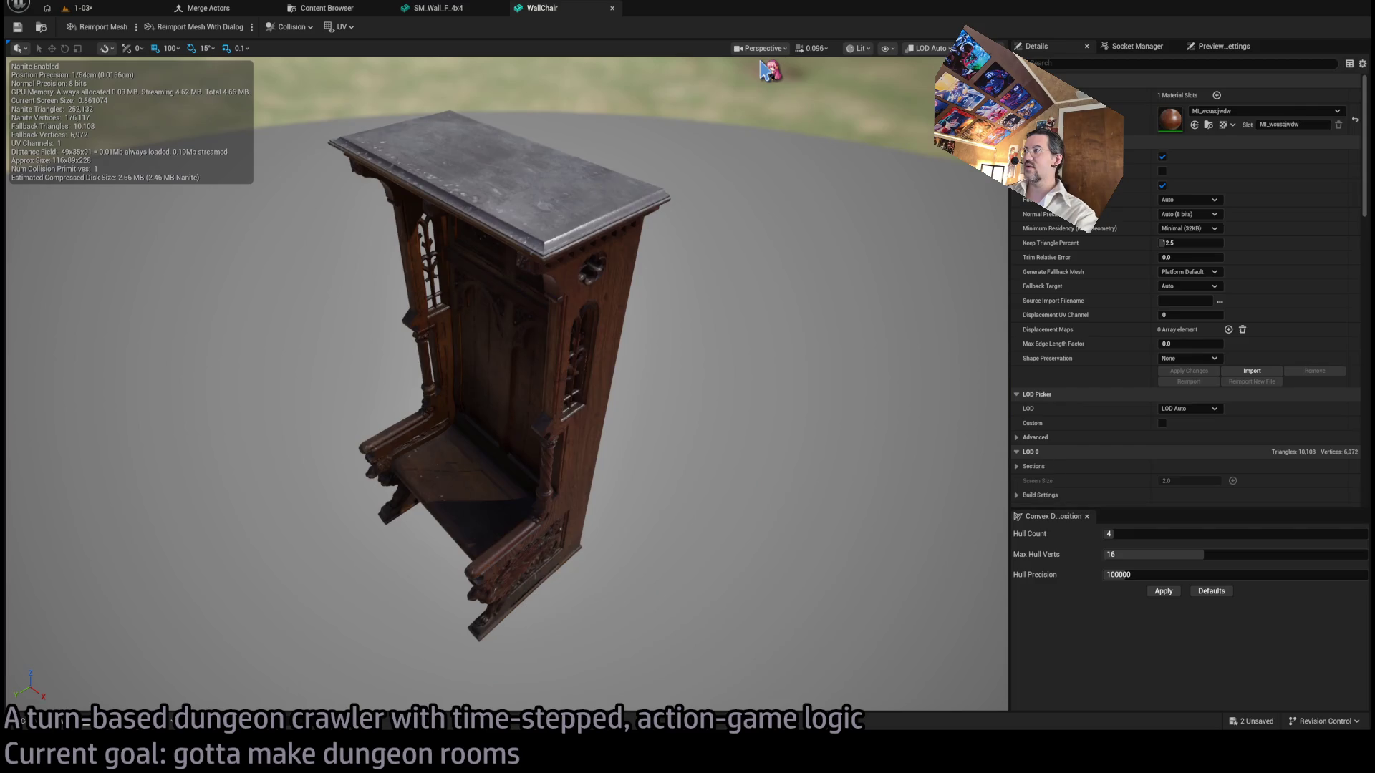
{"action": "middle_click", "coordinate": [433, 10]}
{"action": "middle_click", "coordinate": [433, 11]}
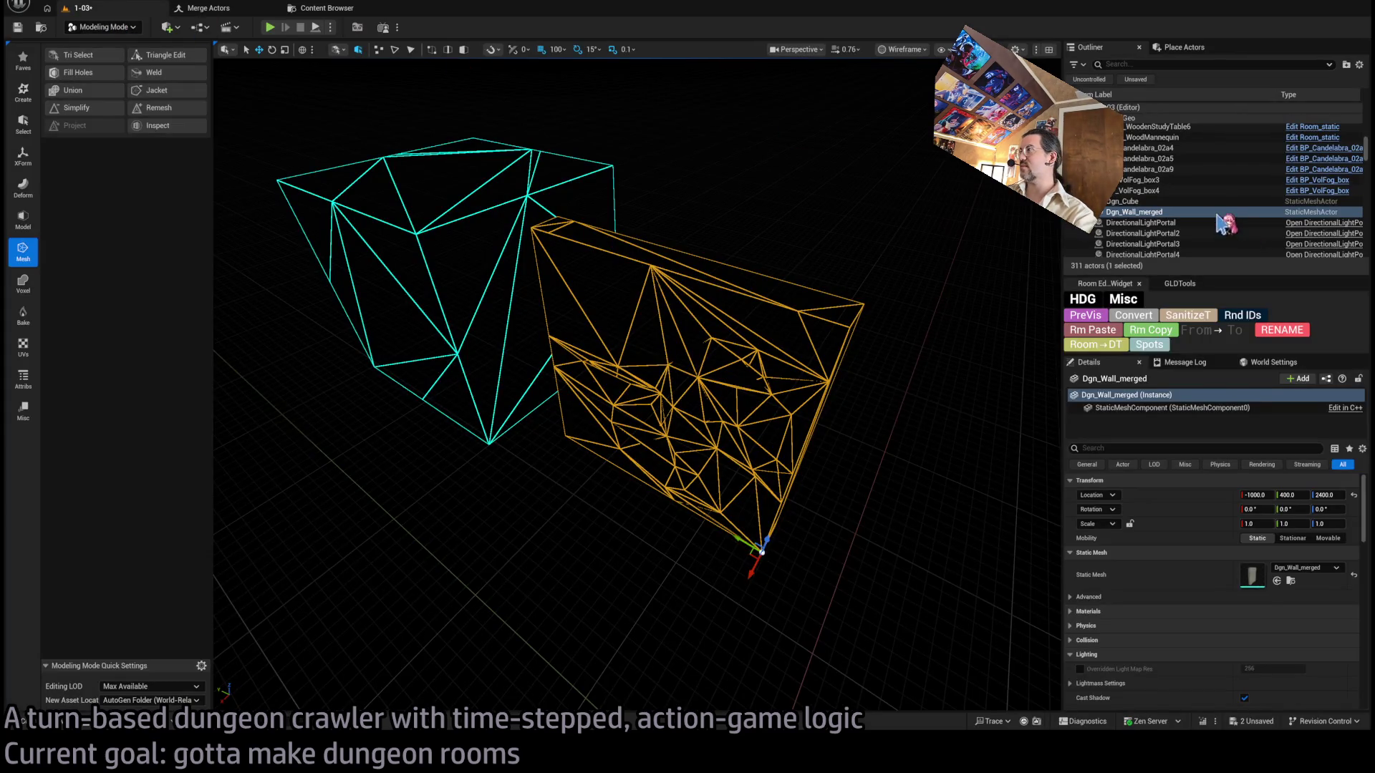
{"action": "left_click_drag", "start_coordinate": [812, 334], "coordinate": [788, 336]}
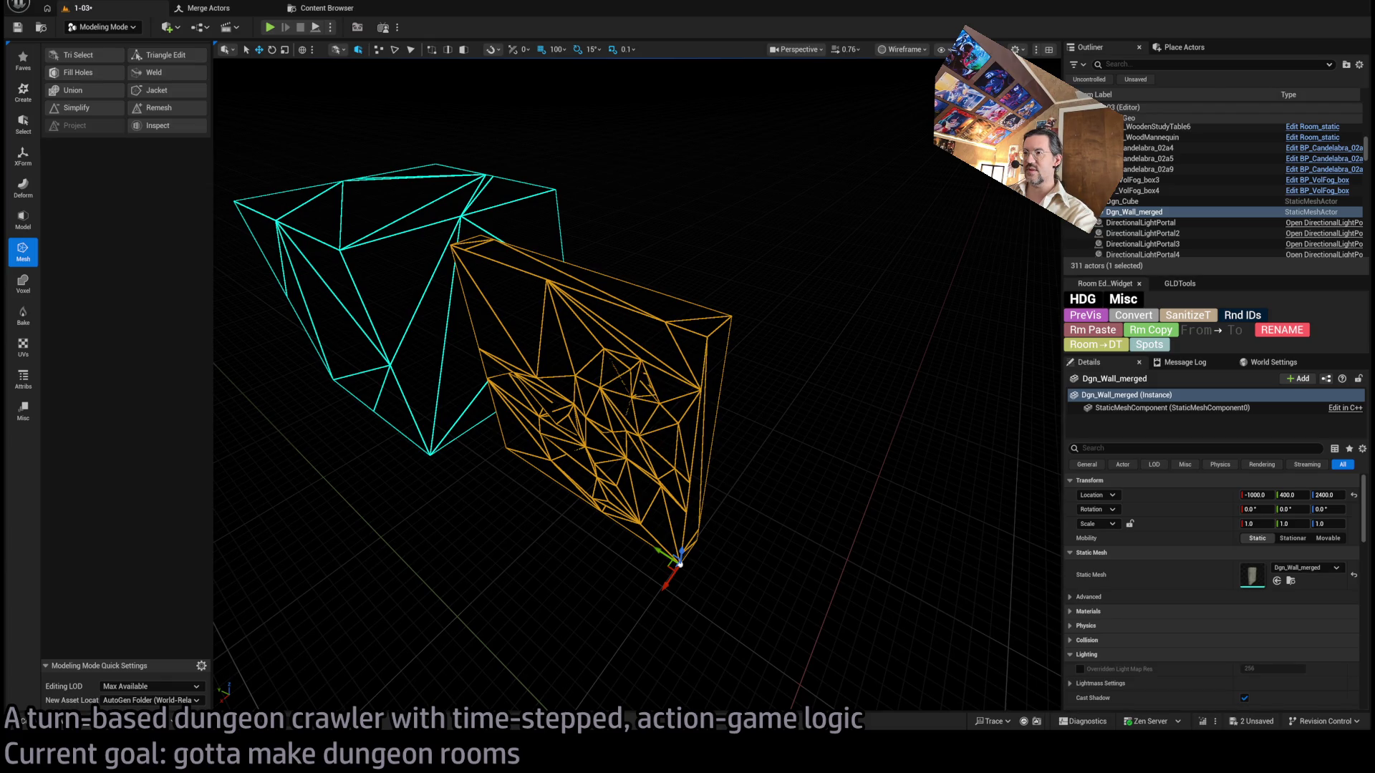
{"action": "scroll", "coordinate": [663, 292], "scroll_direction": "up", "scroll_amount": 5}
{"action": "scroll", "coordinate": [663, 291], "scroll_direction": "down", "scroll_amount": 5}
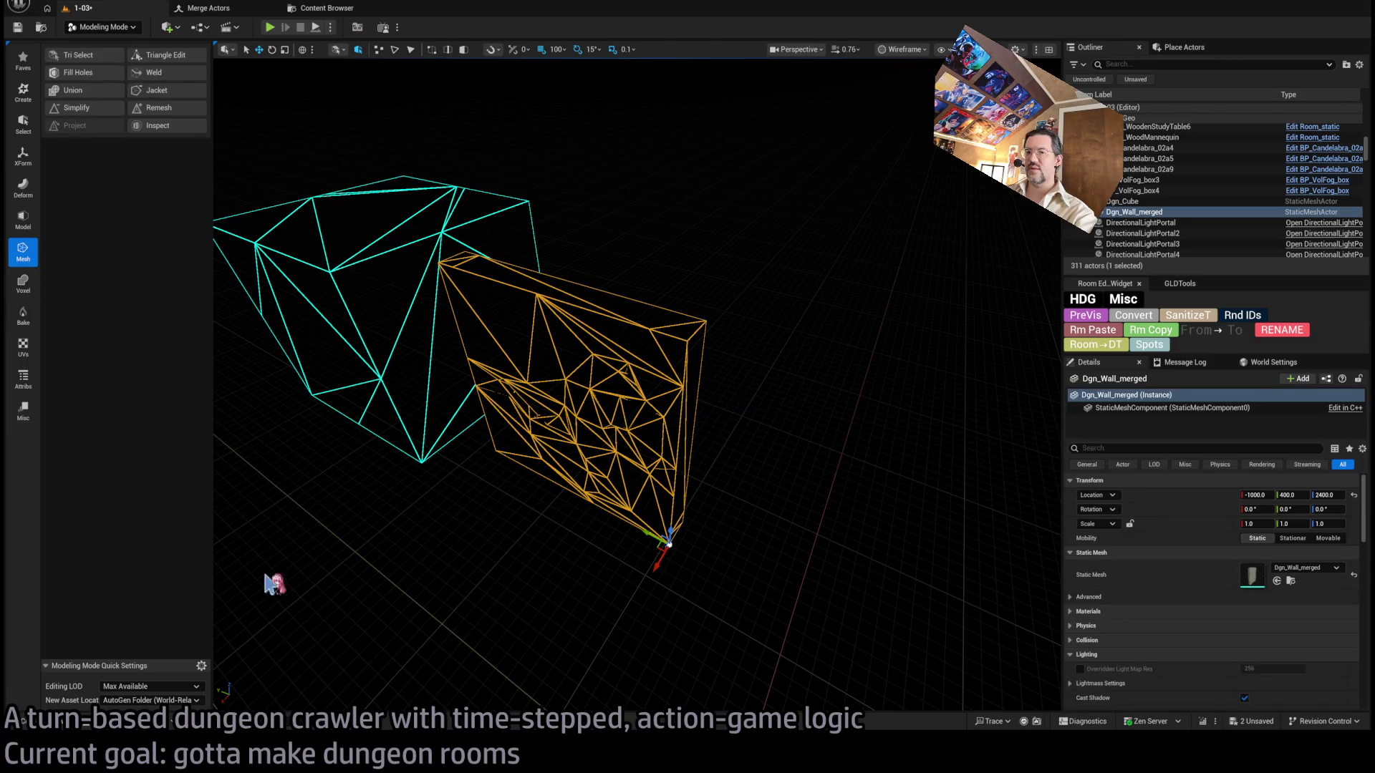
Deselect Dgn_Cube in the Merged folder, then select and zoom in on the merged wall.
{"action": "left_click", "coordinate": [68, 729]}
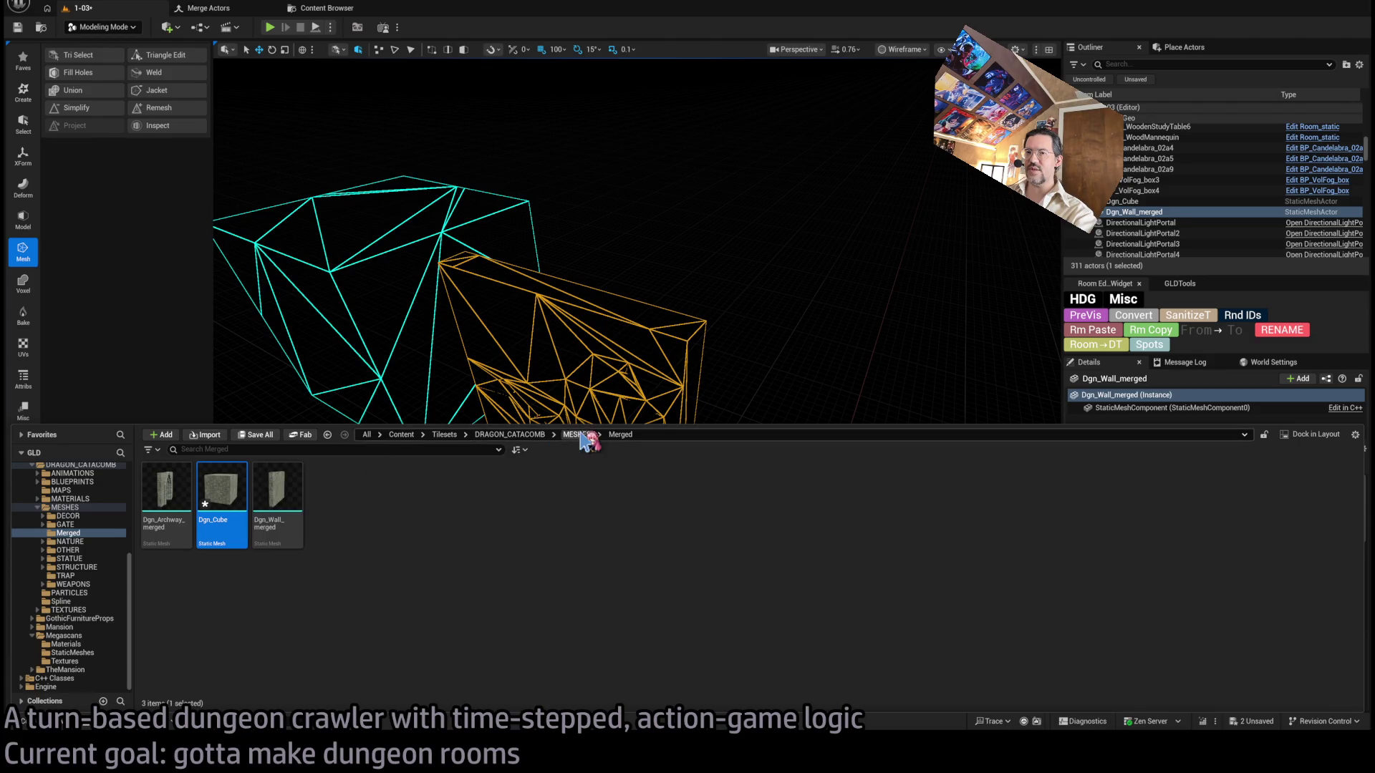
{"action": "left_click", "coordinate": [437, 523]}
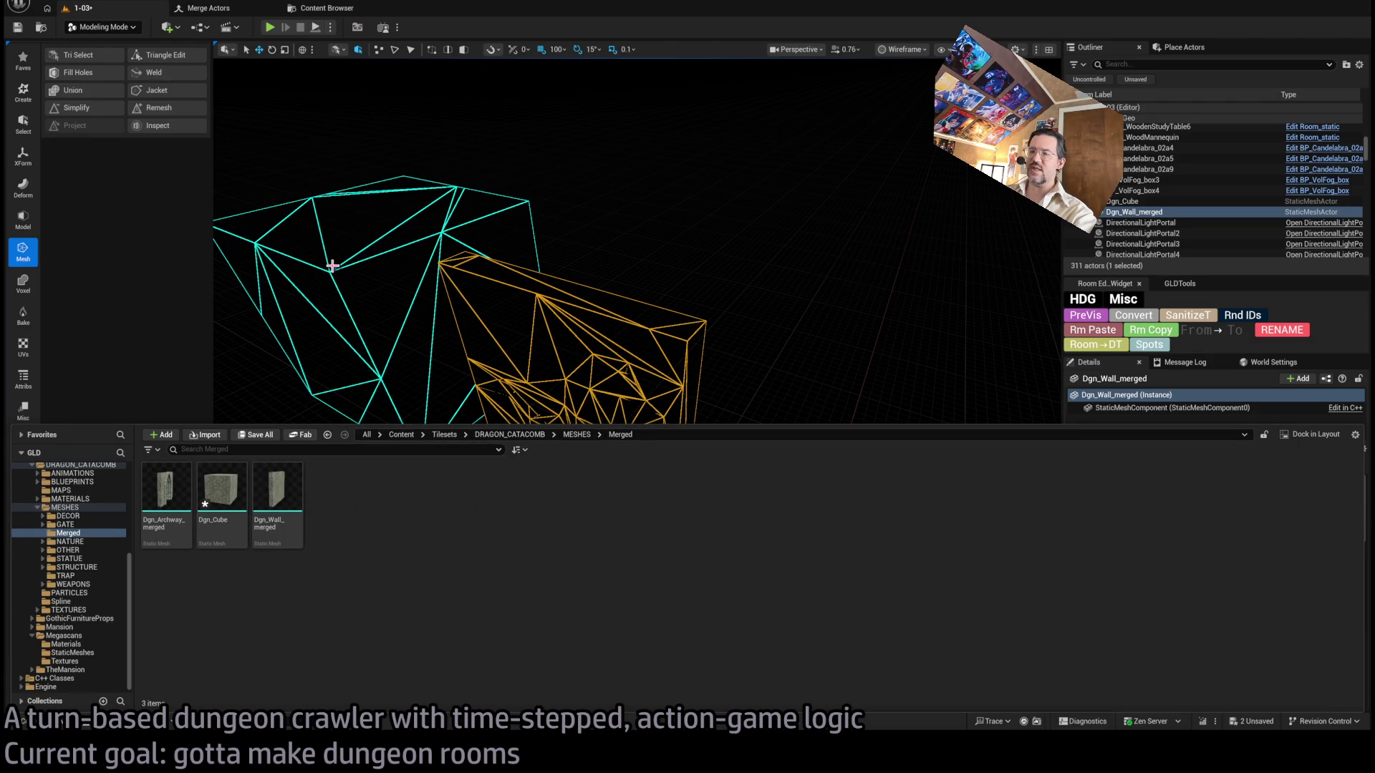
{"action": "left_click", "coordinate": [278, 494]}
{"action": "key", "text": "ctrl+space"}
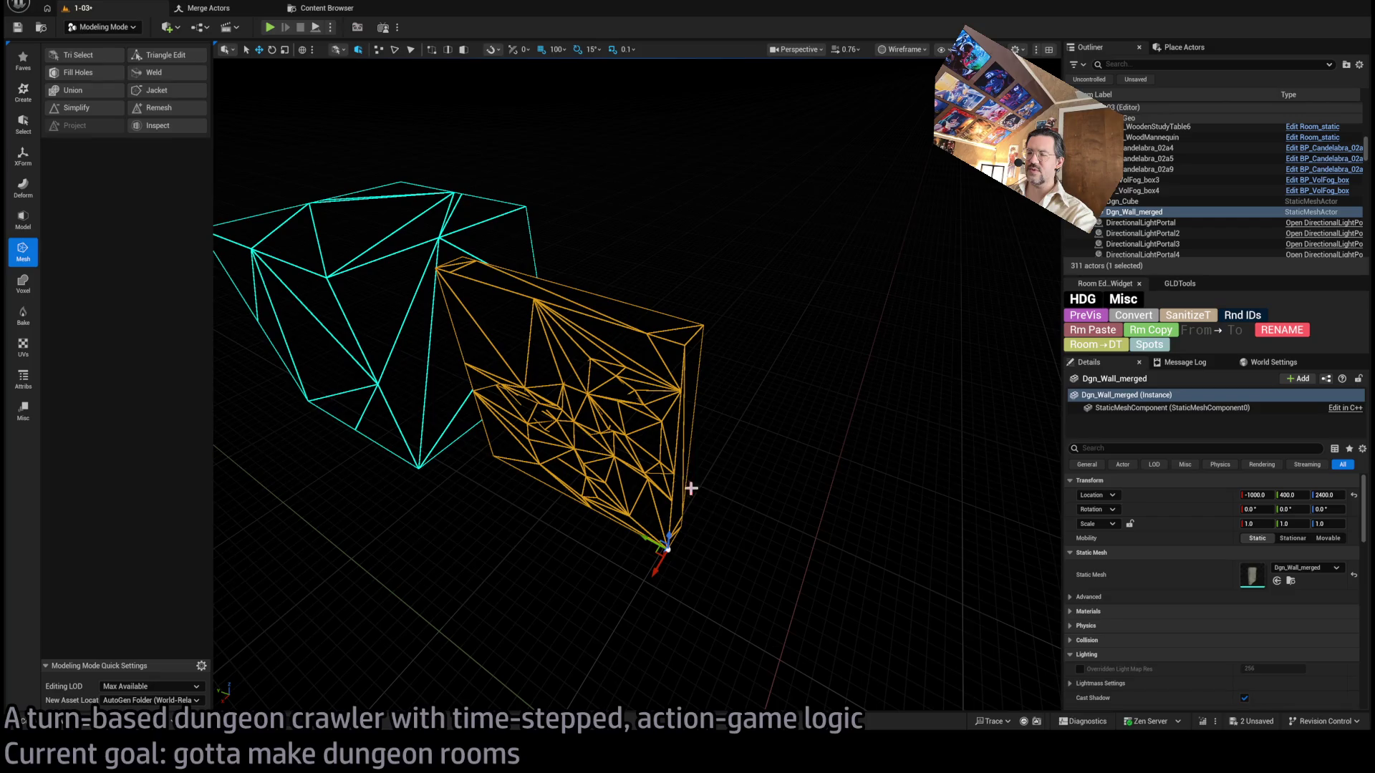
{"action": "scroll", "coordinate": [673, 453], "scroll_direction": "up", "scroll_amount": 5}
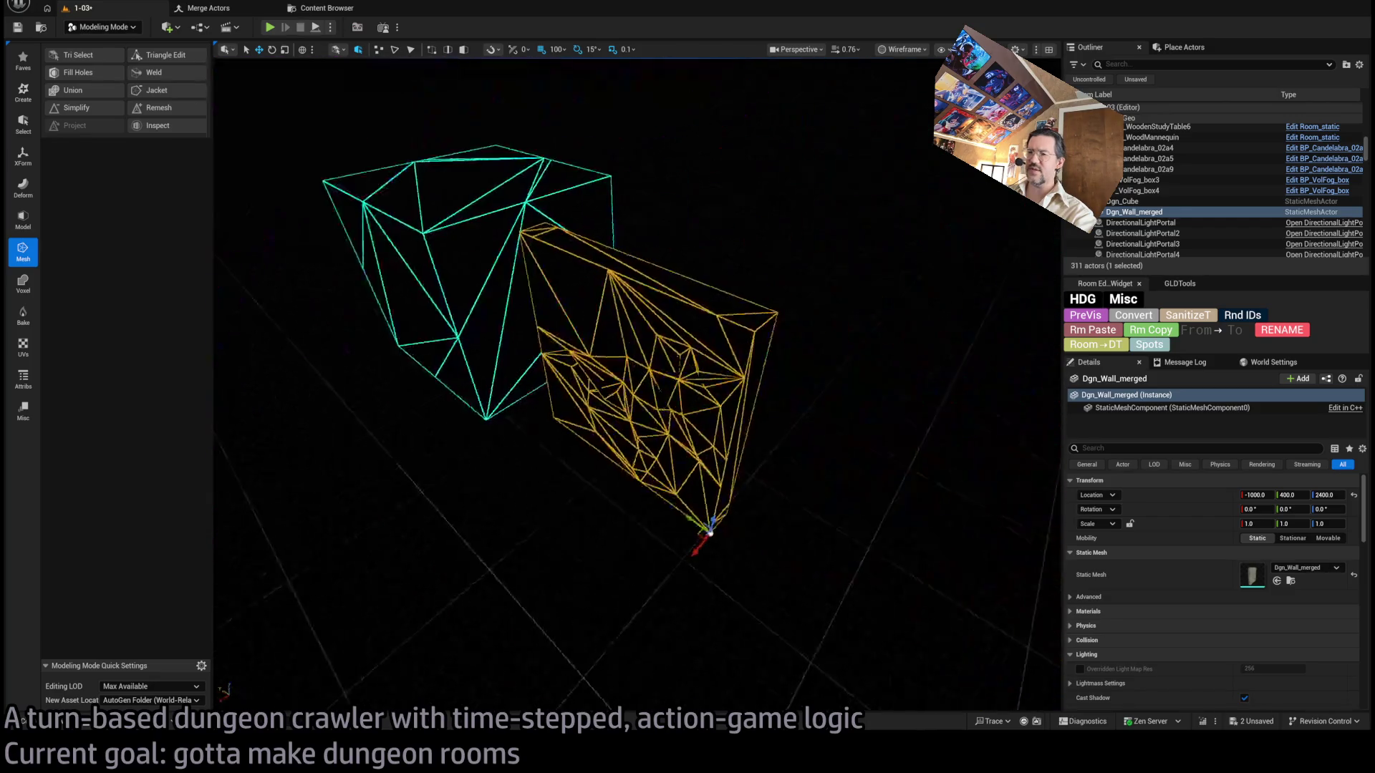
{"action": "scroll", "coordinate": [678, 448], "scroll_direction": "up", "scroll_amount": 2}
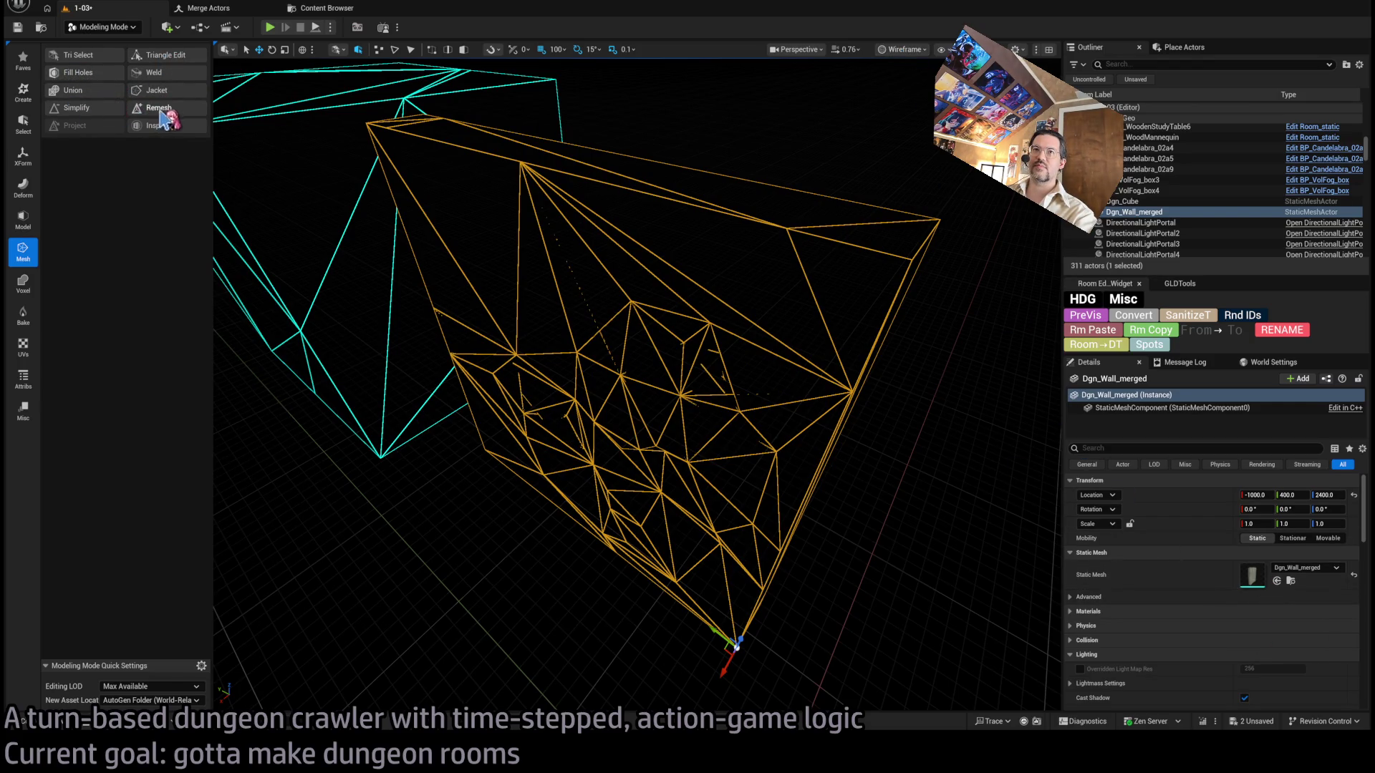
Try Simplify and Weld Edges on the merged wall, cancelling both.
{"action": "left_click", "coordinate": [100, 108]}
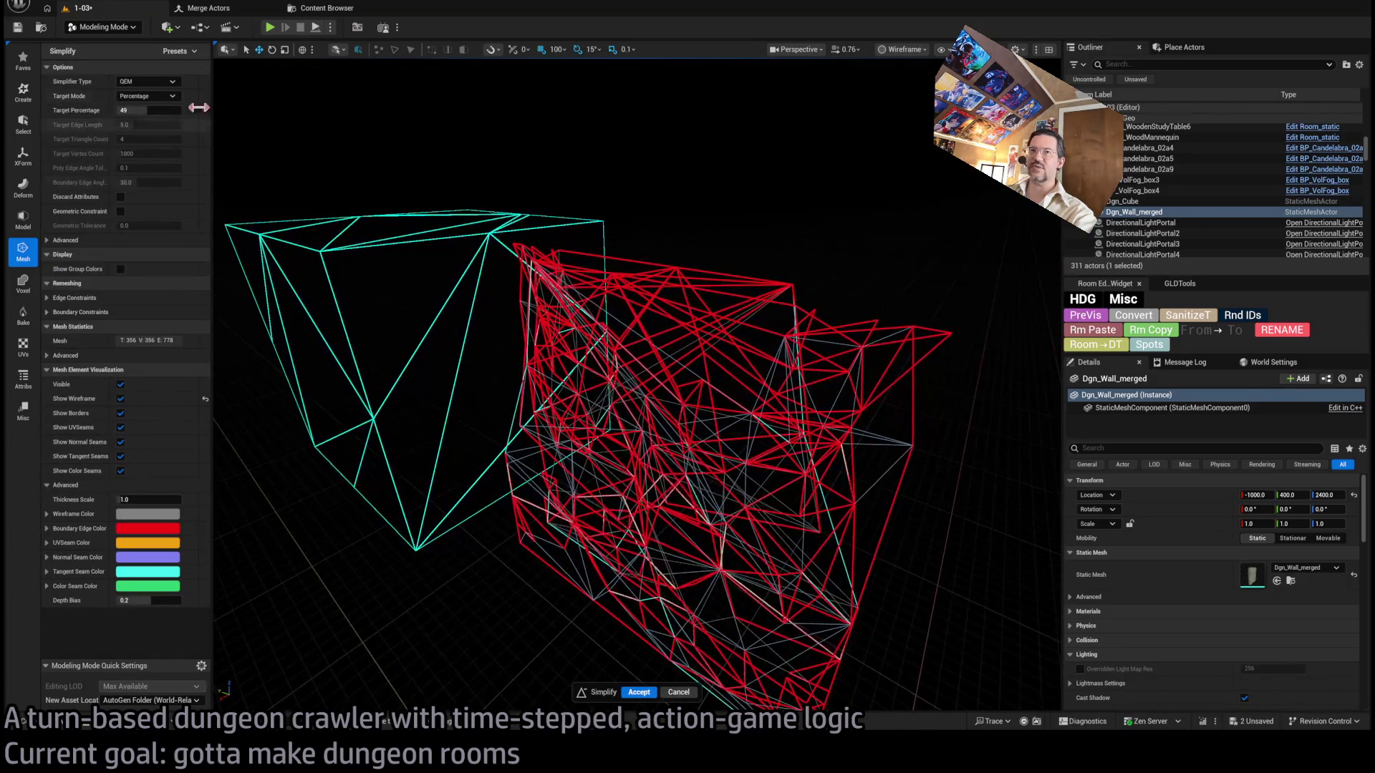
{"action": "left_click", "coordinate": [678, 692]}
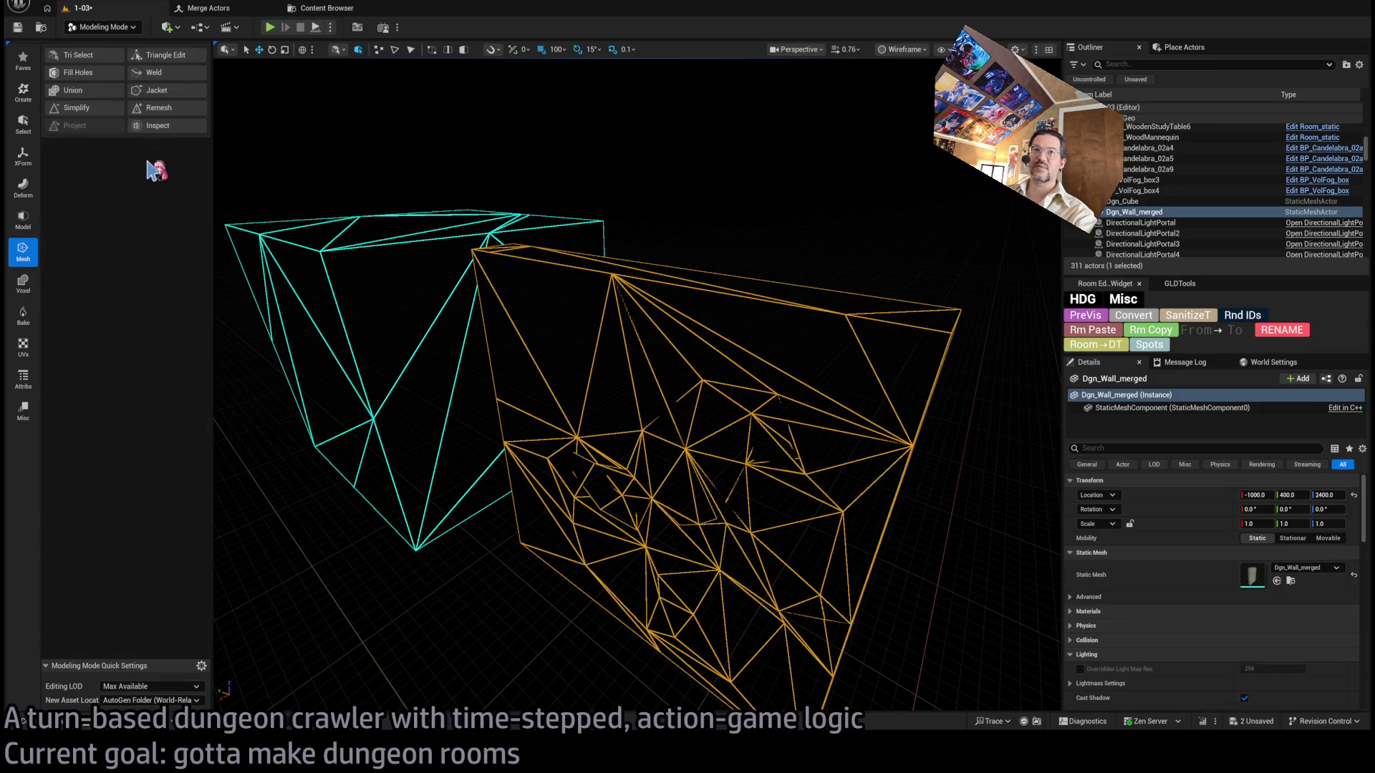
{"action": "left_click", "coordinate": [156, 73]}
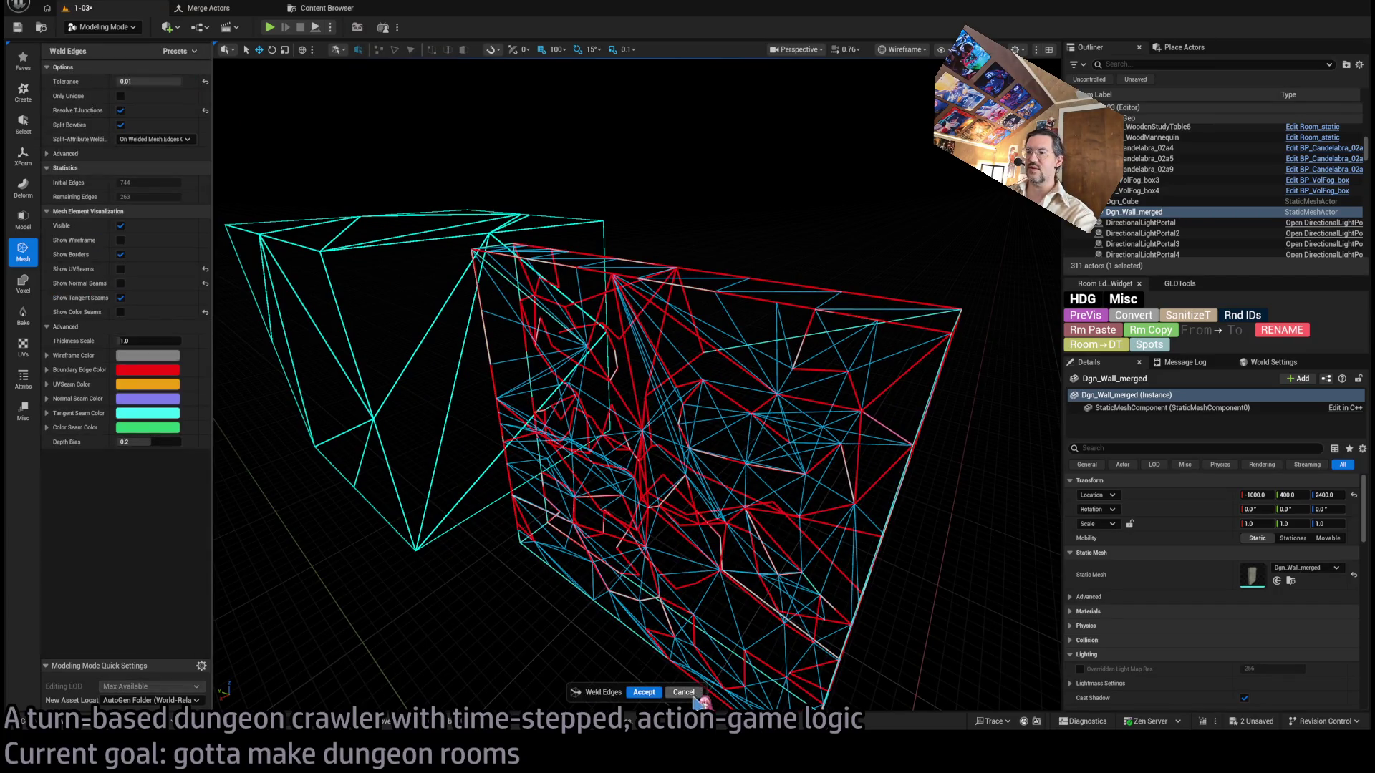
{"action": "left_click", "coordinate": [684, 692]}
Compare lit, wireframe and unlit views, then delete the merged wall.
{"action": "key", "text": "alt+4"}
{"action": "key", "text": "f"}
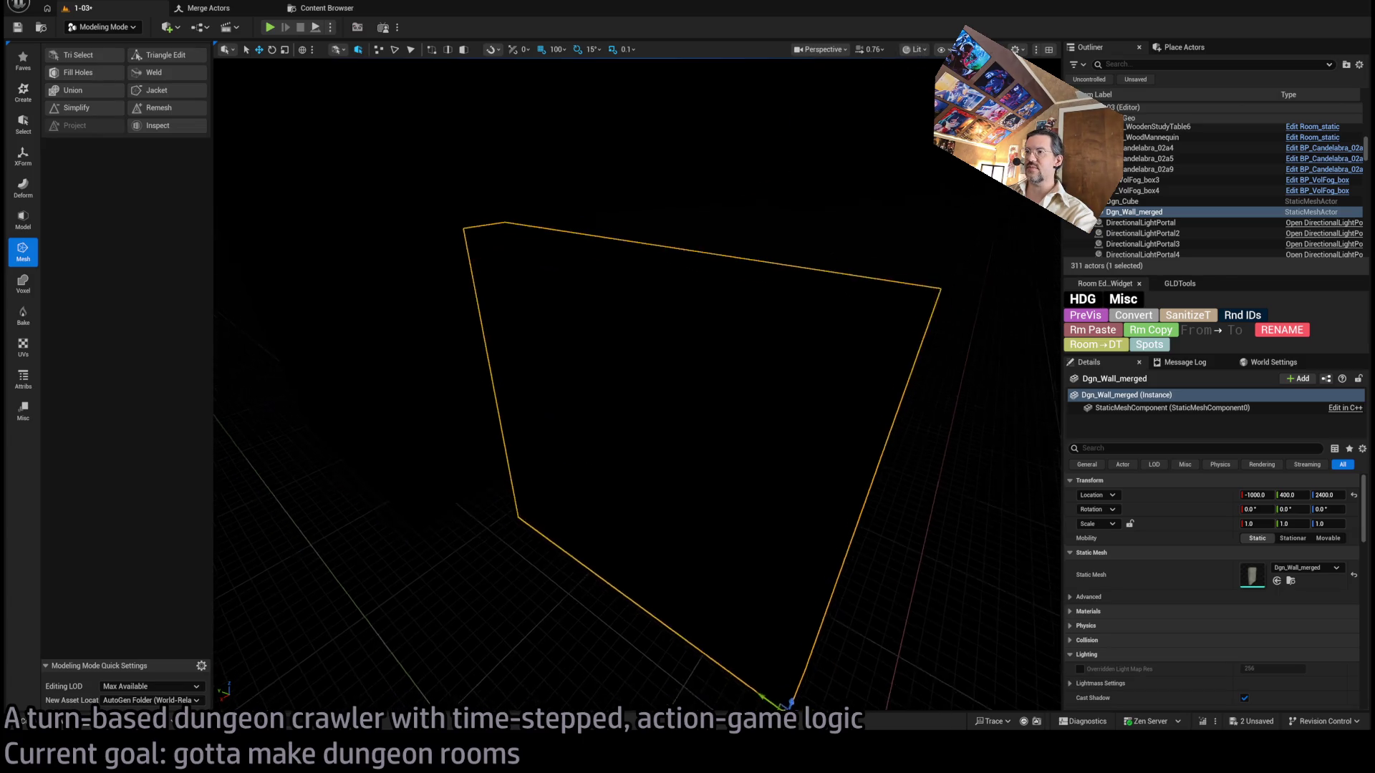
{"action": "key", "text": "alt+2"}
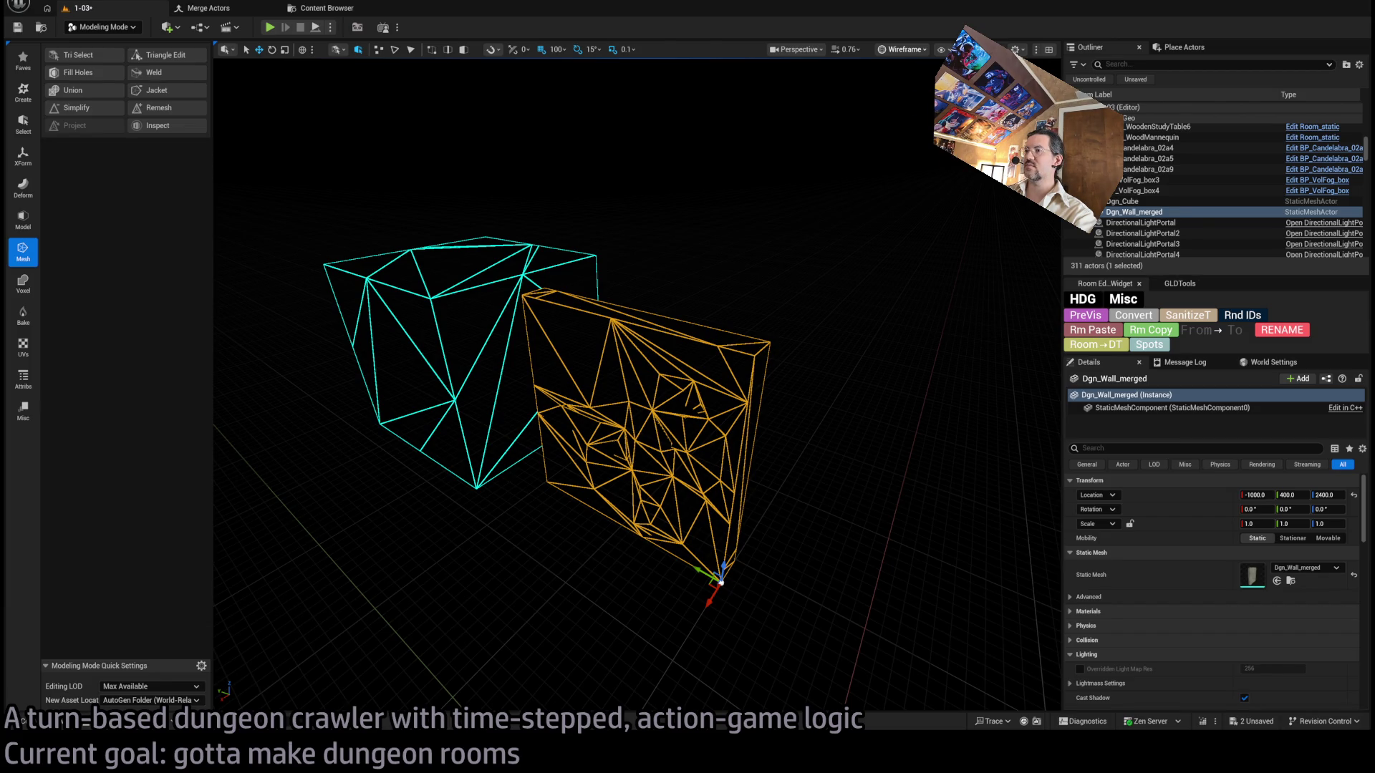
{"action": "key", "text": "alt+3"}
{"action": "key", "text": "Delete"}
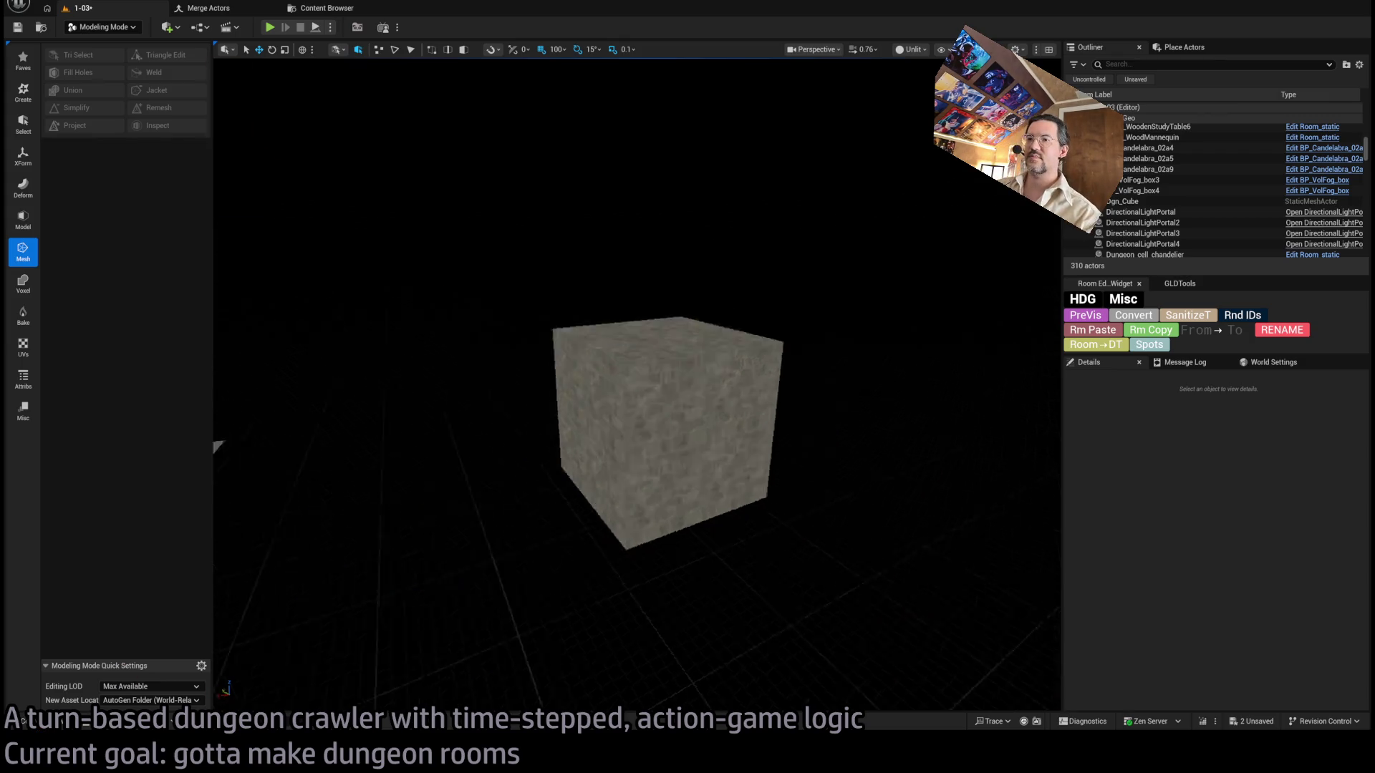
Jump into the dungeon room and duplicate the SM_Wall_F_4x52 wall panel.
{"action": "key", "text": "1"}
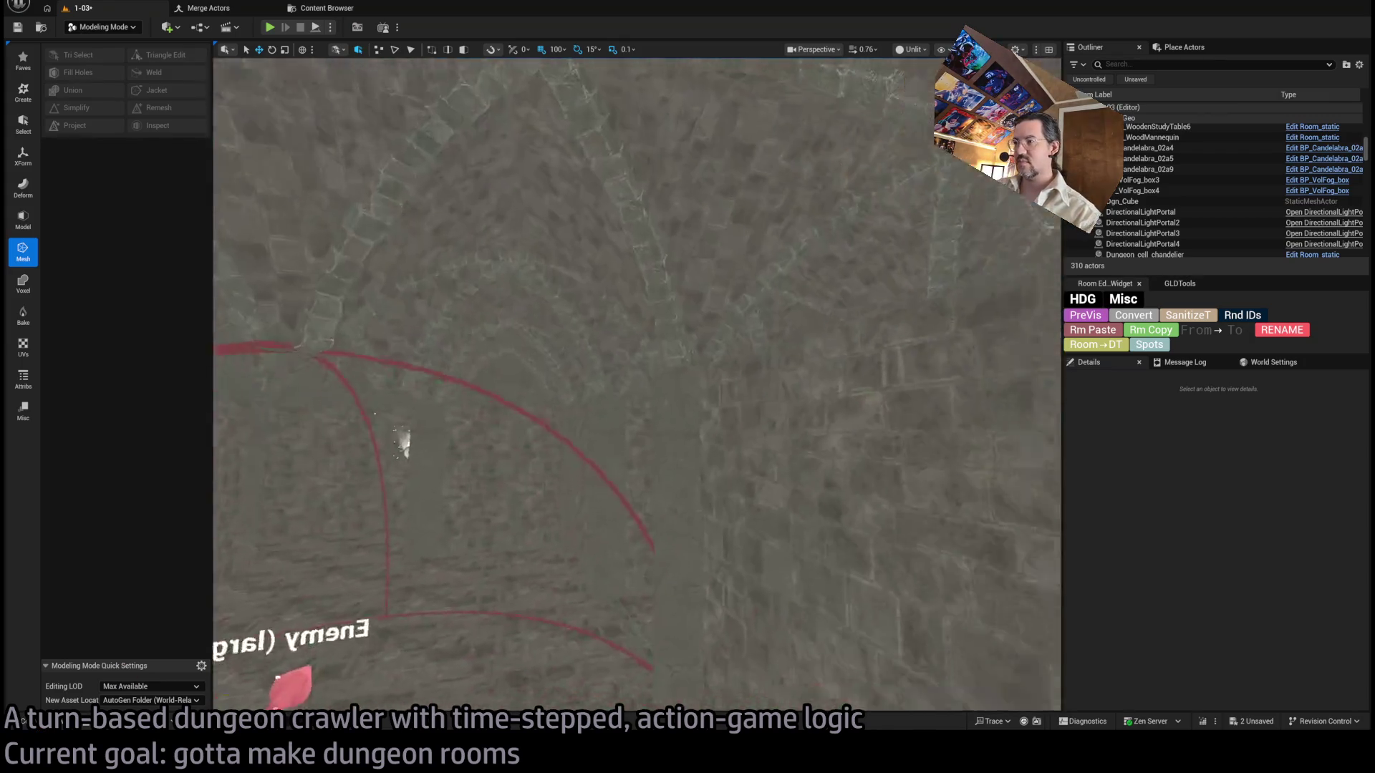
{"action": "left_click", "coordinate": [903, 537]}
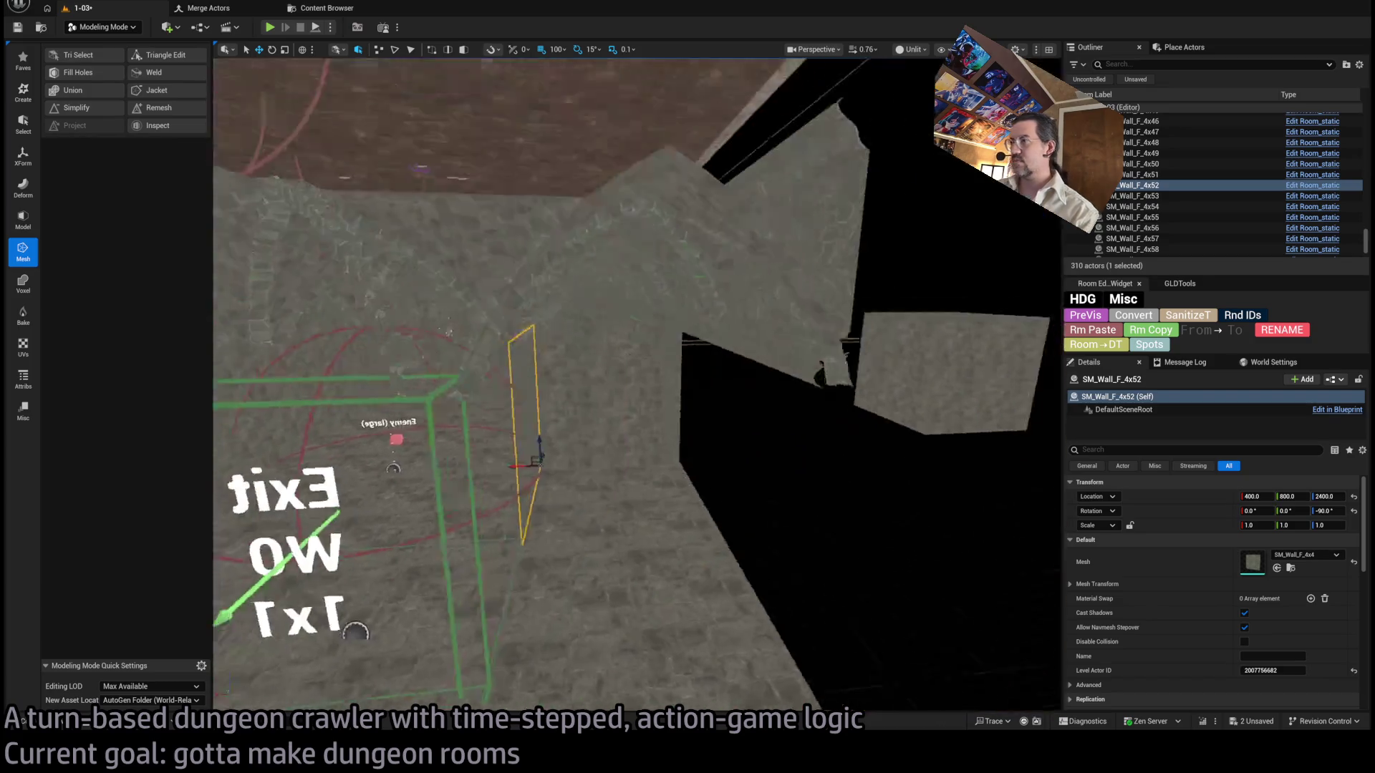
{"action": "mouse_move", "coordinate": [526, 494]}
{"action": "left_mouse_down"}
{"action": "mouse_move", "coordinate": [774, 471]}
{"action": "mouse_move", "coordinate": [737, 465]}
{"action": "mouse_move", "coordinate": [842, 498]}
{"action": "left_mouse_up"}
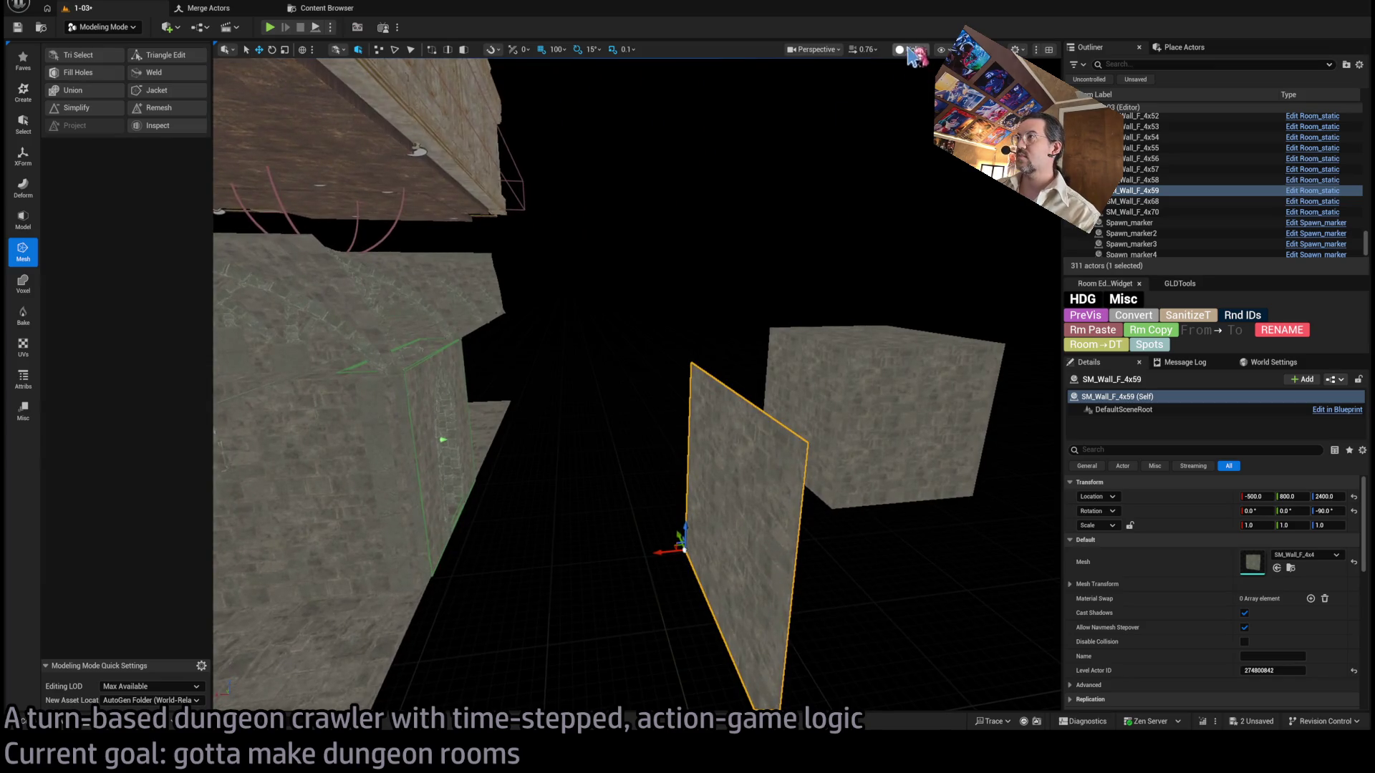
Toggle wireframe and unlit views, then select and frame the new SM_Wall_F_4x59 panel.
{"action": "left_click", "coordinate": [909, 50]}
{"action": "left_click", "coordinate": [916, 104]}
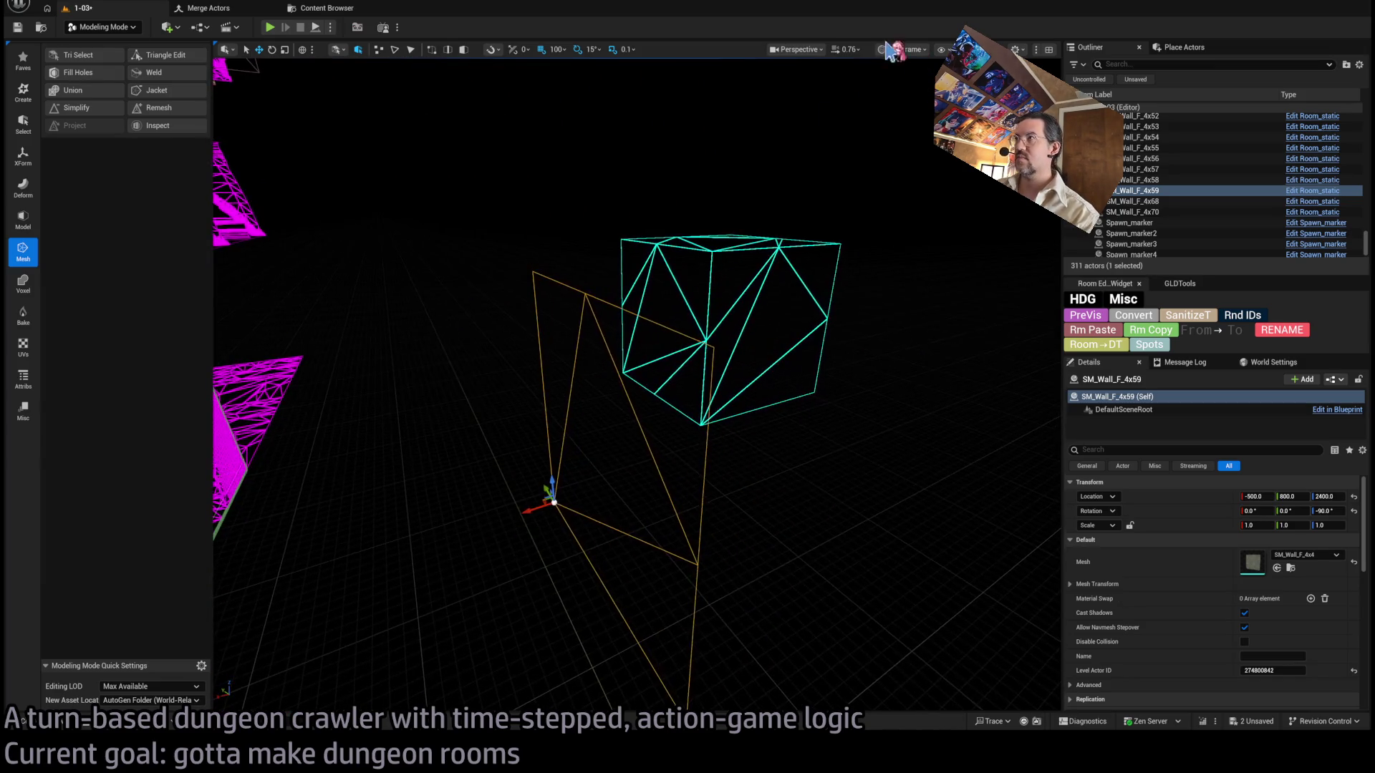
{"action": "key", "text": "alt+3"}
{"action": "left_click_drag", "start_coordinate": [916, 104], "coordinate": [655, 388]}
{"action": "left_click", "coordinate": [655, 431]}
{"action": "key", "text": "Escape"}
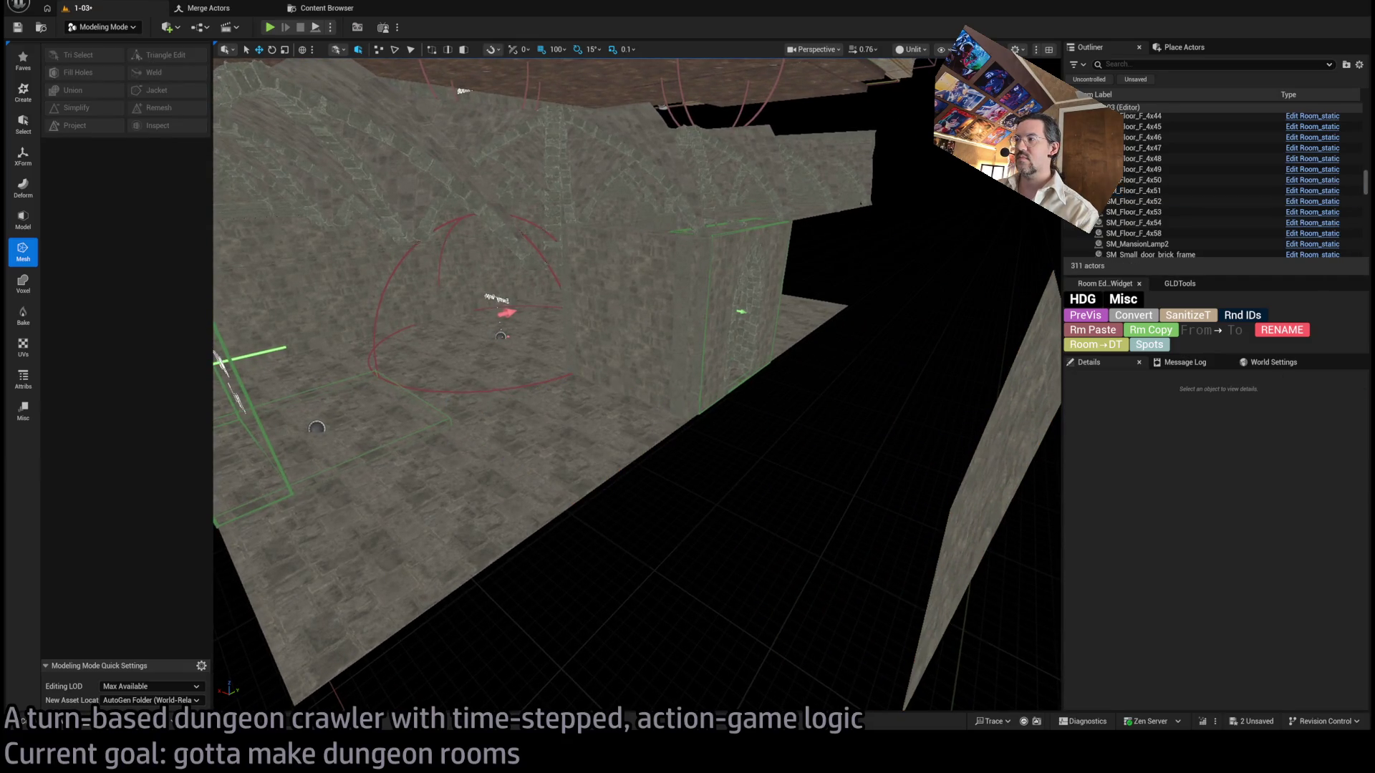
{"action": "left_click", "coordinate": [970, 499]}
{"action": "key", "text": "f"}
{"action": "key", "text": "ctrl+space"}
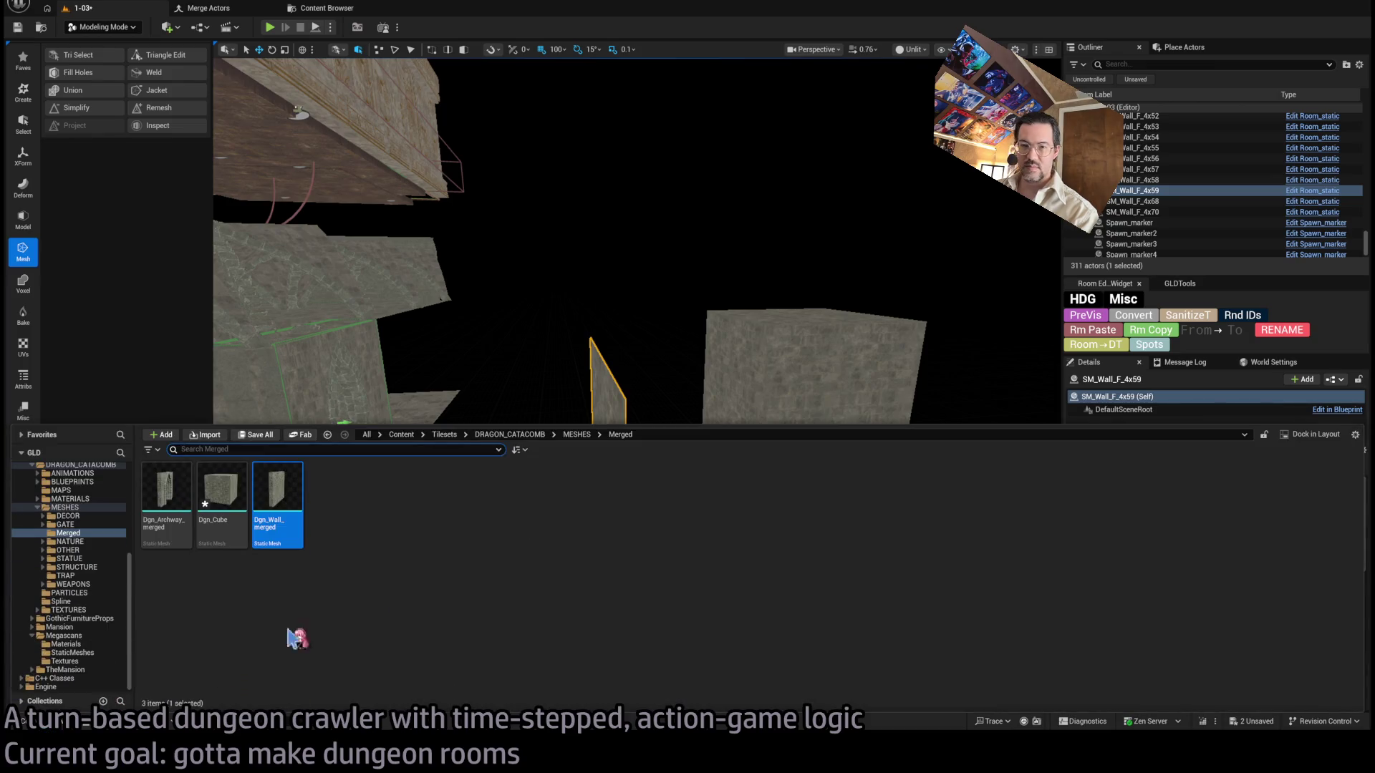
Duplicate the wall 100 units along X and swap its mesh to SM_Wall_F_0_5x4.
{"action": "left_click_drag", "start_coordinate": [384, 401], "coordinate": [677, 453]}
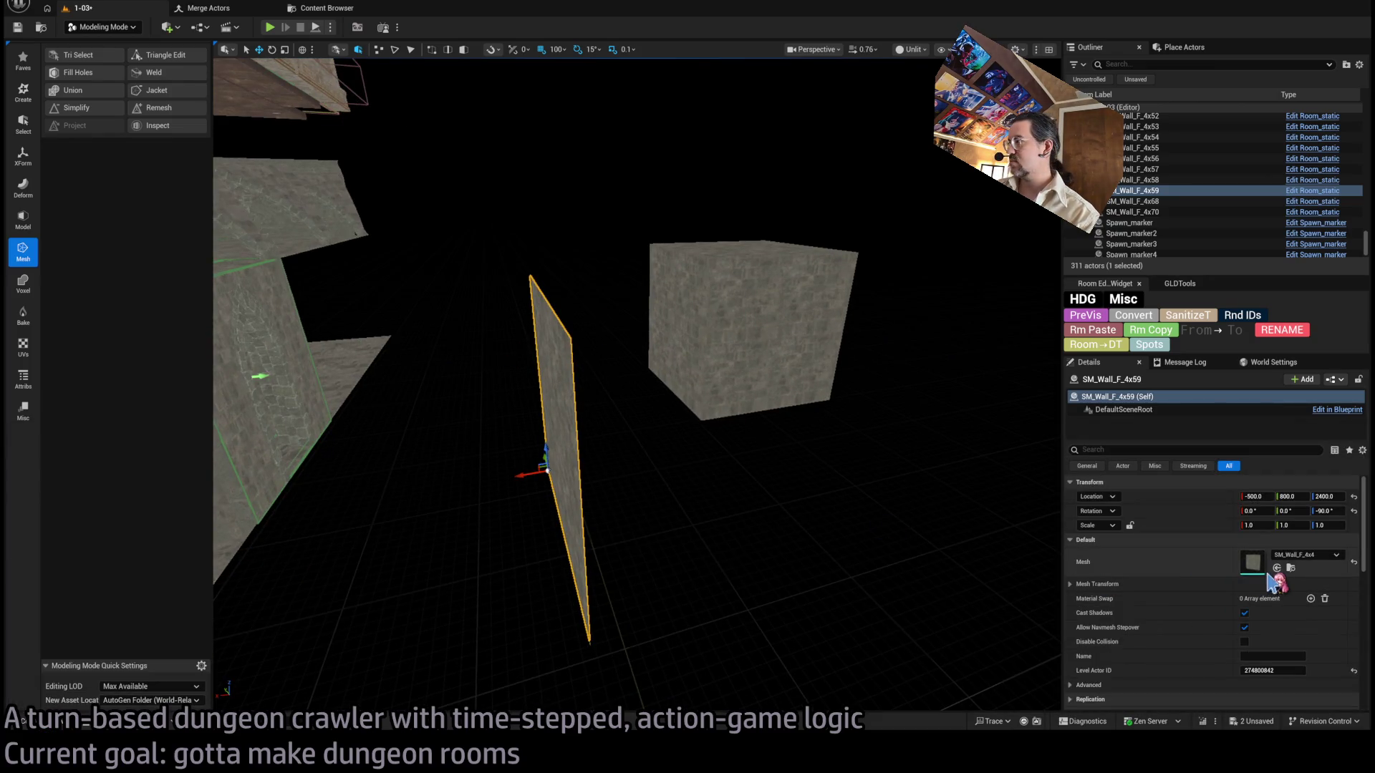
{"action": "left_click_drag", "start_coordinate": [516, 476], "coordinate": [466, 484], "text": "alt"}
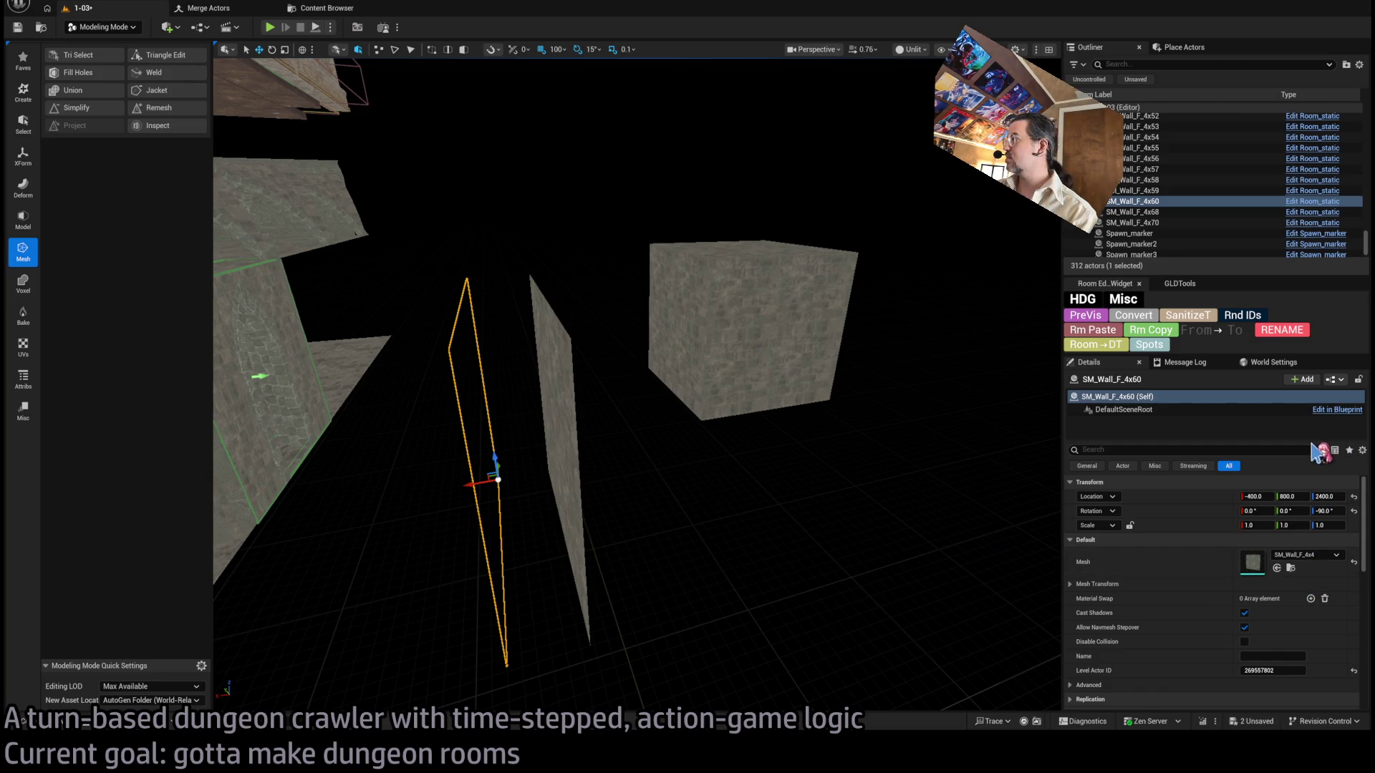
{"action": "left_click_drag", "start_coordinate": [1316, 448], "coordinate": [1252, 562]}
{"action": "mouse_move", "coordinate": [587, 458]}
{"action": "left_mouse_down"}
{"action": "mouse_move", "coordinate": [631, 463]}
{"action": "mouse_move", "coordinate": [640, 517]}
{"action": "mouse_move", "coordinate": [616, 556]}
{"action": "left_mouse_up"}
Rotate and slide the strip up against the wall panel, then open its mesh for editing.
{"action": "key", "text": "e"}
{"action": "key", "text": "w"}
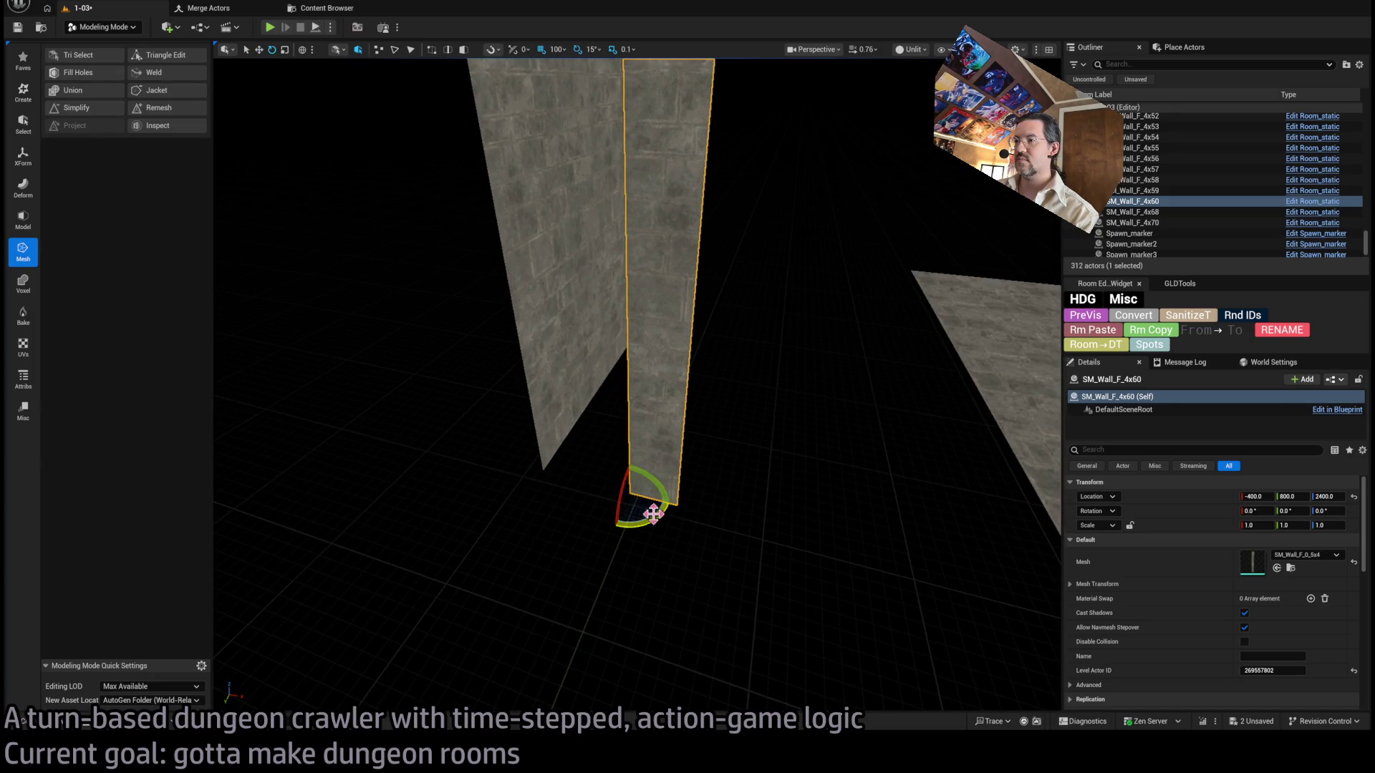
{"action": "left_click_drag", "start_coordinate": [653, 514], "coordinate": [506, 465]}
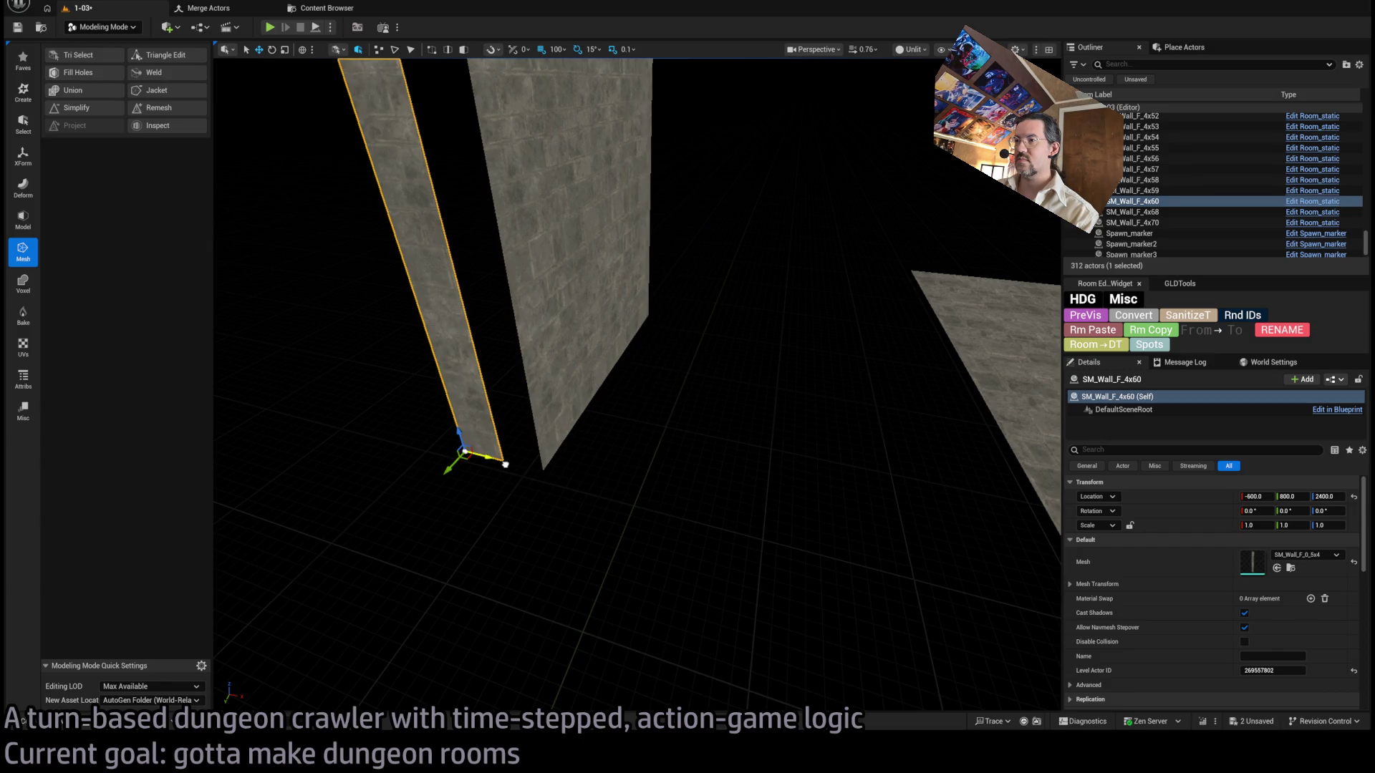
{"action": "key", "text": "f"}
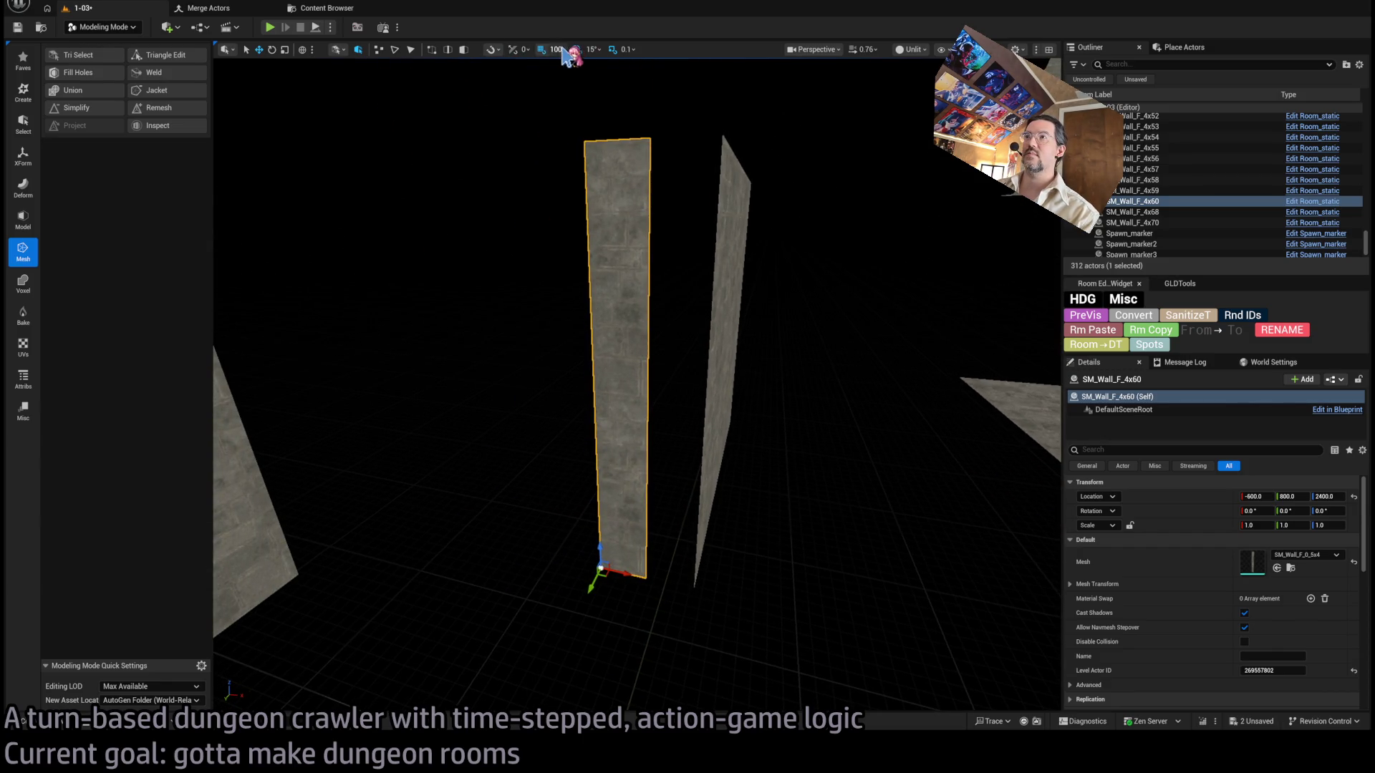
{"action": "left_click_drag", "start_coordinate": [627, 575], "coordinate": [674, 585]}
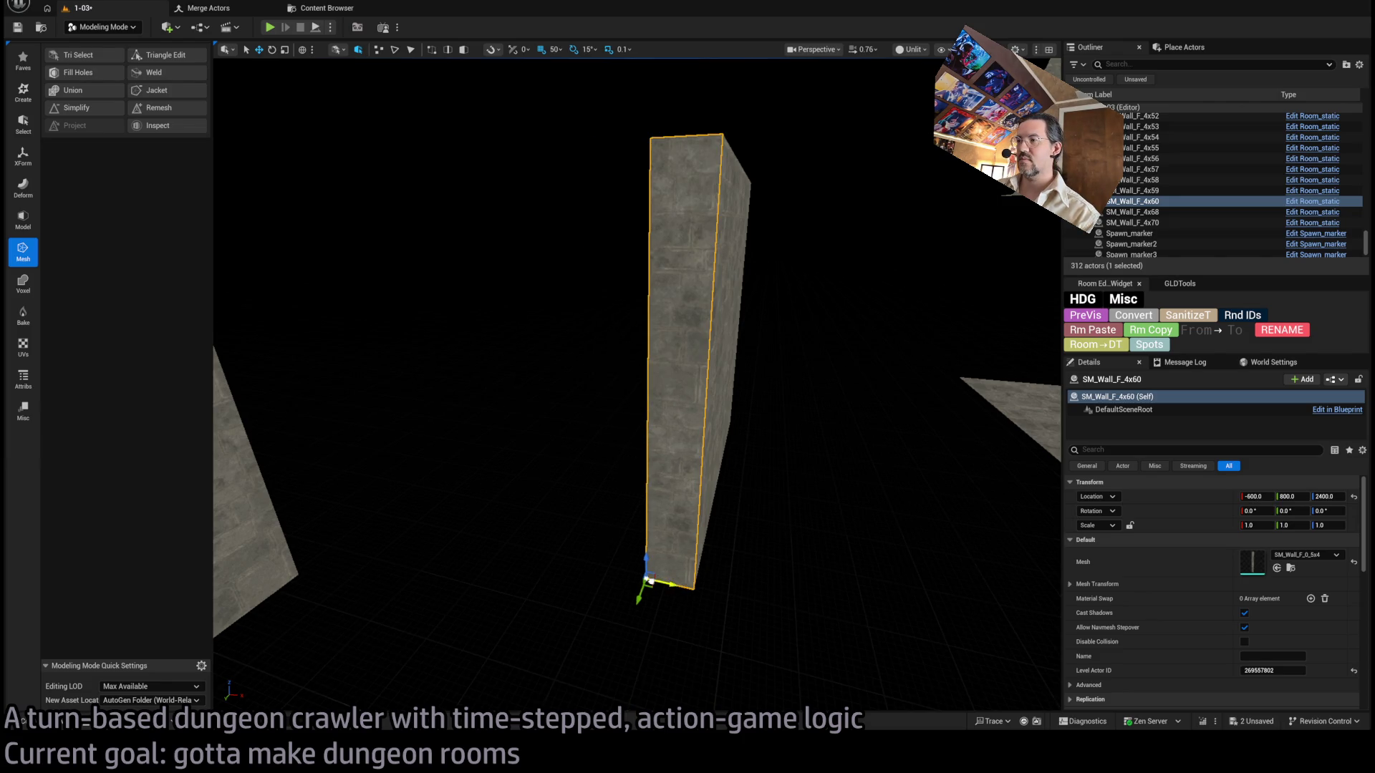
{"action": "left_click_drag", "start_coordinate": [700, 528], "coordinate": [723, 511]}
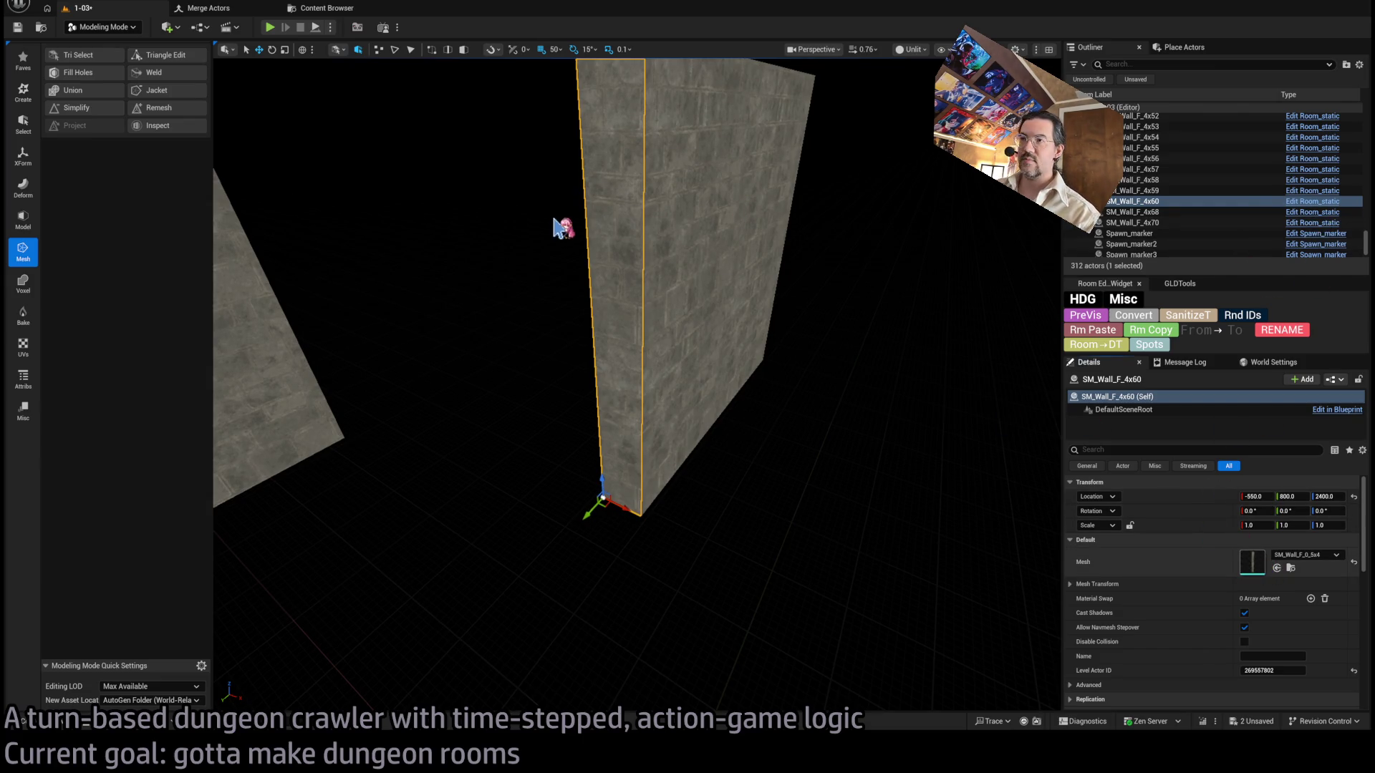
{"action": "key", "text": "ctrl+e"}
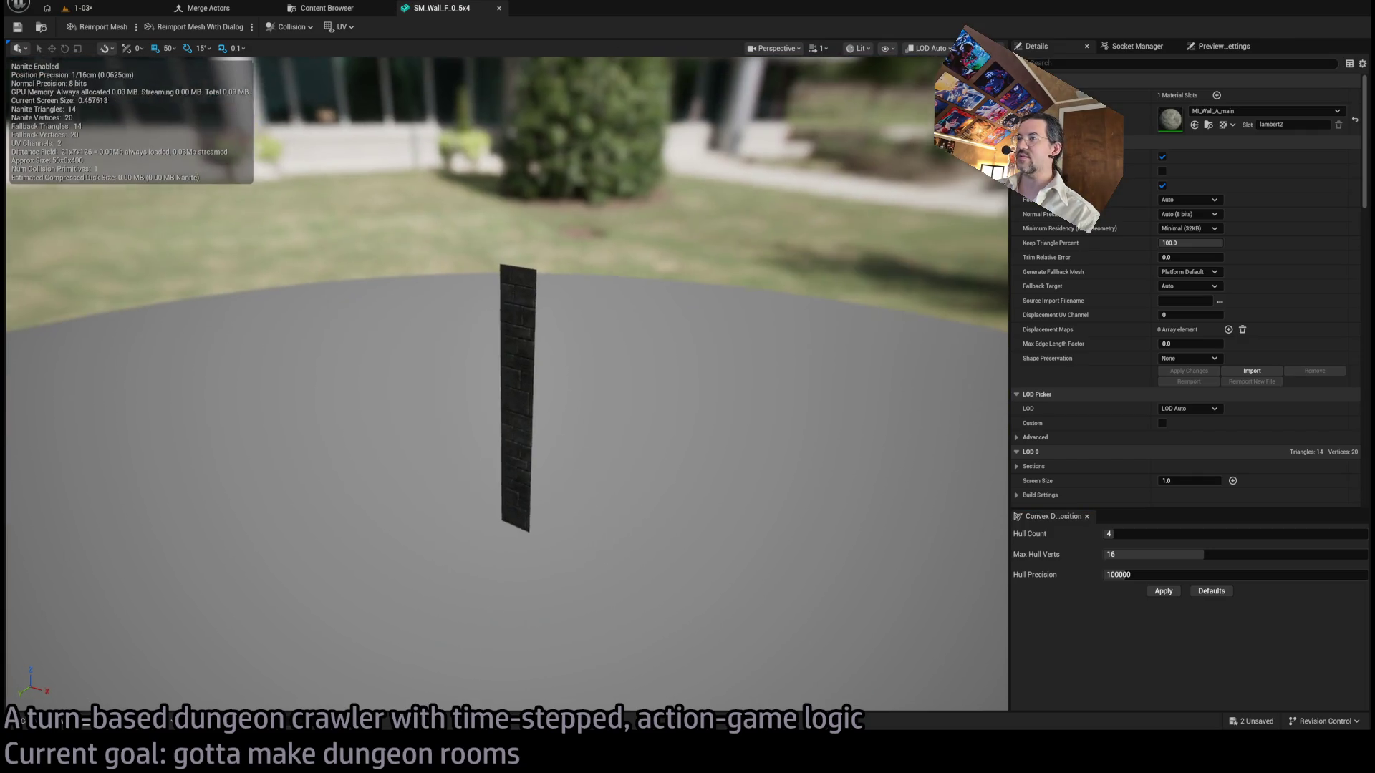
Turn off Nanite for the SM_Wall_F_0_5x4 mesh and return to the 1-03 level.
{"action": "left_click", "coordinate": [1162, 157]}
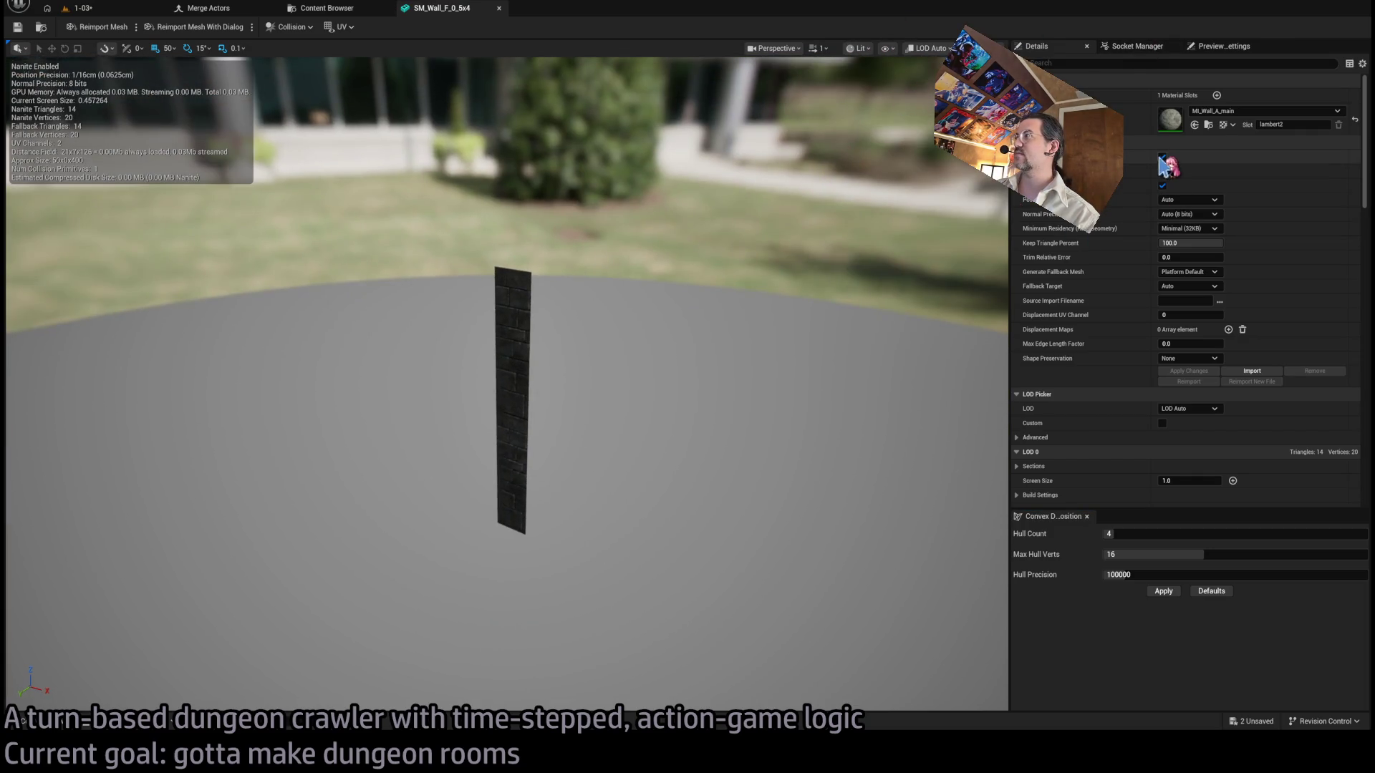
{"action": "left_click", "coordinate": [1164, 590]}
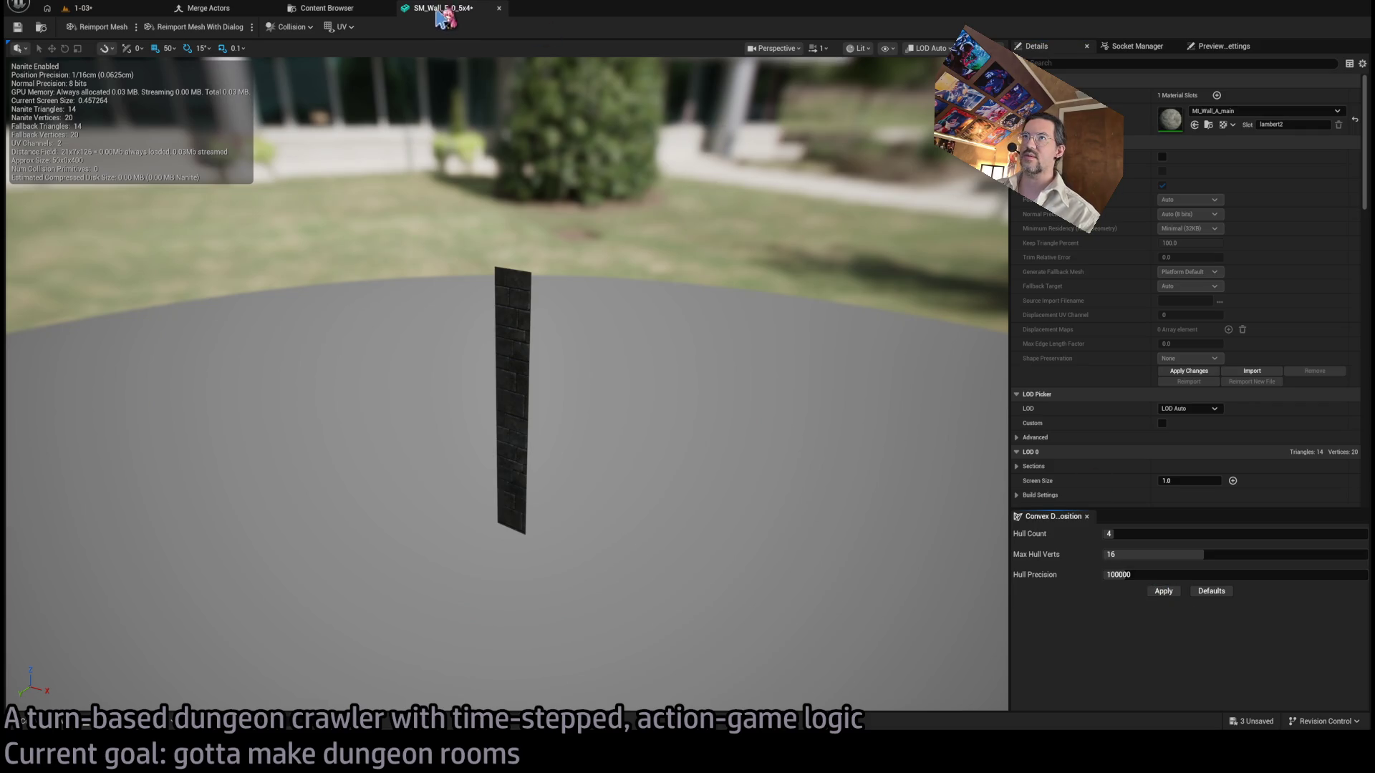
{"action": "left_click", "coordinate": [82, 8]}
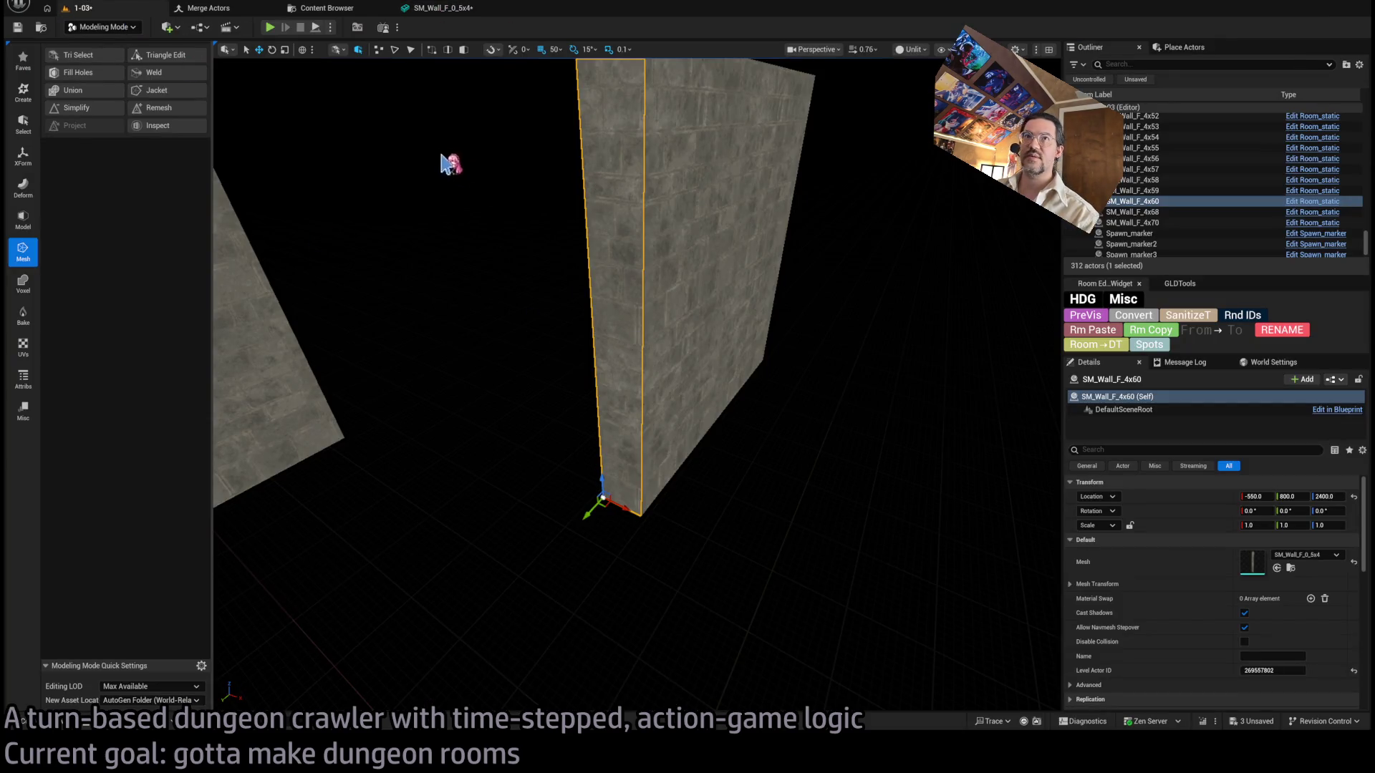
Drop another SM_Wall_F_0_5x4 strip into the level at Z 2400 and frame it.
{"action": "left_click", "coordinate": [1291, 568]}
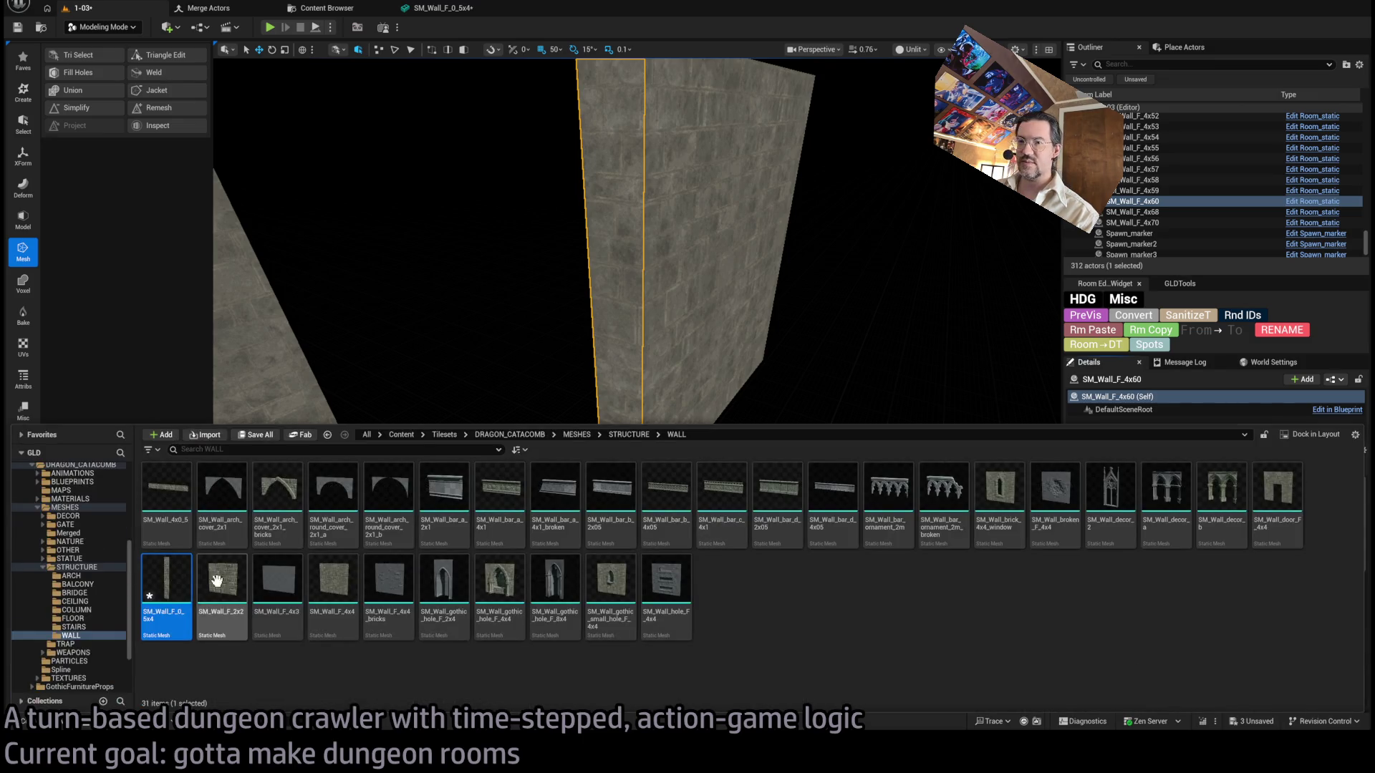
{"action": "mouse_move", "coordinate": [166, 598]}
{"action": "left_mouse_down"}
{"action": "mouse_move", "coordinate": [490, 399]}
{"action": "mouse_move", "coordinate": [591, 506]}
{"action": "mouse_move", "coordinate": [587, 587]}
{"action": "left_mouse_up"}
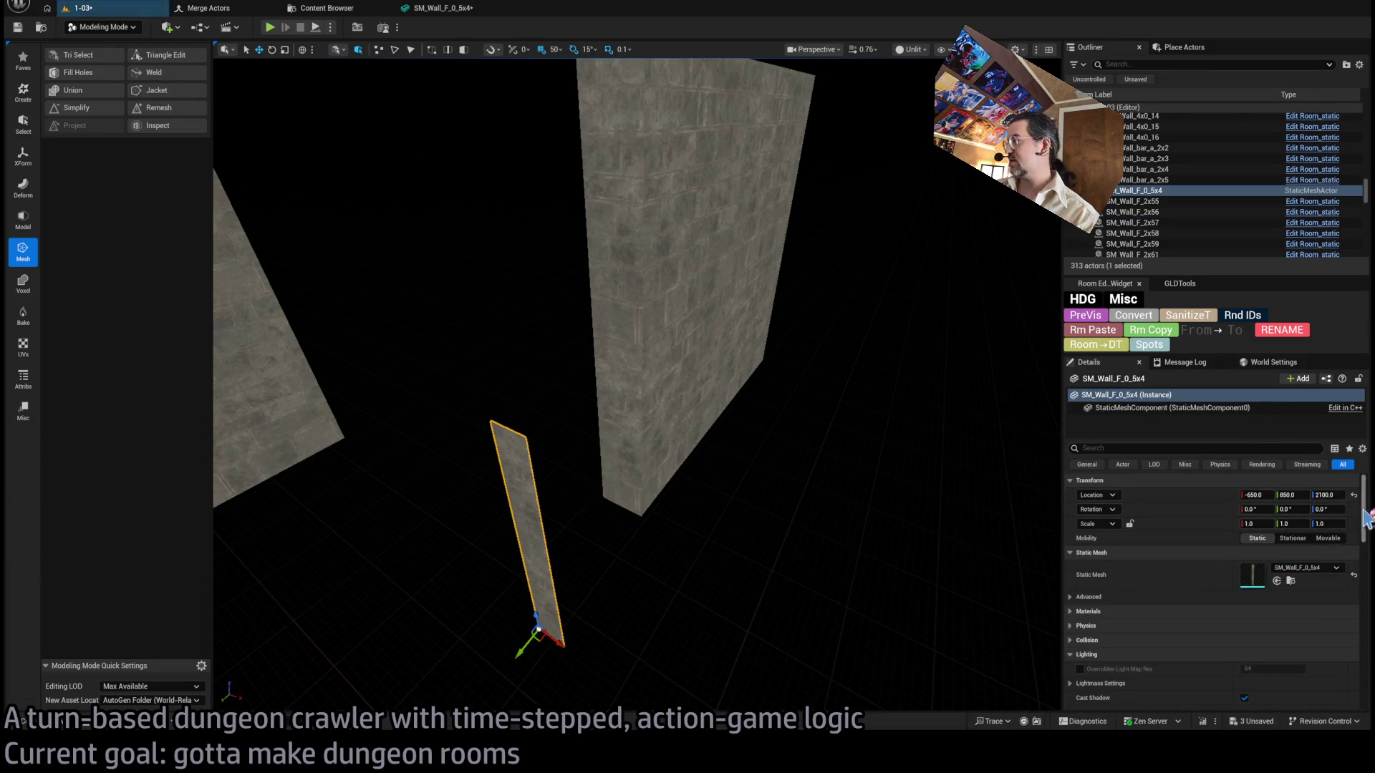
{"action": "left_click", "coordinate": [1328, 495]}
{"action": "type", "text": "2400"}
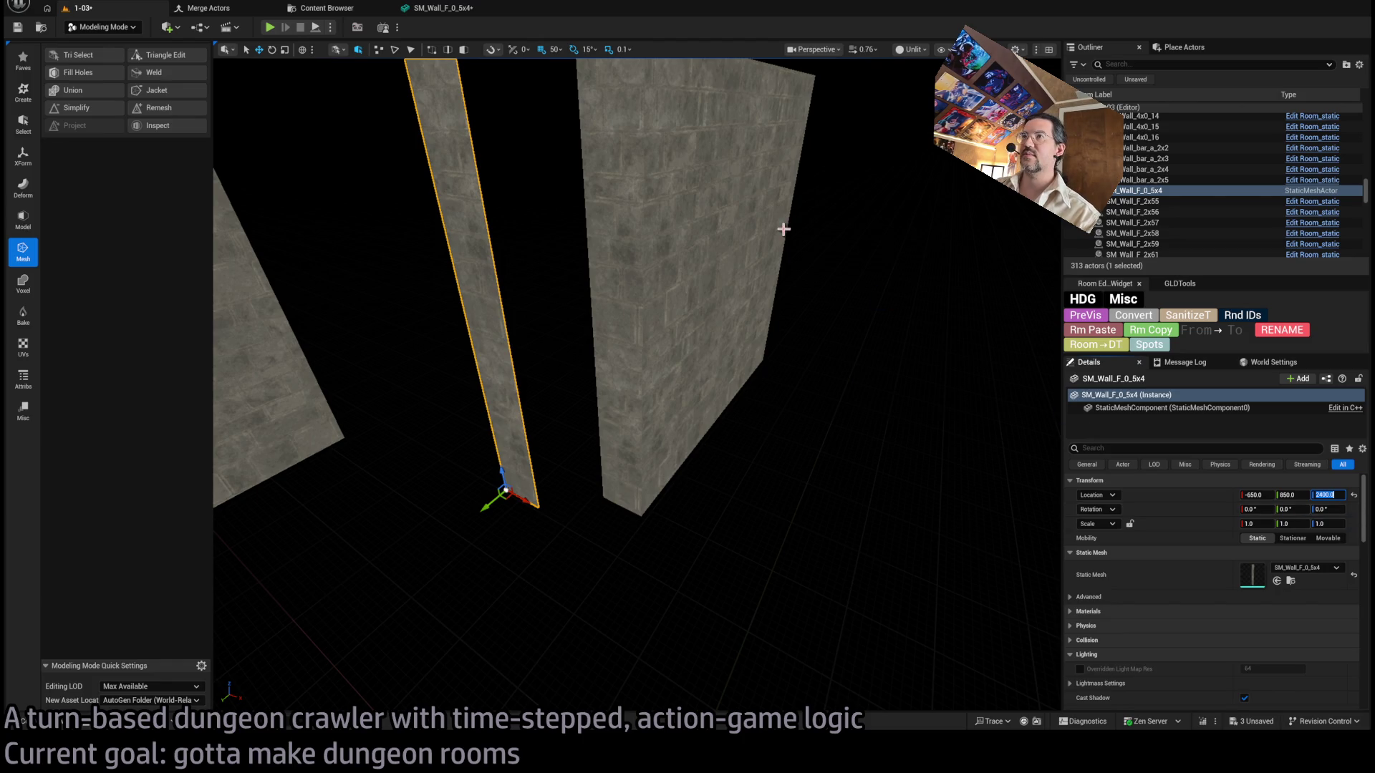
{"action": "key", "text": "f"}
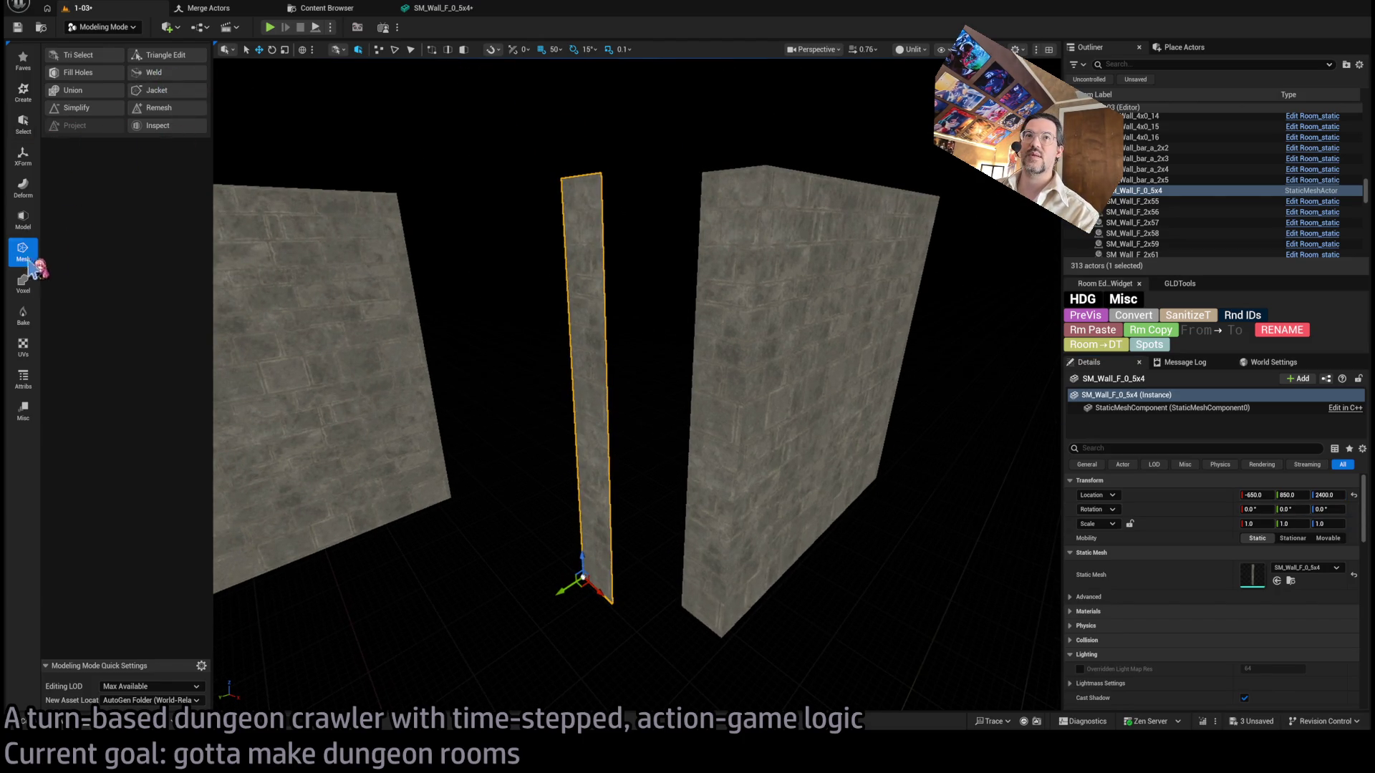
{"action": "left_click", "coordinate": [76, 114]}
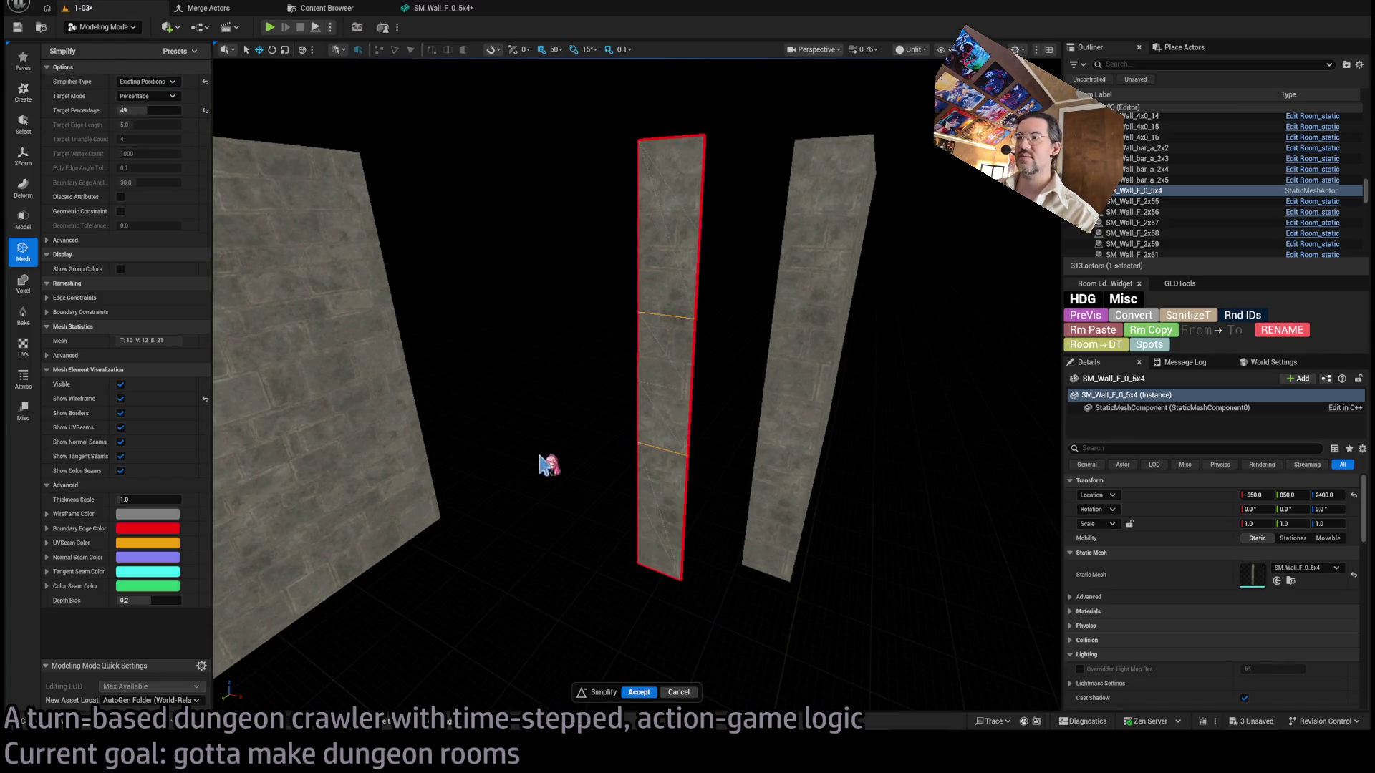
Set the Simplify target percentage to 0.
{"action": "left_click_drag", "start_coordinate": [637, 380], "coordinate": [626, 365]}
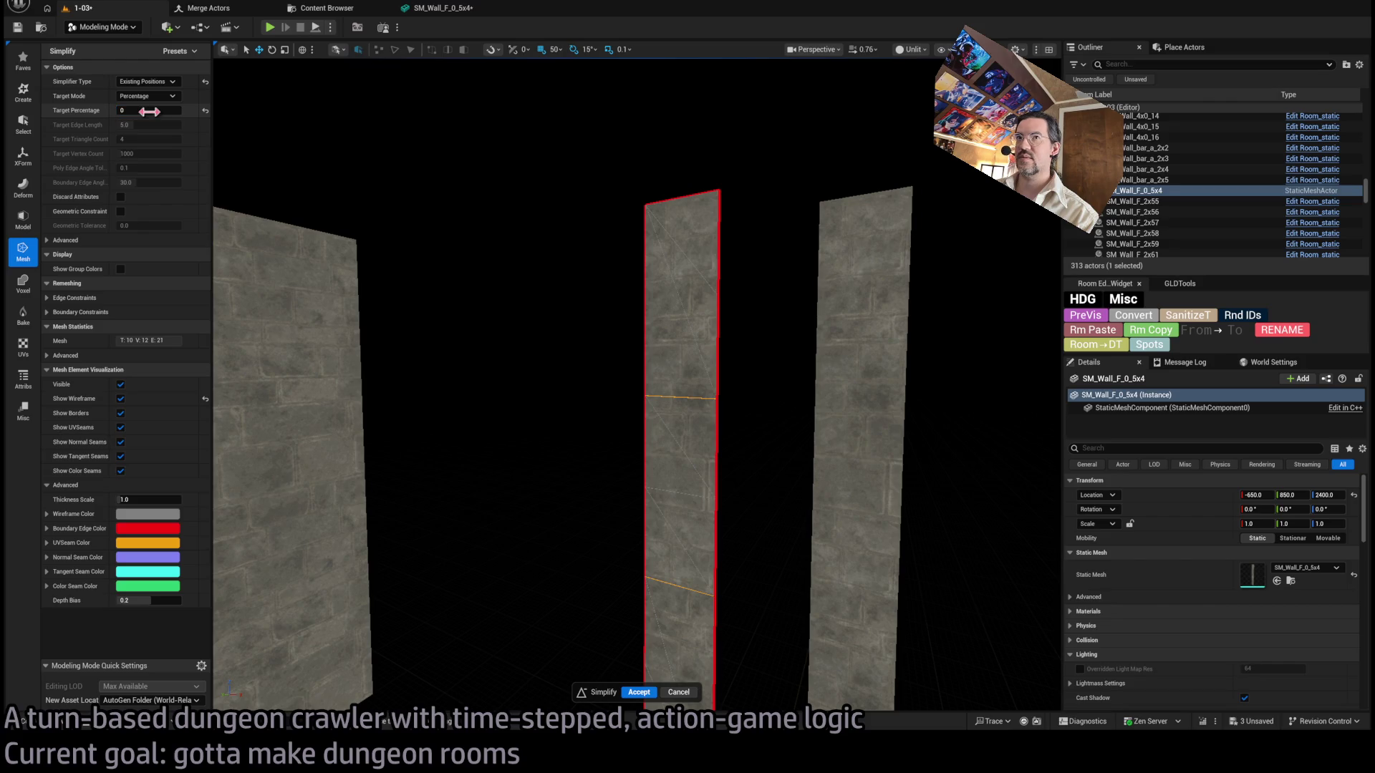
{"action": "type", "text": "0"}
{"action": "key", "text": "Return"}
{"action": "left_click_drag", "start_coordinate": [544, 401], "coordinate": [521, 602]}
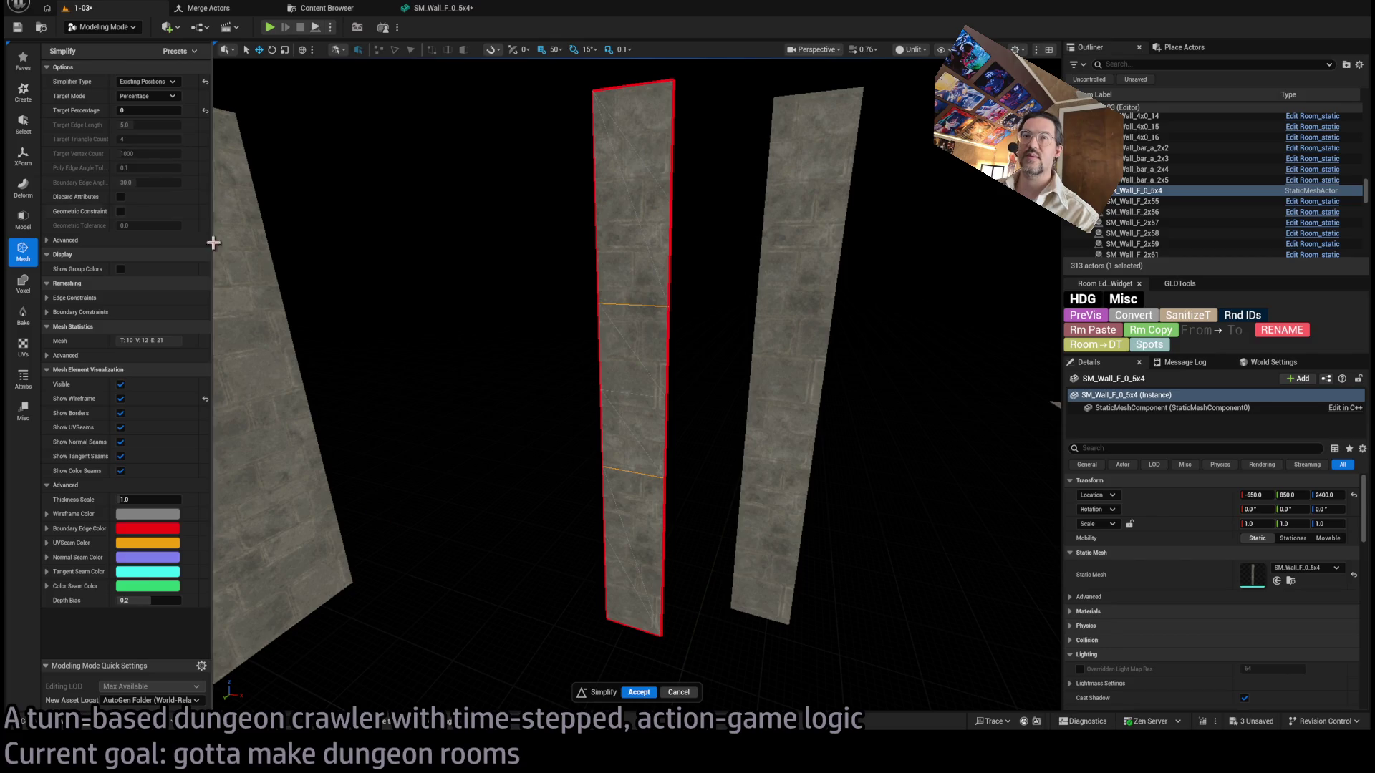
Switch Simplify to Triangle Count mode with a target of 4 and accept it.
{"action": "left_click", "coordinate": [147, 96]}
{"action": "left_click", "coordinate": [144, 120]}
{"action": "double_click", "coordinate": [149, 139]}
{"action": "type", "text": "484"}
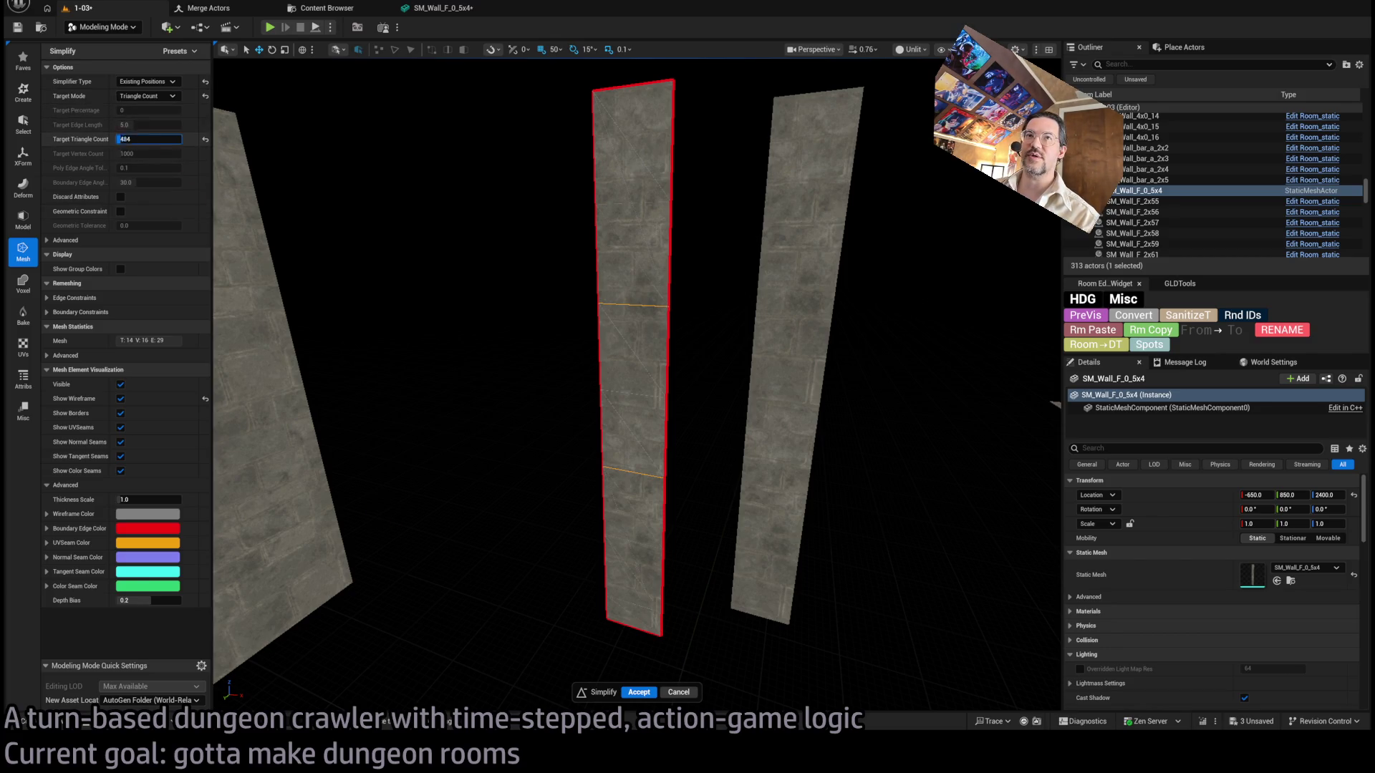
{"action": "key", "text": "Delete"}
{"action": "key", "text": "Delete"}
{"action": "key", "text": "Return"}
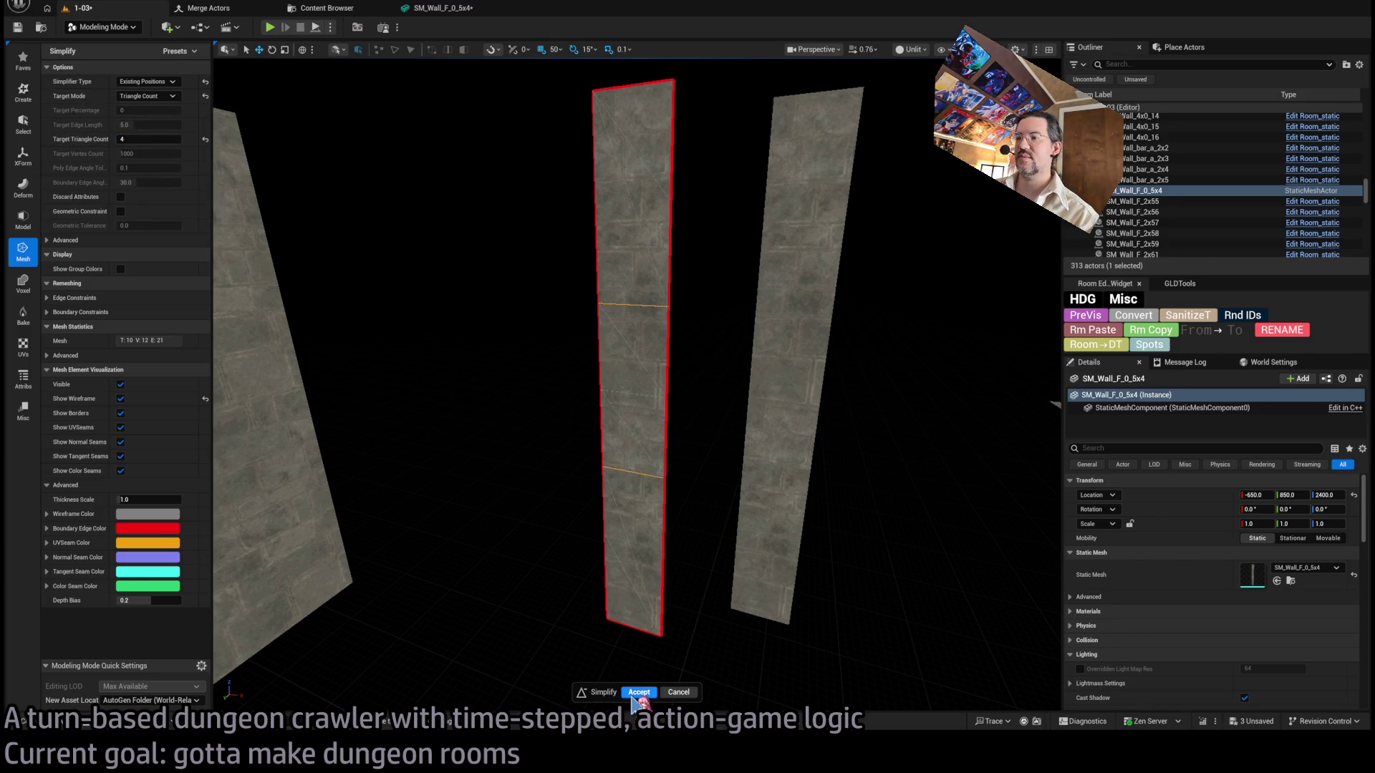
{"action": "left_click", "coordinate": [637, 692]}
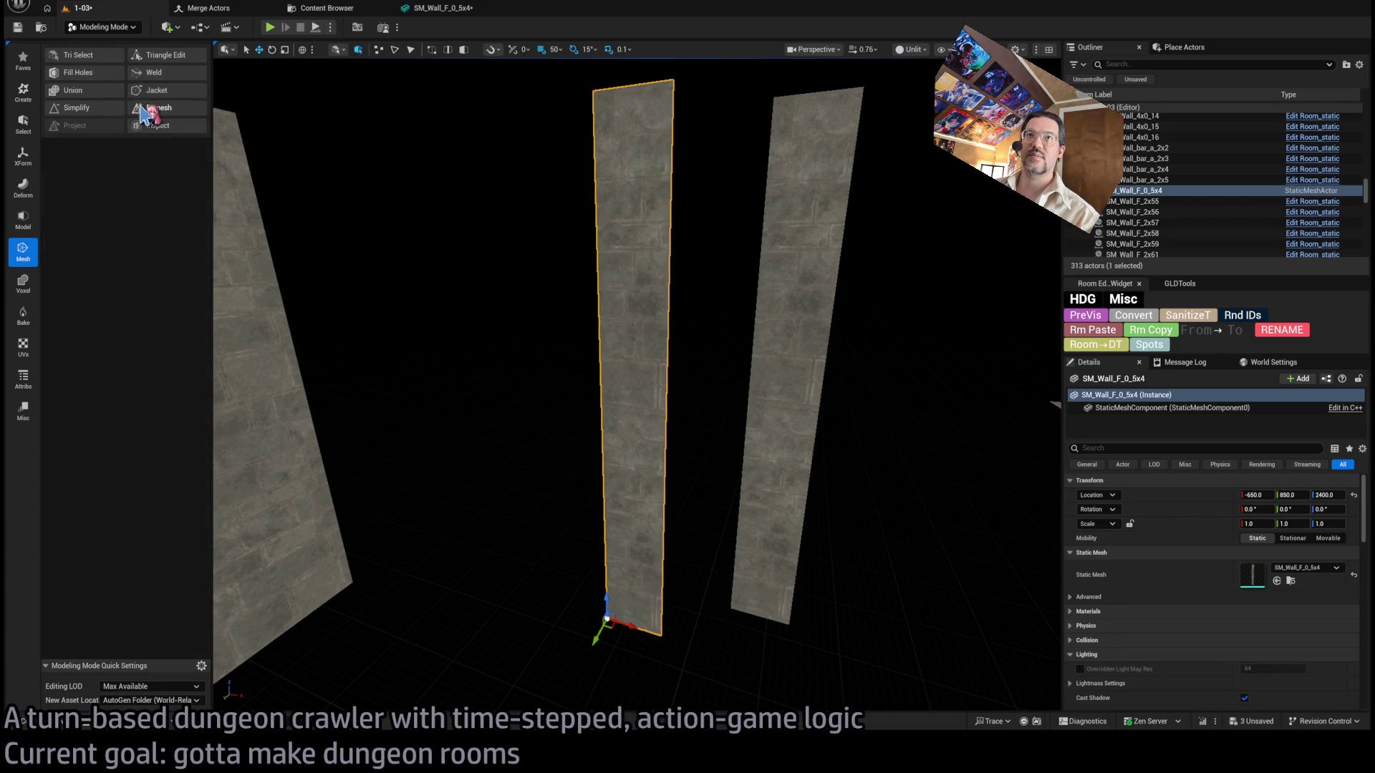
Try Weld on the strip and cancel, then reopen Simplify and close it.
{"action": "left_click", "coordinate": [154, 75]}
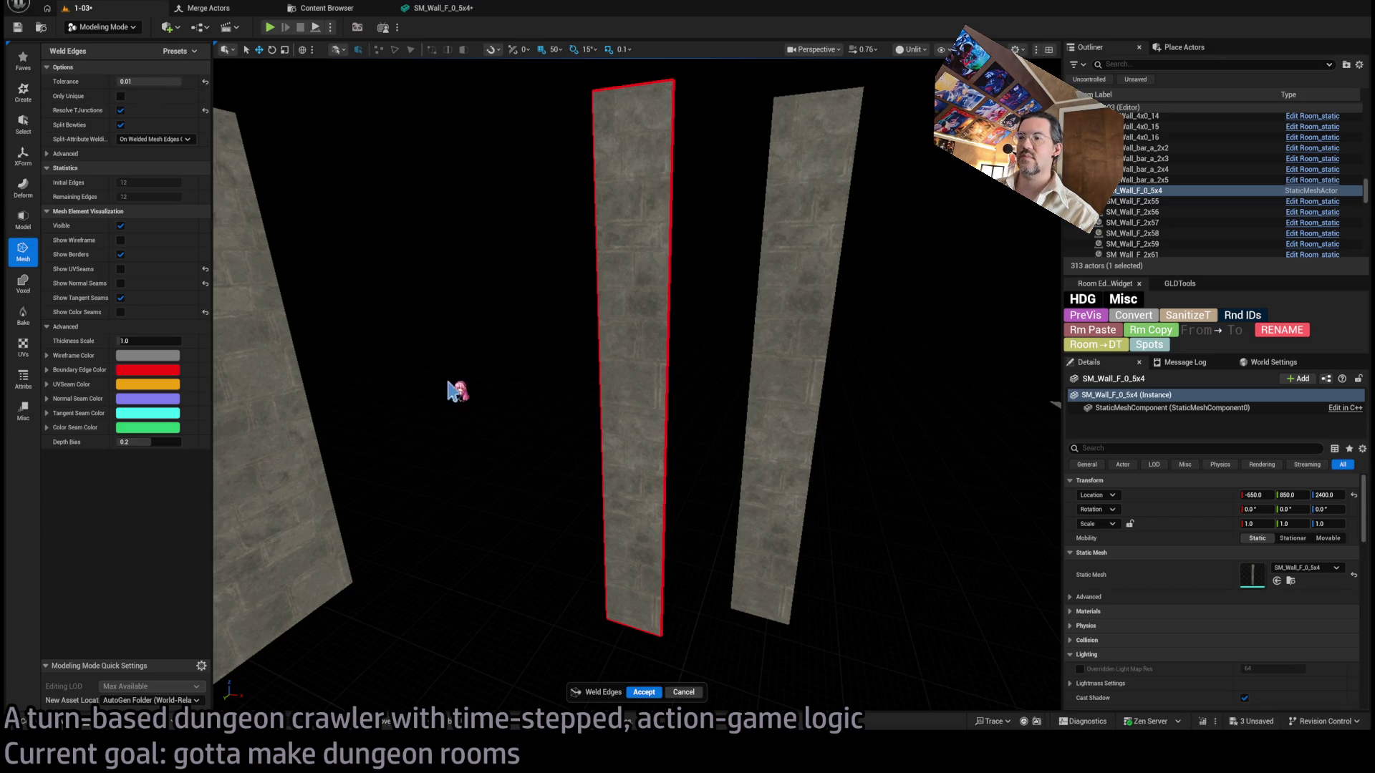
{"action": "left_click", "coordinate": [686, 694]}
{"action": "left_click", "coordinate": [107, 115]}
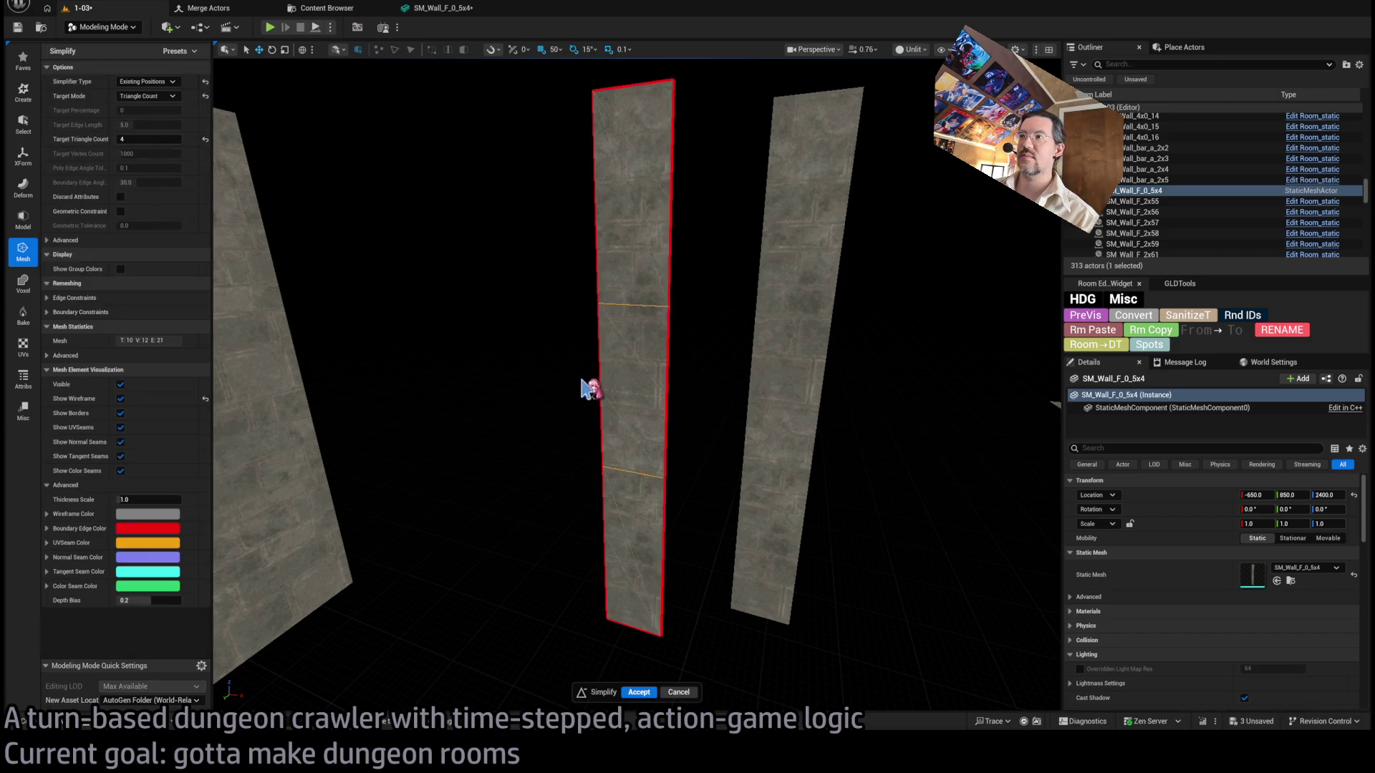
{"action": "mouse_move", "coordinate": [593, 390]}
{"action": "left_mouse_down"}
{"action": "mouse_move", "coordinate": [608, 430]}
{"action": "mouse_move", "coordinate": [613, 367]}
{"action": "left_mouse_up"}
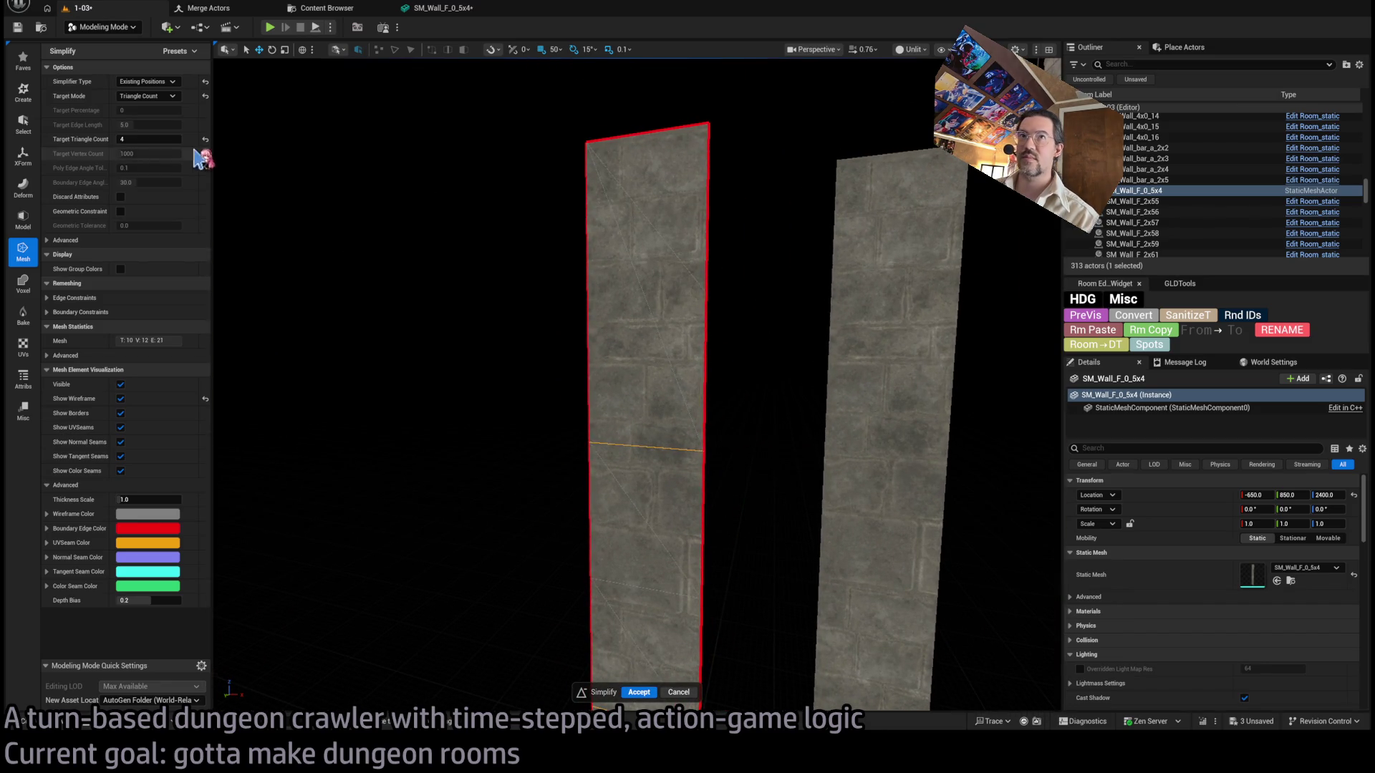
{"action": "left_click", "coordinate": [692, 692]}
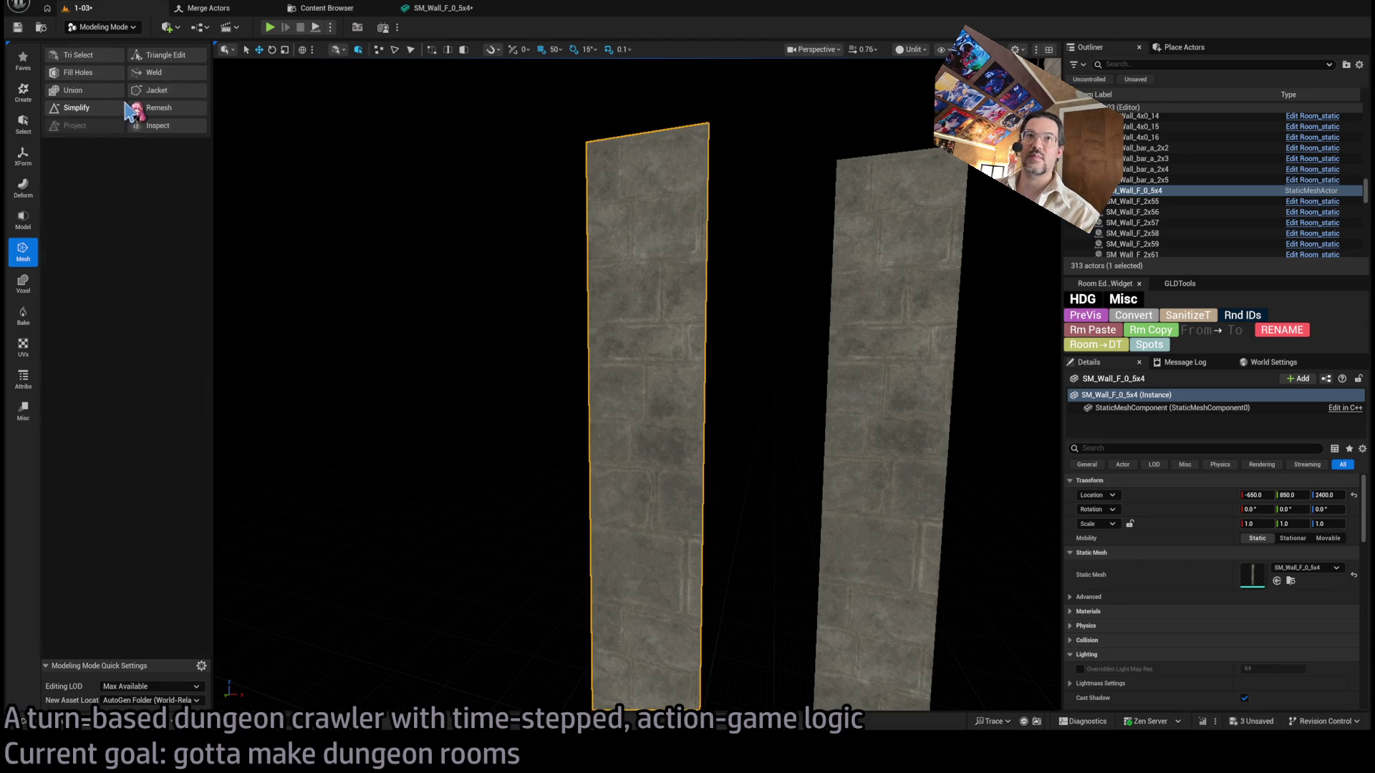
Start Triangle Edit on the wall strip and select edges and faces across it.
{"action": "left_click", "coordinate": [178, 60]}
{"action": "left_click", "coordinate": [711, 300]}
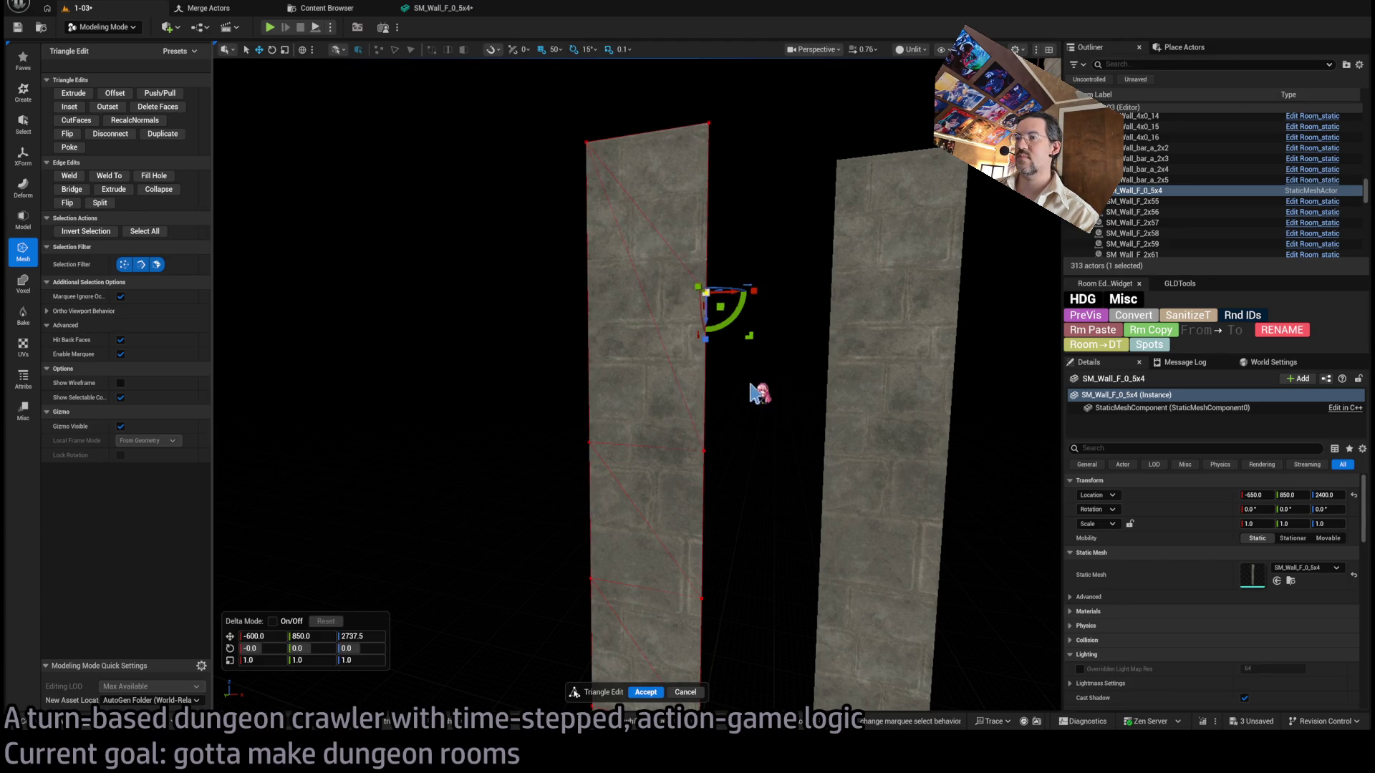
{"action": "left_click_drag", "start_coordinate": [658, 385], "coordinate": [657, 384]}
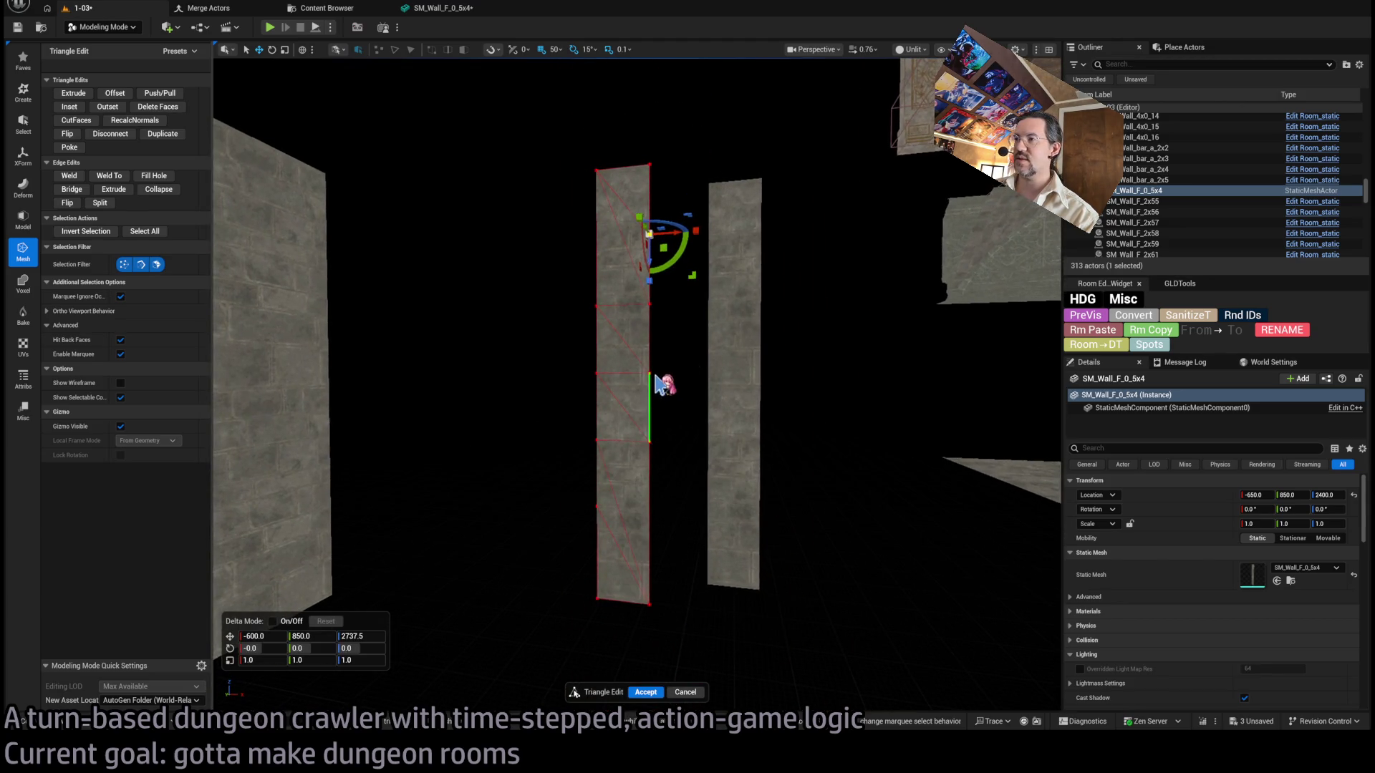
{"action": "left_click", "coordinate": [654, 374]}
{"action": "left_click", "coordinate": [670, 420]}
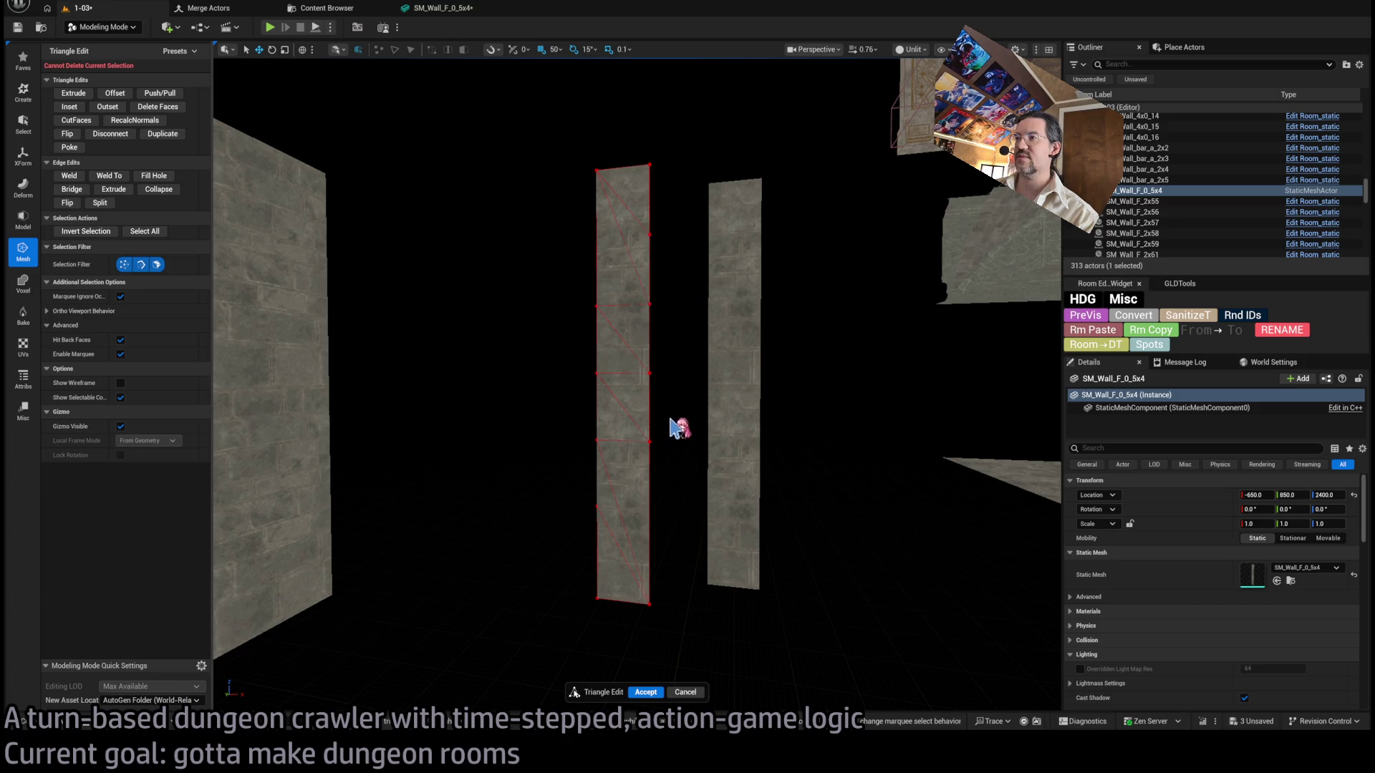
{"action": "left_click", "coordinate": [652, 313]}
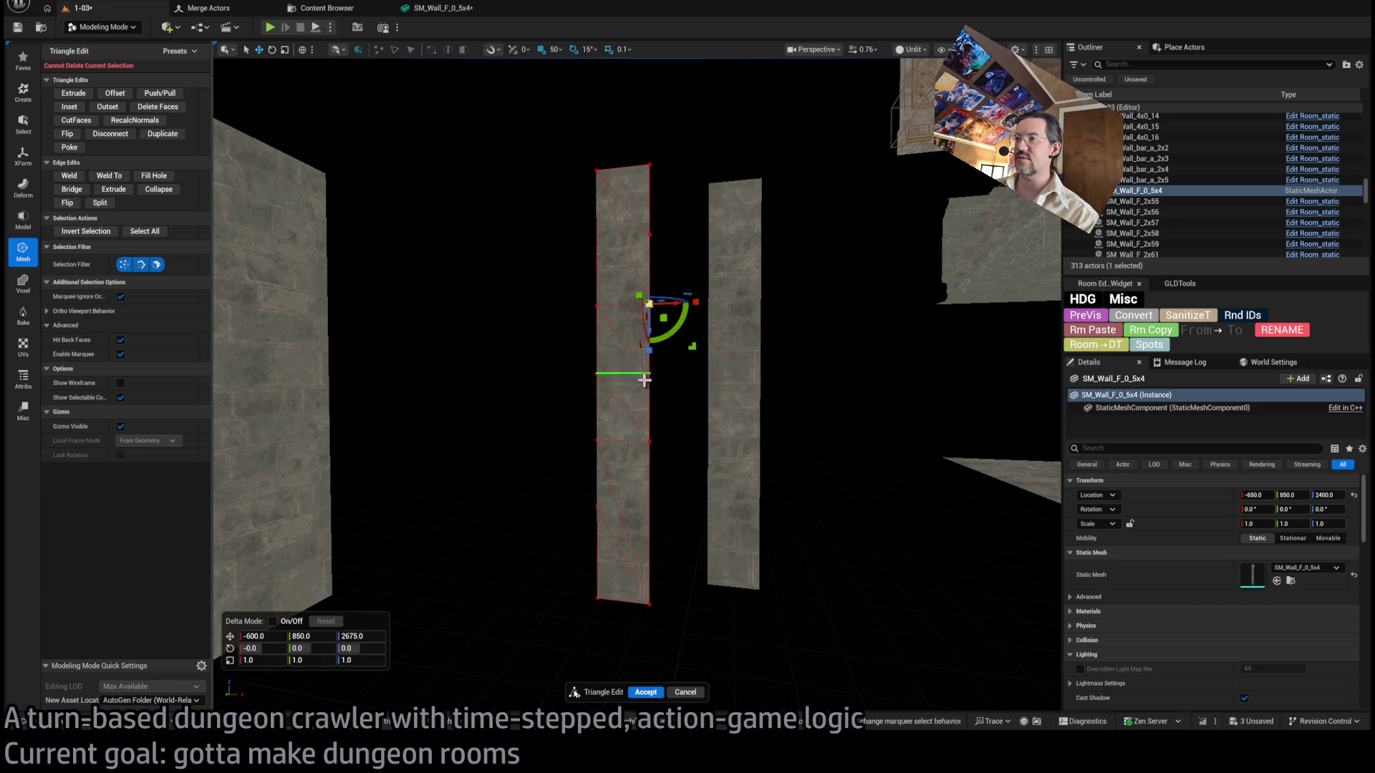
{"action": "left_click", "coordinate": [686, 398]}
{"action": "left_click", "coordinate": [640, 311]}
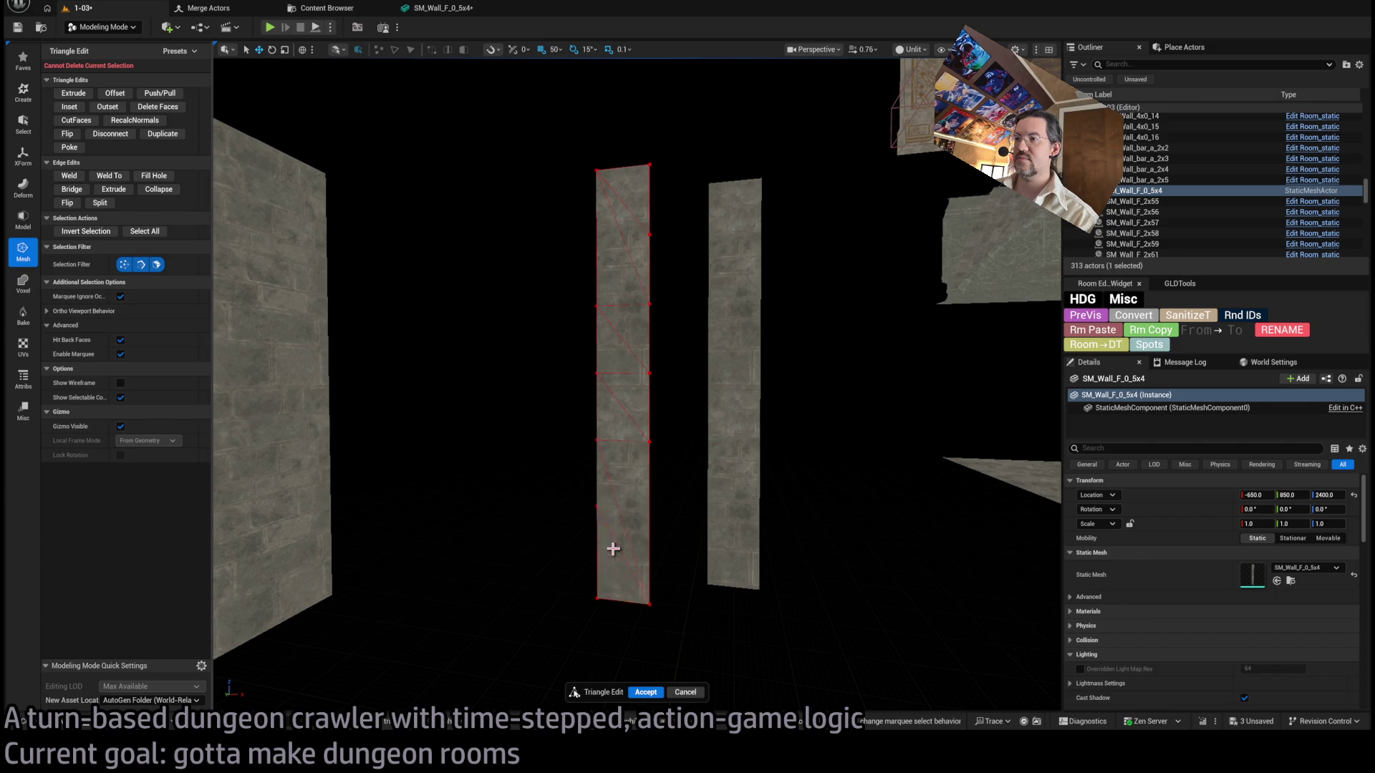
{"action": "left_click", "coordinate": [618, 490]}
{"action": "left_click_drag", "start_coordinate": [617, 491], "coordinate": [636, 199]}
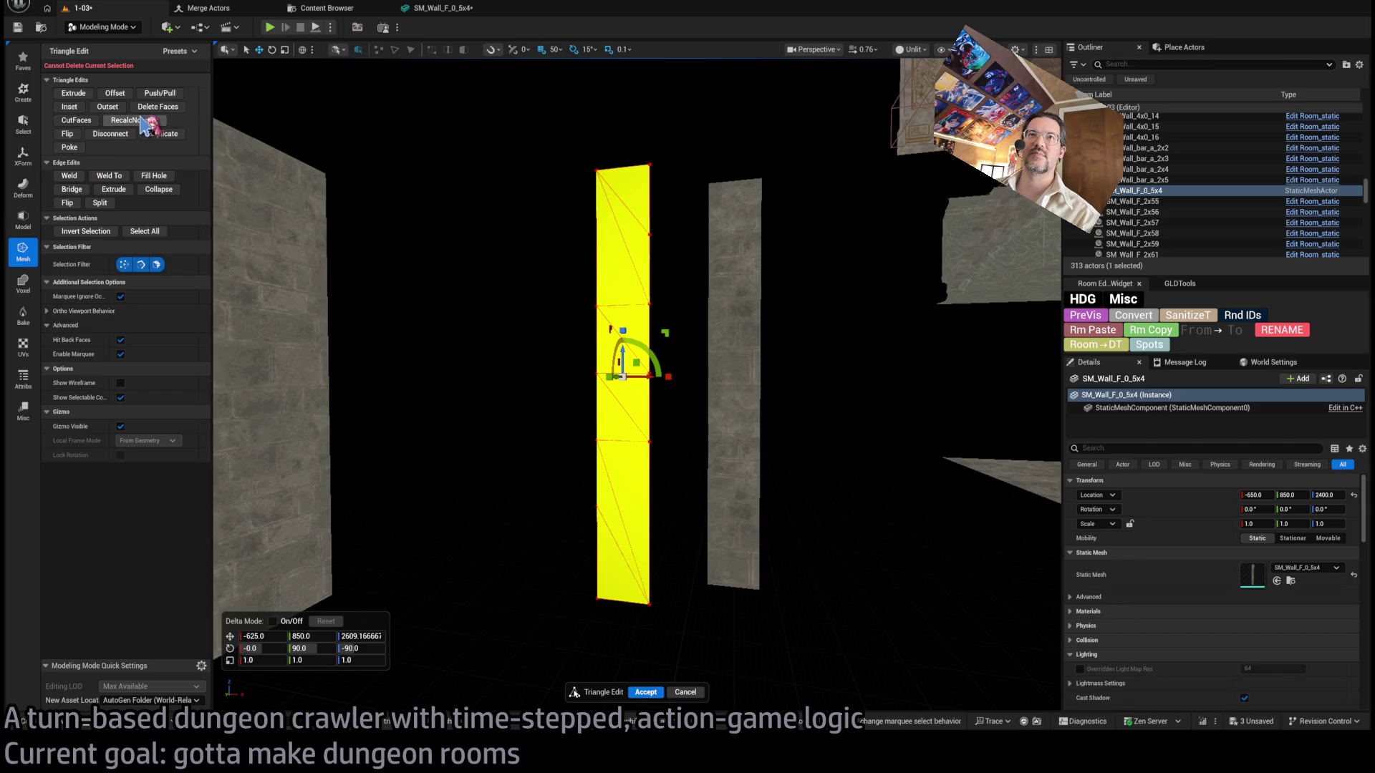
Try welding the strip's faces, then try collapsing its upper and middle faces.
{"action": "left_click", "coordinate": [71, 177]}
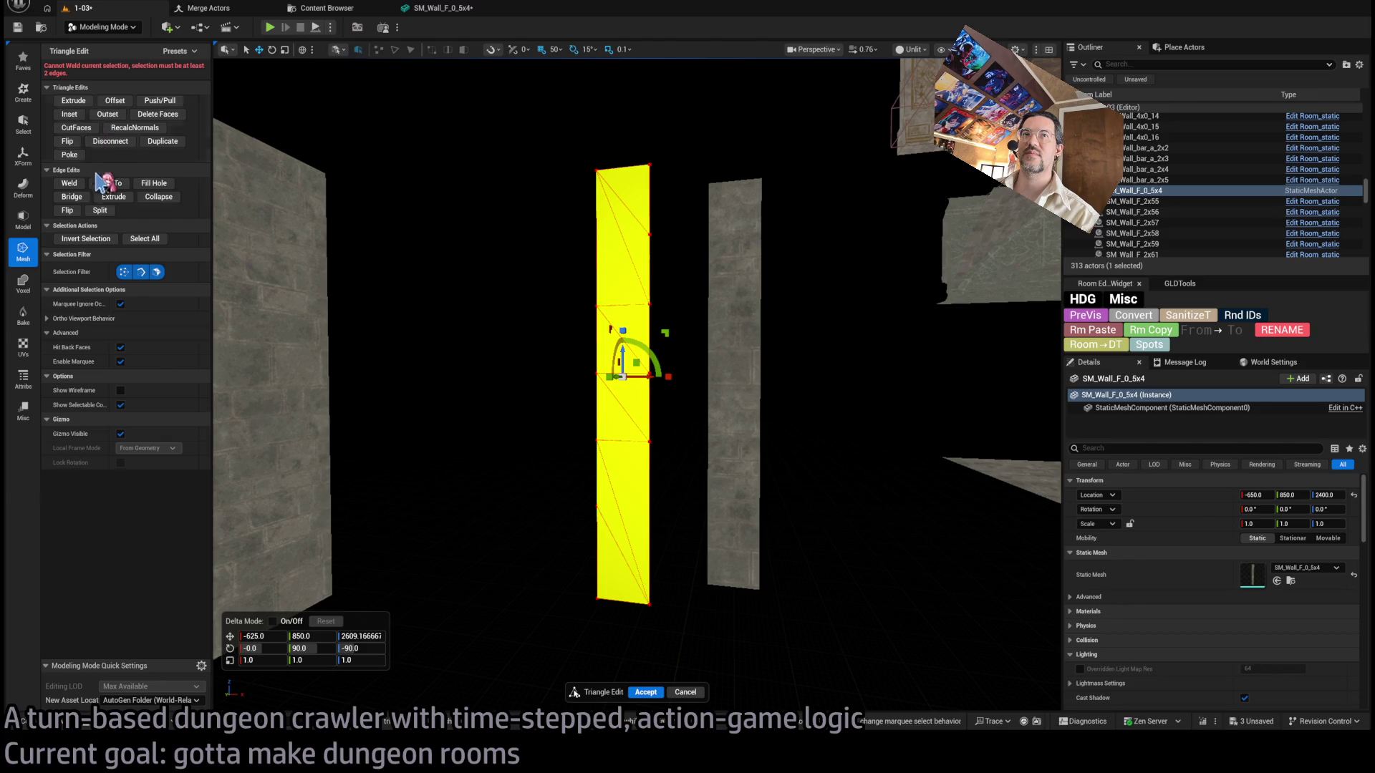
{"action": "left_click", "coordinate": [425, 301]}
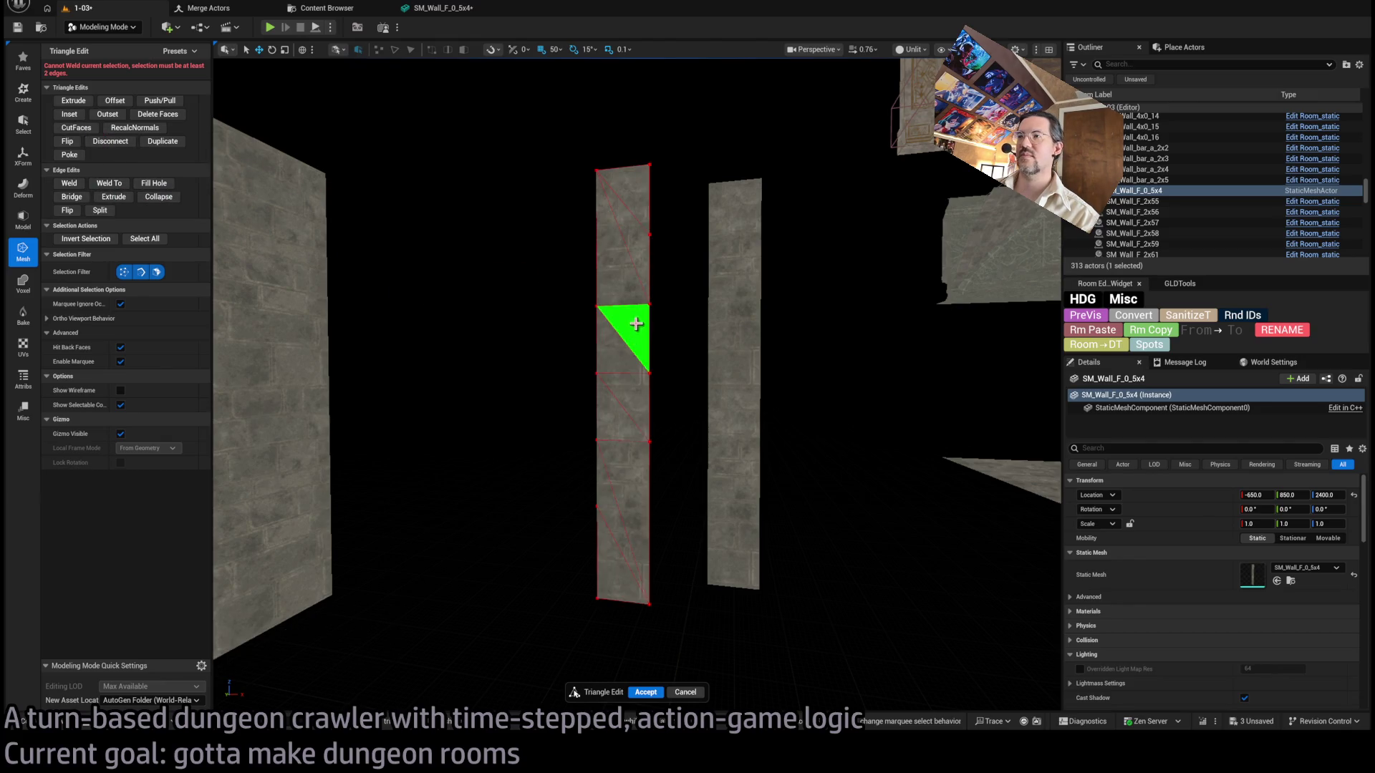
{"action": "left_click", "coordinate": [623, 336]}
{"action": "left_click", "coordinate": [608, 422], "text": "shift"}
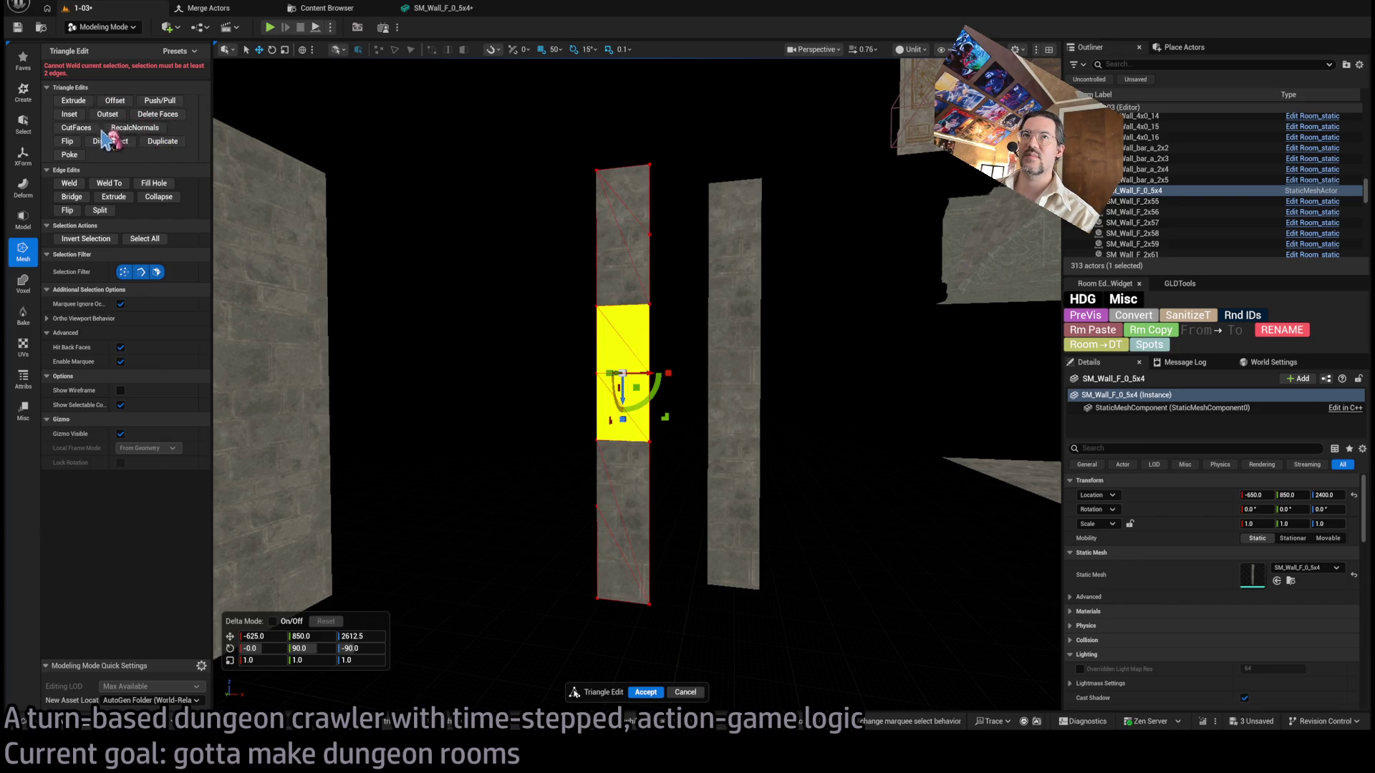
{"action": "left_click", "coordinate": [177, 147]}
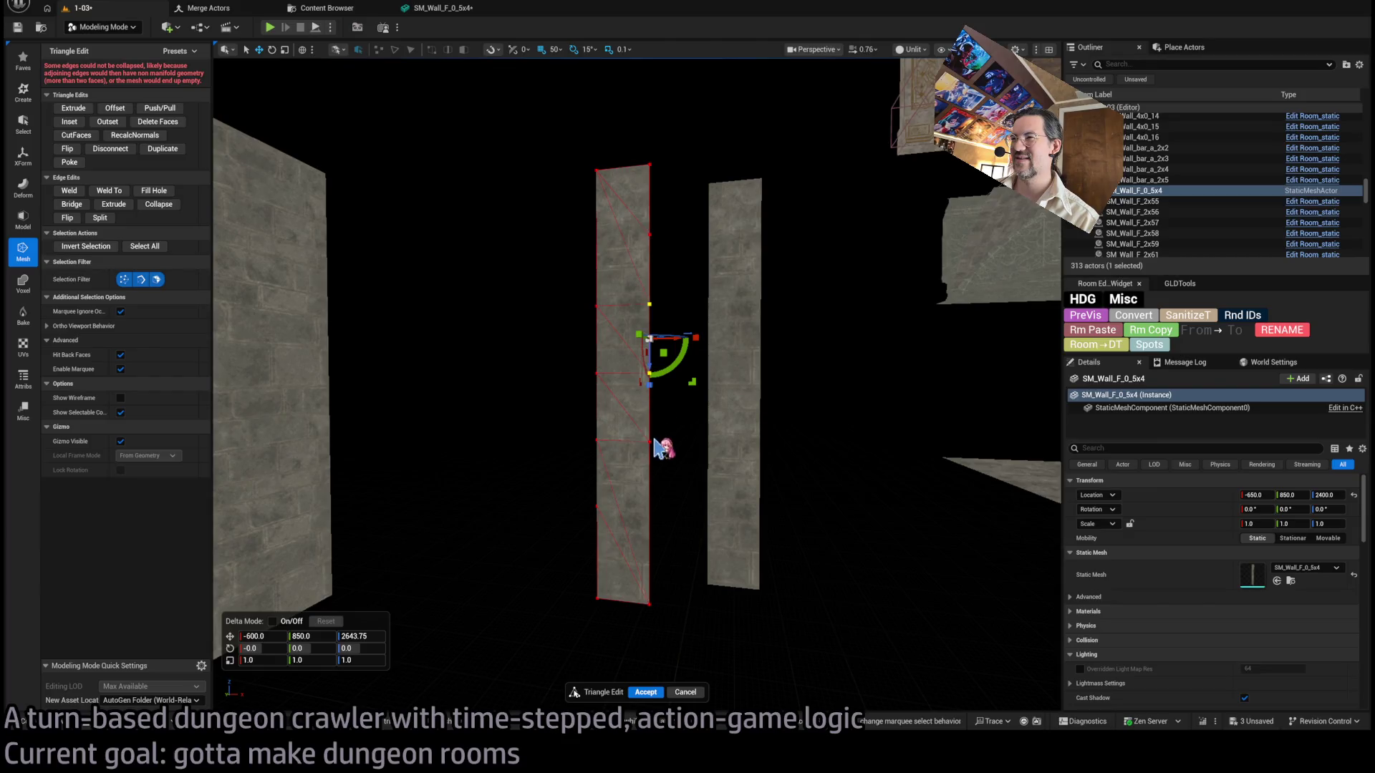
{"action": "scroll", "coordinate": [460, 306], "scroll_direction": "up", "scroll_amount": 5}
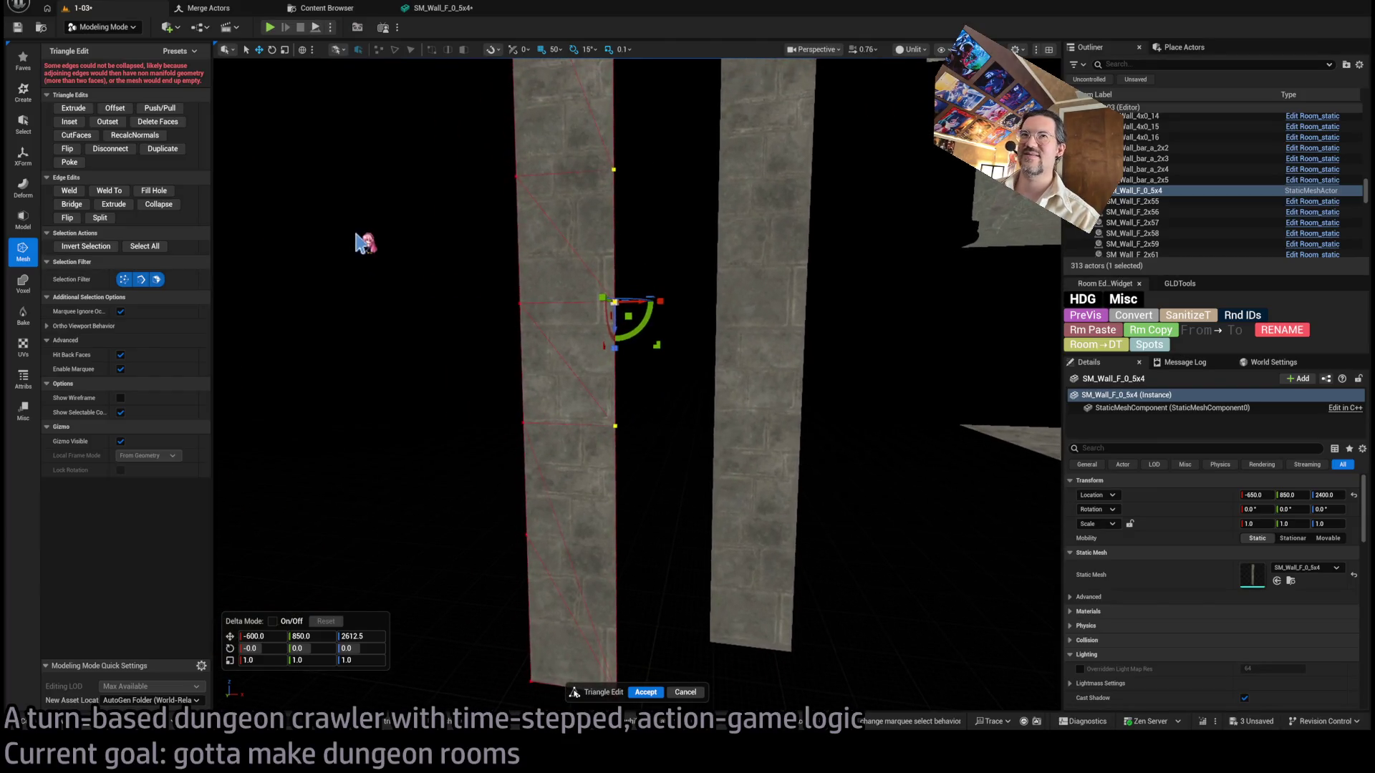
{"action": "scroll", "coordinate": [638, 383], "scroll_direction": "down", "scroll_amount": 5}
{"action": "scroll", "coordinate": [393, 209], "scroll_direction": "down", "scroll_amount": 3}
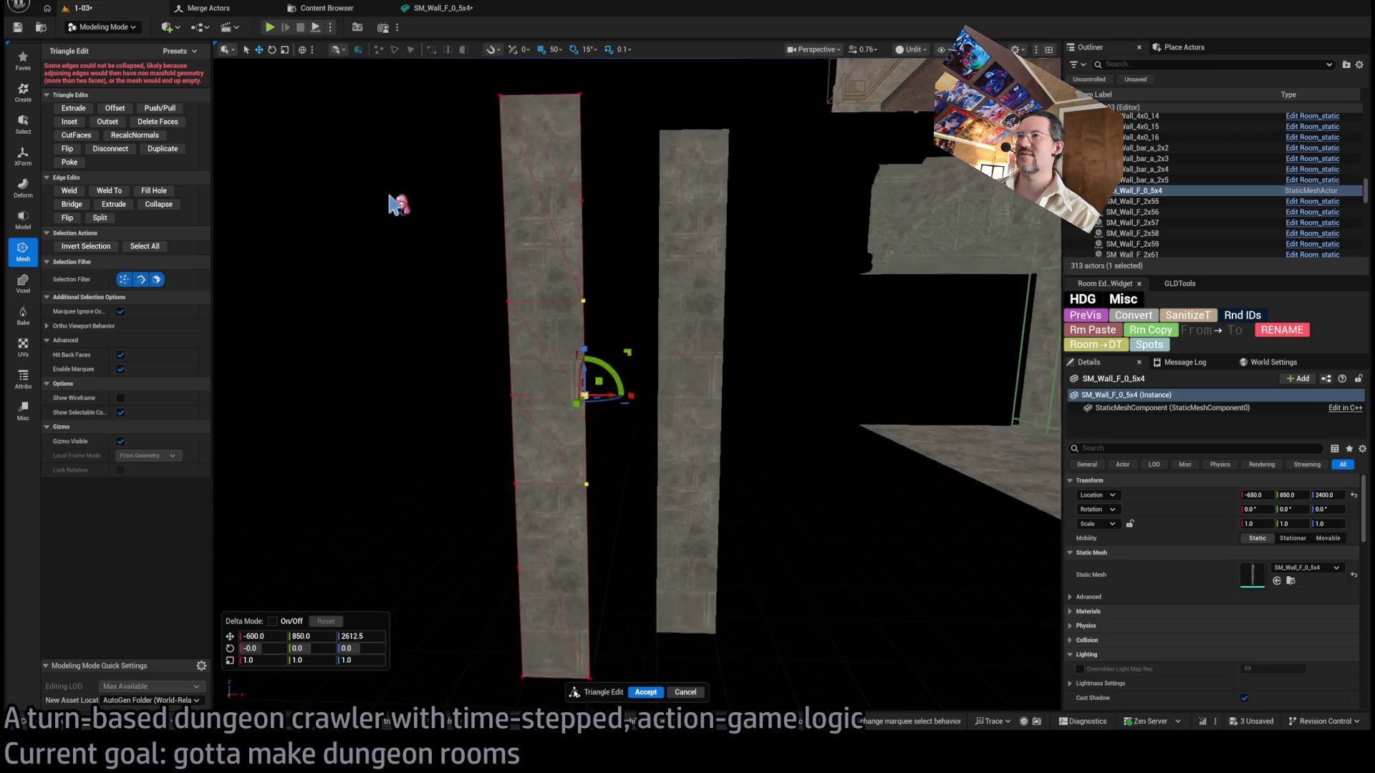
Select and clear edges along the wall's left side.
{"action": "left_click", "coordinate": [583, 188], "text": "shift"}
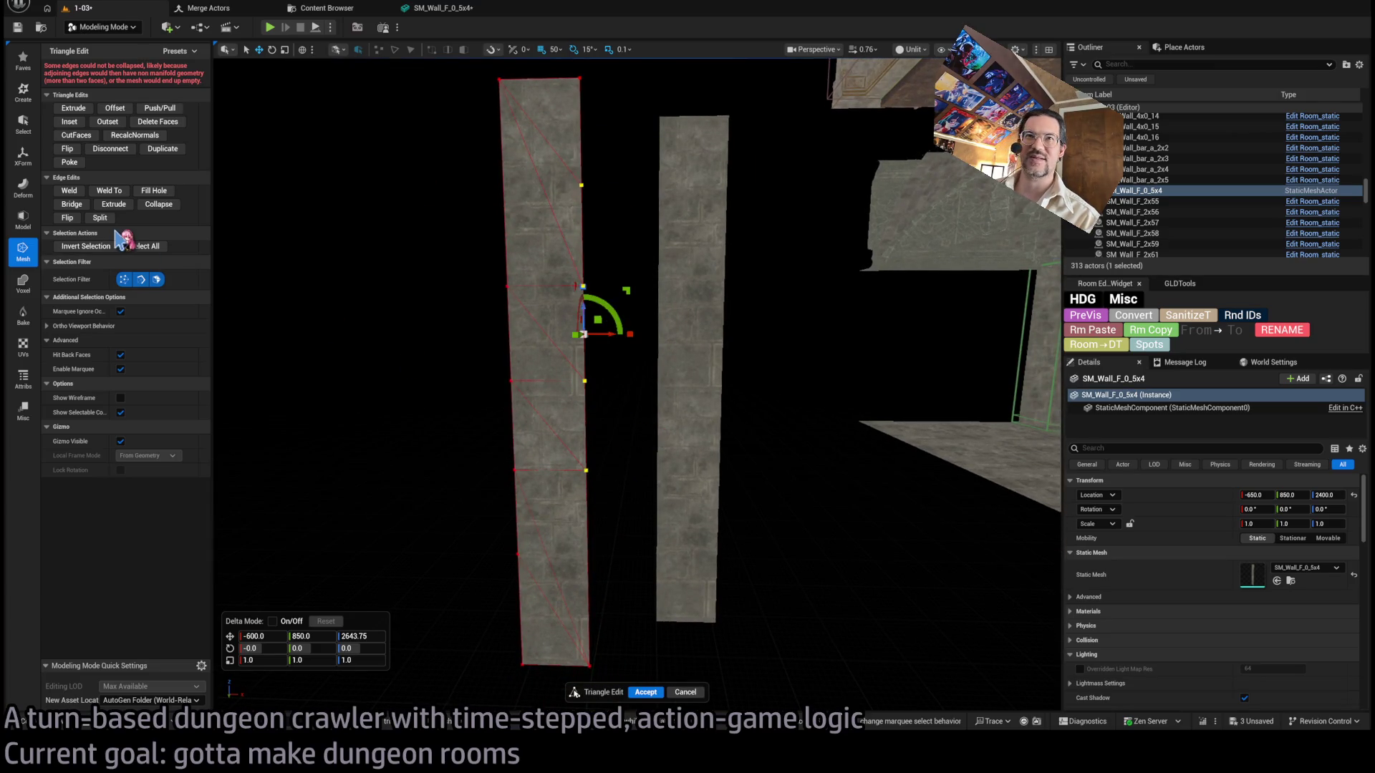
{"action": "left_click", "coordinate": [158, 204]}
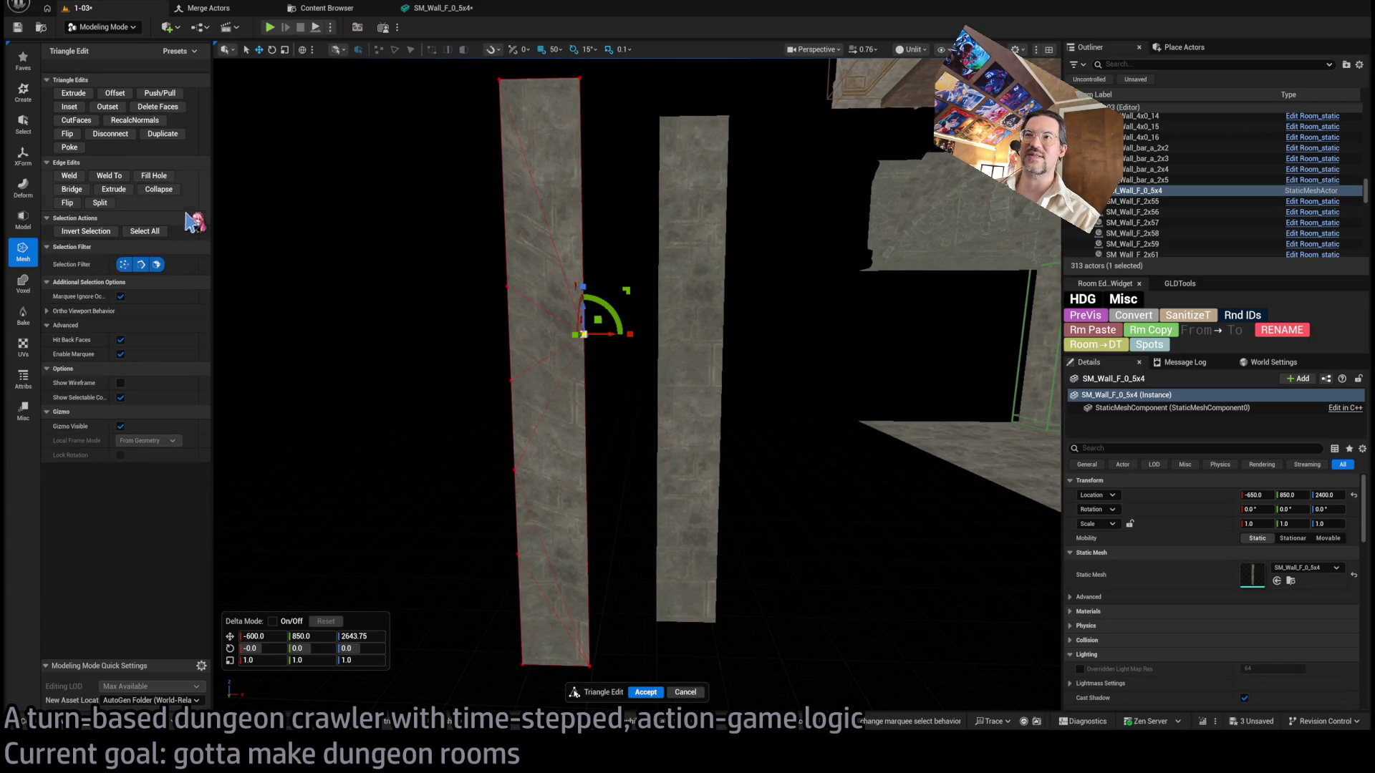
{"action": "left_click", "coordinate": [518, 551]}
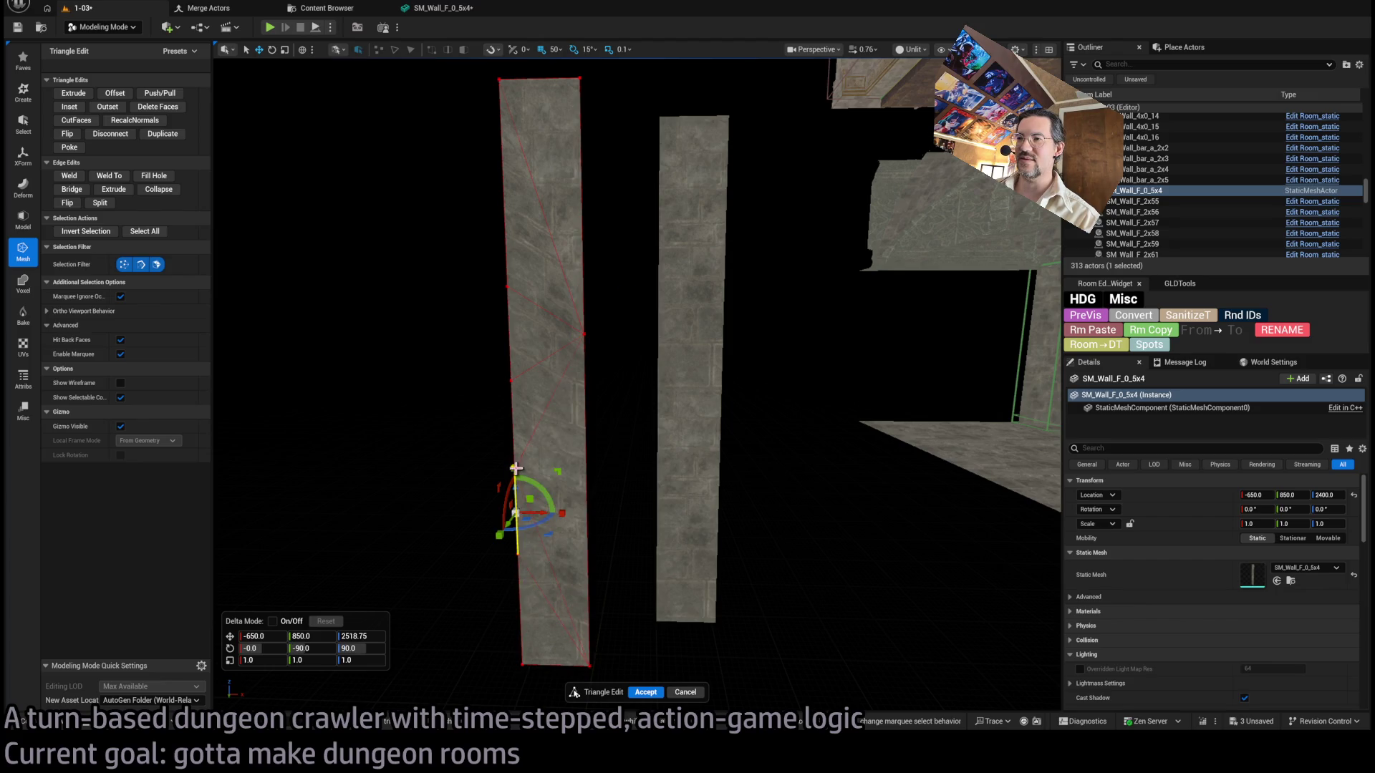
{"action": "left_click", "coordinate": [517, 551]}
{"action": "left_click_drag", "start_coordinate": [518, 553], "coordinate": [510, 295]}
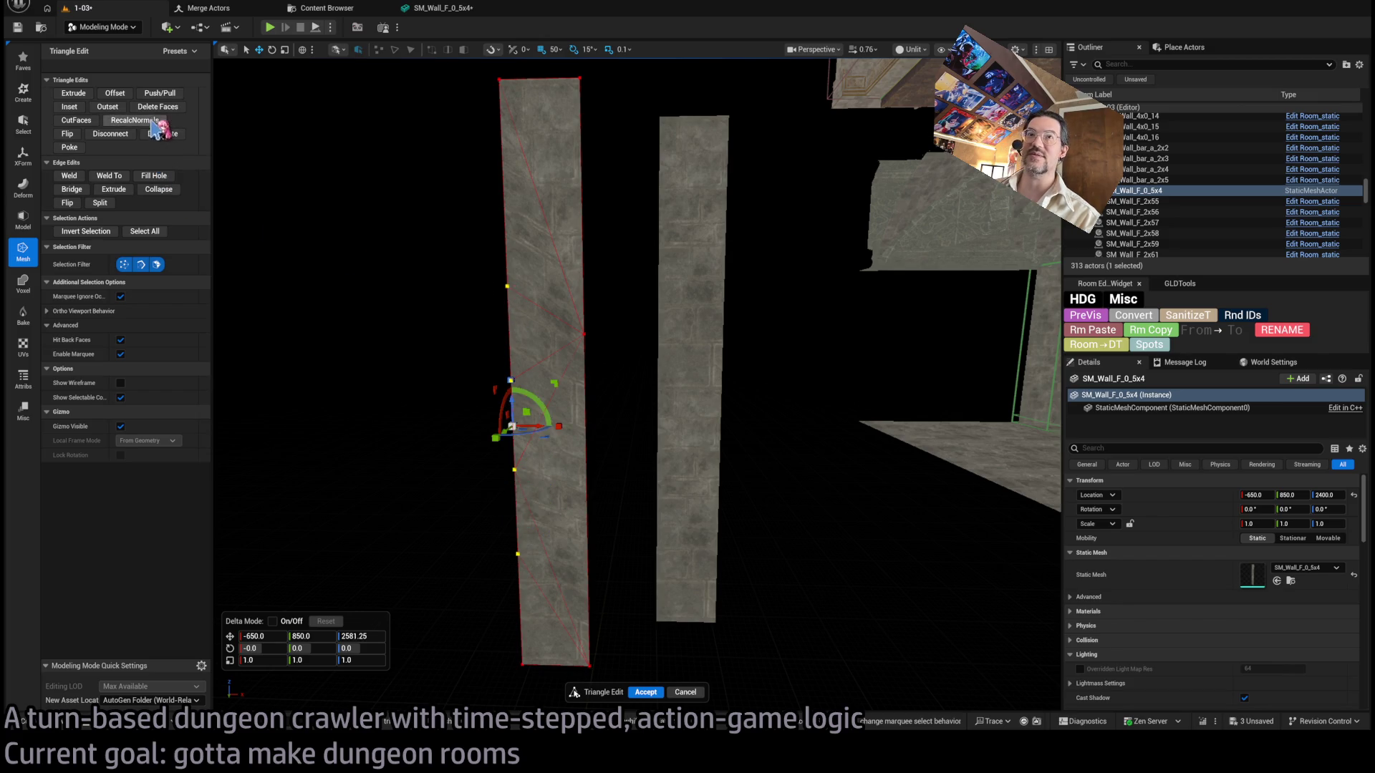
{"action": "left_click", "coordinate": [630, 458]}
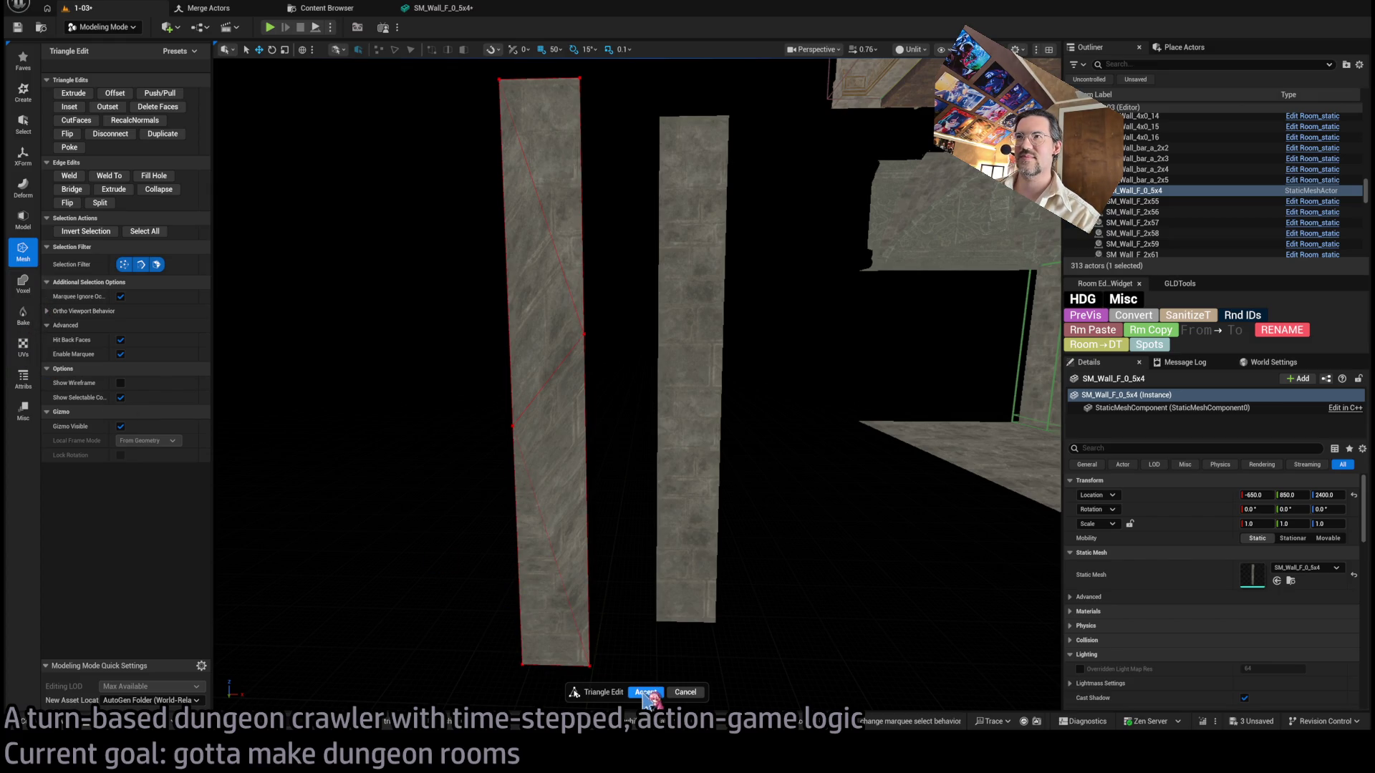
Accept the triangle edits and bring up the UV tool category.
{"action": "left_click", "coordinate": [645, 692]}
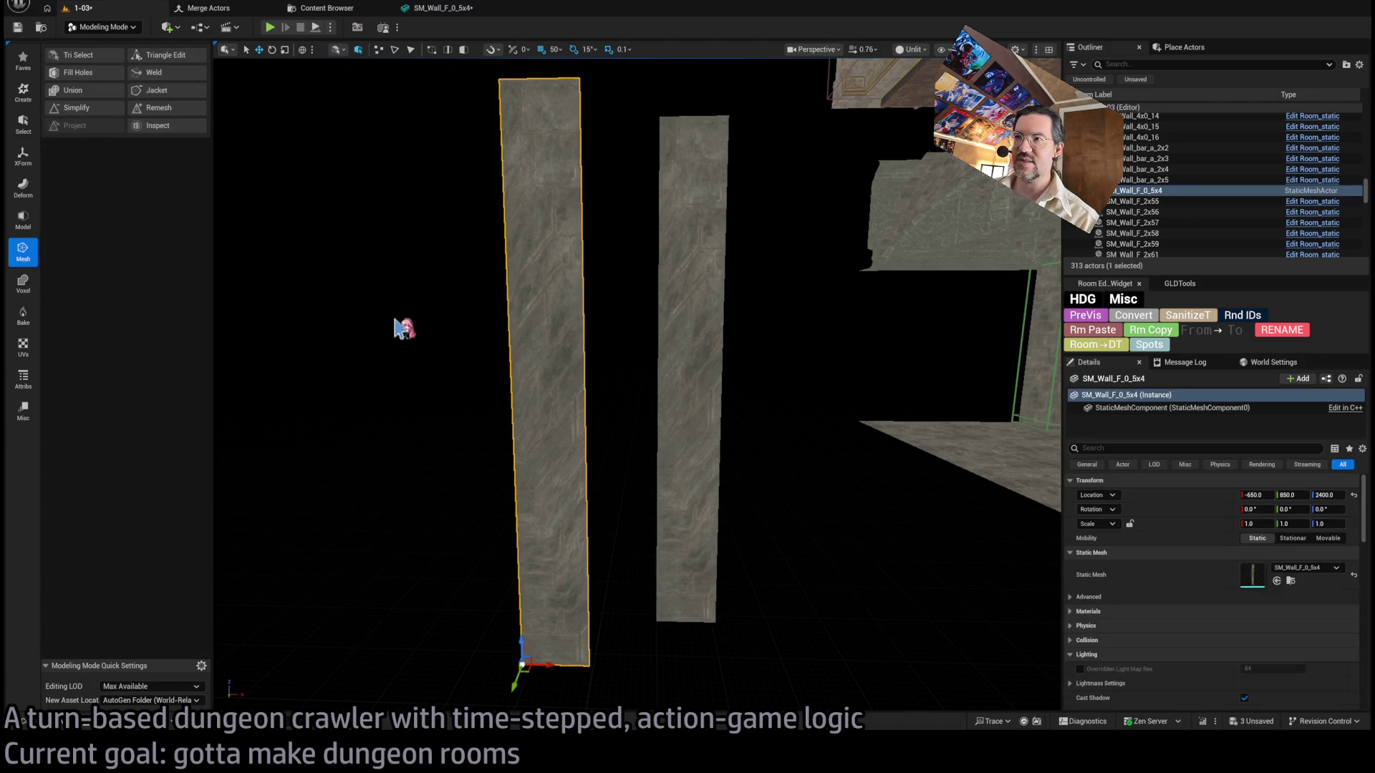
{"action": "left_click", "coordinate": [24, 283]}
{"action": "left_click", "coordinate": [27, 348]}
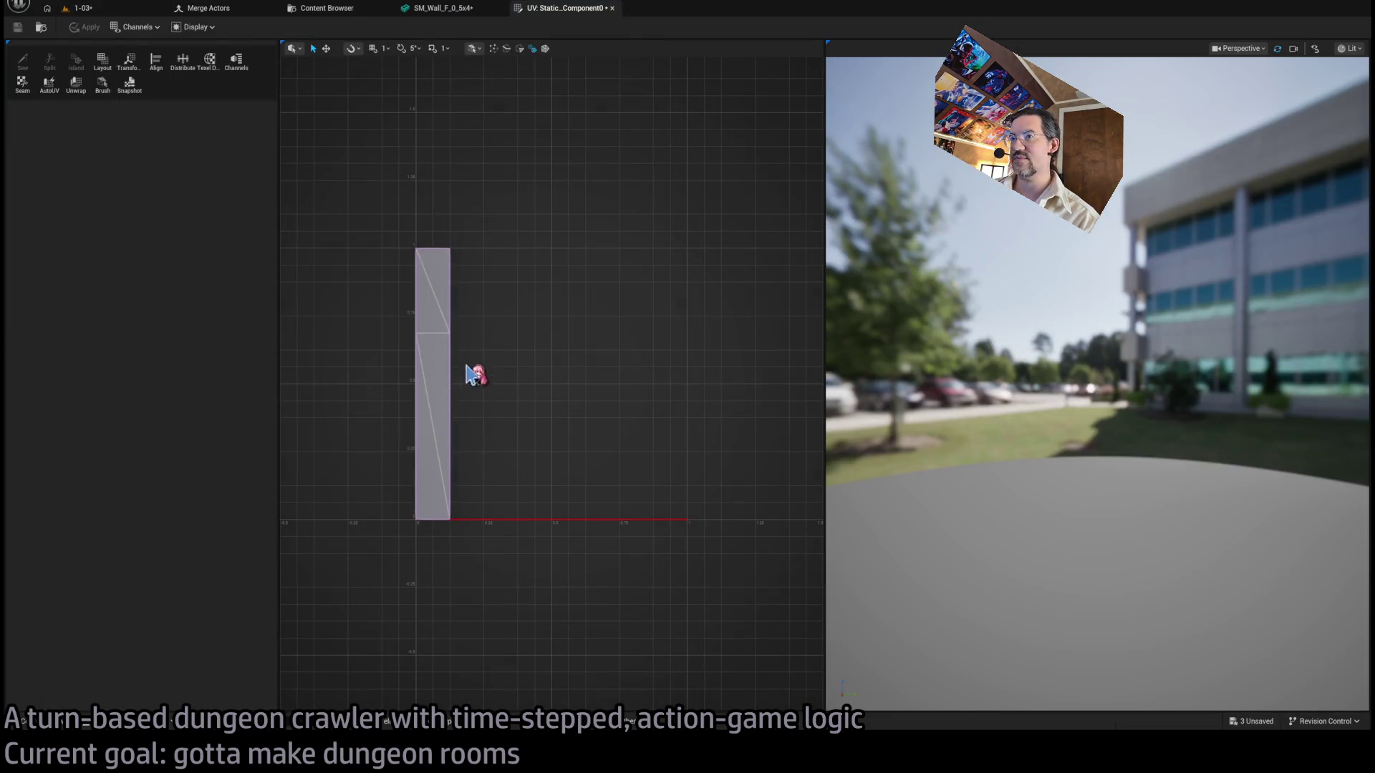
Select the SM_Wall_F_0_5x4 UV island and try the Transform tool on it.
{"action": "left_click", "coordinate": [440, 297]}
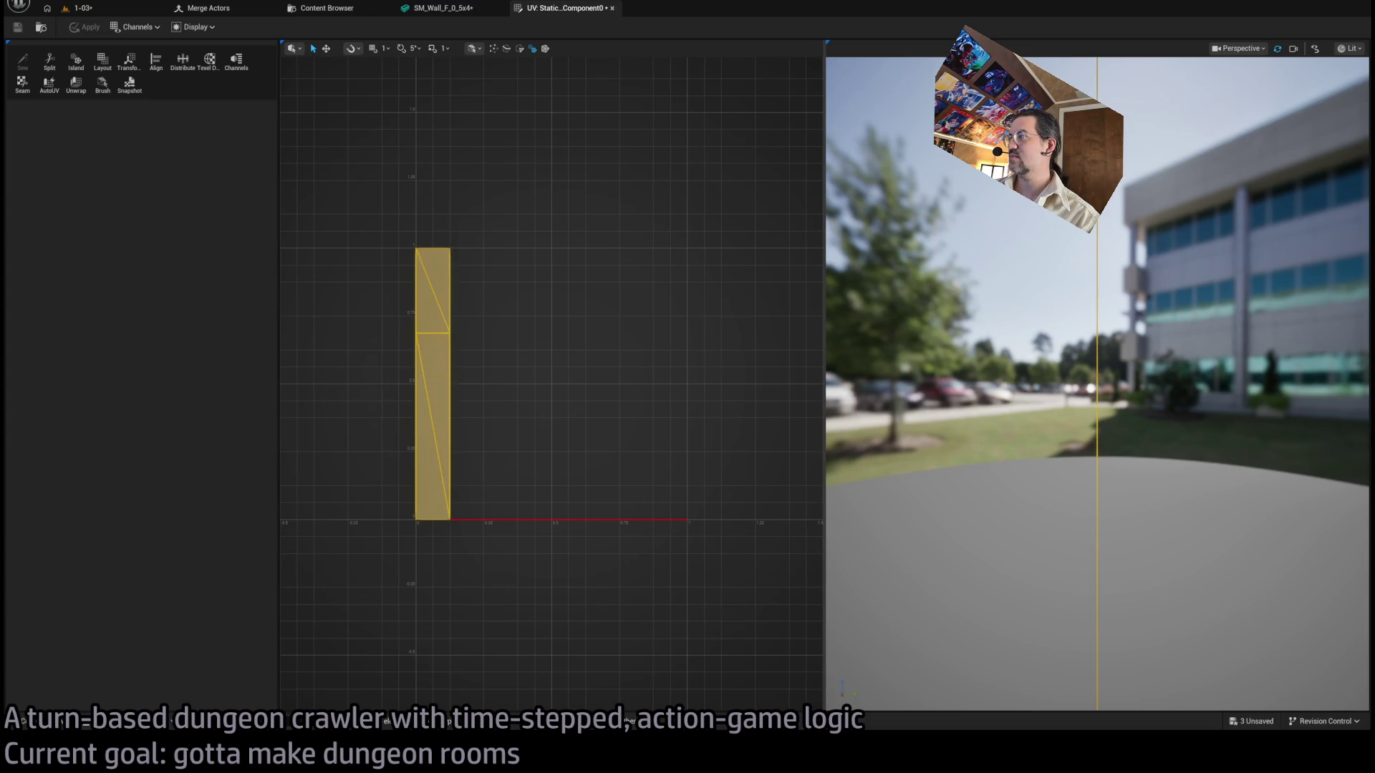
{"action": "left_click", "coordinate": [1014, 422]}
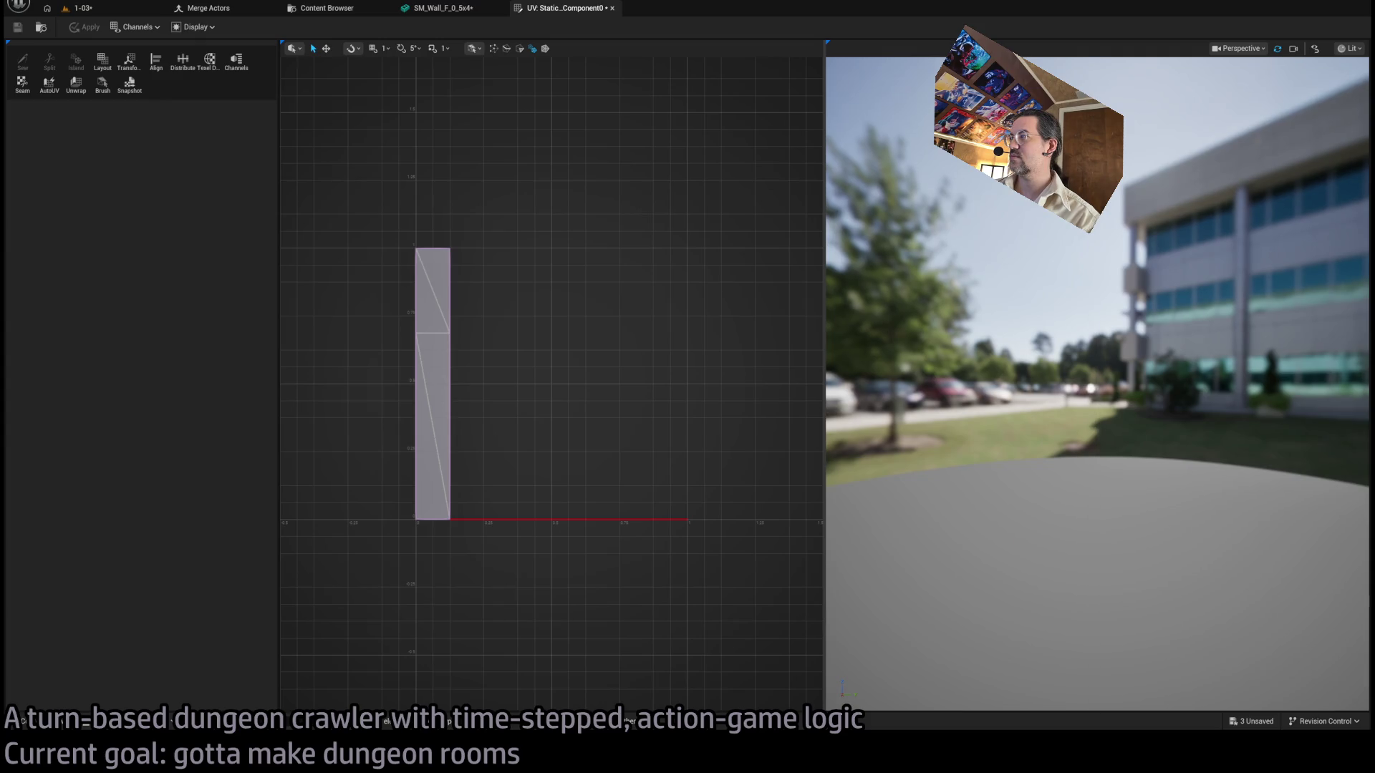
{"action": "mouse_move", "coordinate": [1016, 423]}
{"action": "left_mouse_down"}
{"action": "mouse_move", "coordinate": [1131, 419]}
{"action": "mouse_move", "coordinate": [850, 387]}
{"action": "left_mouse_up"}
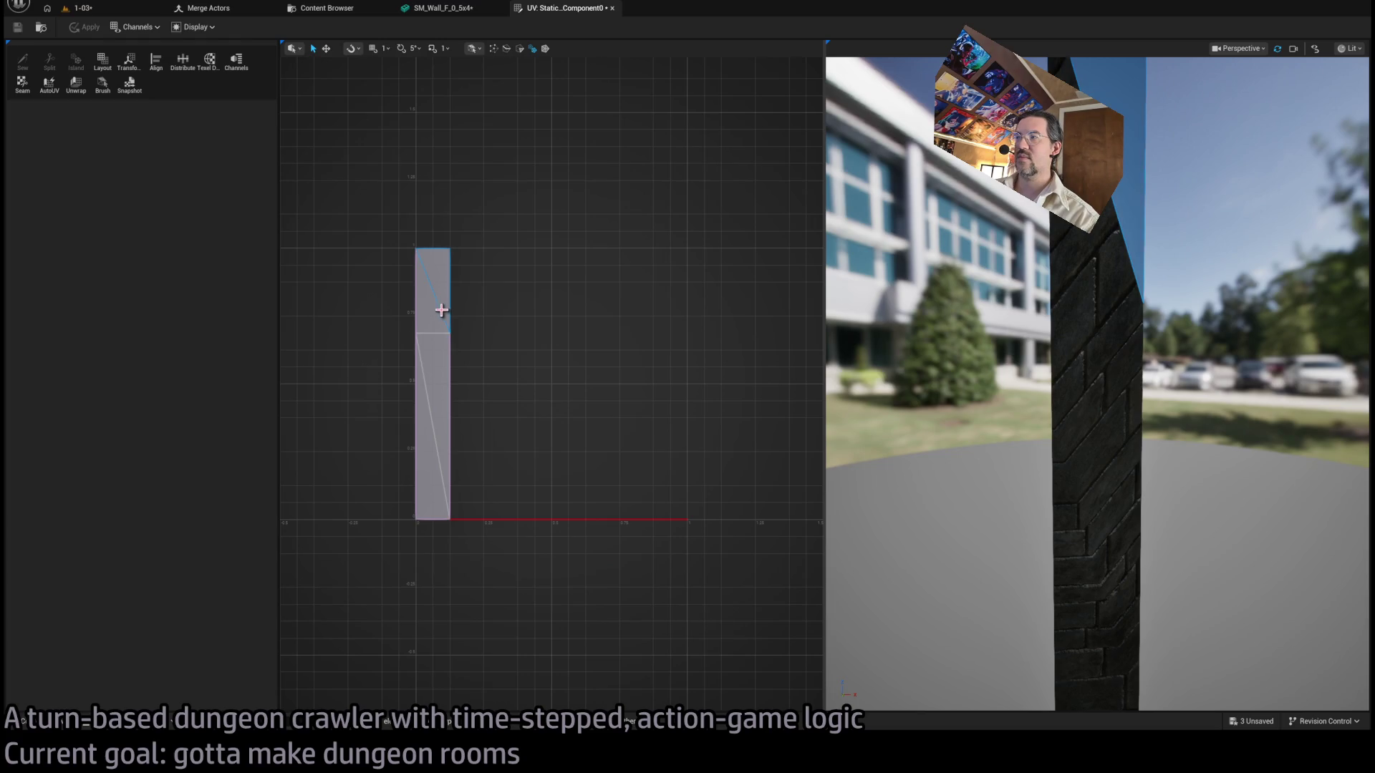
{"action": "left_click", "coordinate": [431, 311]}
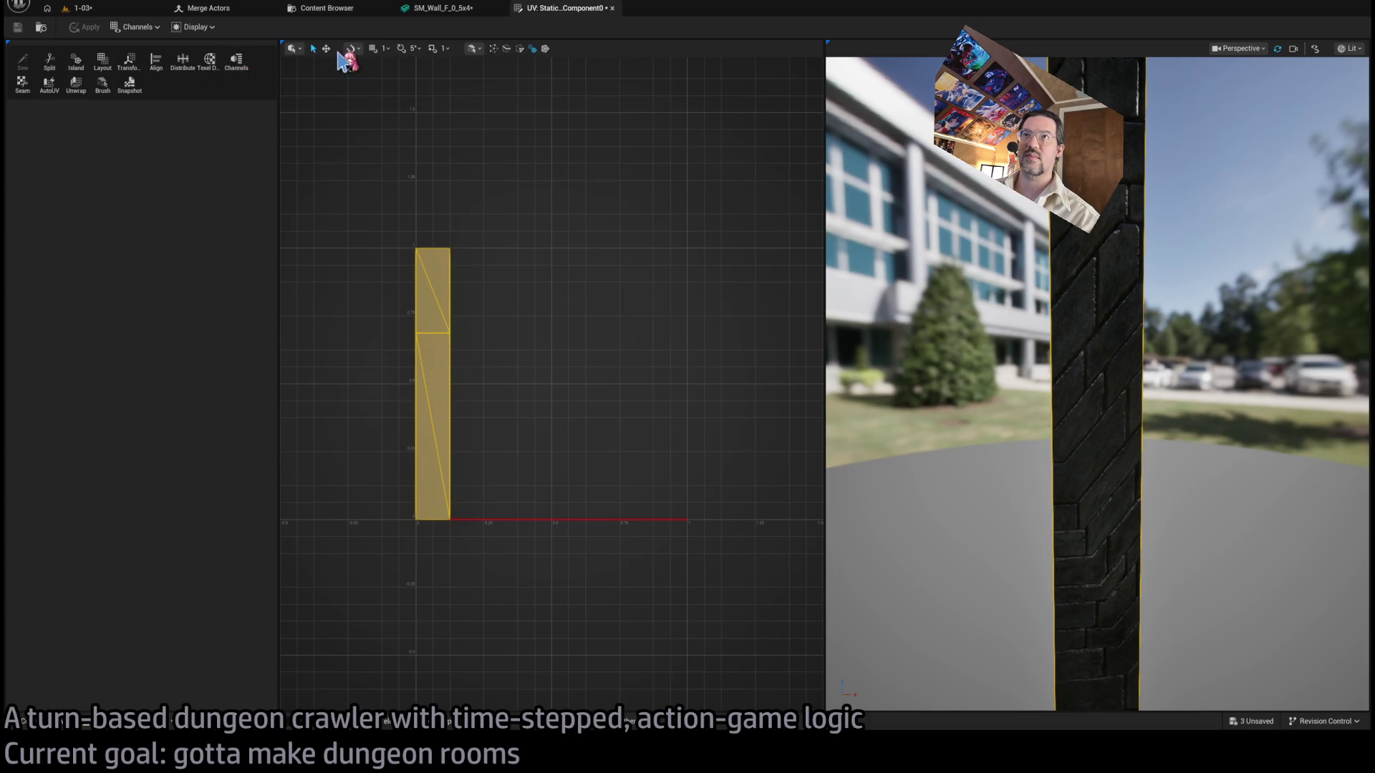
{"action": "left_click", "coordinate": [325, 49]}
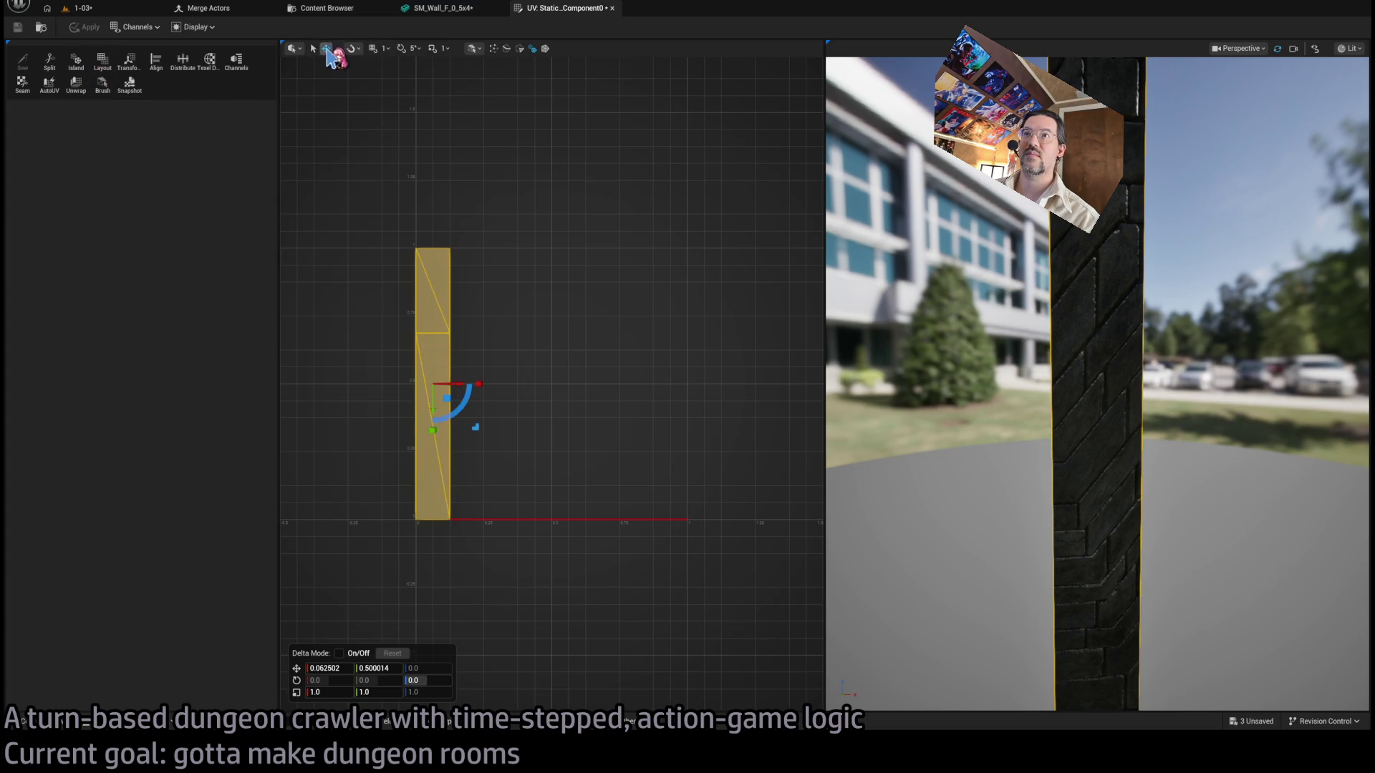
{"action": "left_click", "coordinate": [327, 52]}
Frame and reselect the UV island for moving, then start an AutoUV re-unwrap.
{"action": "left_click", "coordinate": [397, 328]}
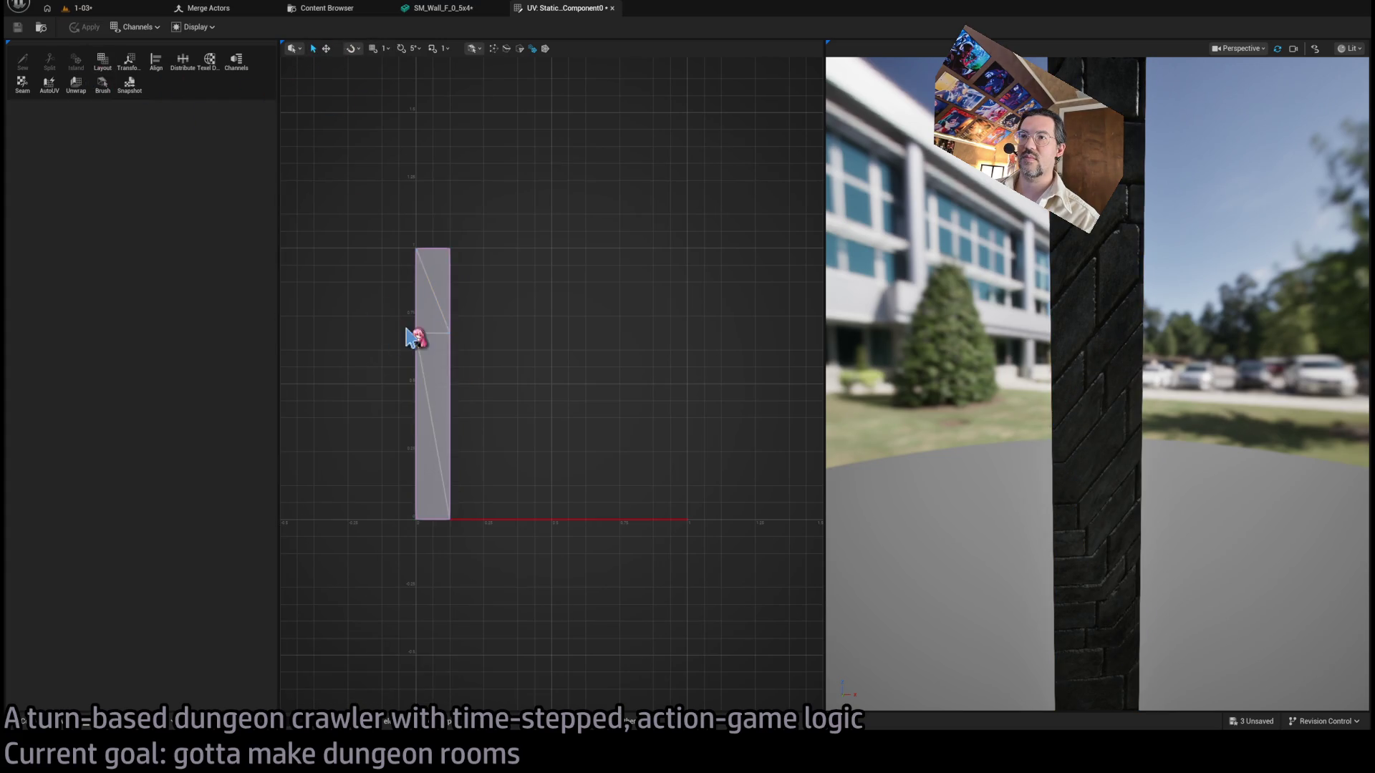
{"action": "left_click", "coordinate": [413, 335]}
{"action": "left_click", "coordinate": [416, 333]}
{"action": "left_click", "coordinate": [419, 334]}
{"action": "key", "text": "f"}
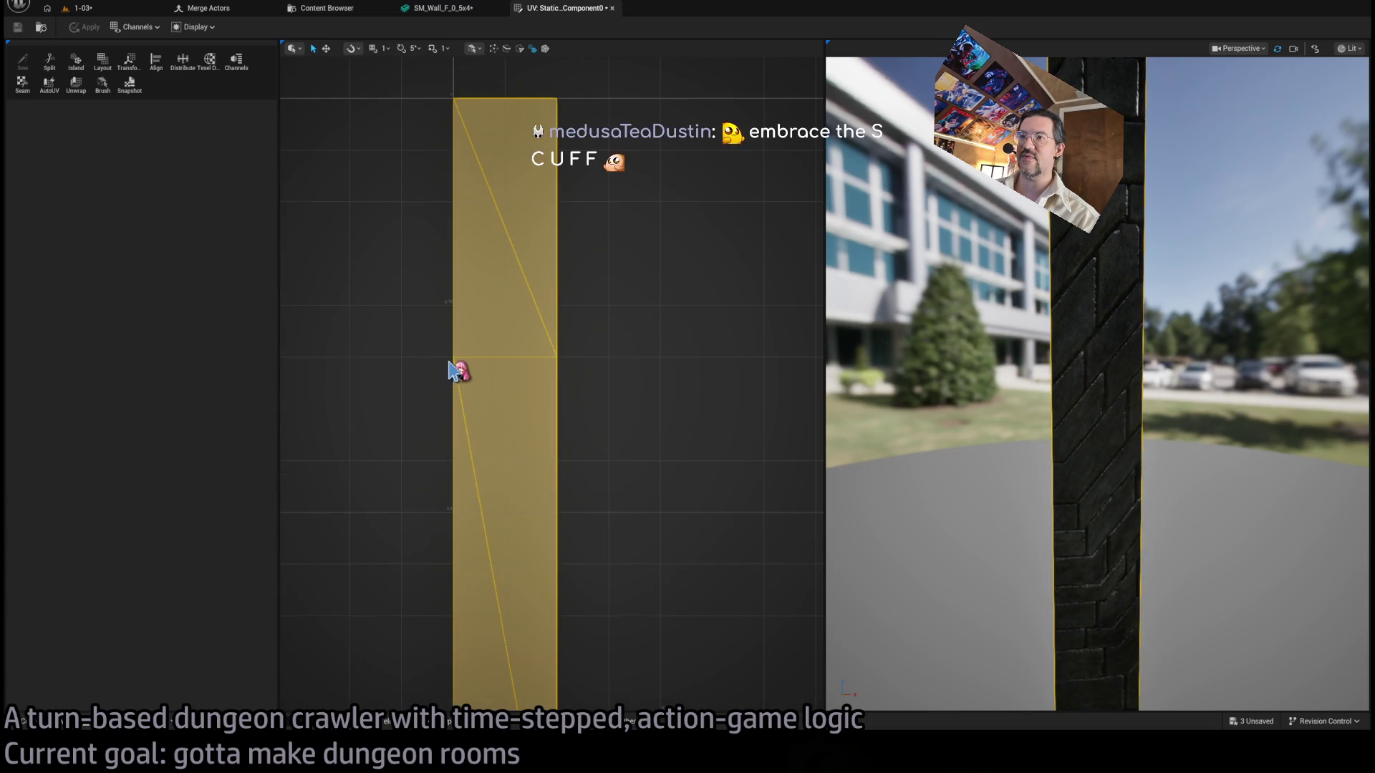
{"action": "scroll", "coordinate": [436, 356], "scroll_direction": "down", "scroll_amount": 1}
{"action": "left_click", "coordinate": [435, 356]}
{"action": "left_click", "coordinate": [325, 48]}
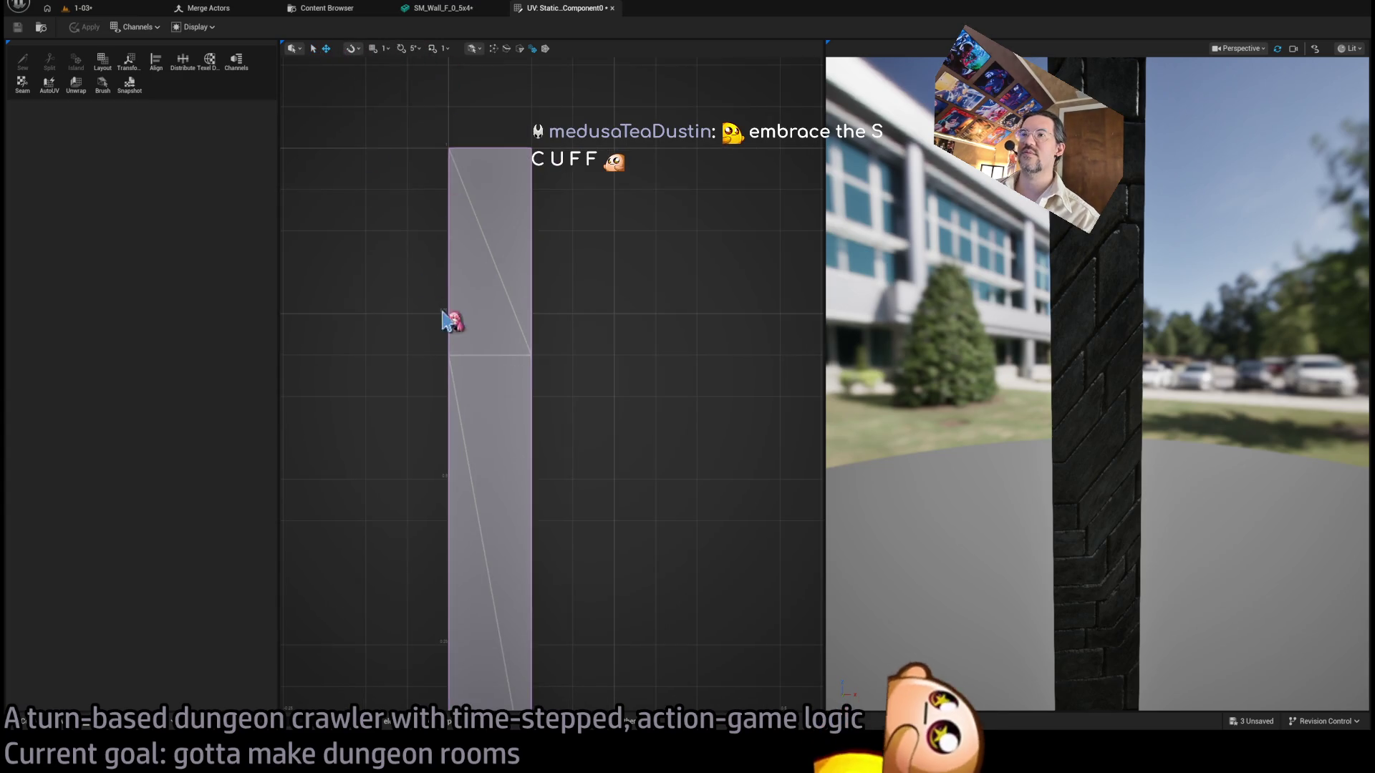
{"action": "left_click", "coordinate": [449, 356]}
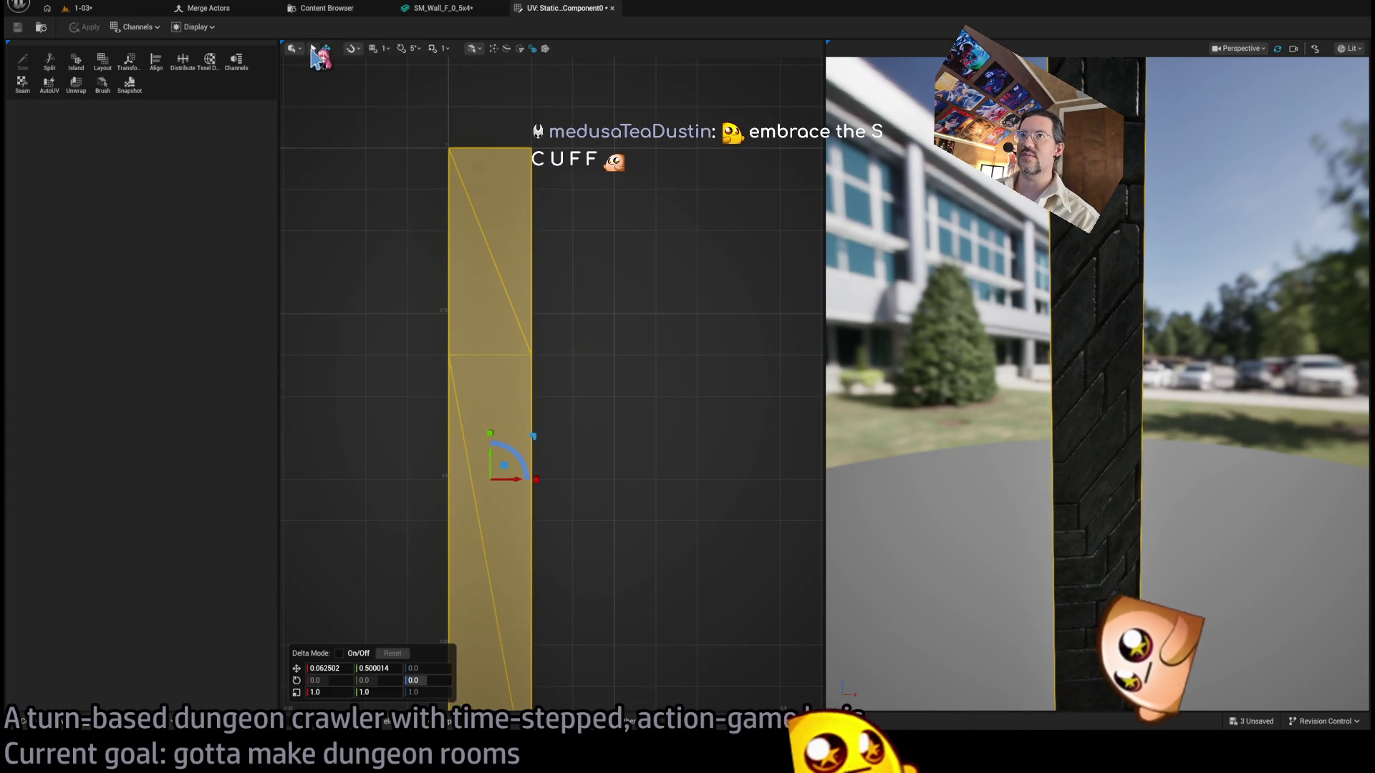
{"action": "left_click", "coordinate": [450, 354]}
{"action": "left_click", "coordinate": [448, 356]}
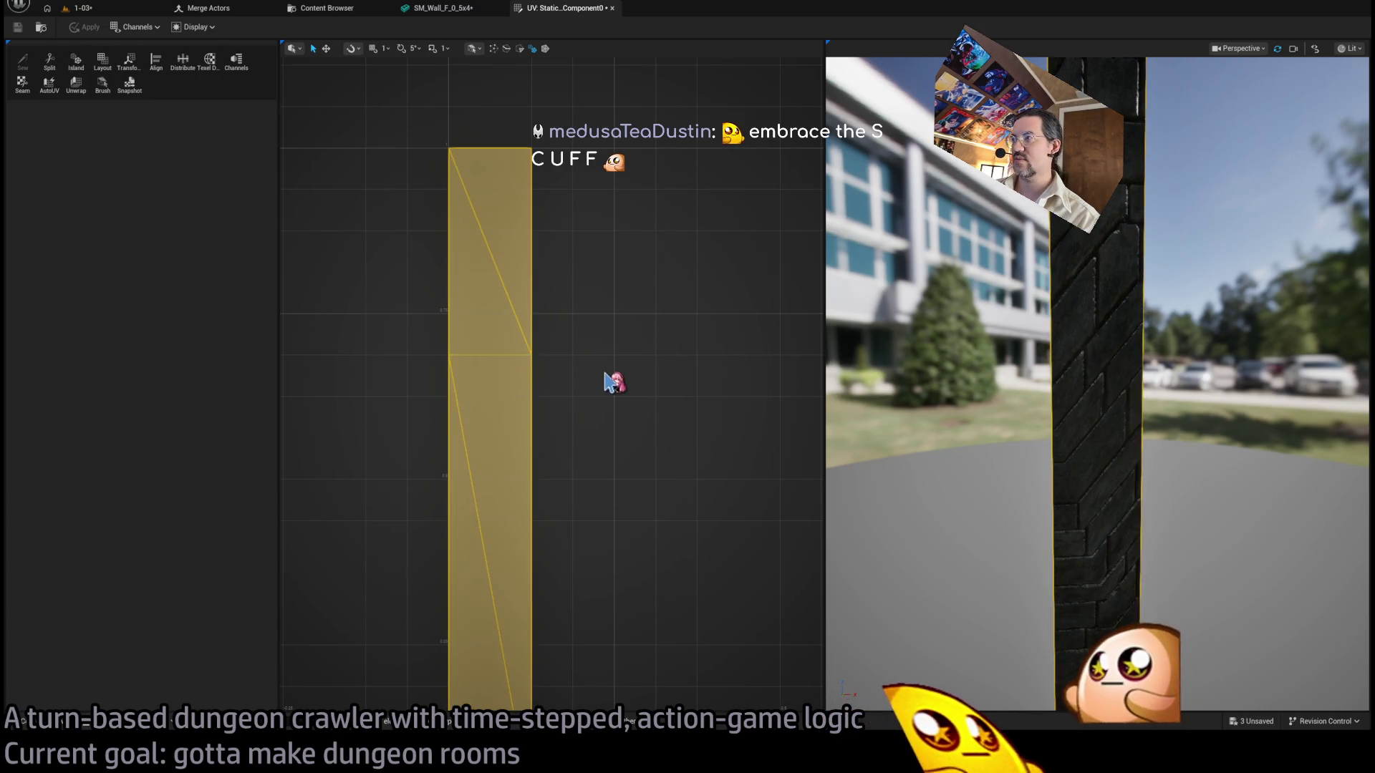
{"action": "left_click", "coordinate": [614, 378]}
{"action": "left_click", "coordinate": [451, 358]}
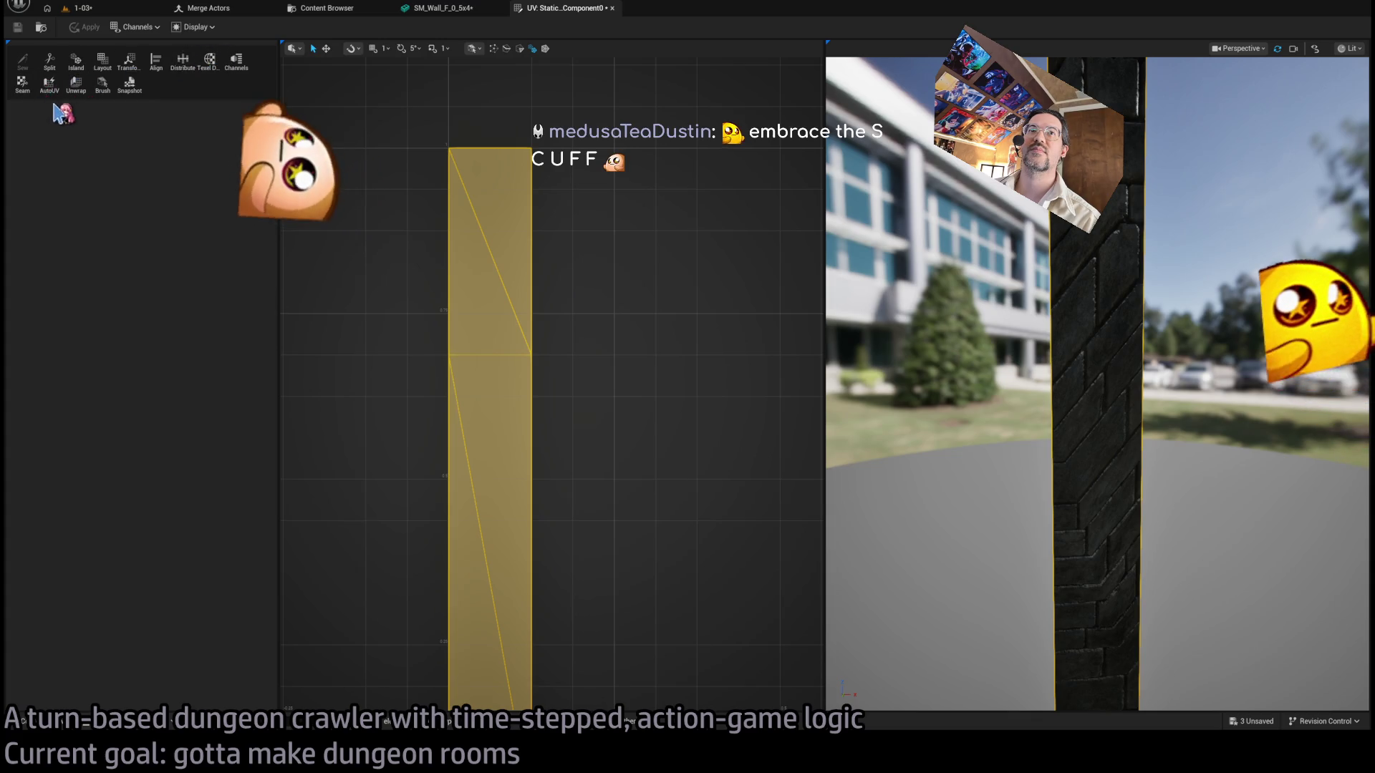
{"action": "left_click", "coordinate": [48, 85]}
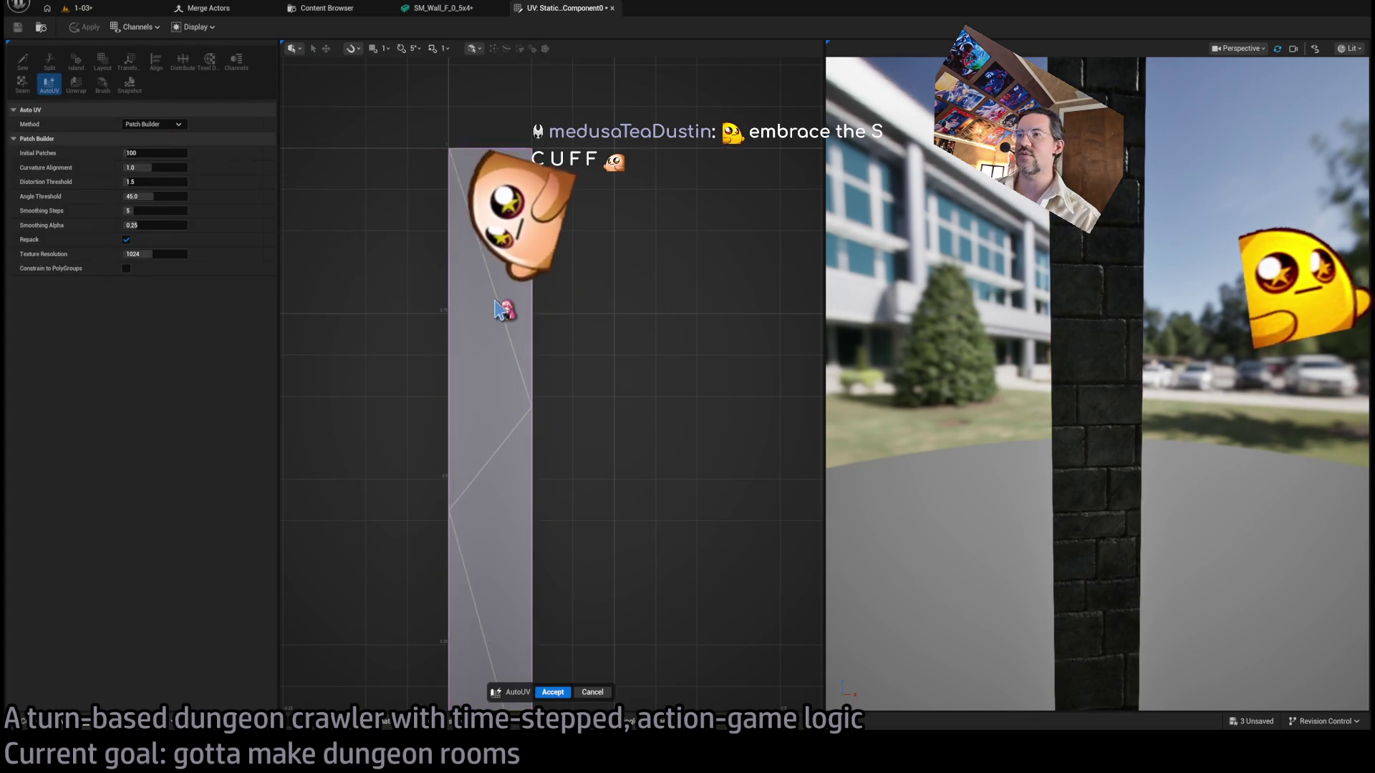
Run AutoUV repeatedly, accept it, apply the UVs to SM_Wall_F_0_5x4 and close the UV Editor.
{"action": "key", "text": "Return"}
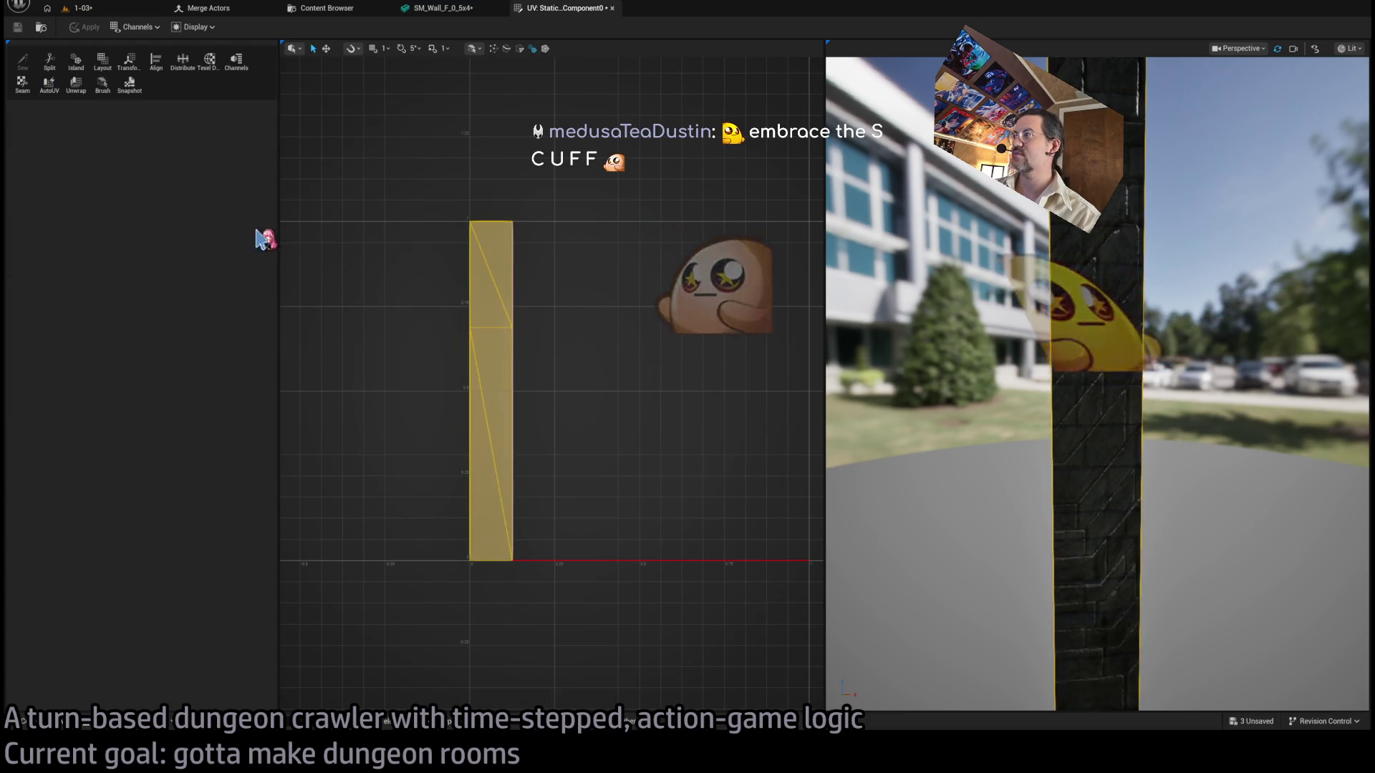
{"action": "left_click", "coordinate": [48, 84]}
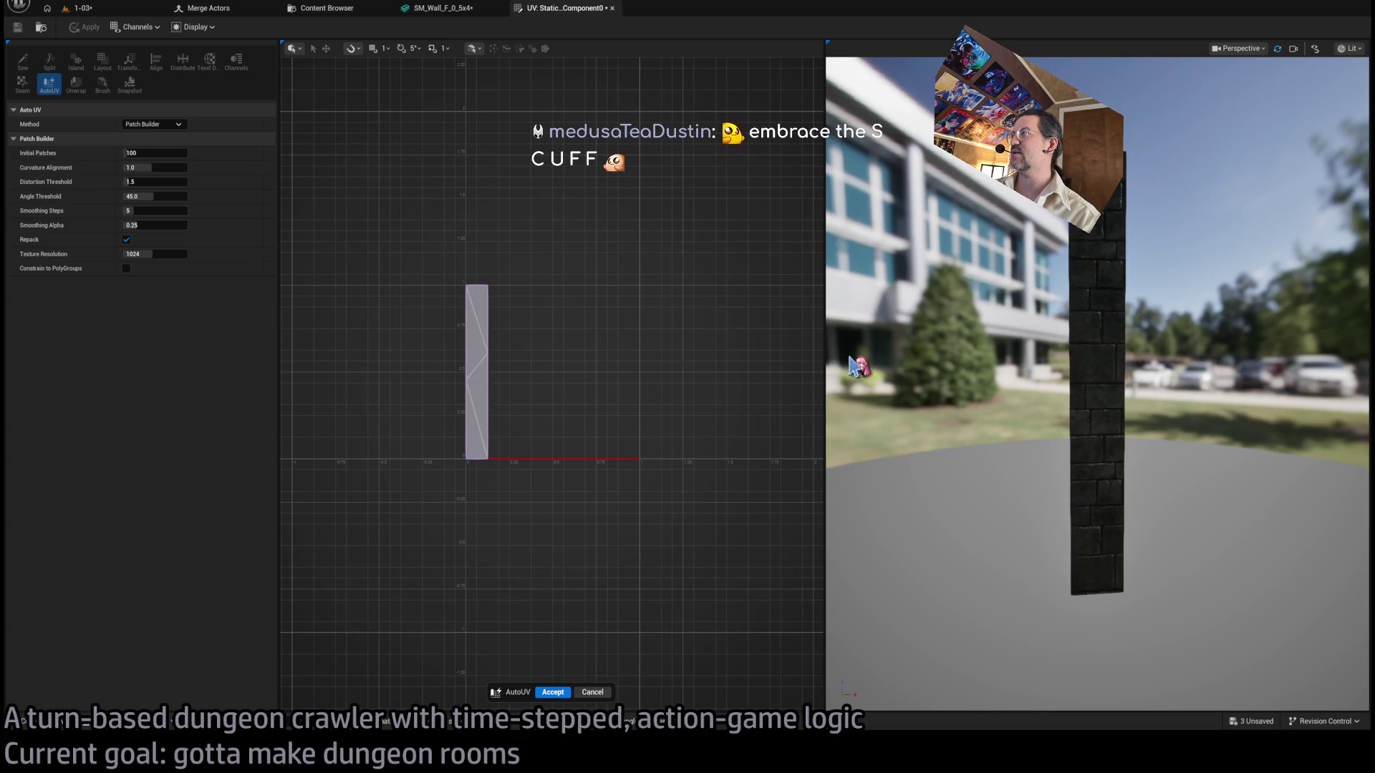
{"action": "key", "text": "Return"}
{"action": "left_click", "coordinate": [49, 85]}
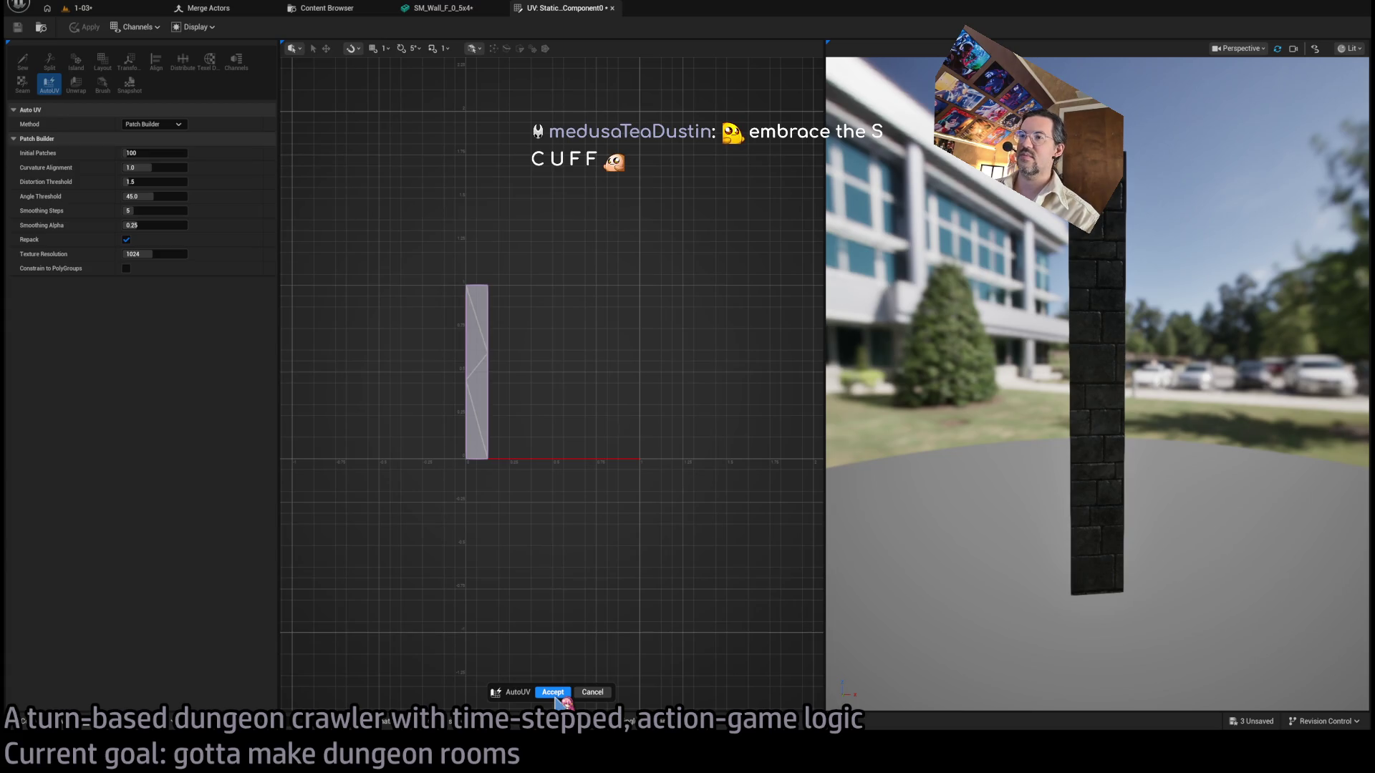
{"action": "left_click", "coordinate": [555, 693]}
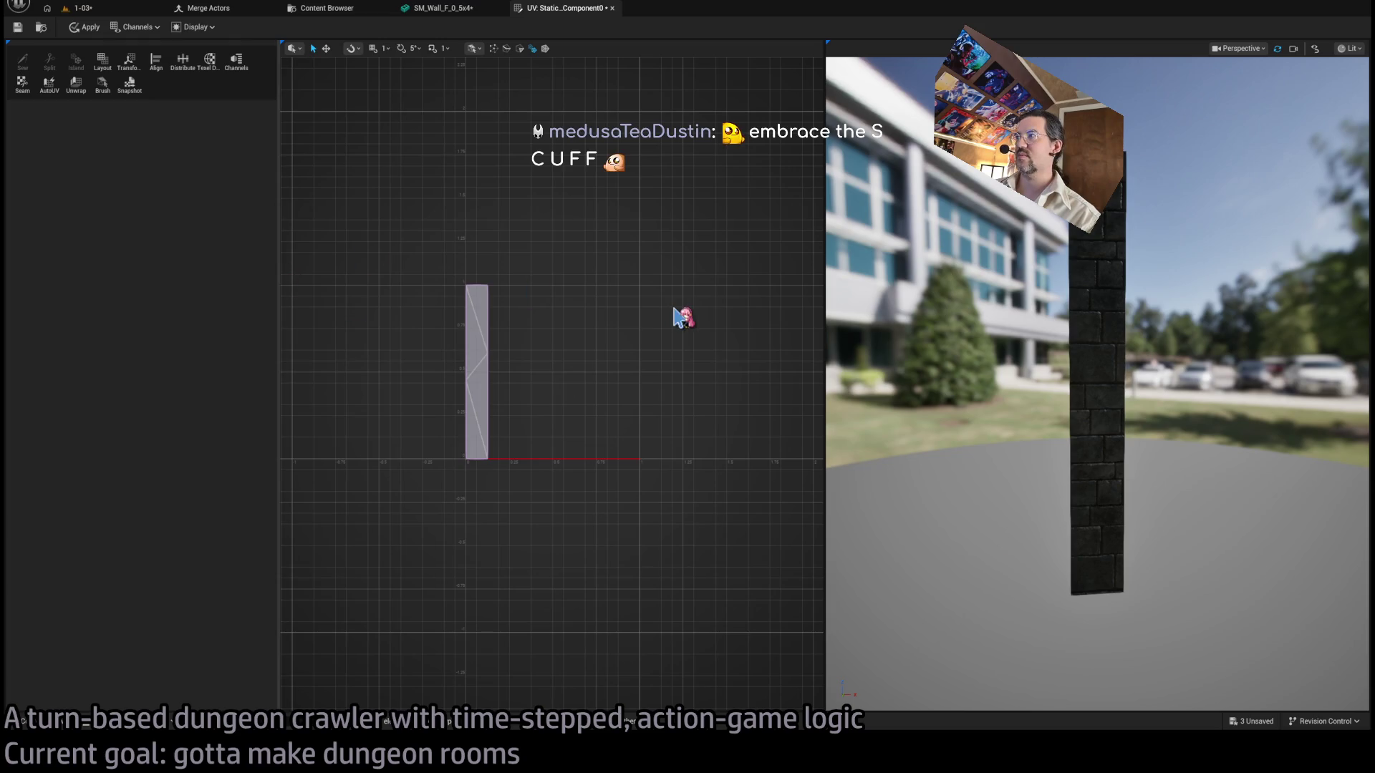
{"action": "left_click", "coordinate": [84, 28]}
{"action": "middle_click", "coordinate": [542, 14]}
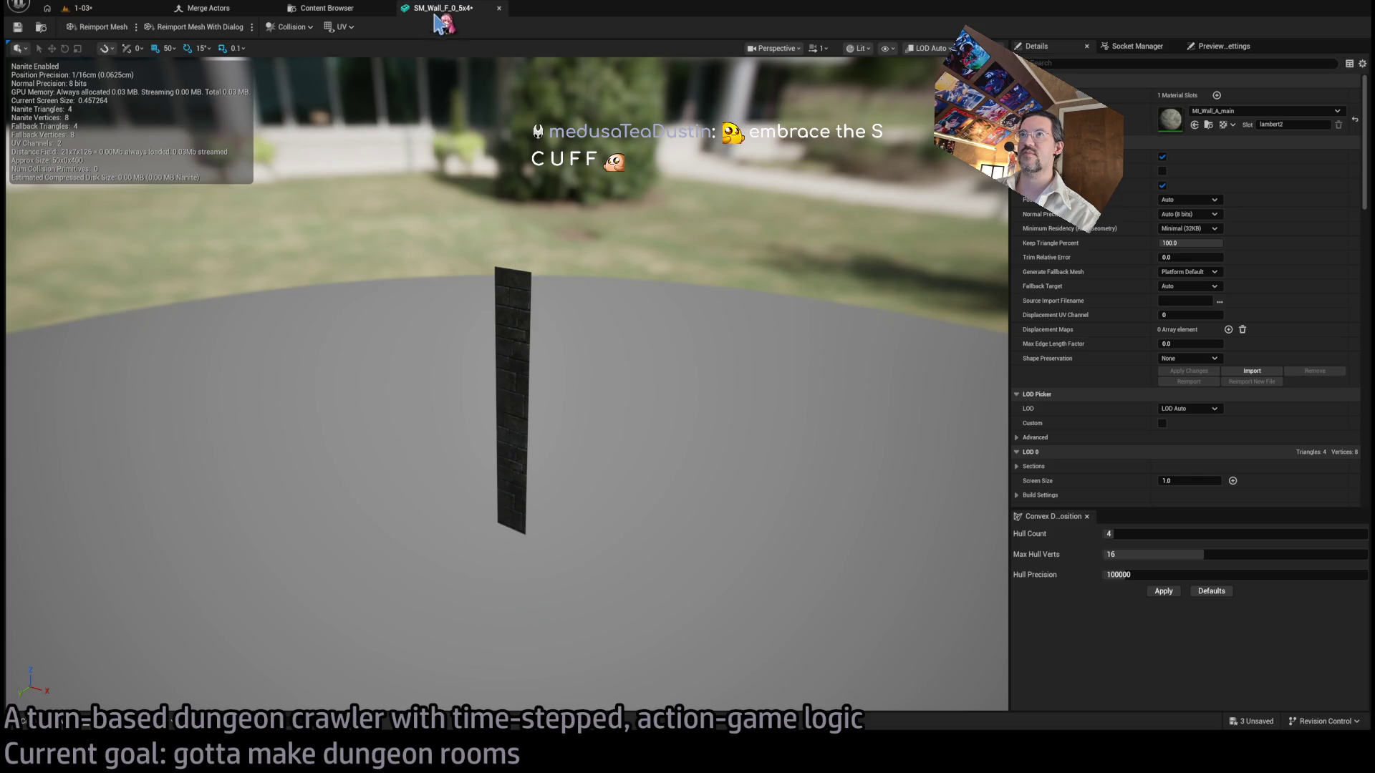
Back in the level in Selection Mode, delete the old SM_Wall_F_0_5x4 strip.
{"action": "left_click", "coordinate": [128, 10]}
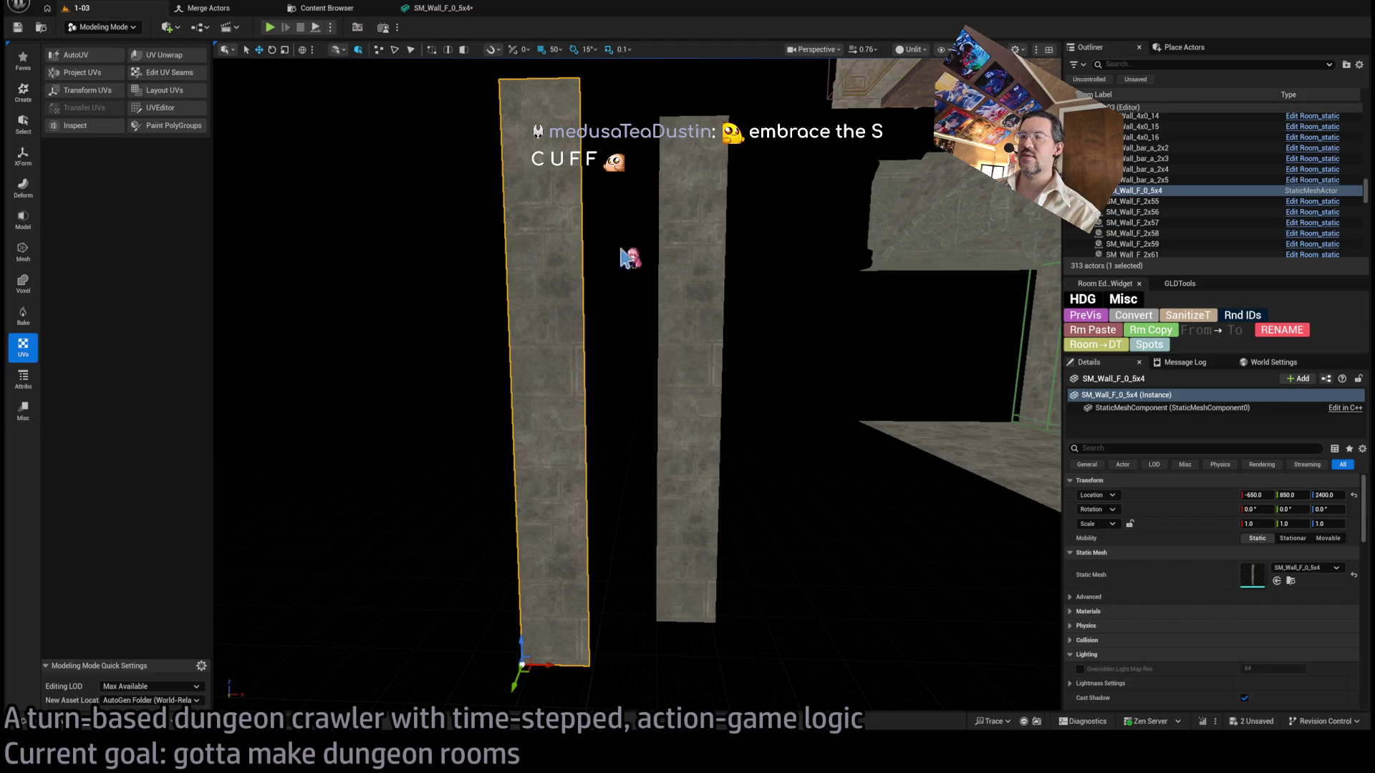
{"action": "left_click", "coordinate": [102, 27]}
{"action": "left_click", "coordinate": [115, 51]}
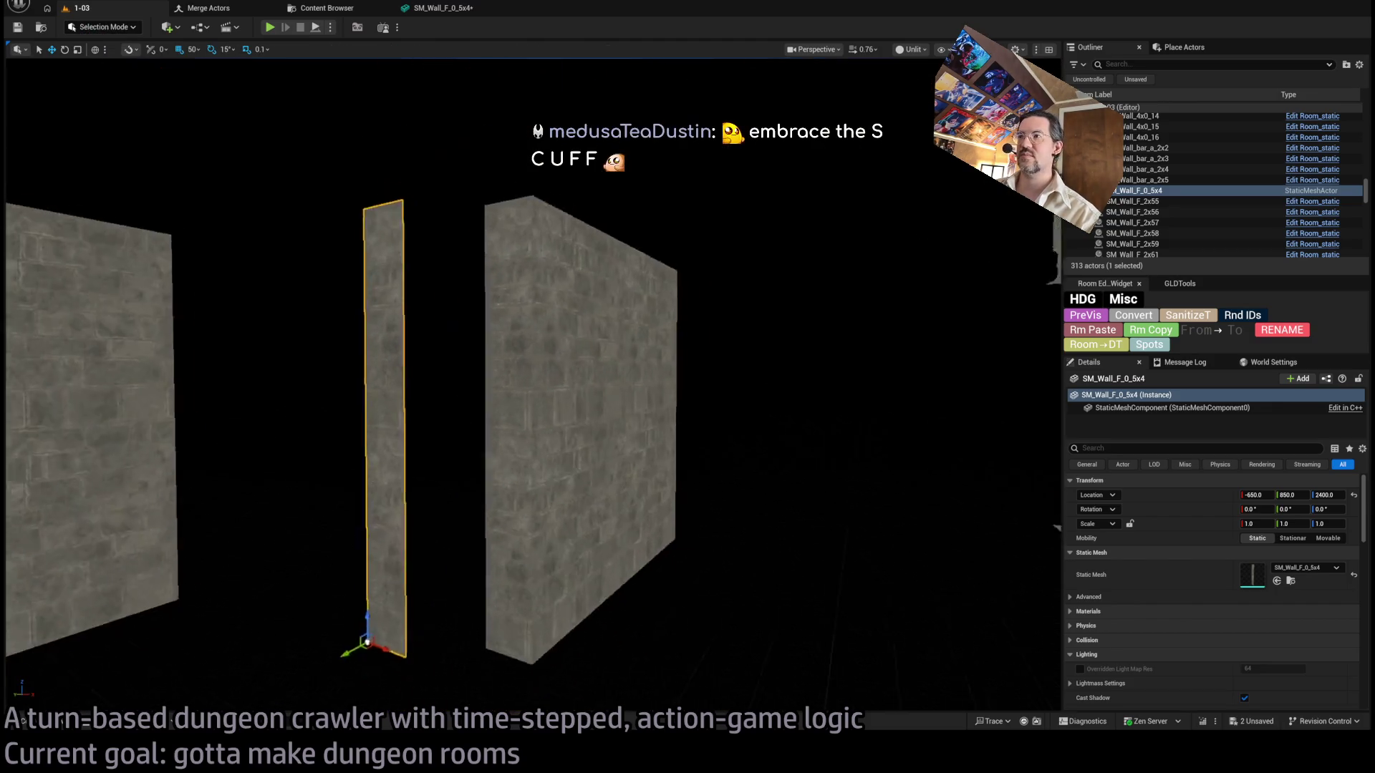
{"action": "left_click", "coordinate": [623, 362]}
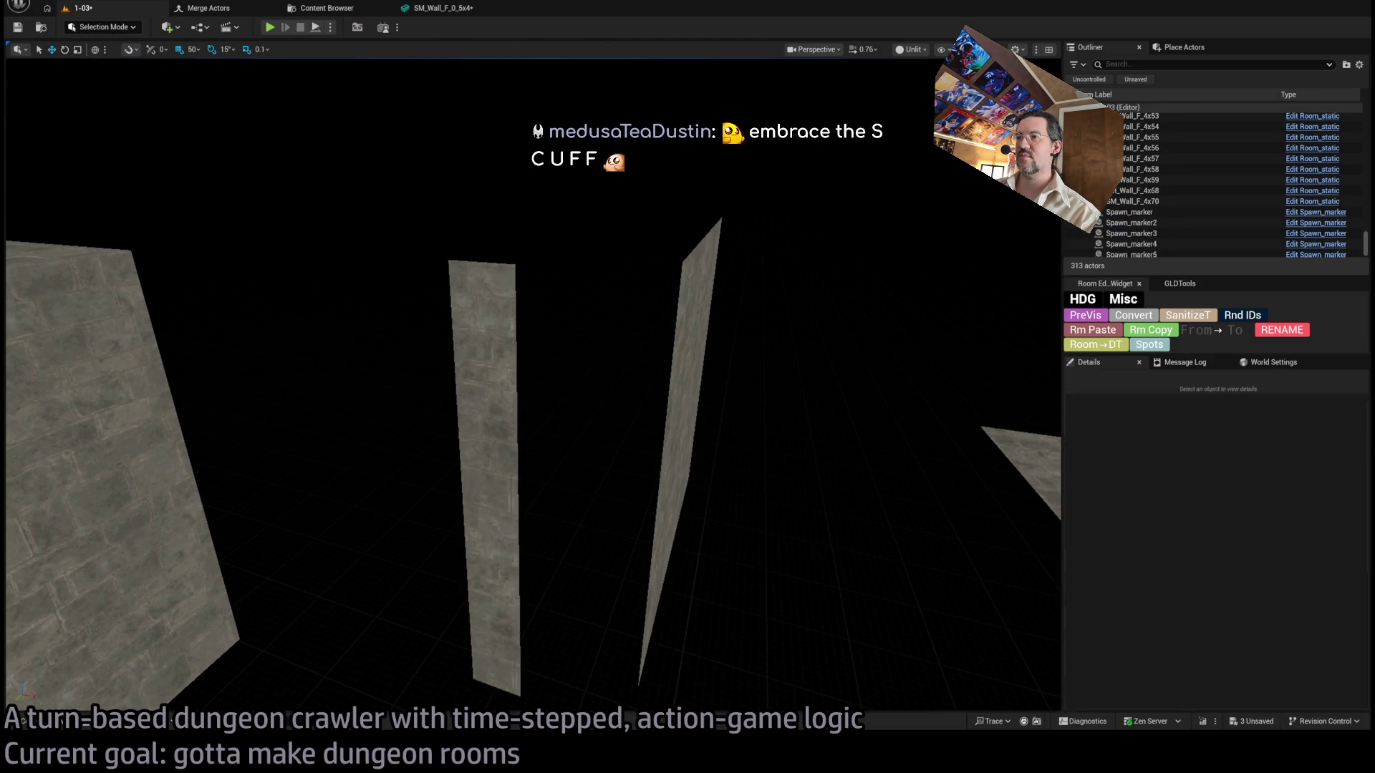
{"action": "left_click", "coordinate": [510, 430]}
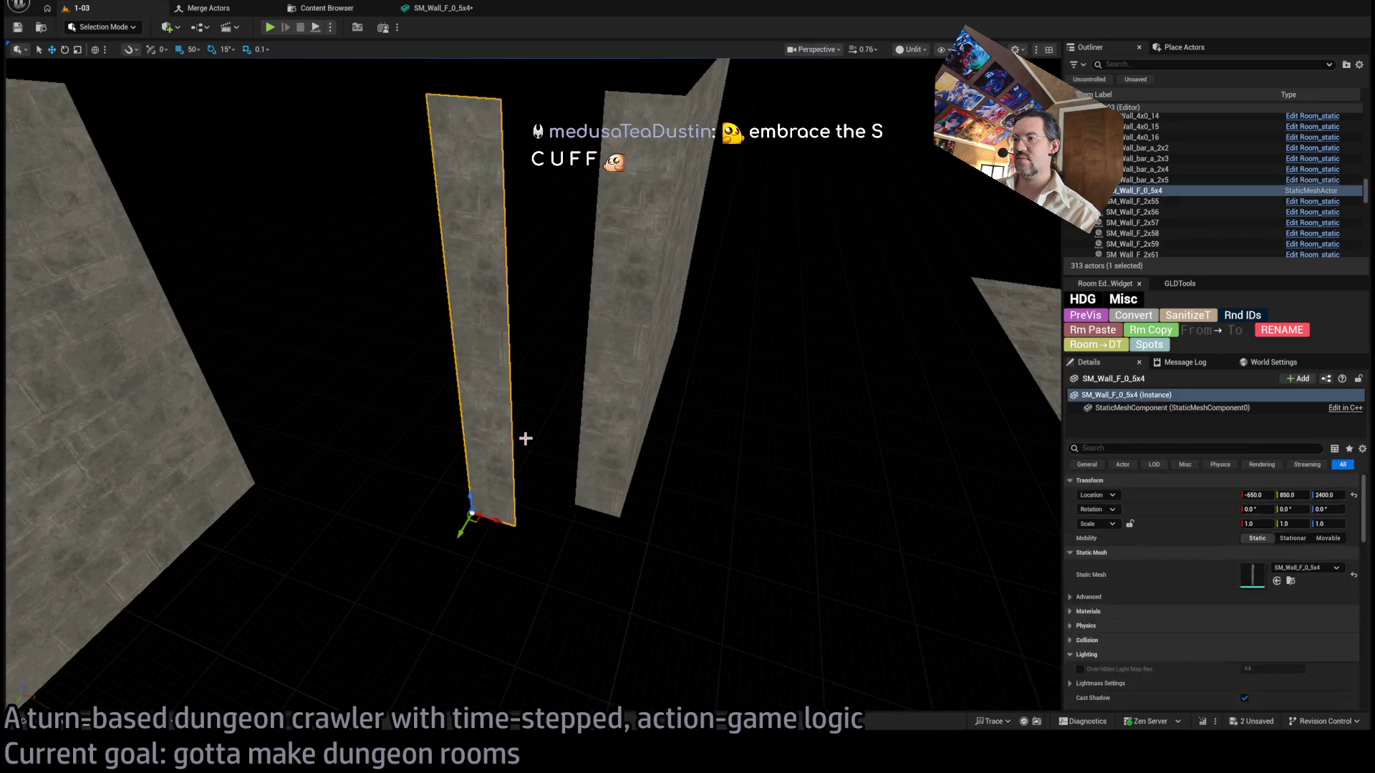
{"action": "key", "text": "Delete"}
{"action": "left_click", "coordinate": [644, 444]}
{"action": "key", "text": "f"}
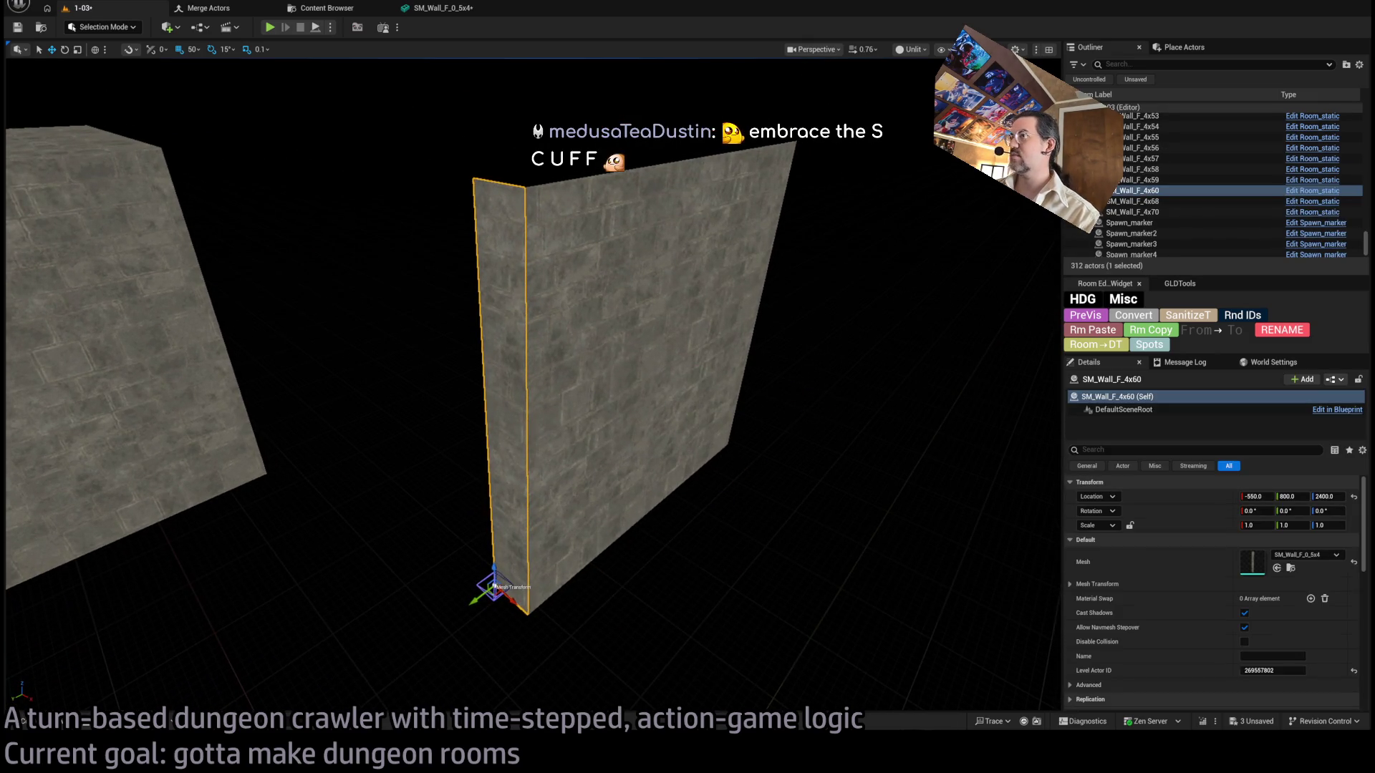
Duplicate SM_Wall_F_4x59 and its neighbour turned 180°, and add a copy of SM_Wall_F_4x61 laid flat.
{"action": "mouse_move", "coordinate": [522, 481]}
{"action": "left_mouse_down"}
{"action": "mouse_move", "coordinate": [405, 561]}
{"action": "mouse_move", "coordinate": [598, 497]}
{"action": "mouse_move", "coordinate": [640, 542]}
{"action": "mouse_move", "coordinate": [616, 630]}
{"action": "mouse_move", "coordinate": [571, 402]}
{"action": "mouse_move", "coordinate": [591, 448]}
{"action": "mouse_move", "coordinate": [673, 462]}
{"action": "mouse_move", "coordinate": [631, 426]}
{"action": "mouse_move", "coordinate": [833, 285]}
{"action": "left_mouse_up"}
{"action": "left_click", "coordinate": [528, 423], "text": "ctrl"}
{"action": "key", "text": "e"}
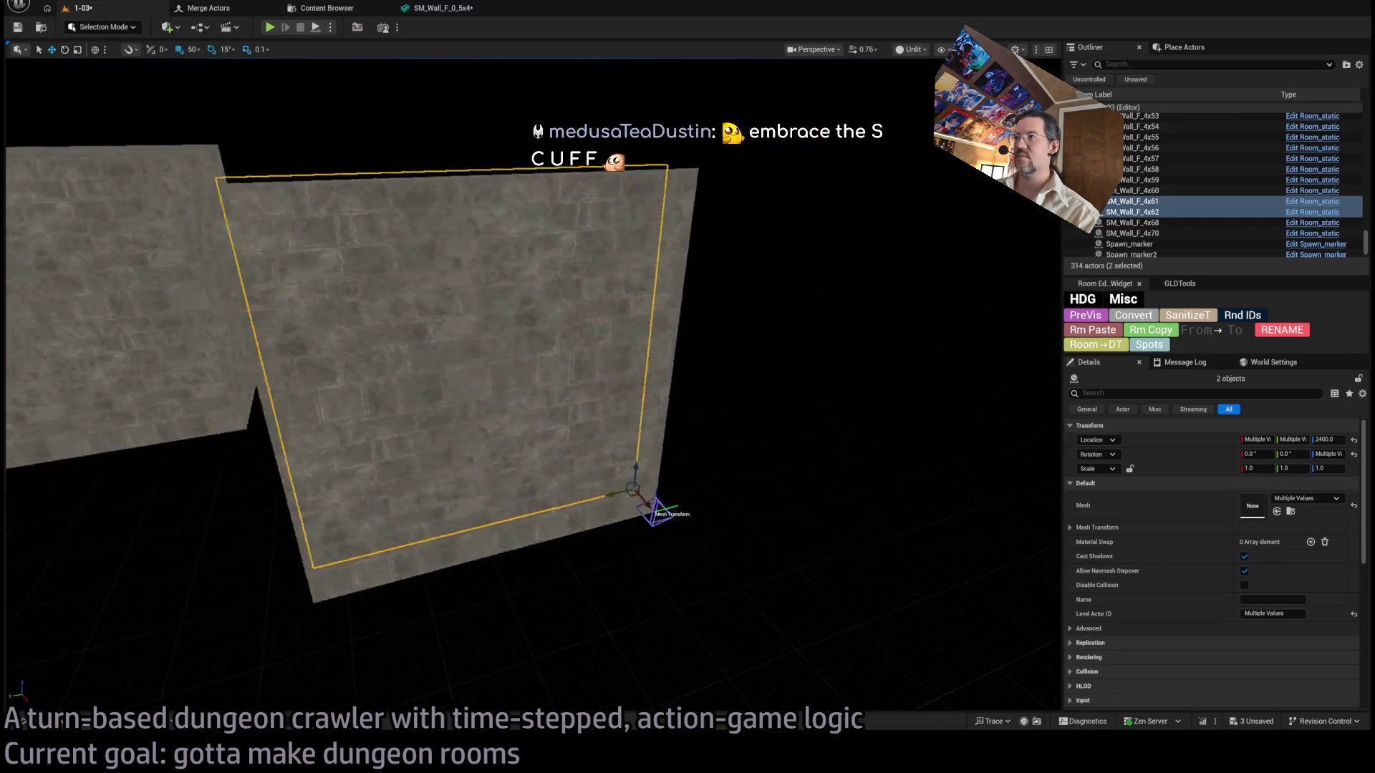
{"action": "left_click", "coordinate": [705, 415]}
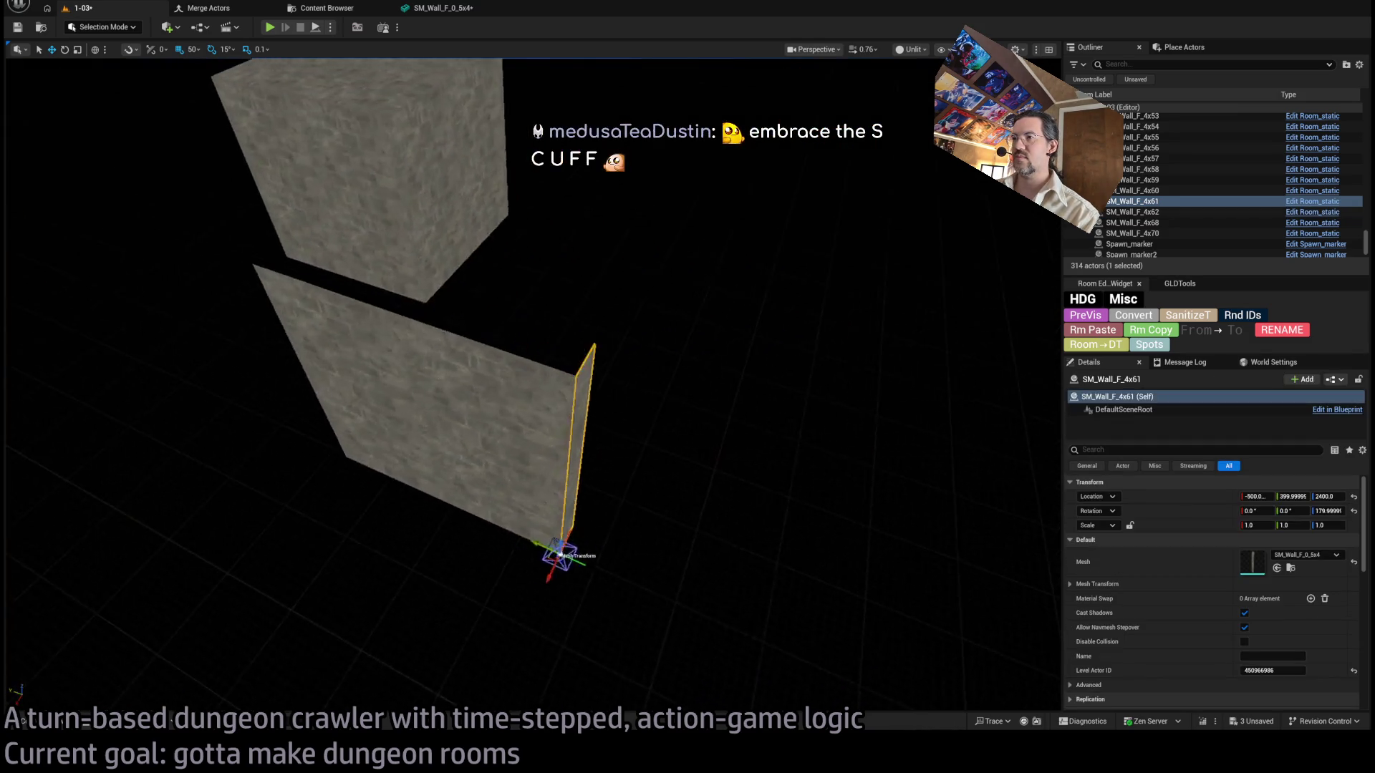
{"action": "key", "text": "e"}
{"action": "mouse_move", "coordinate": [639, 566]}
{"action": "left_mouse_down"}
{"action": "mouse_move", "coordinate": [611, 546]}
{"action": "mouse_move", "coordinate": [649, 343]}
{"action": "left_mouse_up"}
{"action": "key", "text": "f"}
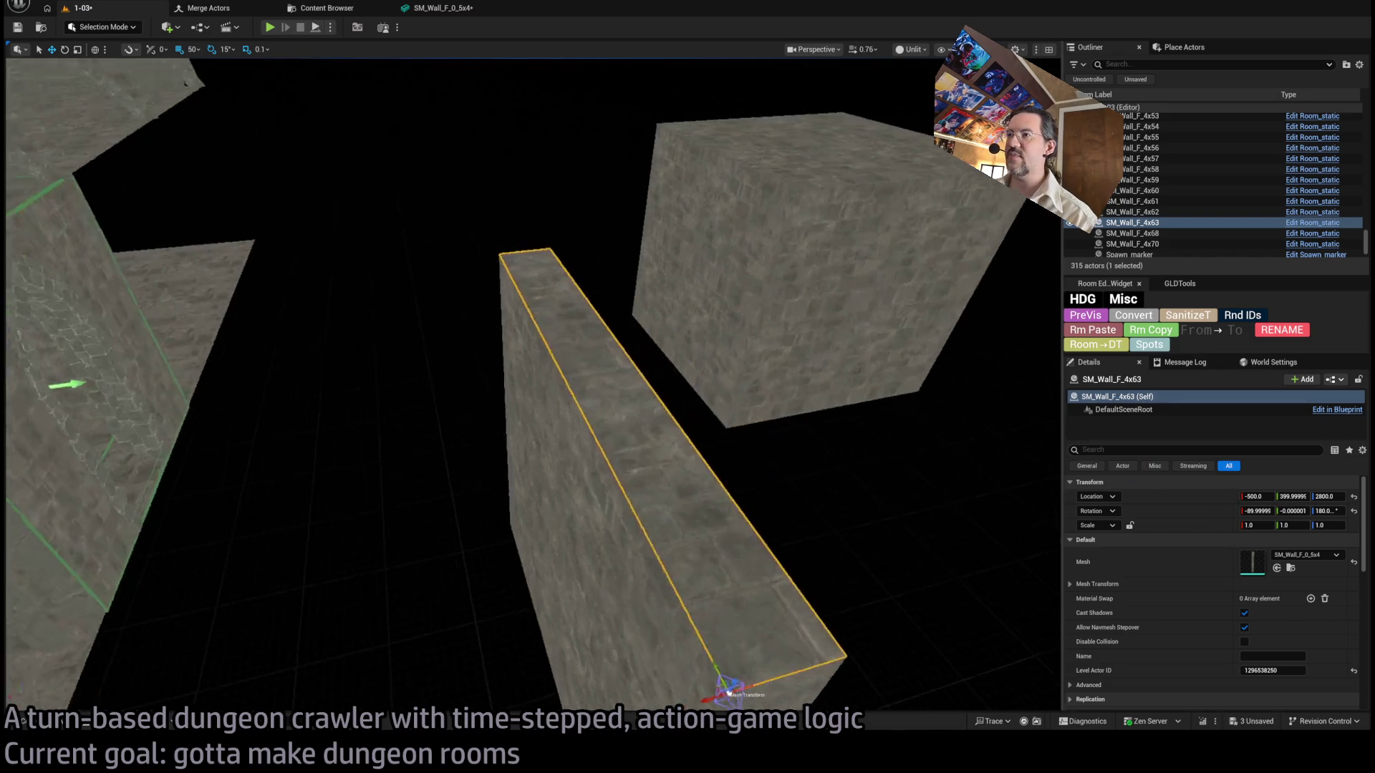
Try swapping the wall slab to the SM_Wall_4x0_5 mesh and rotating it 90°, then undo.
{"action": "left_click", "coordinate": [1277, 569]}
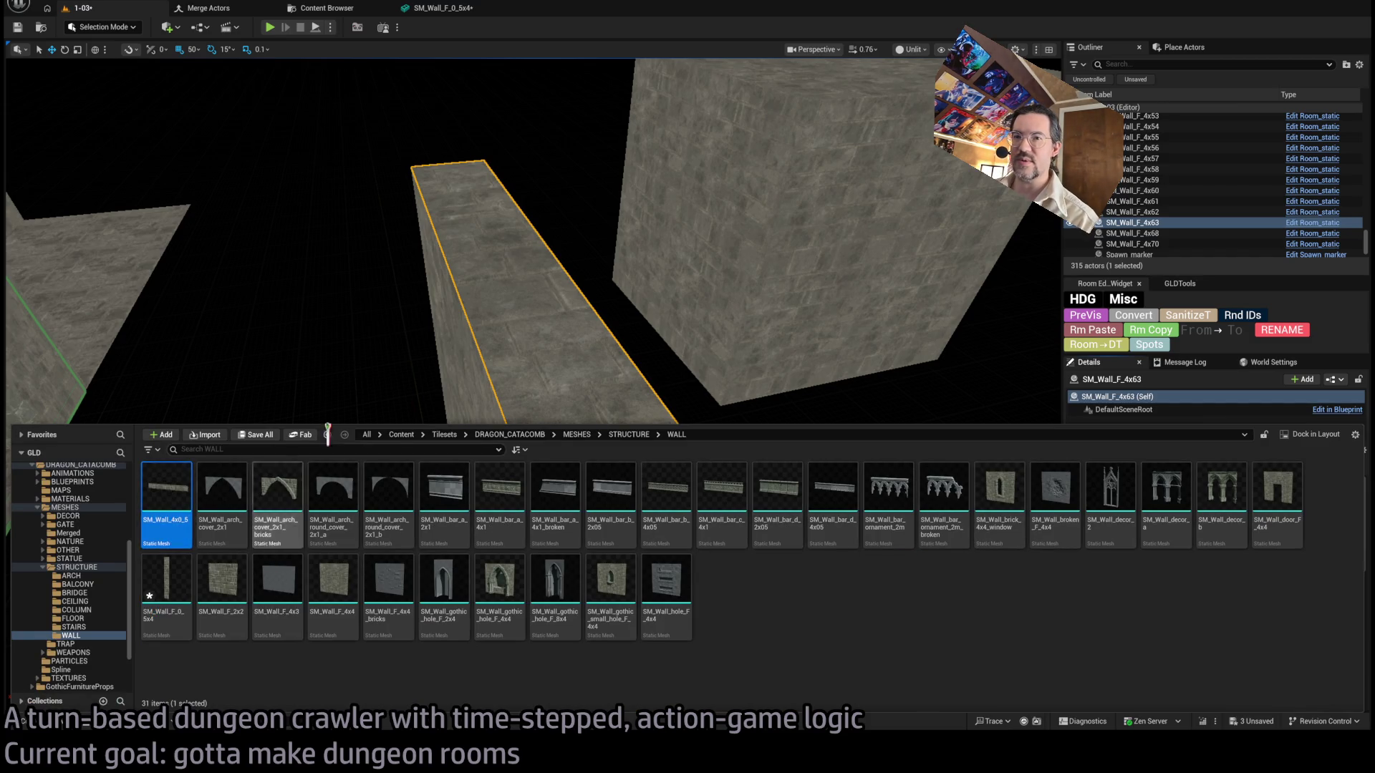
{"action": "scroll", "coordinate": [619, 356], "scroll_direction": "up", "scroll_amount": 3}
{"action": "left_click", "coordinate": [1277, 568]}
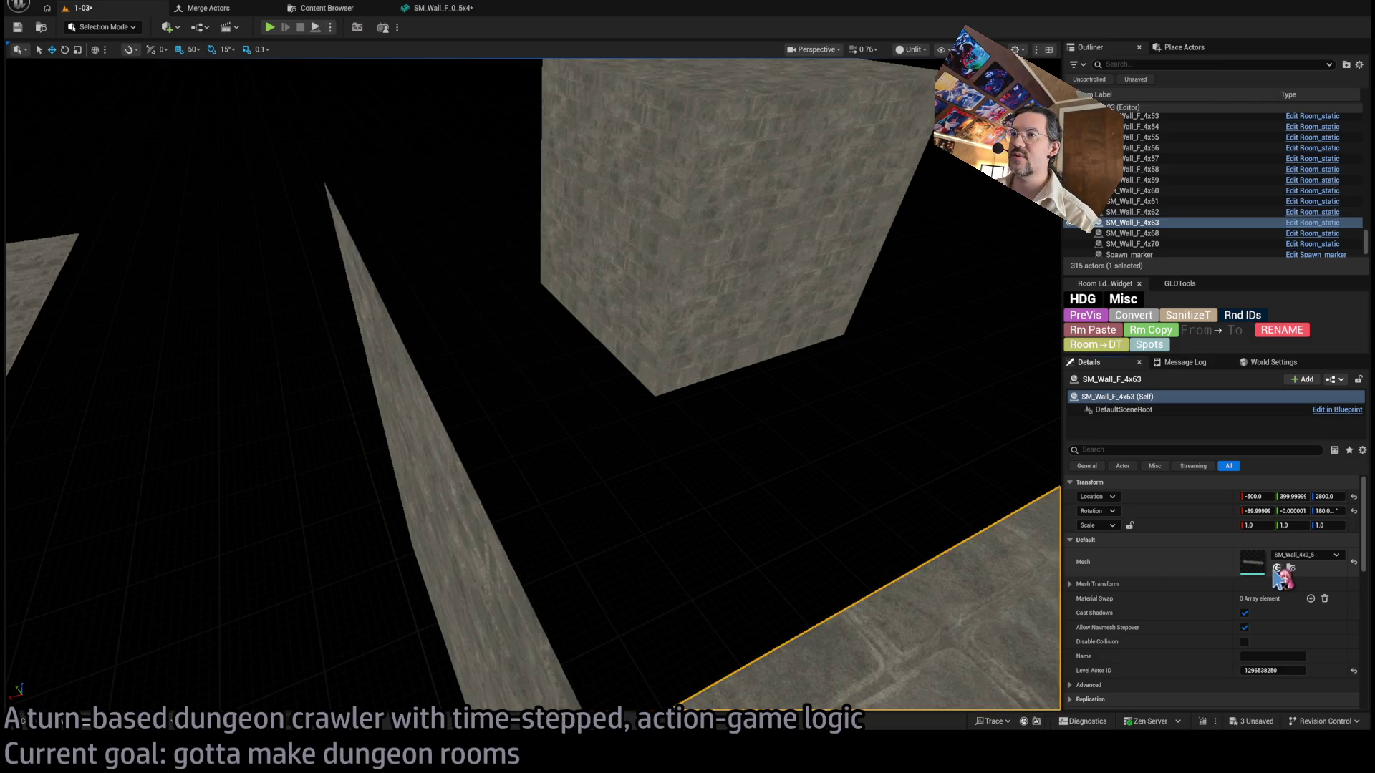
{"action": "key", "text": "f"}
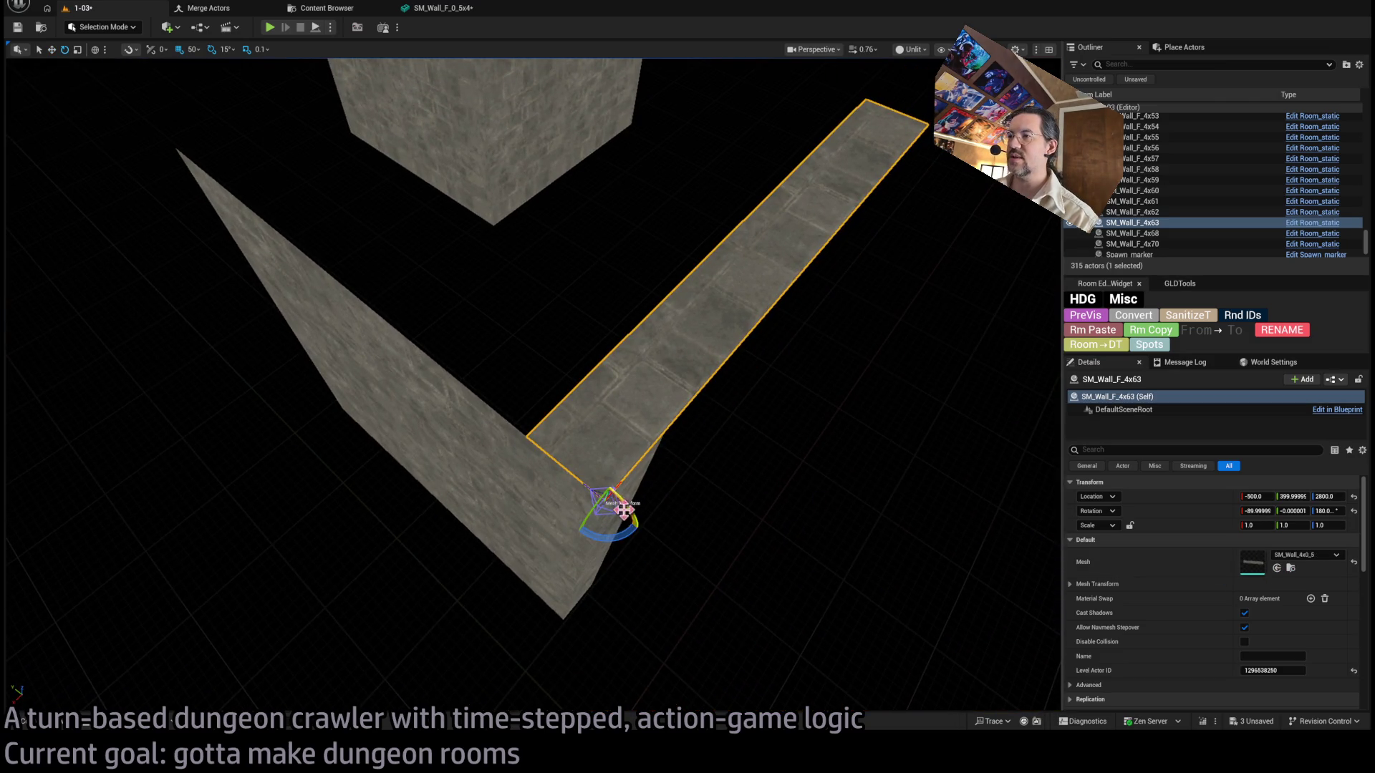
{"action": "left_click_drag", "start_coordinate": [620, 532], "coordinate": [602, 505]}
{"action": "key", "text": "w"}
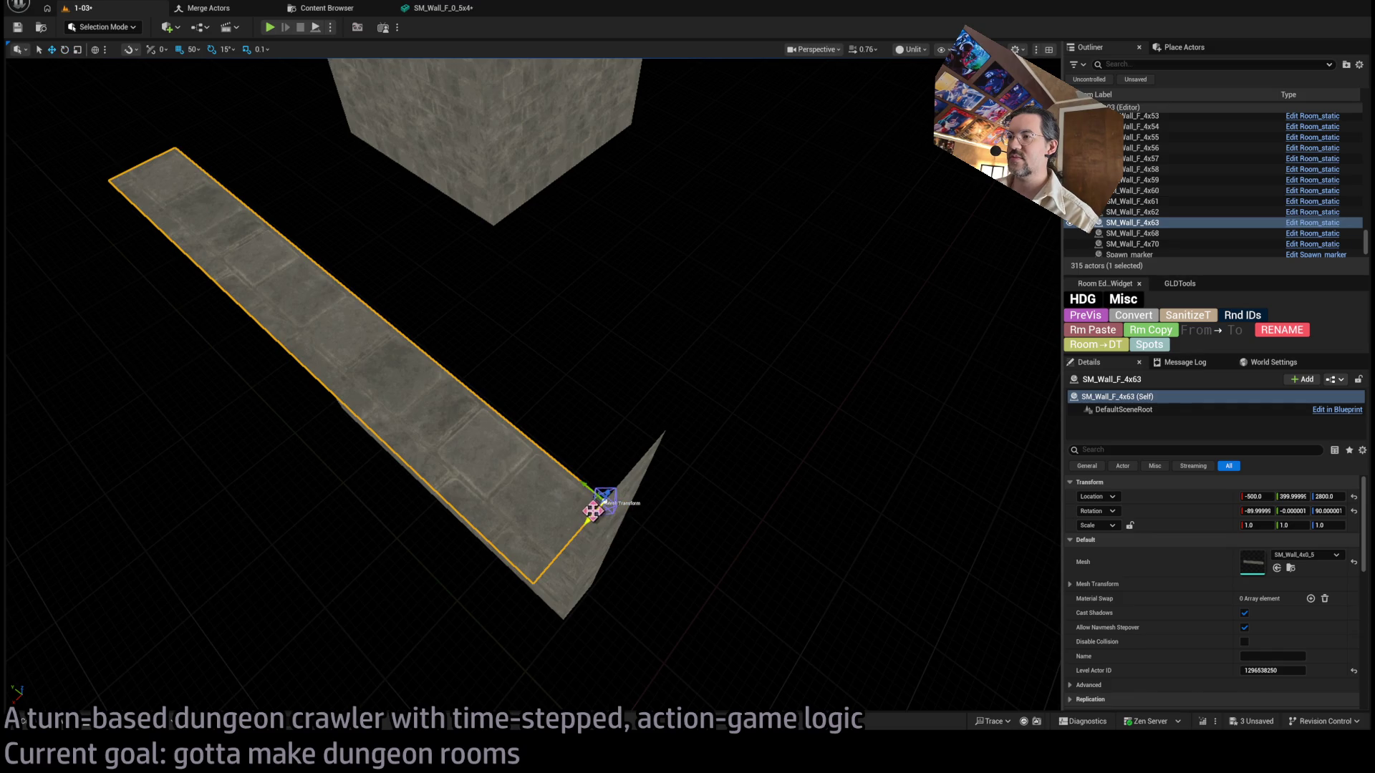
{"action": "key", "text": "ctrl+z"}
Try a flat 90° duplicate of SM_Wall_F_4x61, undo it, and select SM_Wall_F_4x63.
{"action": "left_click", "coordinate": [630, 556]}
{"action": "key", "text": "f"}
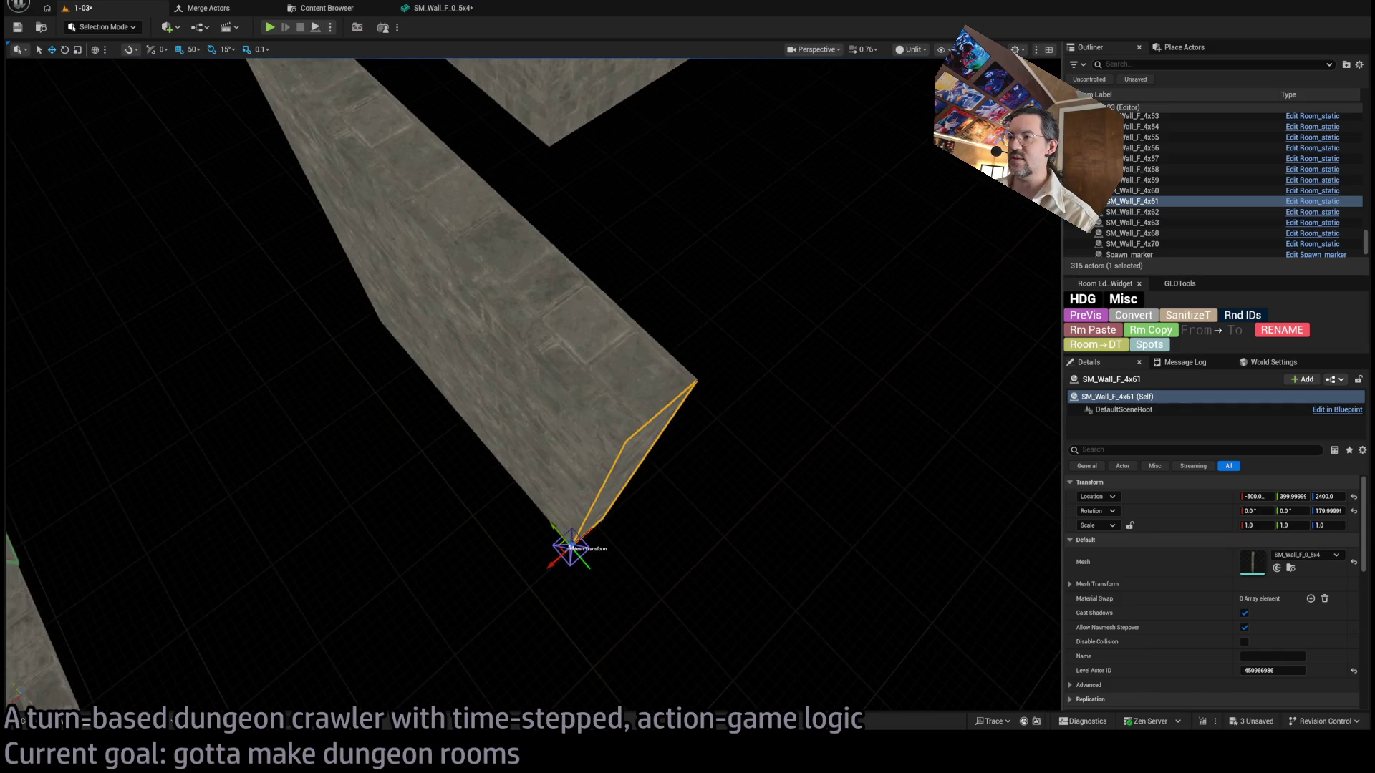
{"action": "mouse_move", "coordinate": [585, 555]}
{"action": "left_mouse_down"}
{"action": "mouse_move", "coordinate": [570, 547]}
{"action": "mouse_move", "coordinate": [628, 439]}
{"action": "left_mouse_up"}
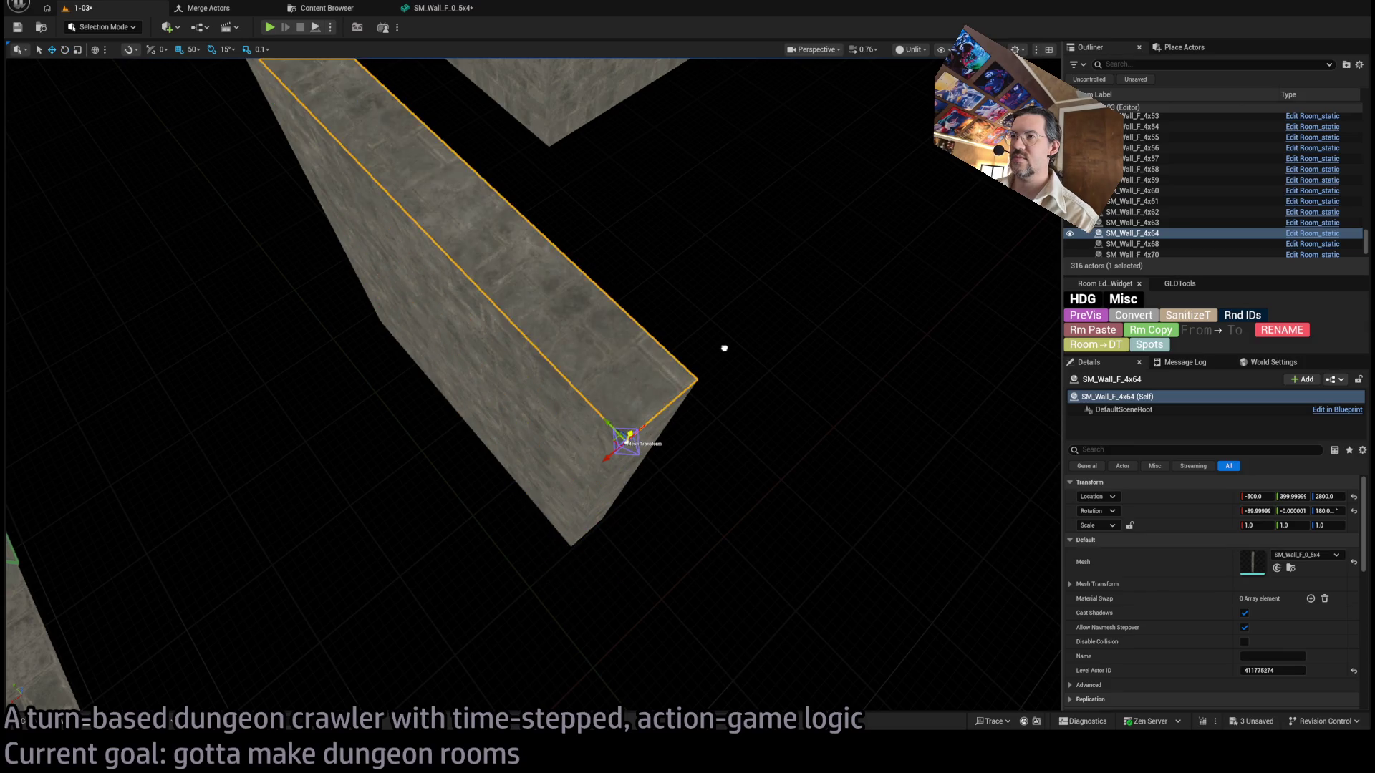
{"action": "key", "text": "ctrl+z"}
{"action": "key", "text": "Delete"}
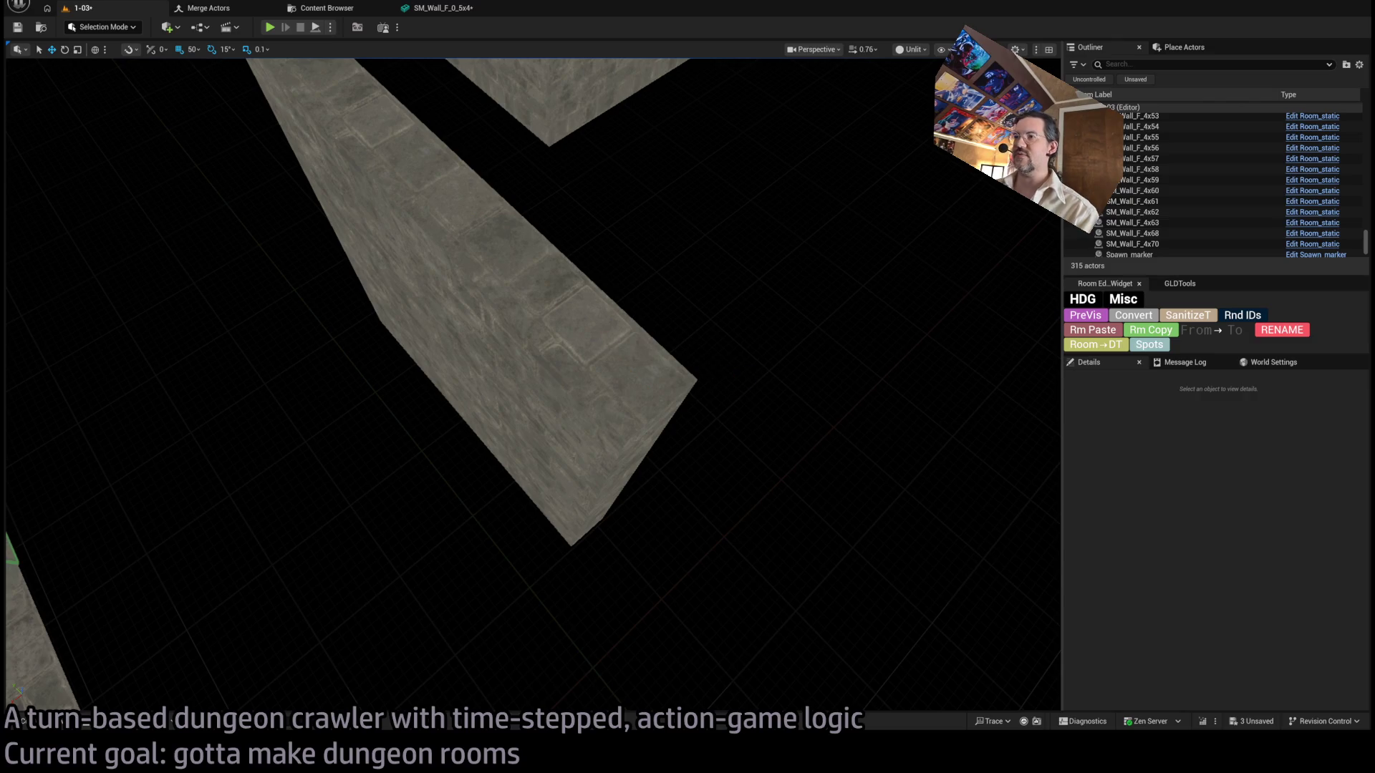
{"action": "left_click", "coordinate": [706, 491]}
{"action": "key", "text": "f"}
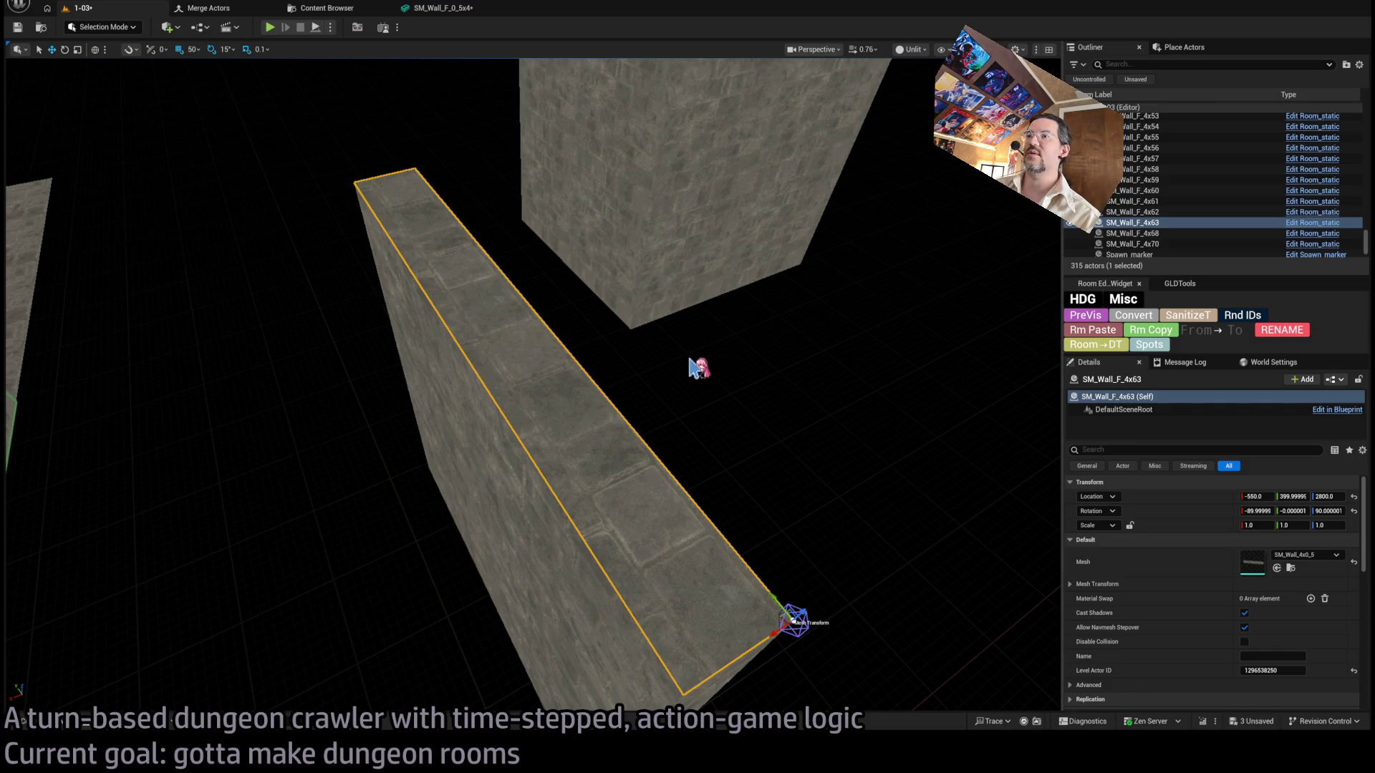
{"action": "left_click_drag", "start_coordinate": [714, 466], "coordinate": [587, 451]}
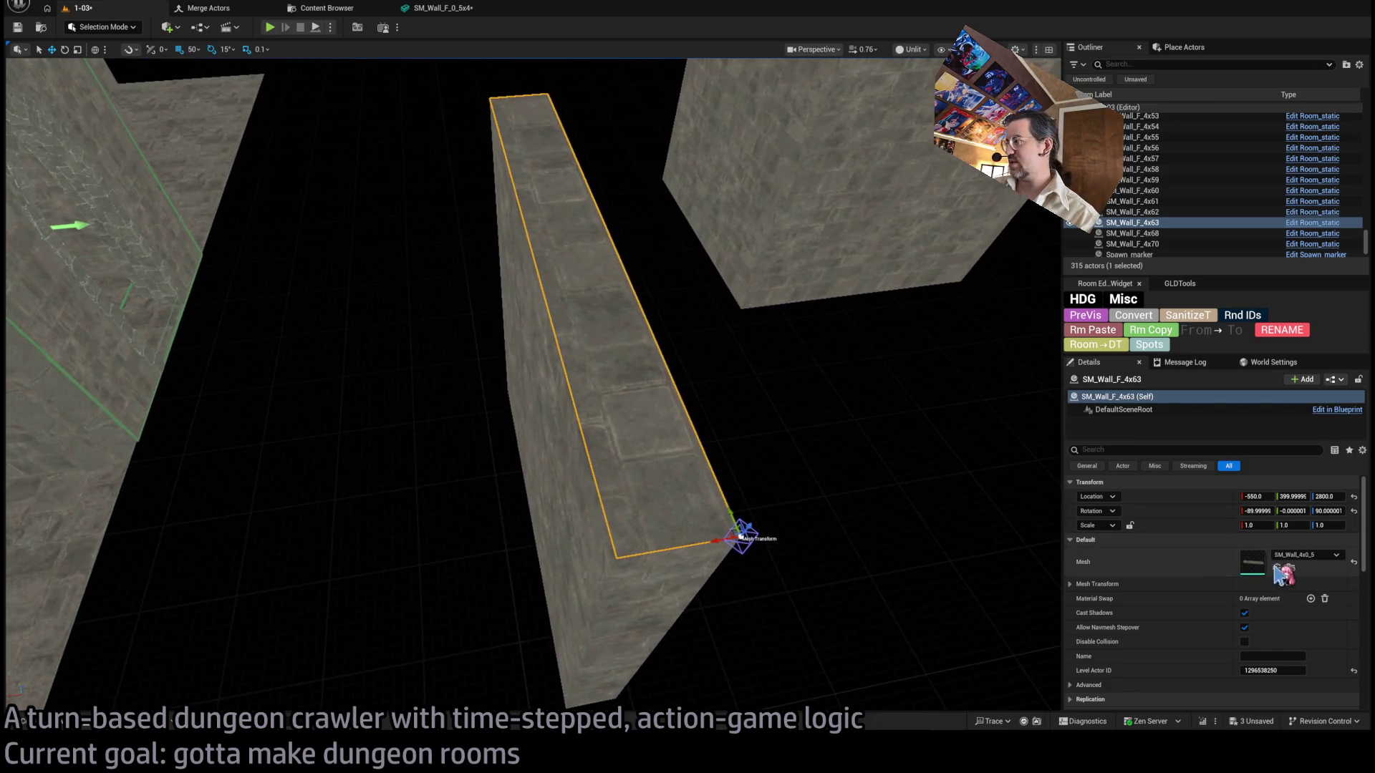
Drop an SM_Wall_4x0_5 strip into the level, raise it to Z 2850, and enter Modeling mode.
{"action": "left_click", "coordinate": [1279, 570]}
{"action": "left_click_drag", "start_coordinate": [387, 546], "coordinate": [460, 466]}
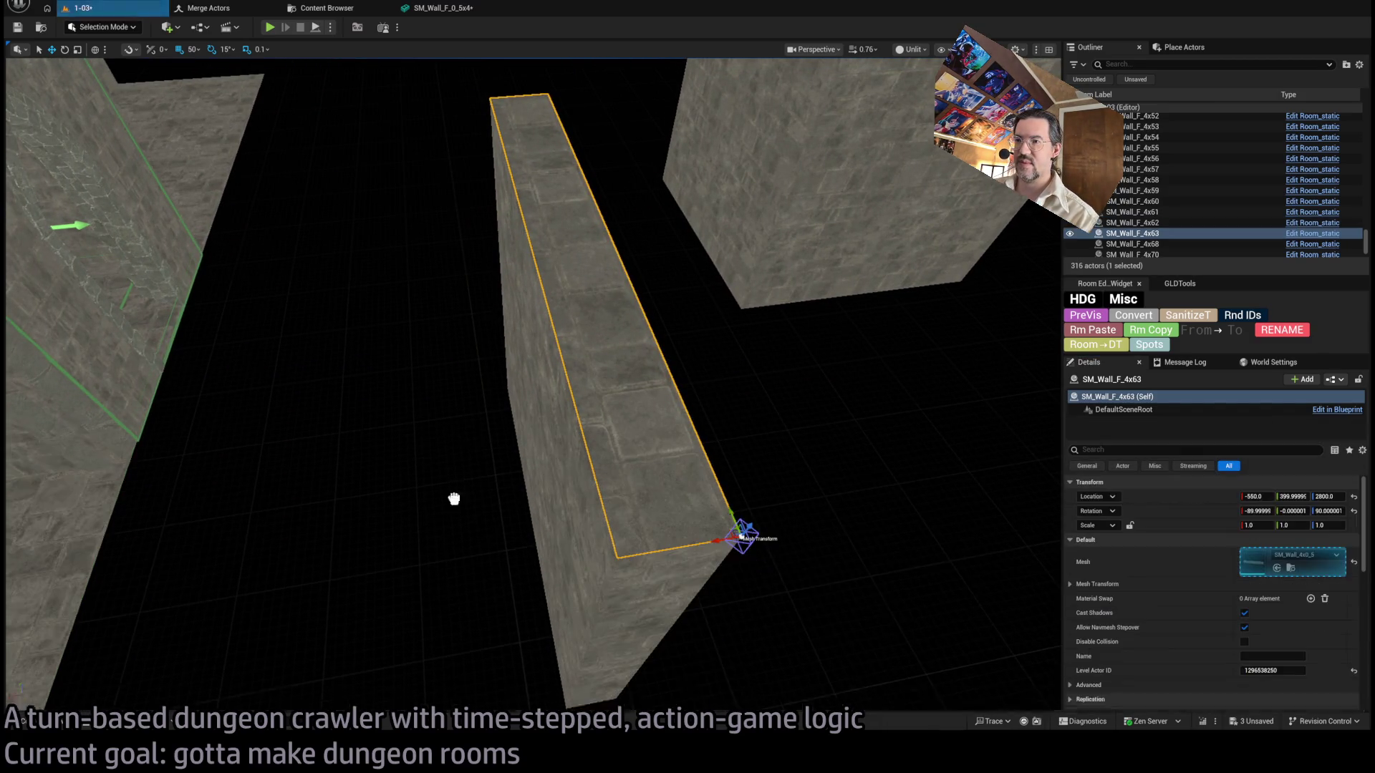
{"action": "left_click_drag", "start_coordinate": [465, 634], "coordinate": [464, 648]}
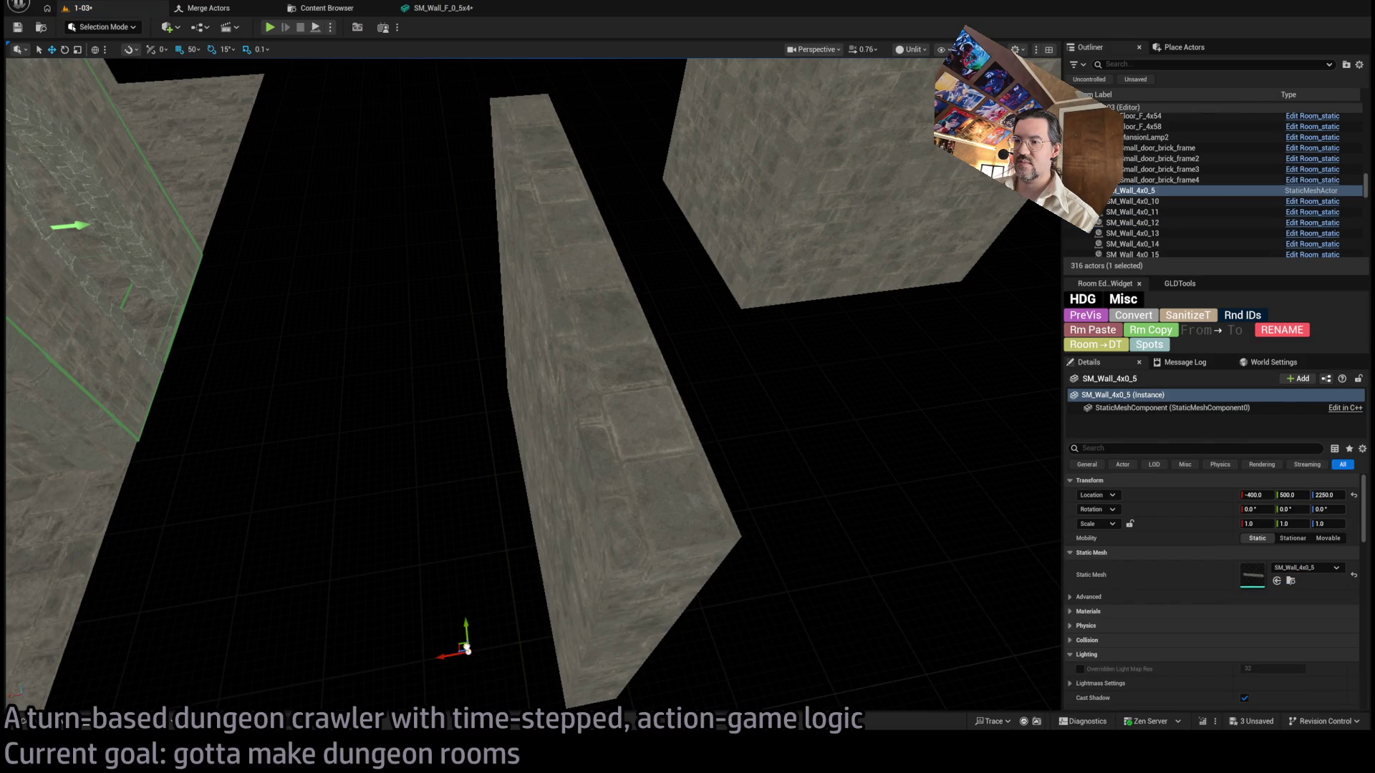
{"action": "mouse_move", "coordinate": [482, 297]}
{"action": "left_mouse_down"}
{"action": "mouse_move", "coordinate": [396, 469]}
{"action": "mouse_move", "coordinate": [396, 514]}
{"action": "mouse_move", "coordinate": [724, 448]}
{"action": "mouse_move", "coordinate": [138, 399]}
{"action": "mouse_move", "coordinate": [242, 405]}
{"action": "mouse_move", "coordinate": [183, 156]}
{"action": "left_mouse_up"}
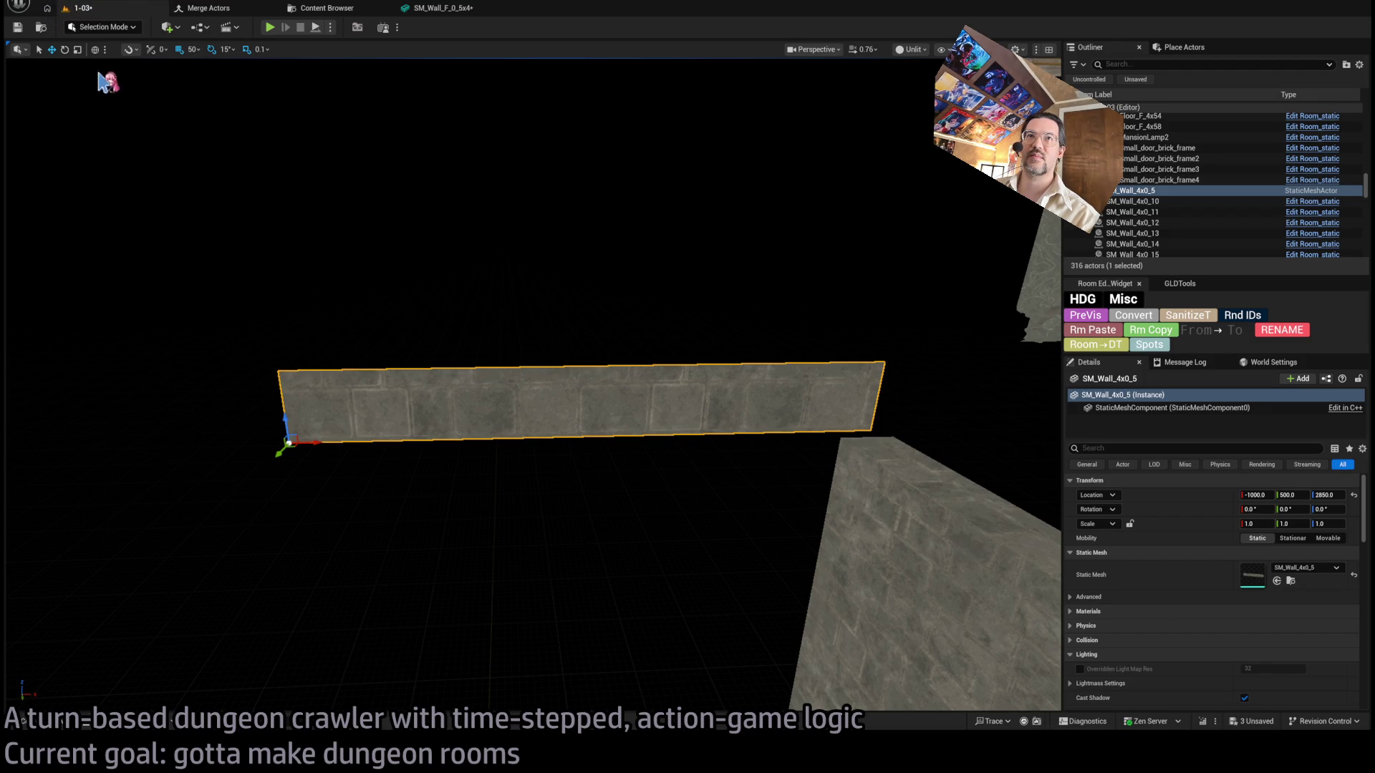
{"action": "key", "text": "shift+5"}
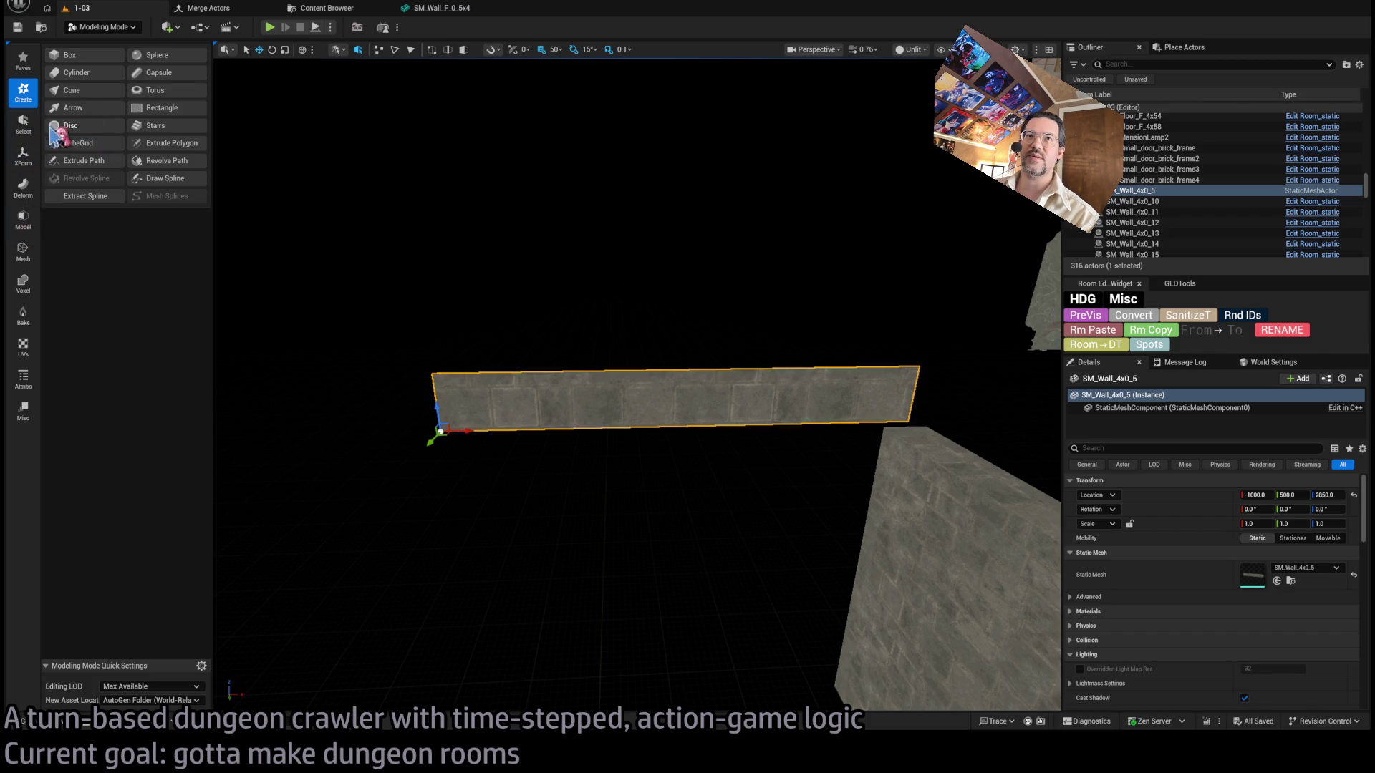
Simplify the SM_Wall_4x0_5 strip mesh and accept the result.
{"action": "left_click", "coordinate": [25, 252]}
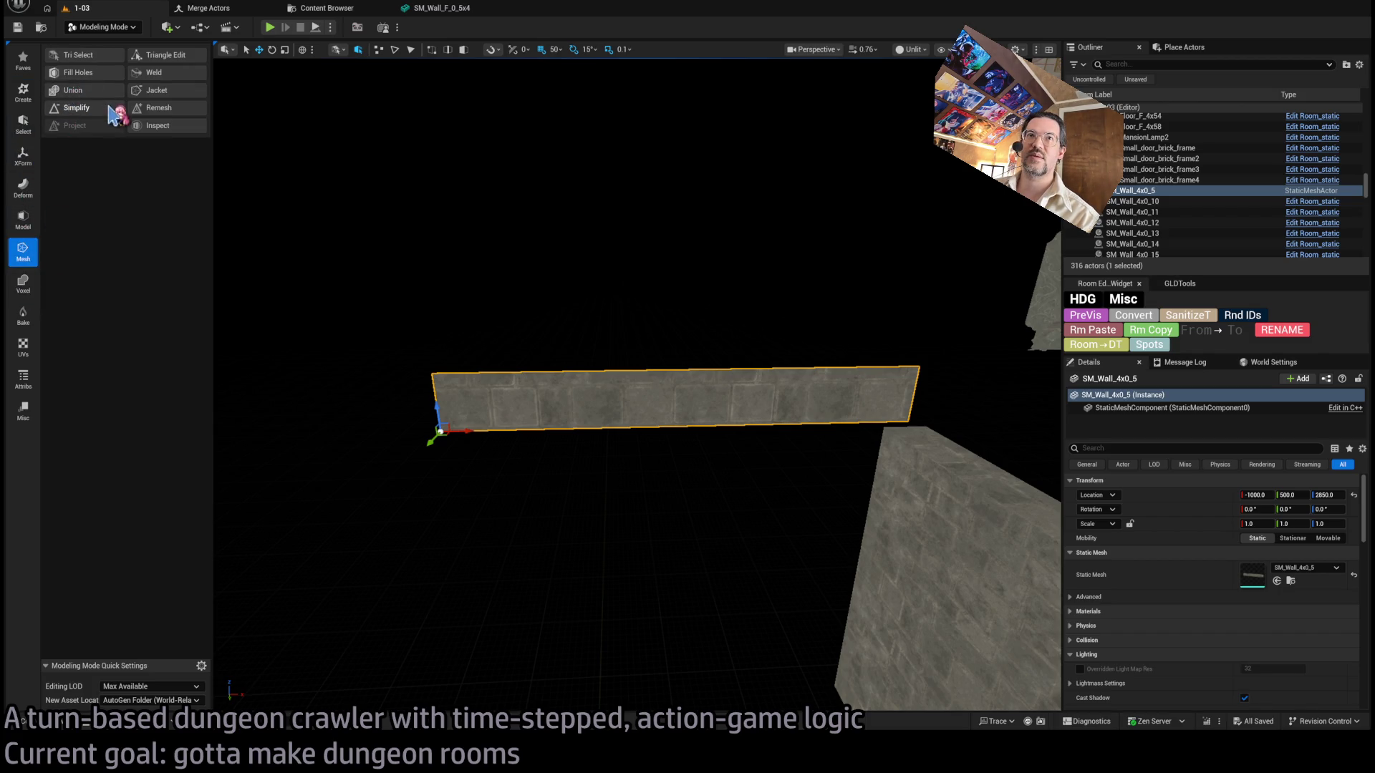
{"action": "left_click", "coordinate": [77, 107]}
{"action": "left_click", "coordinate": [638, 692]}
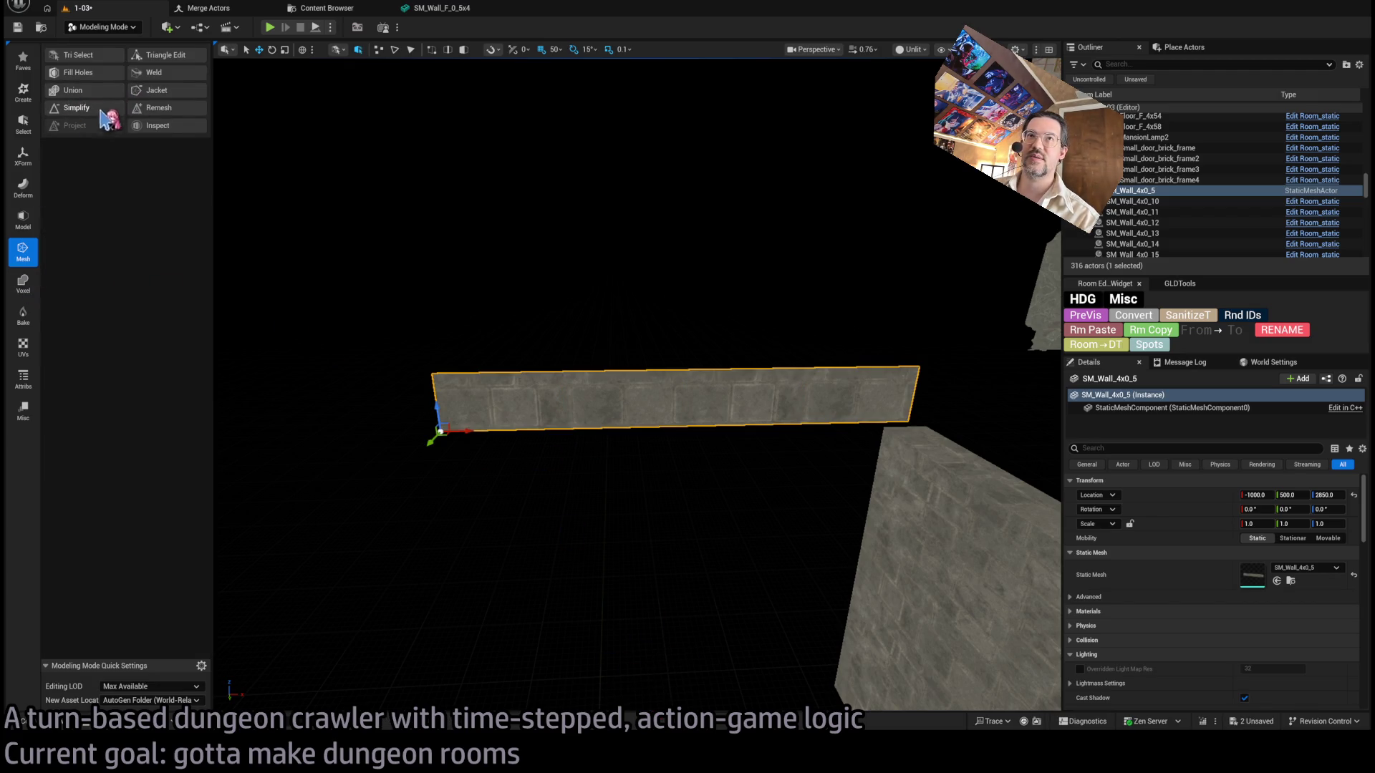
In Triangle Edit, move a top-edge vertex to X -800, collapse its edge, and pick bottom vertices.
{"action": "left_click", "coordinate": [164, 55]}
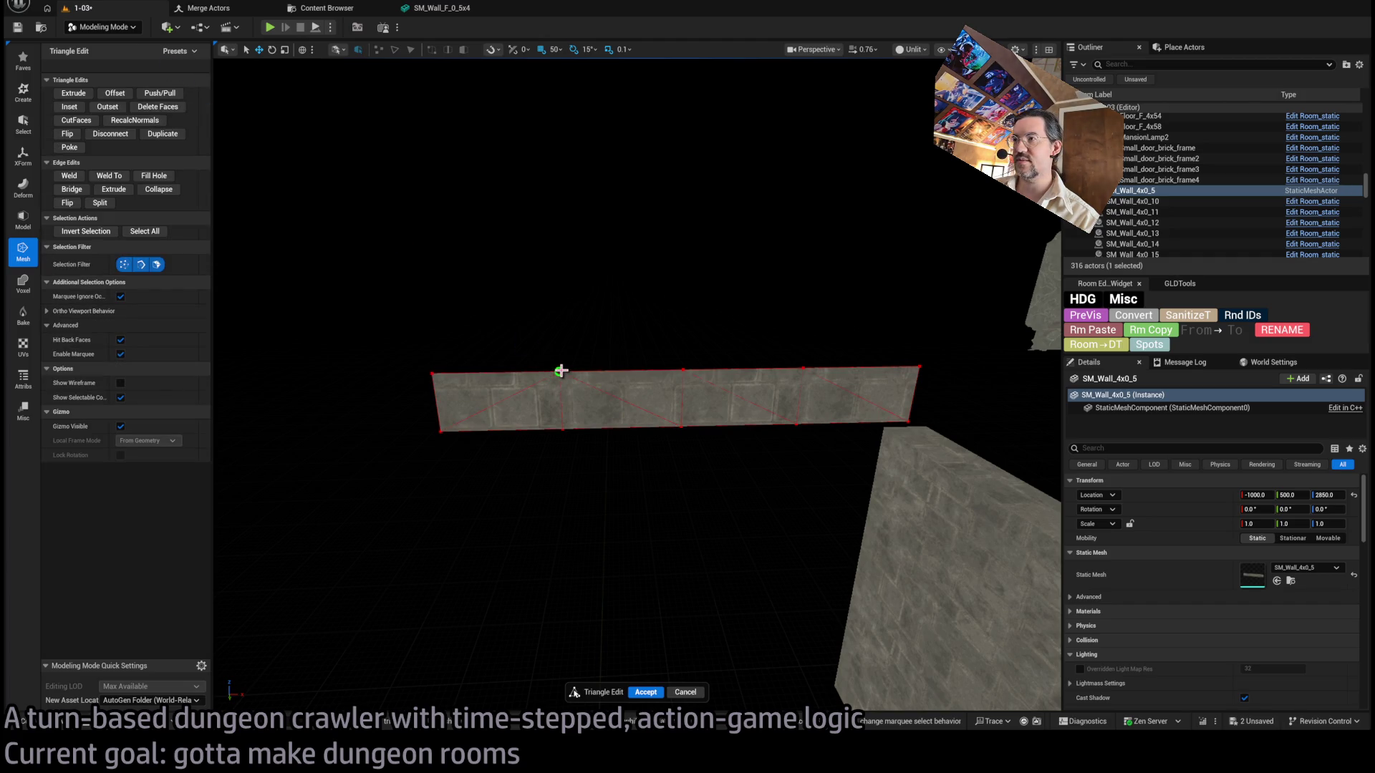
{"action": "left_click", "coordinate": [560, 371]}
{"action": "left_click_drag", "start_coordinate": [805, 376], "coordinate": [802, 370]}
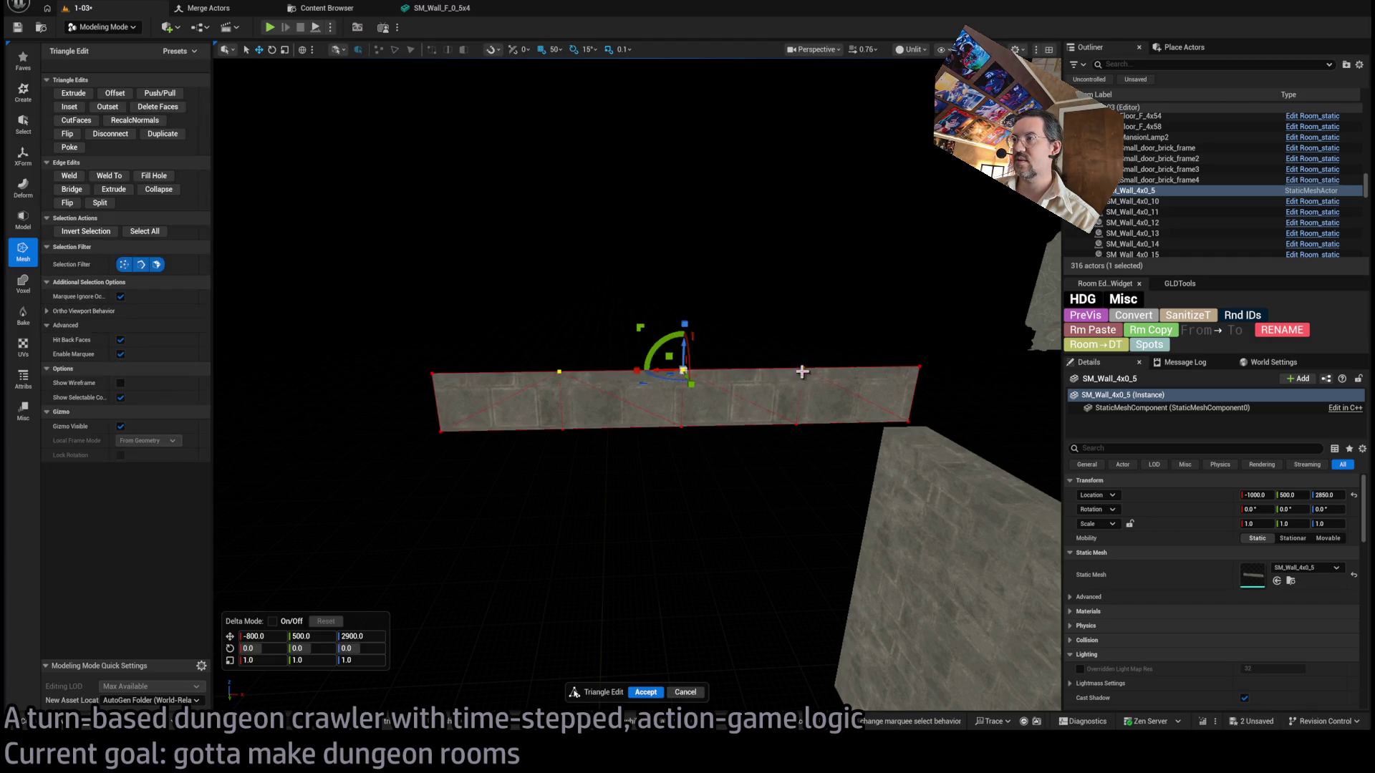
{"action": "left_click", "coordinate": [152, 190]}
{"action": "left_click", "coordinate": [562, 430]}
{"action": "left_click", "coordinate": [682, 427]}
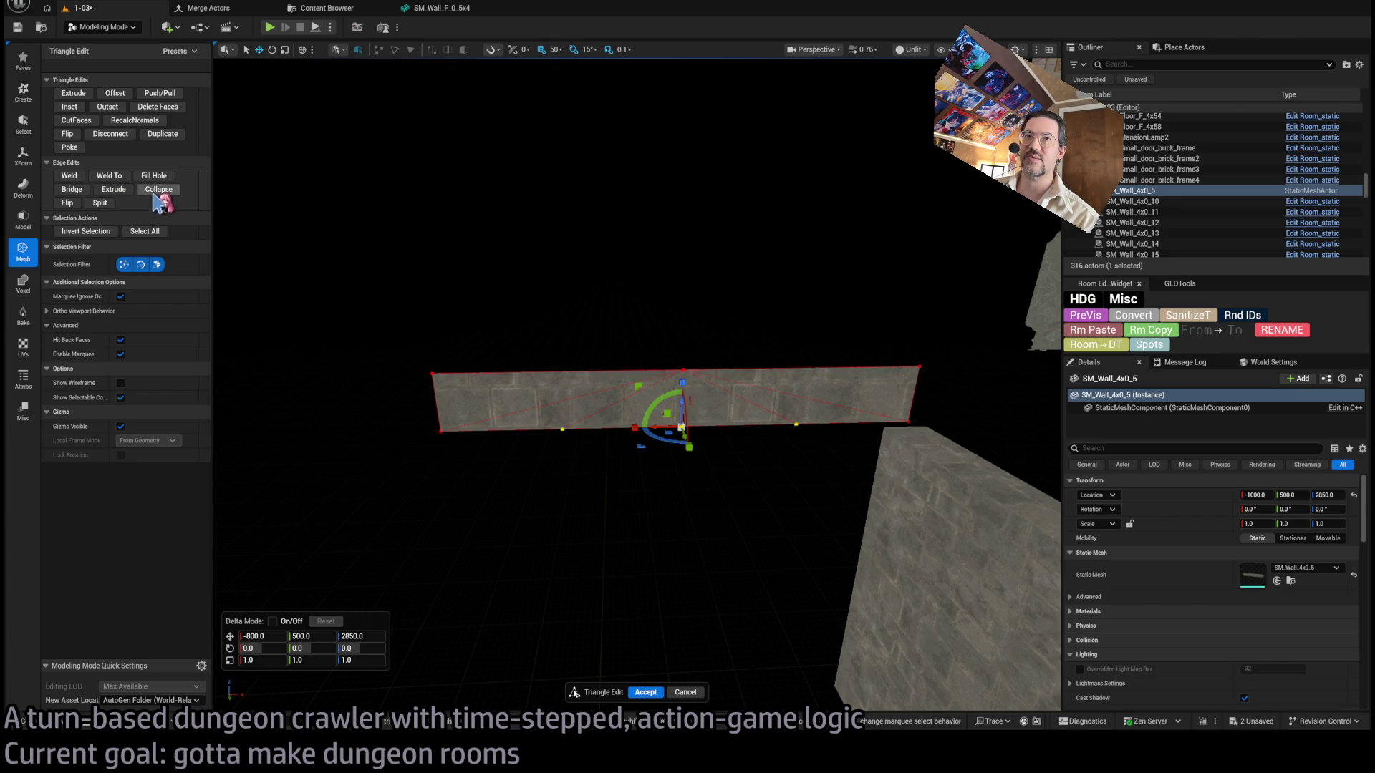
Undo the bottom-vertex selections, accept the triangle edits, and deselect the wall strip.
{"action": "left_click", "coordinate": [617, 265]}
{"action": "scroll", "coordinate": [780, 286], "scroll_direction": "up", "scroll_amount": 5}
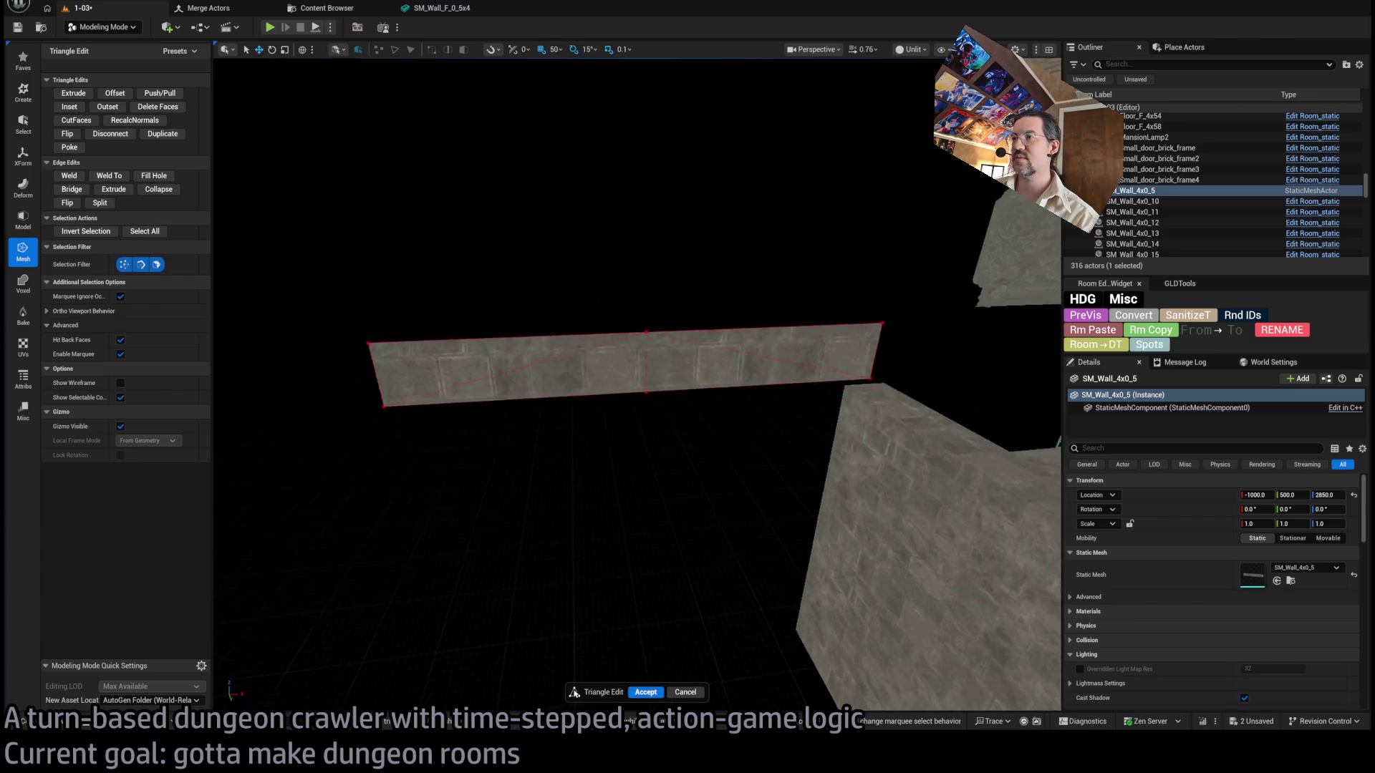
{"action": "scroll", "coordinate": [789, 295], "scroll_direction": "down", "scroll_amount": 3}
{"action": "scroll", "coordinate": [777, 287], "scroll_direction": "up", "scroll_amount": 3}
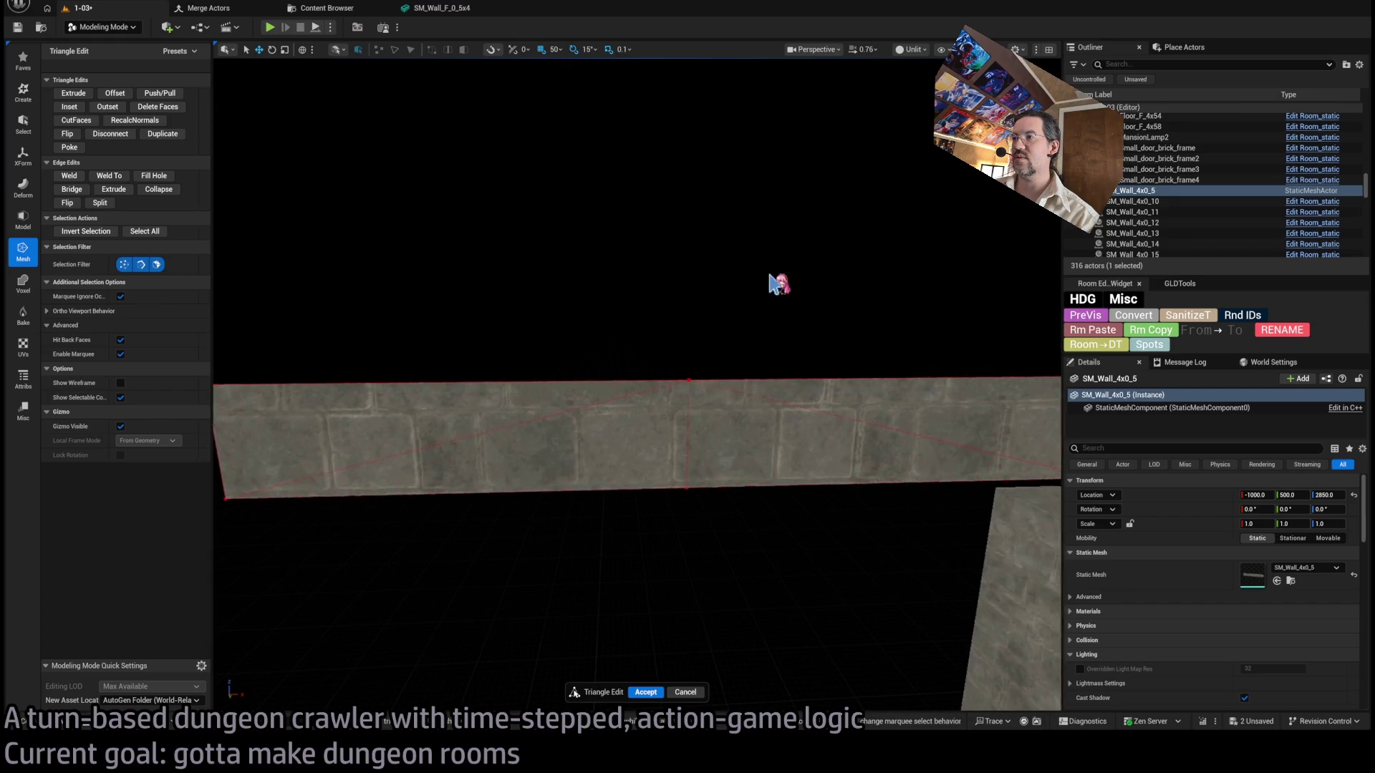
{"action": "key", "text": "ctrl+z"}
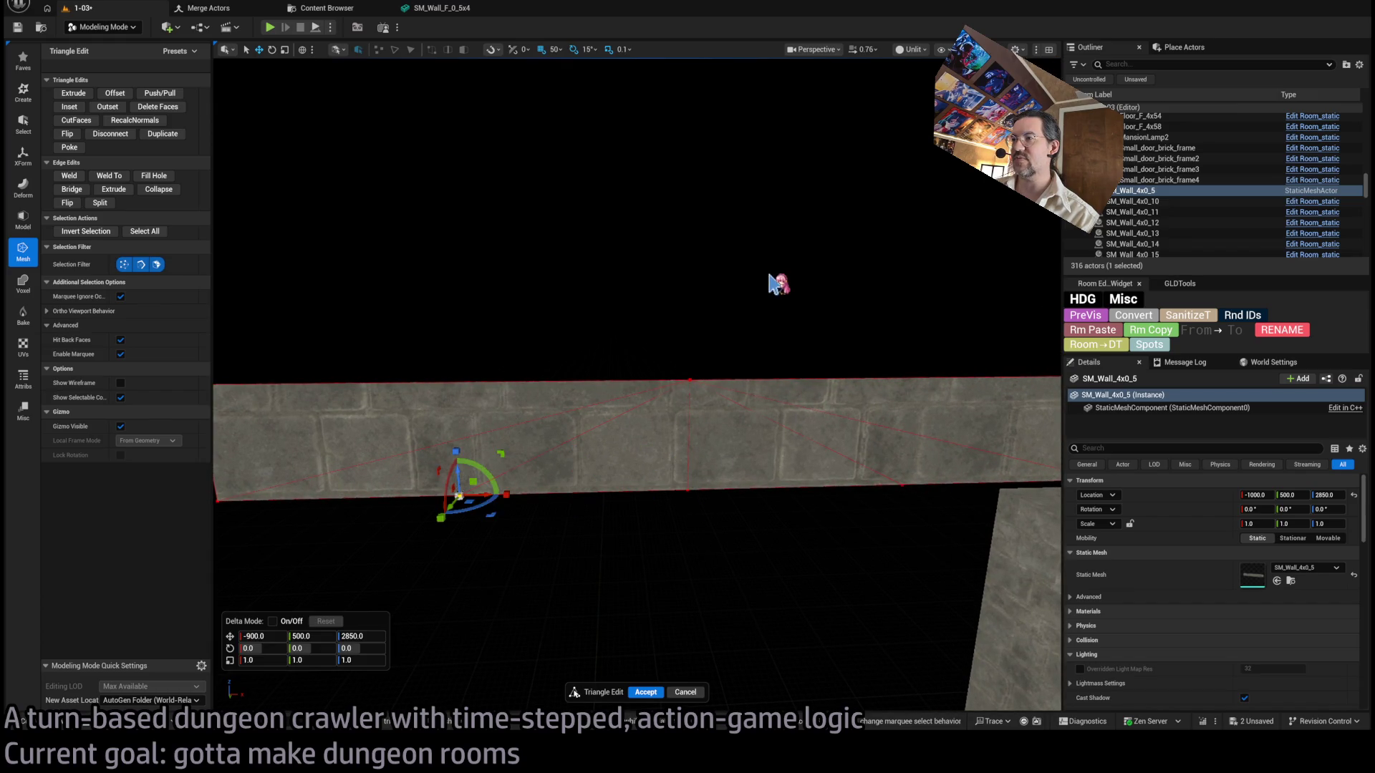
{"action": "key", "text": "ctrl+z"}
{"action": "key", "text": "ctrl+z"}
{"action": "key", "text": "ctrl+z"}
{"action": "key", "text": "ctrl+z"}
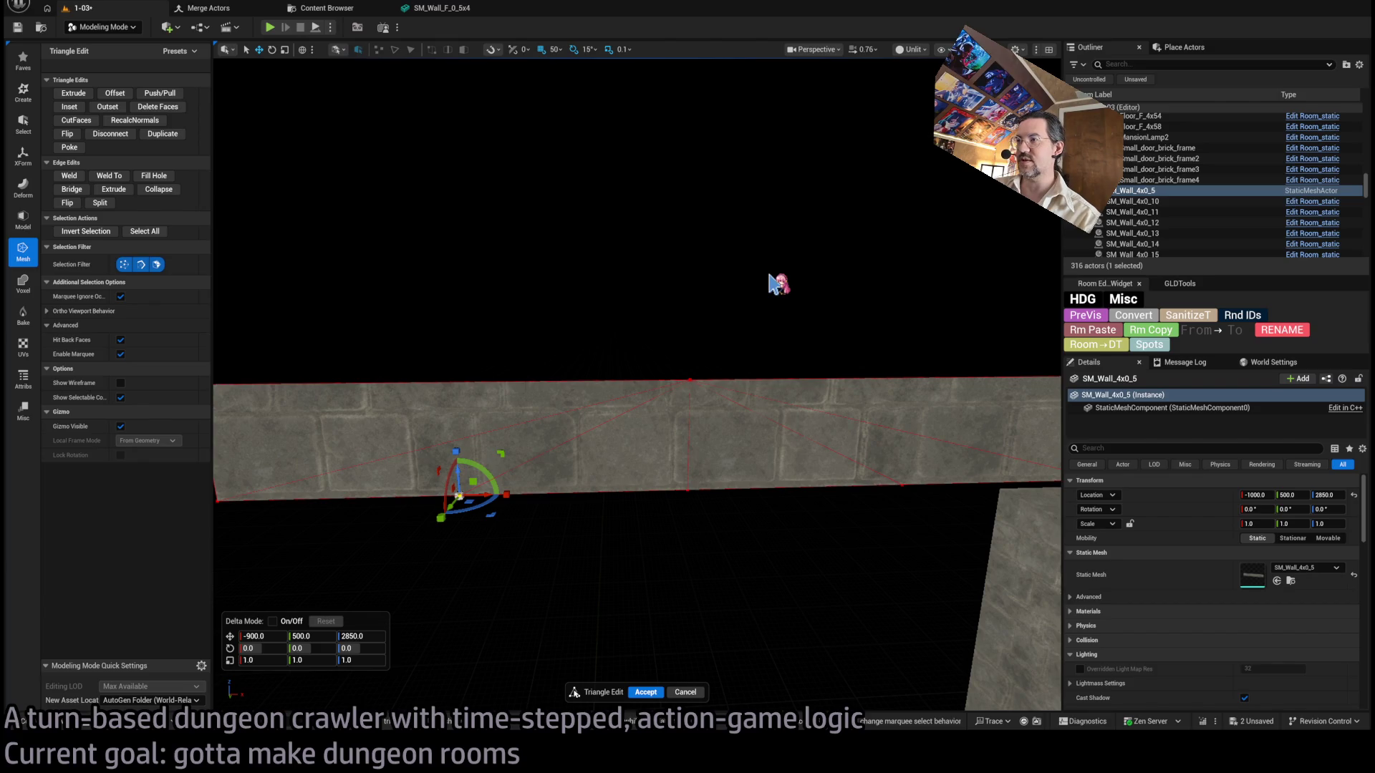
{"action": "scroll", "coordinate": [777, 284], "scroll_direction": "down", "scroll_amount": 5}
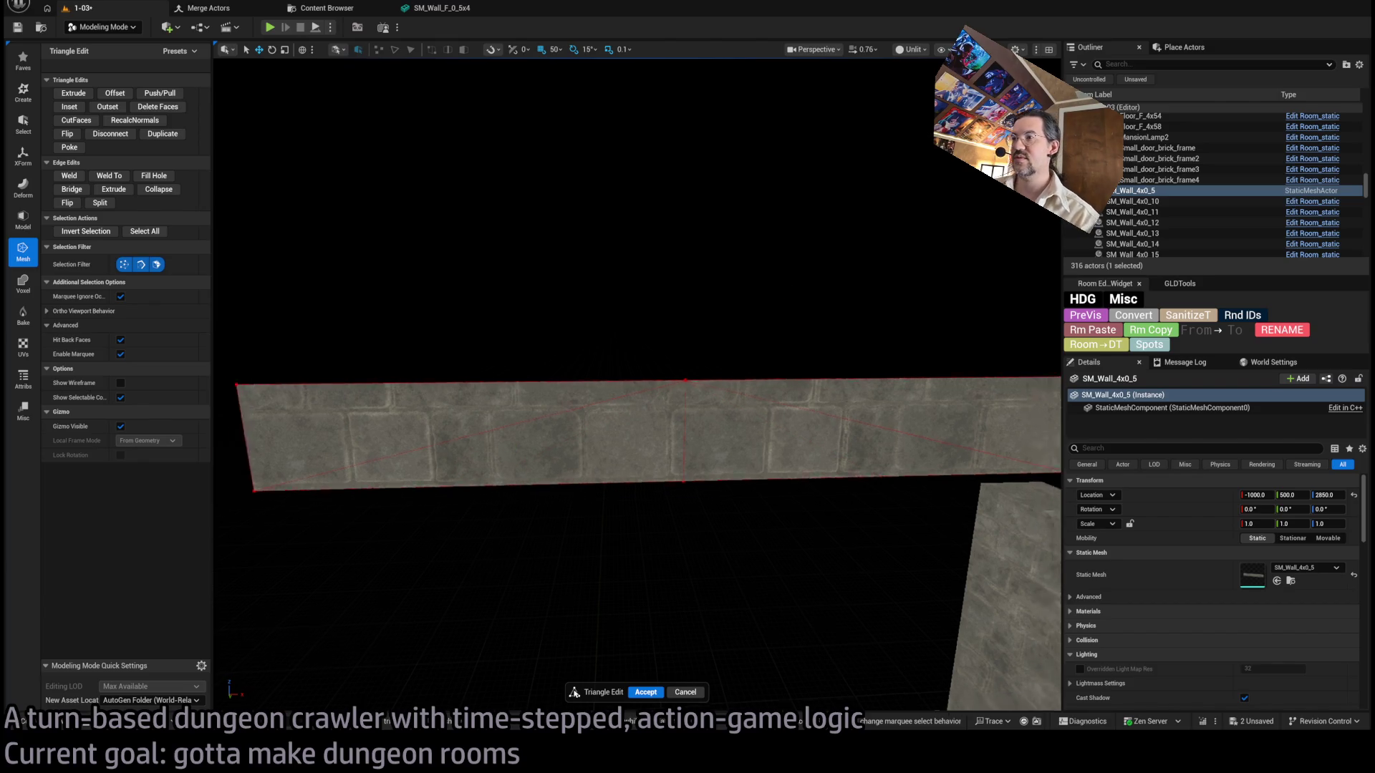
{"action": "left_click", "coordinate": [645, 692]}
{"action": "left_click_drag", "start_coordinate": [550, 290], "coordinate": [347, 144]}
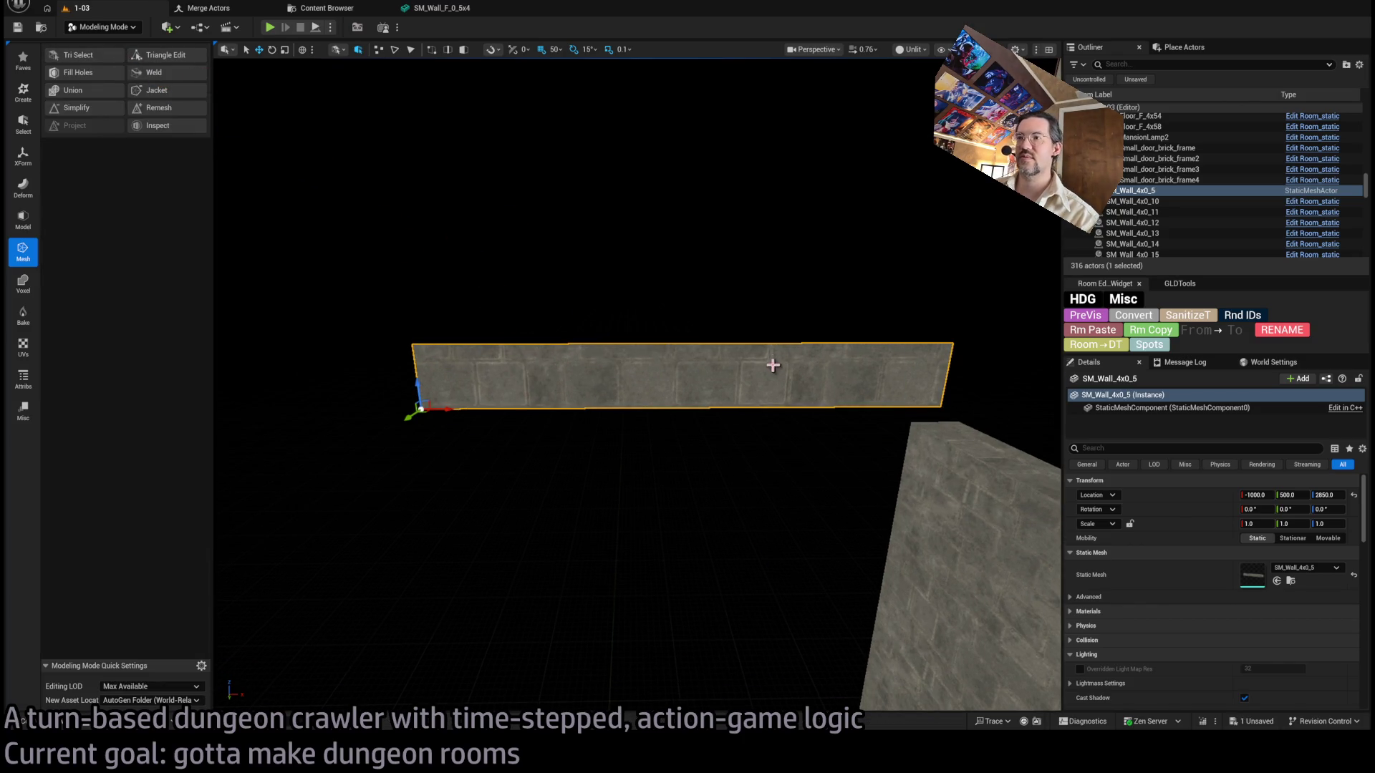
{"action": "left_click_drag", "start_coordinate": [772, 361], "coordinate": [743, 325]}
{"action": "left_click", "coordinate": [611, 290]}
In Selection Mode, select SM_Wall_F_4x63 and tilt it around its X axis.
{"action": "key", "text": "shift+1"}
{"action": "mouse_move", "coordinate": [429, 294]}
{"action": "left_mouse_down"}
{"action": "mouse_move", "coordinate": [649, 416]}
{"action": "mouse_move", "coordinate": [658, 578]}
{"action": "left_mouse_up"}
{"action": "left_click", "coordinate": [663, 657]}
{"action": "mouse_move", "coordinate": [663, 657]}
{"action": "left_mouse_down"}
{"action": "mouse_move", "coordinate": [829, 276]}
{"action": "mouse_move", "coordinate": [644, 279]}
{"action": "left_mouse_up"}
{"action": "key", "text": "e"}
{"action": "mouse_move", "coordinate": [738, 453]}
{"action": "left_mouse_down"}
{"action": "mouse_move", "coordinate": [737, 494]}
{"action": "mouse_move", "coordinate": [723, 272]}
{"action": "mouse_move", "coordinate": [669, 280]}
{"action": "mouse_move", "coordinate": [662, 335]}
{"action": "mouse_move", "coordinate": [568, 337]}
{"action": "mouse_move", "coordinate": [644, 466]}
{"action": "mouse_move", "coordinate": [527, 568]}
{"action": "mouse_move", "coordinate": [250, 505]}
{"action": "mouse_move", "coordinate": [353, 515]}
{"action": "mouse_move", "coordinate": [454, 298]}
{"action": "mouse_move", "coordinate": [516, 329]}
{"action": "left_mouse_up"}
{"action": "mouse_move", "coordinate": [740, 330]}
{"action": "left_mouse_down"}
{"action": "mouse_move", "coordinate": [504, 483]}
{"action": "mouse_move", "coordinate": [544, 458]}
{"action": "mouse_move", "coordinate": [544, 430]}
{"action": "mouse_move", "coordinate": [494, 404]}
{"action": "mouse_move", "coordinate": [501, 501]}
{"action": "mouse_move", "coordinate": [545, 309]}
{"action": "left_mouse_up"}
Add the other walls, including SM_Wall_F_4x60 and 4x62, for six walls, and open Merge Actors.
{"action": "left_click", "coordinate": [504, 483], "text": "ctrl"}
{"action": "left_click", "coordinate": [504, 483], "text": "ctrl"}
{"action": "left_click", "coordinate": [504, 483], "text": "ctrl"}
{"action": "left_click", "coordinate": [485, 402], "text": "ctrl"}
{"action": "left_click", "coordinate": [485, 401], "text": "ctrl"}
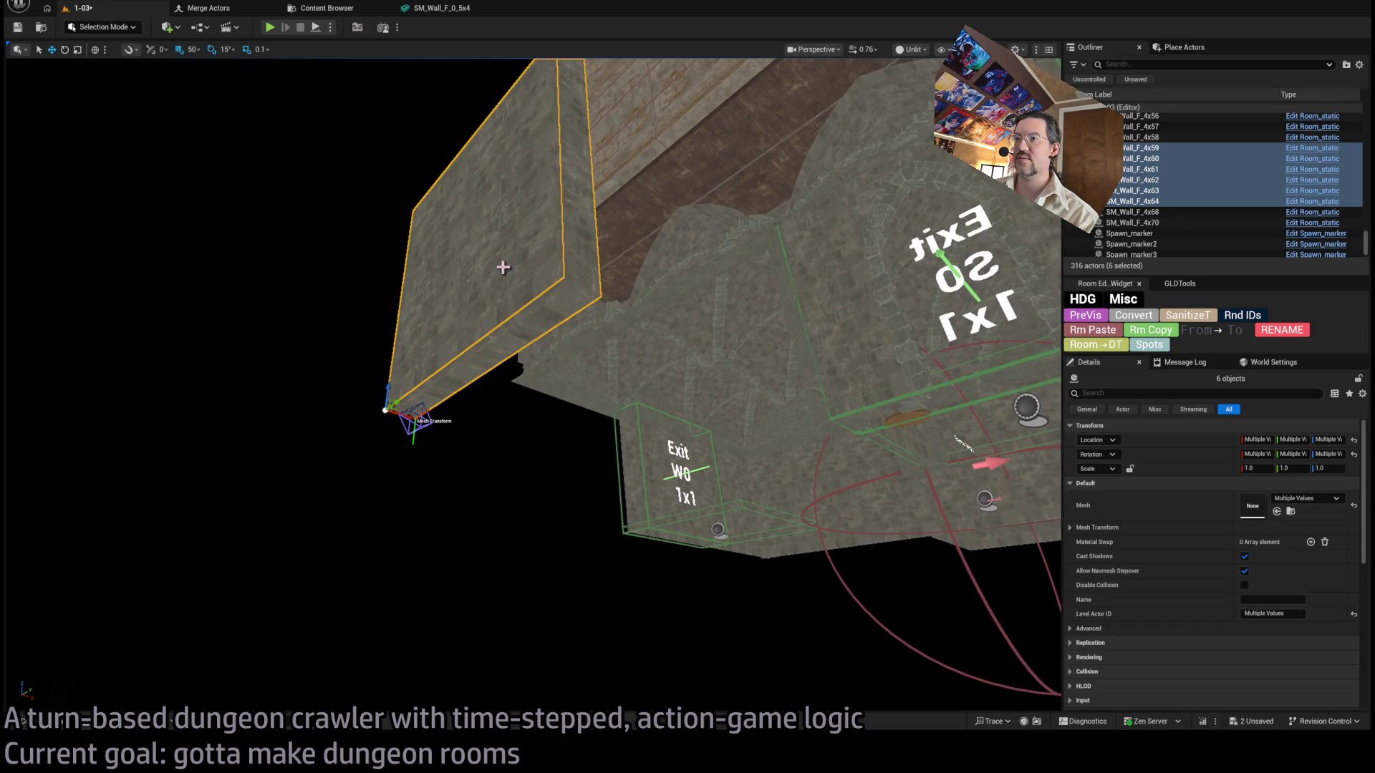
{"action": "mouse_move", "coordinate": [401, 400]}
{"action": "left_mouse_down"}
{"action": "mouse_move", "coordinate": [401, 458]}
{"action": "mouse_move", "coordinate": [429, 480]}
{"action": "mouse_move", "coordinate": [515, 454]}
{"action": "left_mouse_up"}
{"action": "left_click_drag", "start_coordinate": [602, 478], "coordinate": [569, 378]}
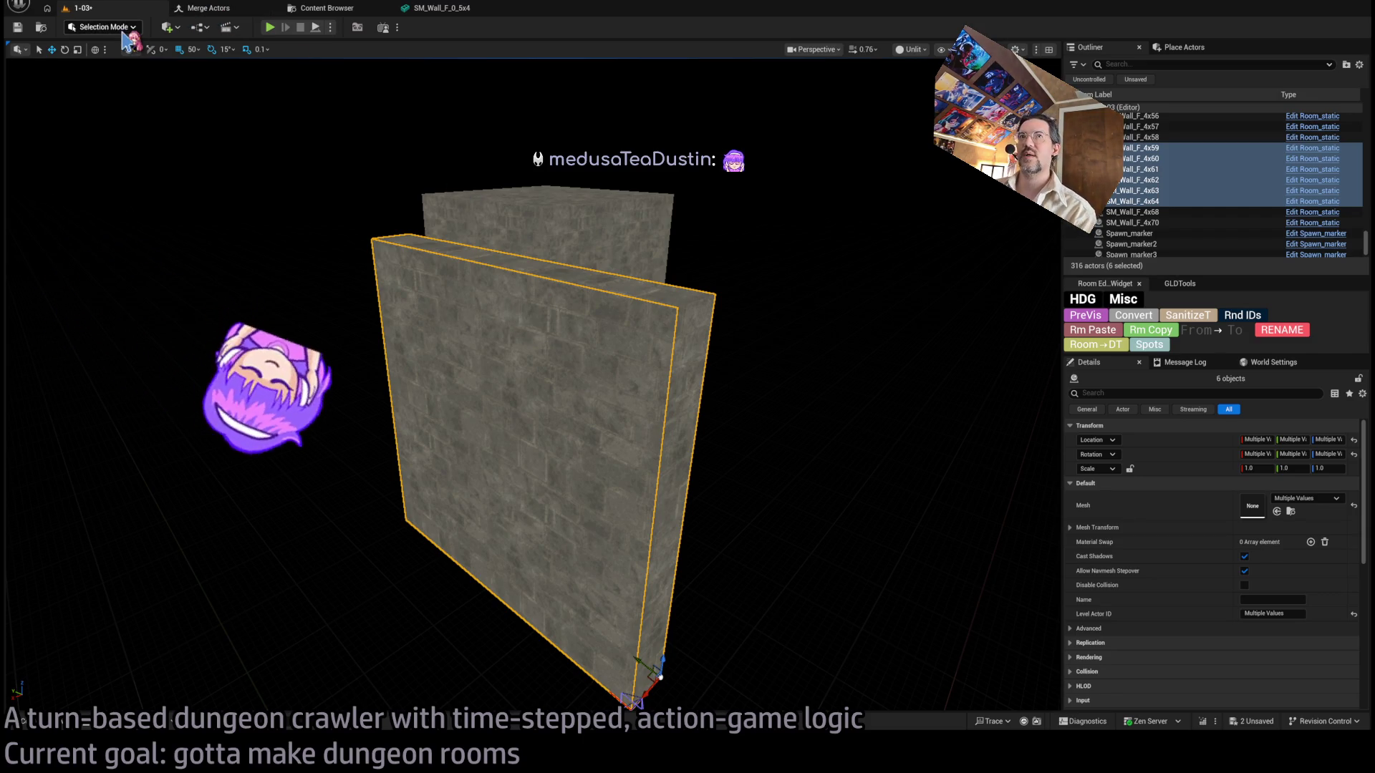
{"action": "left_click", "coordinate": [204, 8]}
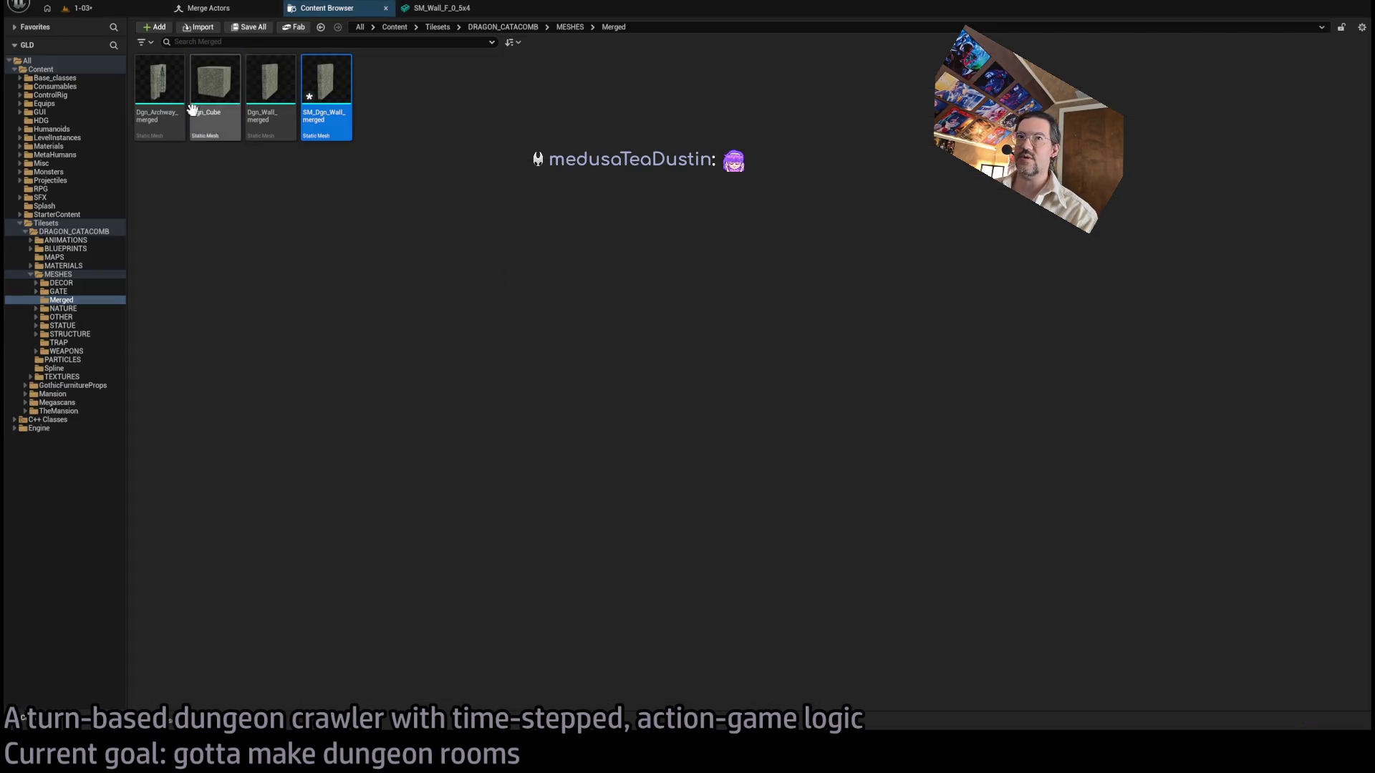
Merge the six walls into a new mesh asset named Dgn_Wall_merged.
{"action": "left_click", "coordinate": [252, 85]}
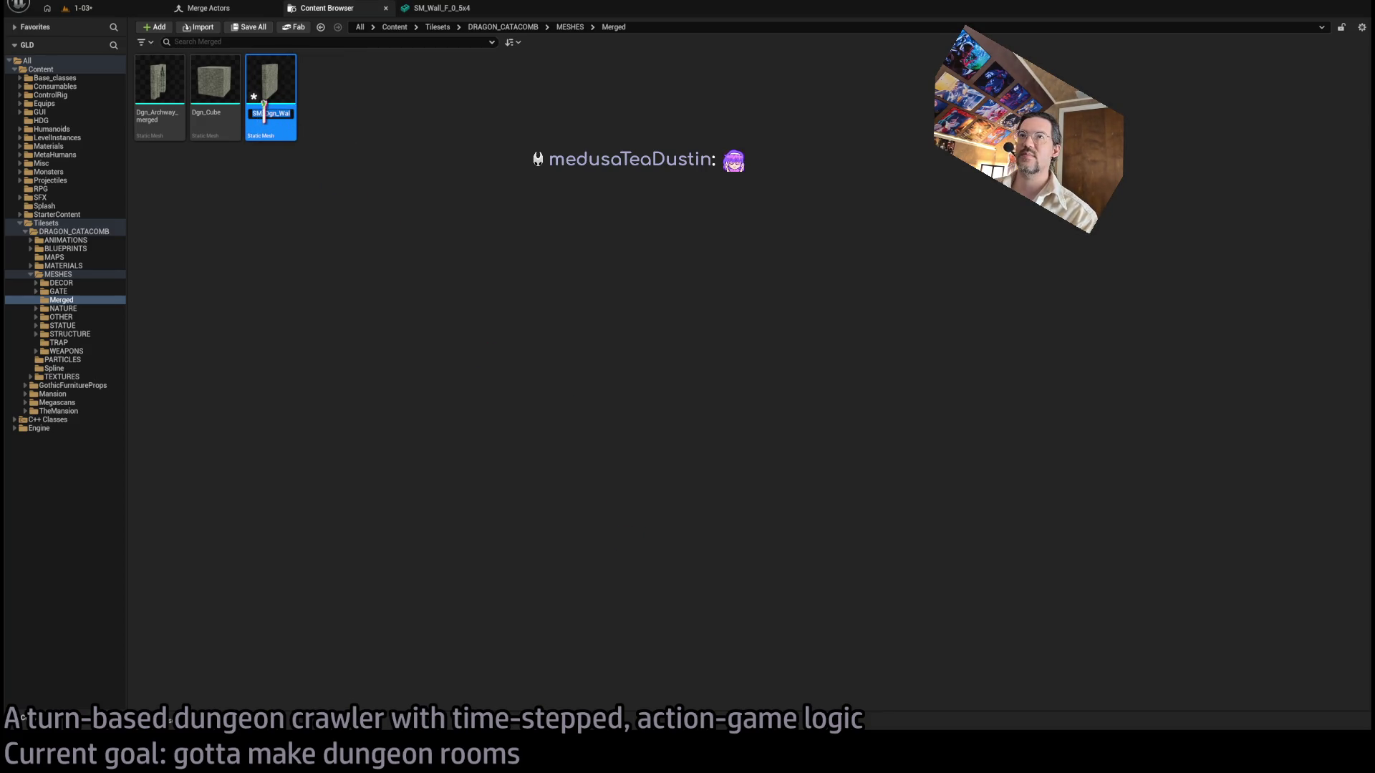
{"action": "key", "text": "BackSpace"}
{"action": "key", "text": "BackSpace"}
{"action": "key", "text": "BackSpace"}
{"action": "key", "text": "Return"}
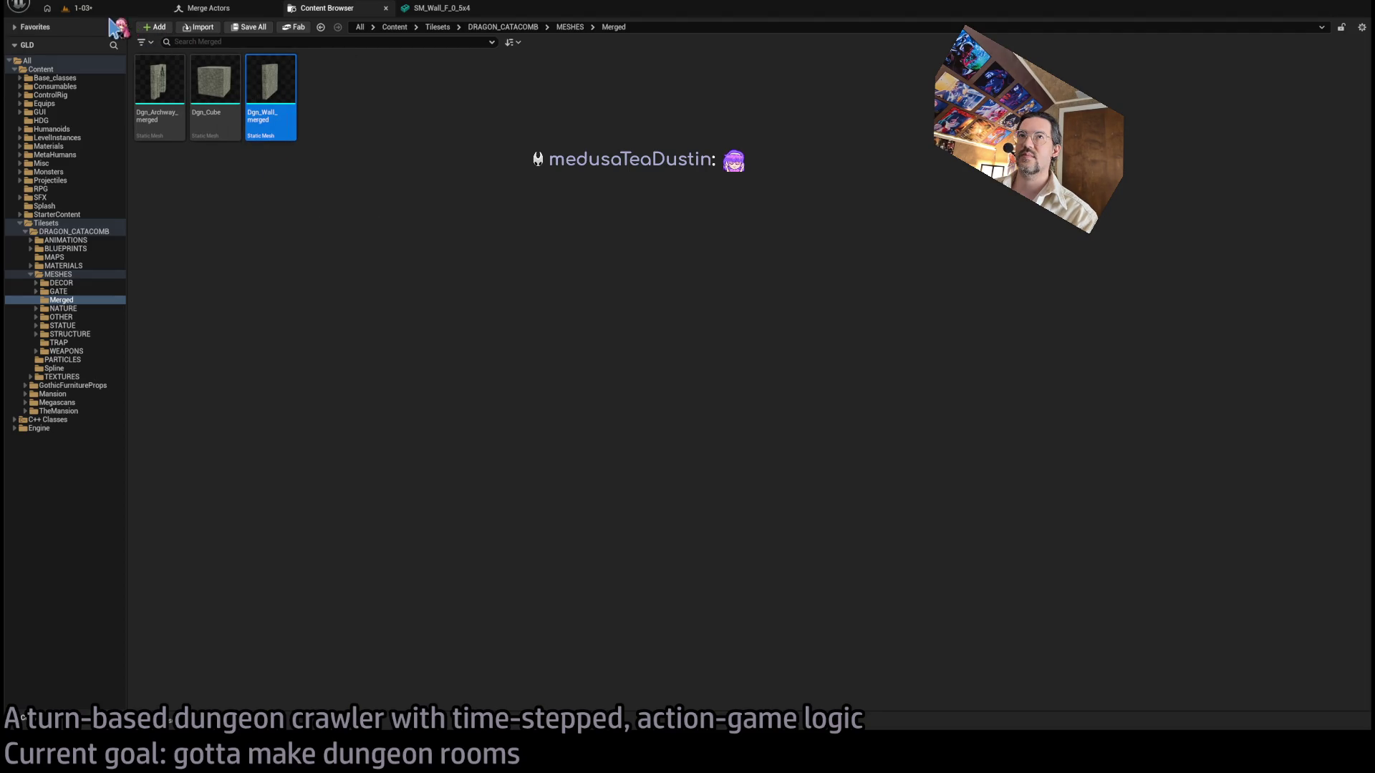
{"action": "left_click", "coordinate": [108, 8]}
Try setting the central SM_Wall_F_4x62 wall's Z rotation to 0, then undo it.
{"action": "left_click", "coordinate": [792, 543]}
{"action": "left_click_drag", "start_coordinate": [792, 542], "coordinate": [730, 523]}
{"action": "left_click", "coordinate": [601, 358]}
{"action": "key", "text": "f"}
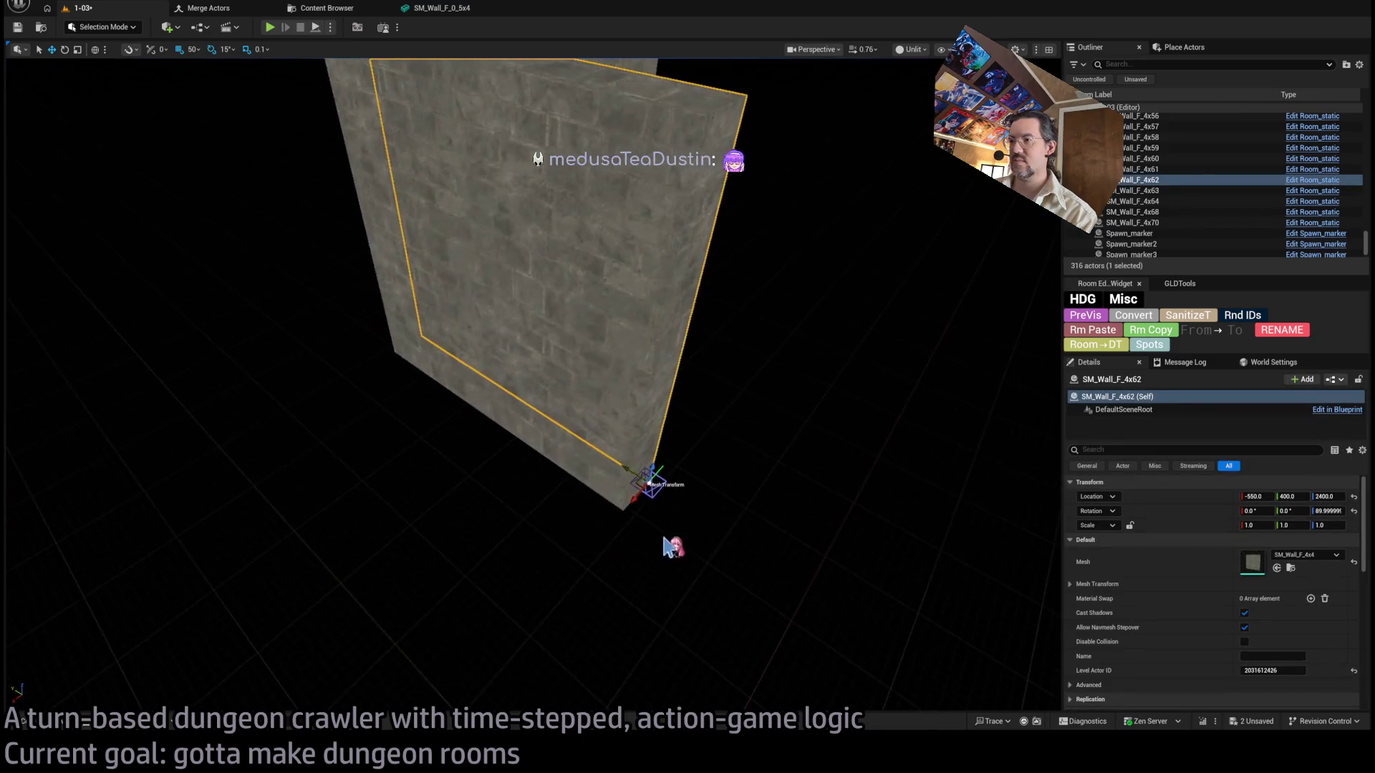
{"action": "type", "text": "0"}
{"action": "key", "text": "Return"}
{"action": "left_click_drag", "start_coordinate": [823, 458], "coordinate": [875, 445]}
{"action": "key", "text": "ctrl+z"}
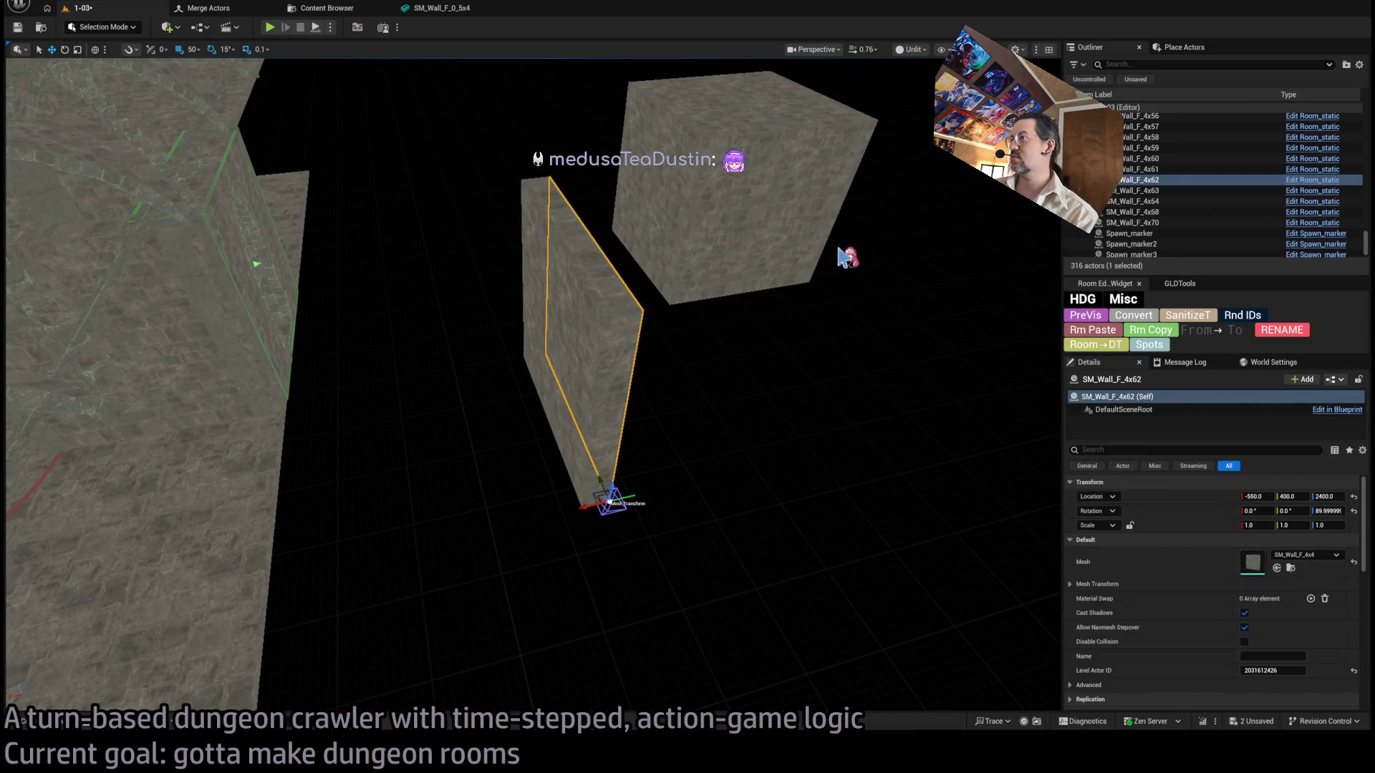
Delete the leftover SM_Wall_F strips and bring up the WALL mesh folder with Ctrl+Space.
{"action": "key", "text": "ctrl+z"}
{"action": "key", "text": "ctrl+z"}
{"action": "key", "text": "ctrl+z"}
{"action": "mouse_move", "coordinate": [530, 386]}
{"action": "left_mouse_down"}
{"action": "mouse_move", "coordinate": [501, 390]}
{"action": "mouse_move", "coordinate": [545, 372]}
{"action": "mouse_move", "coordinate": [530, 358]}
{"action": "mouse_move", "coordinate": [574, 335]}
{"action": "left_mouse_up"}
{"action": "left_click", "coordinate": [573, 335]}
{"action": "key", "text": "Delete"}
{"action": "left_click_drag", "start_coordinate": [502, 429], "coordinate": [475, 466]}
{"action": "key", "text": "ctrl+space"}
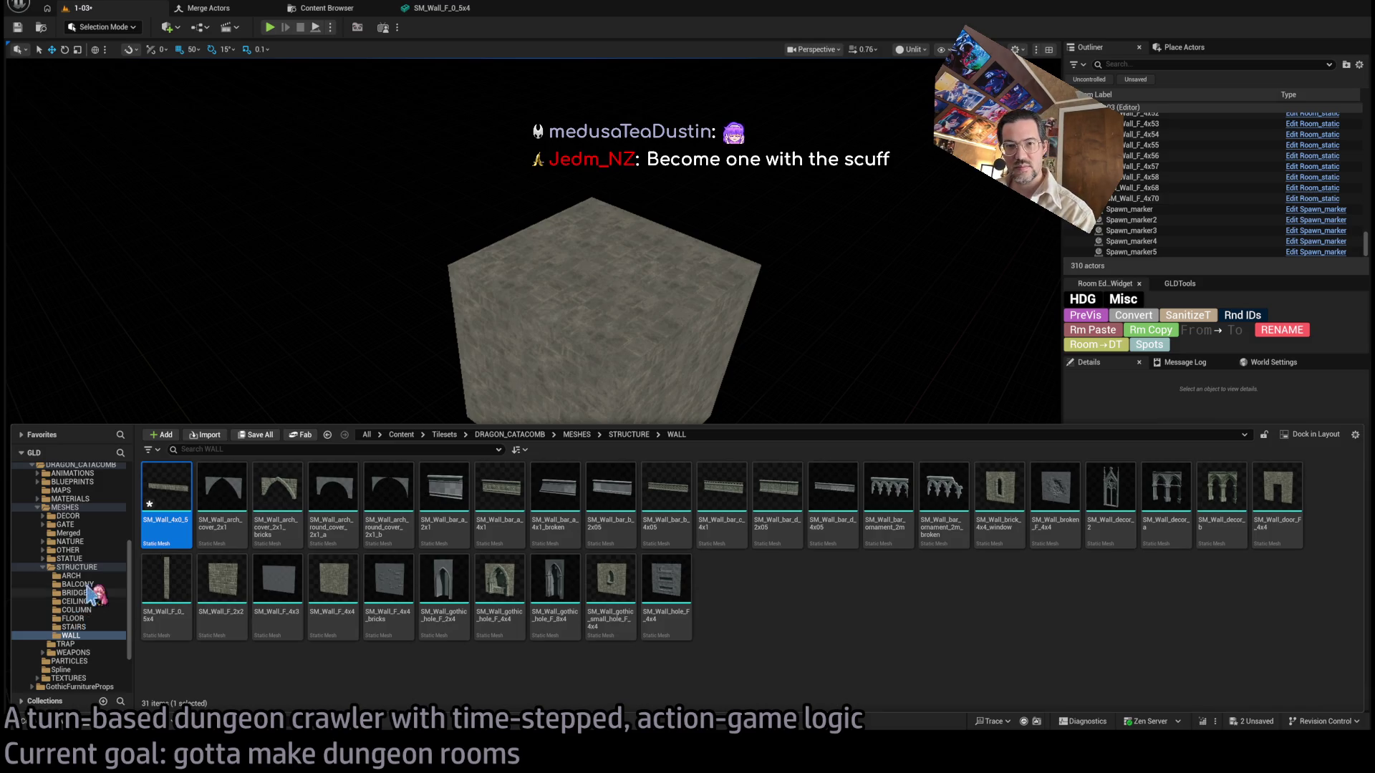
Place Dgn_Wall_merged from the Merged folder into the level and lower it to Z 2400.
{"action": "scroll", "coordinate": [93, 677], "scroll_direction": "down", "scroll_amount": 2}
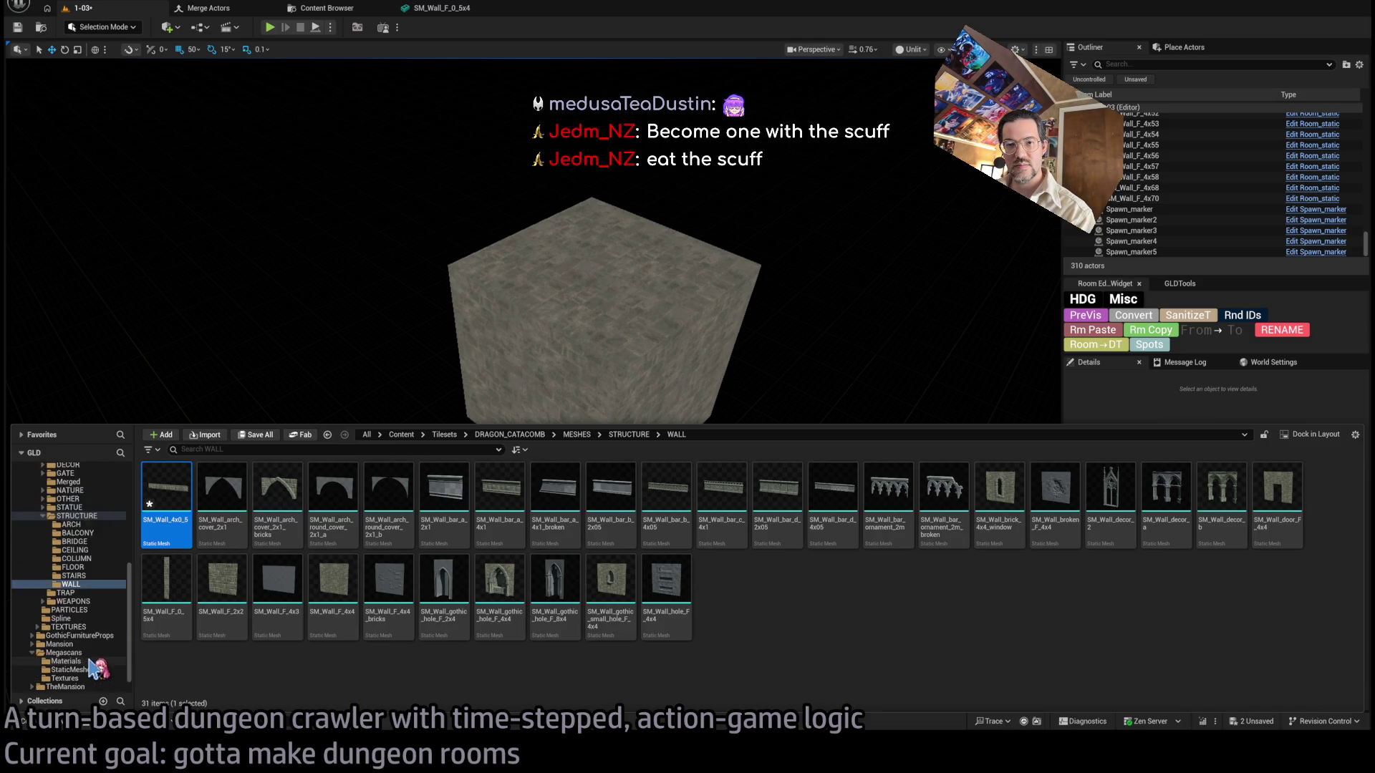
{"action": "left_click", "coordinate": [69, 516]}
{"action": "left_click", "coordinate": [277, 494]}
{"action": "left_click_drag", "start_coordinate": [278, 494], "coordinate": [525, 585]}
{"action": "key", "text": "f"}
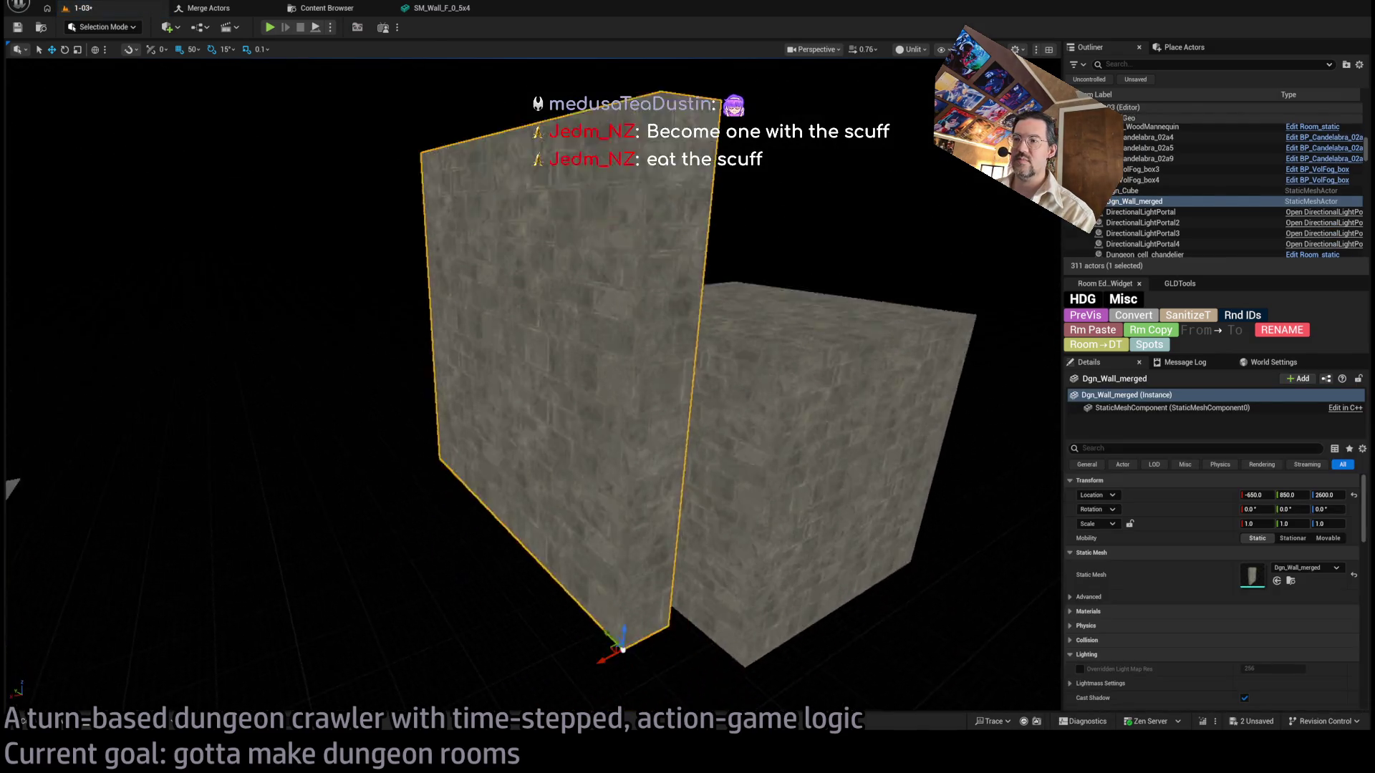
{"action": "mouse_move", "coordinate": [584, 327]}
{"action": "left_mouse_down"}
{"action": "mouse_move", "coordinate": [580, 510]}
{"action": "mouse_move", "coordinate": [534, 504]}
{"action": "mouse_move", "coordinate": [326, 570]}
{"action": "left_mouse_up"}
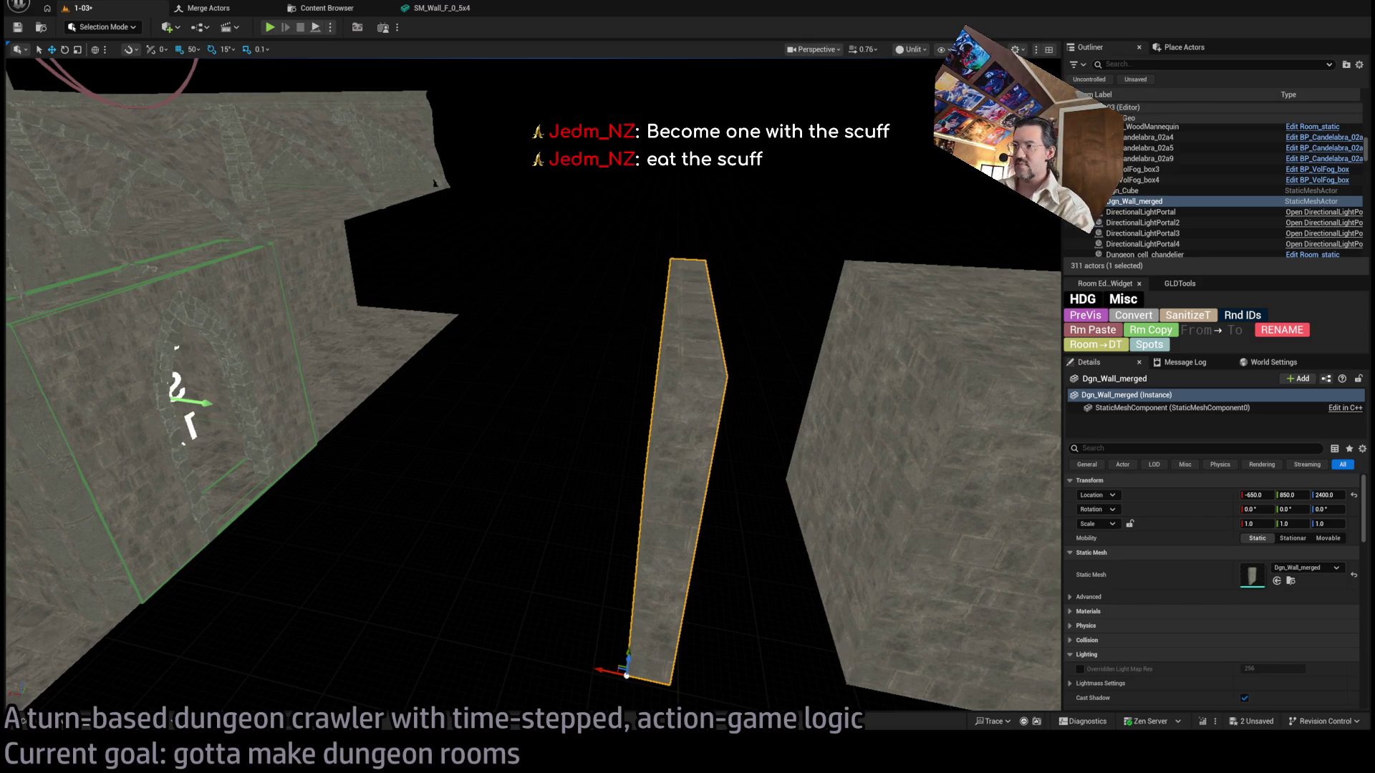
Frame the wall beside the cube, locate its asset in Merged, and enter Modeling mode.
{"action": "key", "text": "f"}
{"action": "left_click_drag", "start_coordinate": [648, 377], "coordinate": [647, 377]}
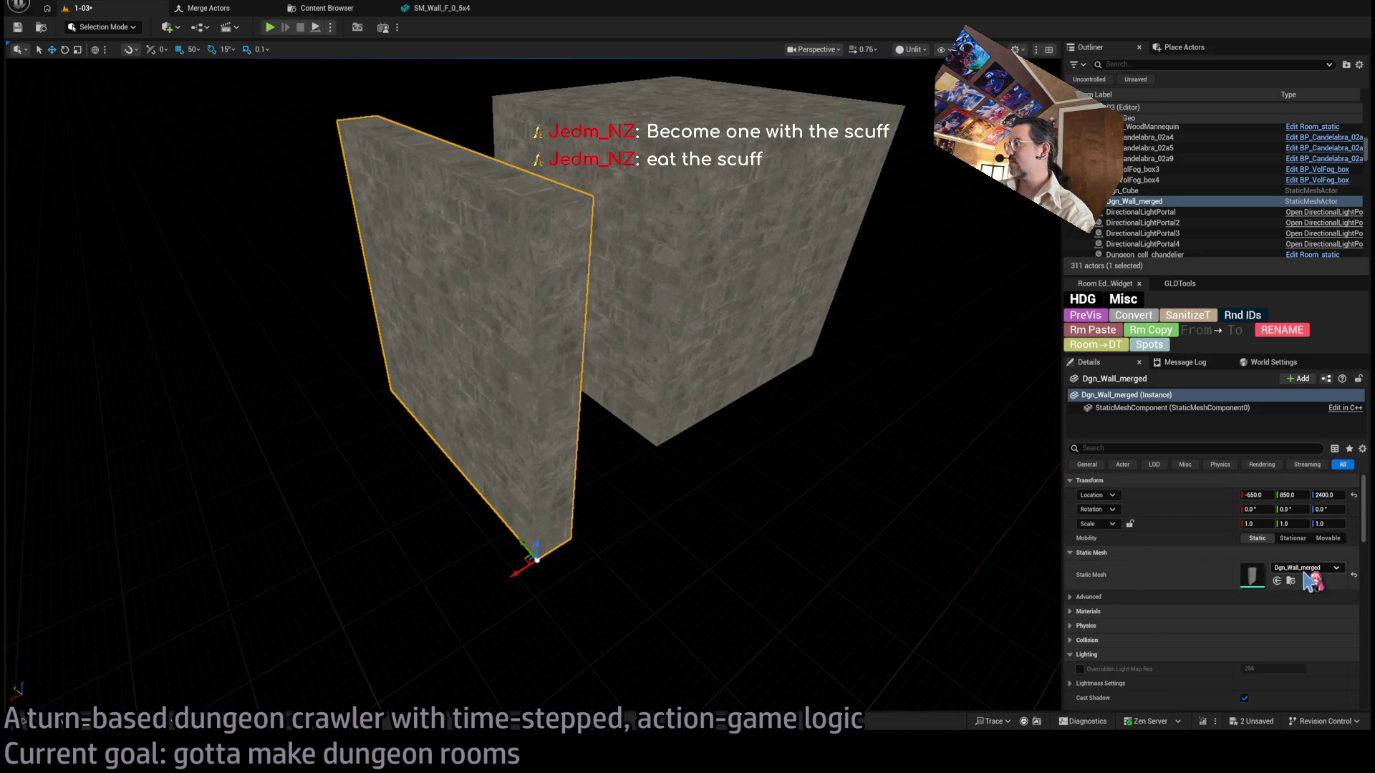
{"action": "left_click", "coordinate": [1291, 581]}
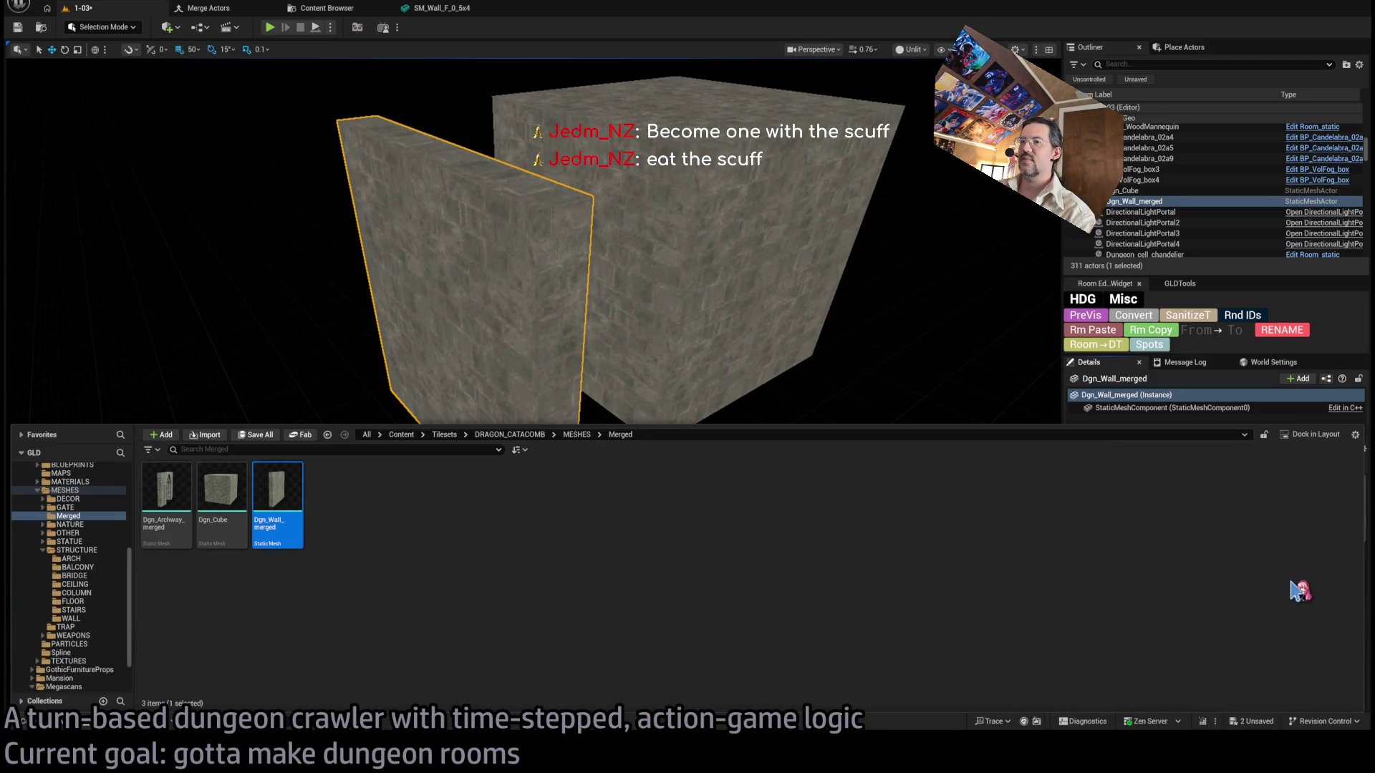
{"action": "left_click_drag", "start_coordinate": [788, 331], "coordinate": [786, 331]}
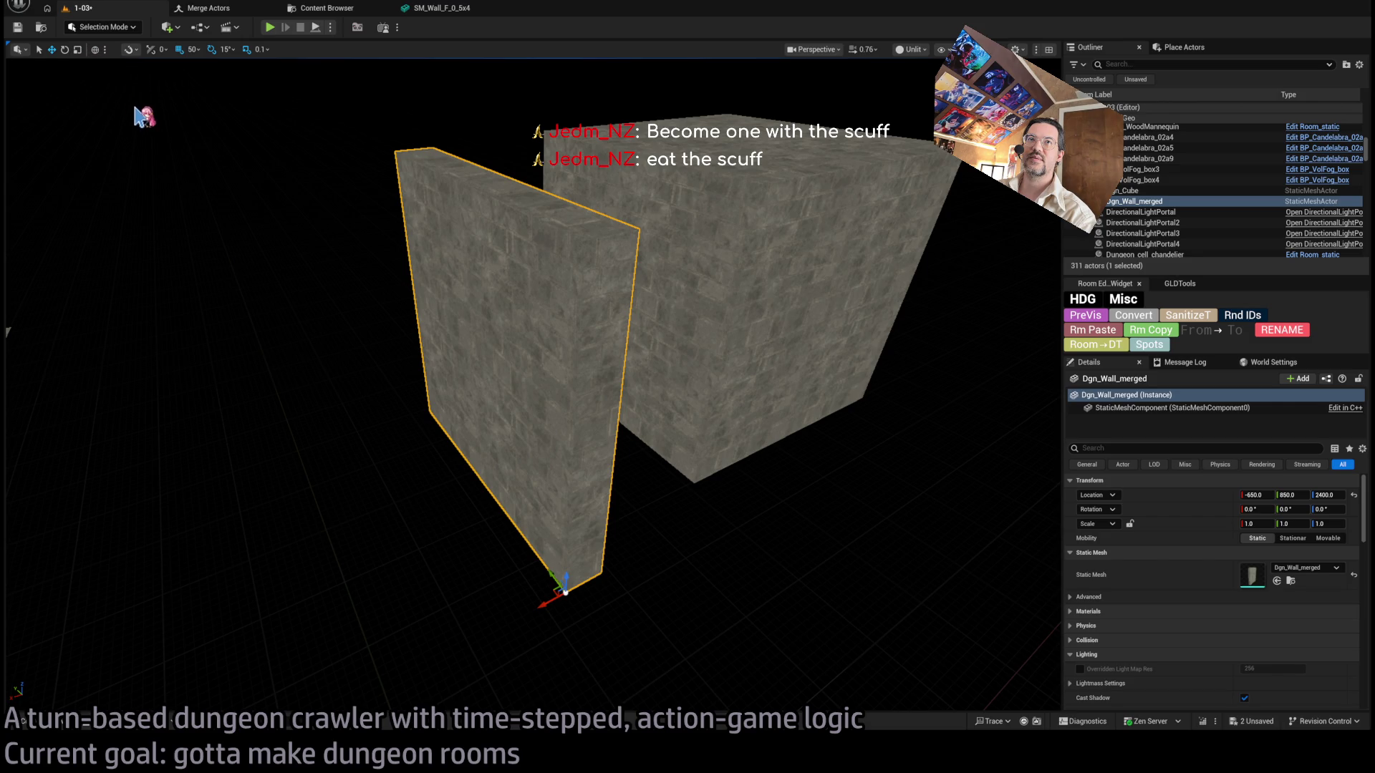
{"action": "left_click", "coordinate": [77, 728]}
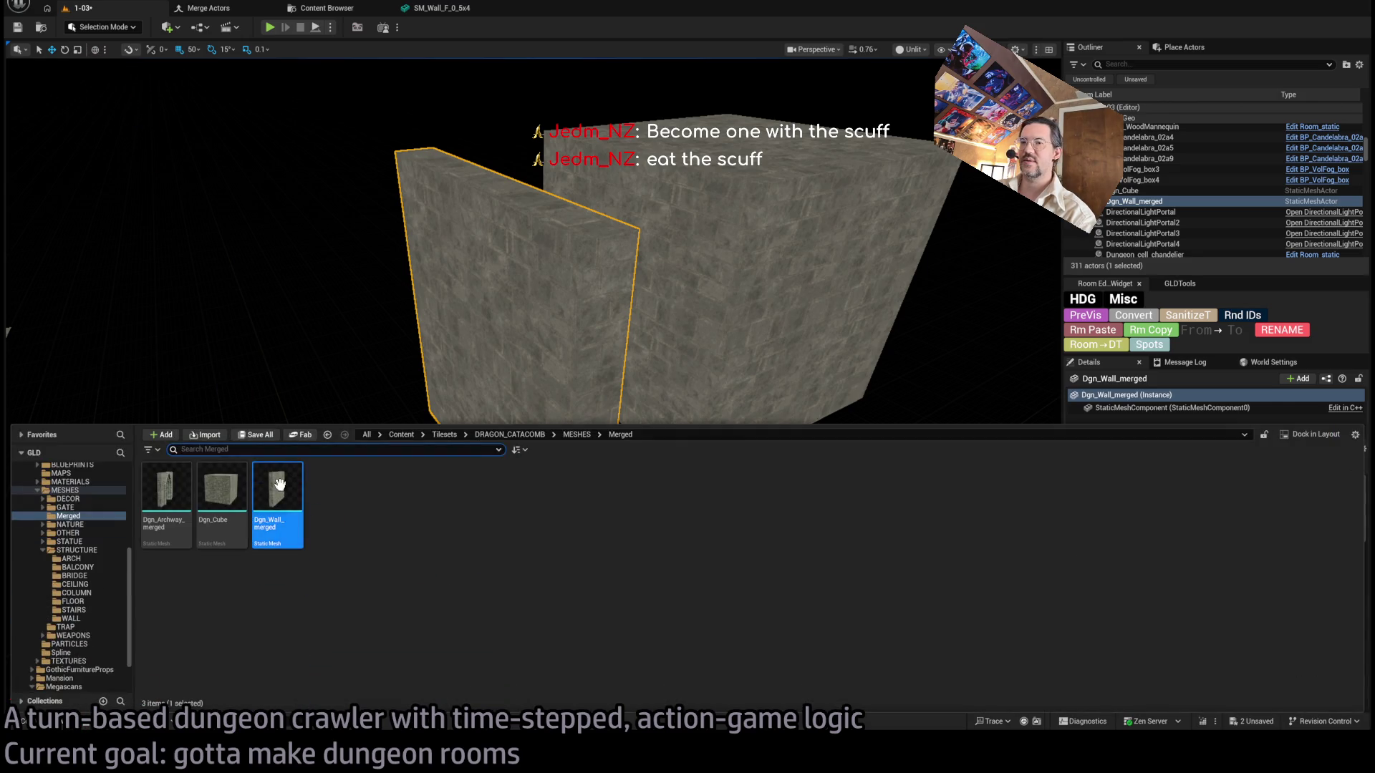
{"action": "key", "text": "ctrl+space"}
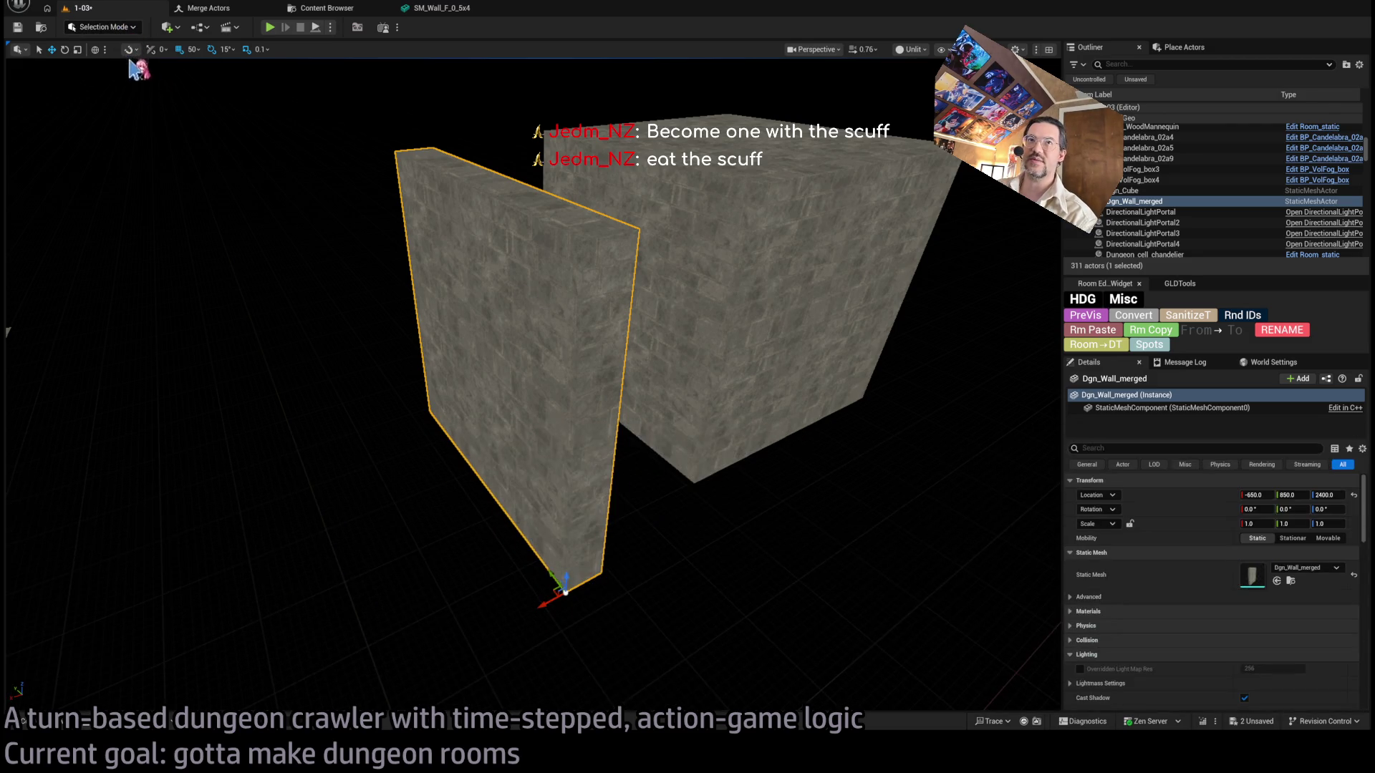
{"action": "key", "text": "shift+5"}
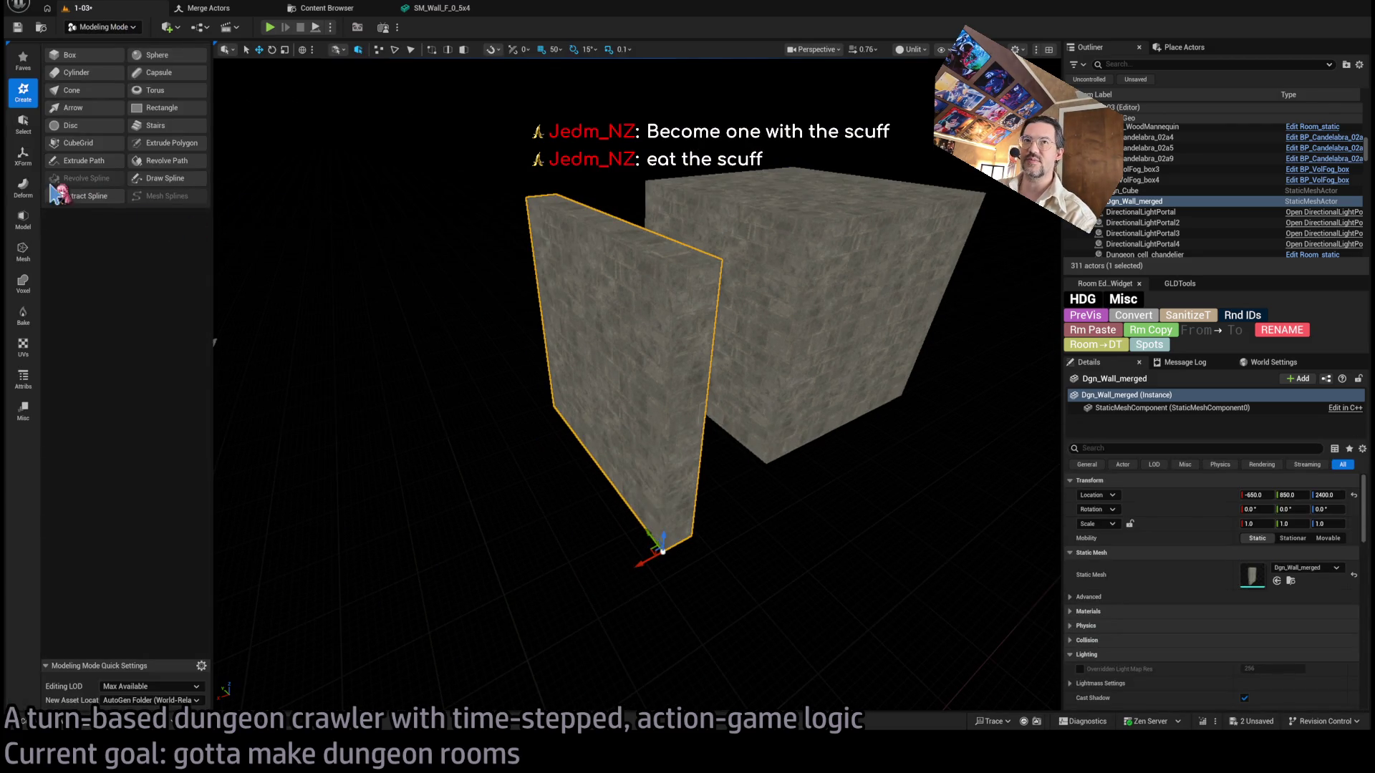
Weld the merged wall's edges with the Weld Edges tool and accept.
{"action": "left_click", "coordinate": [23, 218]}
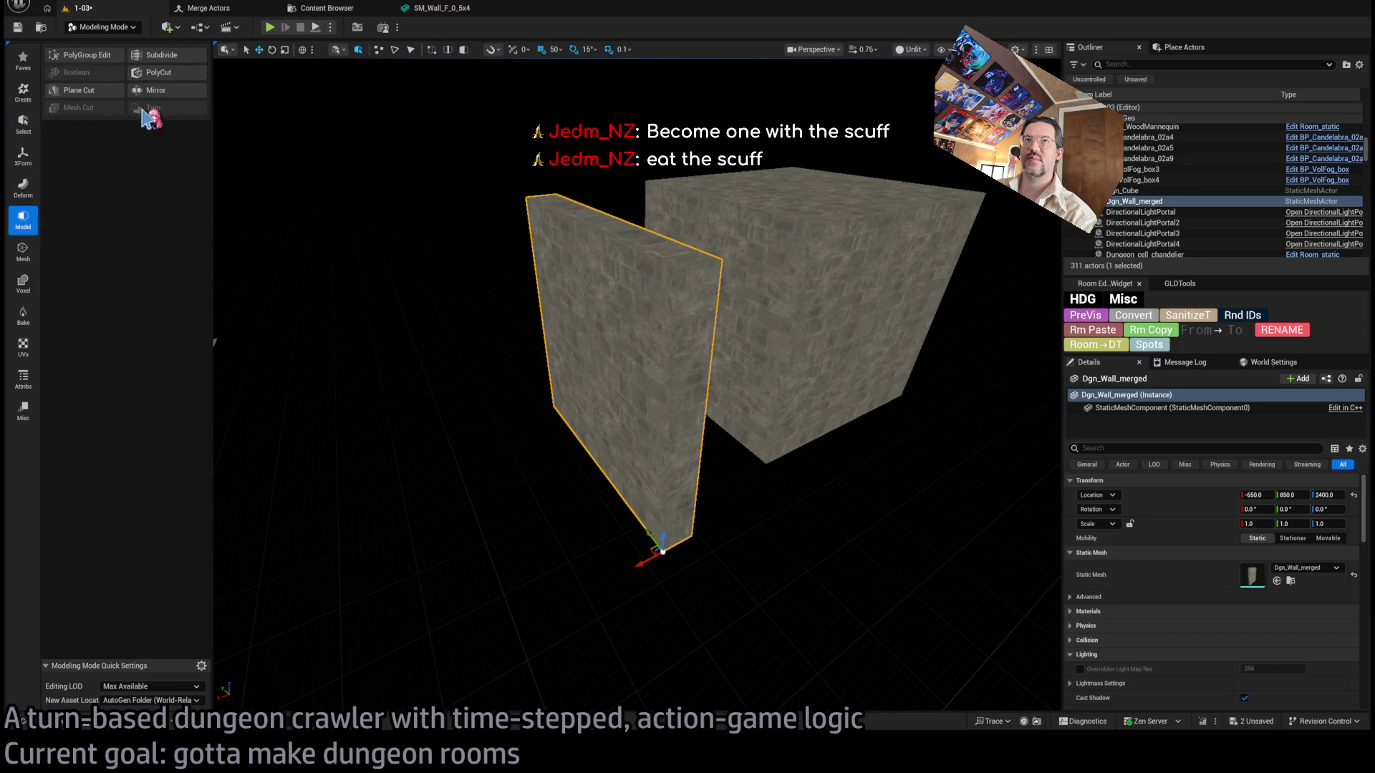
{"action": "left_click", "coordinate": [23, 251]}
{"action": "left_click", "coordinate": [164, 86]}
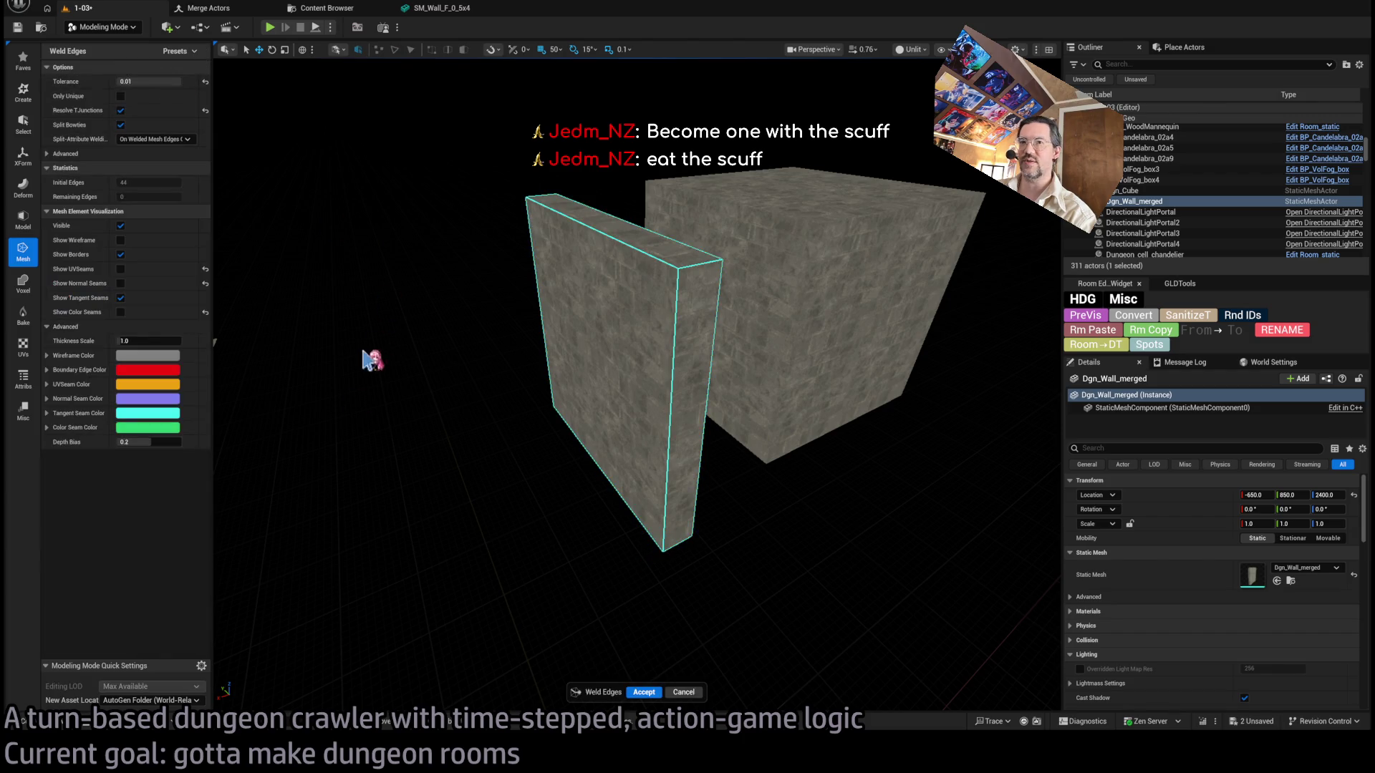
{"action": "left_click", "coordinate": [644, 692]}
Simplify the wall with a target of 4 triangles, then try QEM with 6124.
{"action": "left_click", "coordinate": [104, 125]}
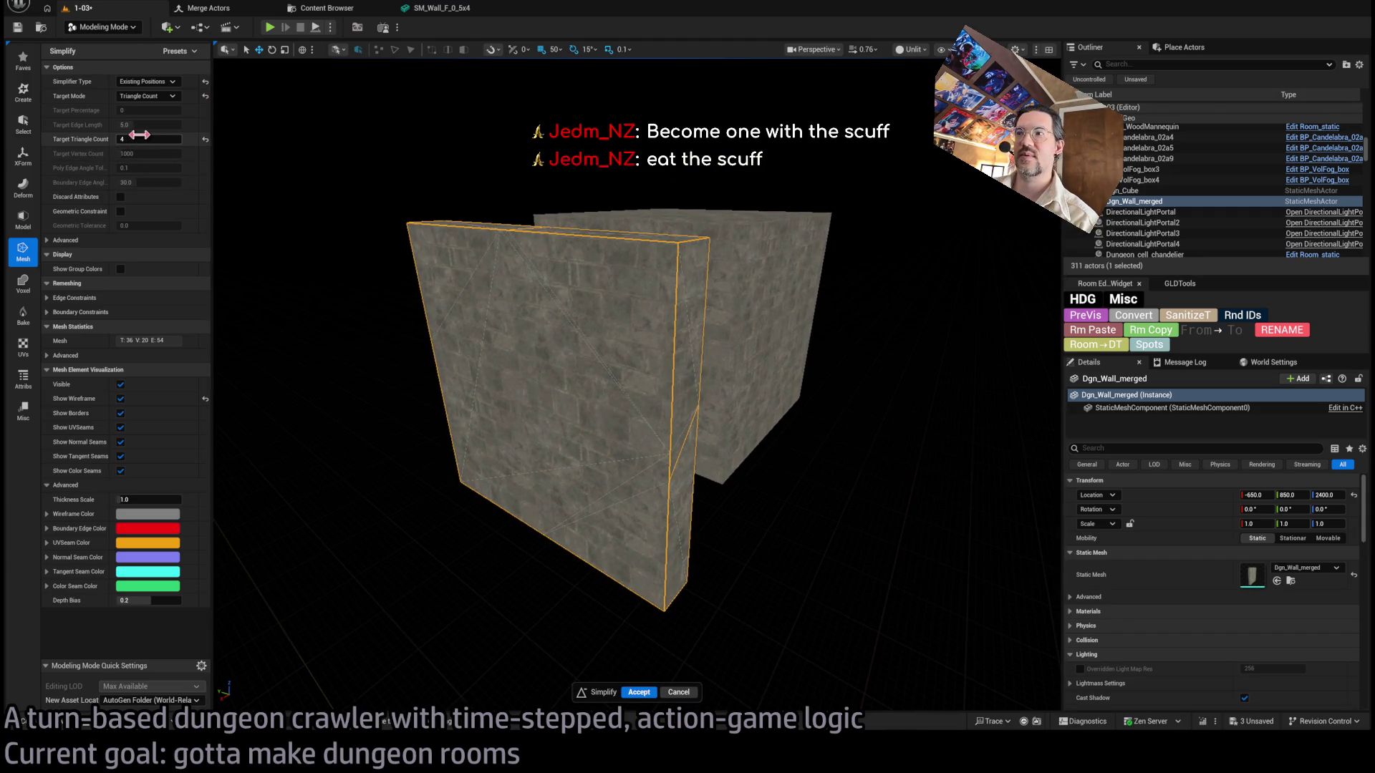
{"action": "left_click", "coordinate": [231, 148]}
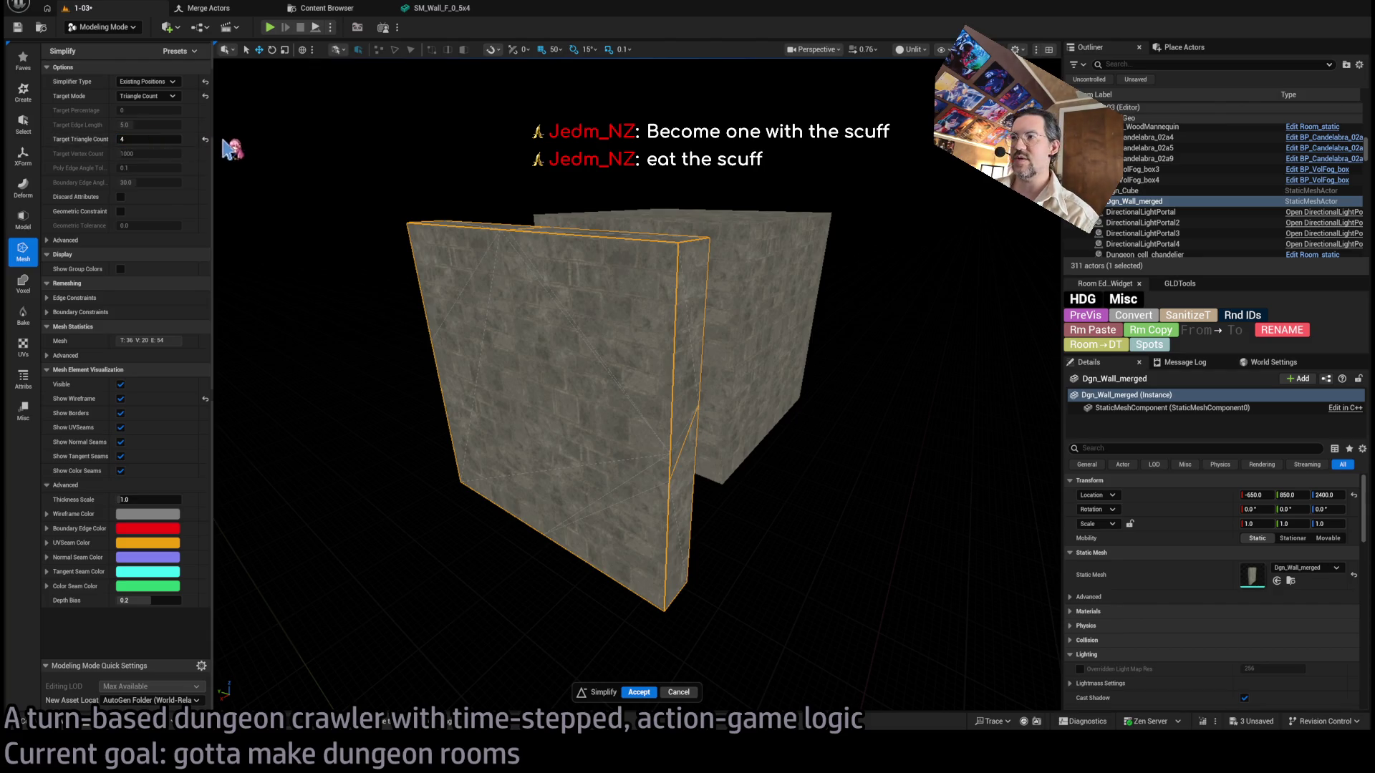
{"action": "left_click", "coordinate": [153, 82]}
{"action": "left_click", "coordinate": [143, 95]}
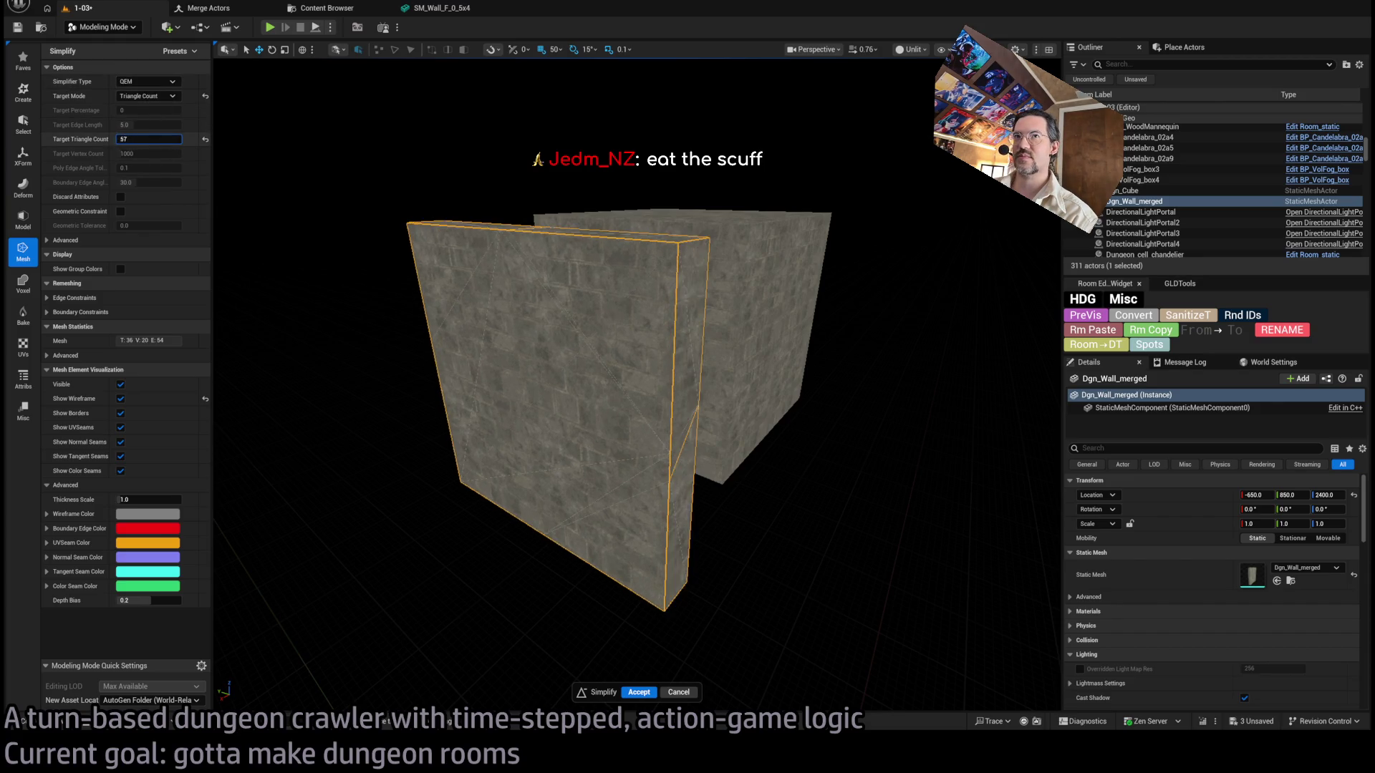
{"action": "type", "text": "6"}
{"action": "type", "text": "12"}
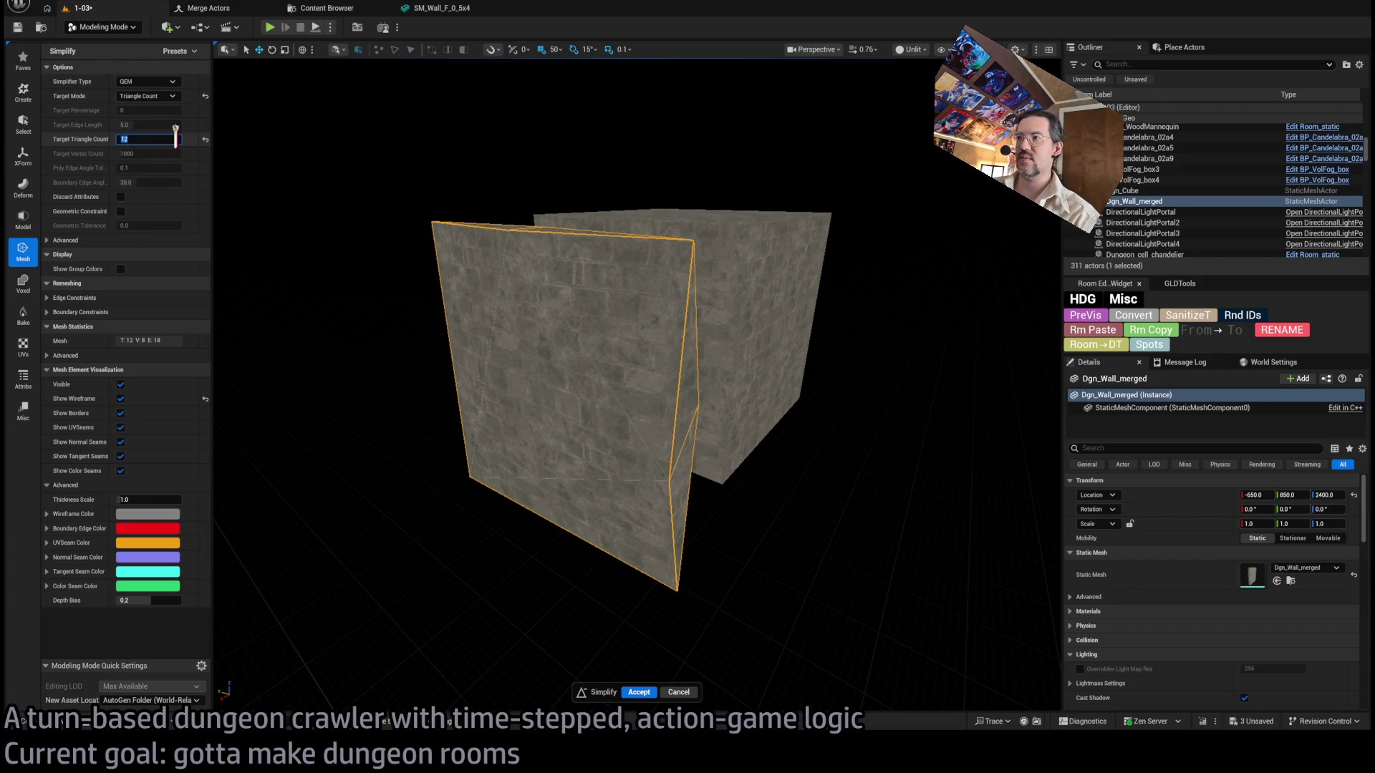
{"action": "type", "text": "4"}
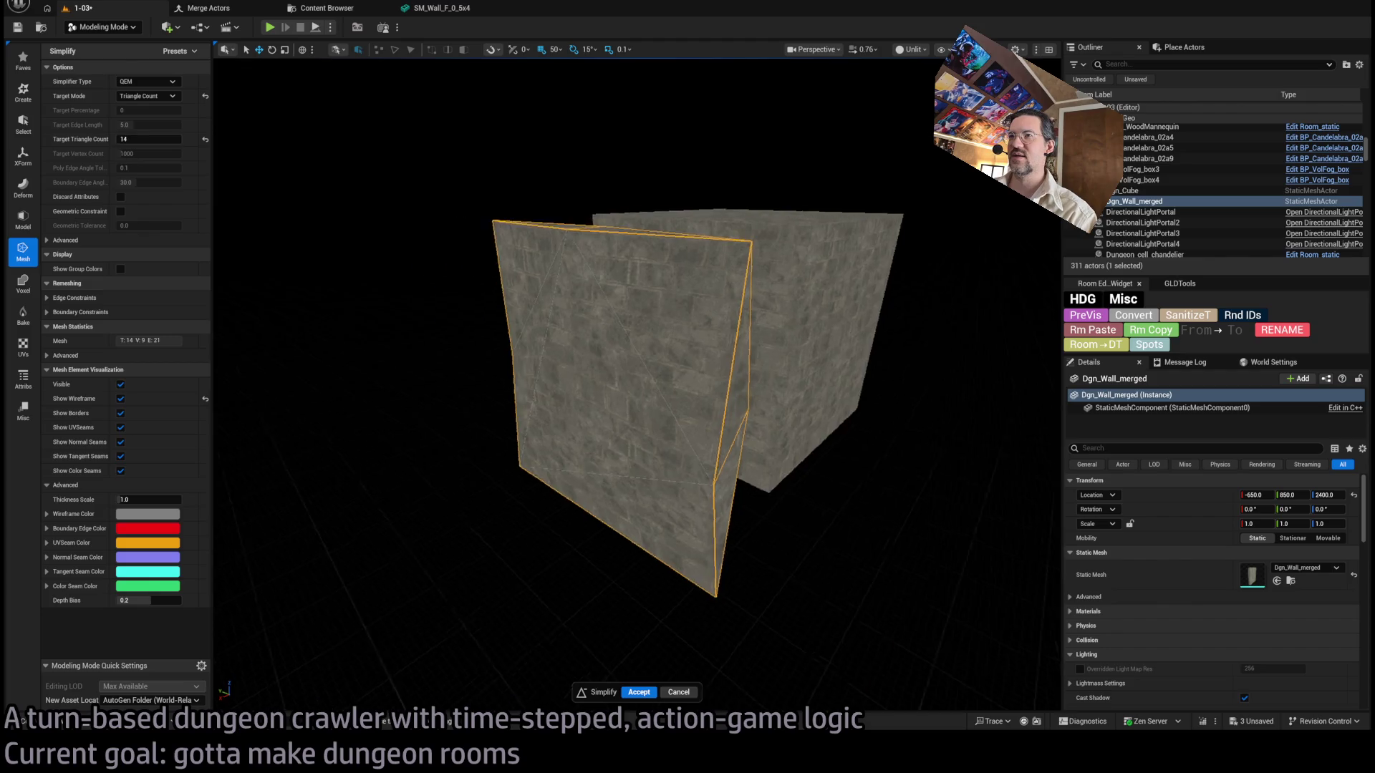
Switch the simplifier to UE Standard at 4 triangles, then Minimal Shape-Preserving, and accept.
{"action": "left_click", "coordinate": [147, 81]}
{"action": "left_click", "coordinate": [154, 115]}
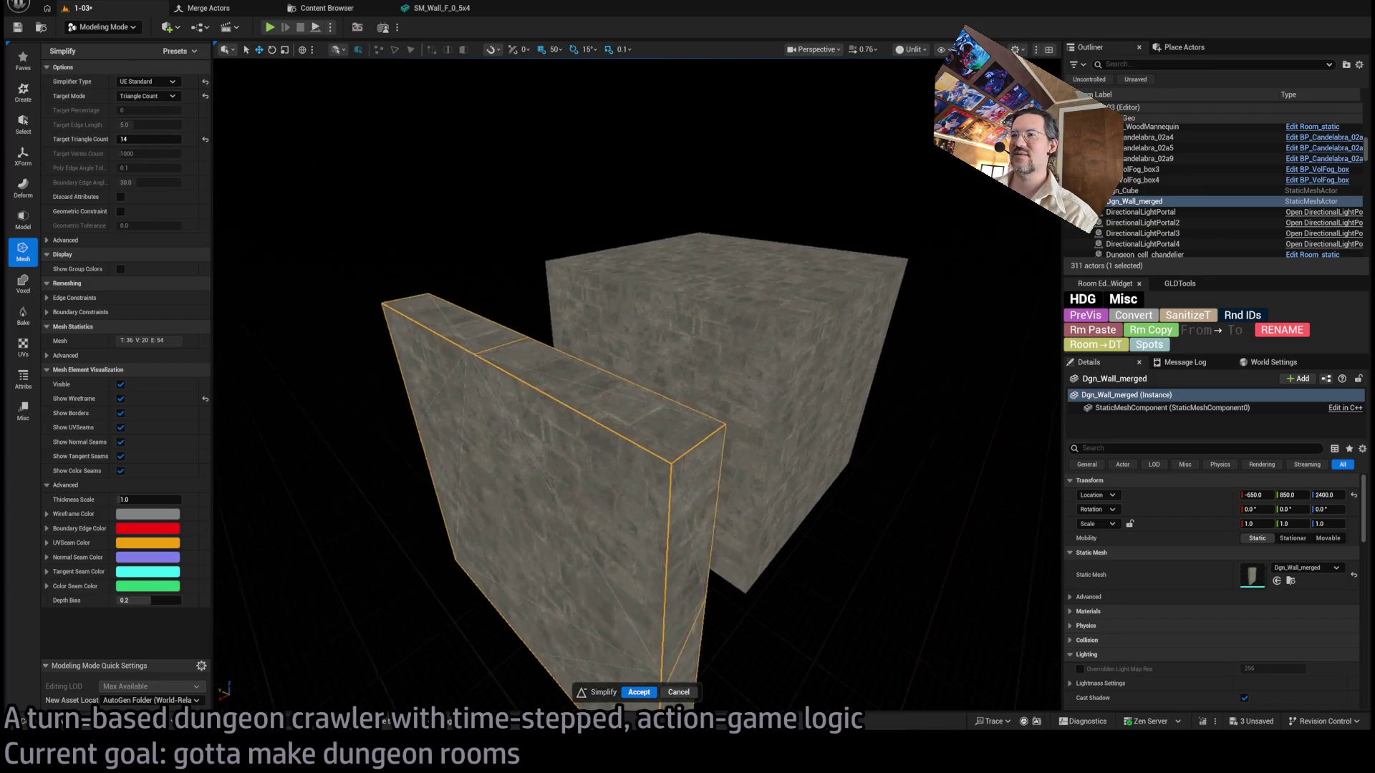
{"action": "key", "text": "ctrl+a"}
{"action": "type", "text": "4"}
{"action": "key", "text": "Return"}
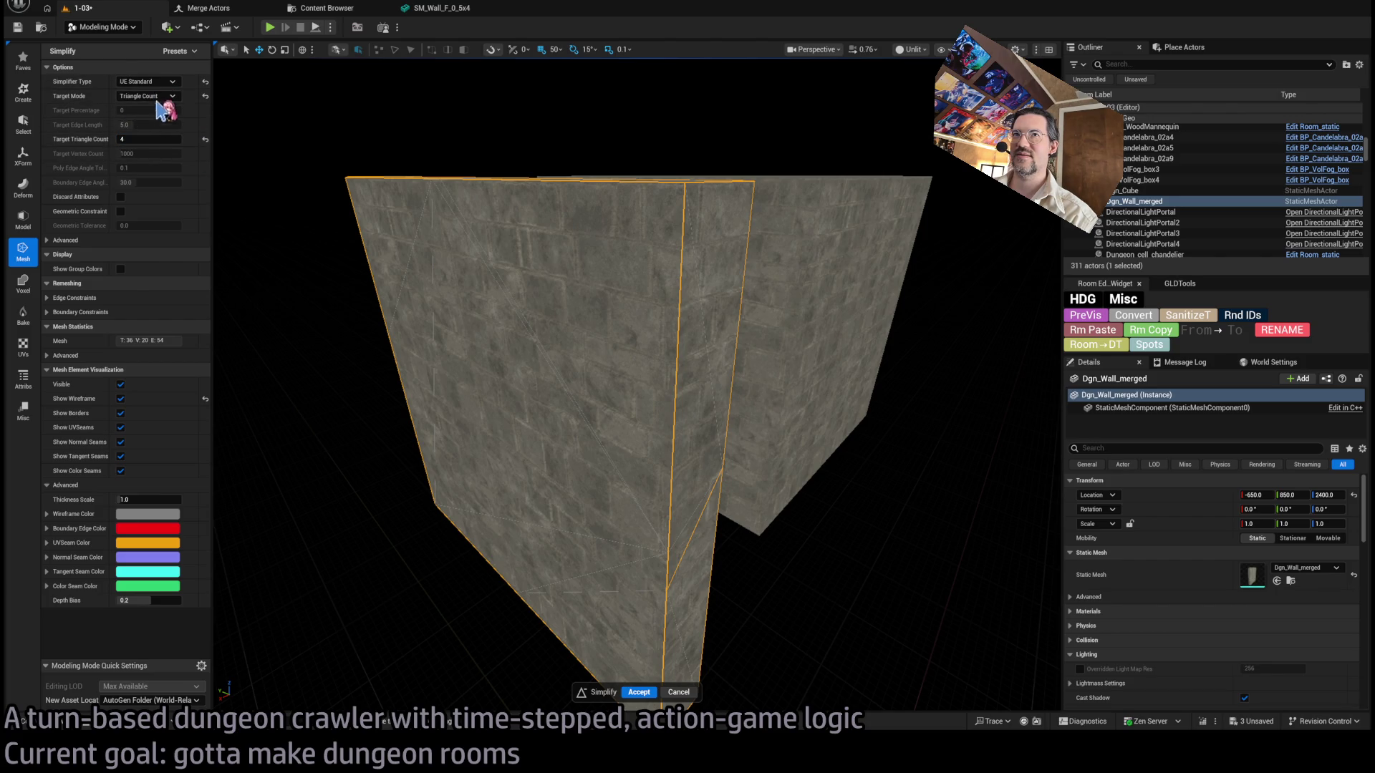
{"action": "left_click", "coordinate": [147, 81]}
{"action": "left_click", "coordinate": [179, 139]}
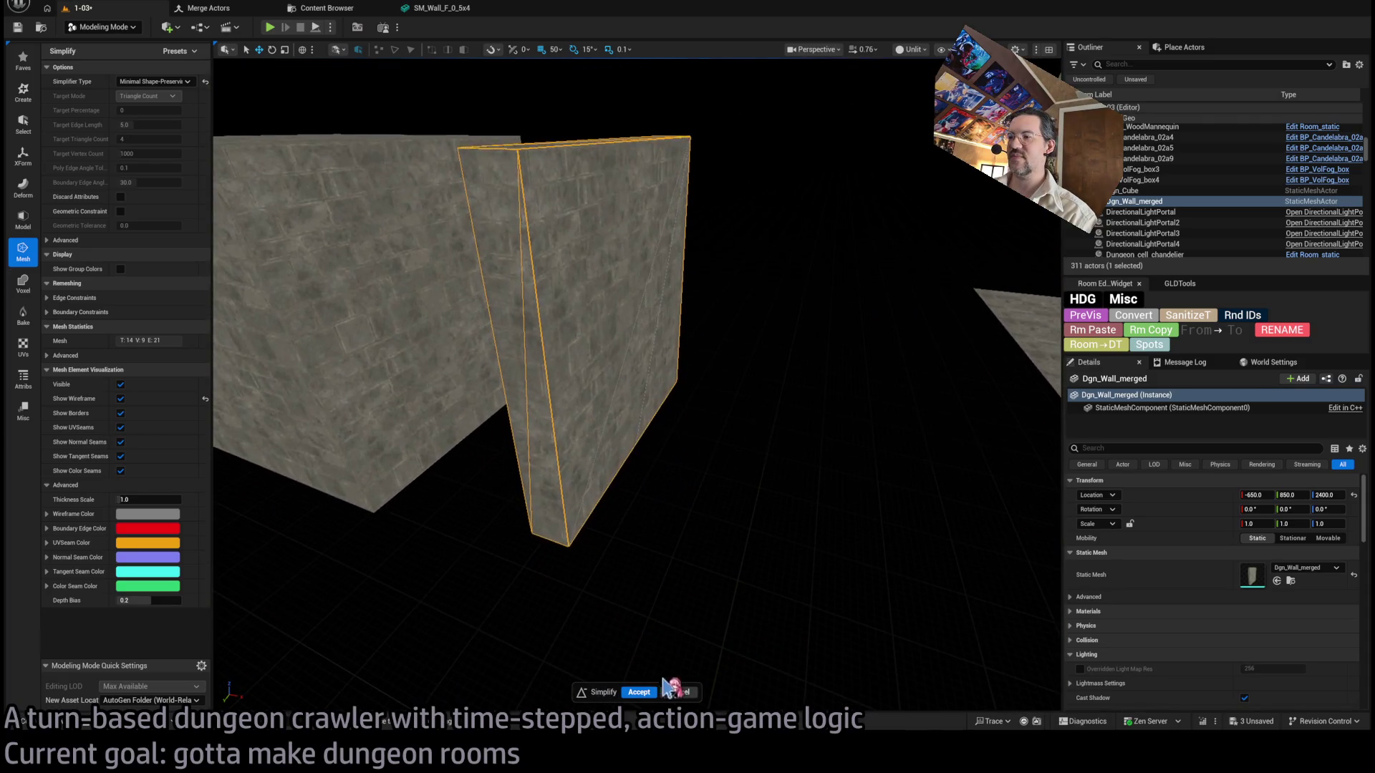
{"action": "left_click", "coordinate": [640, 693]}
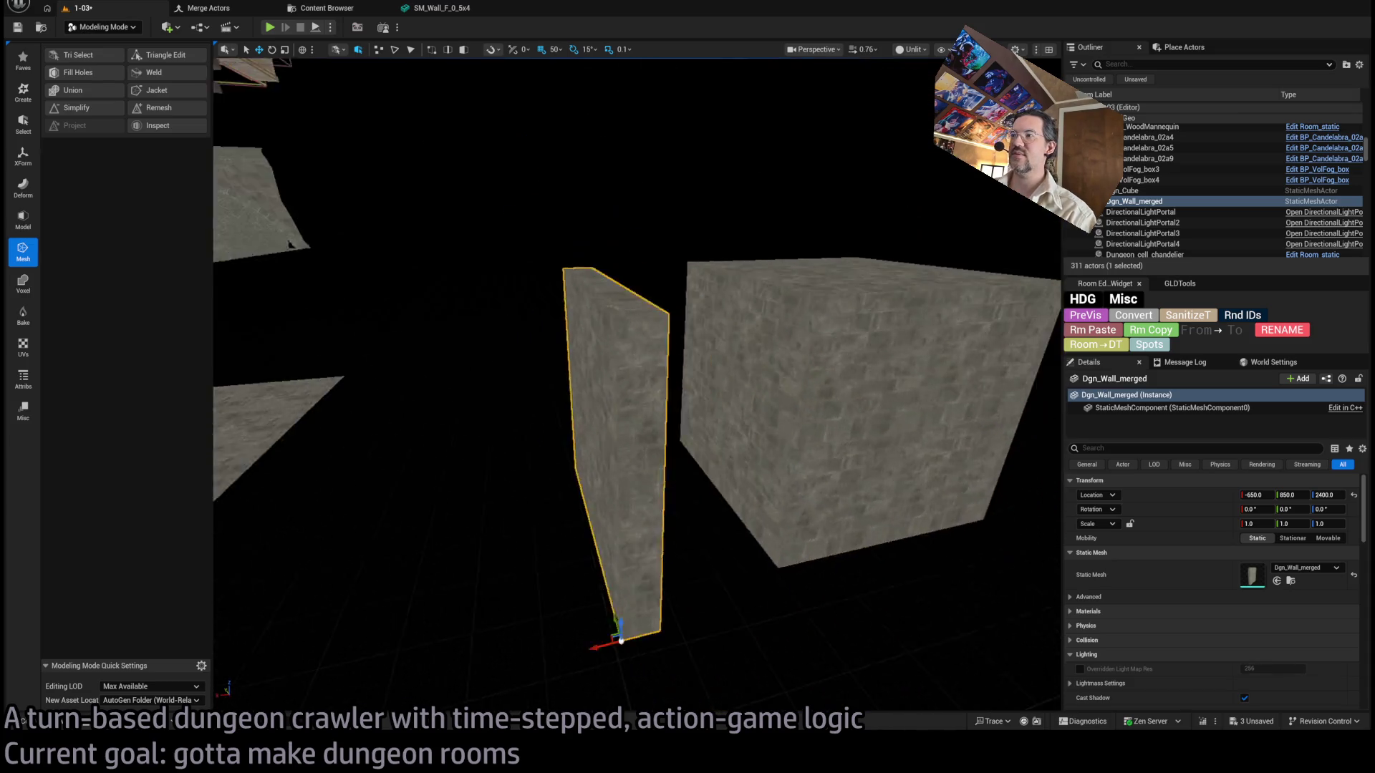
Simplify the Dgn_Cube mesh, accept it, then reselect the merged wall.
{"action": "left_click", "coordinate": [865, 384]}
{"action": "key", "text": "f"}
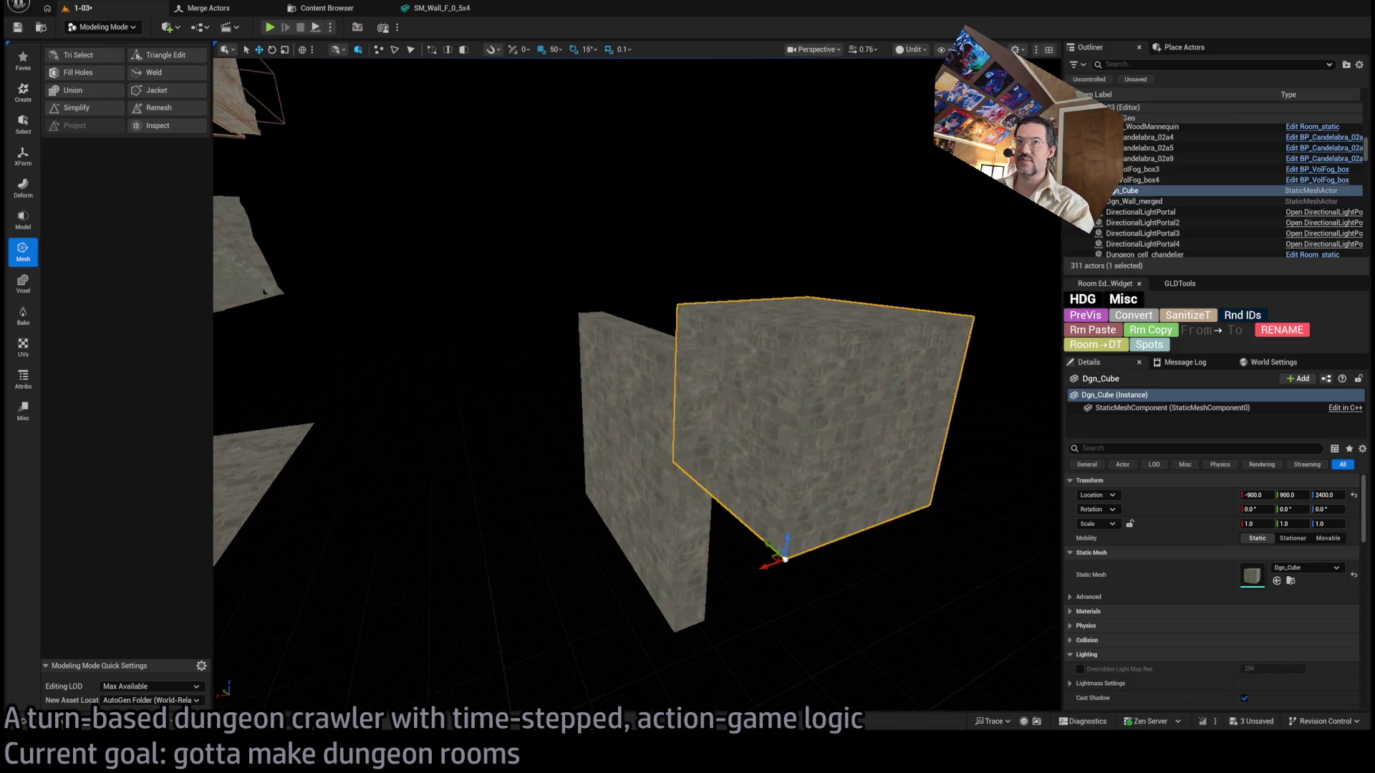
{"action": "left_click", "coordinate": [75, 108]}
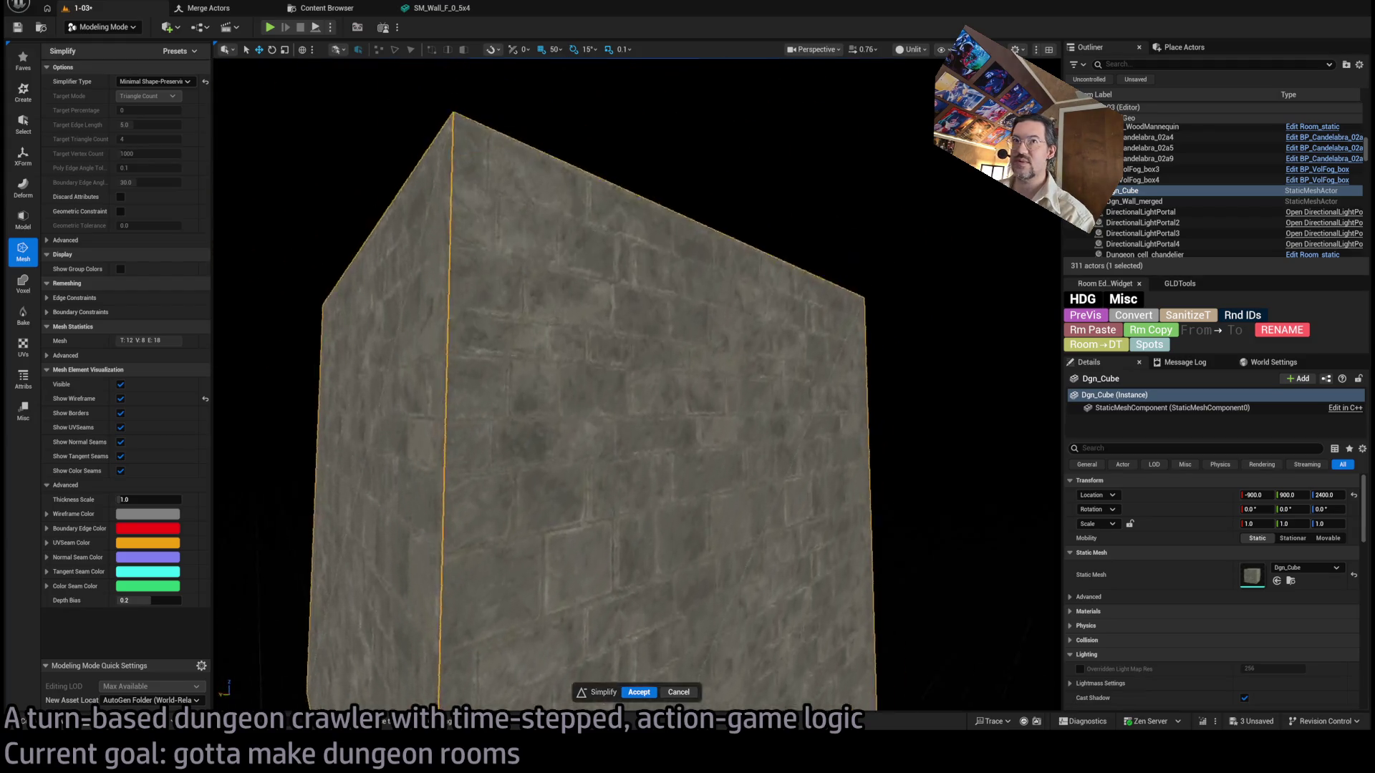
{"action": "left_click", "coordinate": [634, 691]}
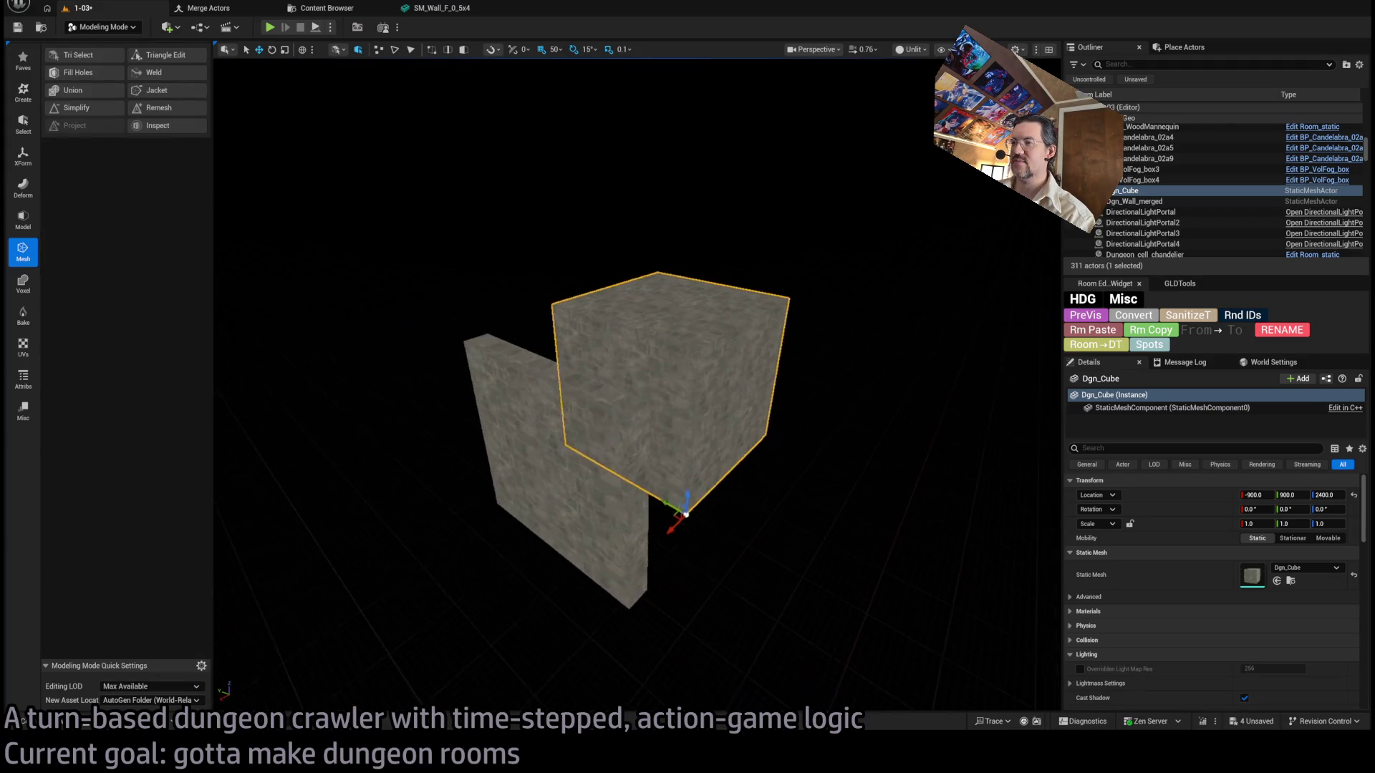
{"action": "left_click", "coordinate": [482, 451]}
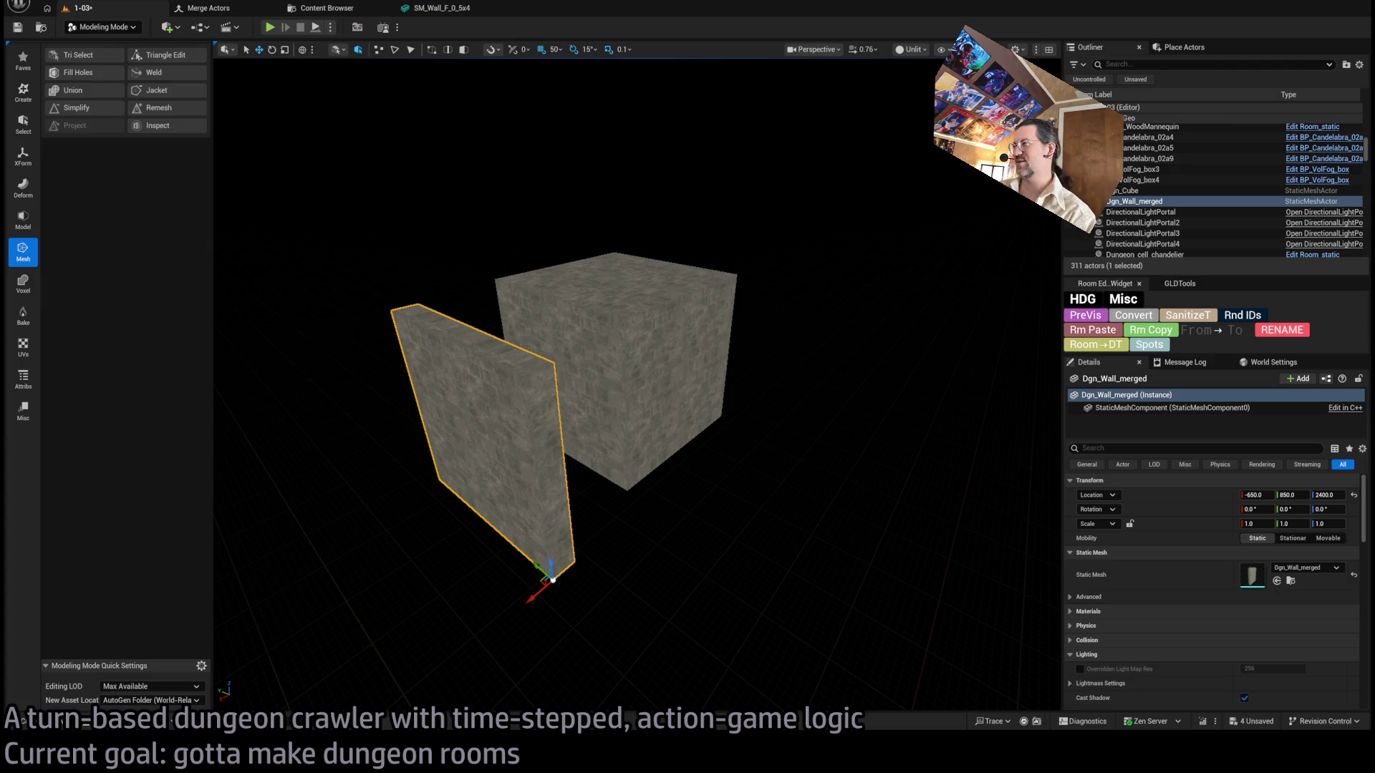
Load the Washington Post homepage in a new browser tab and scroll to the top stories.
{"action": "key", "text": "alt+Tab"}
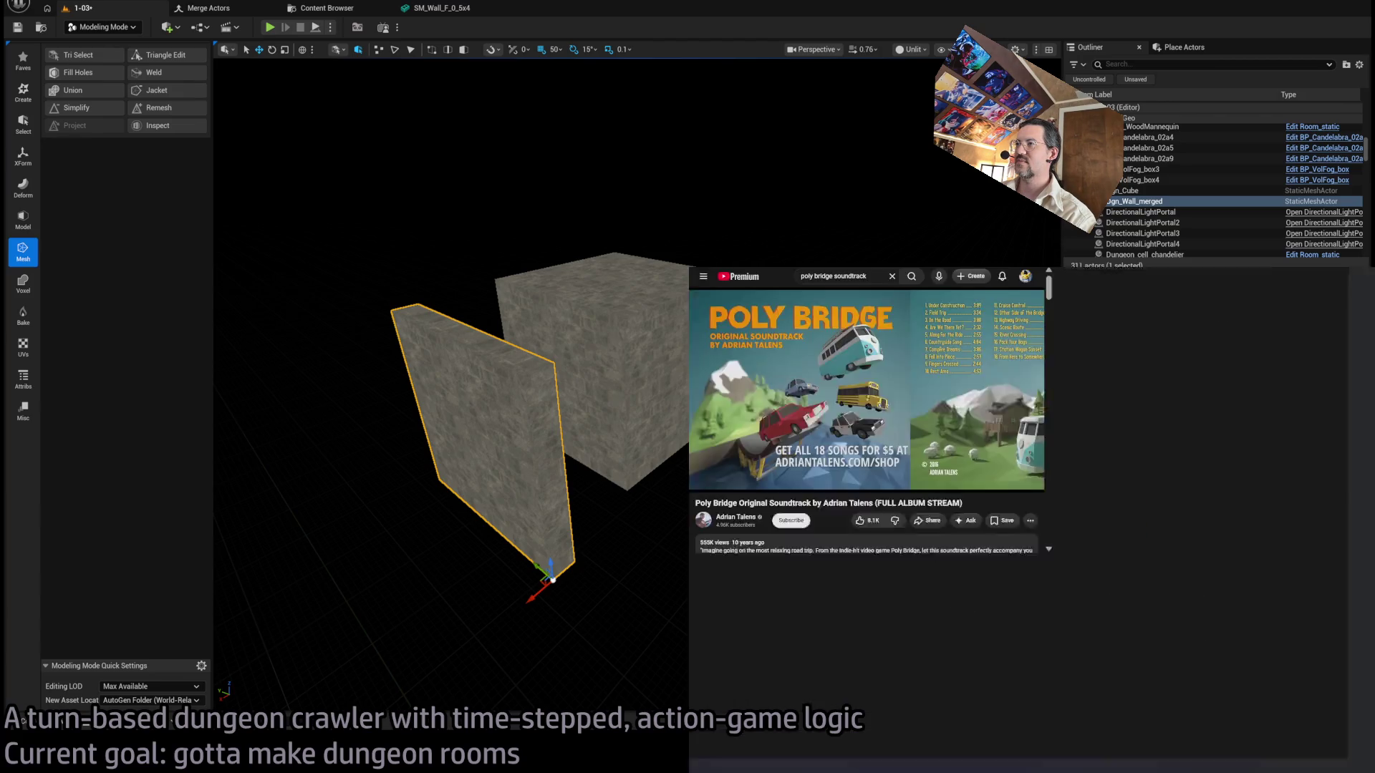
{"action": "key", "text": "ctrl+t"}
{"action": "scroll", "coordinate": [573, 530], "scroll_direction": "down", "scroll_amount": 5}
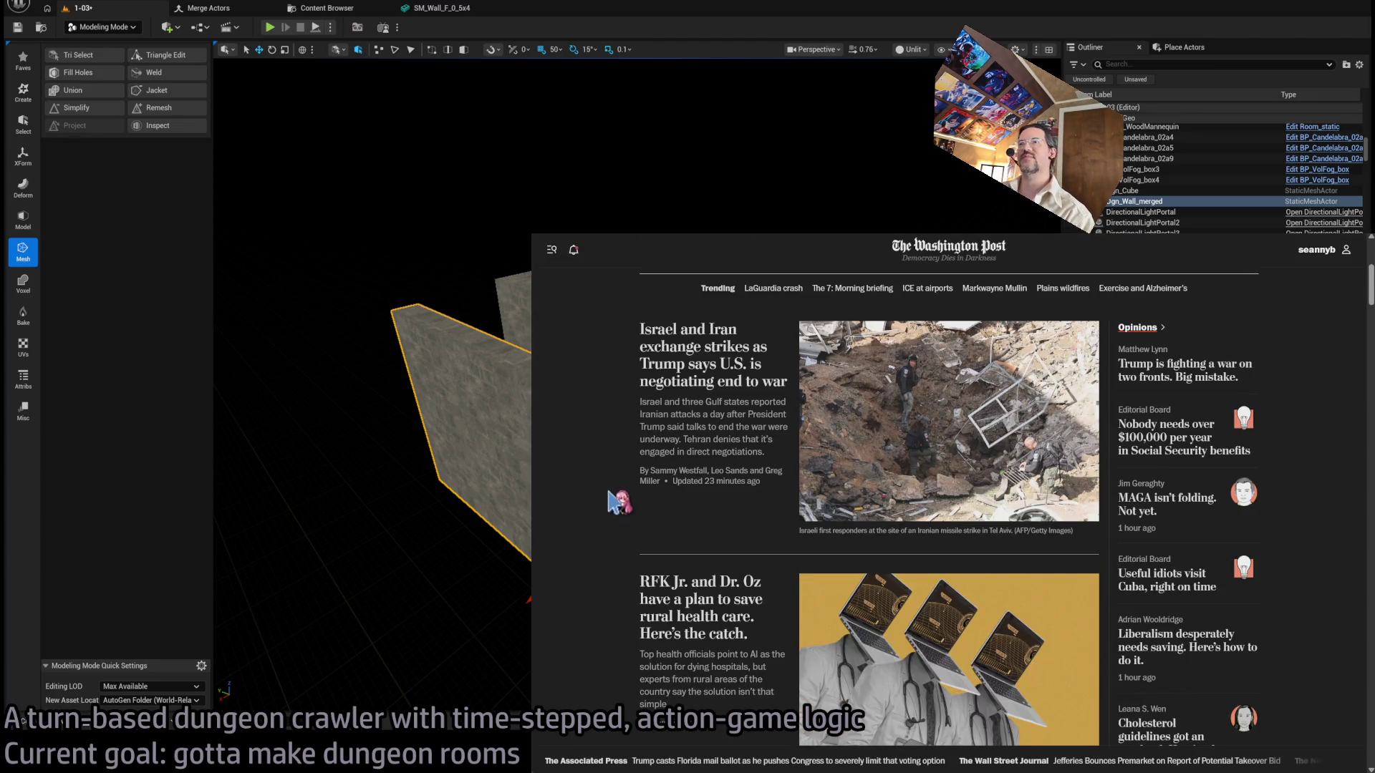
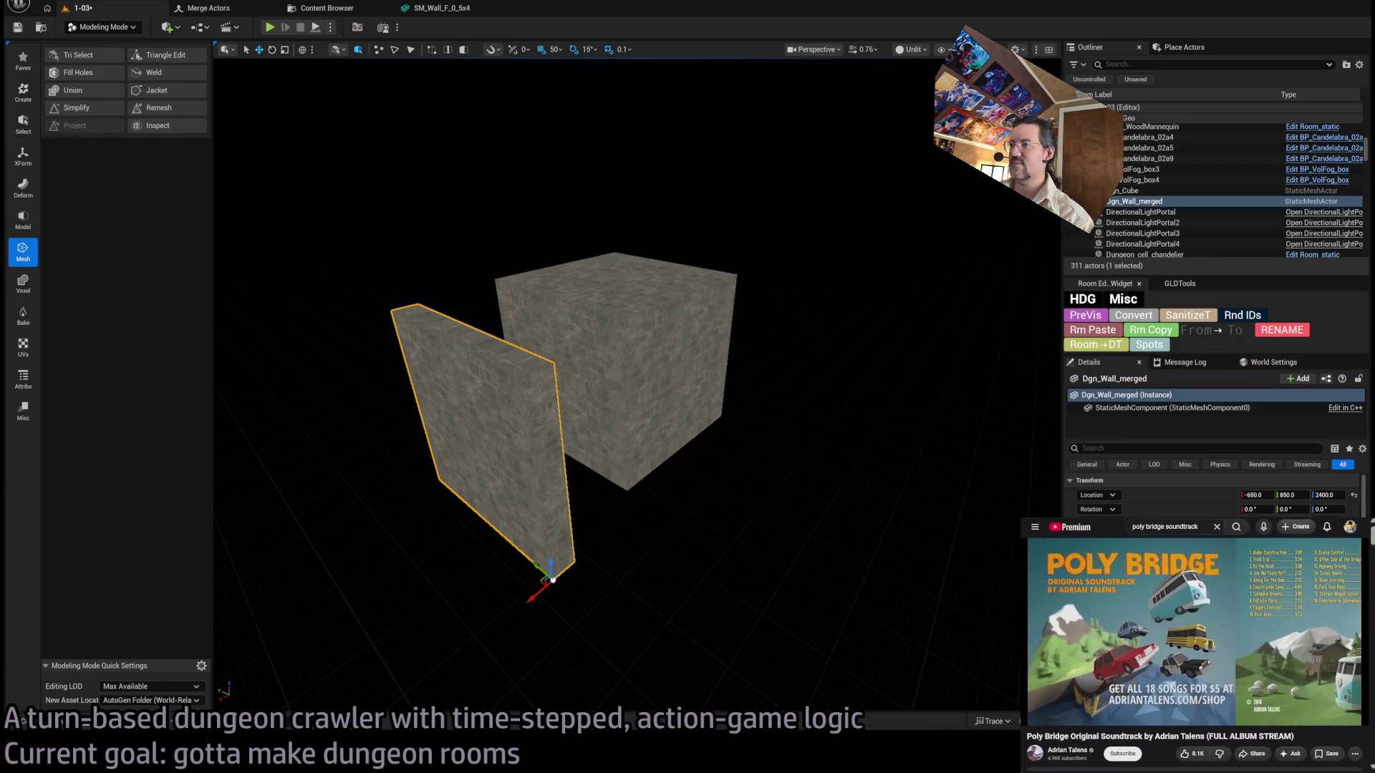
Frame the test wall, save the level, and pick between the test cube and wall.
{"action": "key", "text": "f"}
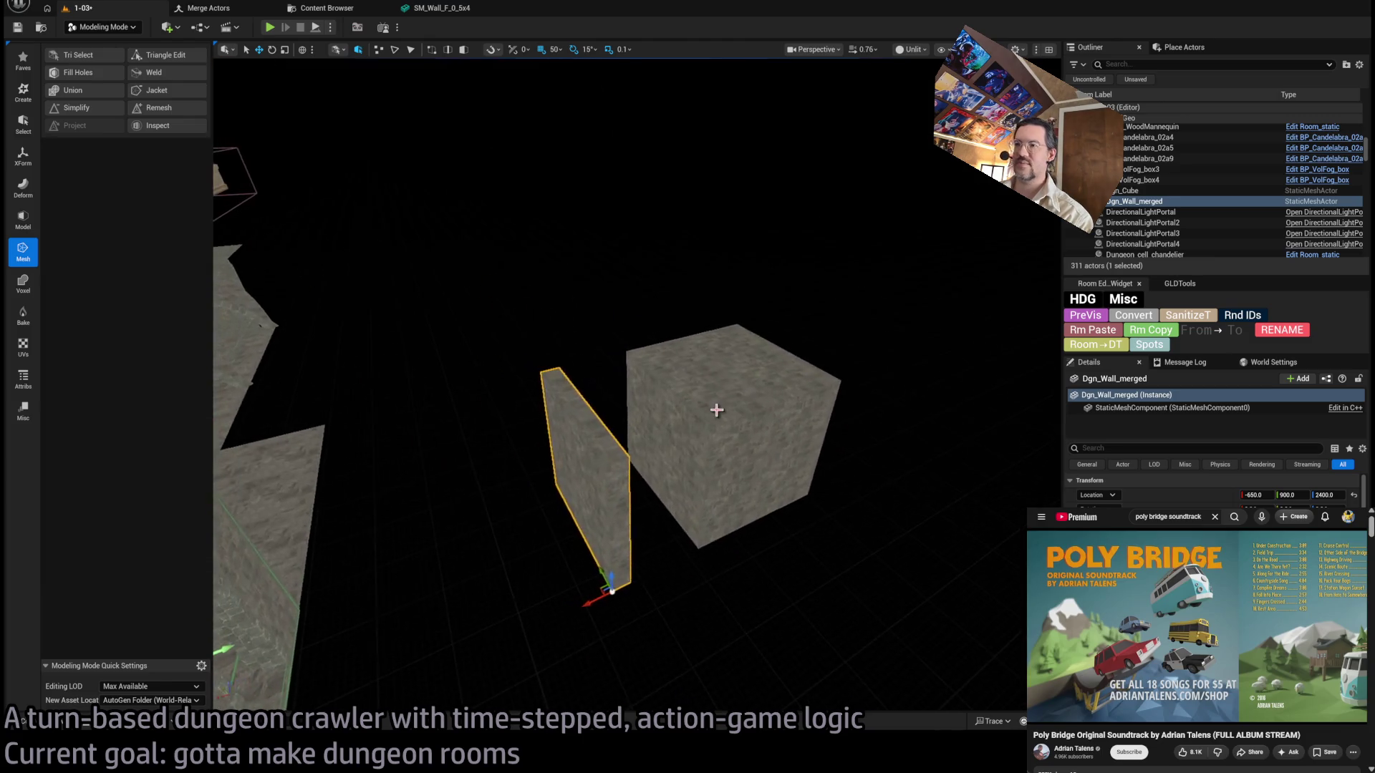
{"action": "key", "text": "ctrl+s"}
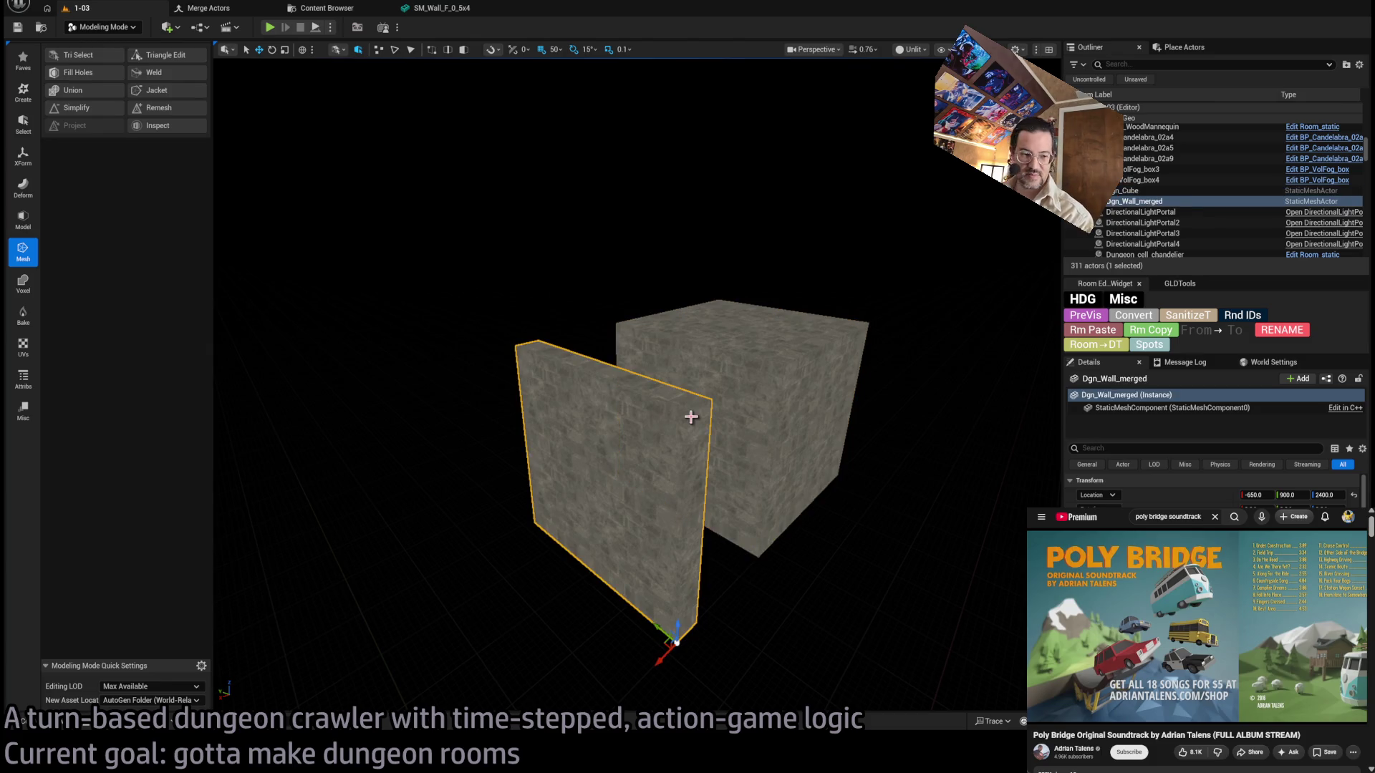
{"action": "left_click", "coordinate": [746, 405]}
{"action": "left_click", "coordinate": [730, 389]}
{"action": "left_click", "coordinate": [737, 387]}
Delete the test cube Dgn_Cube, two room walls and the floor piece beneath them.
{"action": "left_click", "coordinate": [737, 387]}
{"action": "left_click", "coordinate": [742, 378]}
{"action": "key", "text": "Delete"}
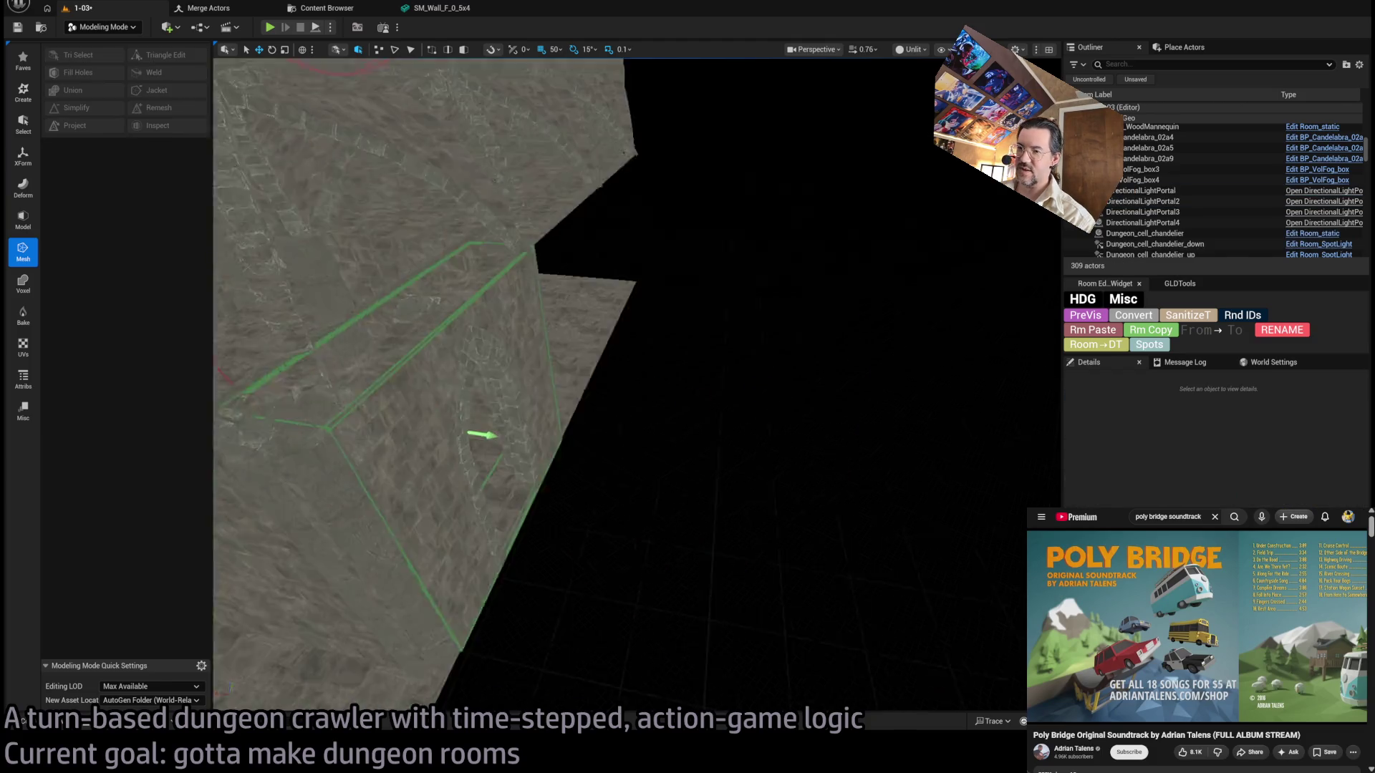
{"action": "key", "text": "w"}
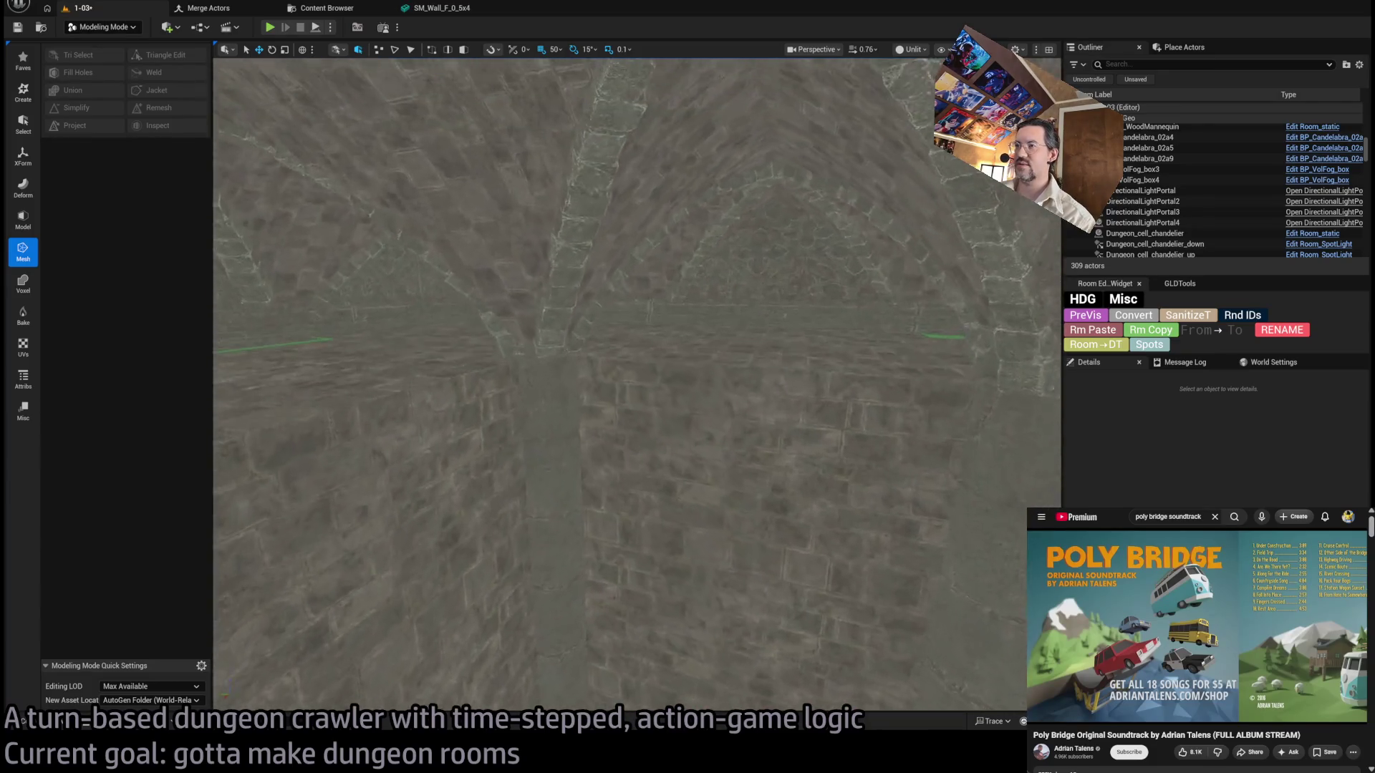
{"action": "left_click", "coordinate": [729, 425]}
{"action": "left_click", "coordinate": [729, 424], "text": "ctrl"}
{"action": "key", "text": "Delete"}
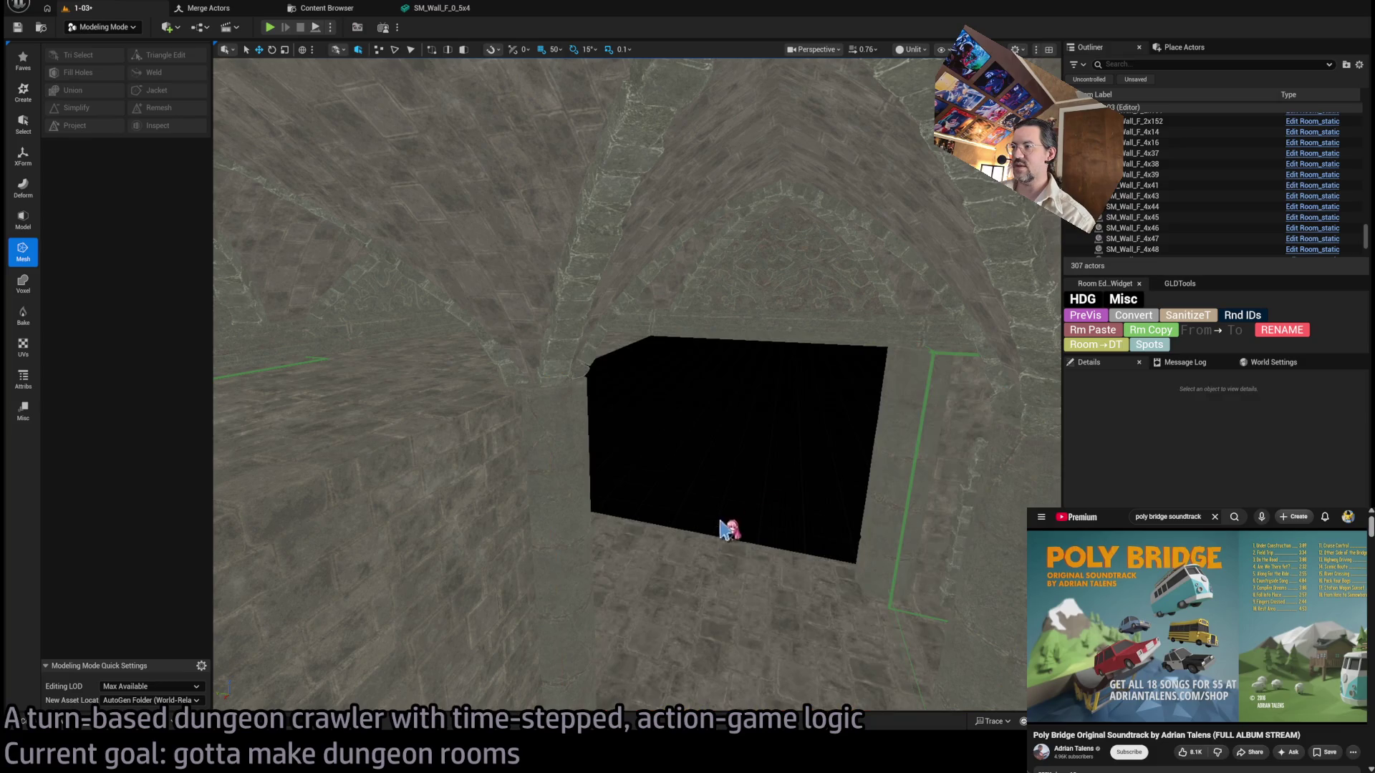
{"action": "left_click", "coordinate": [740, 561]}
{"action": "scroll", "coordinate": [740, 561], "scroll_direction": "down", "scroll_amount": 2}
{"action": "key", "text": "Delete"}
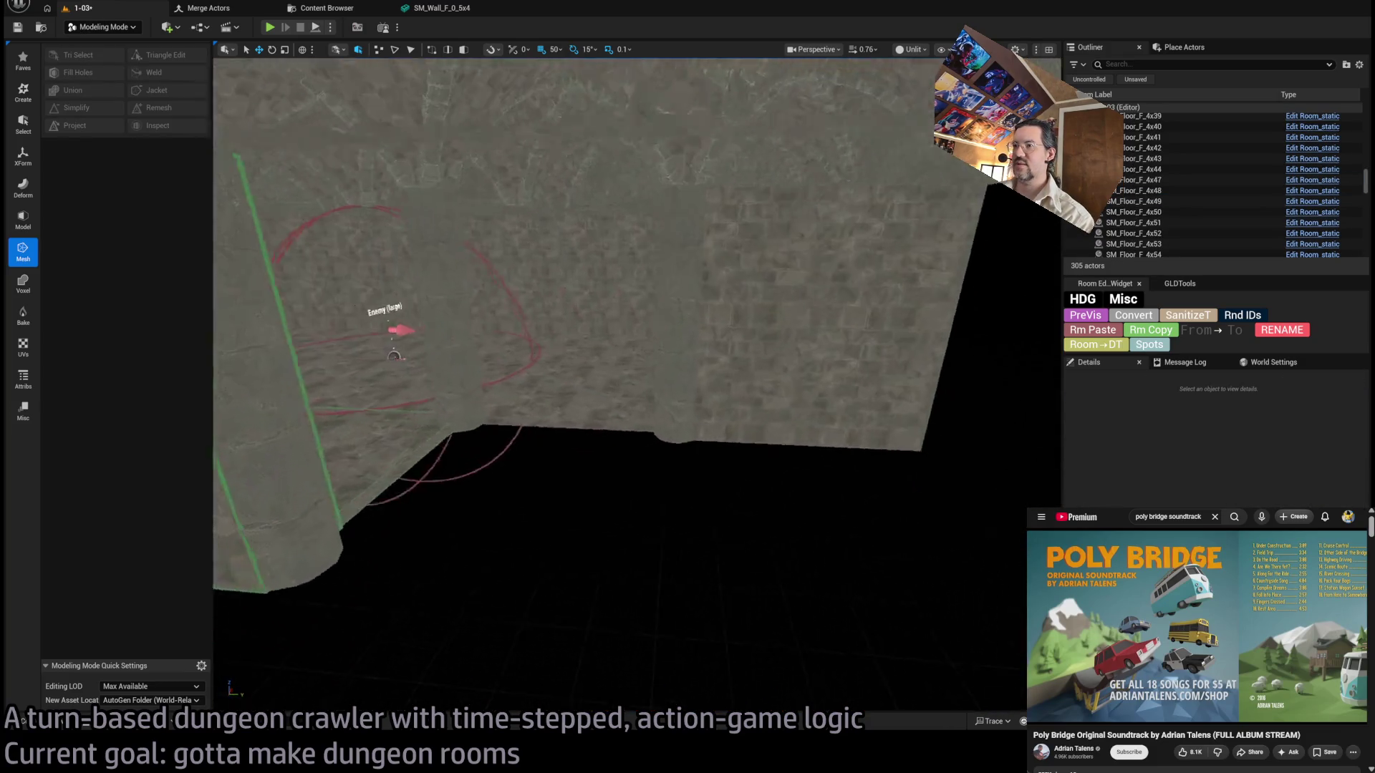
Alt-drag wall SM_Wall_F_4x45 sideways to create a duplicate beside it.
{"action": "left_click", "coordinate": [426, 319]}
{"action": "left_click_drag", "start_coordinate": [516, 402], "coordinate": [491, 389]}
{"action": "left_click_drag", "start_coordinate": [585, 419], "coordinate": [886, 415]}
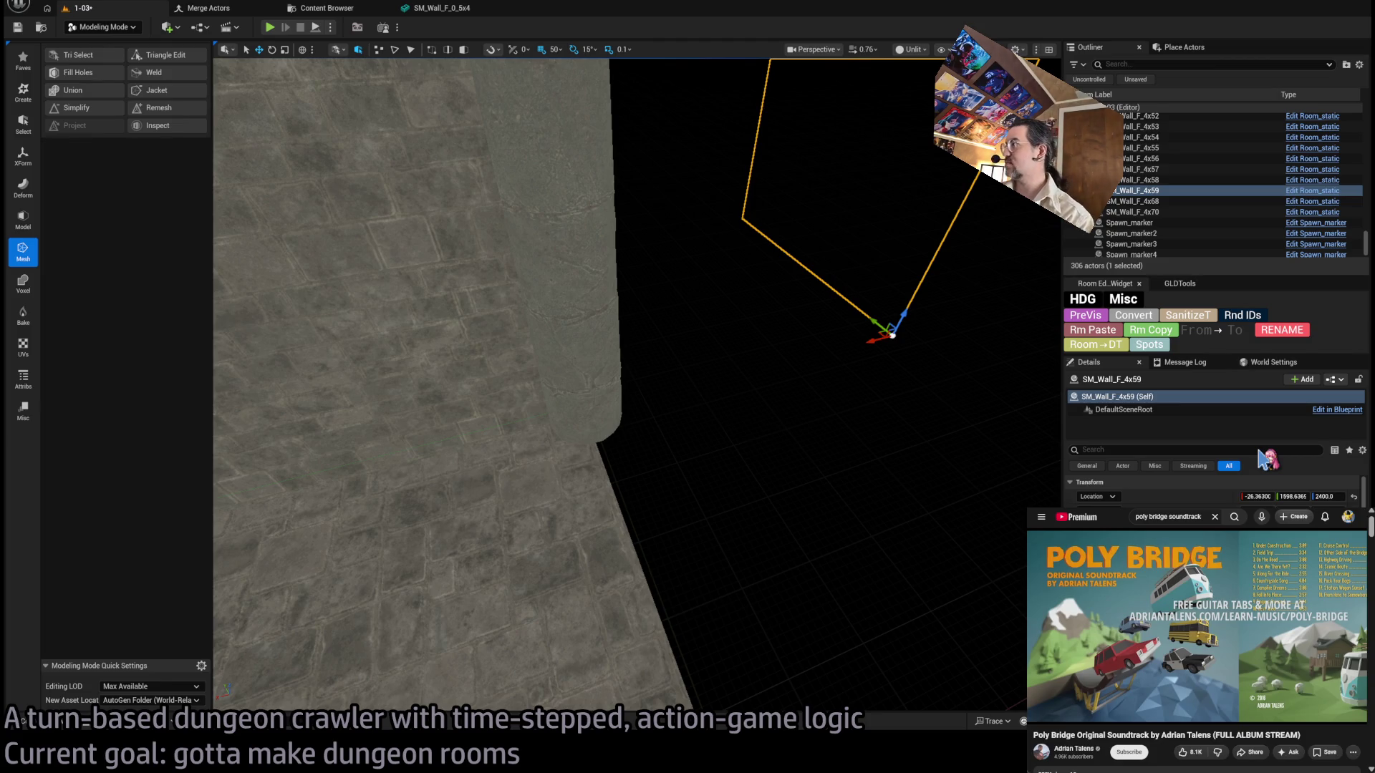
Move the copied wall section and set its Location X to 400.
{"action": "key", "text": "f"}
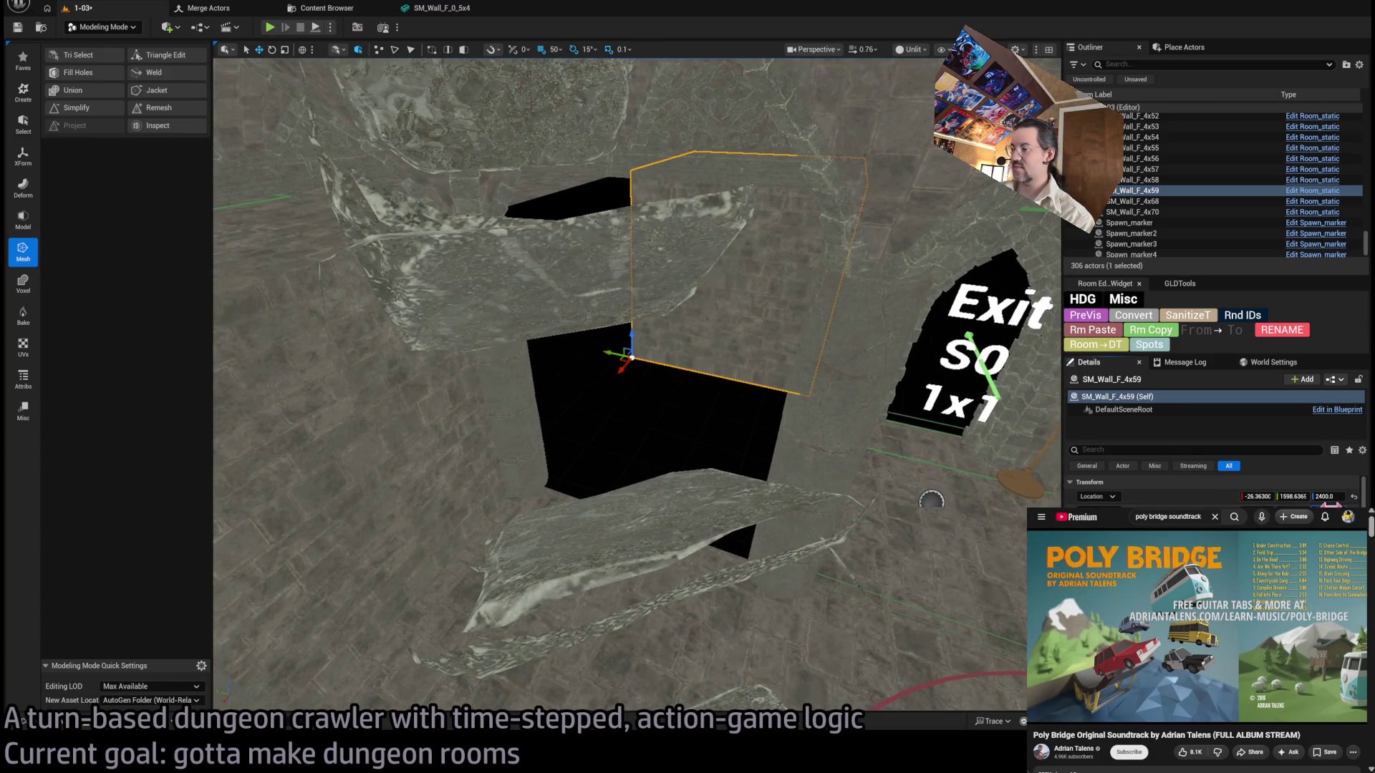
{"action": "mouse_move", "coordinate": [620, 358]}
{"action": "left_mouse_down"}
{"action": "mouse_move", "coordinate": [738, 566]}
{"action": "mouse_move", "coordinate": [732, 544]}
{"action": "left_mouse_up"}
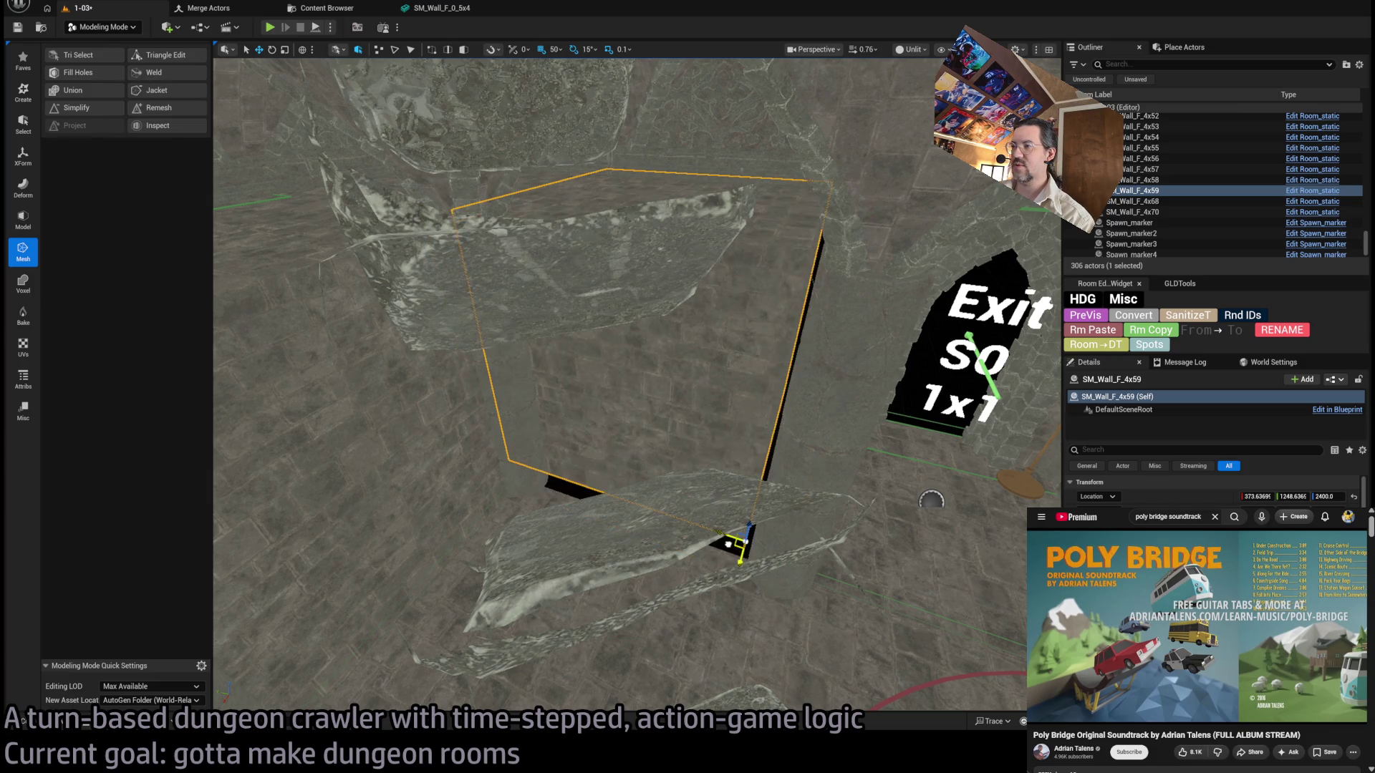
{"action": "left_click", "coordinate": [1256, 496]}
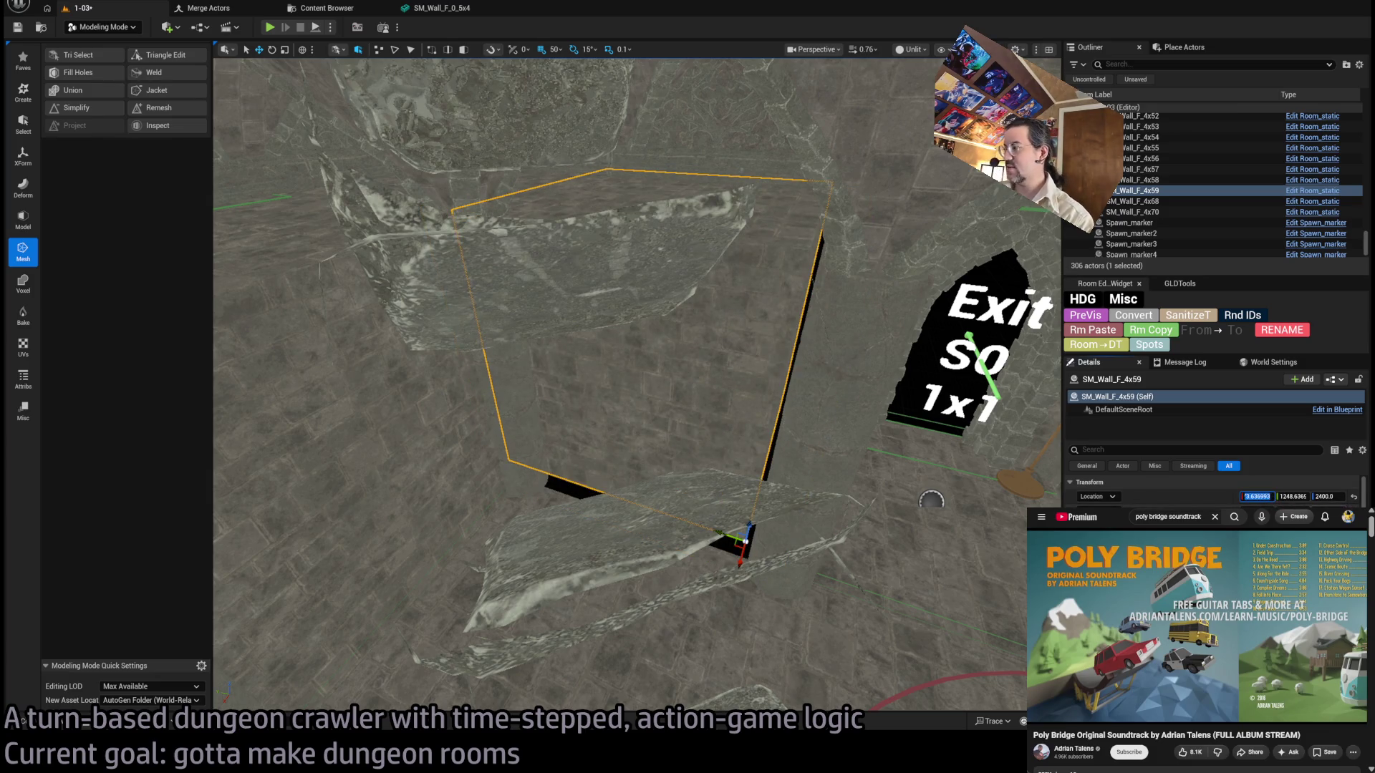
{"action": "type", "text": "400"}
{"action": "key", "text": "Tab"}
{"action": "type", "text": "1200"}
{"action": "key", "text": "Tab"}
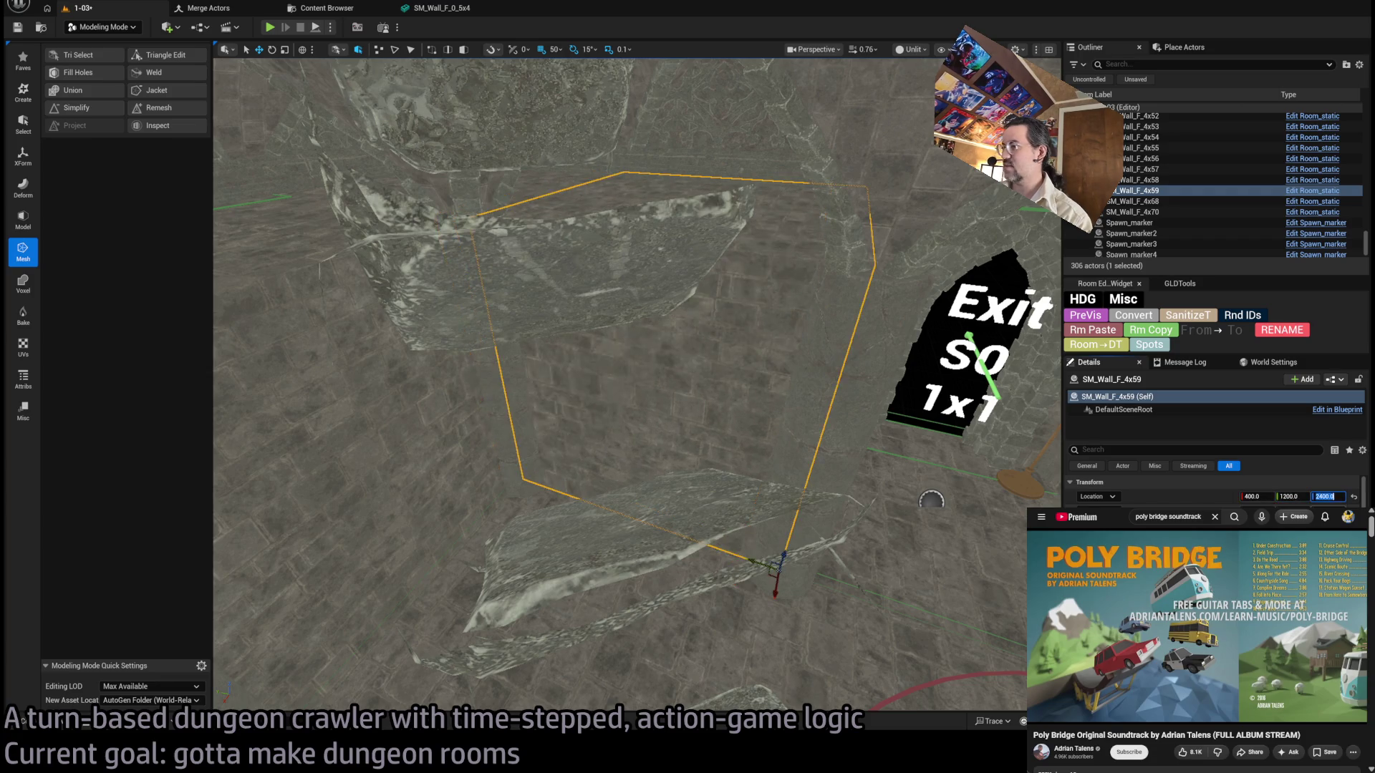
Delete the surplus wall copy near the Exit wall.
{"action": "left_click_drag", "start_coordinate": [931, 501], "coordinate": [874, 476]}
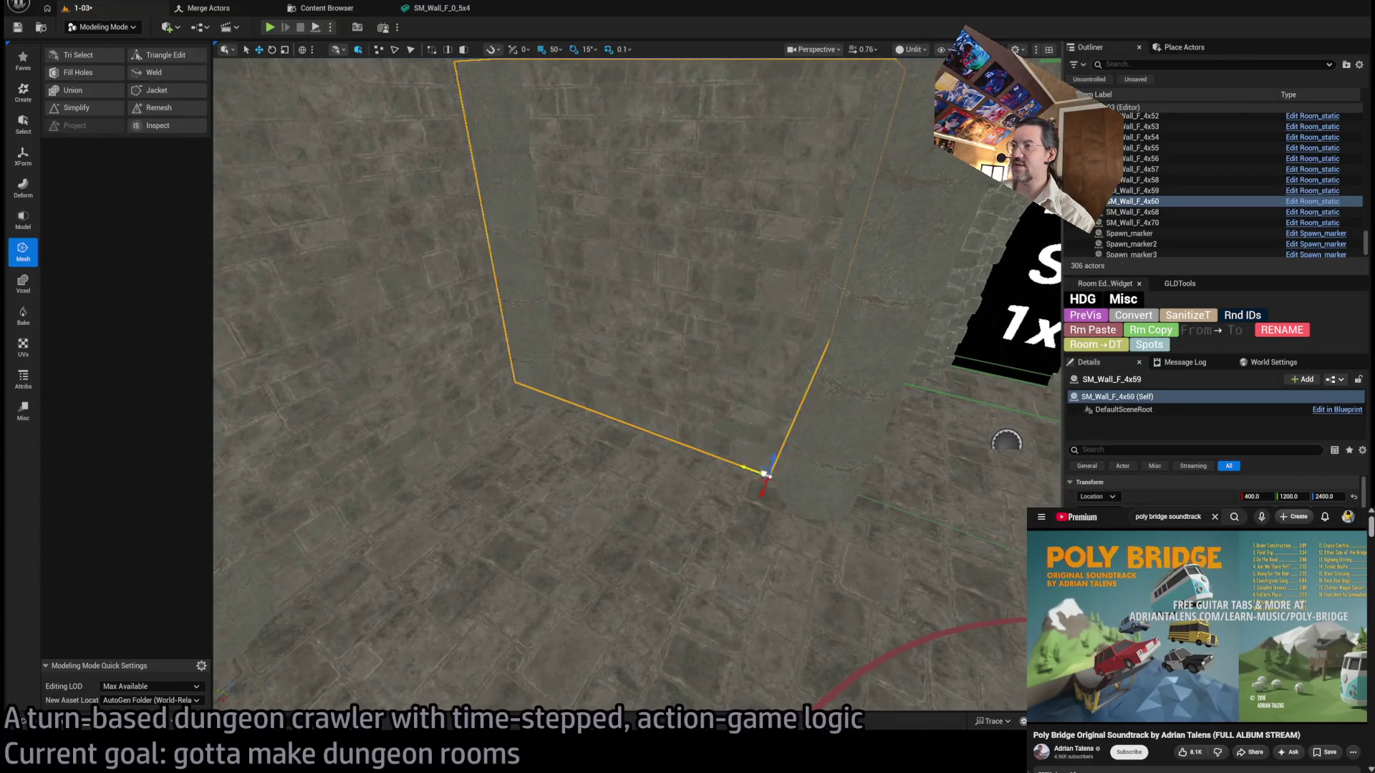
{"action": "mouse_move", "coordinate": [665, 436]}
{"action": "left_mouse_down"}
{"action": "mouse_move", "coordinate": [655, 416]}
{"action": "mouse_move", "coordinate": [637, 458]}
{"action": "left_mouse_up"}
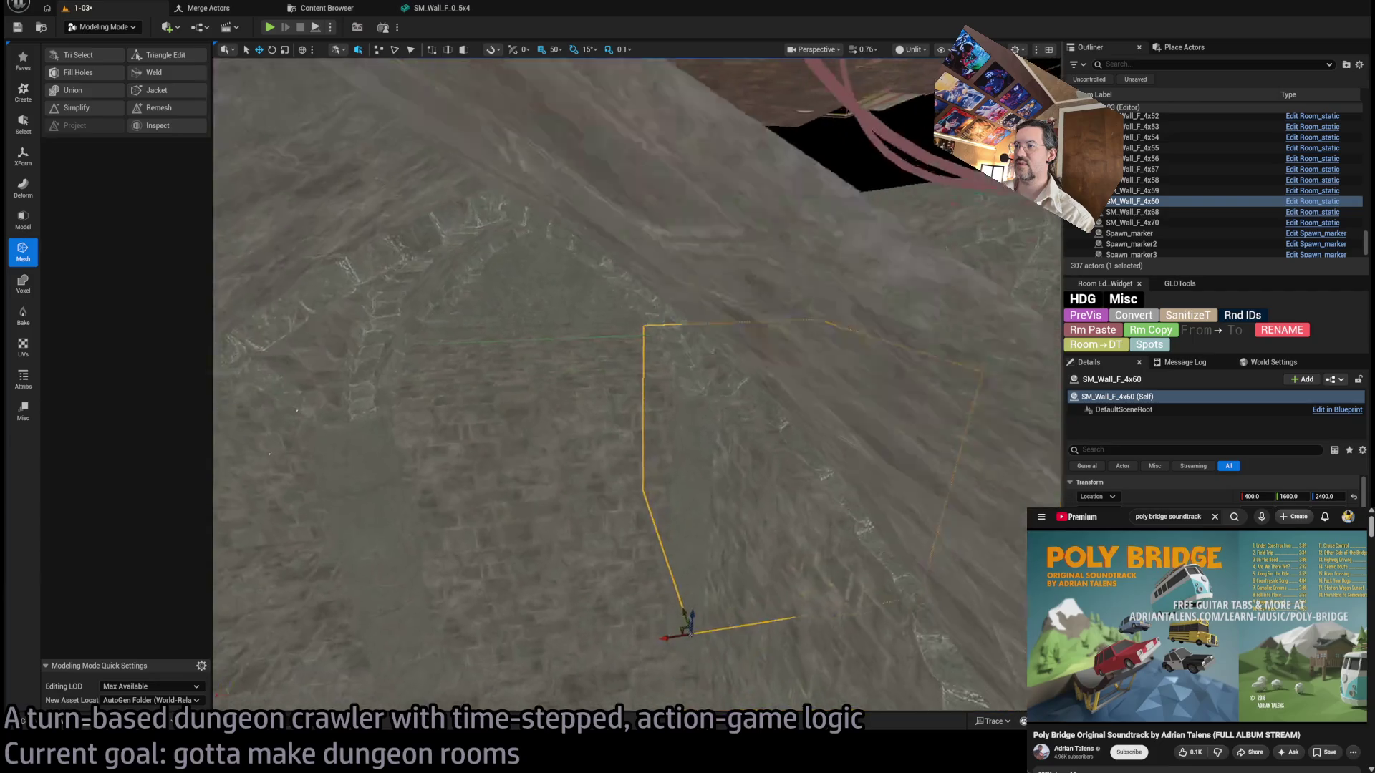
{"action": "key", "text": "Delete"}
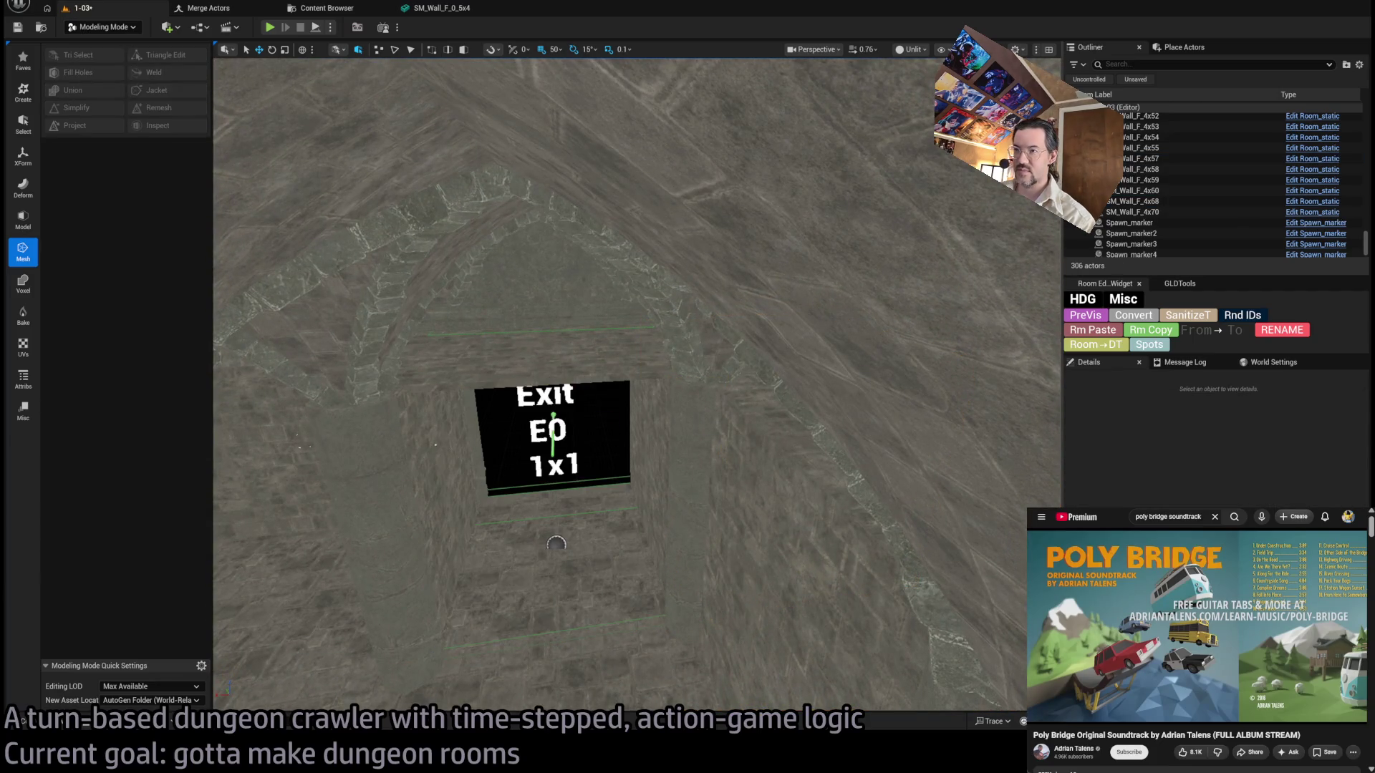
Delete walls SM_Wall_F_4x38, SM_Wall_F_4x45 and SM_Wall_F_4x37 around the E0 exit.
{"action": "left_click", "coordinate": [770, 472]}
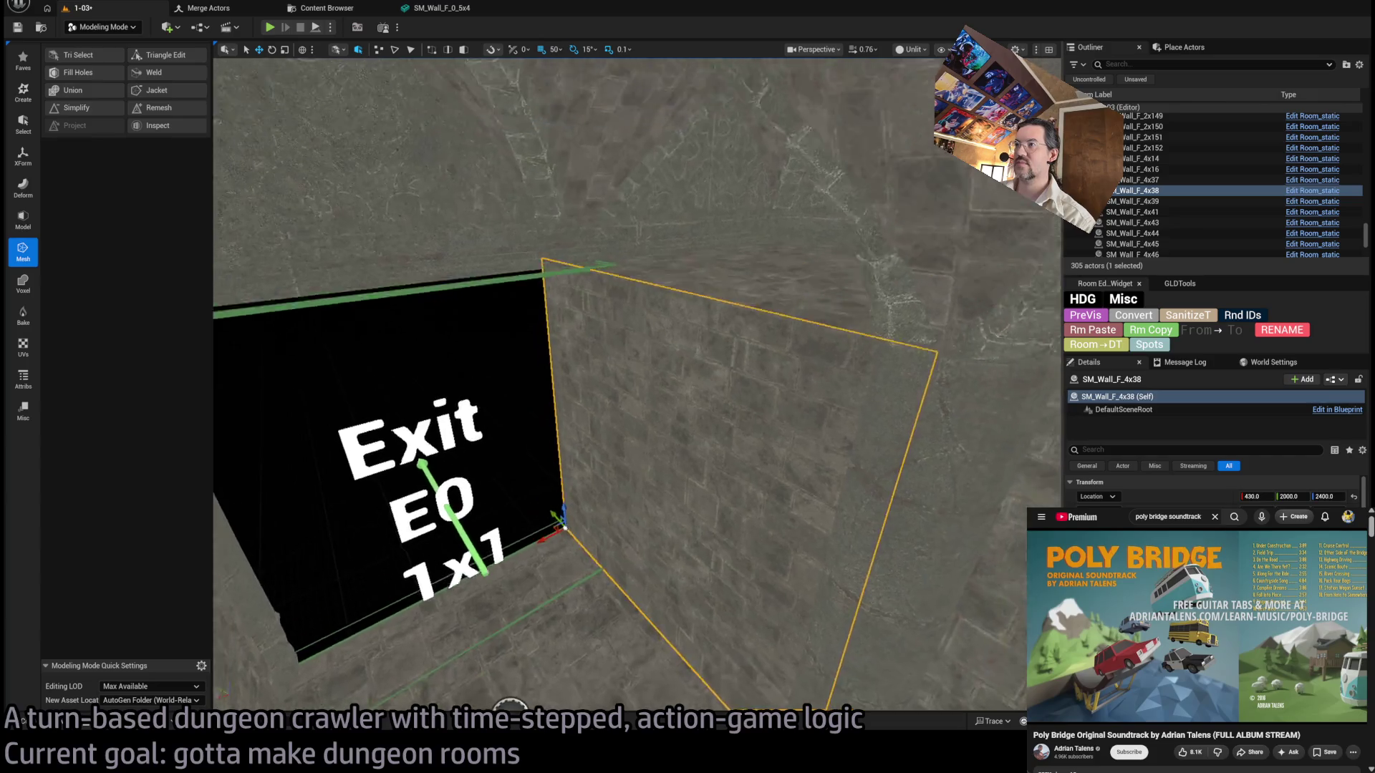
{"action": "key", "text": "Delete"}
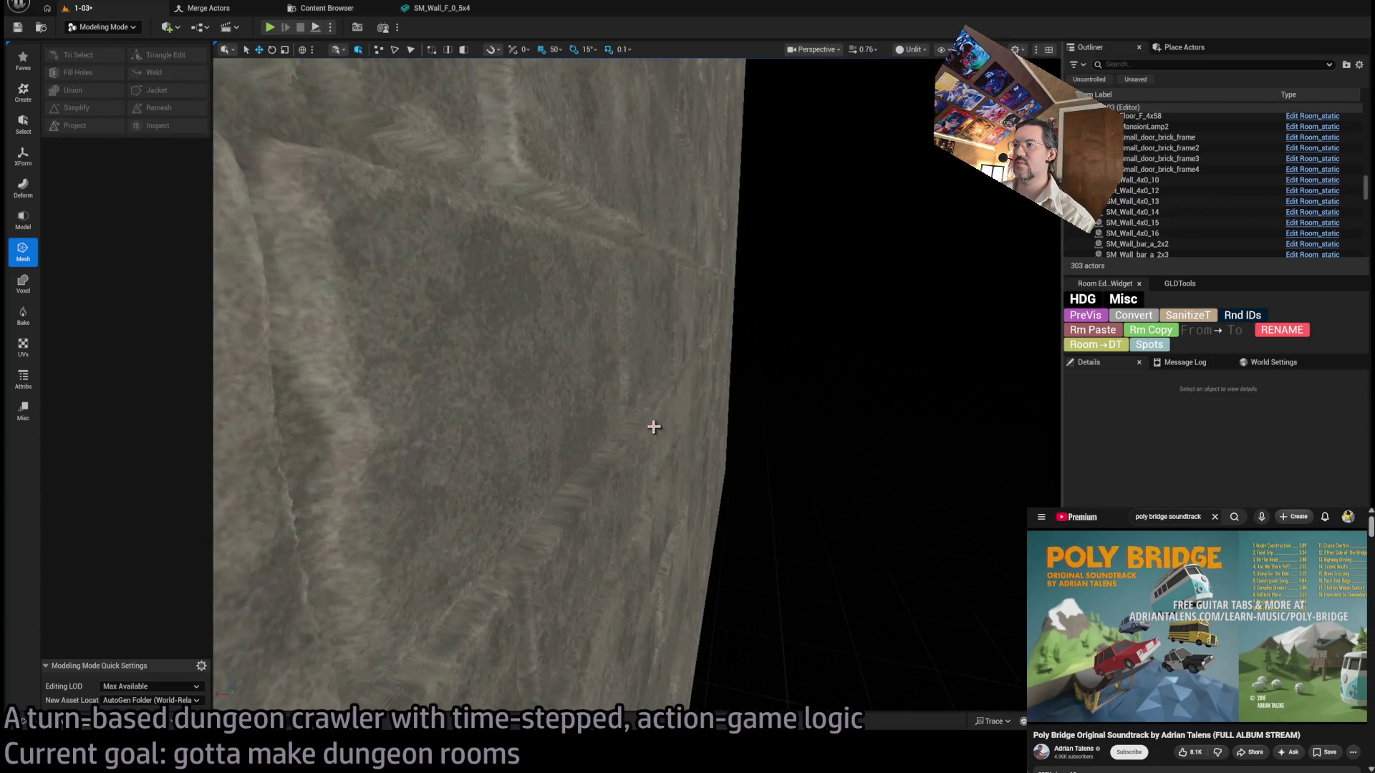
{"action": "left_click", "coordinate": [654, 426]}
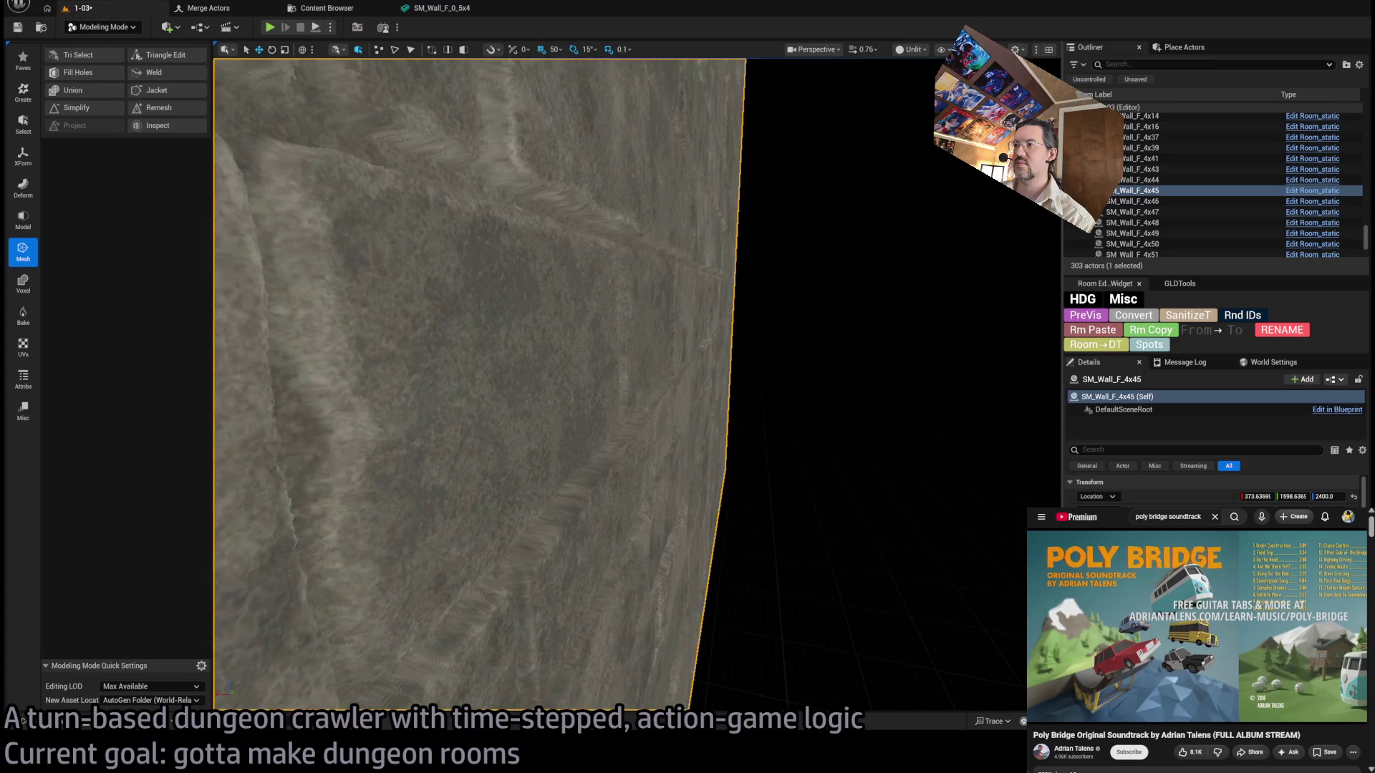
{"action": "key", "text": "Delete"}
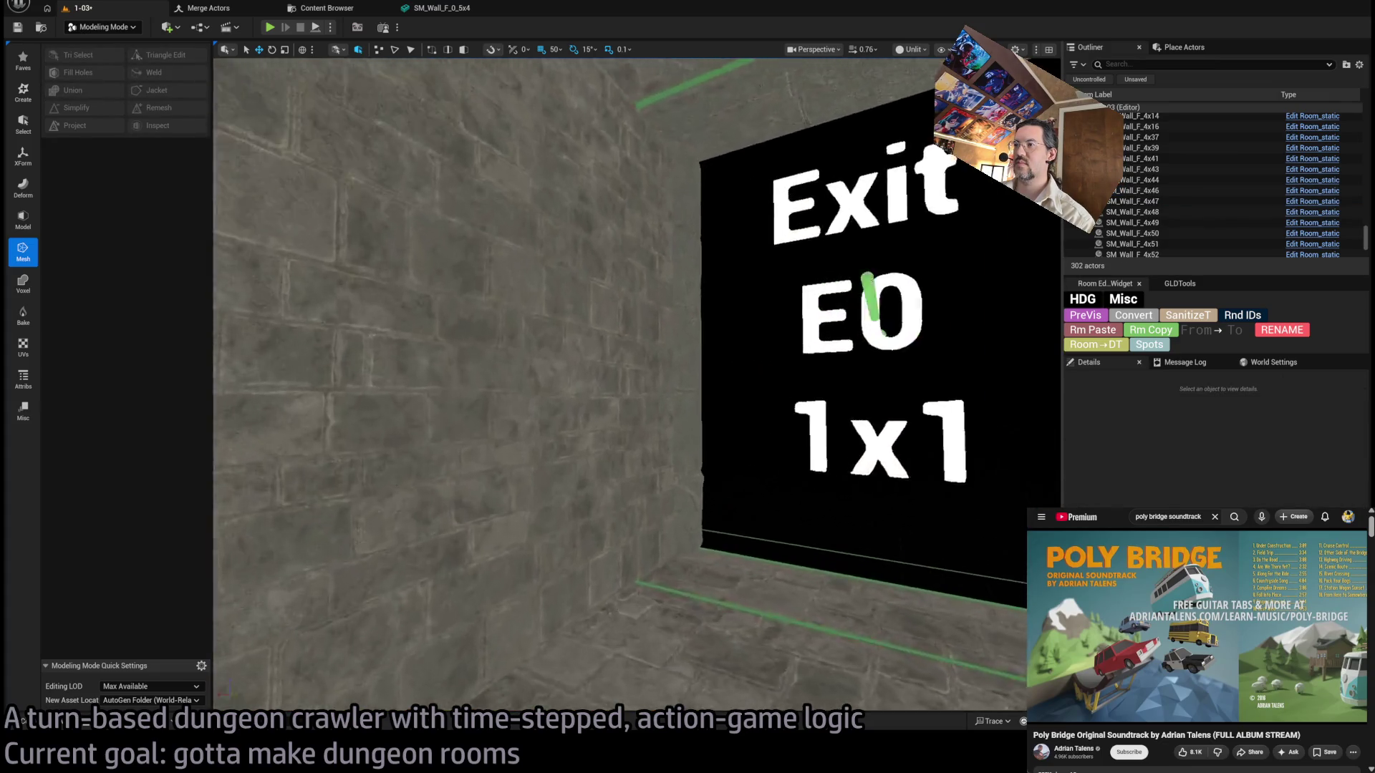
{"action": "left_click", "coordinate": [693, 433]}
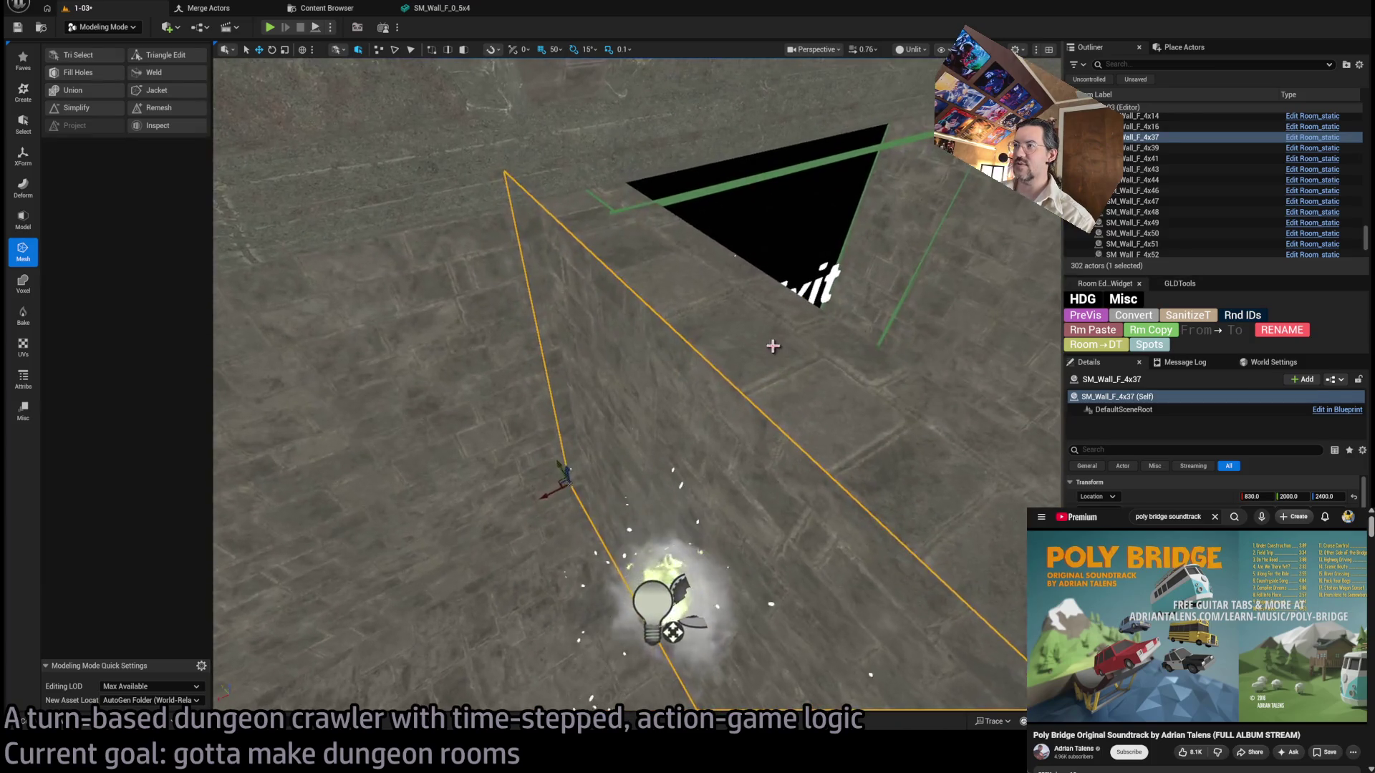
{"action": "key", "text": "Delete"}
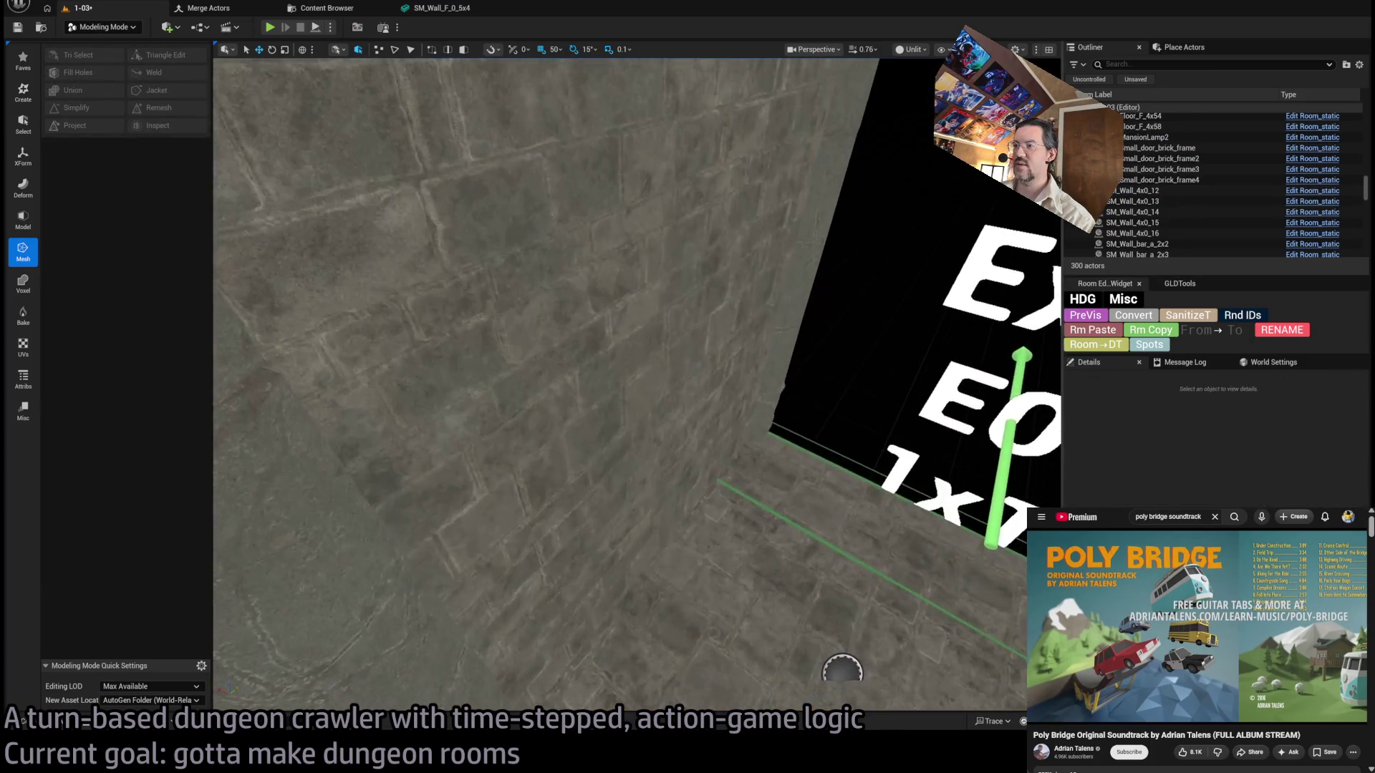
Alt-drag a copy of SM_Wall_F_4x60 along X and switch to Selection Mode.
{"action": "scroll", "coordinate": [620, 358], "scroll_direction": "down", "scroll_amount": 3}
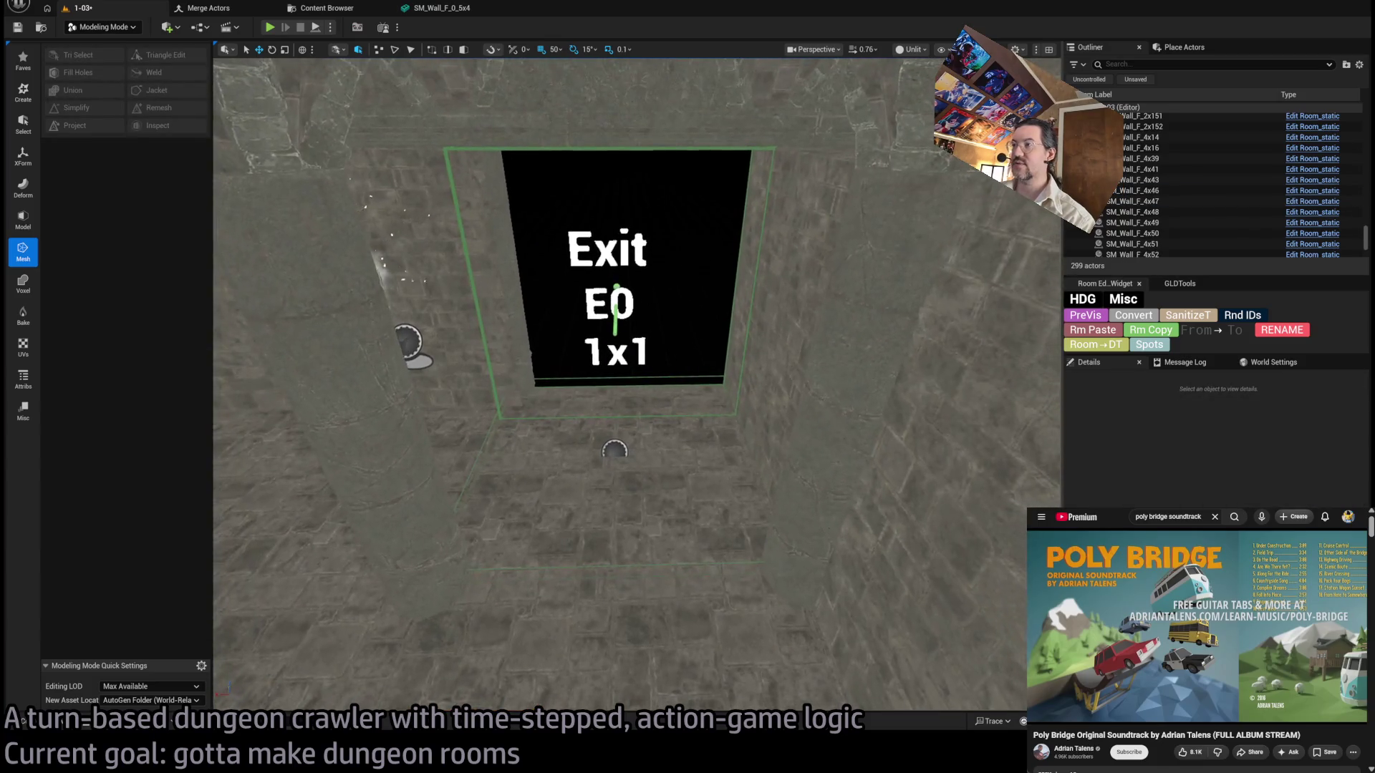
{"action": "left_click", "coordinate": [801, 452]}
{"action": "left_click_drag", "start_coordinate": [718, 542], "coordinate": [686, 541]}
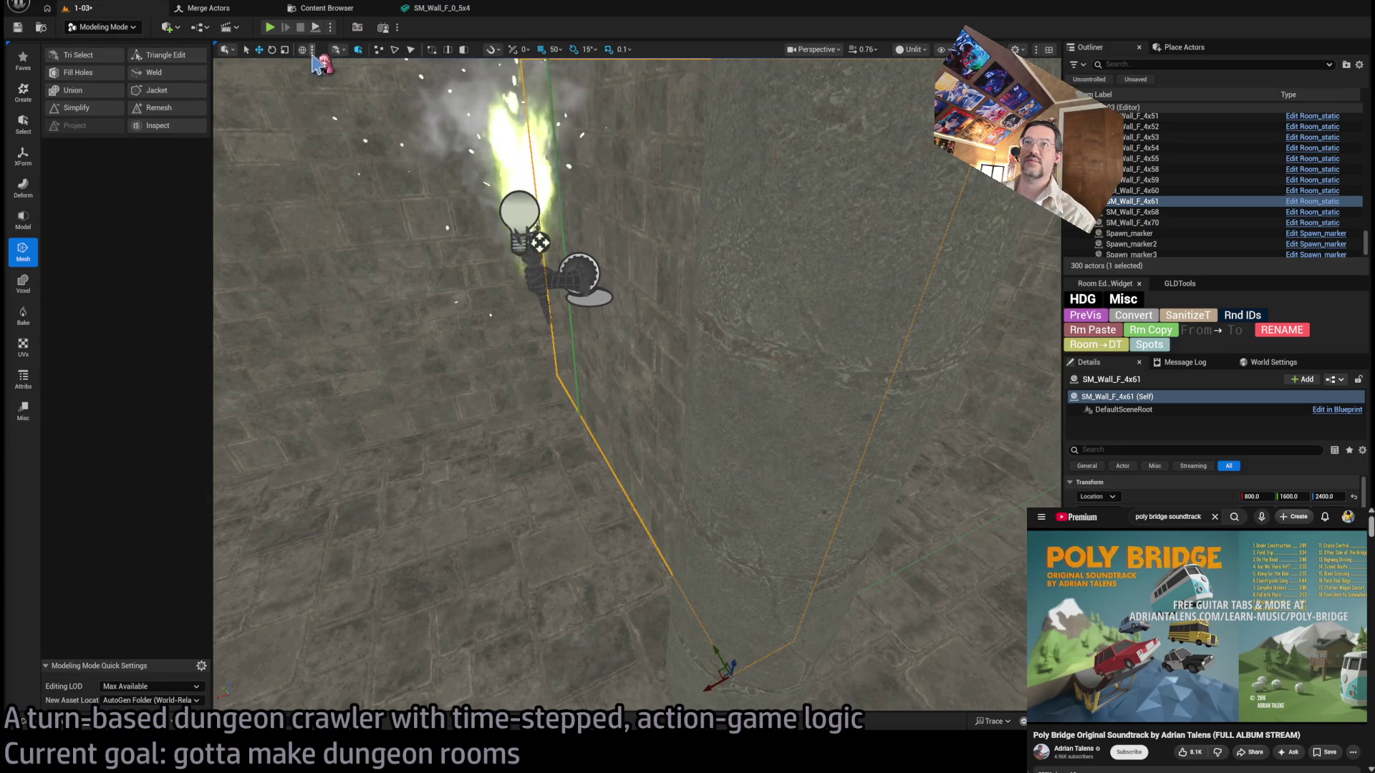
{"action": "left_click", "coordinate": [102, 26]}
Nudge the copied wall SM_Wall_F_4x61 along X to 830.
{"action": "left_click", "coordinate": [114, 46]}
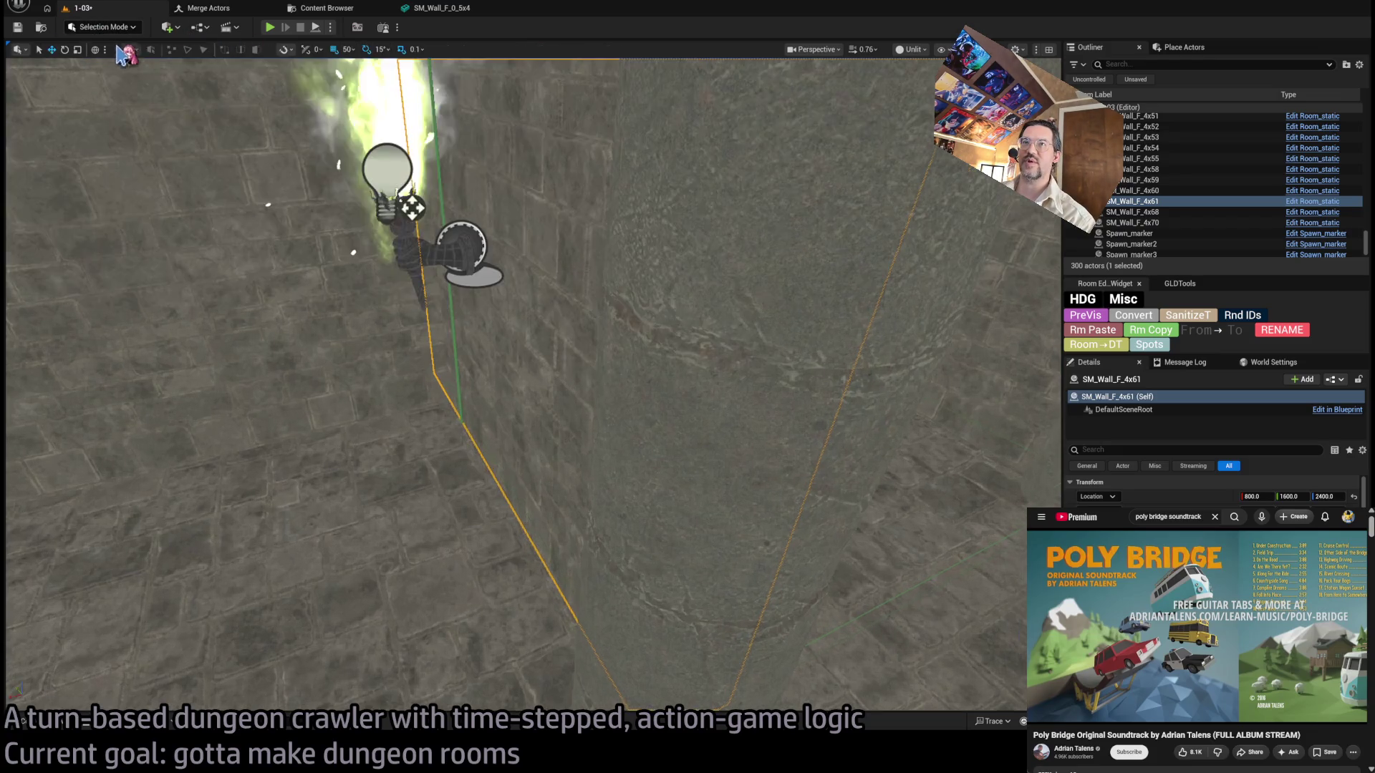
{"action": "key", "text": "f"}
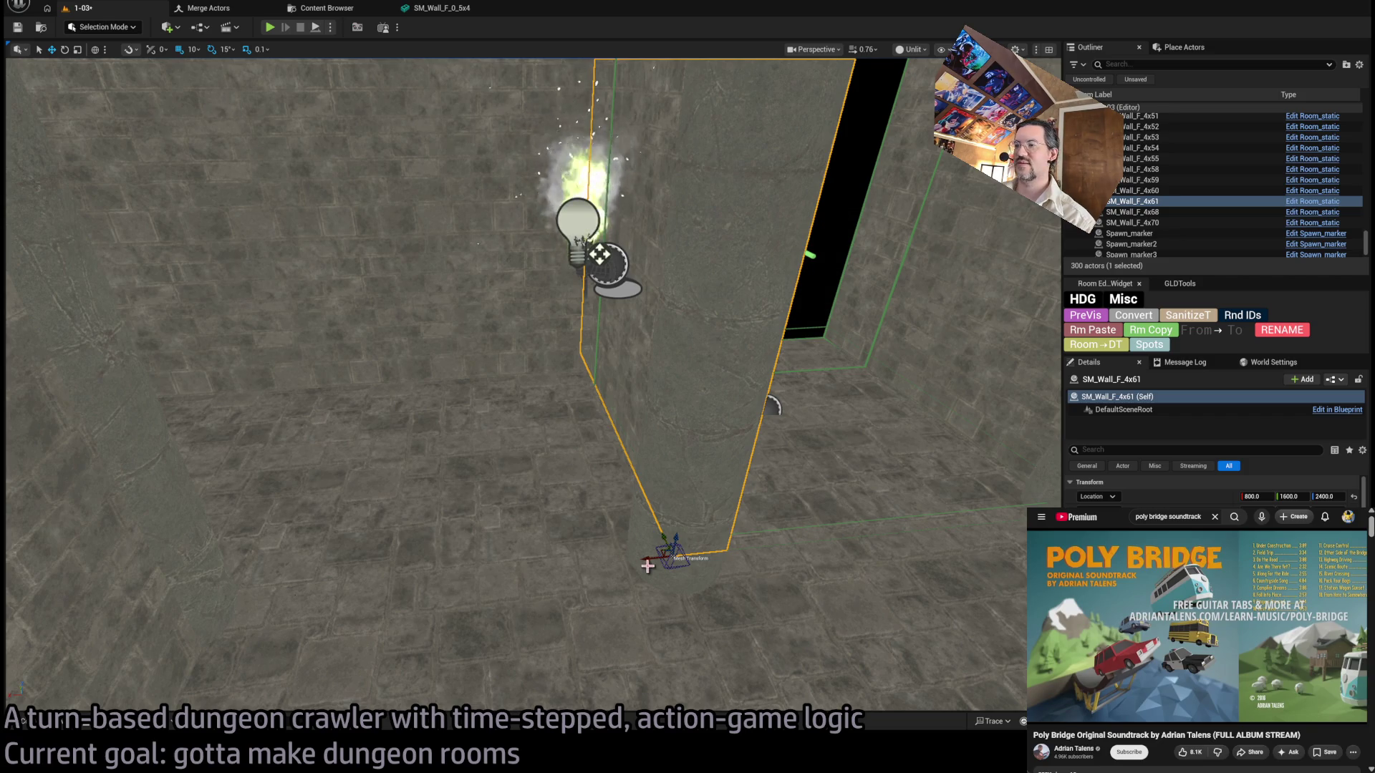
{"action": "left_click_drag", "start_coordinate": [644, 558], "coordinate": [621, 558]}
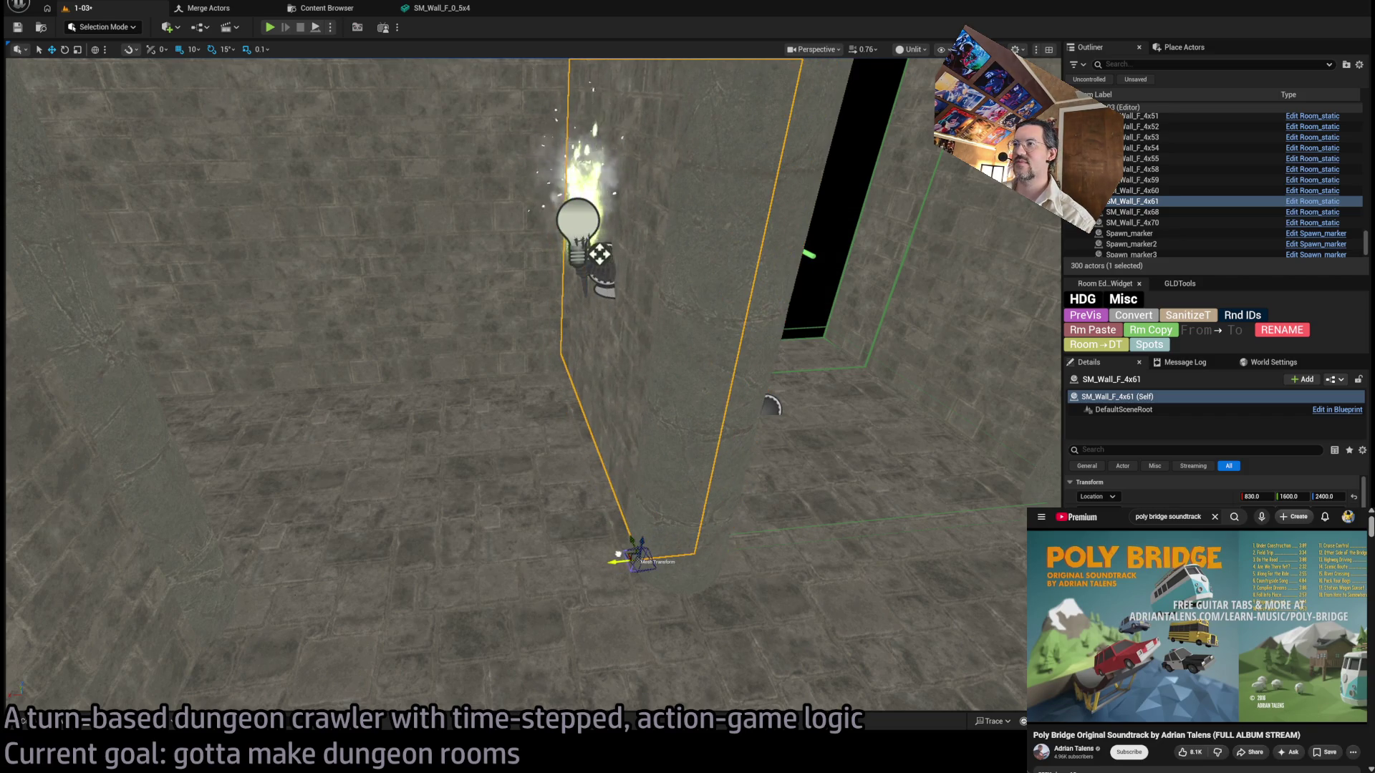
Orbit toward the E0 exit and select the S0 gothic archway SM_Dgn_Archway_merged.
{"action": "key", "text": "f"}
{"action": "scroll", "coordinate": [544, 386], "scroll_direction": "up", "scroll_amount": 5}
{"action": "scroll", "coordinate": [545, 386], "scroll_direction": "down", "scroll_amount": 5}
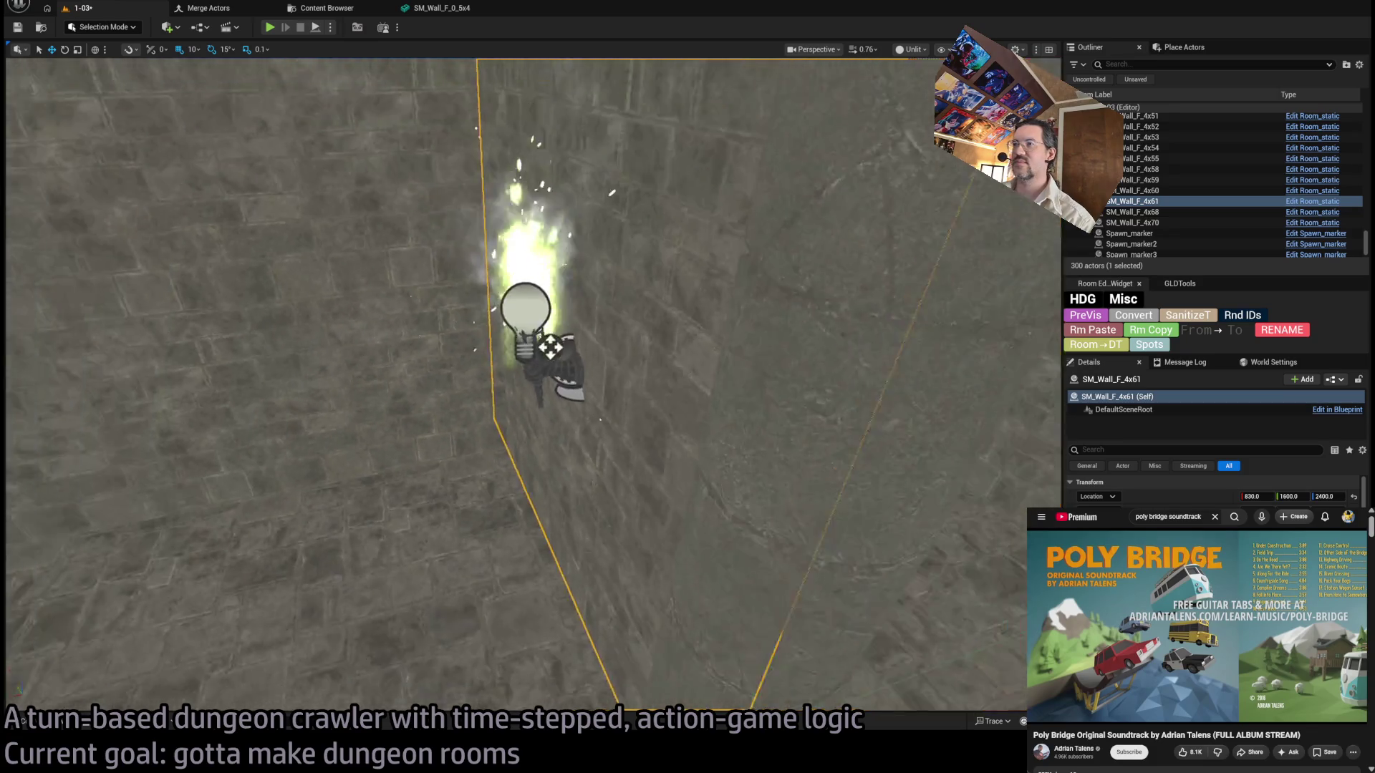
{"action": "mouse_move", "coordinate": [548, 367]}
{"action": "left_mouse_down"}
{"action": "mouse_move", "coordinate": [556, 491]}
{"action": "mouse_move", "coordinate": [677, 360]}
{"action": "left_mouse_up"}
{"action": "left_click", "coordinate": [677, 360]}
Duplicate the archway rotated 90°, move it to the E0 exit and set X to 800.
{"action": "key", "text": "f"}
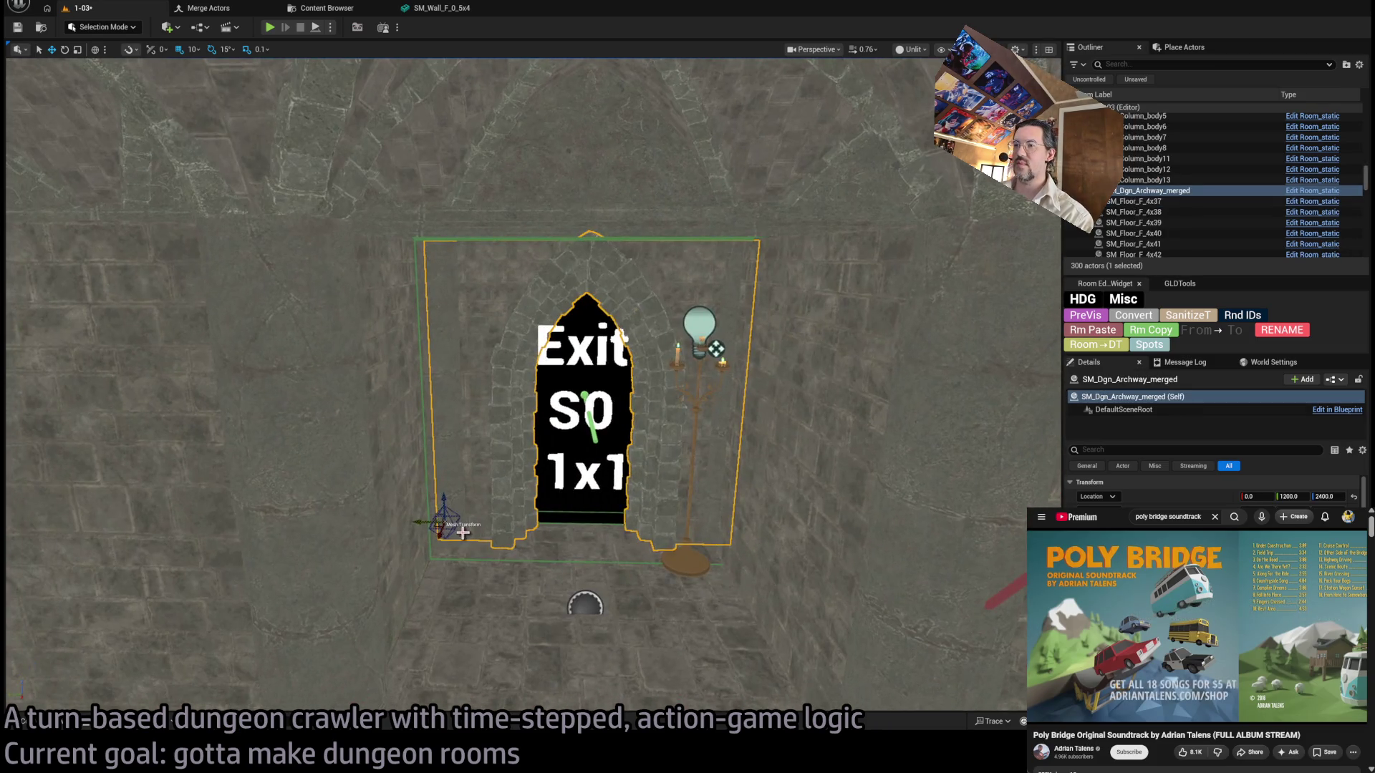
{"action": "mouse_move", "coordinate": [459, 536]}
{"action": "left_mouse_down"}
{"action": "mouse_move", "coordinate": [478, 556]}
{"action": "mouse_move", "coordinate": [420, 556]}
{"action": "left_mouse_up"}
{"action": "key", "text": "w"}
{"action": "mouse_move", "coordinate": [762, 470]}
{"action": "left_mouse_down"}
{"action": "mouse_move", "coordinate": [398, 346]}
{"action": "mouse_move", "coordinate": [583, 347]}
{"action": "mouse_move", "coordinate": [675, 491]}
{"action": "left_mouse_up"}
{"action": "scroll", "coordinate": [399, 347], "scroll_direction": "up", "scroll_amount": 3}
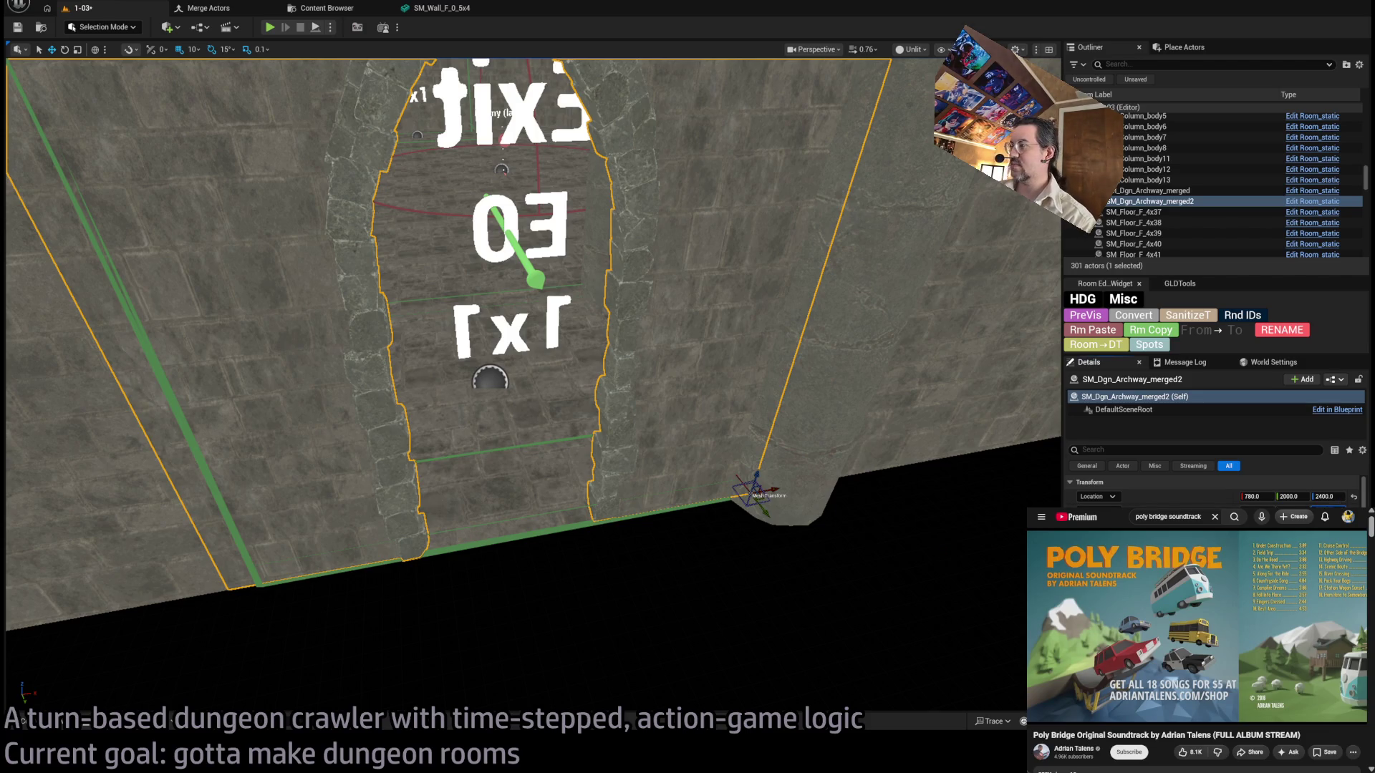
{"action": "left_click", "coordinate": [1255, 496]}
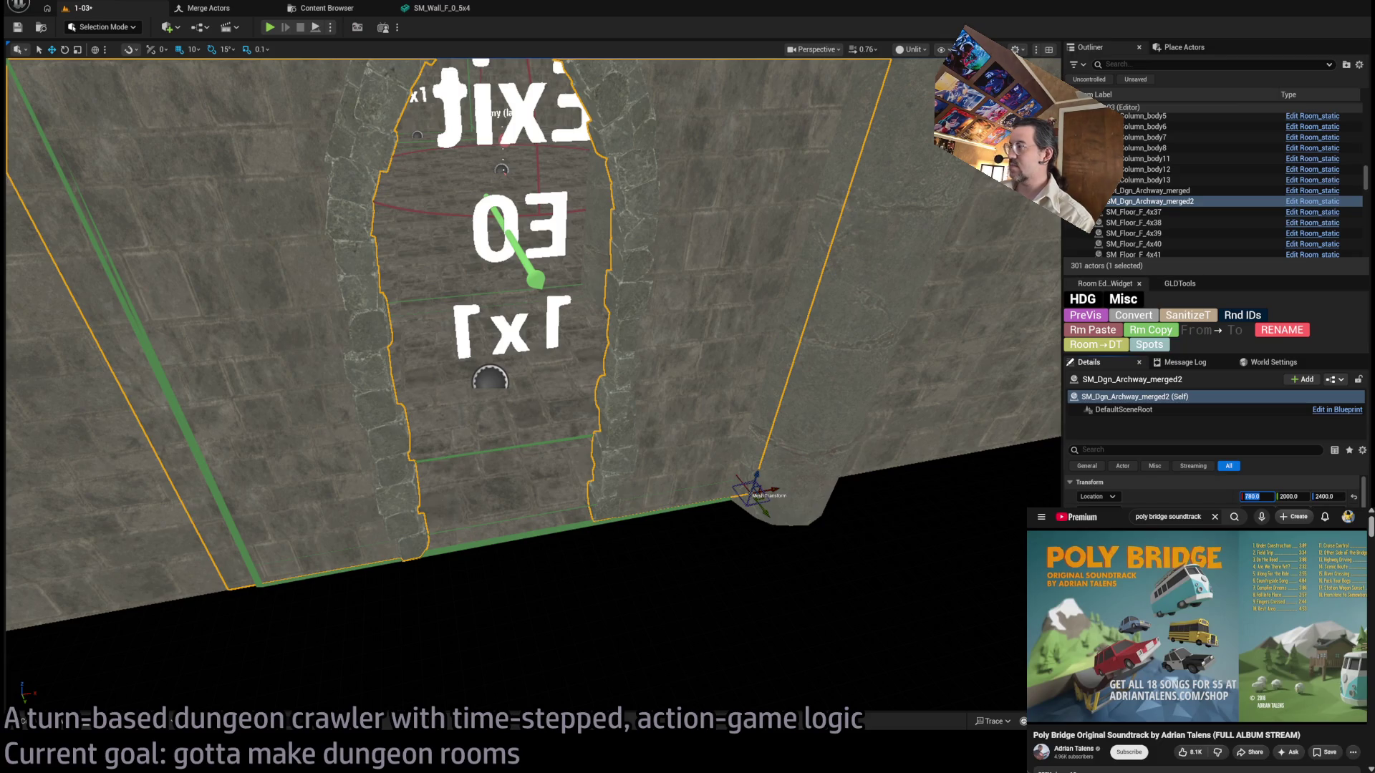
{"action": "type", "text": "800"}
{"action": "key", "text": "Return"}
{"action": "scroll", "coordinate": [530, 387], "scroll_direction": "up", "scroll_amount": 10}
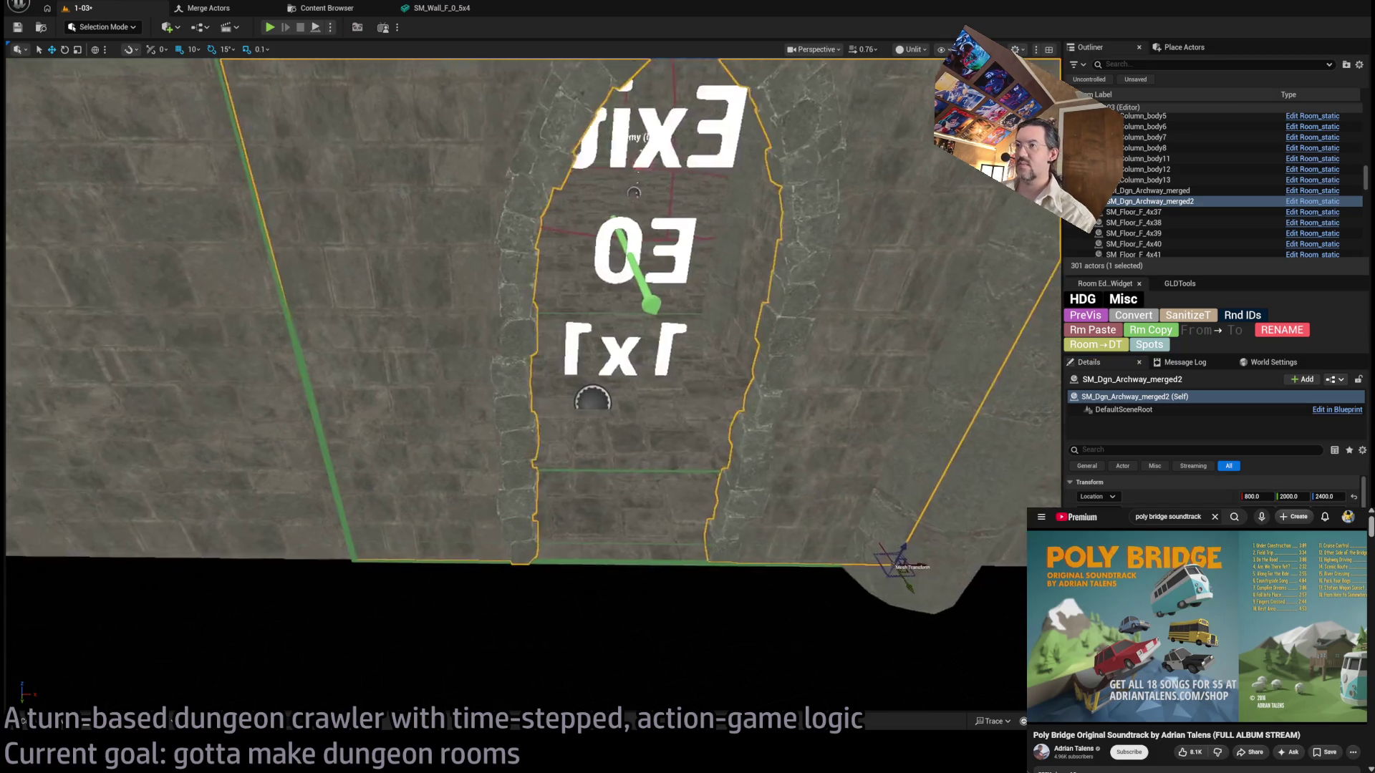
{"action": "key", "text": "f"}
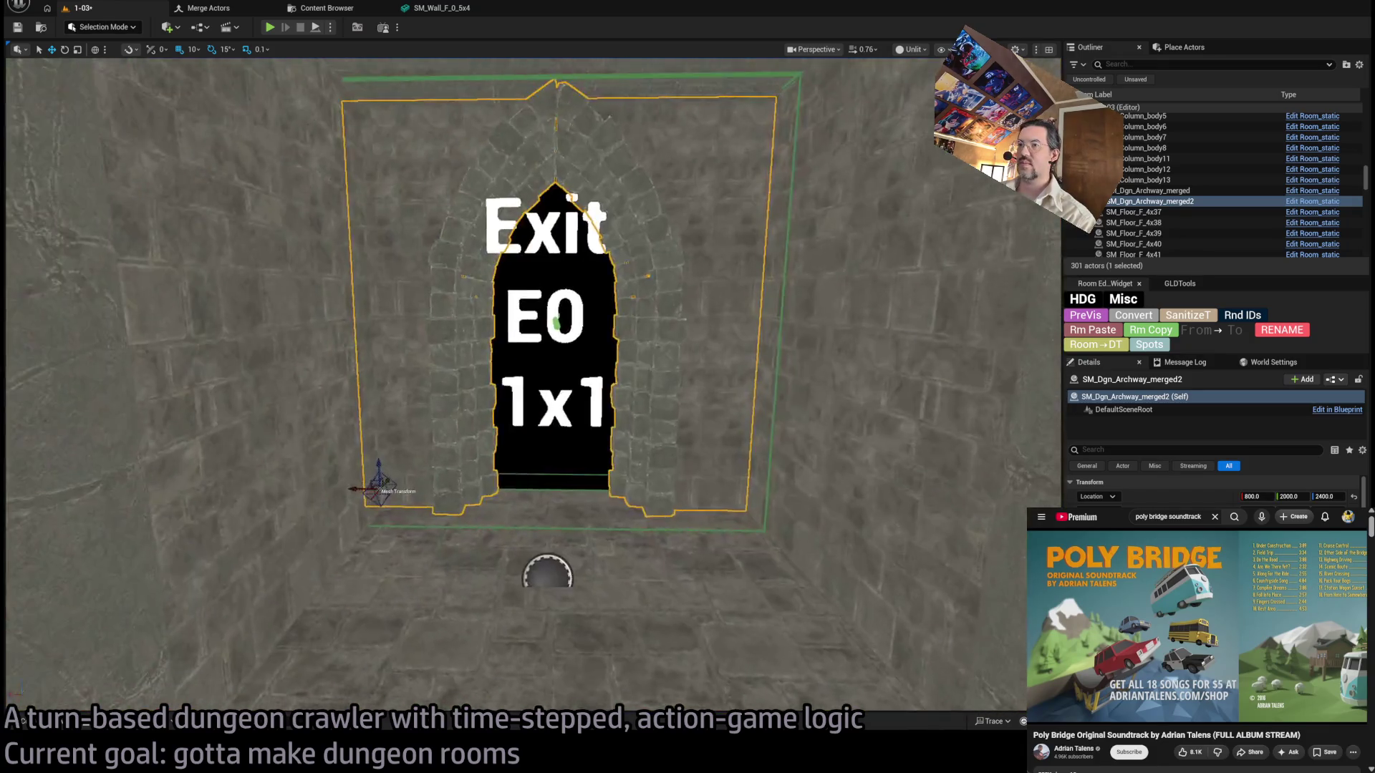
Delete wall SM_Wall_F_4x39 and select the wall section beside the Exit doorway.
{"action": "mouse_move", "coordinate": [703, 443]}
{"action": "left_mouse_down"}
{"action": "mouse_move", "coordinate": [601, 369]}
{"action": "mouse_move", "coordinate": [572, 315]}
{"action": "left_mouse_up"}
{"action": "left_click", "coordinate": [604, 355]}
{"action": "mouse_move", "coordinate": [706, 497]}
{"action": "left_mouse_down"}
{"action": "mouse_move", "coordinate": [623, 367]}
{"action": "mouse_move", "coordinate": [608, 497]}
{"action": "mouse_move", "coordinate": [798, 594]}
{"action": "mouse_move", "coordinate": [1031, 572]}
{"action": "left_mouse_up"}
{"action": "key", "text": "Delete"}
{"action": "left_click", "coordinate": [795, 265]}
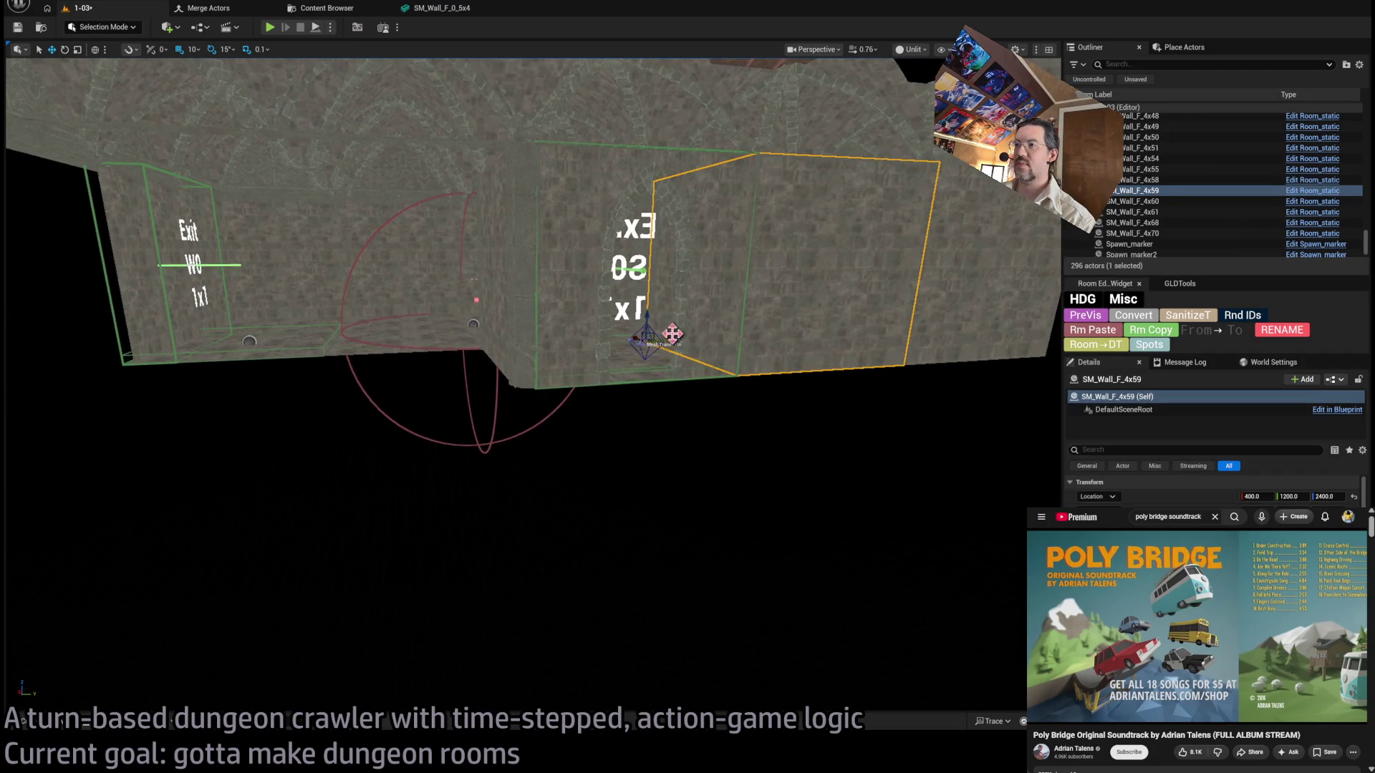
Delete the extra SM_Wall_F pieces beside the Exit S0 doorway.
{"action": "mouse_move", "coordinate": [672, 340]}
{"action": "left_mouse_down"}
{"action": "mouse_move", "coordinate": [335, 368]}
{"action": "mouse_move", "coordinate": [447, 392]}
{"action": "mouse_move", "coordinate": [561, 365]}
{"action": "mouse_move", "coordinate": [580, 399]}
{"action": "left_mouse_up"}
{"action": "key", "text": "Delete"}
{"action": "key", "text": "Delete"}
{"action": "left_click", "coordinate": [583, 389]}
{"action": "key", "text": "Delete"}
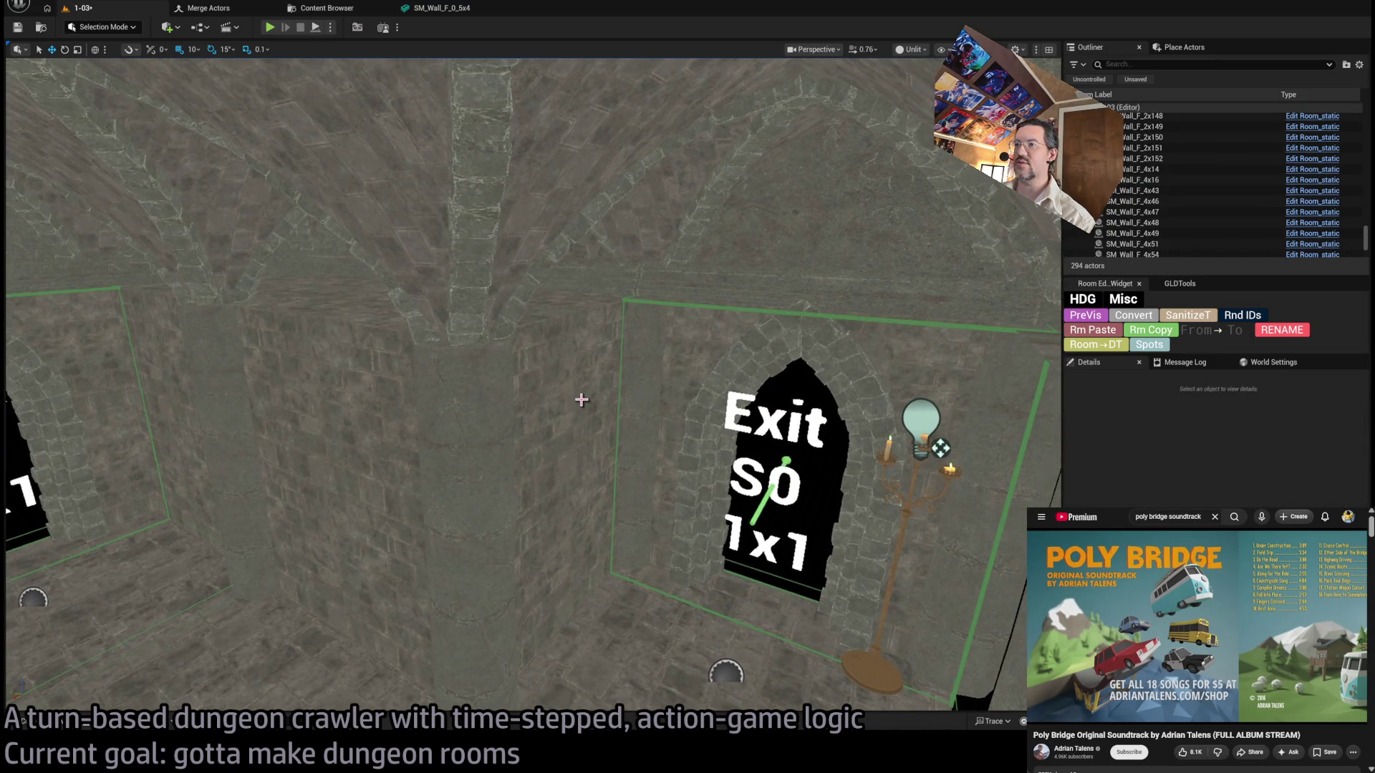
{"action": "left_click", "coordinate": [579, 352]}
{"action": "mouse_move", "coordinate": [574, 321]}
{"action": "left_mouse_down"}
{"action": "mouse_move", "coordinate": [570, 264]}
{"action": "mouse_move", "coordinate": [637, 308]}
{"action": "mouse_move", "coordinate": [430, 460]}
{"action": "mouse_move", "coordinate": [573, 422]}
{"action": "mouse_move", "coordinate": [865, 384]}
{"action": "mouse_move", "coordinate": [744, 299]}
{"action": "left_mouse_up"}
{"action": "key", "text": "Delete"}
Duplicate a wall piece with Ctrl+D and line it up at Y 820 along the room's side.
{"action": "left_click", "coordinate": [430, 460]}
{"action": "key", "text": "ctrl+d"}
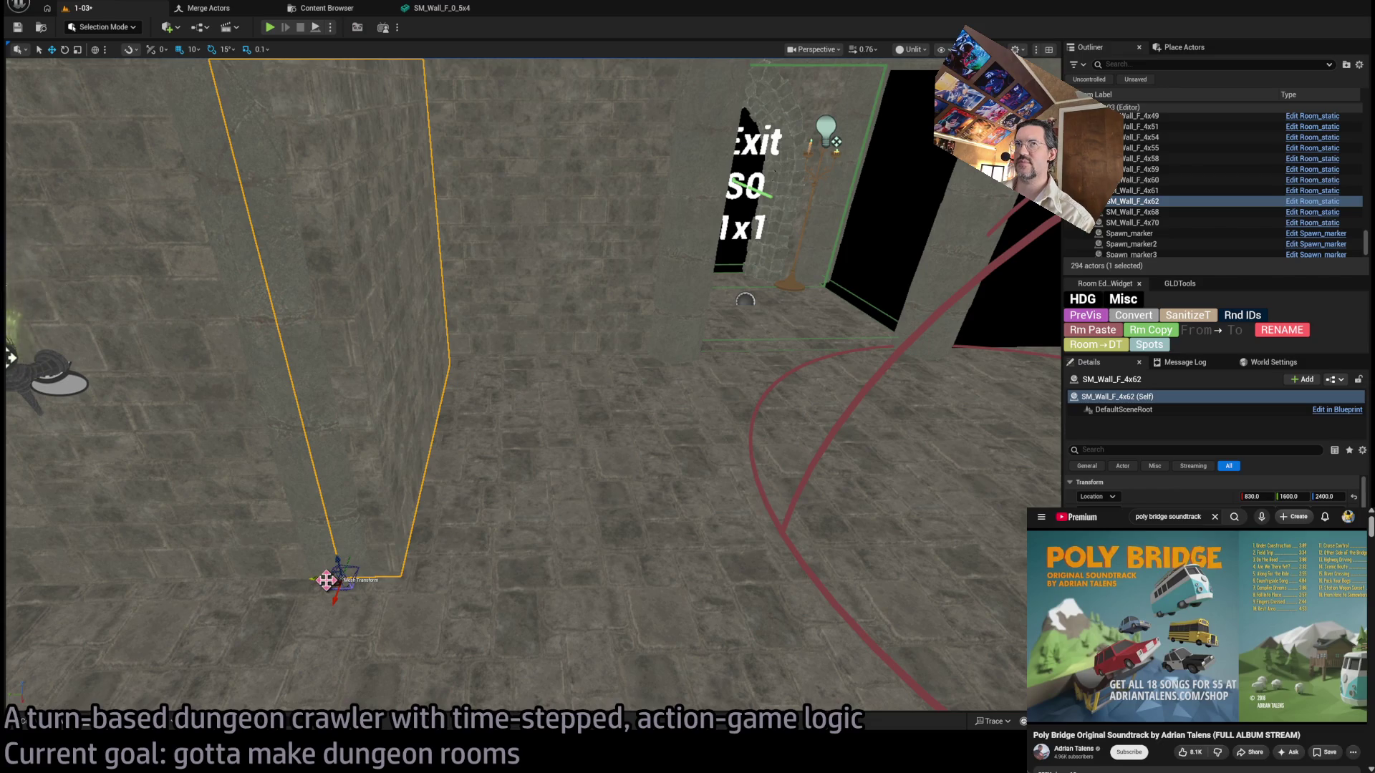
{"action": "mouse_move", "coordinate": [325, 580]}
{"action": "left_mouse_down", "text": "shift"}
{"action": "mouse_move", "coordinate": [454, 546]}
{"action": "mouse_move", "coordinate": [316, 587]}
{"action": "mouse_move", "coordinate": [246, 393]}
{"action": "mouse_move", "coordinate": [322, 399]}
{"action": "mouse_move", "coordinate": [290, 415]}
{"action": "mouse_move", "coordinate": [552, 592]}
{"action": "mouse_move", "coordinate": [359, 425]}
{"action": "left_mouse_up", "text": "shift"}
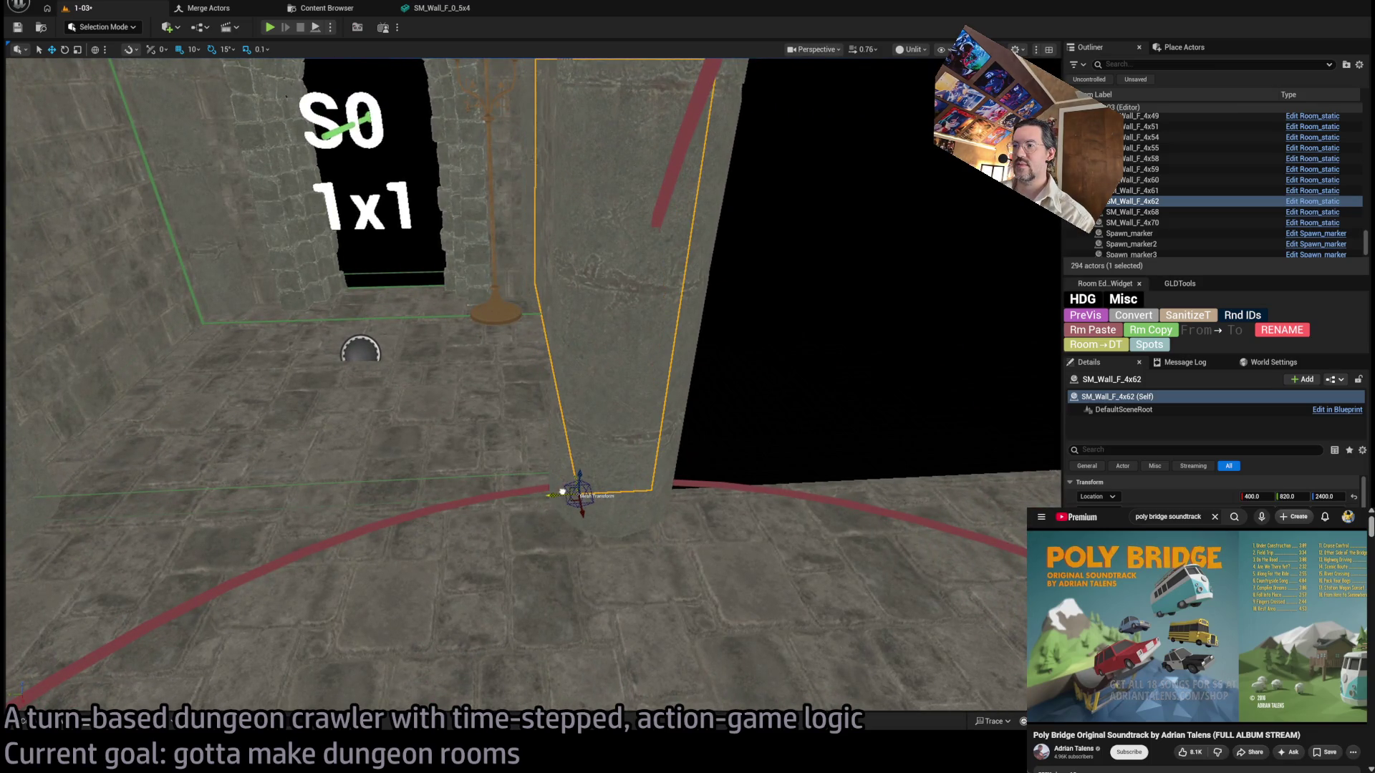
{"action": "mouse_move", "coordinate": [561, 491]}
{"action": "left_mouse_down"}
{"action": "mouse_move", "coordinate": [501, 515]}
{"action": "mouse_move", "coordinate": [501, 429]}
{"action": "mouse_move", "coordinate": [515, 401]}
{"action": "mouse_move", "coordinate": [530, 458]}
{"action": "mouse_move", "coordinate": [530, 380]}
{"action": "mouse_move", "coordinate": [572, 337]}
{"action": "left_mouse_up"}
{"action": "left_click_drag", "start_coordinate": [657, 610], "coordinate": [644, 480]}
Alt-drag another copy of the wall into the gap at Y 600.
{"action": "left_click", "coordinate": [450, 468]}
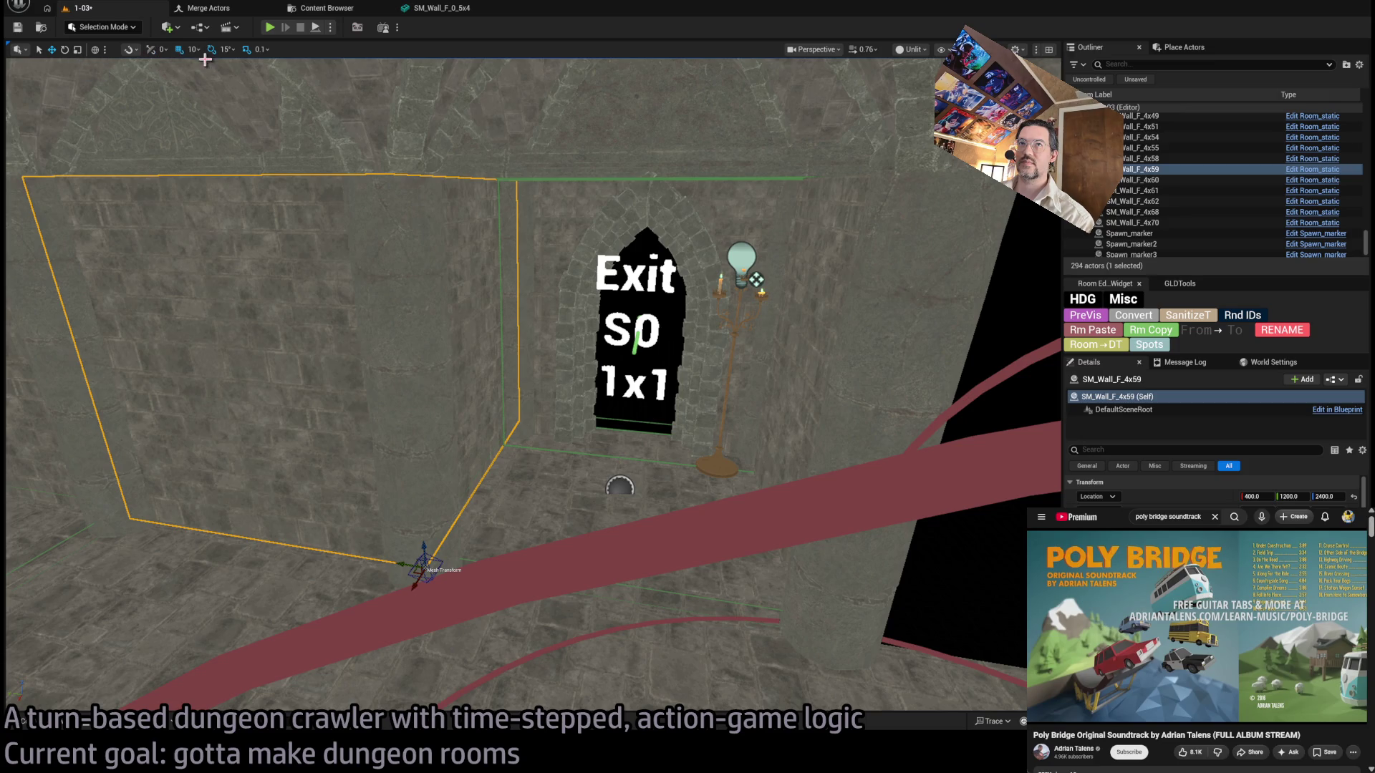
{"action": "mouse_move", "coordinate": [406, 555]}
{"action": "left_mouse_down", "text": "alt+shift"}
{"action": "mouse_move", "coordinate": [461, 568]}
{"action": "mouse_move", "coordinate": [744, 562]}
{"action": "mouse_move", "coordinate": [488, 569]}
{"action": "mouse_move", "coordinate": [835, 500]}
{"action": "mouse_move", "coordinate": [835, 516]}
{"action": "left_mouse_up", "text": "alt+shift"}
{"action": "key", "text": "f"}
{"action": "scroll", "coordinate": [533, 384], "scroll_direction": "up", "scroll_amount": 5}
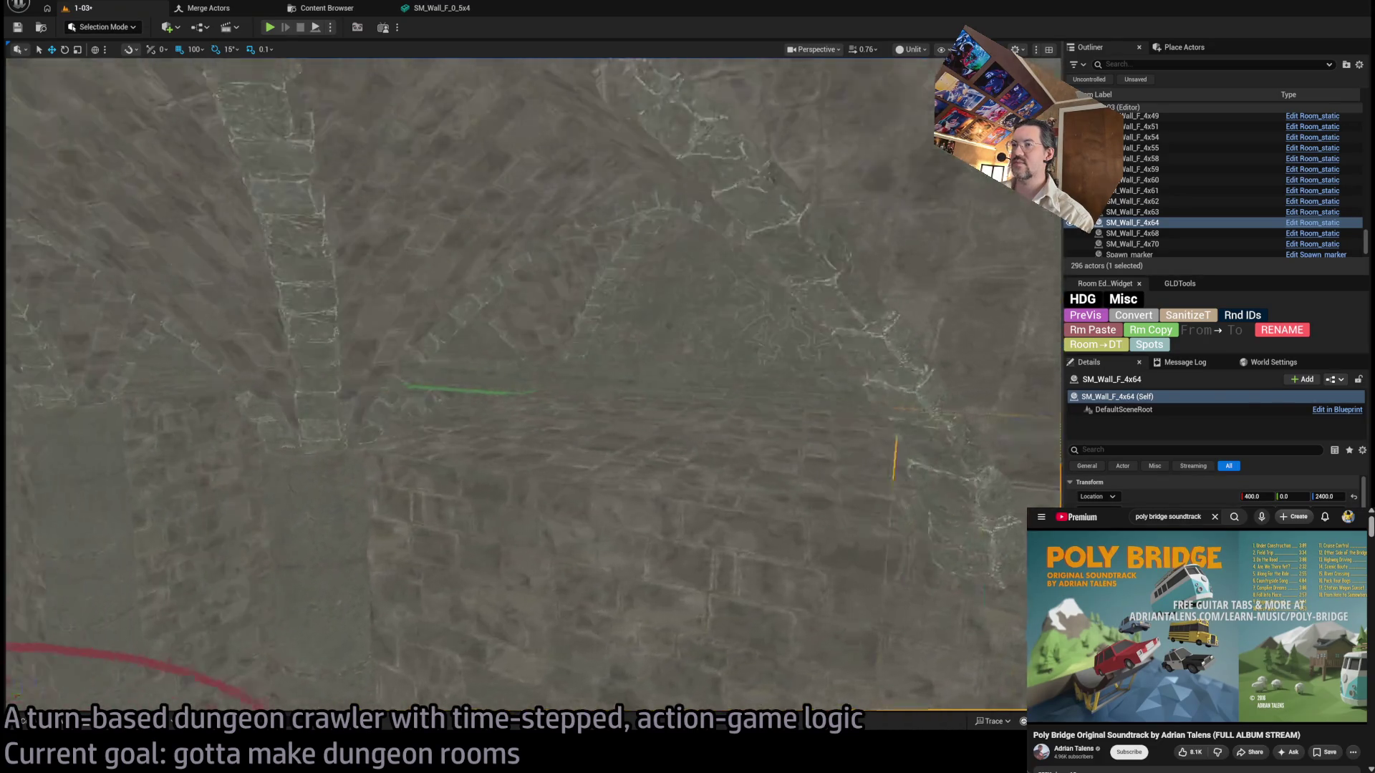
Inspect the column by the doorway and delete wall SM_Wall_F_4x58 beside it.
{"action": "scroll", "coordinate": [533, 384], "scroll_direction": "down", "scroll_amount": 5}
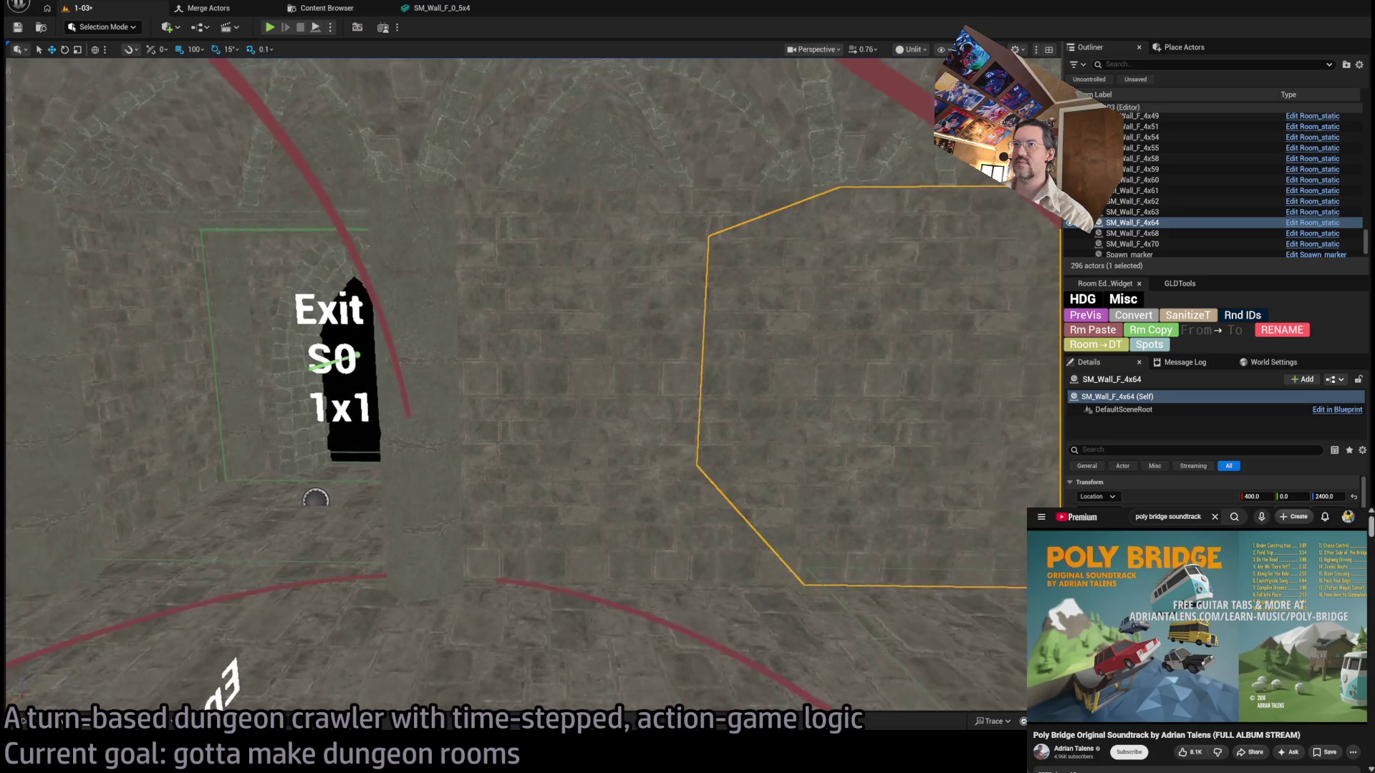
{"action": "left_click", "coordinate": [455, 526]}
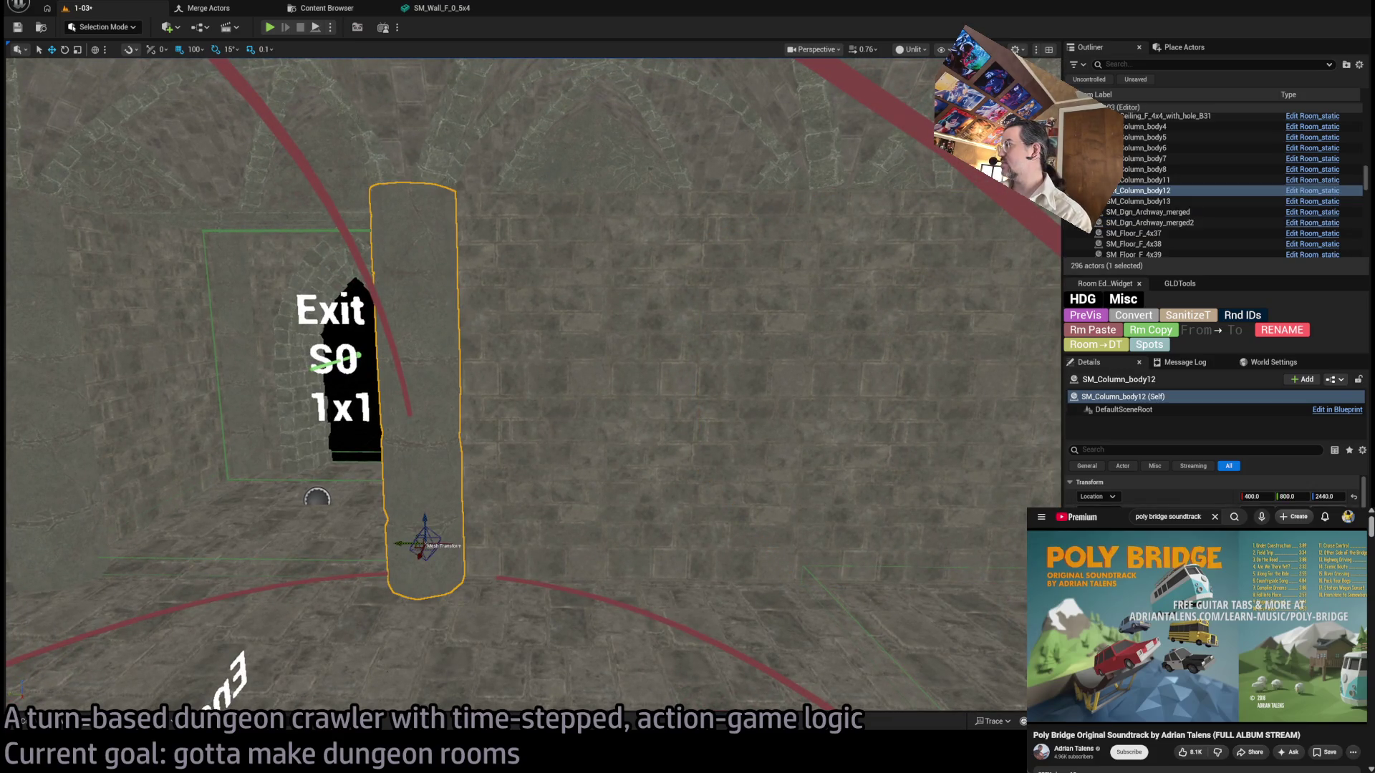
{"action": "mouse_move", "coordinate": [1329, 496]}
{"action": "left_mouse_down"}
{"action": "mouse_move", "coordinate": [1303, 497]}
{"action": "mouse_move", "coordinate": [1328, 497]}
{"action": "left_mouse_up"}
{"action": "mouse_move", "coordinate": [417, 551]}
{"action": "left_mouse_down"}
{"action": "mouse_move", "coordinate": [545, 544]}
{"action": "mouse_move", "coordinate": [376, 565]}
{"action": "mouse_move", "coordinate": [739, 522]}
{"action": "left_mouse_up"}
{"action": "mouse_move", "coordinate": [755, 575]}
{"action": "left_mouse_down"}
{"action": "mouse_move", "coordinate": [769, 456]}
{"action": "mouse_move", "coordinate": [709, 441]}
{"action": "mouse_move", "coordinate": [599, 350]}
{"action": "left_mouse_up"}
{"action": "left_click", "coordinate": [742, 435]}
{"action": "key", "text": "Delete"}
Create a 90°-rotated copy of the gothic archway over the Exit W0 doorway and frame it.
{"action": "left_click", "coordinate": [599, 350]}
{"action": "key", "text": "e"}
{"action": "mouse_move", "coordinate": [416, 494]}
{"action": "left_mouse_down"}
{"action": "mouse_move", "coordinate": [401, 501]}
{"action": "mouse_move", "coordinate": [501, 544]}
{"action": "mouse_move", "coordinate": [635, 571]}
{"action": "mouse_move", "coordinate": [207, 550]}
{"action": "mouse_move", "coordinate": [852, 492]}
{"action": "left_mouse_up"}
{"action": "key", "text": "w"}
{"action": "key", "text": "f"}
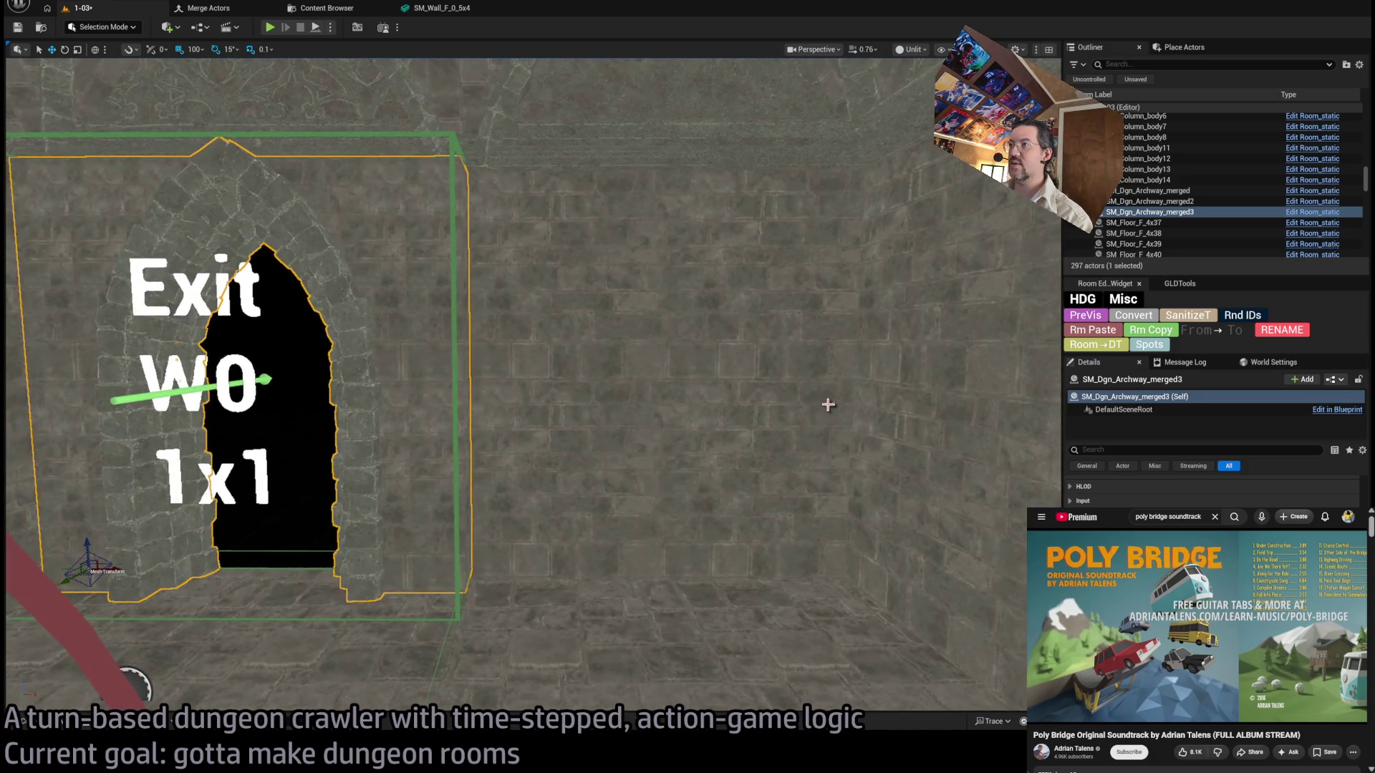
Delete a redundant wall section and the two smaller wall pieces above the gap.
{"action": "left_click", "coordinate": [798, 414]}
{"action": "key", "text": "Delete"}
{"action": "mouse_move", "coordinate": [152, 687]}
{"action": "left_mouse_down"}
{"action": "mouse_move", "coordinate": [79, 592]}
{"action": "mouse_move", "coordinate": [225, 698]}
{"action": "mouse_move", "coordinate": [157, 687]}
{"action": "mouse_move", "coordinate": [201, 709]}
{"action": "mouse_move", "coordinate": [400, 454]}
{"action": "mouse_move", "coordinate": [957, 346]}
{"action": "left_mouse_up"}
{"action": "left_click", "coordinate": [399, 454]}
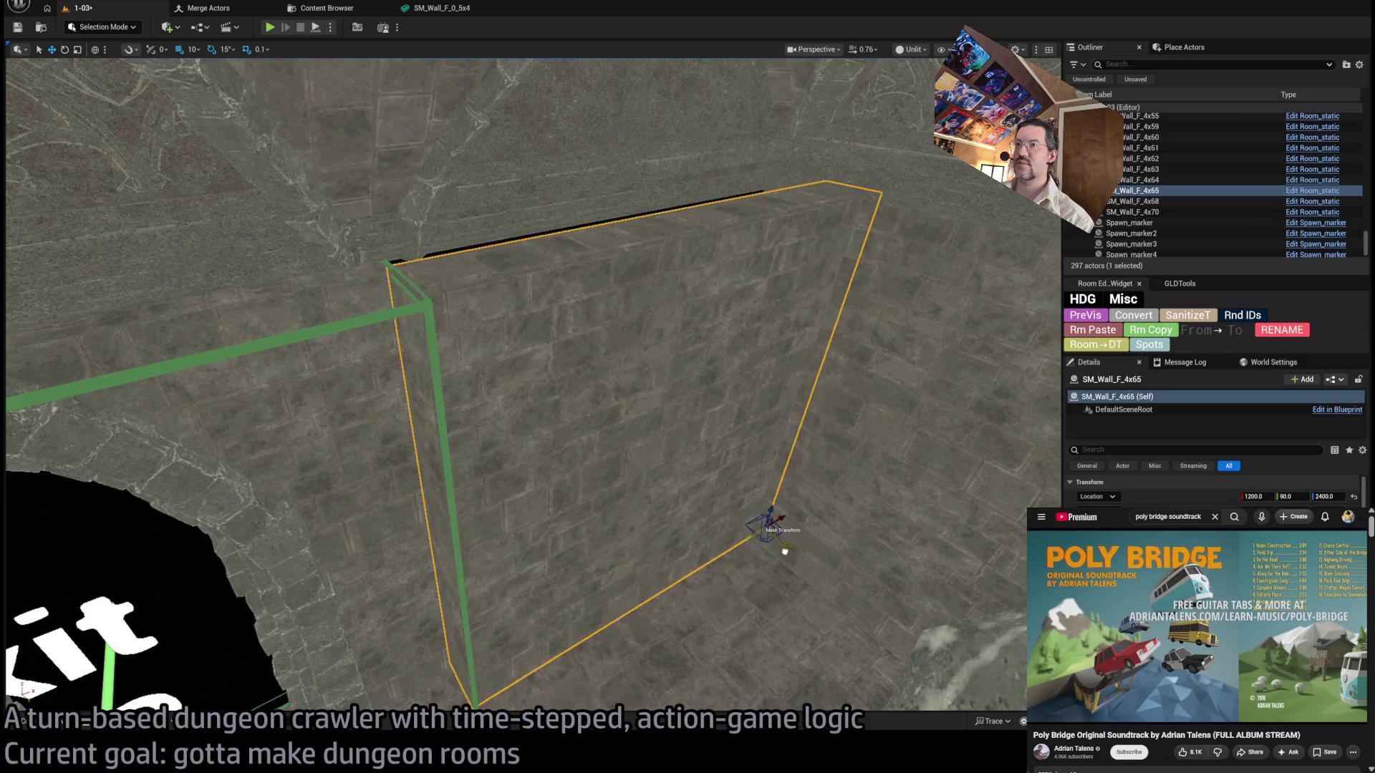
{"action": "left_click_drag", "start_coordinate": [751, 529], "coordinate": [742, 401]}
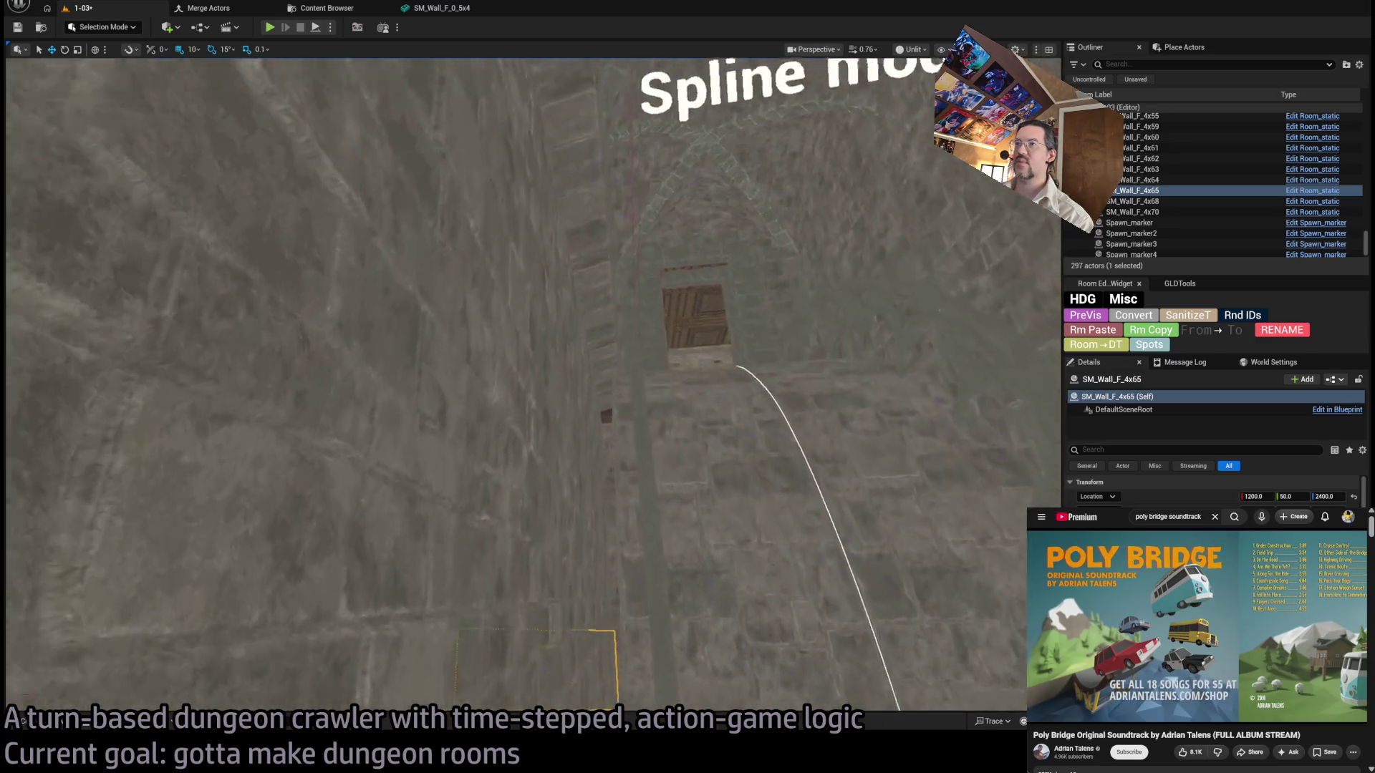
{"action": "double_click", "coordinate": [1131, 191]}
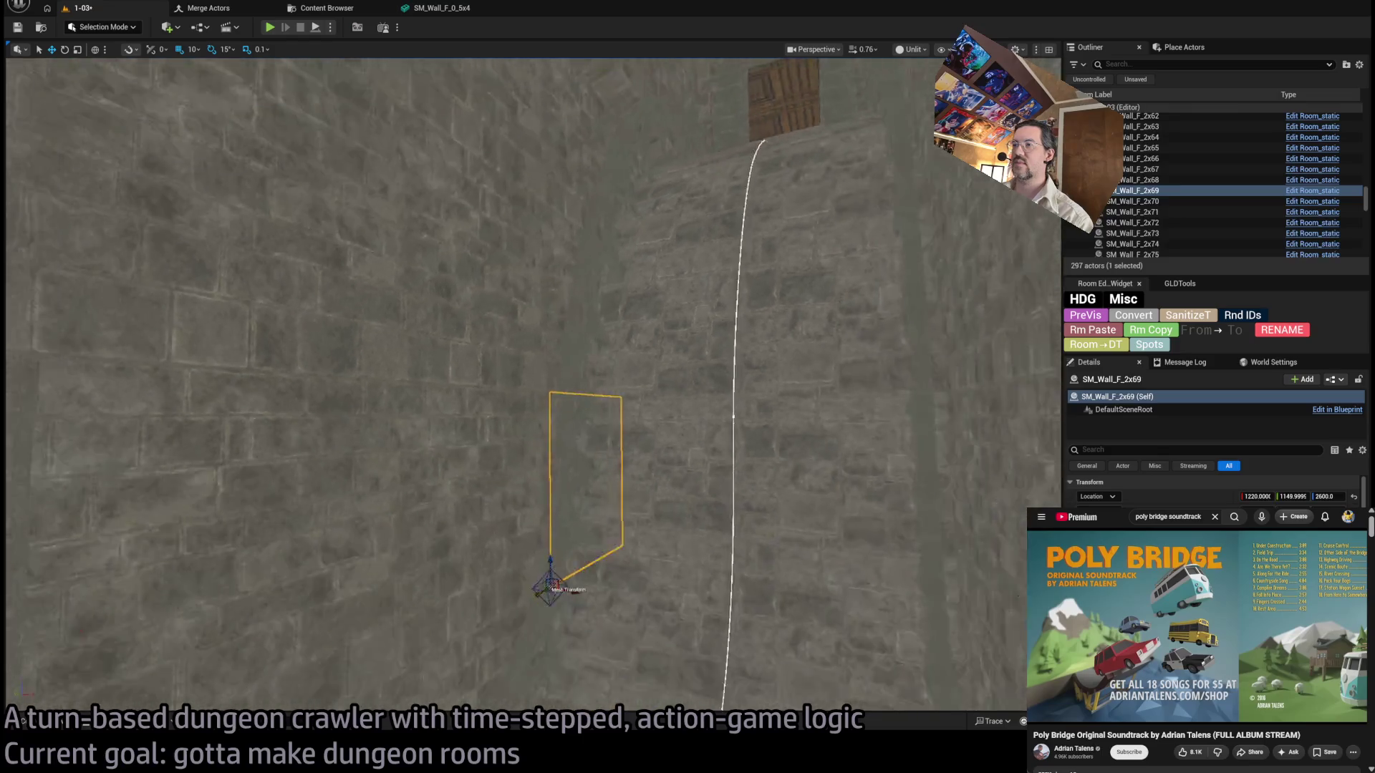
{"action": "left_click", "coordinate": [625, 401], "text": "ctrl"}
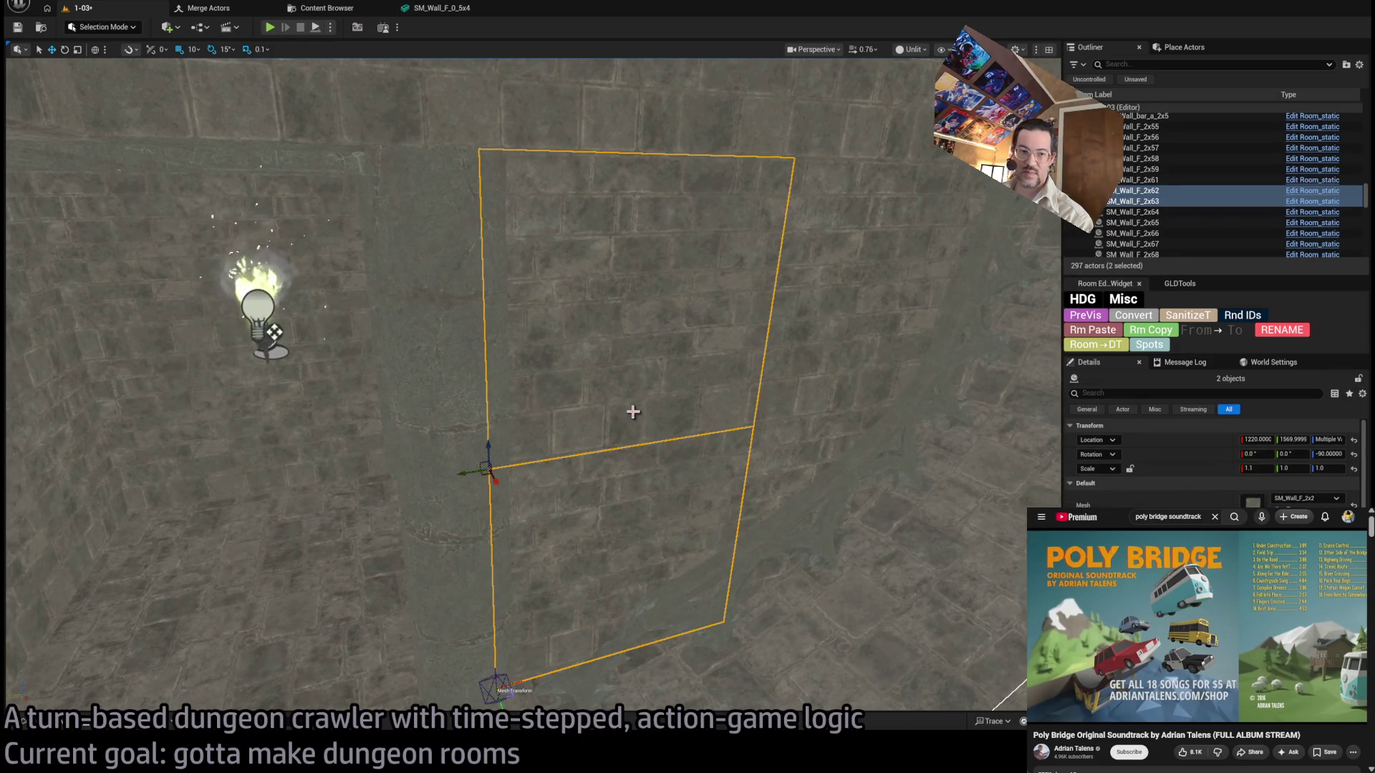
{"action": "key", "text": "Delete"}
Delete two more stray wall pieces and a row of four wall sections.
{"action": "left_click", "coordinate": [546, 525]}
{"action": "key", "text": "Delete"}
{"action": "left_click", "coordinate": [580, 449]}
{"action": "key", "text": "Delete"}
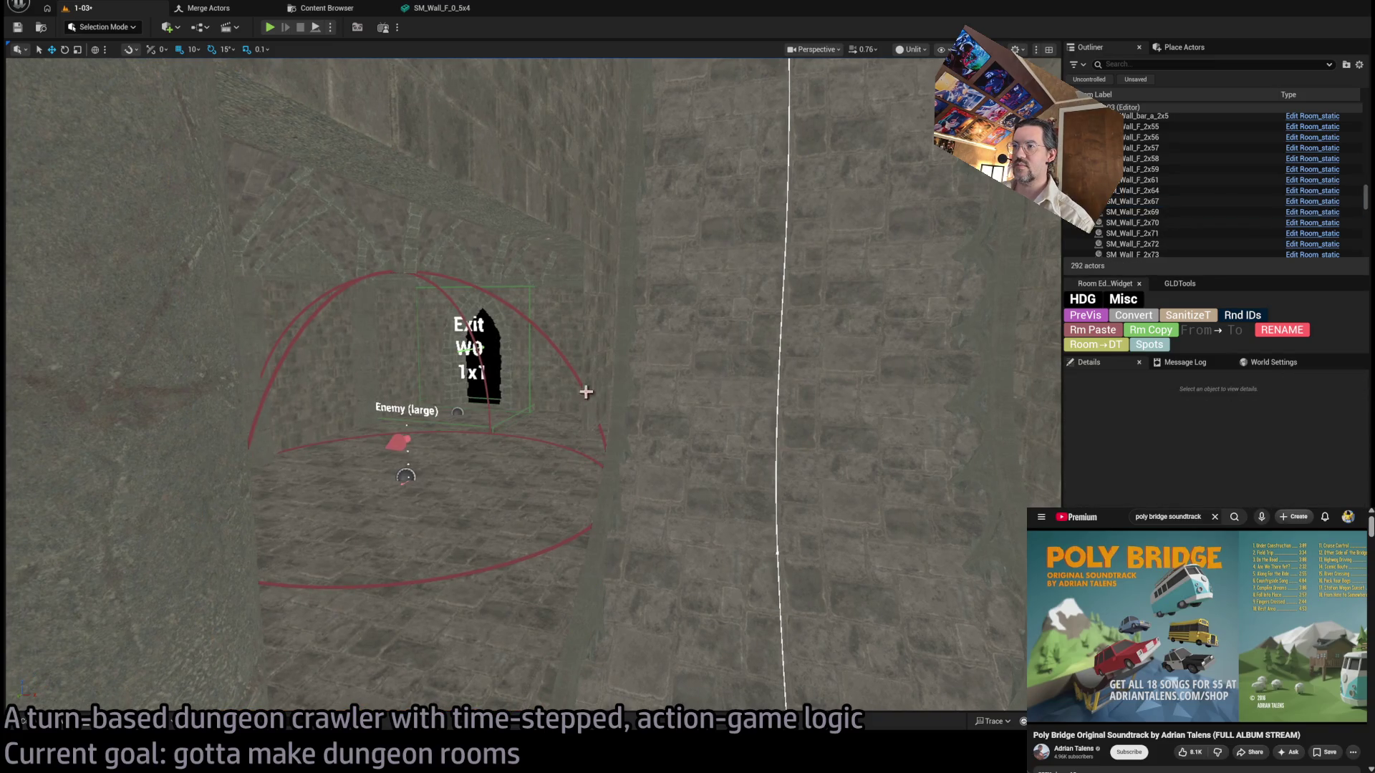
{"action": "left_click", "coordinate": [673, 515]}
{"action": "left_click", "coordinate": [475, 423], "text": "ctrl"}
{"action": "left_click", "coordinate": [391, 375], "text": "ctrl"}
{"action": "left_click", "coordinate": [373, 364], "text": "ctrl"}
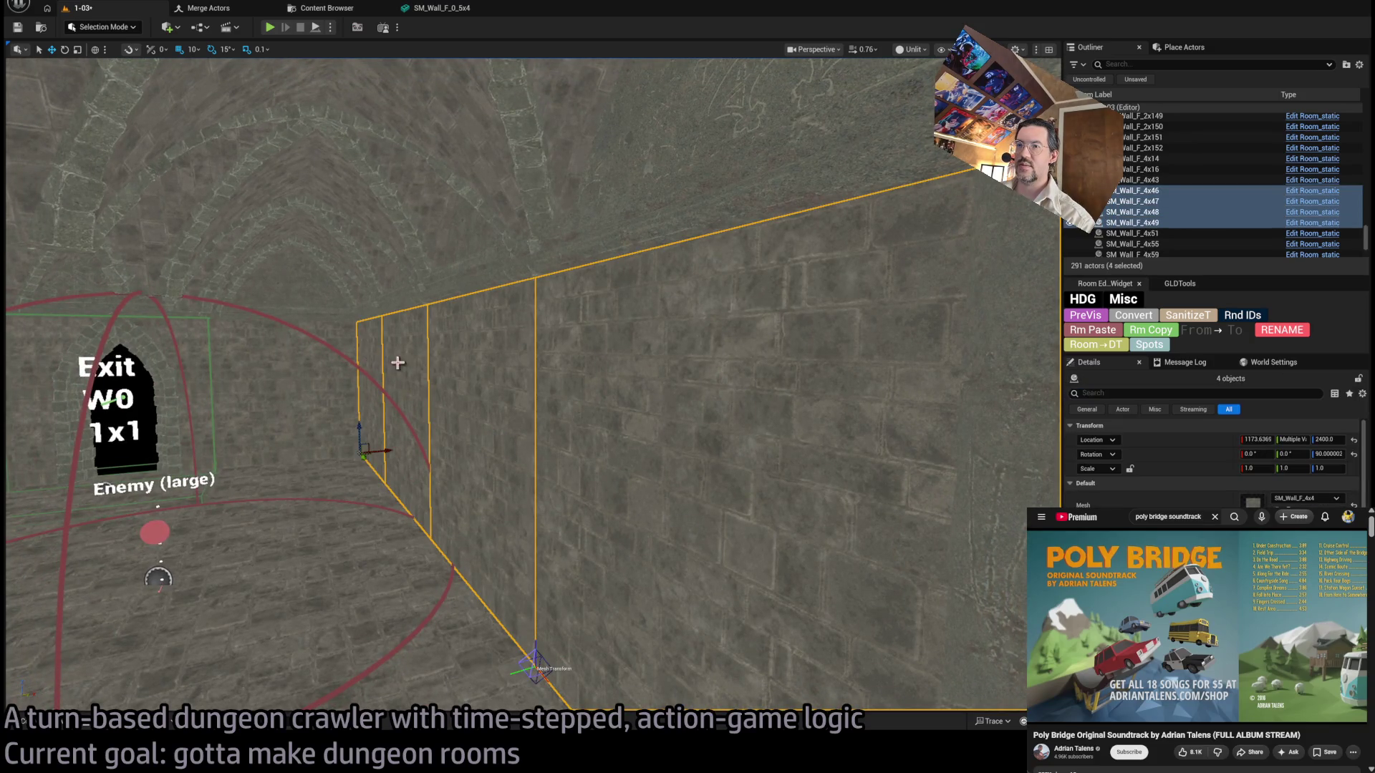
{"action": "key", "text": "Delete"}
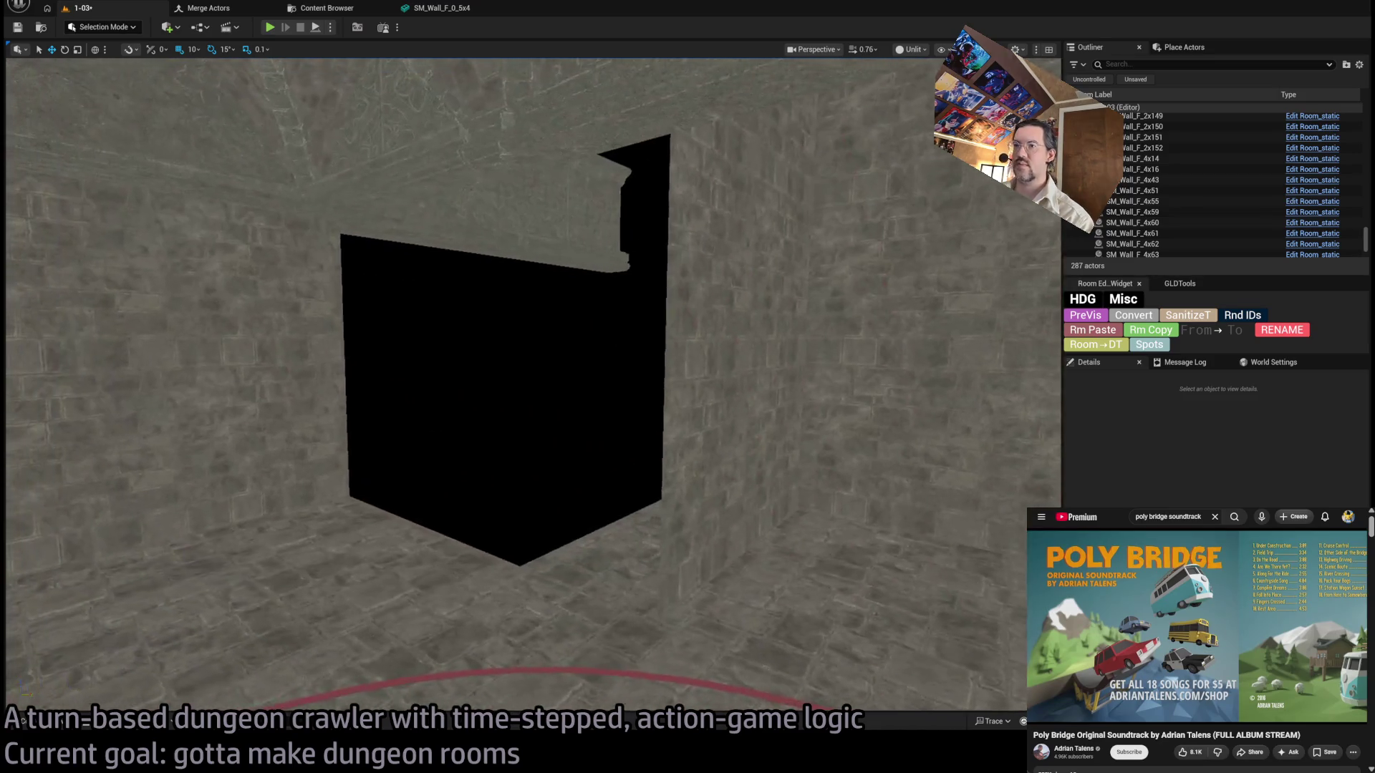
Fill the dark opening with a copy of the Exit W0 wall at Y 400, undoing extra copies.
{"action": "key", "text": "a"}
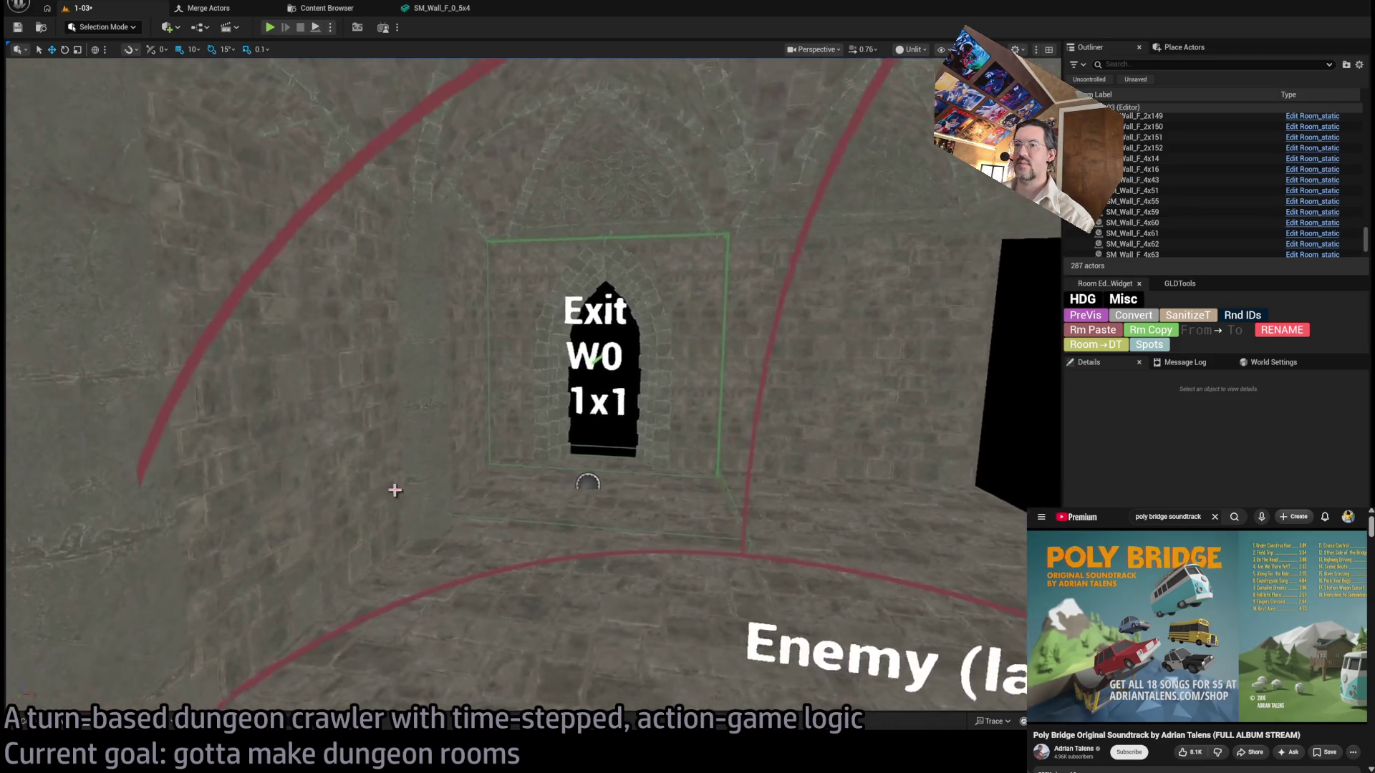
{"action": "left_click", "coordinate": [226, 228]}
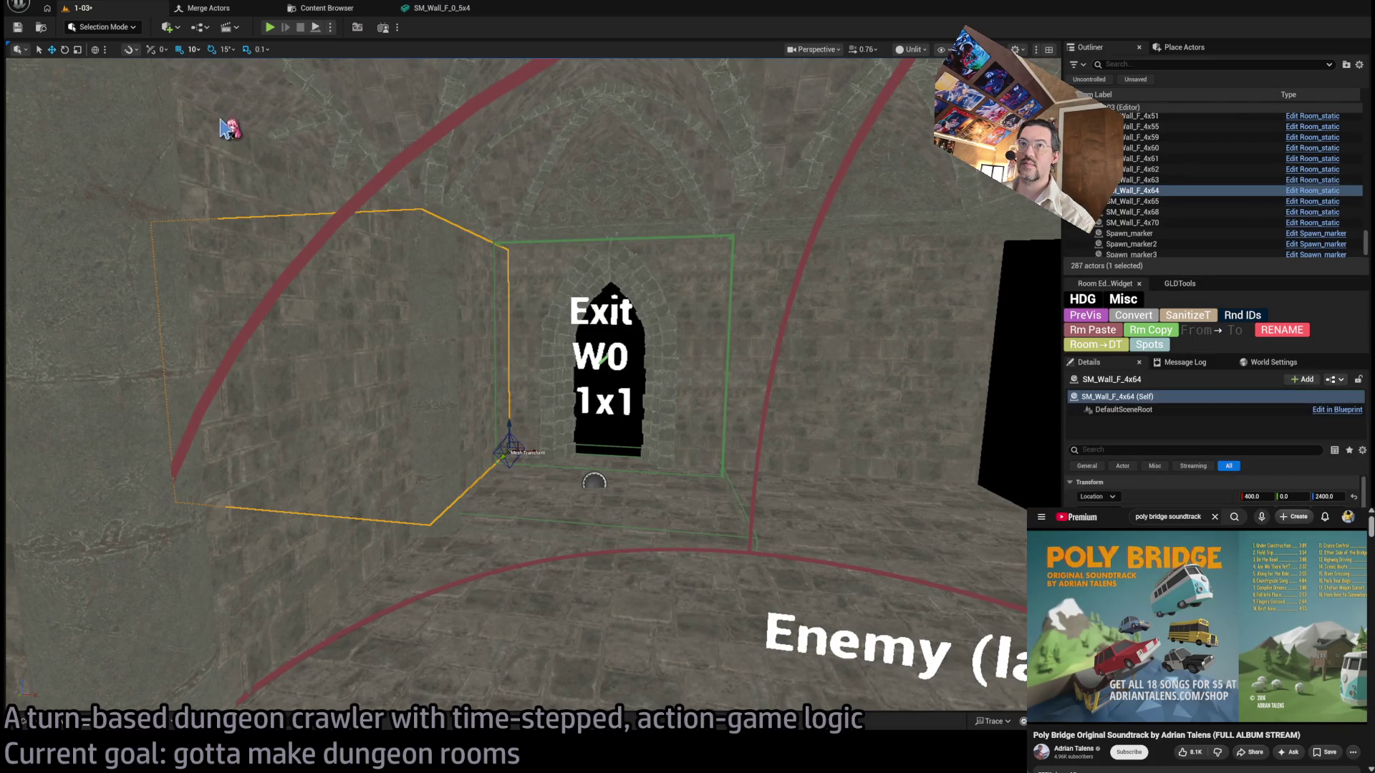
{"action": "left_click_drag", "start_coordinate": [364, 442], "coordinate": [864, 477]}
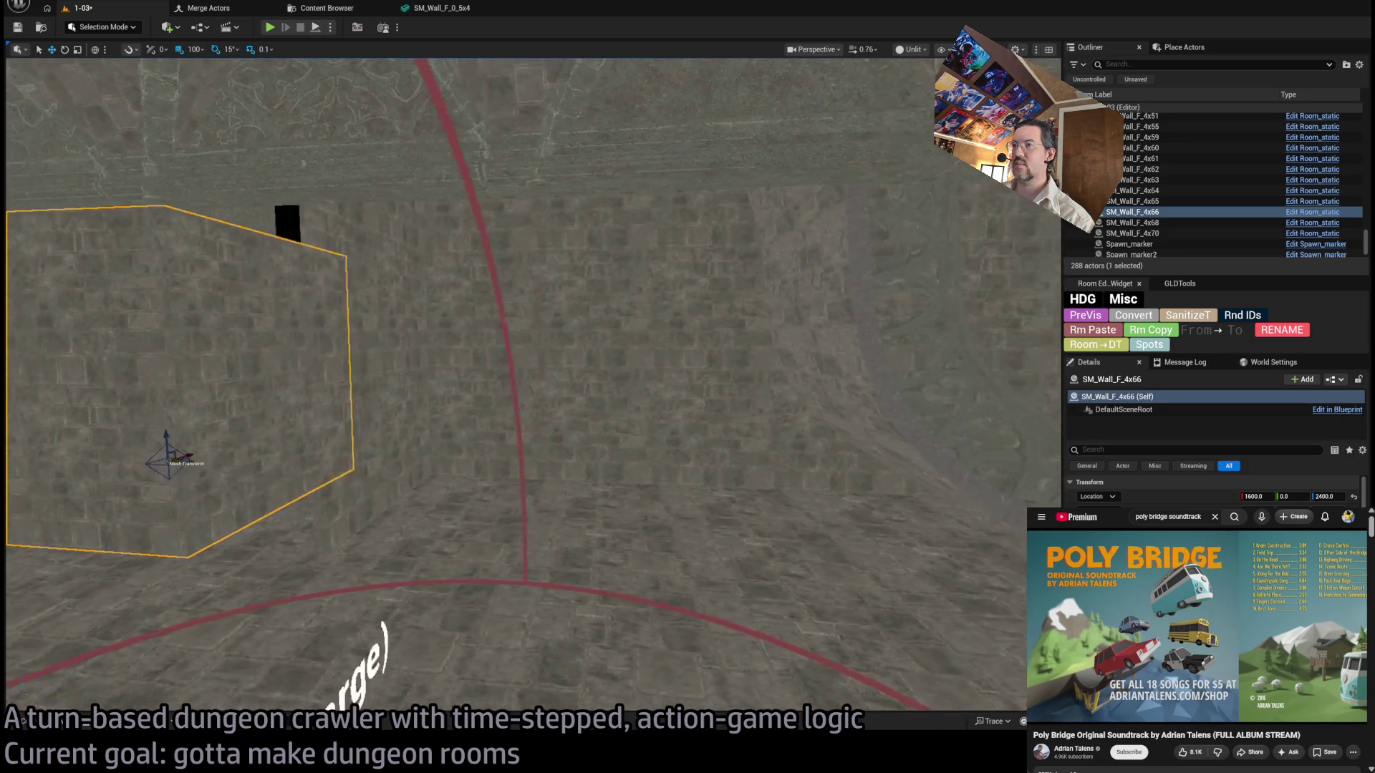
{"action": "mouse_move", "coordinate": [298, 463]}
{"action": "left_mouse_down", "text": "alt"}
{"action": "mouse_move", "coordinate": [624, 477]}
{"action": "mouse_move", "coordinate": [463, 473]}
{"action": "left_mouse_up", "text": "alt"}
{"action": "key", "text": "ctrl+z"}
{"action": "key", "text": "ctrl+z"}
{"action": "key", "text": "ctrl+z"}
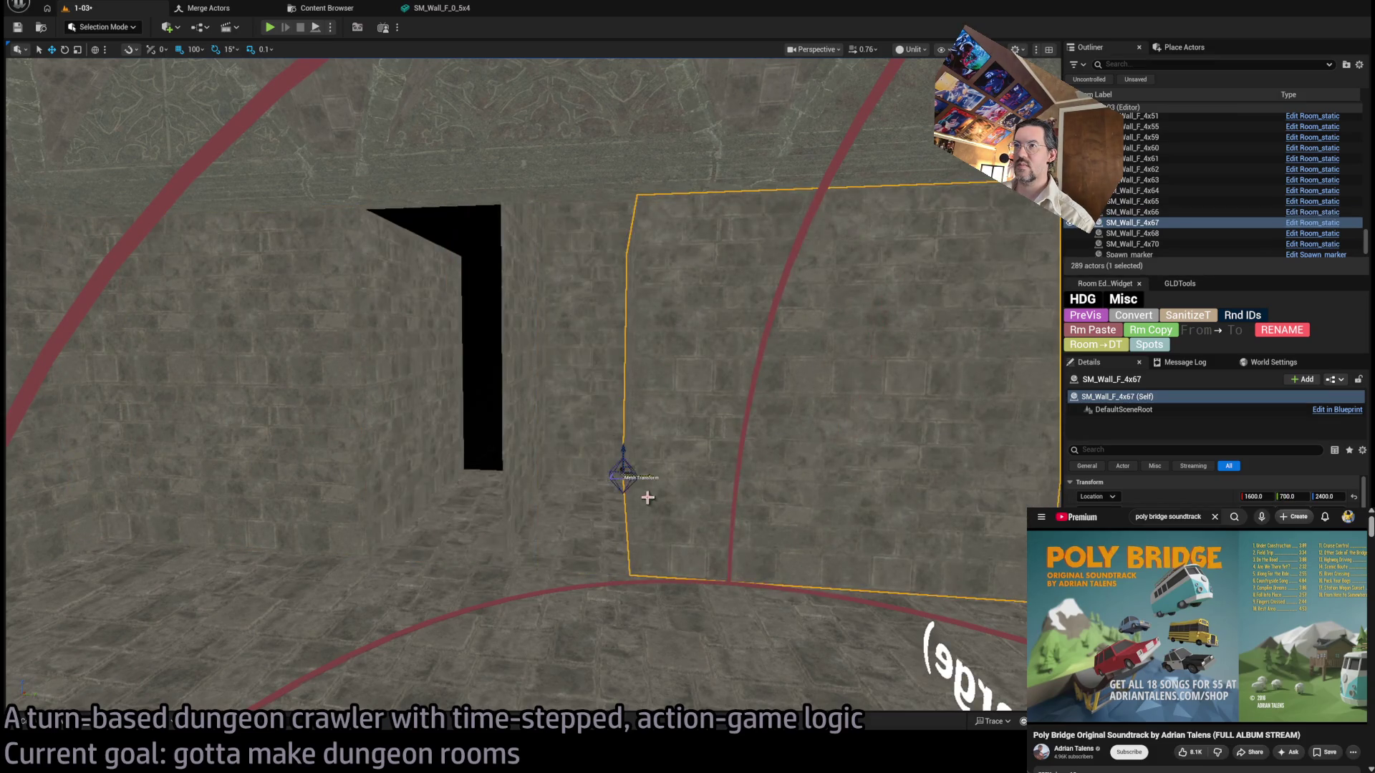
{"action": "key", "text": "ctrl+y"}
{"action": "key", "text": "ctrl+z"}
{"action": "key", "text": "ctrl+z"}
{"action": "key", "text": "ctrl+z"}
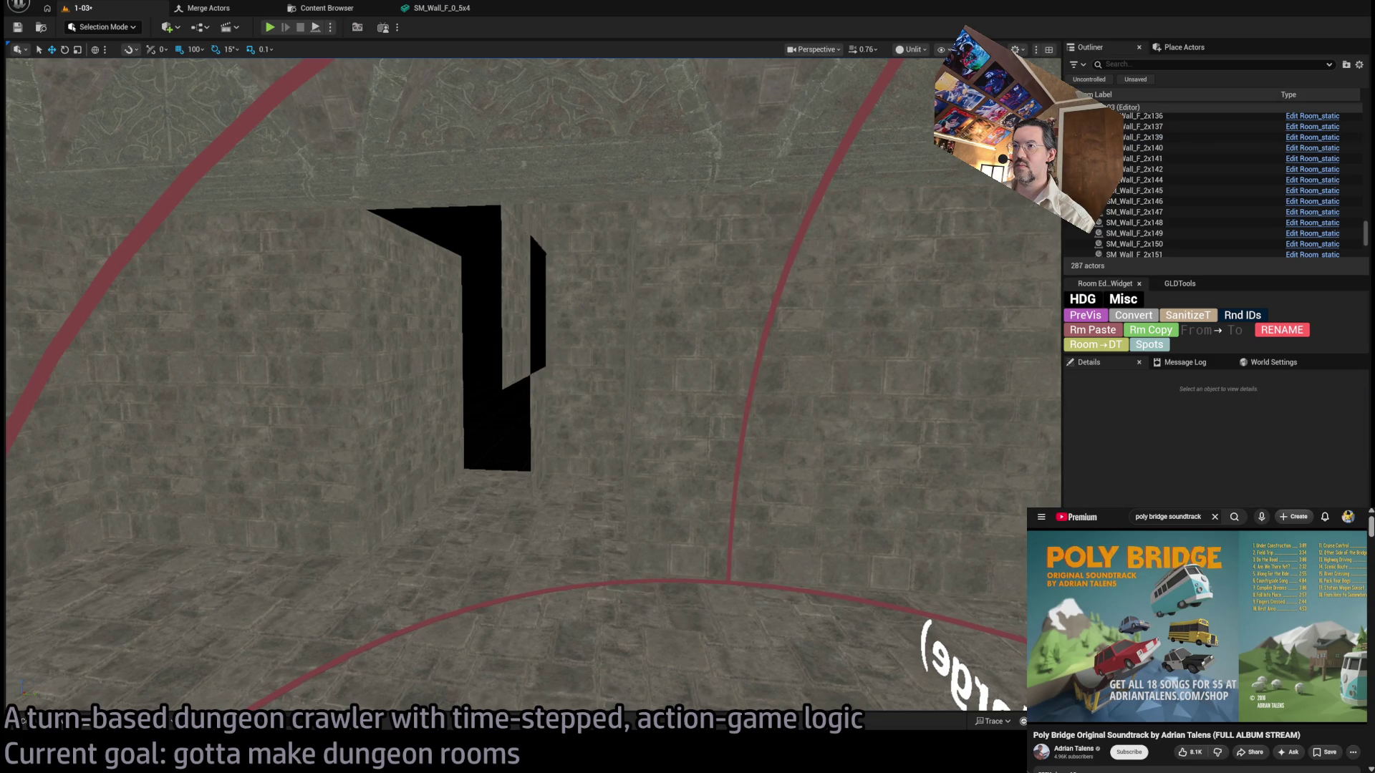
{"action": "key", "text": "ctrl+z"}
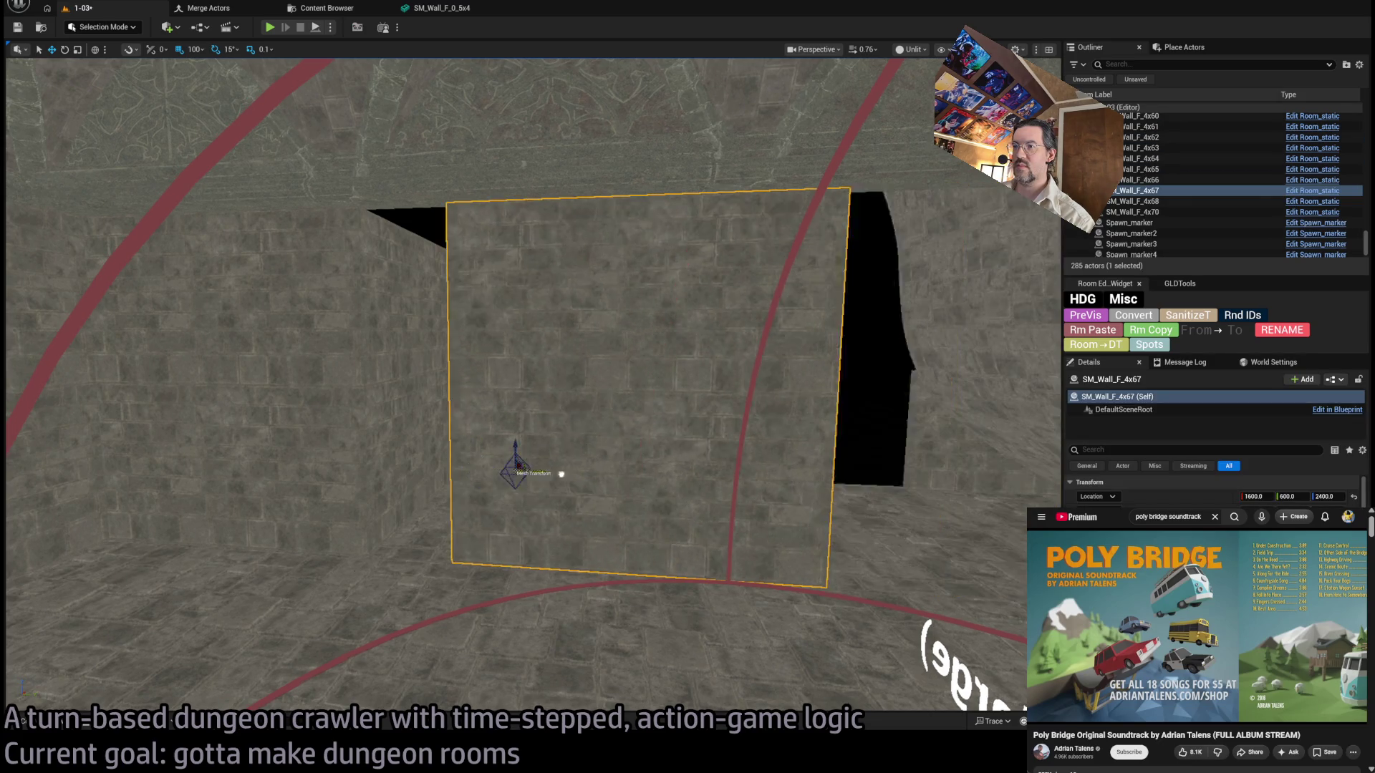
{"action": "mouse_move", "coordinate": [544, 386]}
{"action": "left_mouse_down"}
{"action": "mouse_move", "coordinate": [645, 322]}
{"action": "mouse_move", "coordinate": [798, 110]}
{"action": "mouse_move", "coordinate": [770, 138]}
{"action": "mouse_move", "coordinate": [605, 482]}
{"action": "mouse_move", "coordinate": [458, 372]}
{"action": "left_mouse_up"}
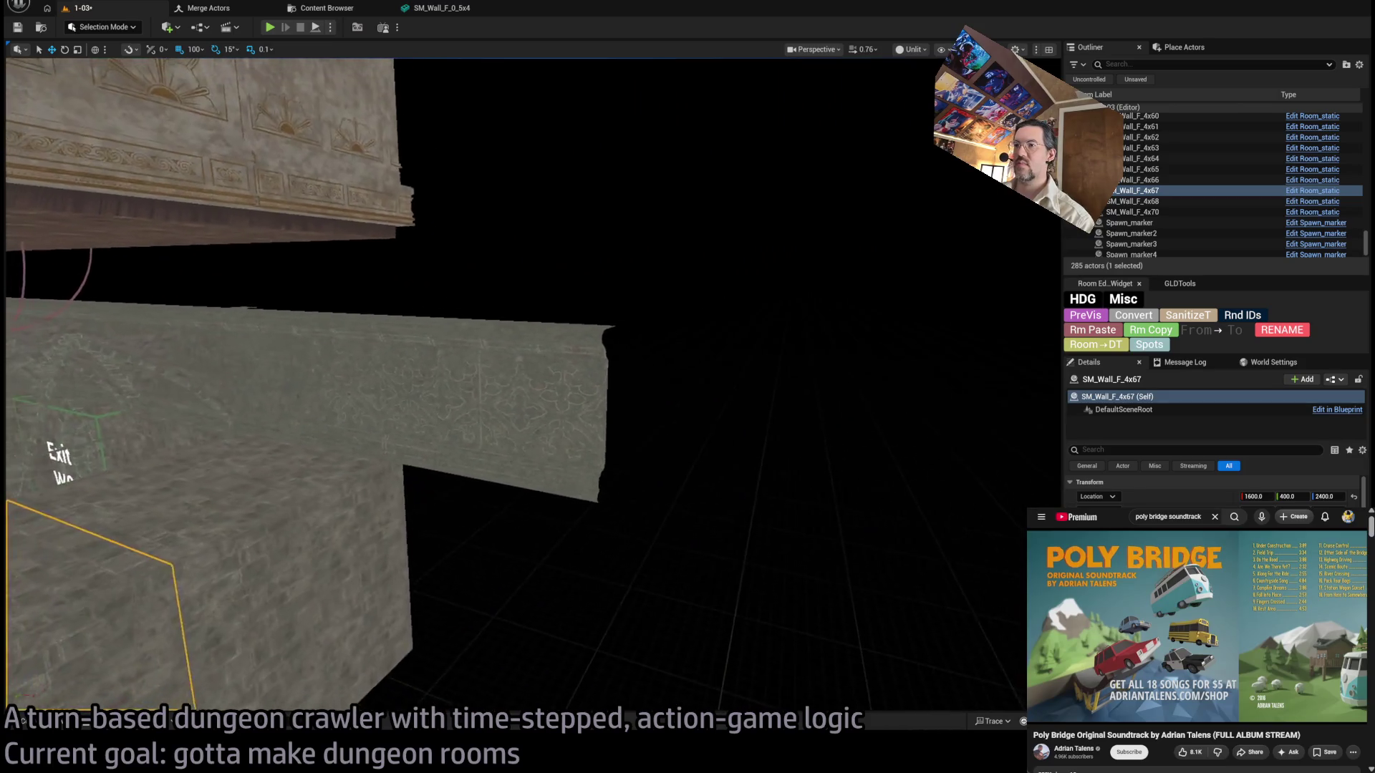
{"action": "left_click", "coordinate": [700, 430]}
Shorten the wooden beam above the Exit W0 doorway along its length.
{"action": "mouse_move", "coordinate": [700, 430]}
{"action": "left_mouse_down"}
{"action": "mouse_move", "coordinate": [676, 323]}
{"action": "mouse_move", "coordinate": [676, 343]}
{"action": "mouse_move", "coordinate": [630, 372]}
{"action": "mouse_move", "coordinate": [546, 401]}
{"action": "mouse_move", "coordinate": [430, 358]}
{"action": "left_mouse_up"}
{"action": "left_click_drag", "start_coordinate": [224, 292], "coordinate": [189, 292]}
{"action": "mouse_move", "coordinate": [432, 415]}
{"action": "left_mouse_down"}
{"action": "mouse_move", "coordinate": [430, 401]}
{"action": "mouse_move", "coordinate": [440, 448]}
{"action": "mouse_move", "coordinate": [426, 412]}
{"action": "left_mouse_up"}
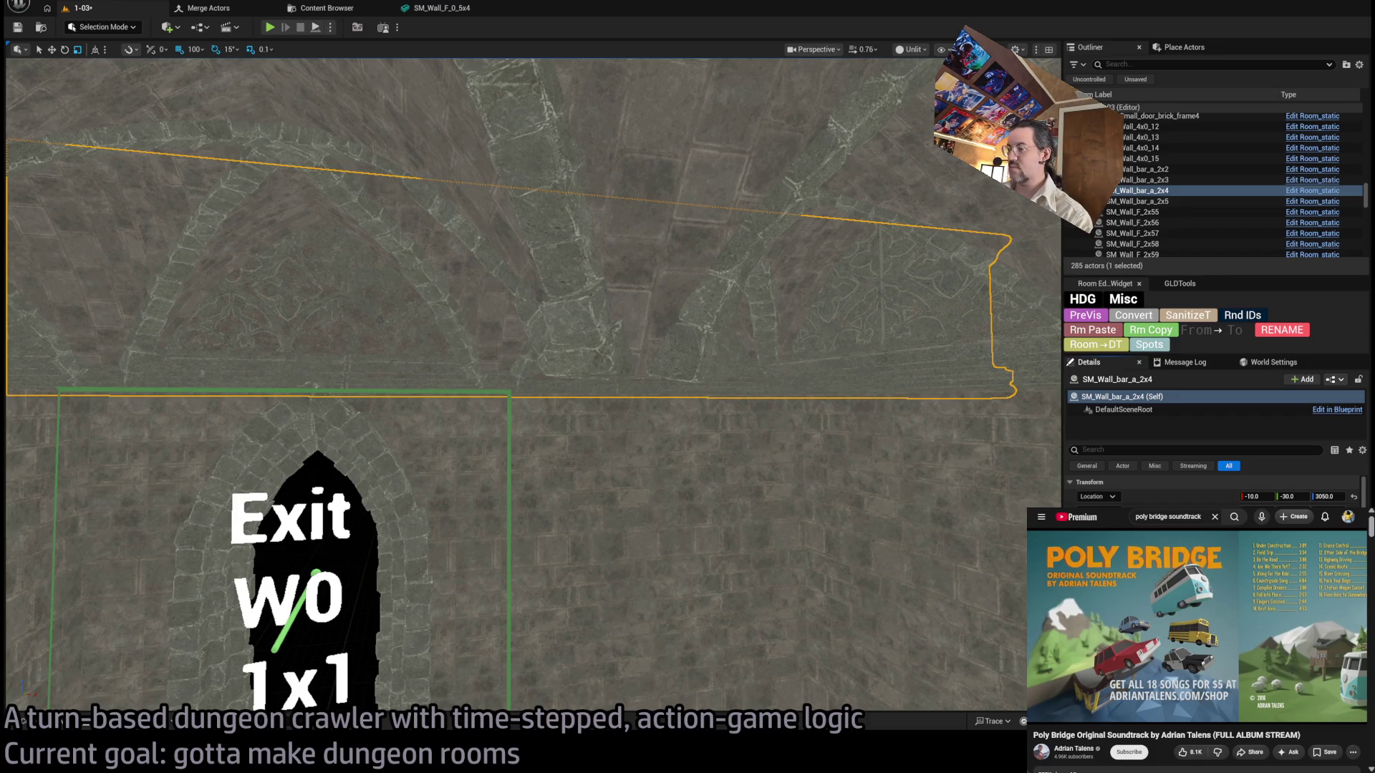
{"action": "scroll", "coordinate": [533, 387], "scroll_direction": "up", "scroll_amount": 5}
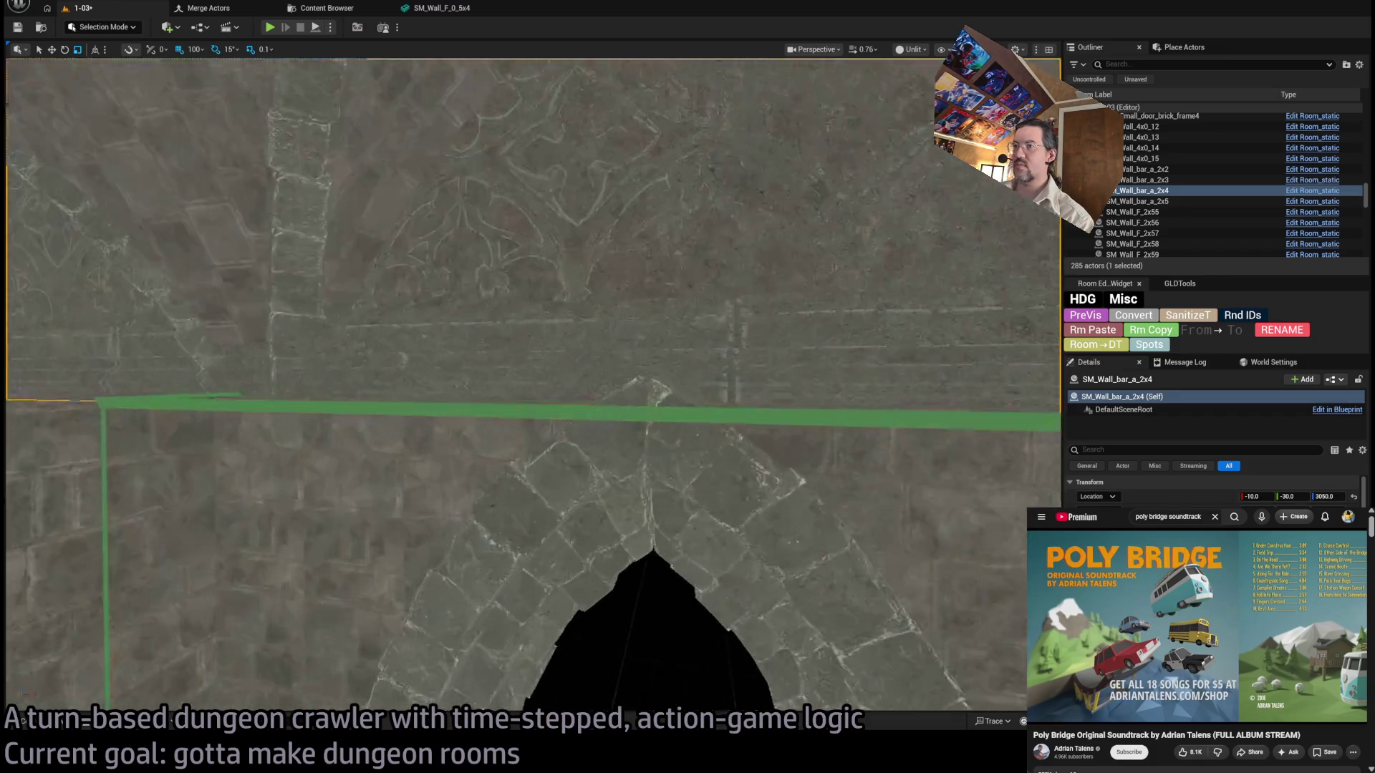
{"action": "scroll", "coordinate": [533, 387], "scroll_direction": "down", "scroll_amount": 5}
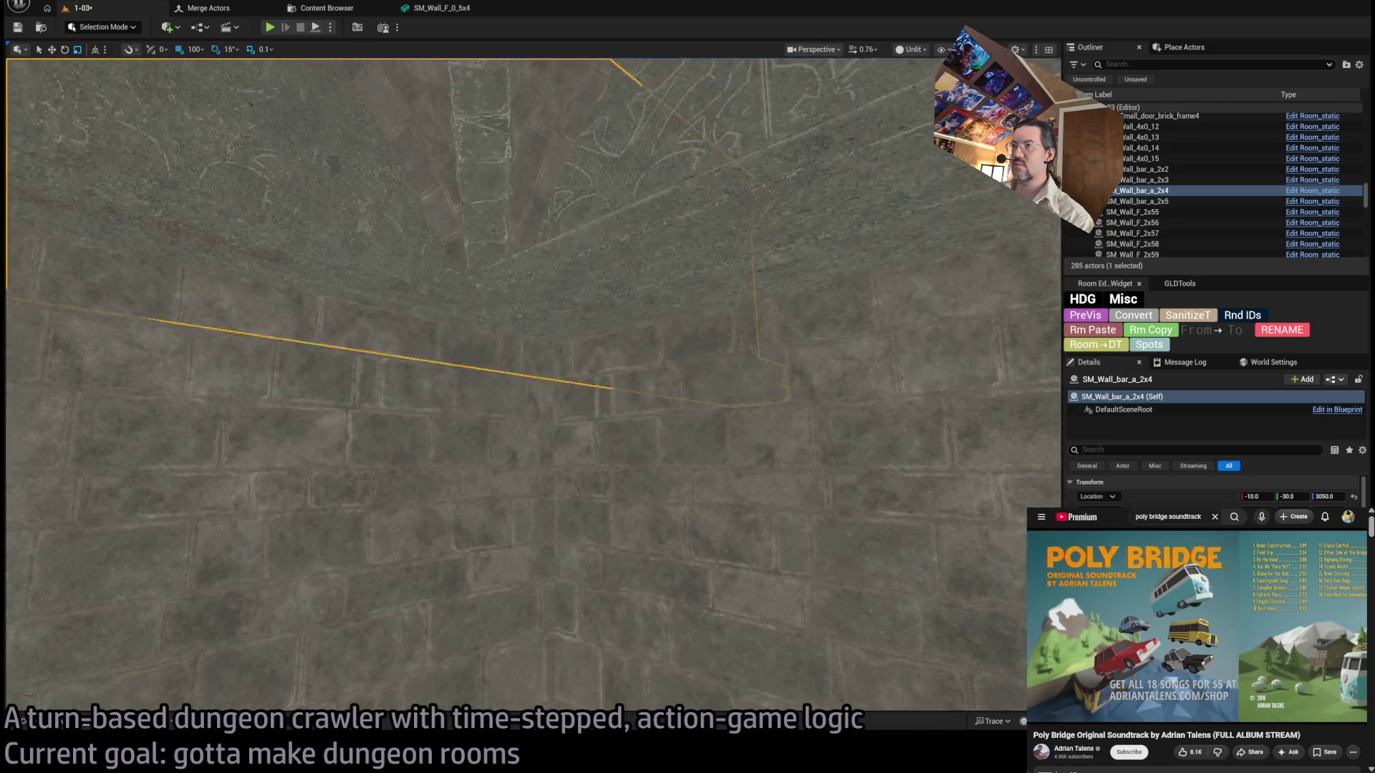
{"action": "scroll", "coordinate": [533, 387], "scroll_direction": "up", "scroll_amount": 8}
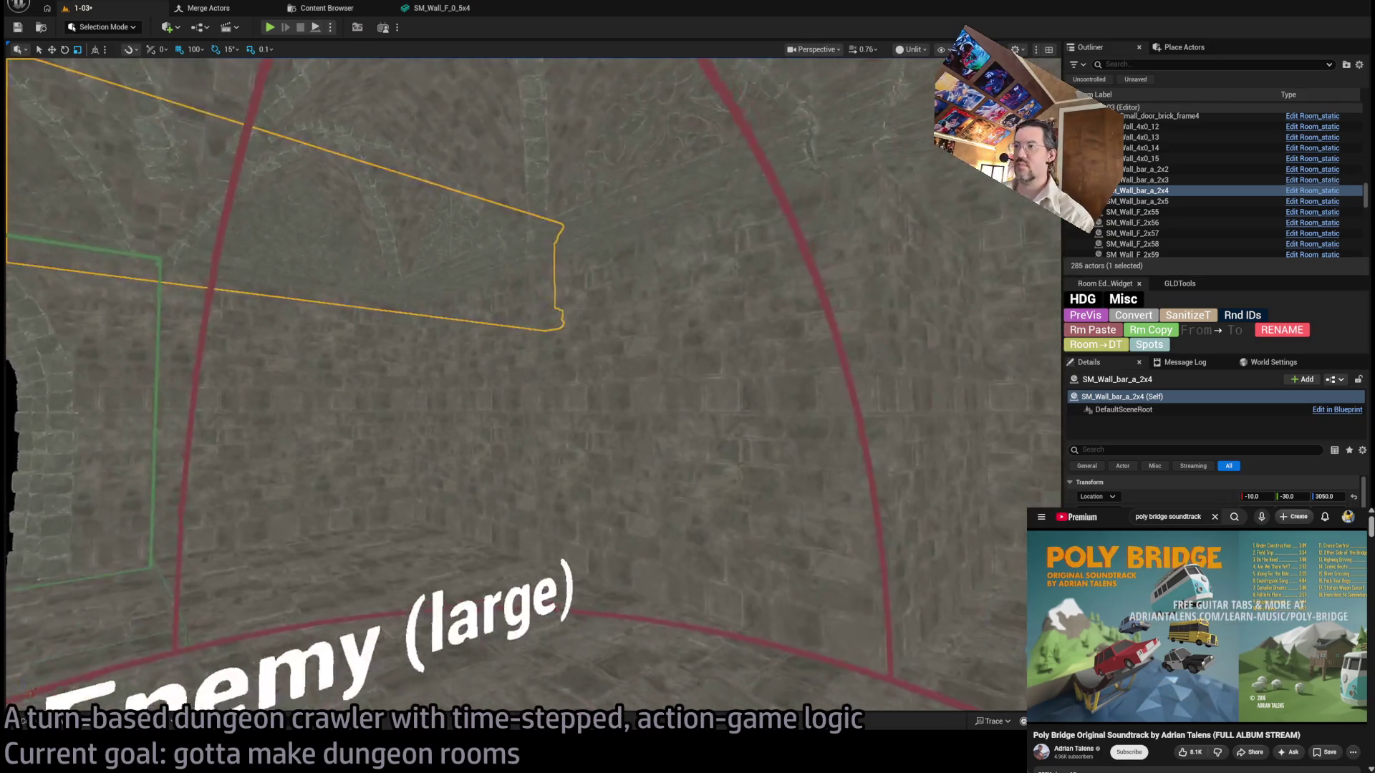
{"action": "scroll", "coordinate": [534, 386], "scroll_direction": "down", "scroll_amount": 5}
{"action": "scroll", "coordinate": [533, 387], "scroll_direction": "up", "scroll_amount": 5}
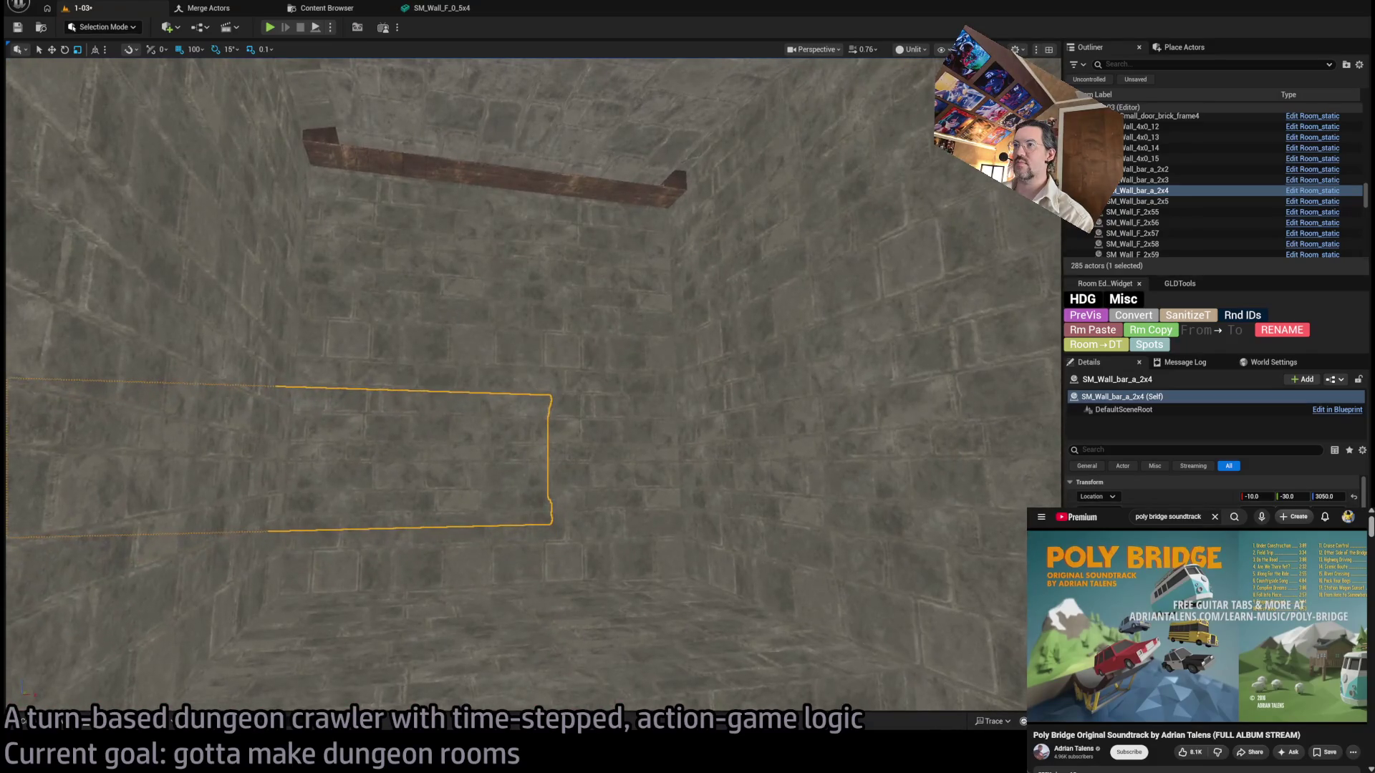
{"action": "scroll", "coordinate": [533, 387], "scroll_direction": "down", "scroll_amount": 3}
Try copying the lower wall section up to Z 2800, then undo the copy.
{"action": "left_click", "coordinate": [521, 522]}
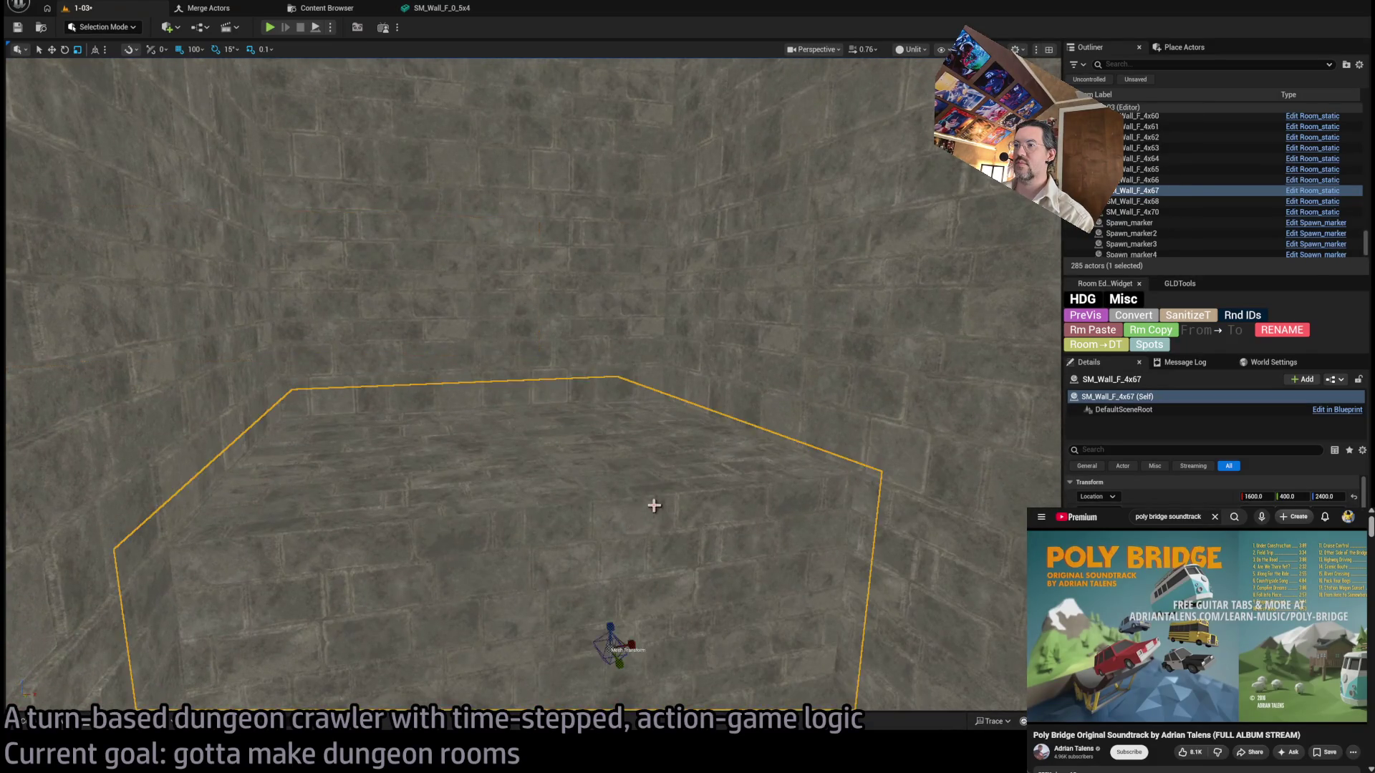
{"action": "scroll", "coordinate": [534, 386], "scroll_direction": "up", "scroll_amount": 5}
{"action": "key", "text": "f"}
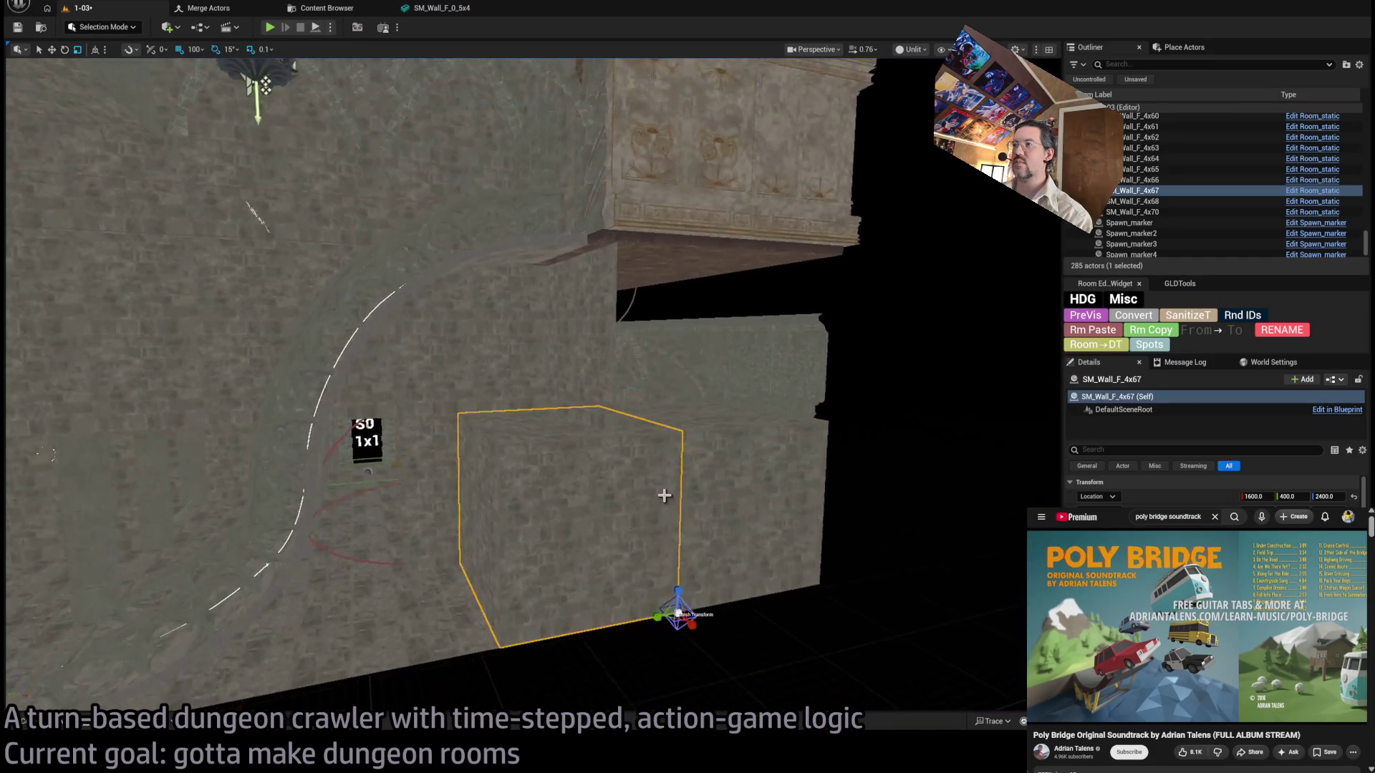
{"action": "left_click_drag", "start_coordinate": [672, 599], "coordinate": [662, 408], "text": "alt"}
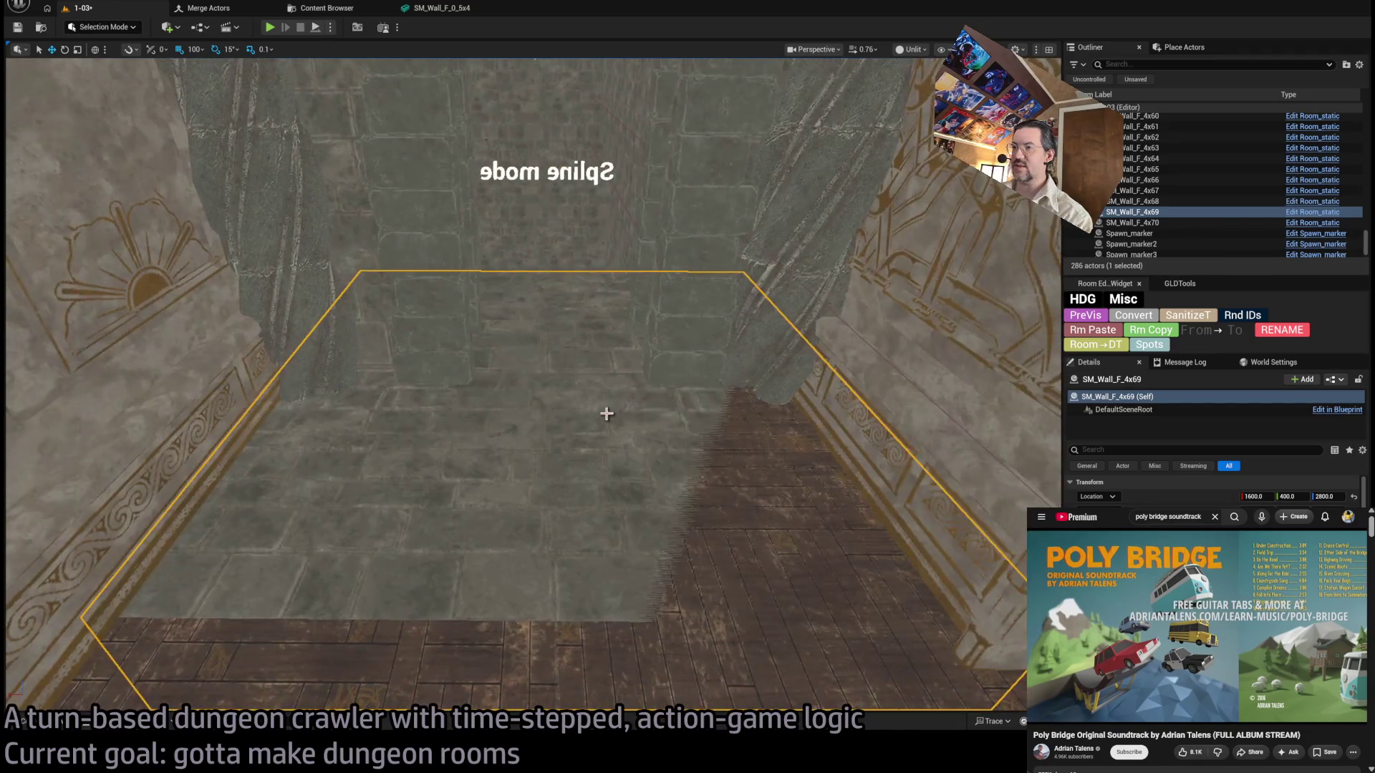
{"action": "key", "text": "ctrl+z"}
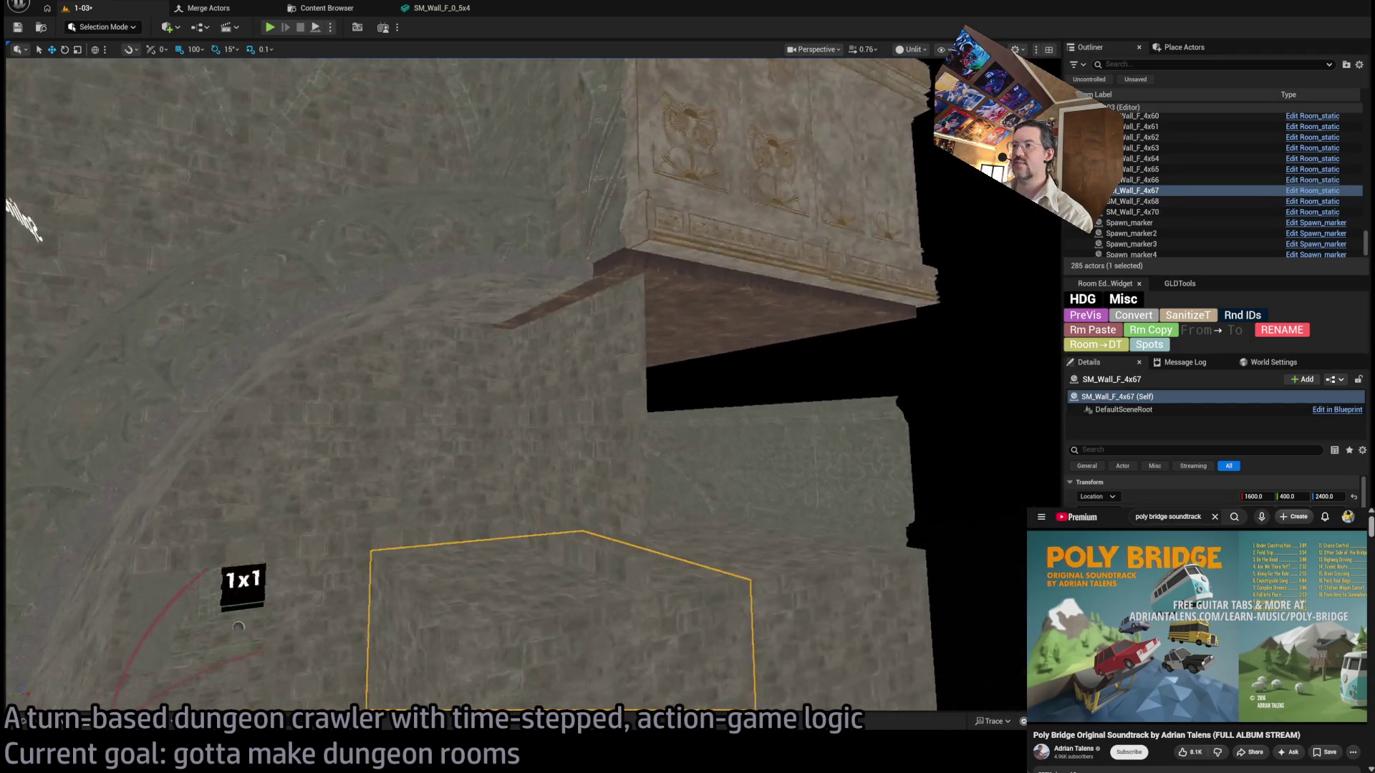
Select small wall pieces SM_Wall_F_2x136, 2x137, 2x140 and 2x141 together.
{"action": "left_click", "coordinate": [598, 413]}
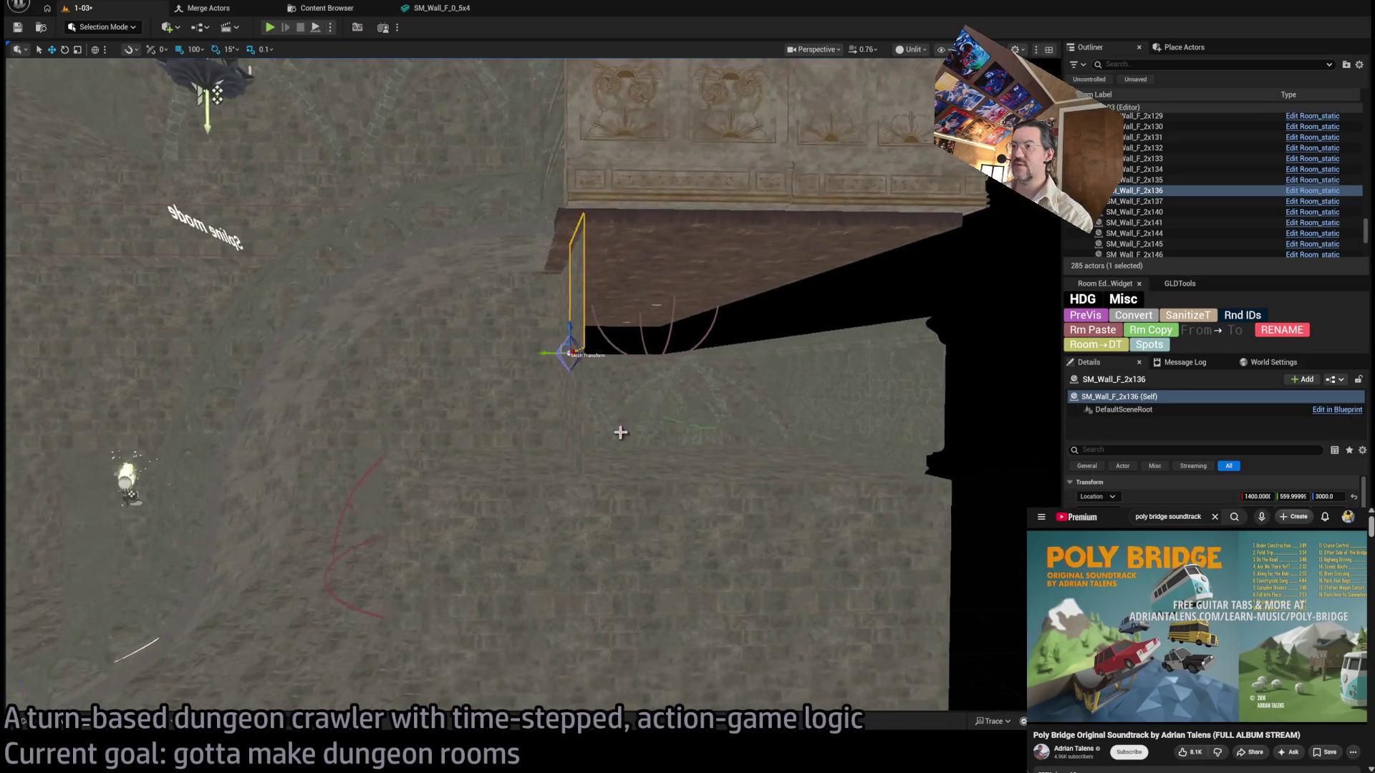
{"action": "left_click", "coordinate": [616, 485], "text": "ctrl"}
{"action": "left_click", "coordinate": [566, 487], "text": "ctrl"}
{"action": "left_click", "coordinate": [565, 322], "text": "ctrl"}
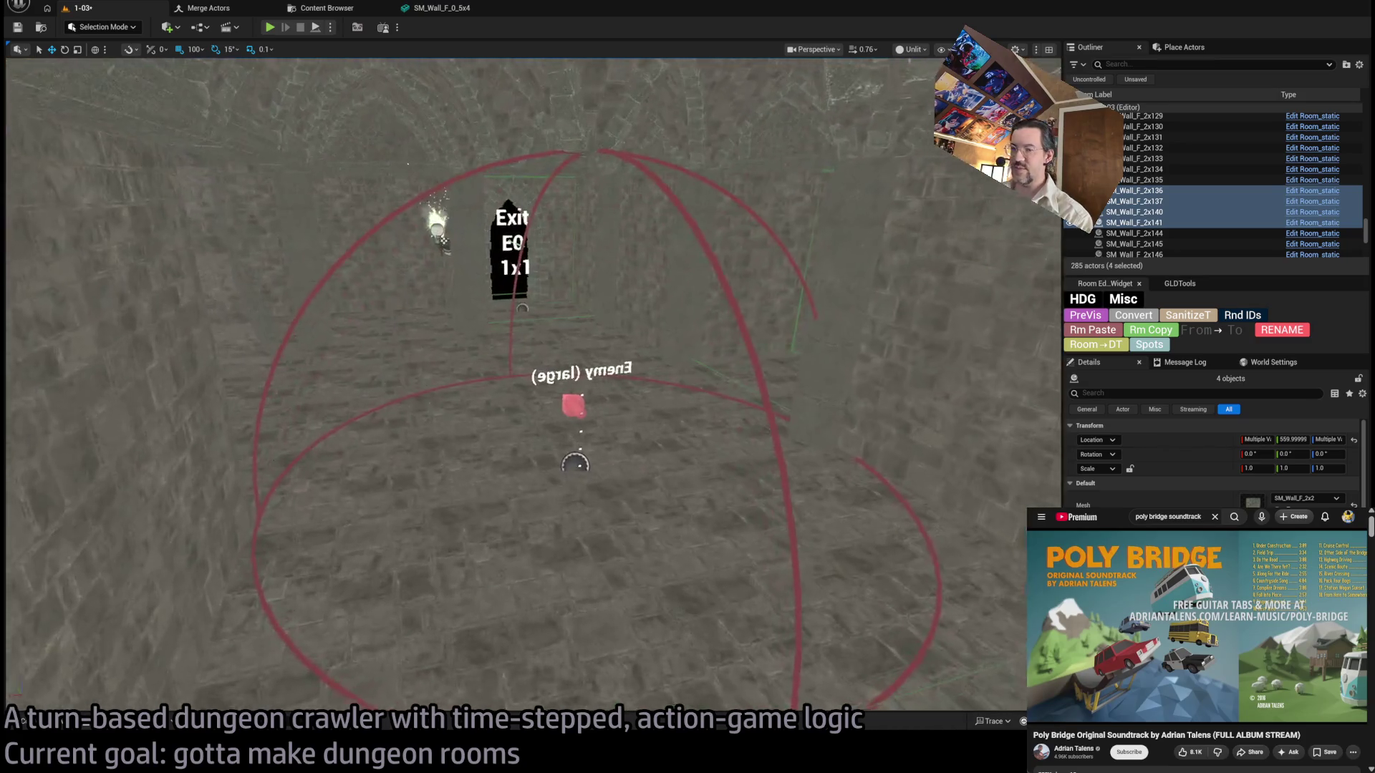
{"action": "left_click_drag", "start_coordinate": [673, 485], "coordinate": [701, 494]}
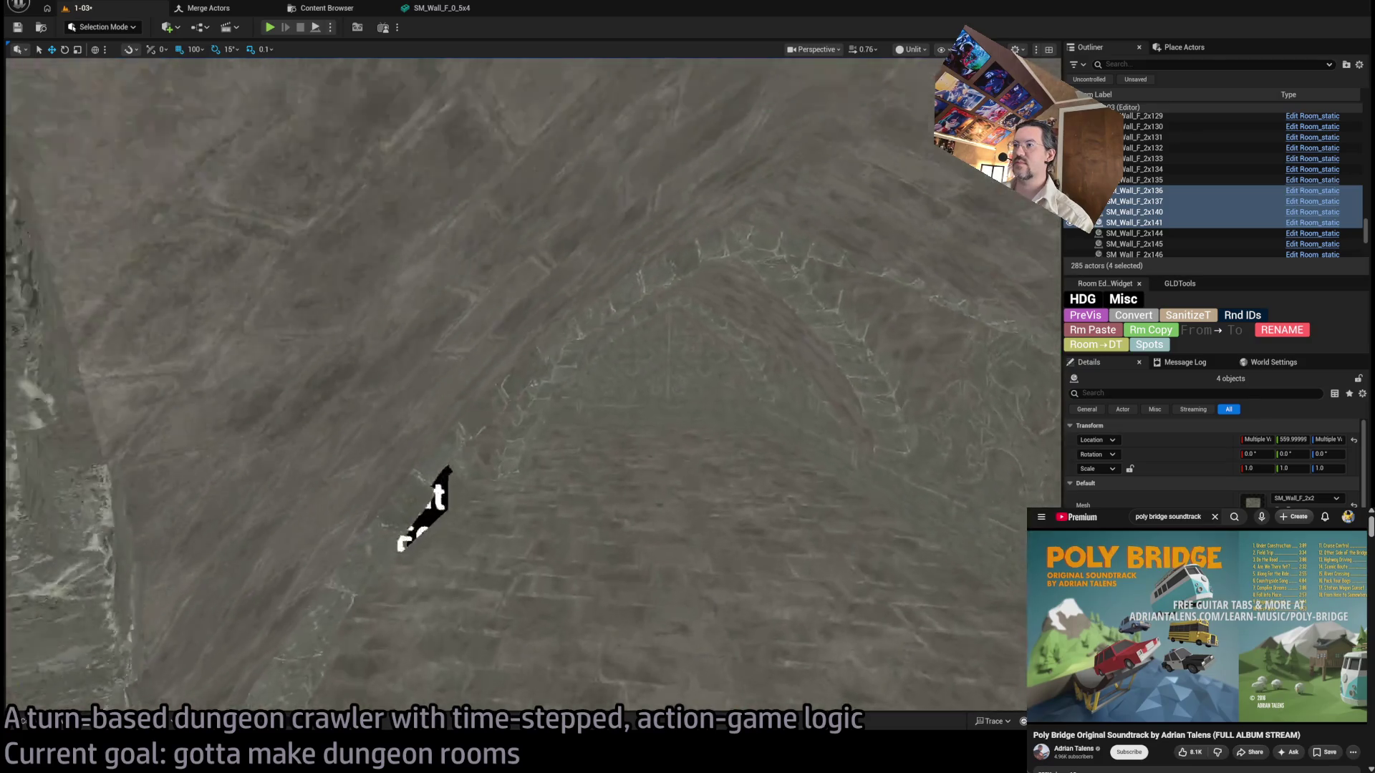
Alt-drag a copy of wall panel SM_Wall_F_4x60 to its left, creating SM_Wall_F_4x69.
{"action": "left_click_drag", "start_coordinate": [673, 486], "coordinate": [677, 476]}
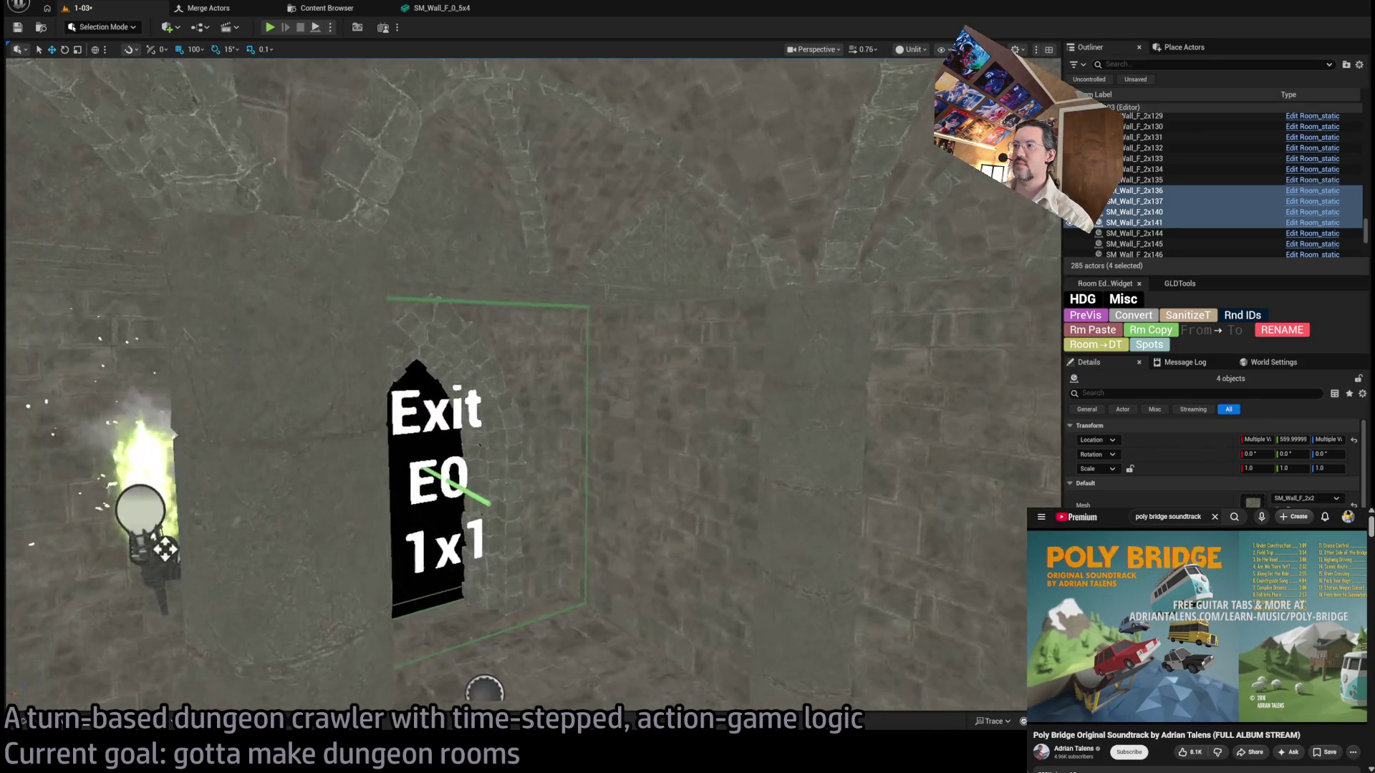
{"action": "left_click", "coordinate": [783, 472]}
{"action": "mouse_move", "coordinate": [430, 465]}
{"action": "left_mouse_down"}
{"action": "mouse_move", "coordinate": [399, 482]}
{"action": "mouse_move", "coordinate": [507, 460]}
{"action": "left_mouse_up"}
{"action": "mouse_move", "coordinate": [651, 535]}
{"action": "left_mouse_down"}
{"action": "mouse_move", "coordinate": [346, 527]}
{"action": "mouse_move", "coordinate": [700, 506]}
{"action": "left_mouse_up"}
{"action": "key", "text": "ctrl+z"}
{"action": "left_click_drag", "start_coordinate": [595, 551], "coordinate": [662, 574]}
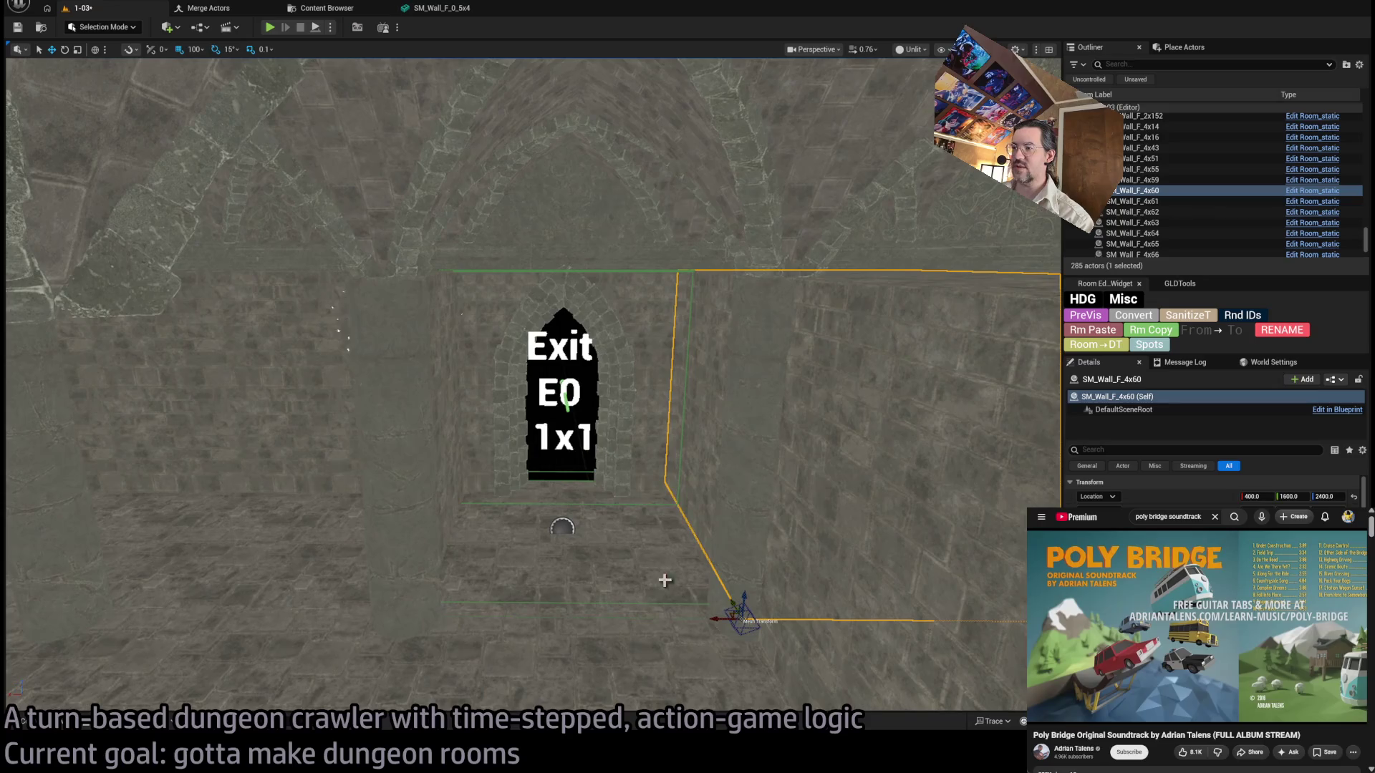
{"action": "left_click_drag", "start_coordinate": [714, 622], "coordinate": [399, 602]}
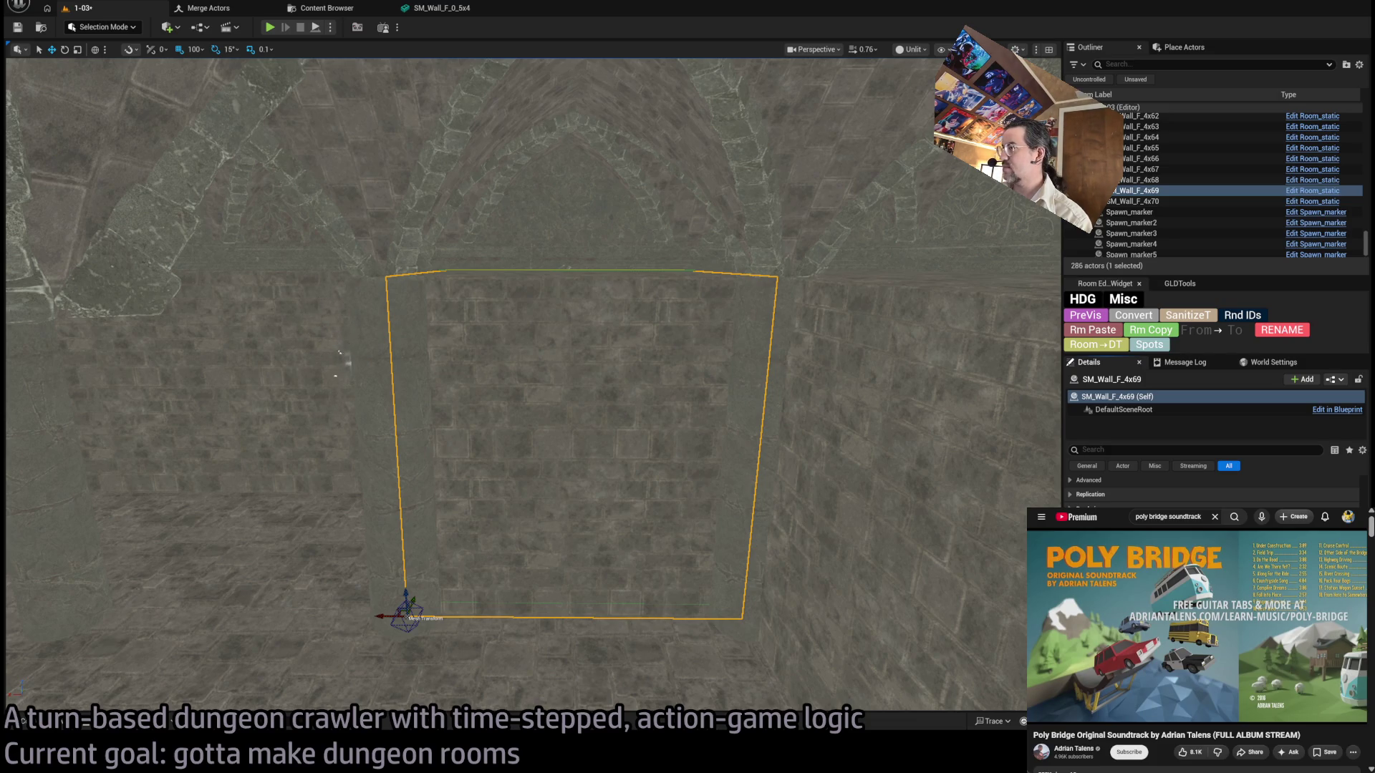
{"action": "left_click_drag", "start_coordinate": [697, 470], "coordinate": [711, 475]}
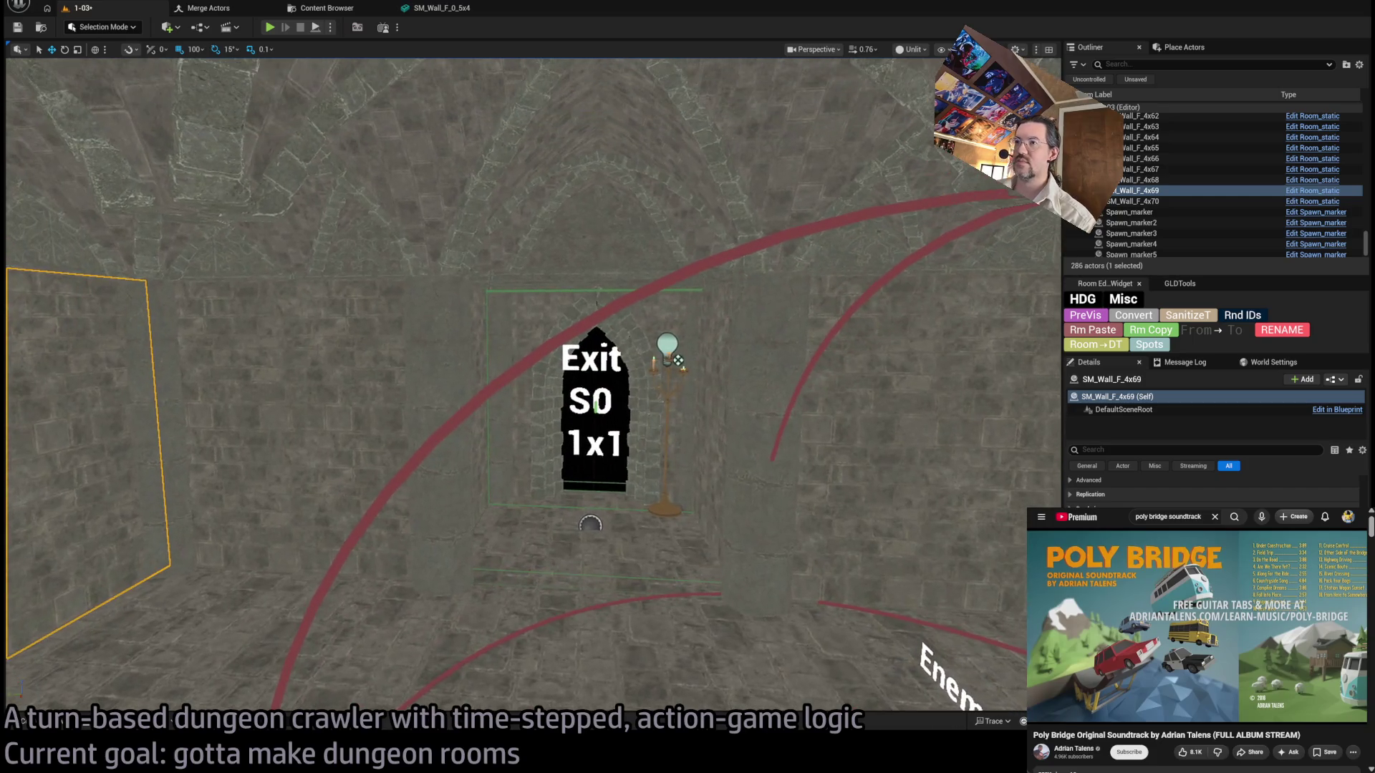
{"action": "left_click", "coordinate": [562, 314]}
{"action": "key", "text": "f"}
{"action": "left_click", "coordinate": [725, 434], "text": "ctrl"}
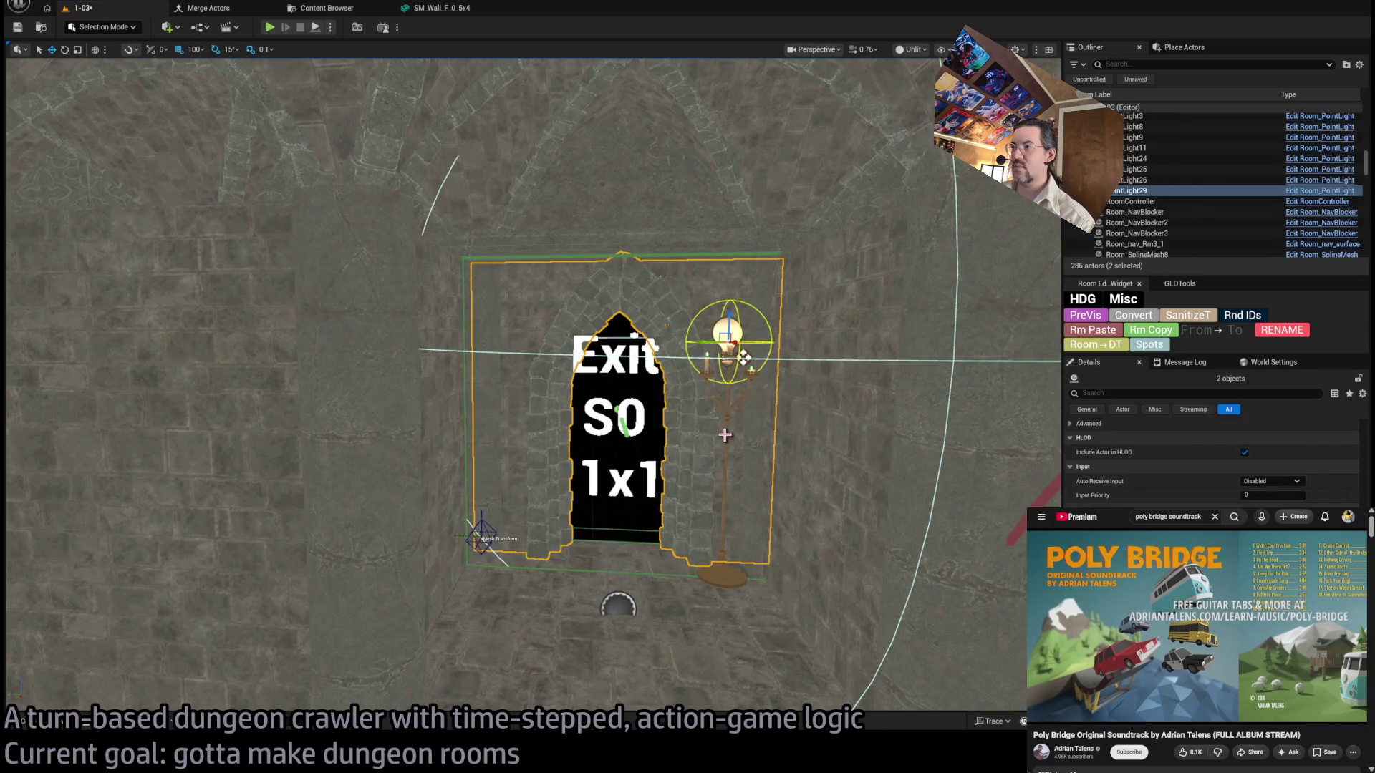
{"action": "left_click", "coordinate": [727, 435], "text": "ctrl"}
{"action": "left_click_drag", "start_coordinate": [726, 435], "coordinate": [726, 434]}
{"action": "key", "text": "f"}
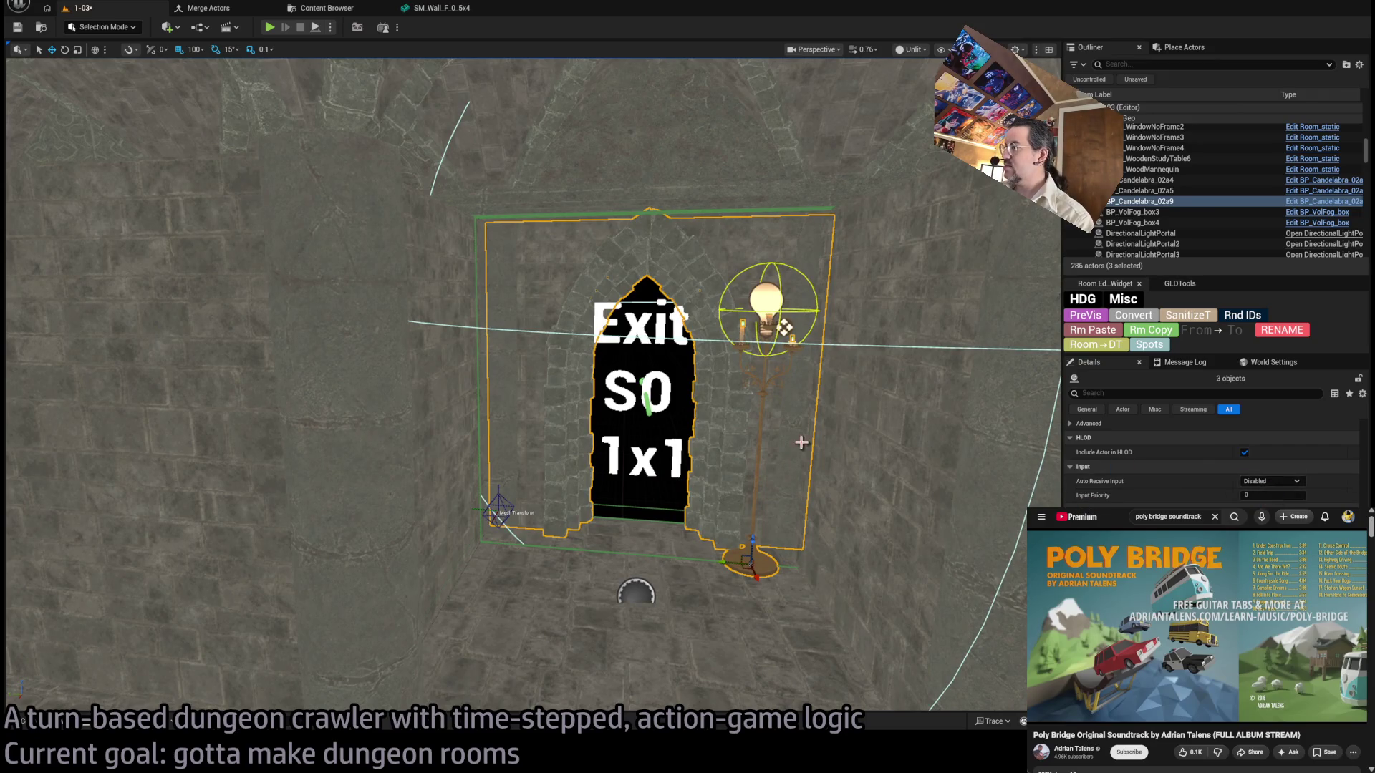
{"action": "scroll", "coordinate": [1166, 491], "scroll_direction": "up", "scroll_amount": 3}
{"action": "scroll", "coordinate": [1165, 490], "scroll_direction": "down", "scroll_amount": 2}
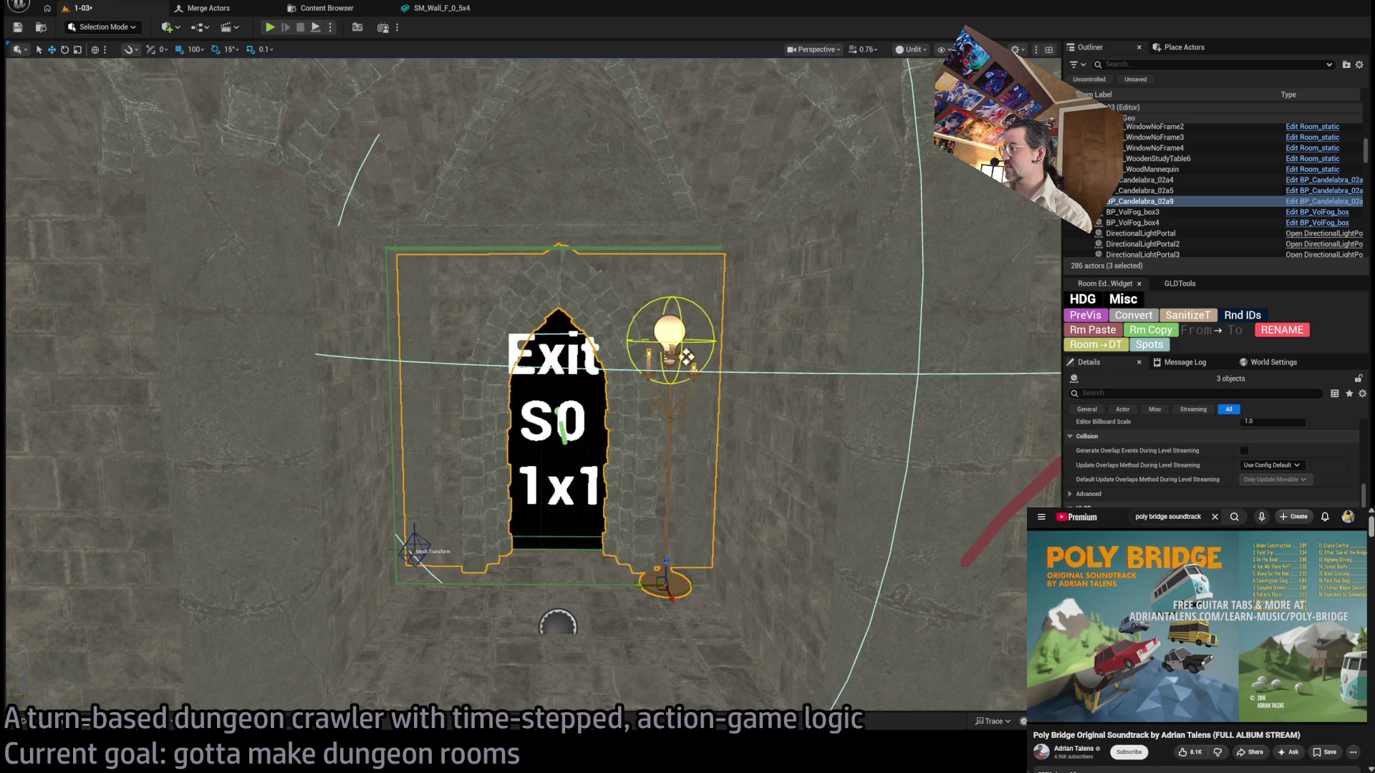
{"action": "scroll", "coordinate": [1210, 462], "scroll_direction": "up", "scroll_amount": 5}
{"action": "left_click_drag", "start_coordinate": [835, 520], "coordinate": [835, 494]}
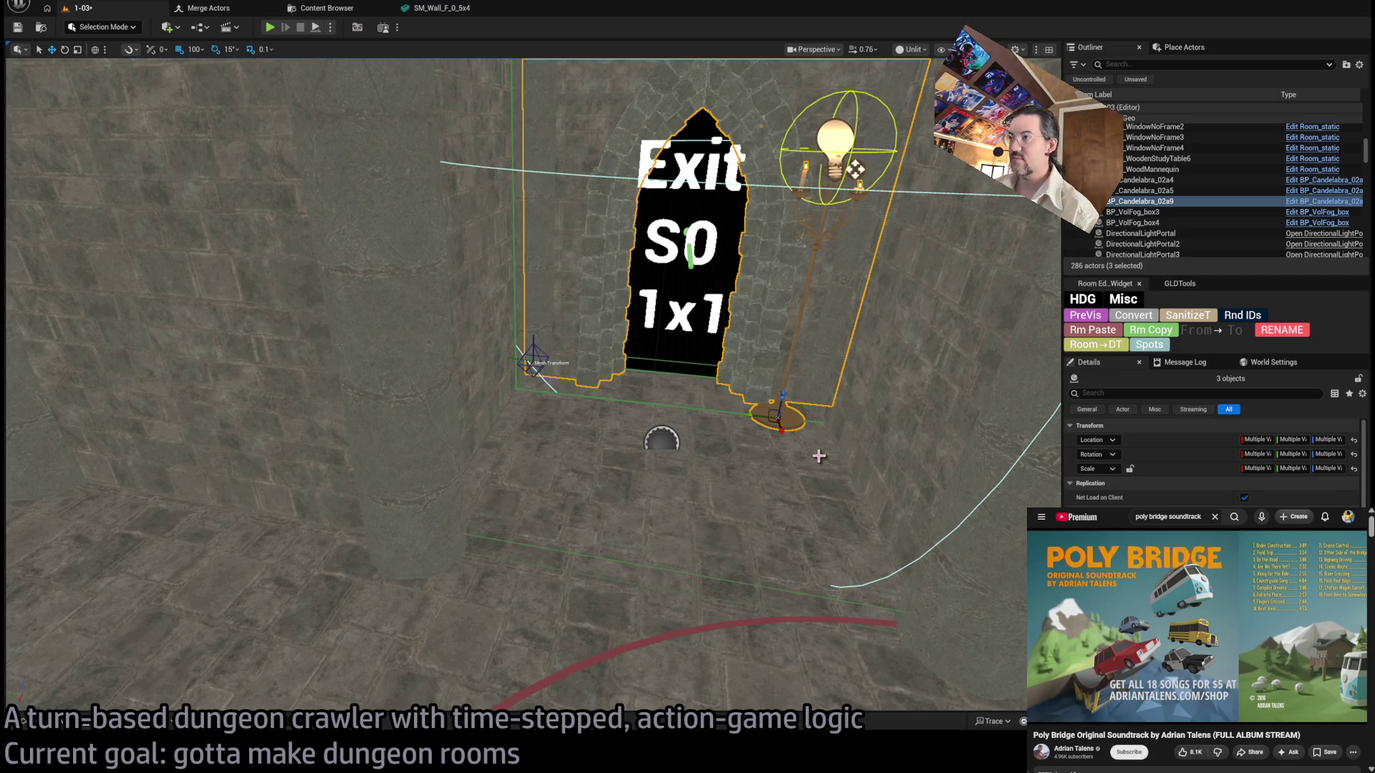
{"action": "key", "text": "f"}
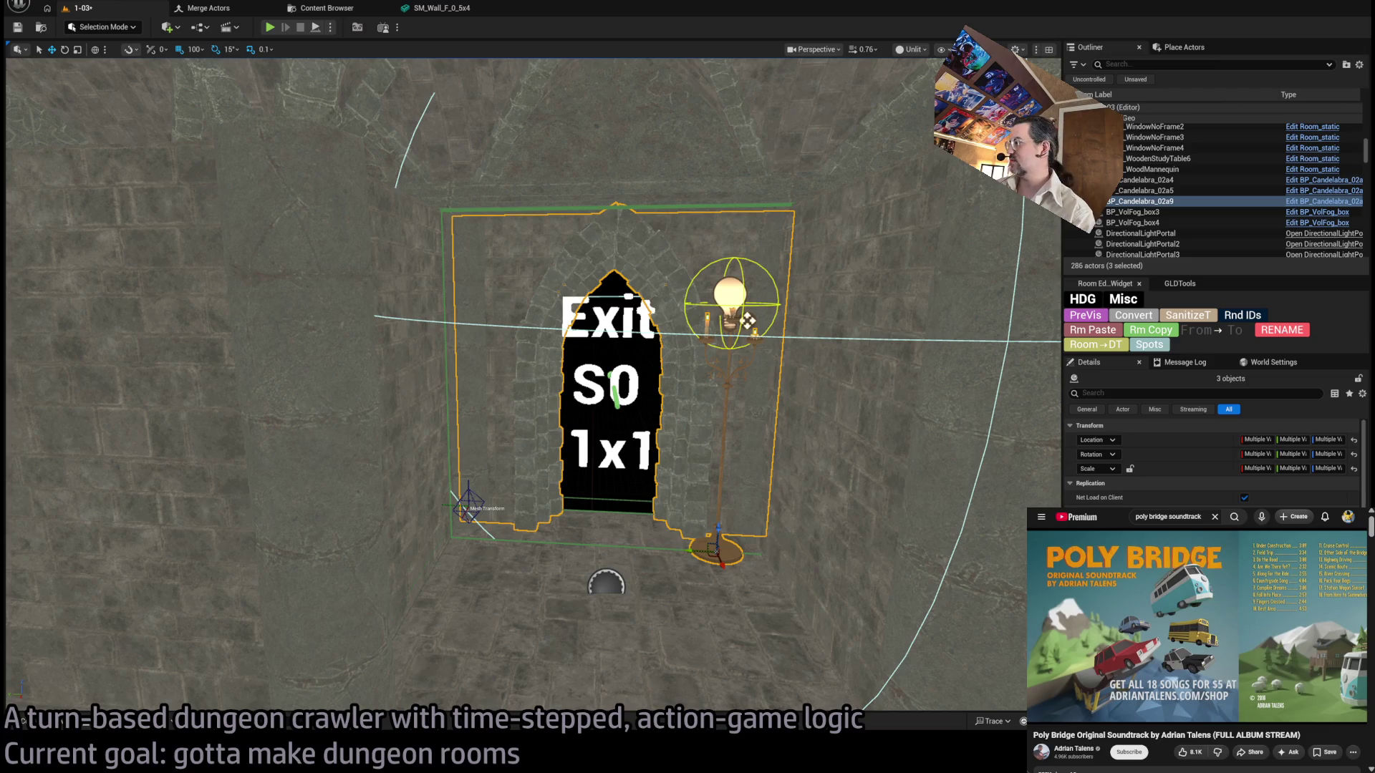
{"action": "scroll", "coordinate": [1214, 458], "scroll_direction": "down", "scroll_amount": 3}
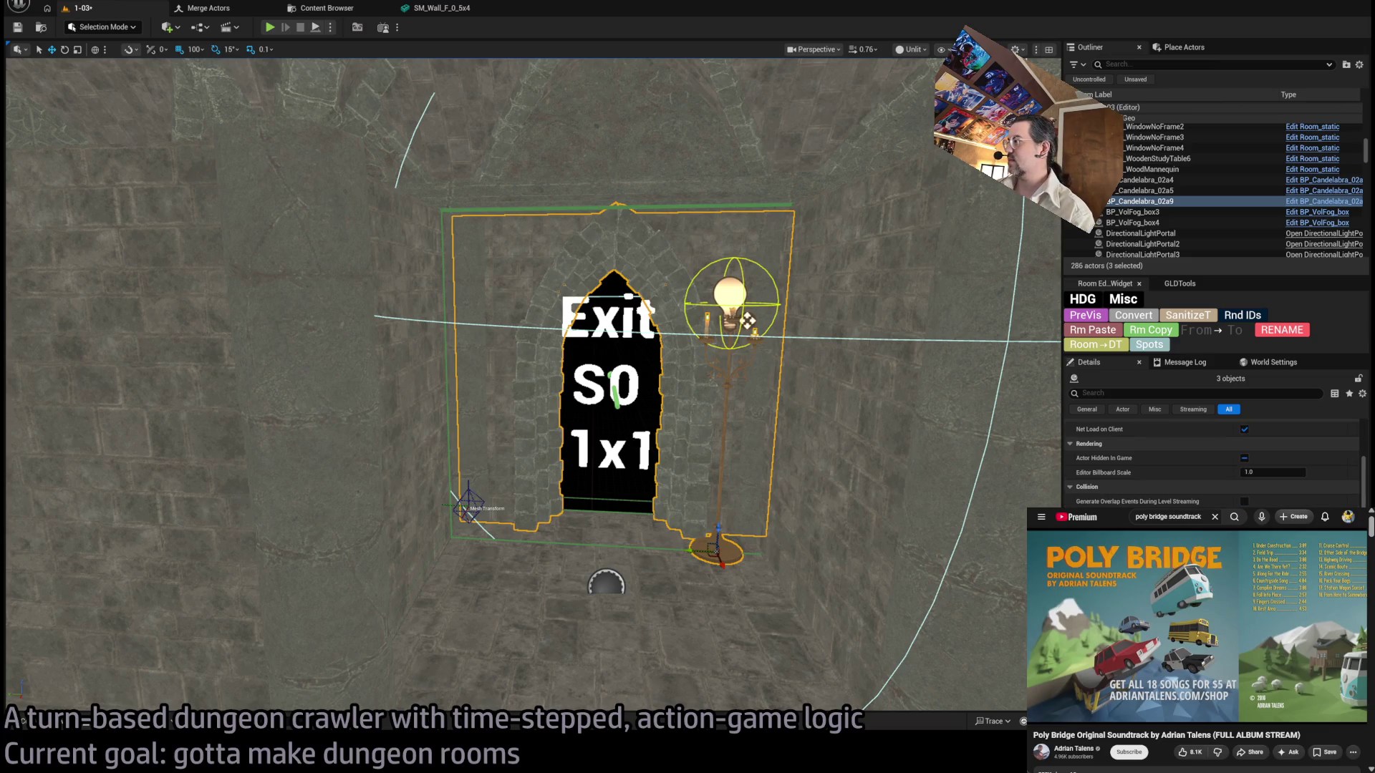
{"action": "left_click", "coordinate": [761, 415]}
{"action": "scroll", "coordinate": [1214, 487], "scroll_direction": "up", "scroll_amount": 2}
{"action": "scroll", "coordinate": [1213, 490], "scroll_direction": "down", "scroll_amount": 1}
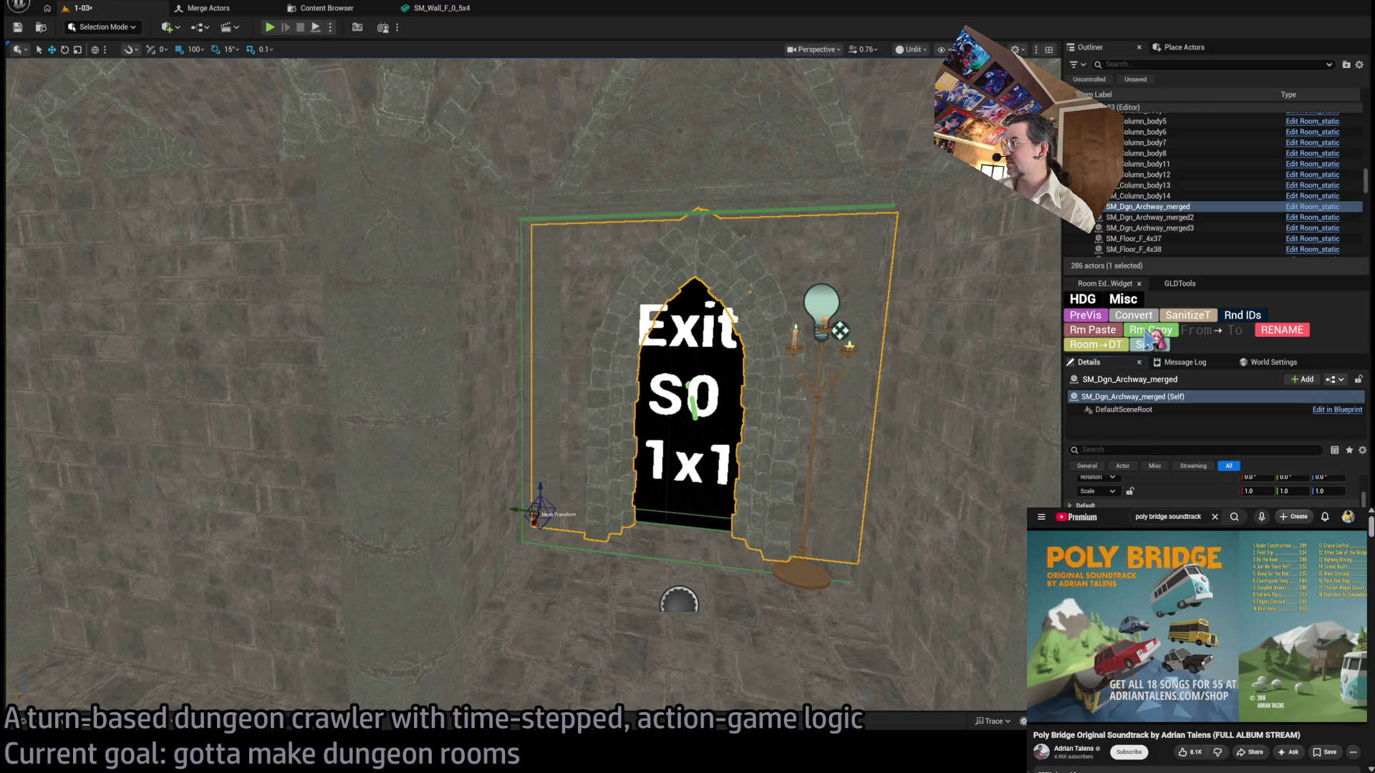
{"action": "left_click", "coordinate": [815, 318]}
{"action": "left_click", "coordinate": [820, 419], "text": "ctrl"}
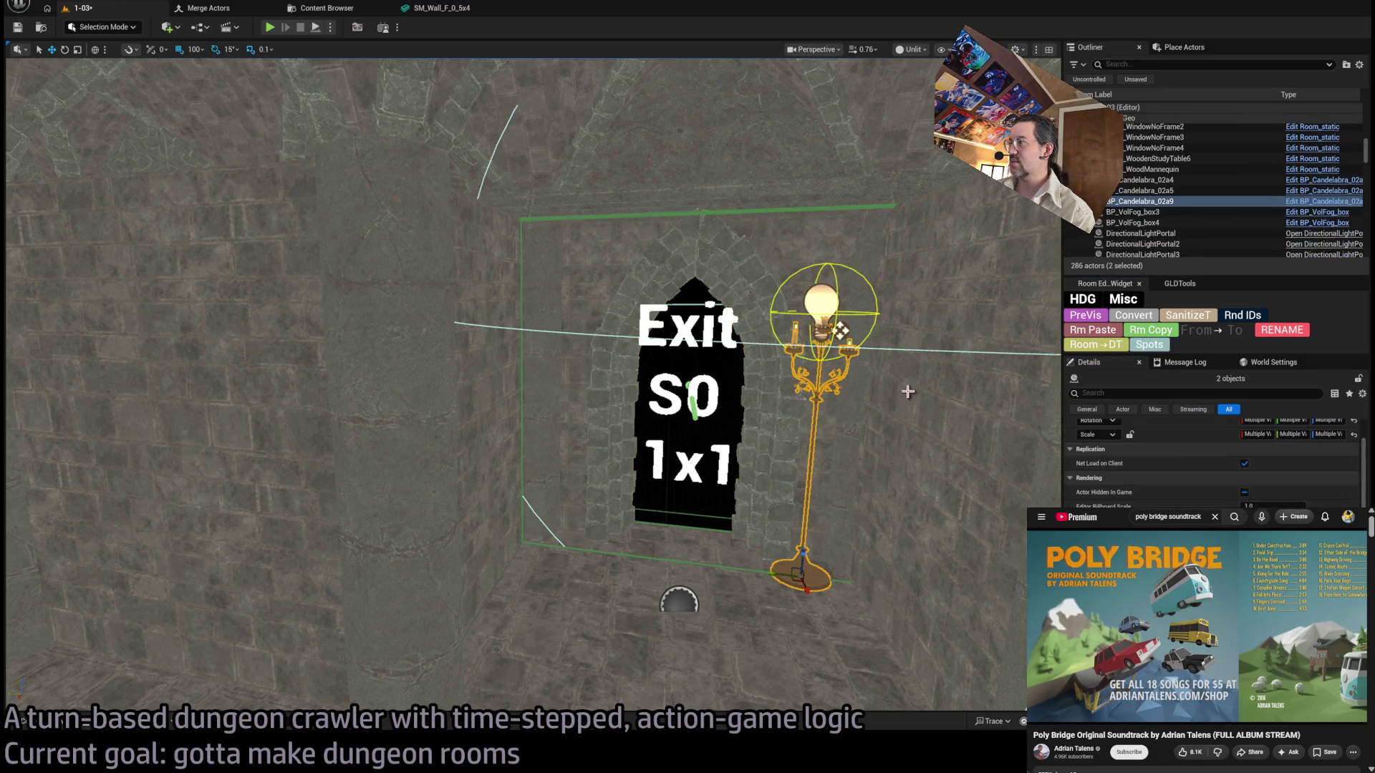
{"action": "left_click_drag", "start_coordinate": [715, 479], "coordinate": [784, 479]}
{"action": "left_click", "coordinate": [689, 414]}
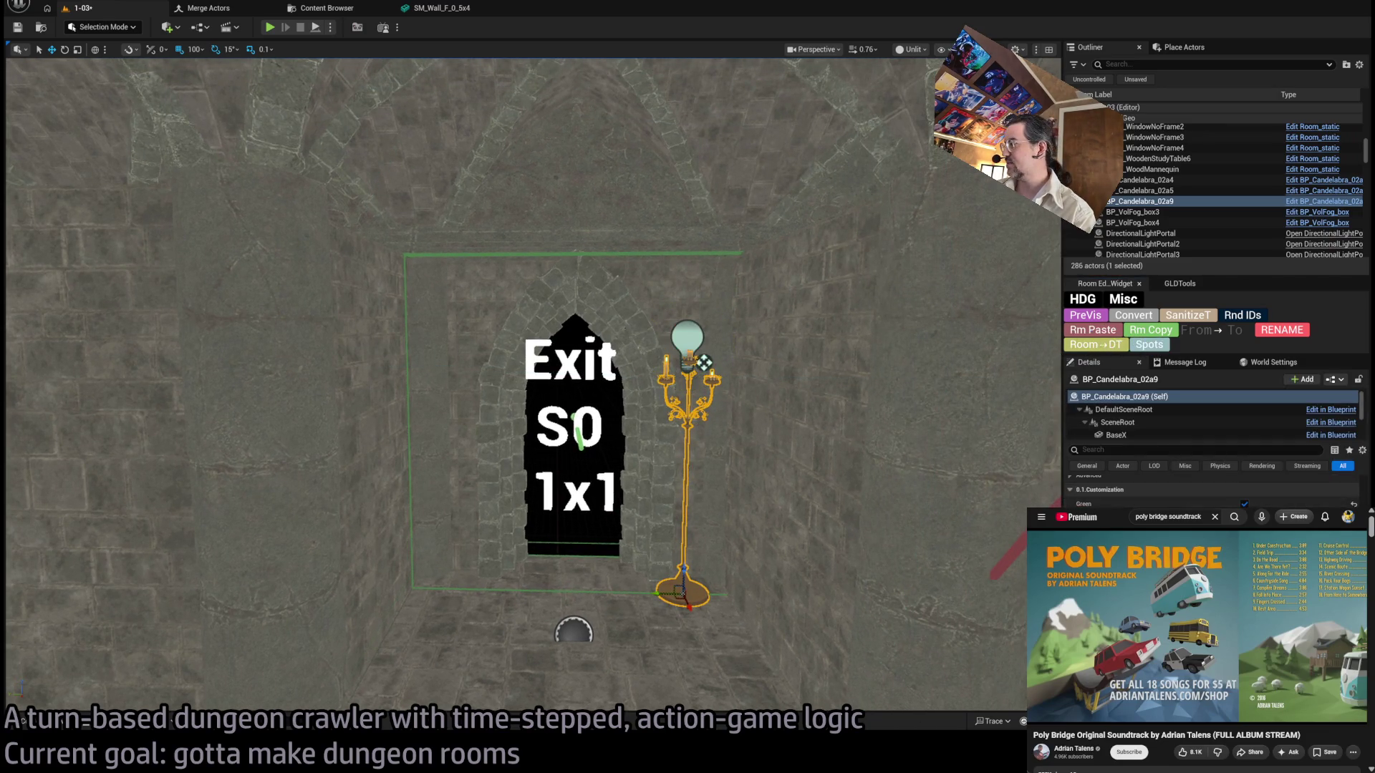
{"action": "left_click_drag", "start_coordinate": [776, 393], "coordinate": [705, 401]}
{"action": "left_click", "coordinate": [776, 393]}
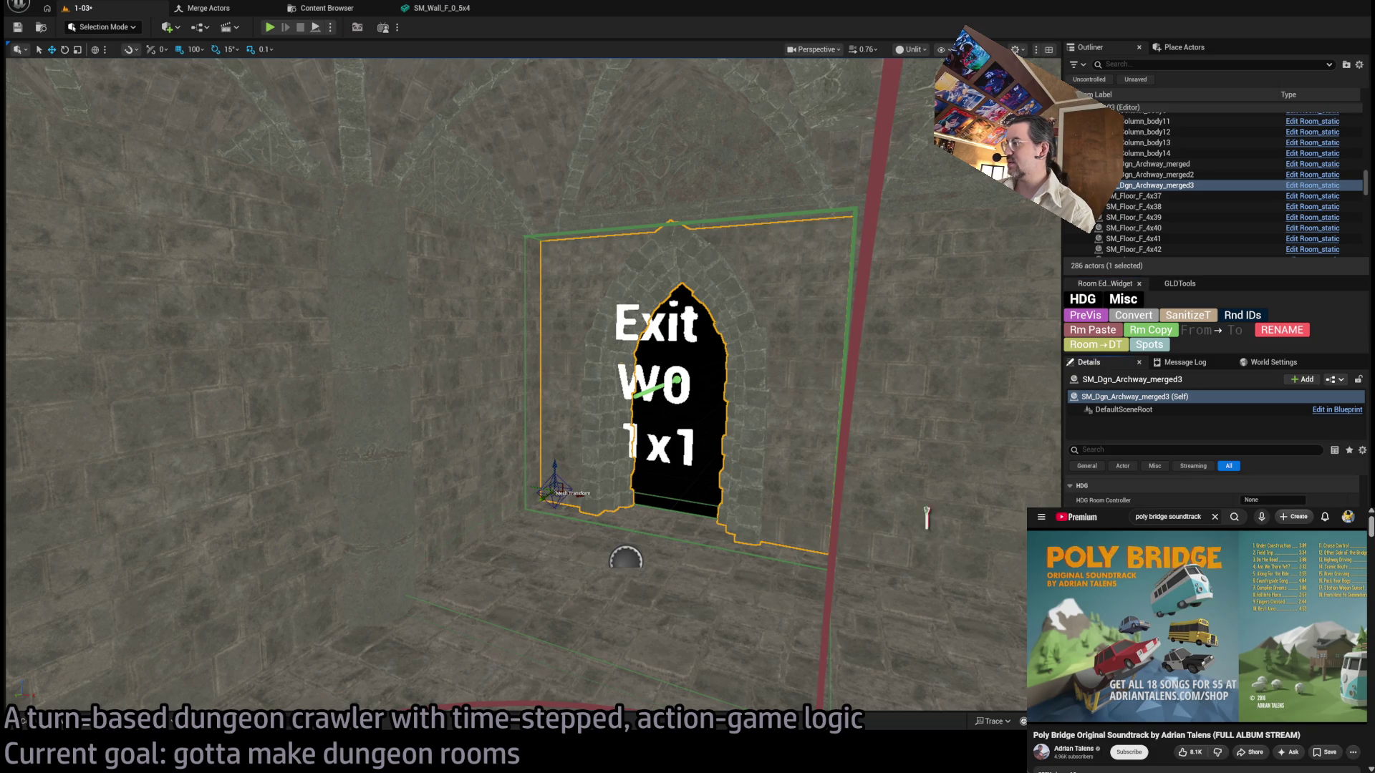
Duplicate the candelabra and its point light, rotating the copy 75° near the W0 exit.
{"action": "left_click_drag", "start_coordinate": [842, 529], "coordinate": [637, 390]}
{"action": "left_click", "coordinate": [628, 380]}
{"action": "left_click", "coordinate": [630, 544], "text": "ctrl"}
{"action": "left_click_drag", "start_coordinate": [630, 545], "coordinate": [531, 494]}
{"action": "key", "text": "e"}
{"action": "mouse_move", "coordinate": [241, 470]}
{"action": "left_mouse_down"}
{"action": "mouse_move", "coordinate": [173, 474]}
{"action": "mouse_move", "coordinate": [635, 432]}
{"action": "mouse_move", "coordinate": [716, 401]}
{"action": "mouse_move", "coordinate": [686, 409]}
{"action": "left_mouse_up"}
{"action": "key", "text": "w"}
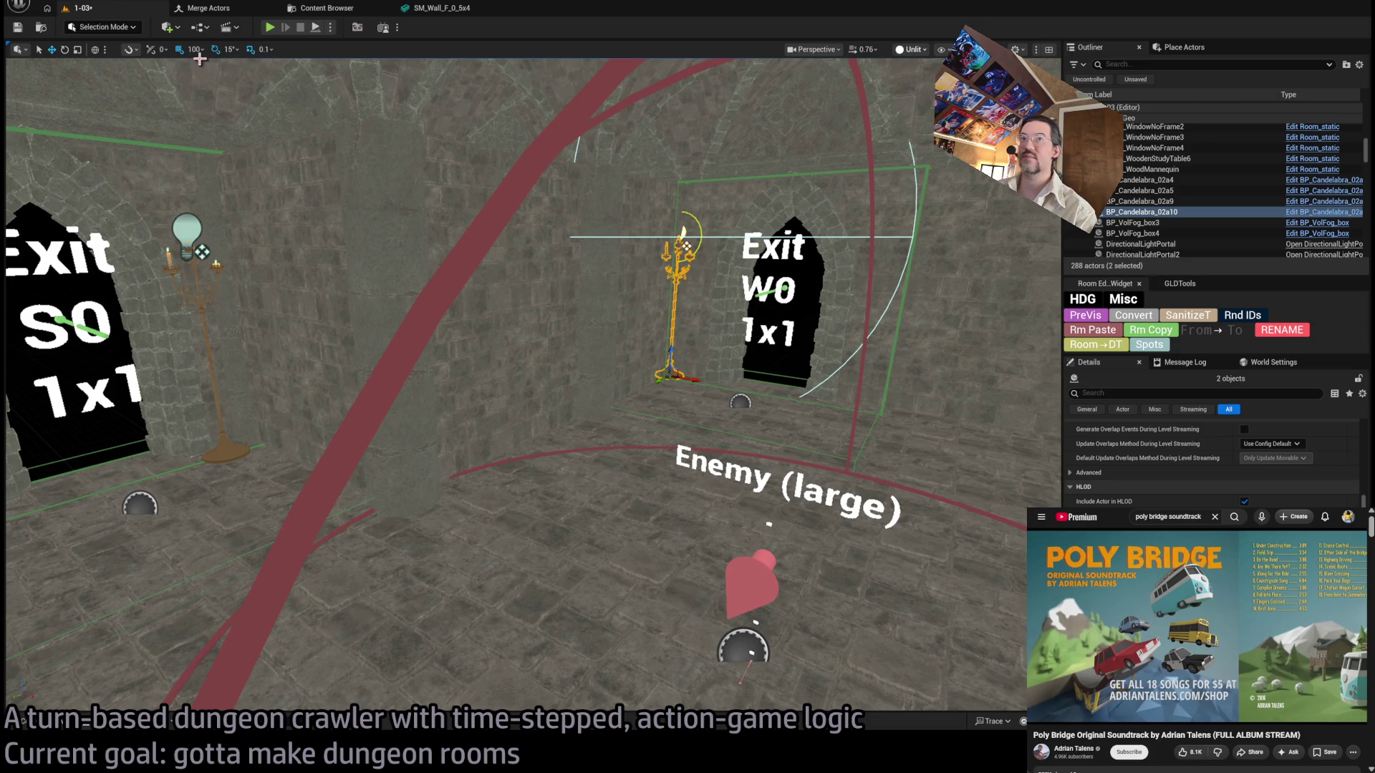
{"action": "key", "text": "f"}
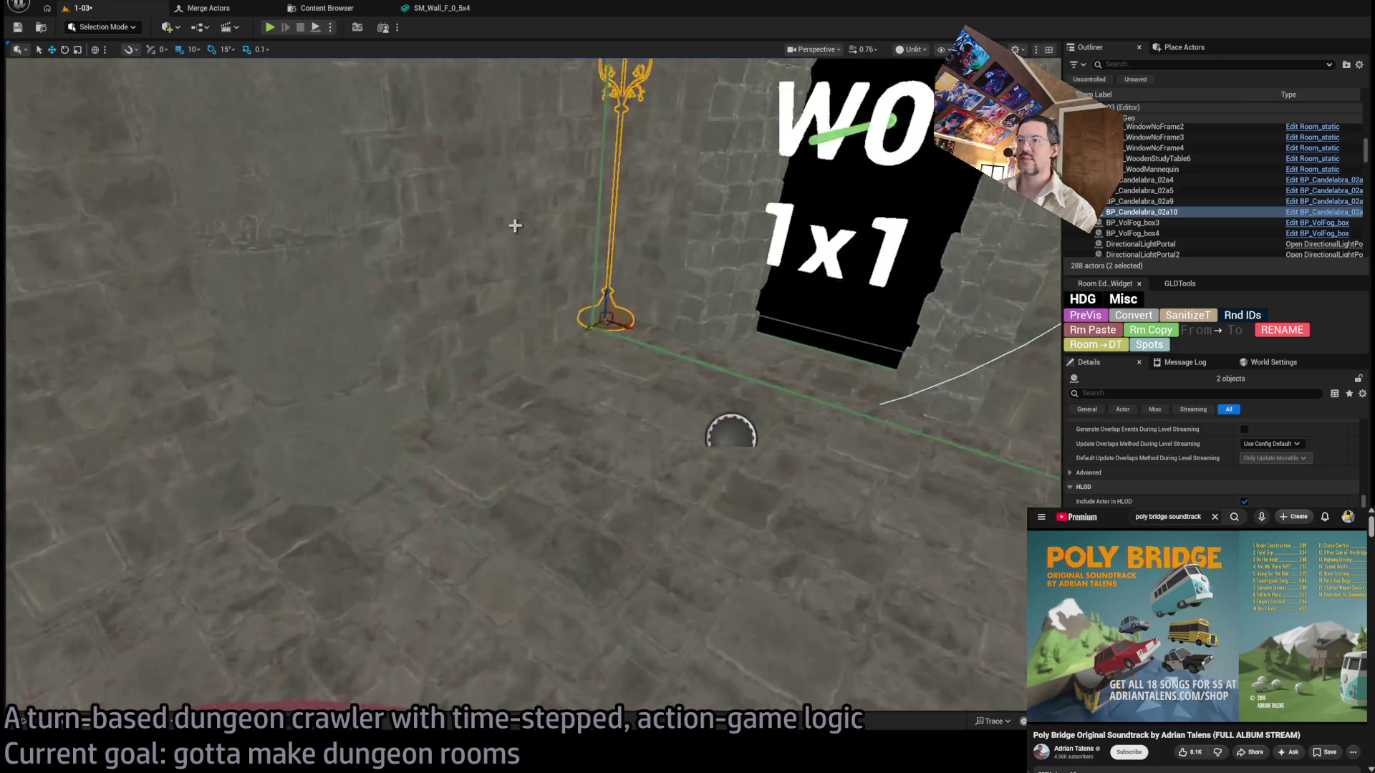
Narrow the selection down to just the copied candelabra's point light.
{"action": "mouse_move", "coordinate": [666, 353]}
{"action": "left_mouse_down"}
{"action": "mouse_move", "coordinate": [818, 375]}
{"action": "mouse_move", "coordinate": [644, 320]}
{"action": "left_mouse_up"}
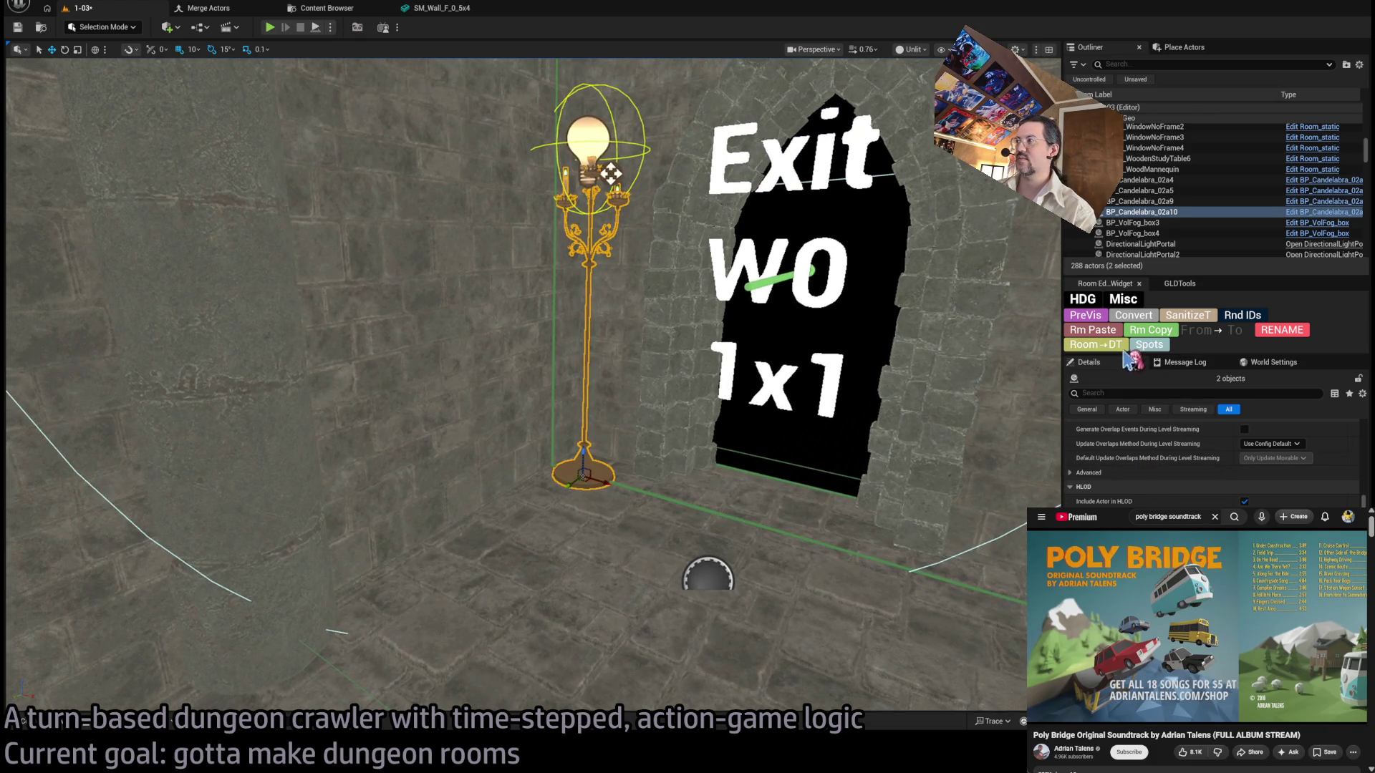
{"action": "left_click", "coordinate": [685, 246]}
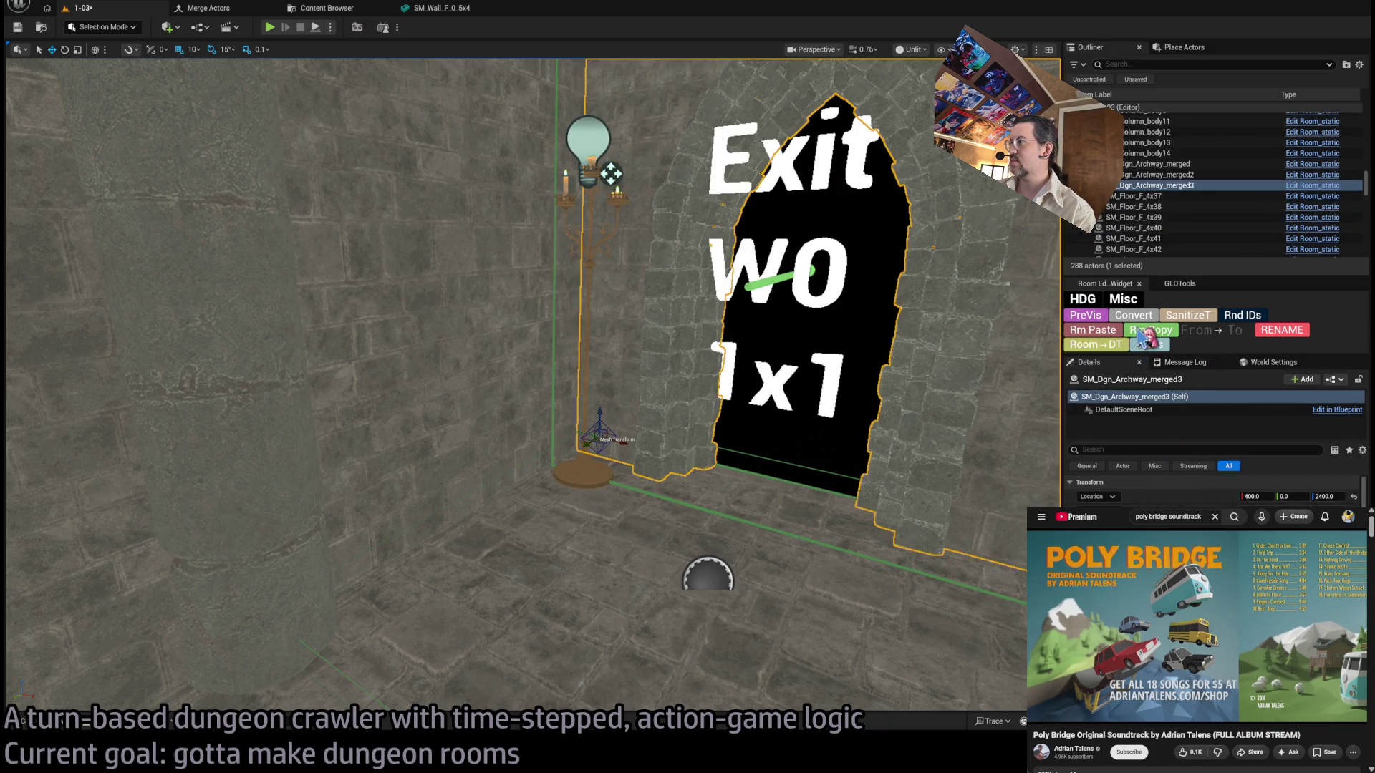
{"action": "left_click", "coordinate": [598, 200]}
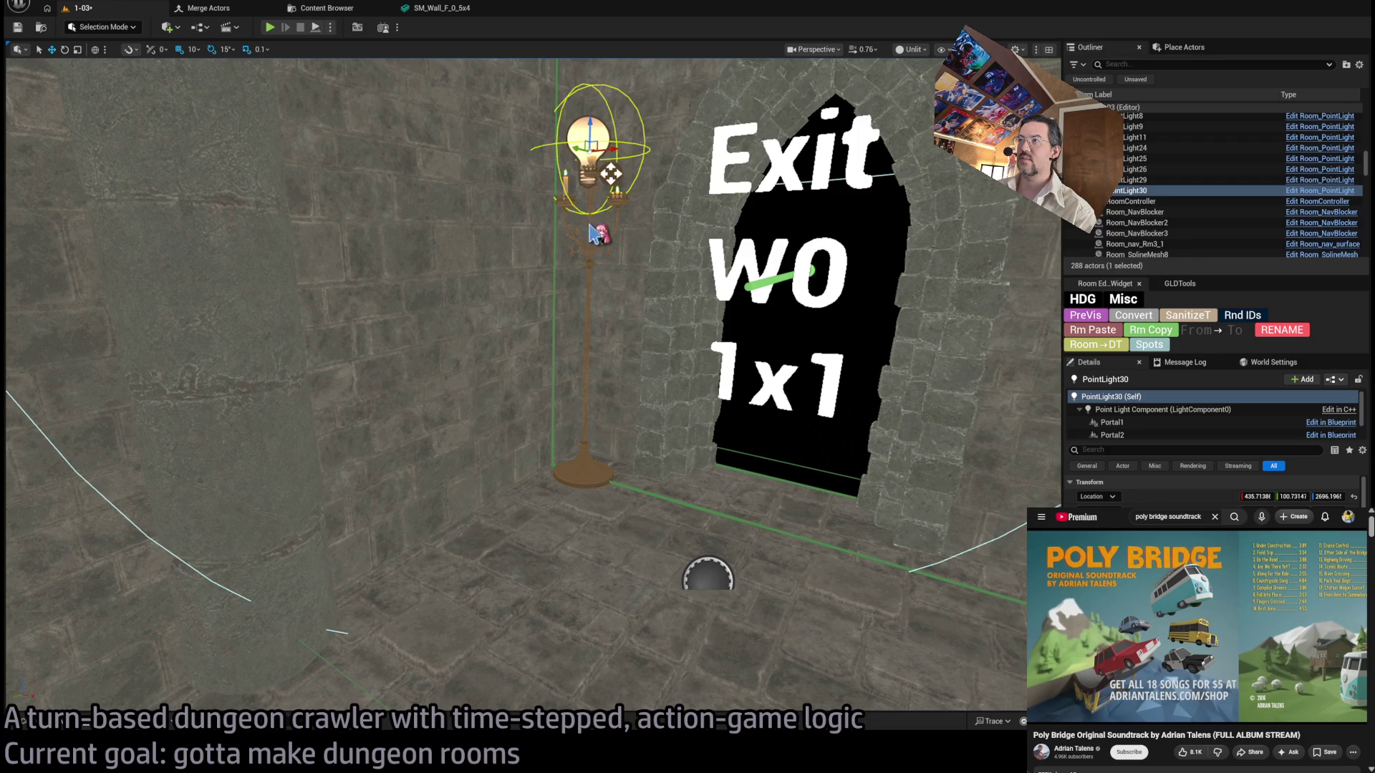
{"action": "left_click", "coordinate": [591, 225], "text": "ctrl"}
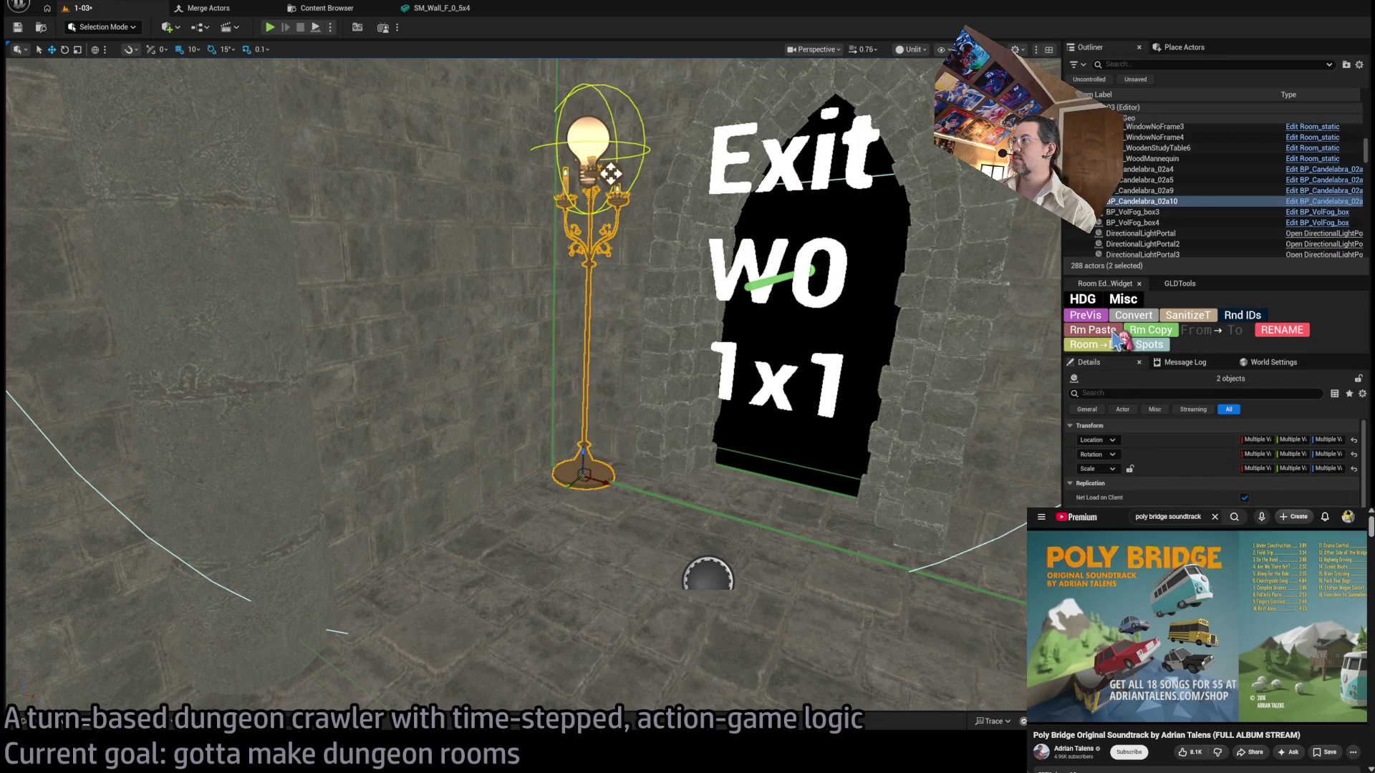
{"action": "scroll", "coordinate": [515, 386], "scroll_direction": "down", "scroll_amount": 1}
{"action": "scroll", "coordinate": [573, 226], "scroll_direction": "down", "scroll_amount": 2}
{"action": "scroll", "coordinate": [573, 226], "scroll_direction": "up", "scroll_amount": 3}
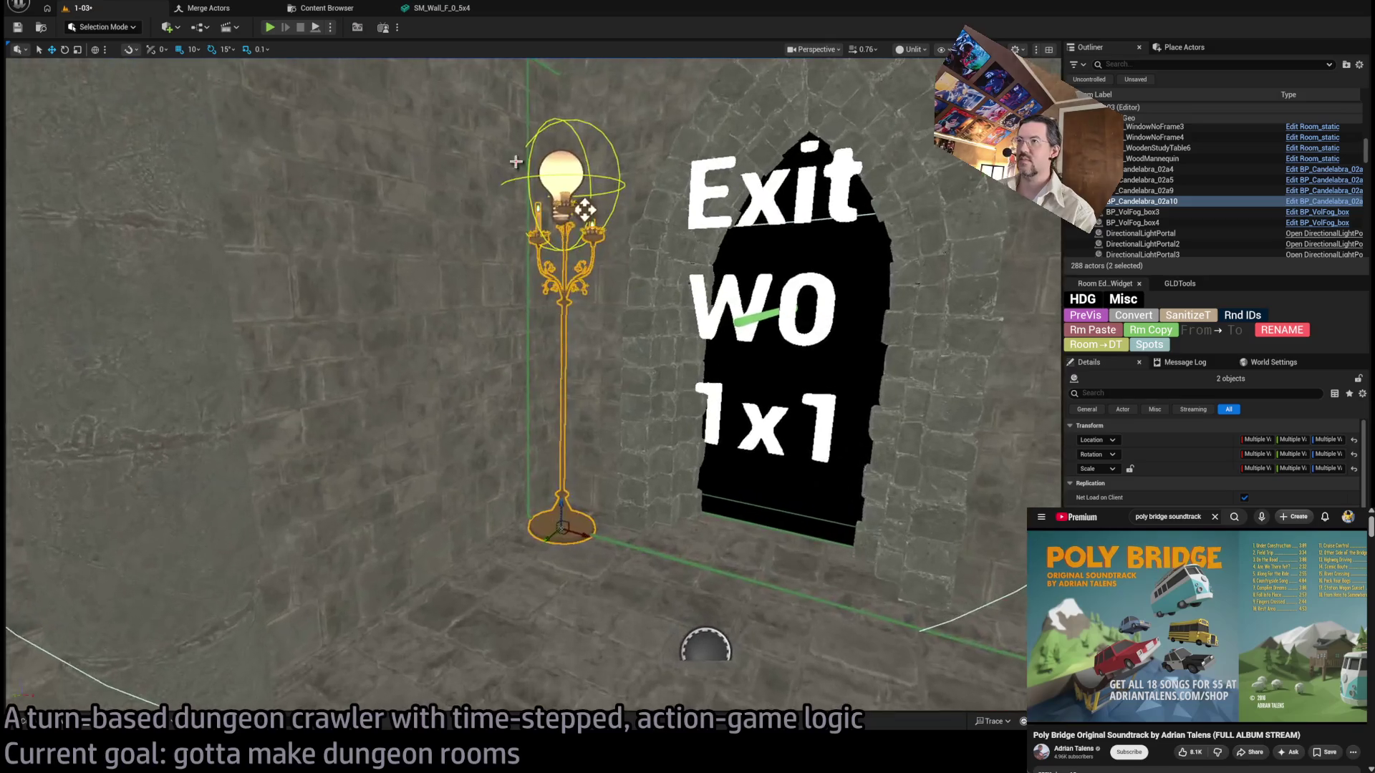
{"action": "left_click", "coordinate": [583, 212]}
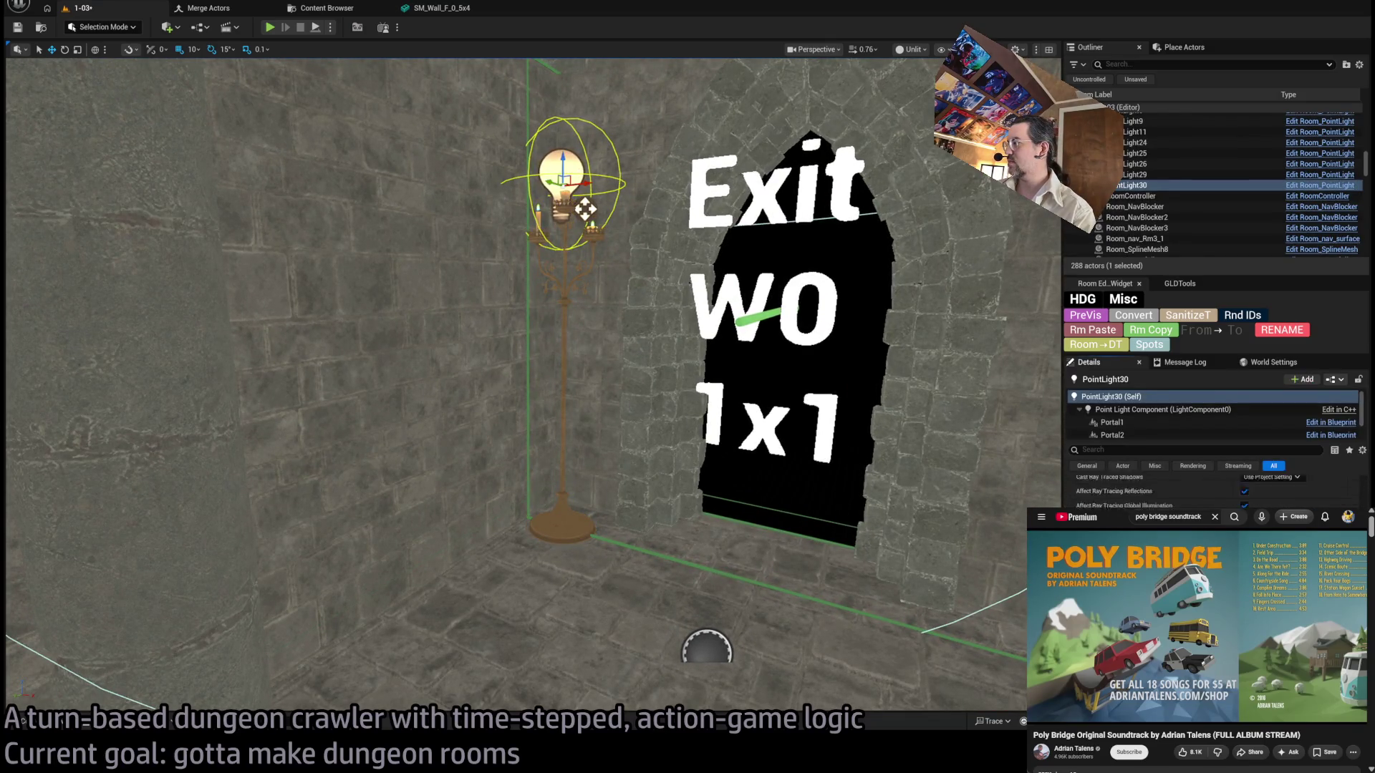
{"action": "scroll", "coordinate": [585, 208], "scroll_direction": "down", "scroll_amount": 3}
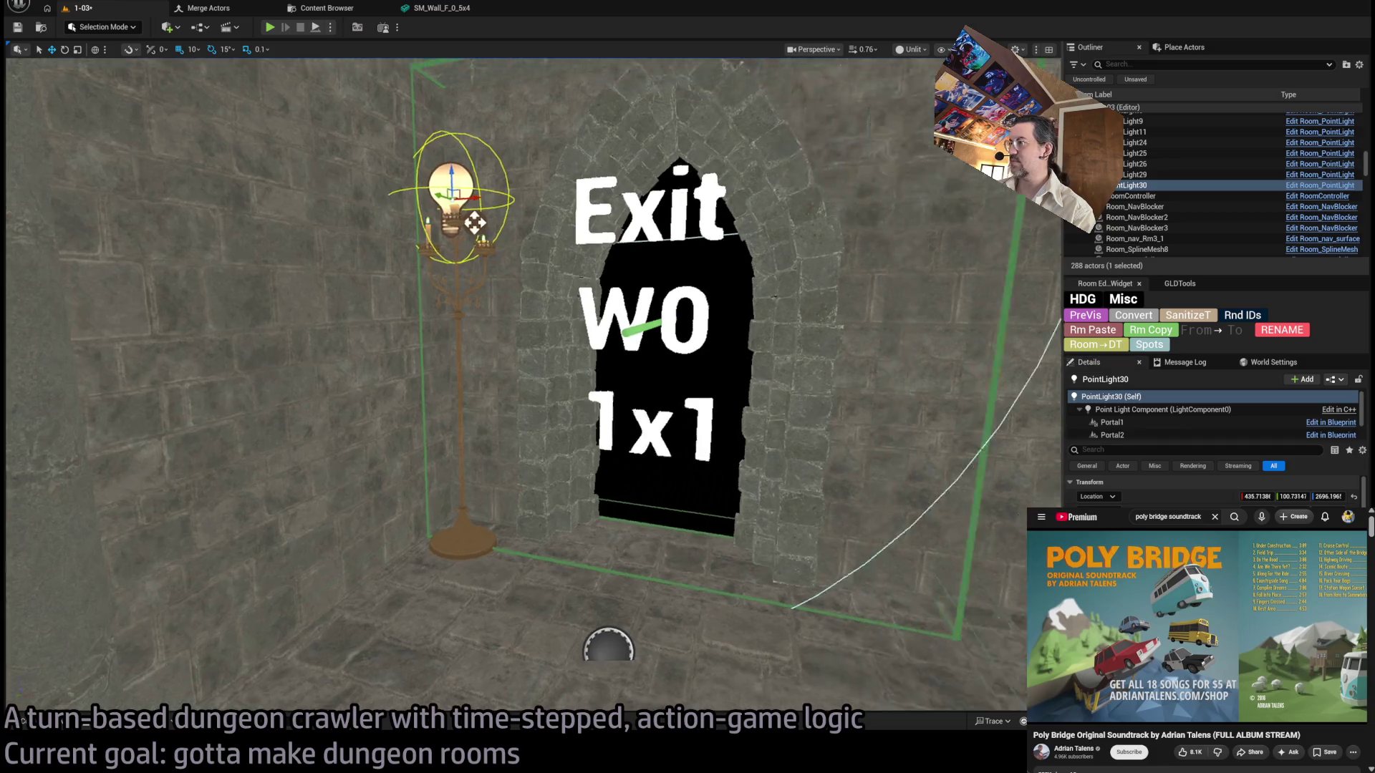
Duplicate the plain wall panel beside Exit W0 onto the door wall.
{"action": "left_click_drag", "start_coordinate": [787, 381], "coordinate": [787, 381]}
{"action": "left_click", "coordinate": [631, 376]}
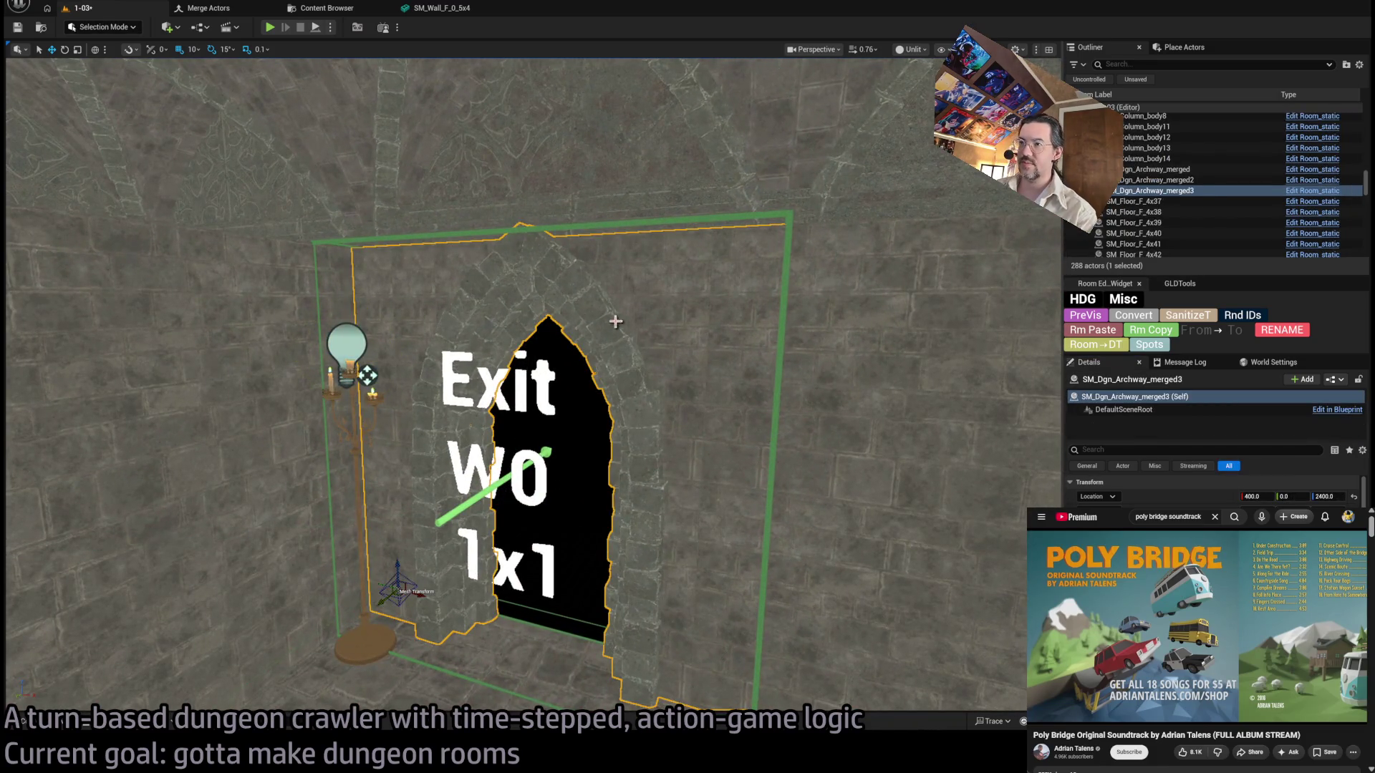
{"action": "scroll", "coordinate": [763, 494], "scroll_direction": "down", "scroll_amount": 4}
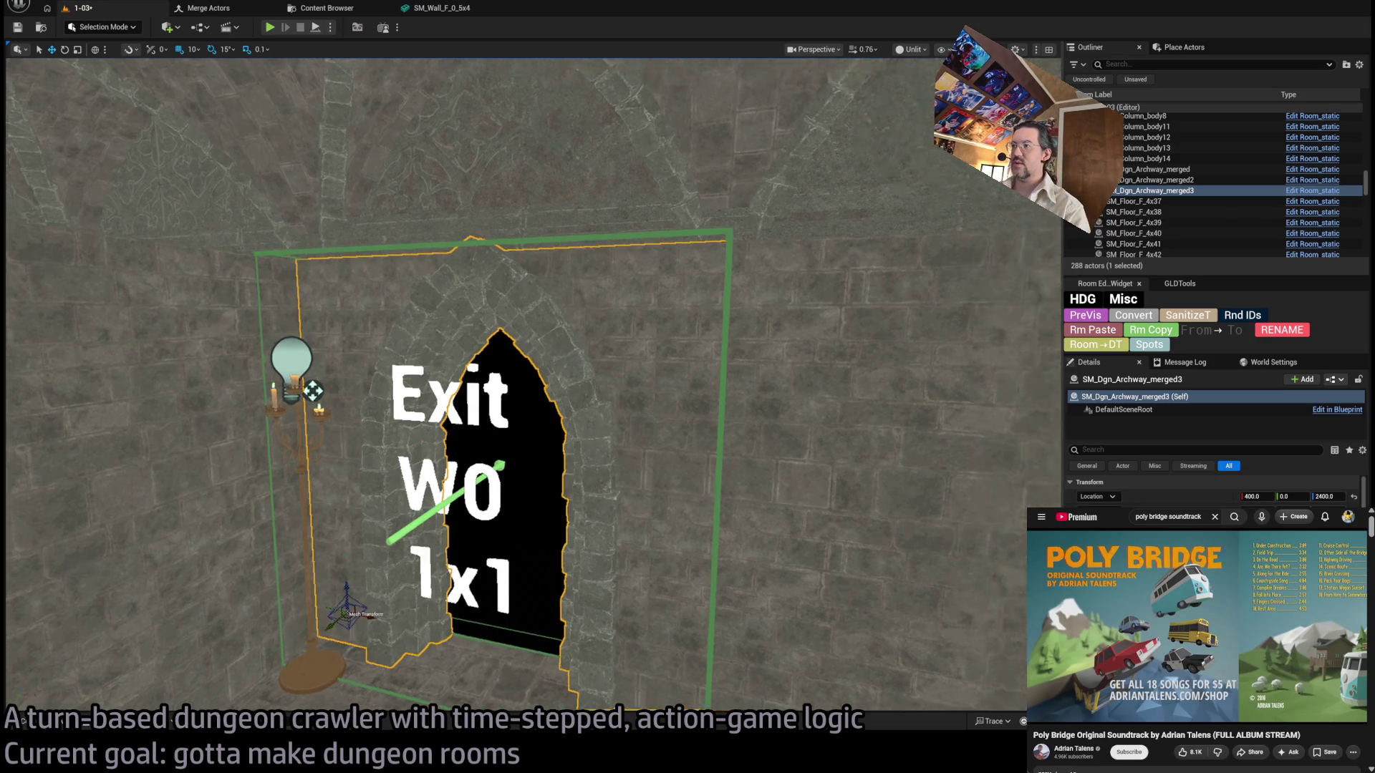
{"action": "left_click", "coordinate": [808, 458]}
{"action": "scroll", "coordinate": [808, 459], "scroll_direction": "up", "scroll_amount": 3}
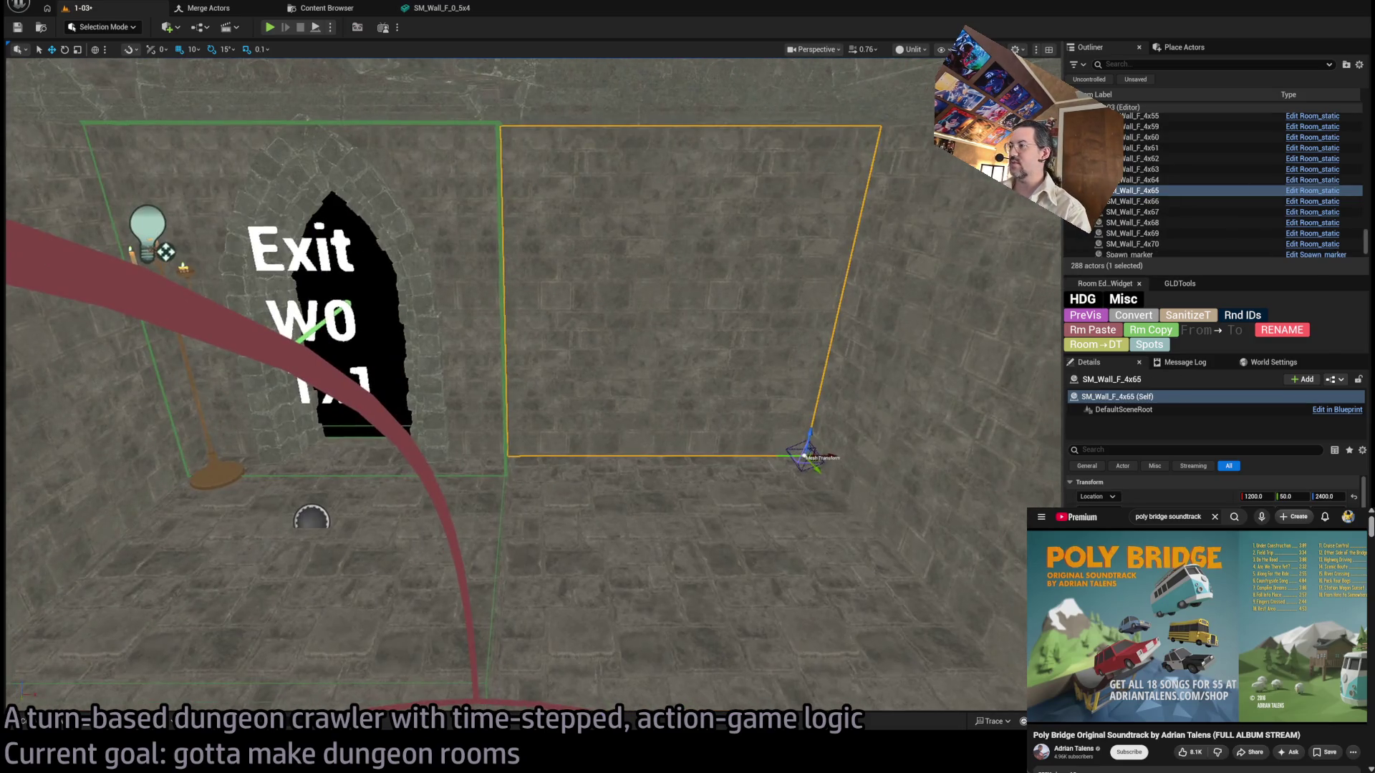
{"action": "scroll", "coordinate": [806, 456], "scroll_direction": "down", "scroll_amount": 3}
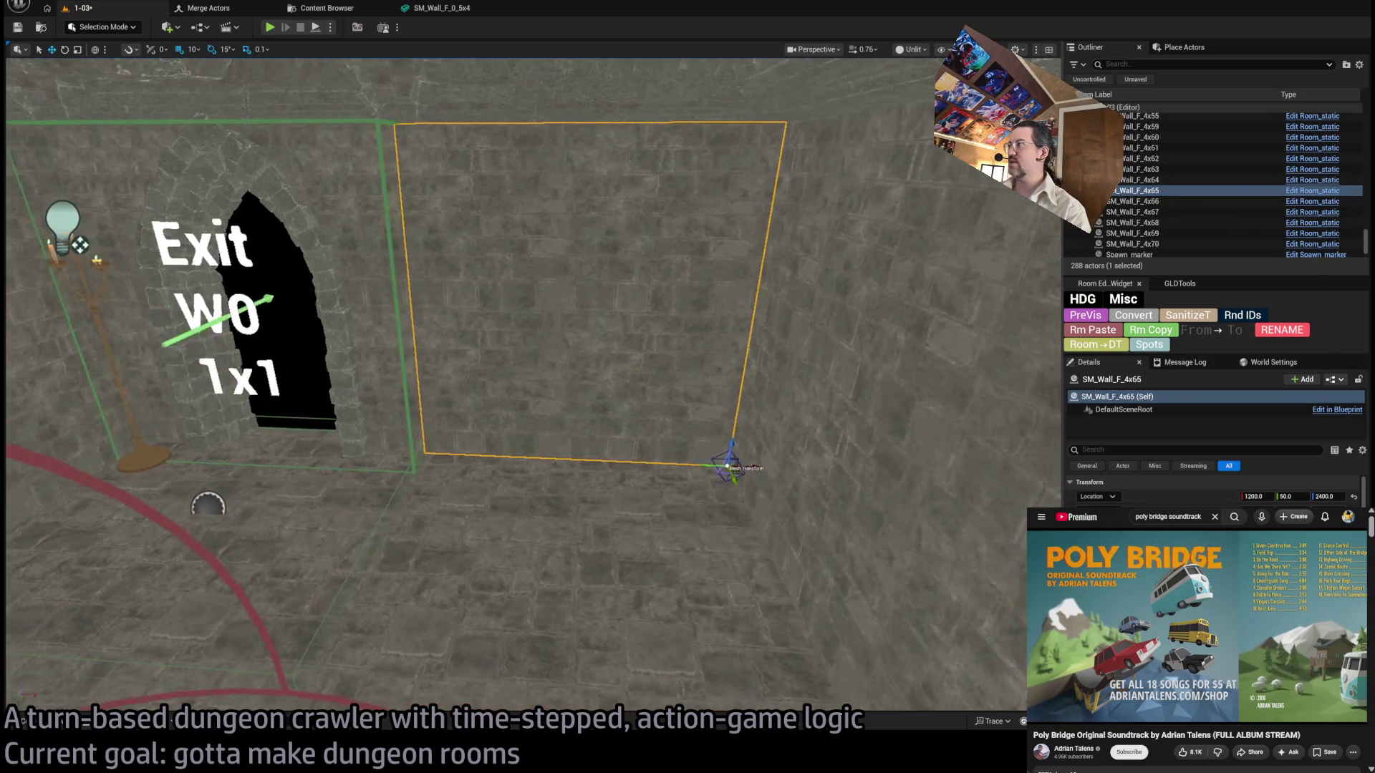
{"action": "scroll", "coordinate": [823, 460], "scroll_direction": "up", "scroll_amount": 4}
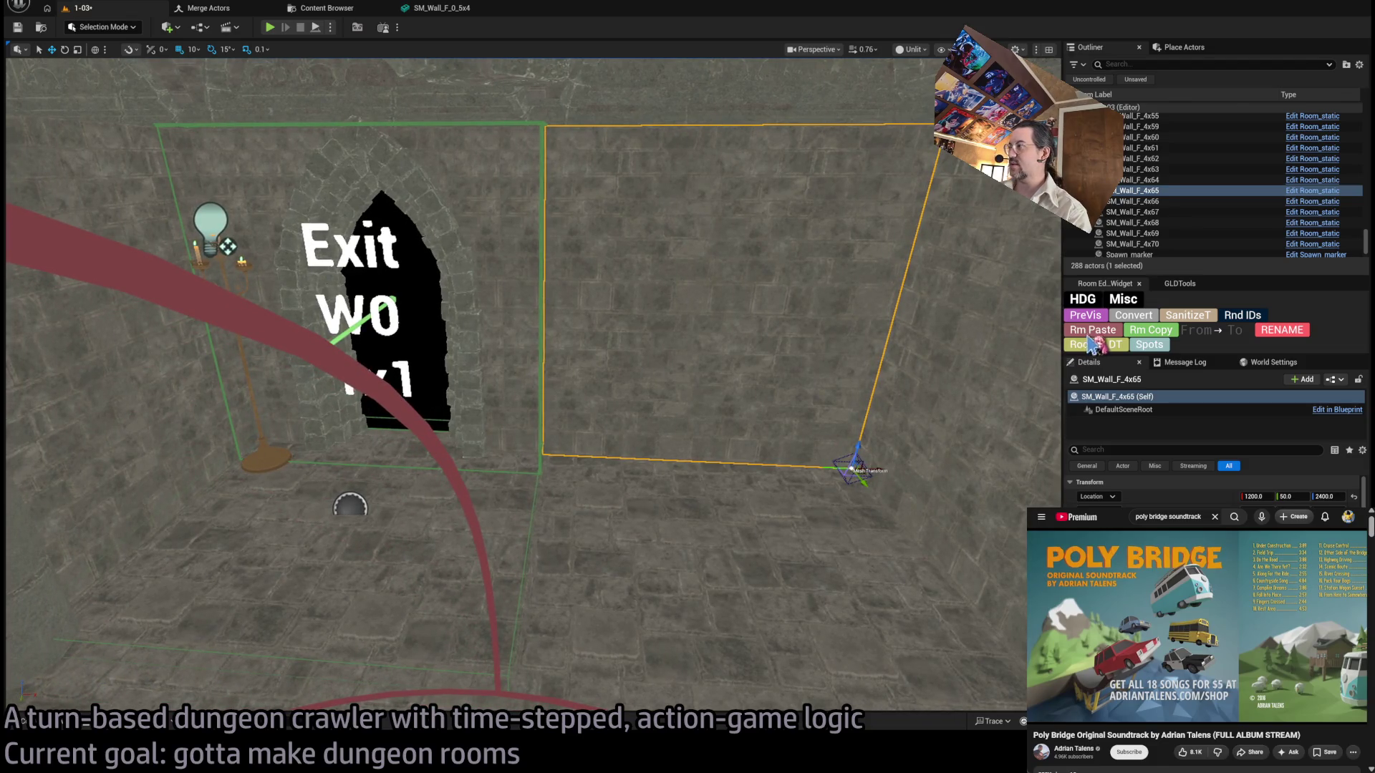
{"action": "scroll", "coordinate": [1210, 487], "scroll_direction": "down", "scroll_amount": 5}
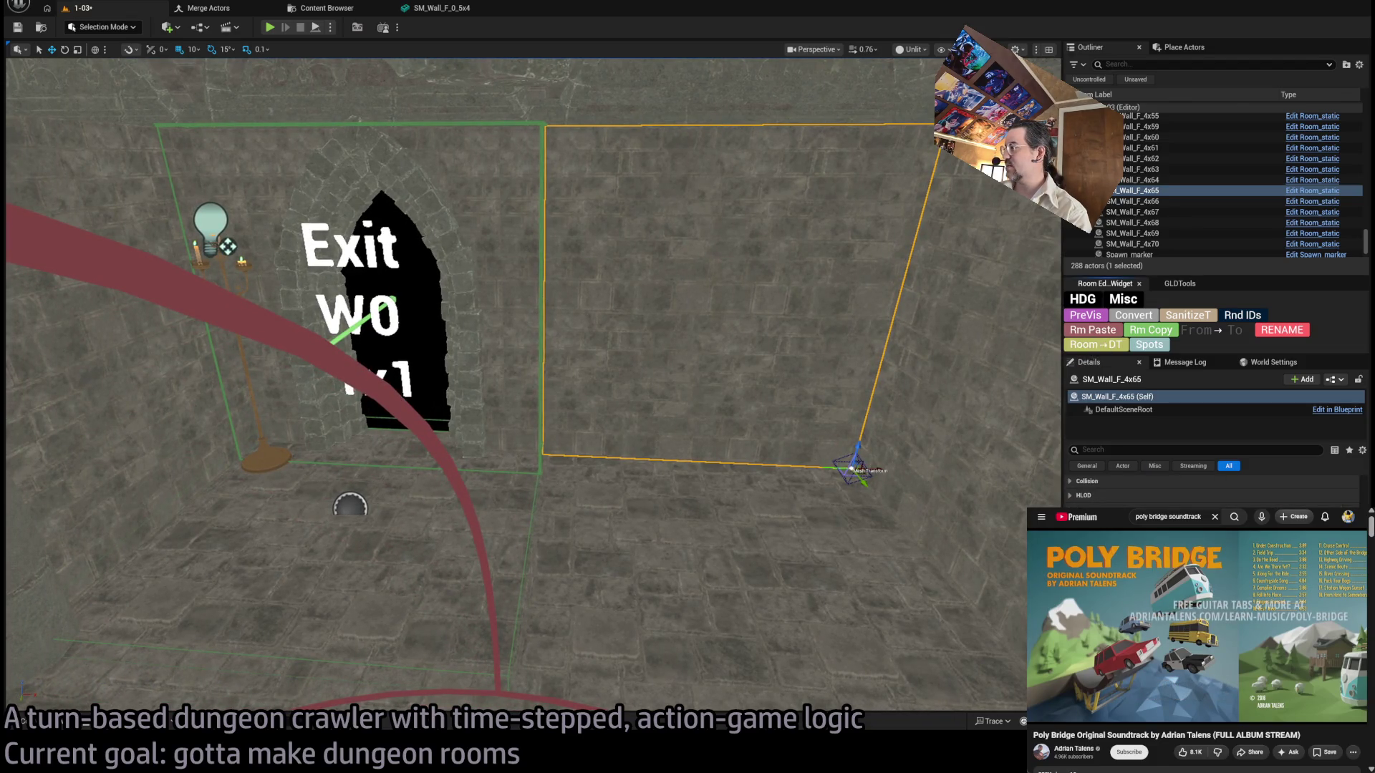
{"action": "mouse_move", "coordinate": [876, 473]}
{"action": "left_mouse_down"}
{"action": "mouse_move", "coordinate": [537, 444]}
{"action": "mouse_move", "coordinate": [563, 445]}
{"action": "left_mouse_up"}
Make a rotated wall copy, move it over Exit S0, and nudge it slightly down.
{"action": "mouse_move", "coordinate": [699, 693]}
{"action": "left_mouse_down"}
{"action": "mouse_move", "coordinate": [699, 666]}
{"action": "mouse_move", "coordinate": [699, 709]}
{"action": "mouse_move", "coordinate": [666, 709]}
{"action": "mouse_move", "coordinate": [700, 694]}
{"action": "mouse_move", "coordinate": [644, 673]}
{"action": "left_mouse_up"}
{"action": "key", "text": "e"}
{"action": "mouse_move", "coordinate": [826, 477]}
{"action": "left_mouse_down"}
{"action": "mouse_move", "coordinate": [798, 451]}
{"action": "mouse_move", "coordinate": [823, 466]}
{"action": "left_mouse_up"}
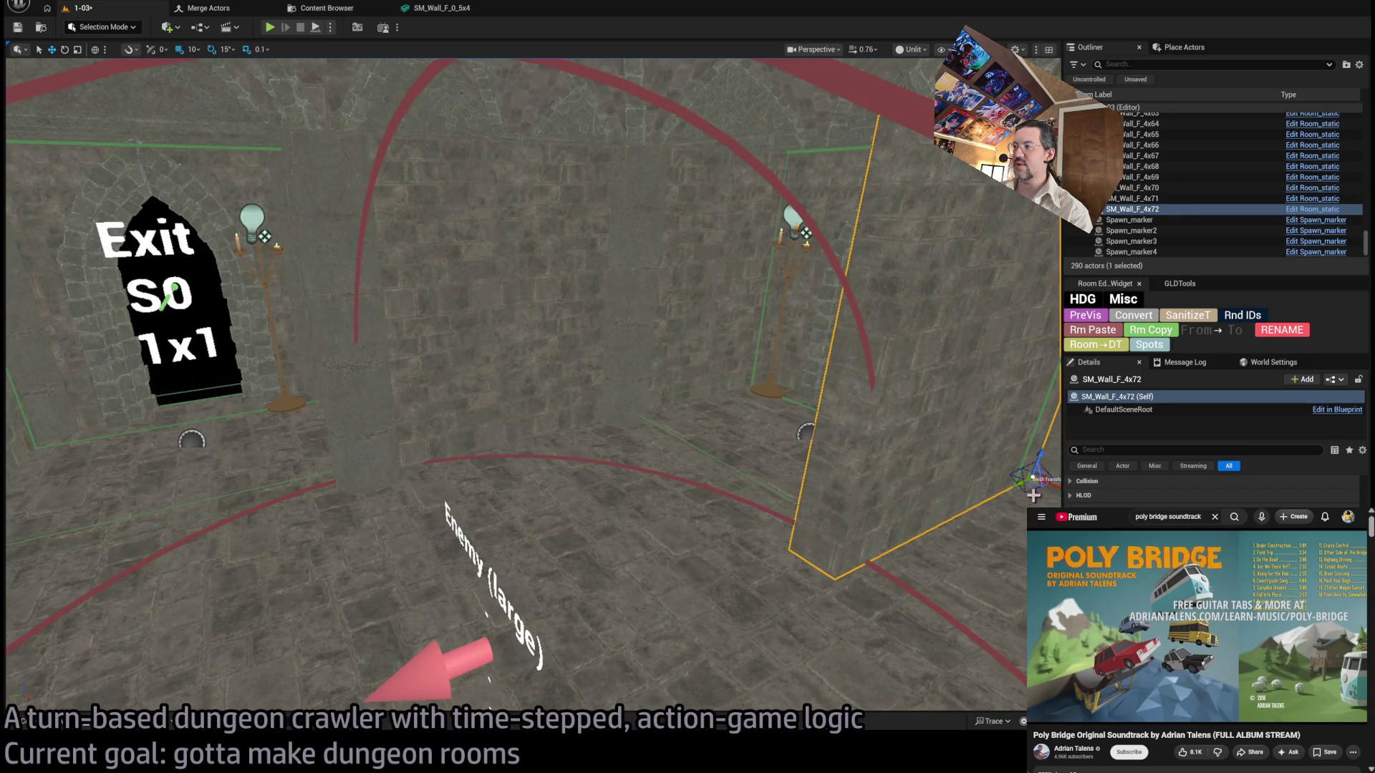
{"action": "mouse_move", "coordinate": [1036, 482]}
{"action": "left_mouse_down"}
{"action": "mouse_move", "coordinate": [353, 424]}
{"action": "mouse_move", "coordinate": [307, 384]}
{"action": "mouse_move", "coordinate": [318, 403]}
{"action": "left_mouse_up"}
{"action": "key", "text": "f"}
{"action": "scroll", "coordinate": [622, 380], "scroll_direction": "up", "scroll_amount": 3}
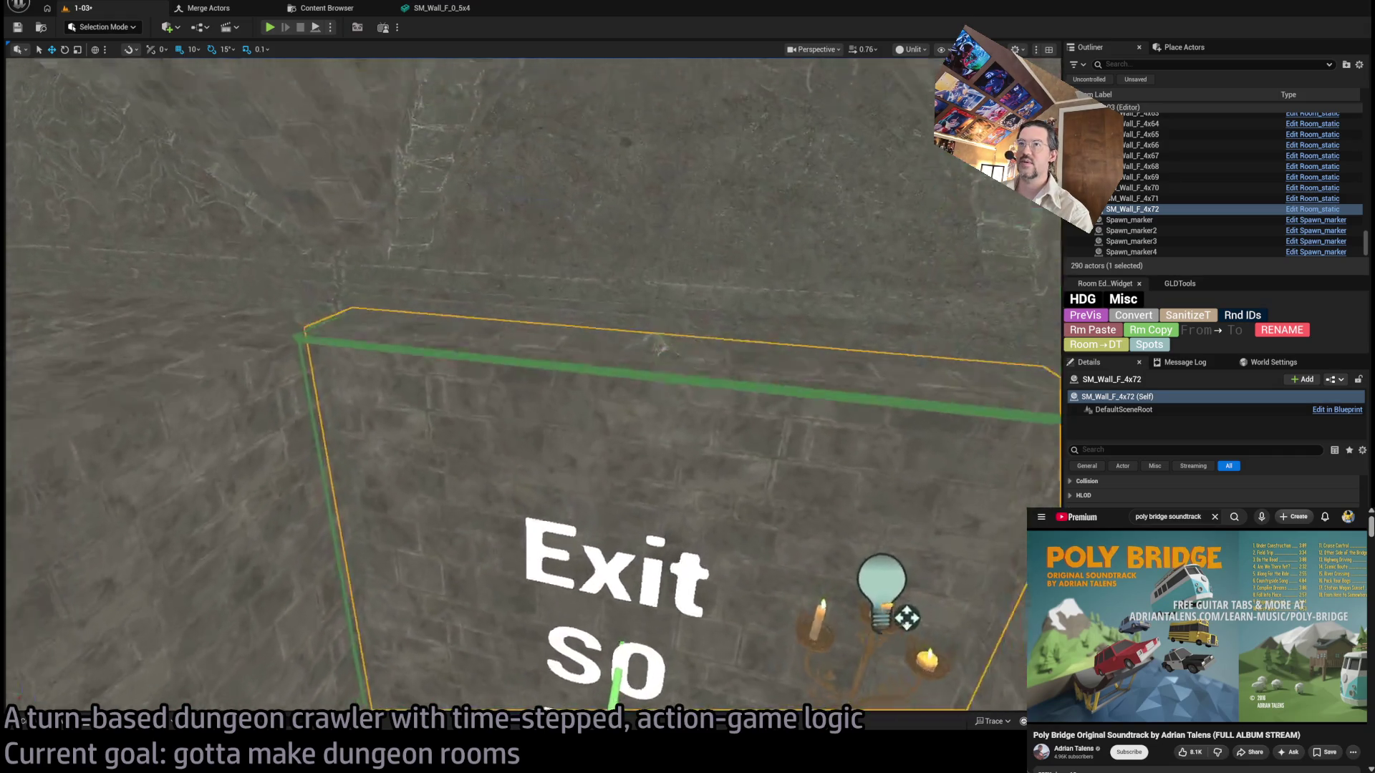
{"action": "scroll", "coordinate": [622, 379], "scroll_direction": "down", "scroll_amount": 5}
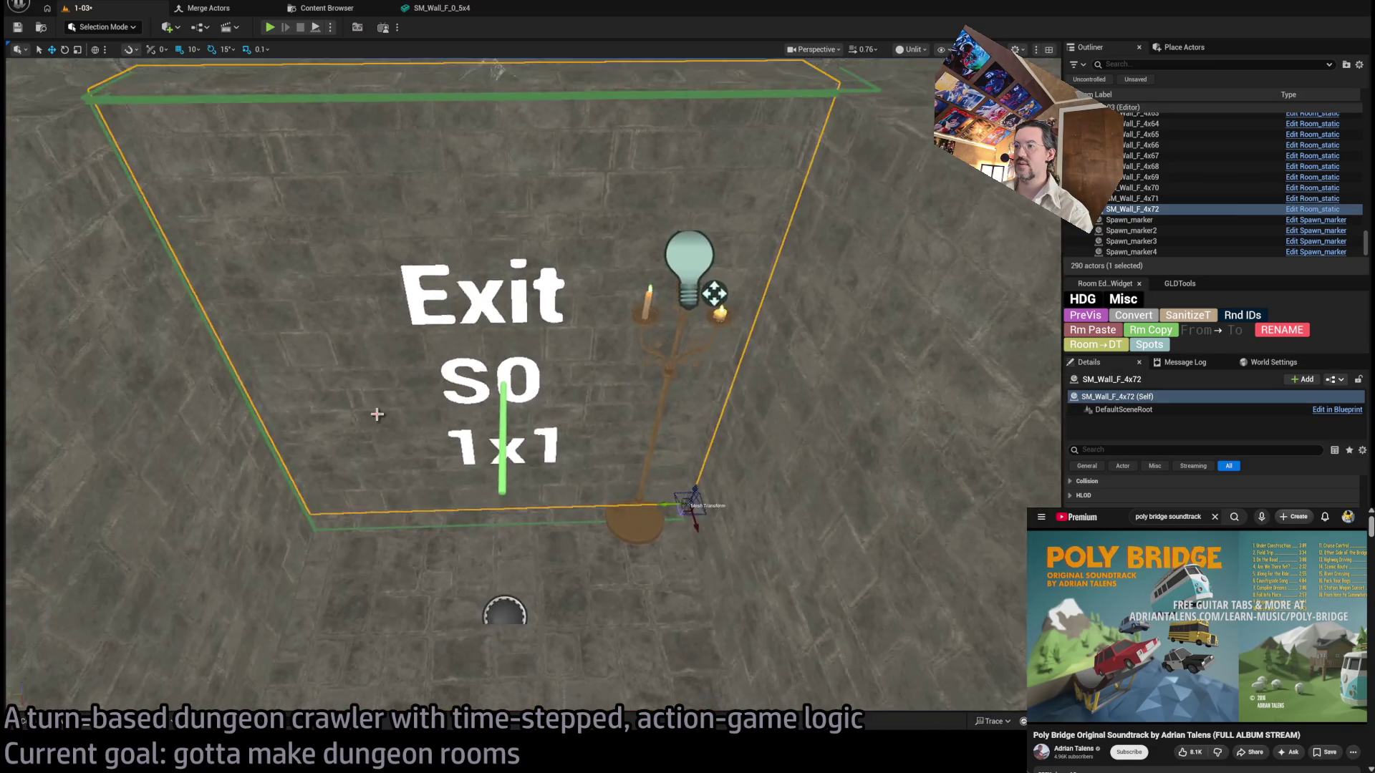
{"action": "mouse_move", "coordinate": [691, 510]}
{"action": "left_mouse_down"}
{"action": "mouse_move", "coordinate": [703, 562]}
{"action": "mouse_move", "coordinate": [694, 529]}
{"action": "left_mouse_up"}
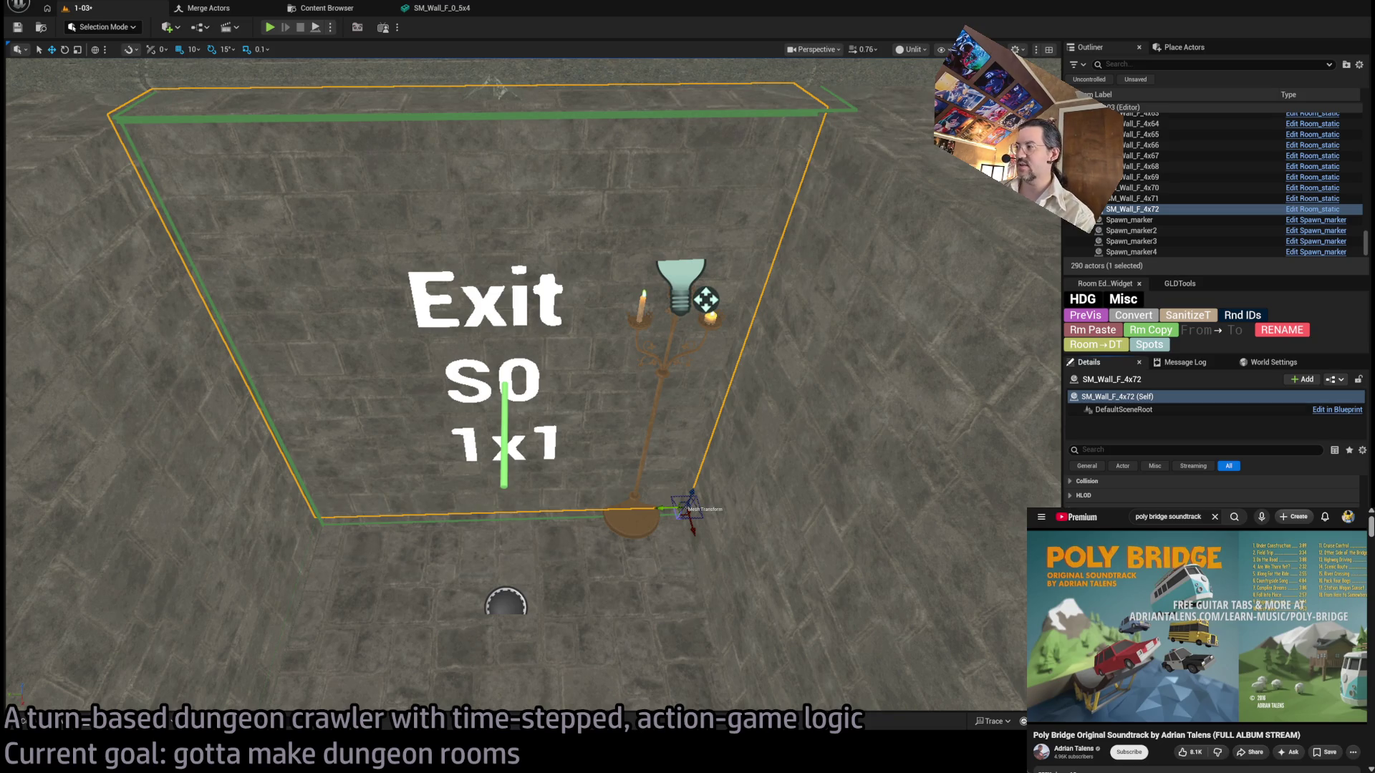
Select wall SM_Wall_F_4x69, then the room's RoomController, then the candelabra and its light.
{"action": "scroll", "coordinate": [627, 446], "scroll_direction": "down", "scroll_amount": 5}
{"action": "mouse_move", "coordinate": [627, 446]}
{"action": "left_mouse_down"}
{"action": "mouse_move", "coordinate": [544, 430]}
{"action": "mouse_move", "coordinate": [501, 401]}
{"action": "mouse_move", "coordinate": [494, 373]}
{"action": "mouse_move", "coordinate": [625, 436]}
{"action": "left_mouse_up"}
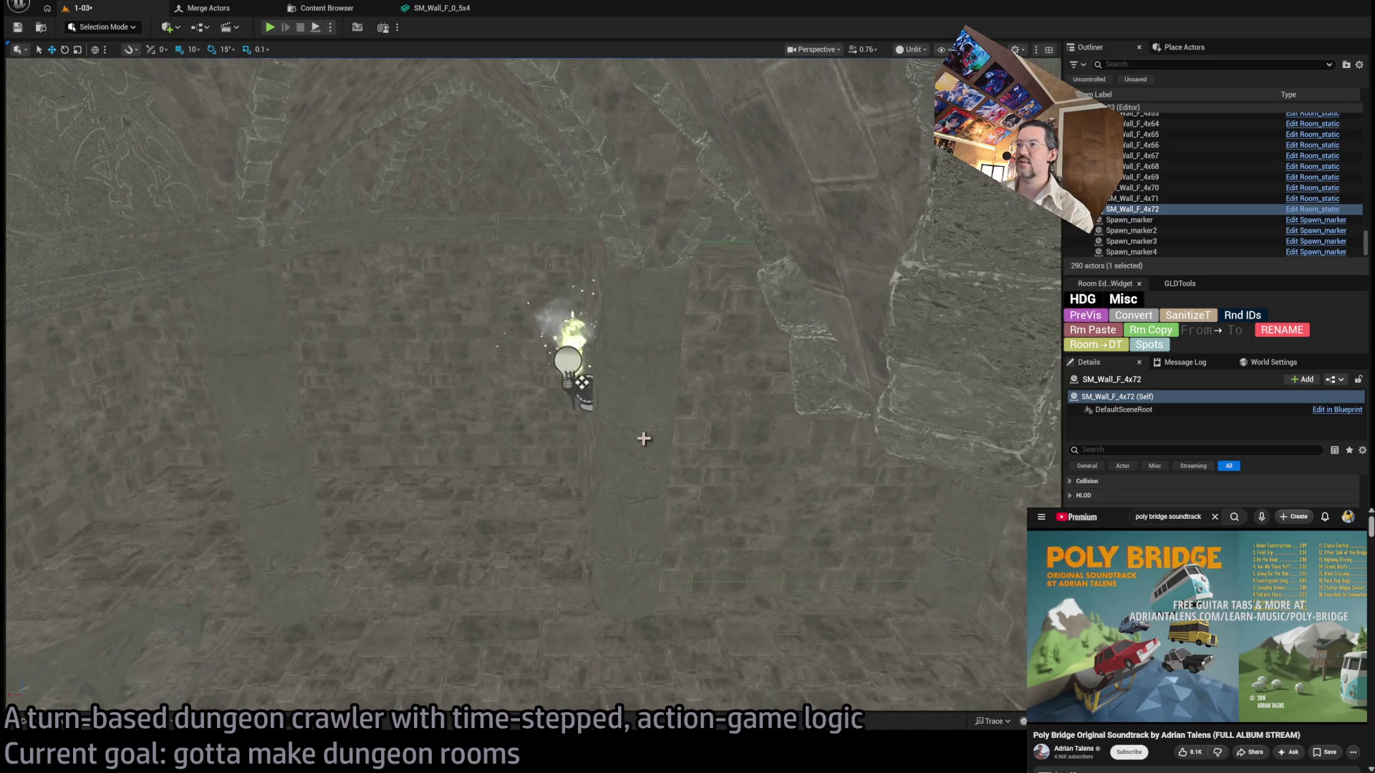
{"action": "left_click", "coordinate": [780, 525]}
{"action": "left_click_drag", "start_coordinate": [927, 552], "coordinate": [925, 375]}
{"action": "mouse_move", "coordinate": [482, 454]}
{"action": "left_mouse_down"}
{"action": "mouse_move", "coordinate": [298, 494]}
{"action": "mouse_move", "coordinate": [807, 320]}
{"action": "left_mouse_up"}
{"action": "left_click", "coordinate": [950, 305]}
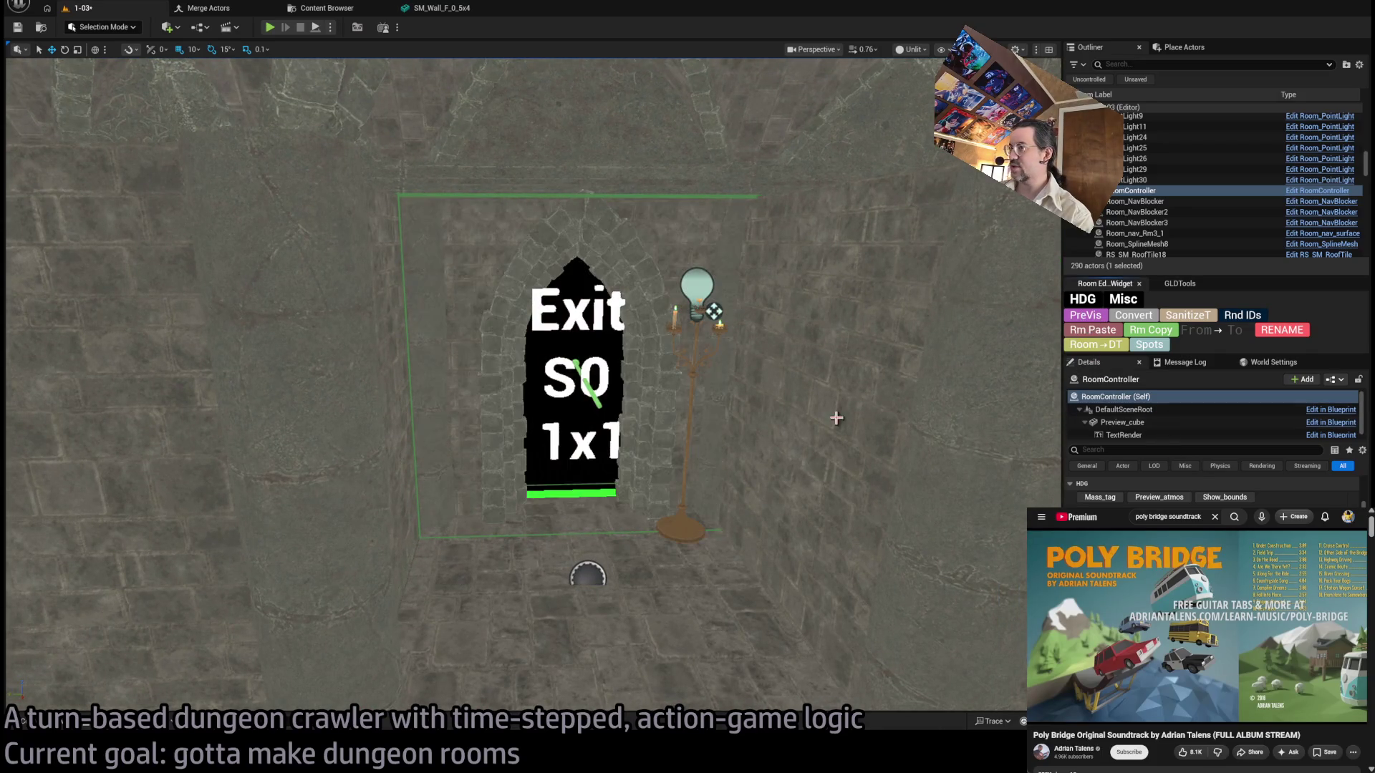
{"action": "left_click", "coordinate": [685, 522]}
Duplicate the candelabra and its light with Ctrl+D and position the copy beside the Exit E0 sign.
{"action": "key", "text": "f"}
{"action": "key", "text": "e"}
{"action": "key", "text": "ctrl+d"}
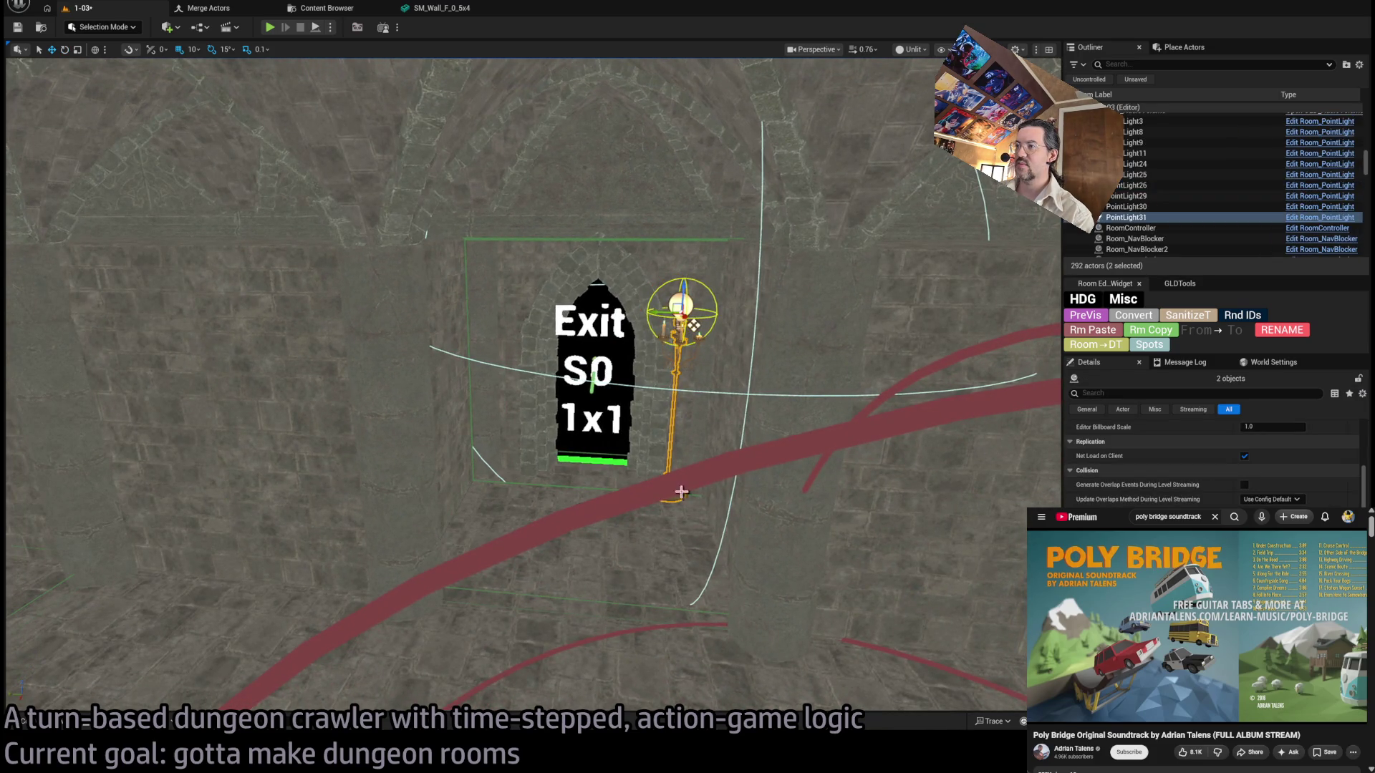
{"action": "left_click_drag", "start_coordinate": [609, 528], "coordinate": [537, 529]}
{"action": "left_click_drag", "start_coordinate": [657, 336], "coordinate": [43, 351]}
{"action": "mouse_move", "coordinate": [960, 227]}
{"action": "left_mouse_down"}
{"action": "mouse_move", "coordinate": [862, 267]}
{"action": "mouse_move", "coordinate": [576, 211]}
{"action": "mouse_move", "coordinate": [565, 183]}
{"action": "mouse_move", "coordinate": [565, 199]}
{"action": "left_mouse_up"}
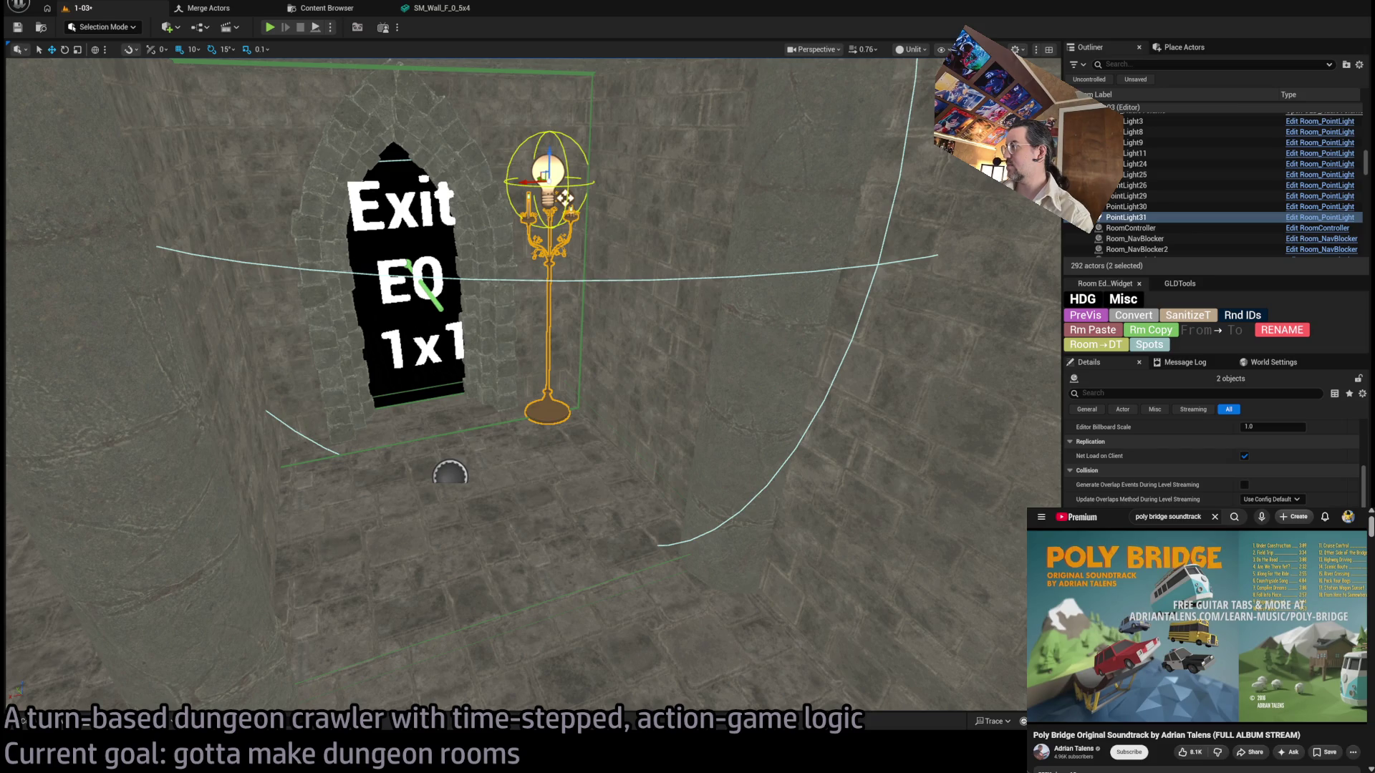
{"action": "left_click", "coordinate": [565, 198]}
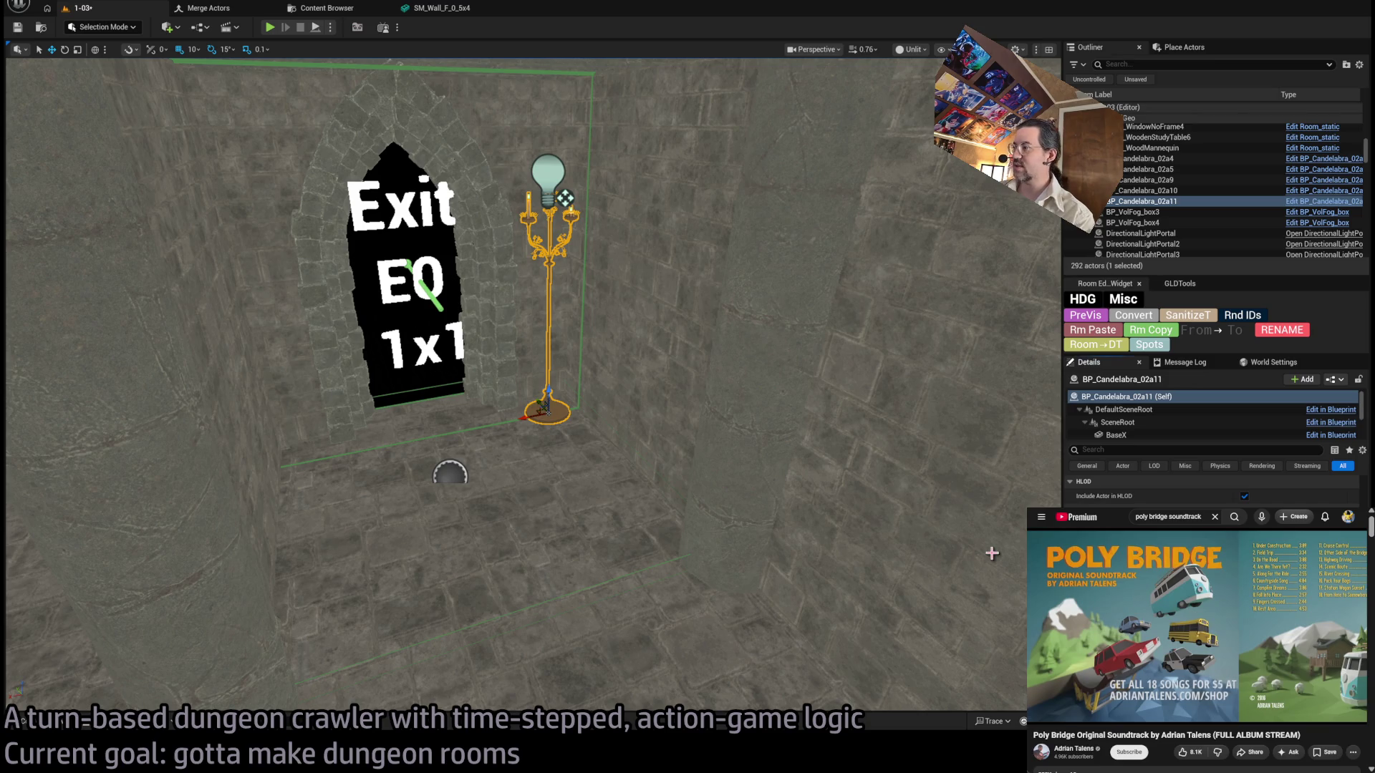
{"action": "left_click", "coordinate": [567, 195]}
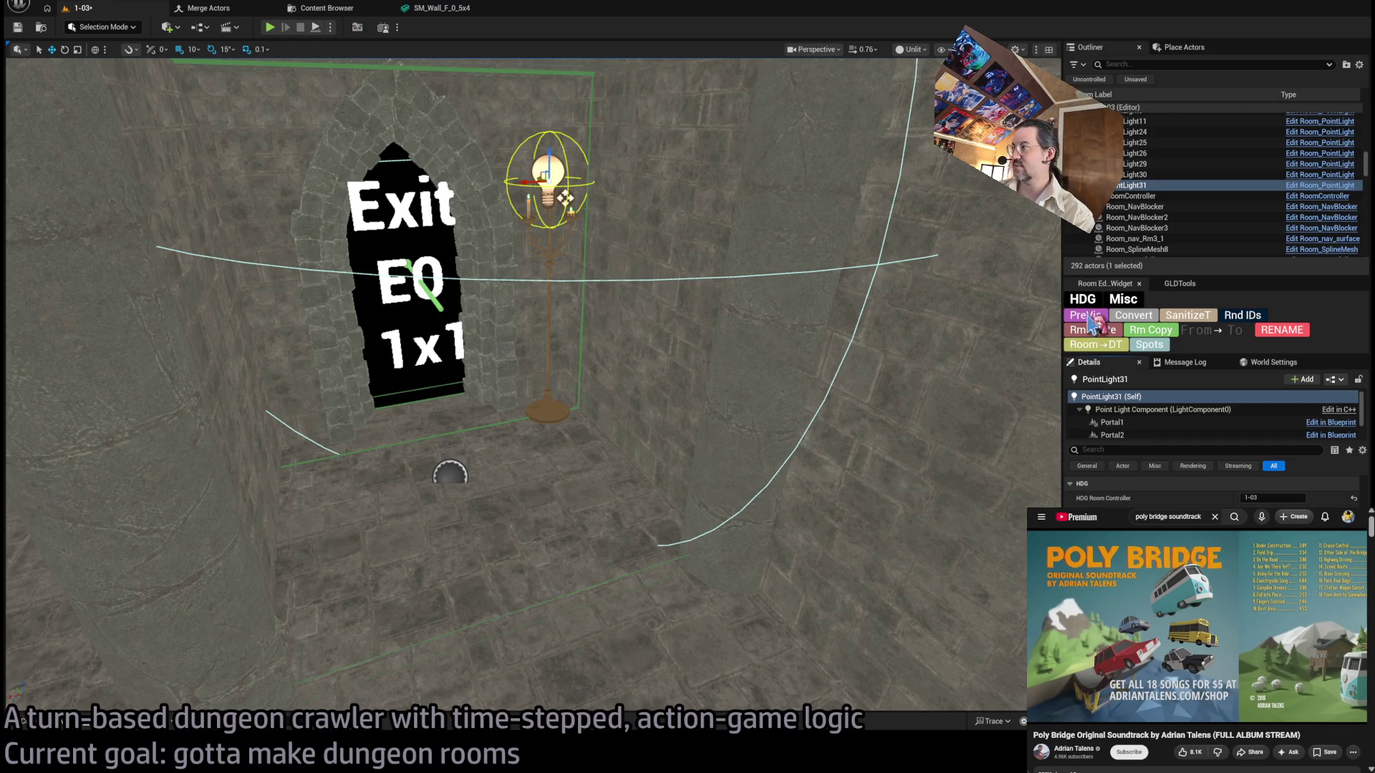
Select the Exit S0 room's controller and preview its doorways and props.
{"action": "mouse_move", "coordinate": [822, 374]}
{"action": "left_mouse_down"}
{"action": "mouse_move", "coordinate": [773, 401]}
{"action": "mouse_move", "coordinate": [734, 587]}
{"action": "left_mouse_up"}
{"action": "left_click", "coordinate": [723, 372]}
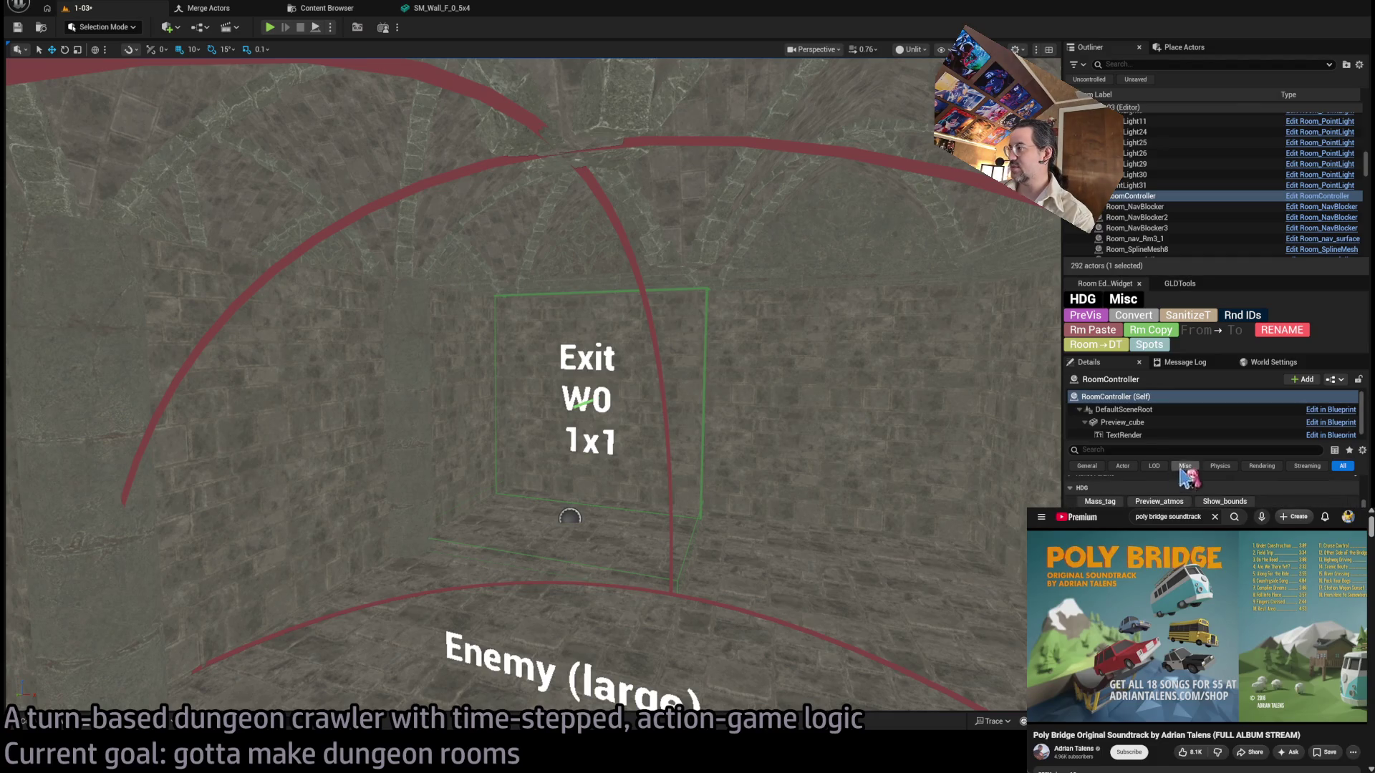
{"action": "left_click", "coordinate": [1093, 329]}
Unhide the wall pieces near Exit W0 and select the small wall piece under the beam.
{"action": "left_click_drag", "start_coordinate": [843, 403], "coordinate": [880, 361]}
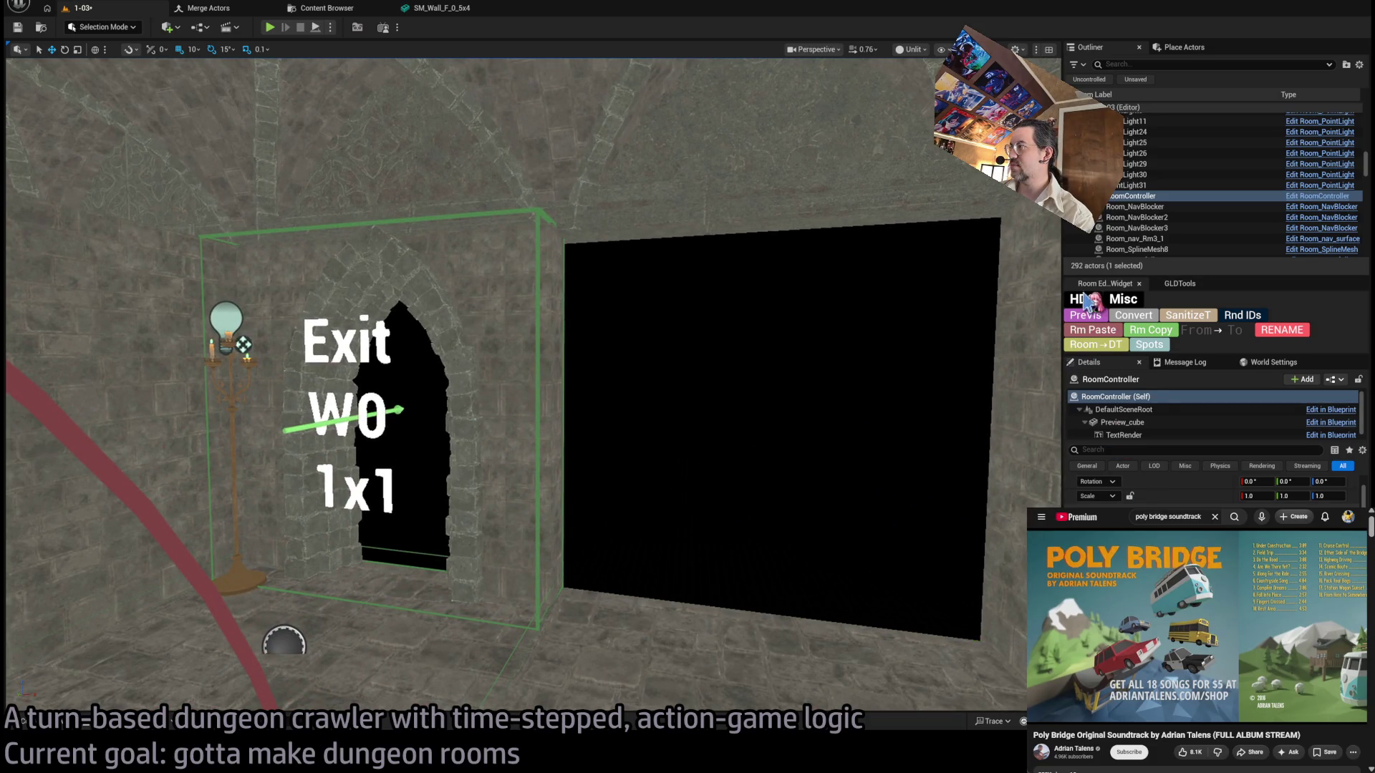
{"action": "key", "text": "ctrl+z"}
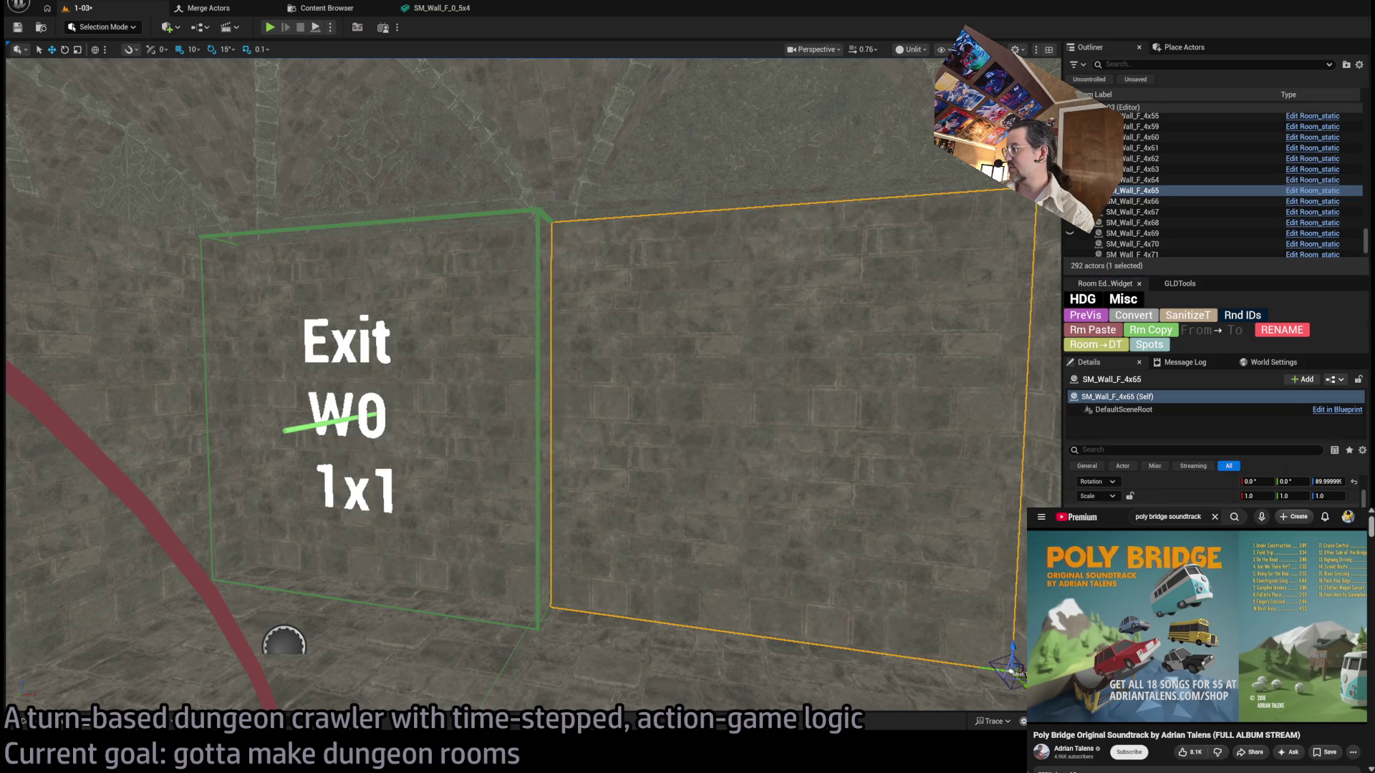
{"action": "mouse_move", "coordinate": [883, 400]}
{"action": "left_mouse_down"}
{"action": "mouse_move", "coordinate": [920, 373]}
{"action": "mouse_move", "coordinate": [920, 430]}
{"action": "left_mouse_up"}
{"action": "mouse_move", "coordinate": [246, 687]}
{"action": "left_mouse_down"}
{"action": "mouse_move", "coordinate": [246, 669]}
{"action": "mouse_move", "coordinate": [332, 570]}
{"action": "mouse_move", "coordinate": [322, 531]}
{"action": "mouse_move", "coordinate": [371, 471]}
{"action": "left_mouse_up"}
{"action": "left_click", "coordinate": [616, 279]}
{"action": "left_click_drag", "start_coordinate": [617, 279], "coordinate": [627, 262]}
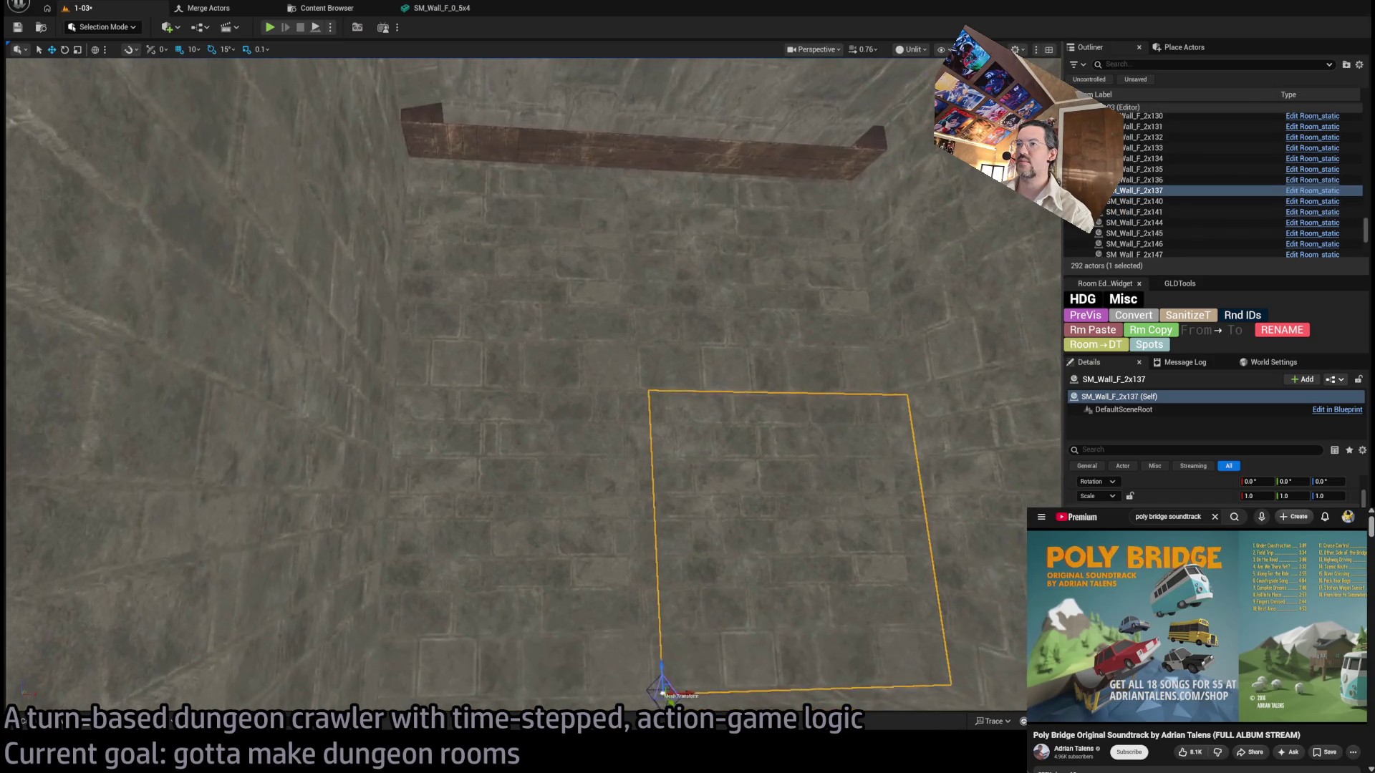
Box-select the small wall tiles, narrowing the selection to SM_Wall_F_2x72.
{"action": "left_click_drag", "start_coordinate": [709, 290], "coordinate": [618, 481], "text": "ctrl+alt"}
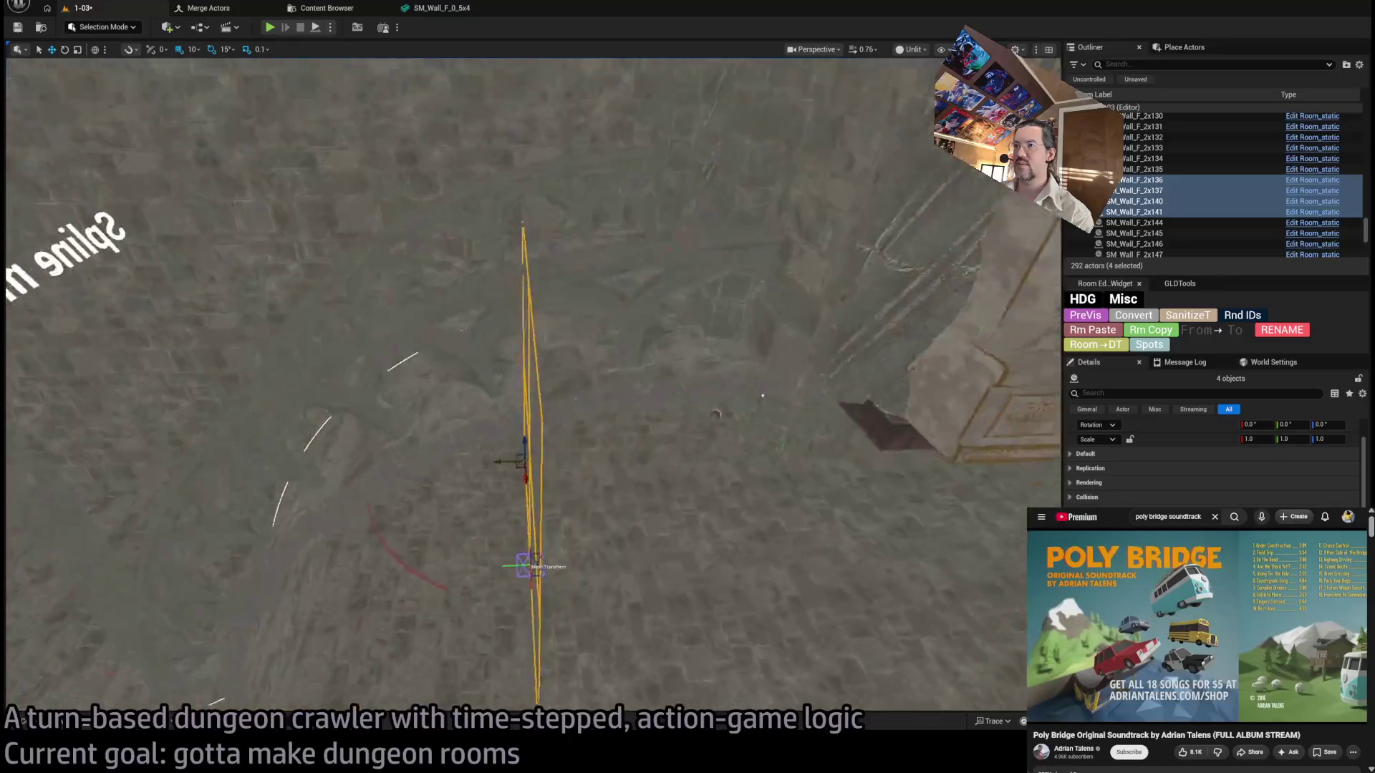
{"action": "key", "text": "ctrl+z"}
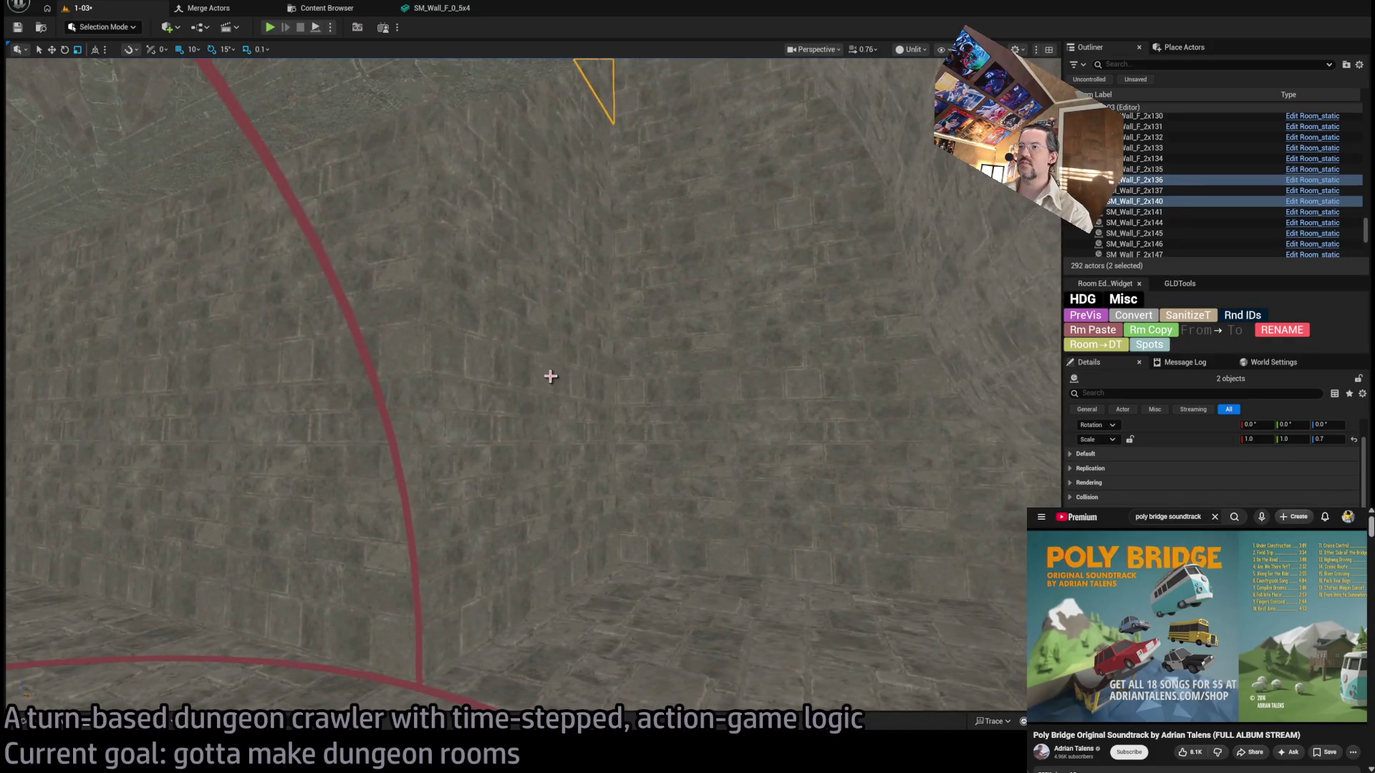
{"action": "left_click", "coordinate": [551, 350]}
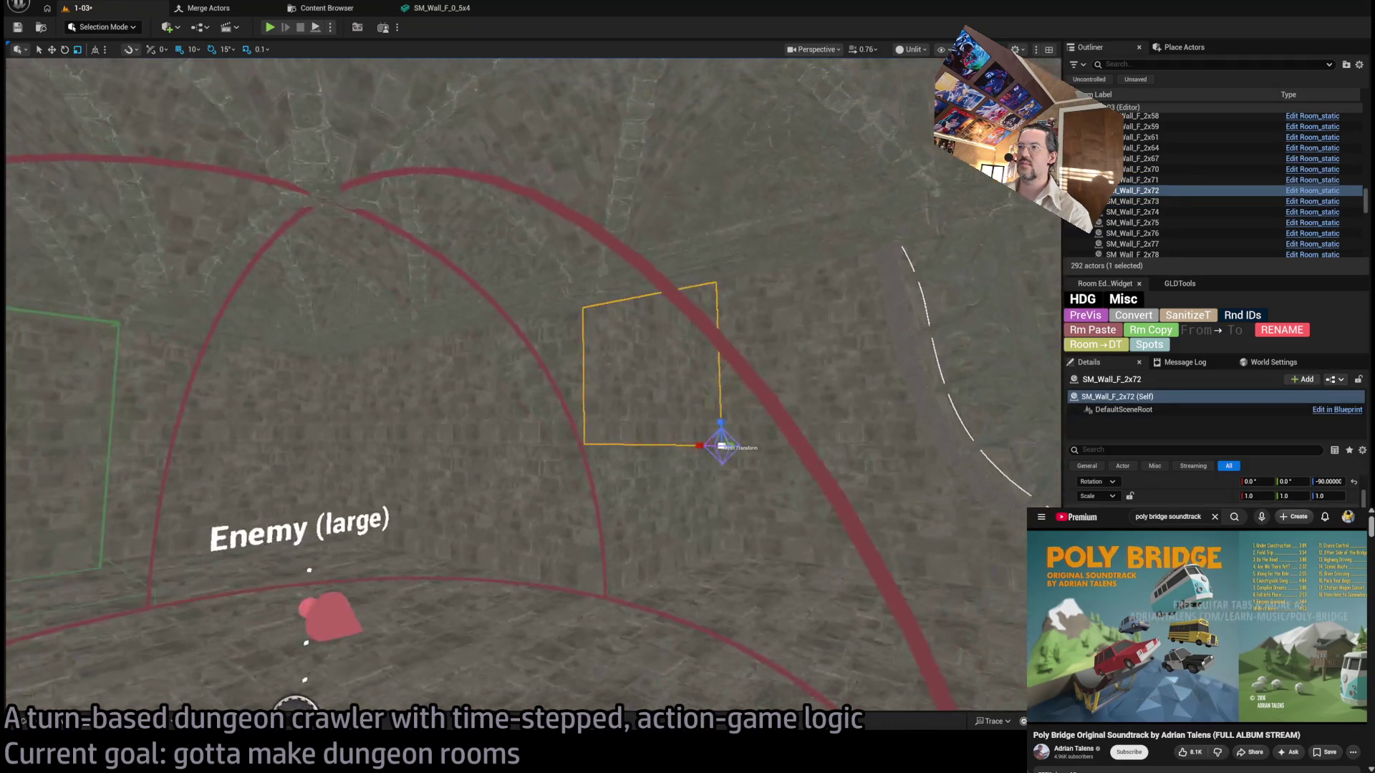
{"action": "scroll", "coordinate": [630, 556], "scroll_direction": "up", "scroll_amount": 3}
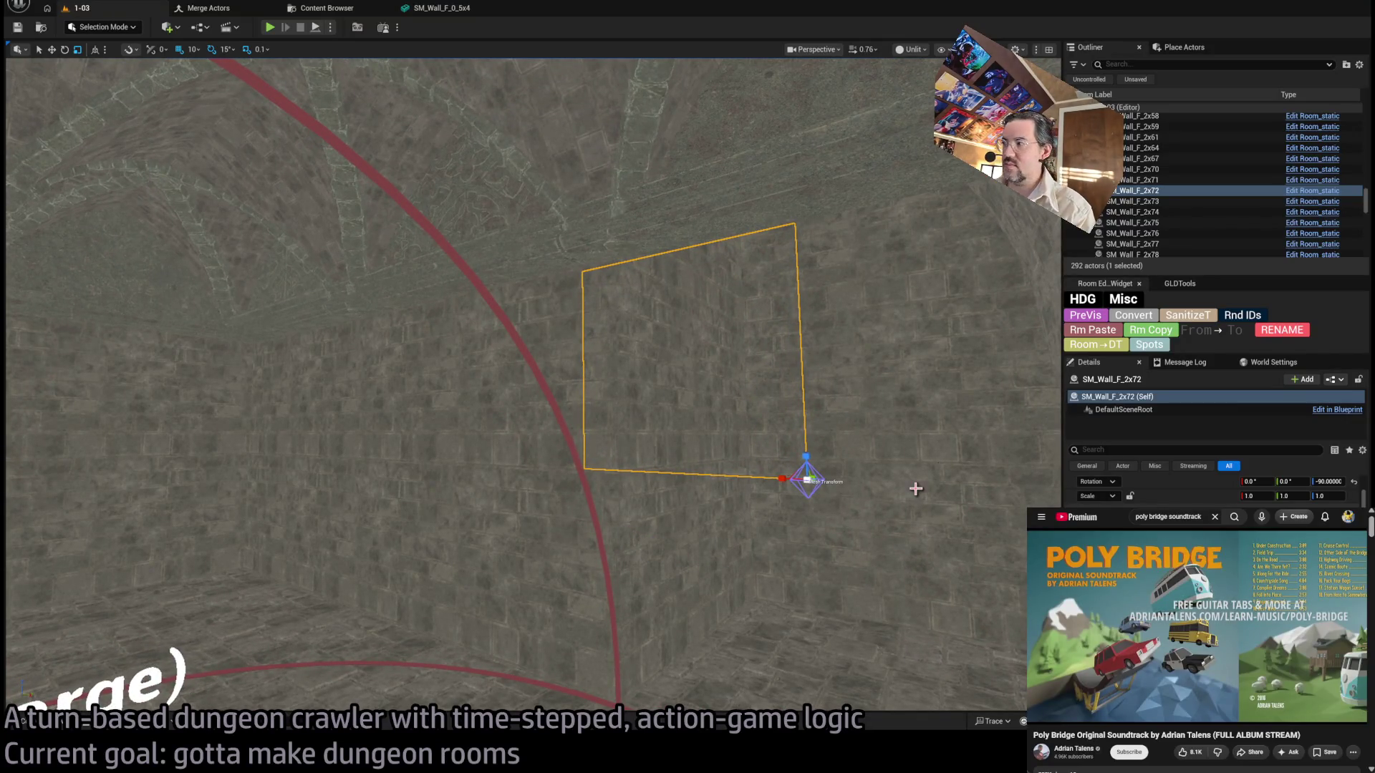
{"action": "scroll", "coordinate": [1214, 491], "scroll_direction": "up", "scroll_amount": 2}
{"action": "mouse_move", "coordinate": [898, 411]}
{"action": "left_mouse_down"}
{"action": "mouse_move", "coordinate": [895, 387]}
{"action": "mouse_move", "coordinate": [895, 429]}
{"action": "mouse_move", "coordinate": [802, 465]}
{"action": "mouse_move", "coordinate": [417, 325]}
{"action": "mouse_move", "coordinate": [780, 376]}
{"action": "left_mouse_up"}
{"action": "key", "text": "w"}
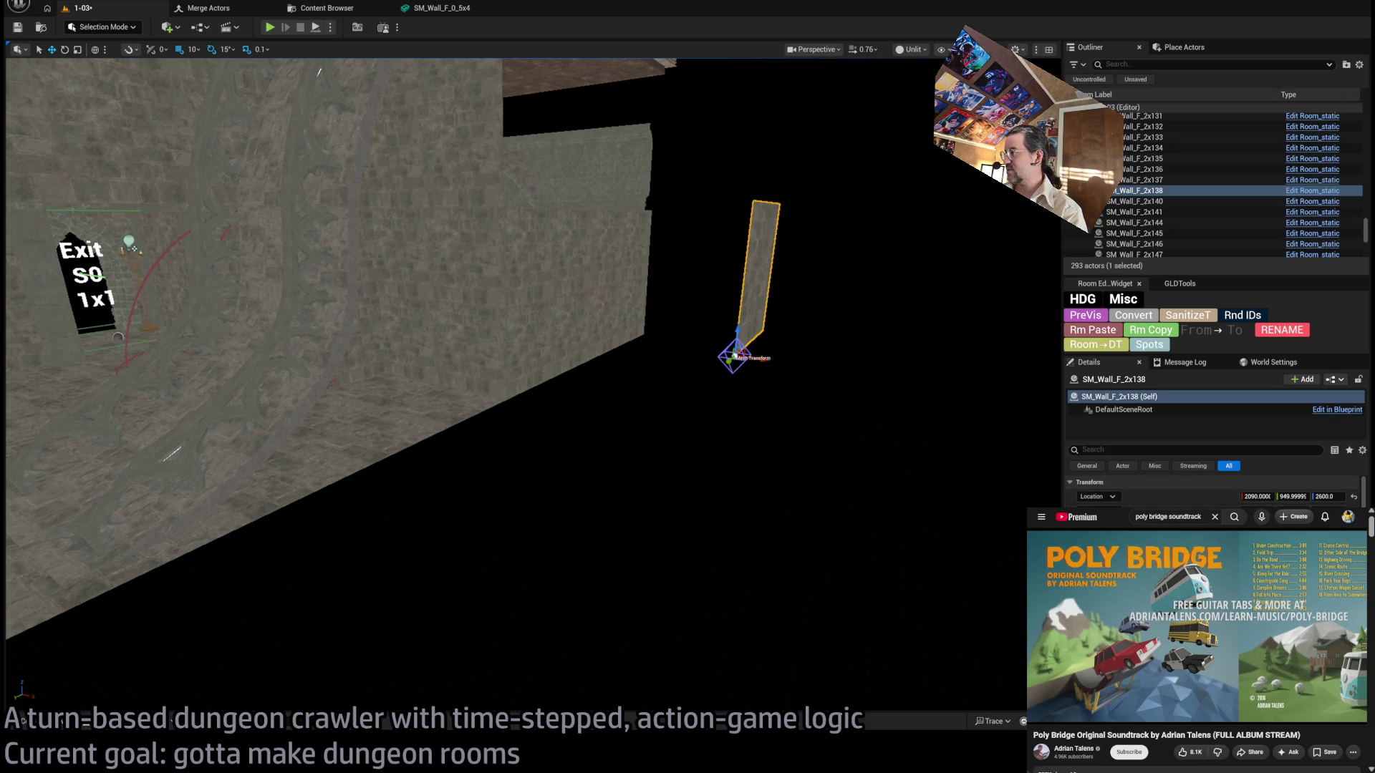
{"action": "key", "text": "ctrl+space"}
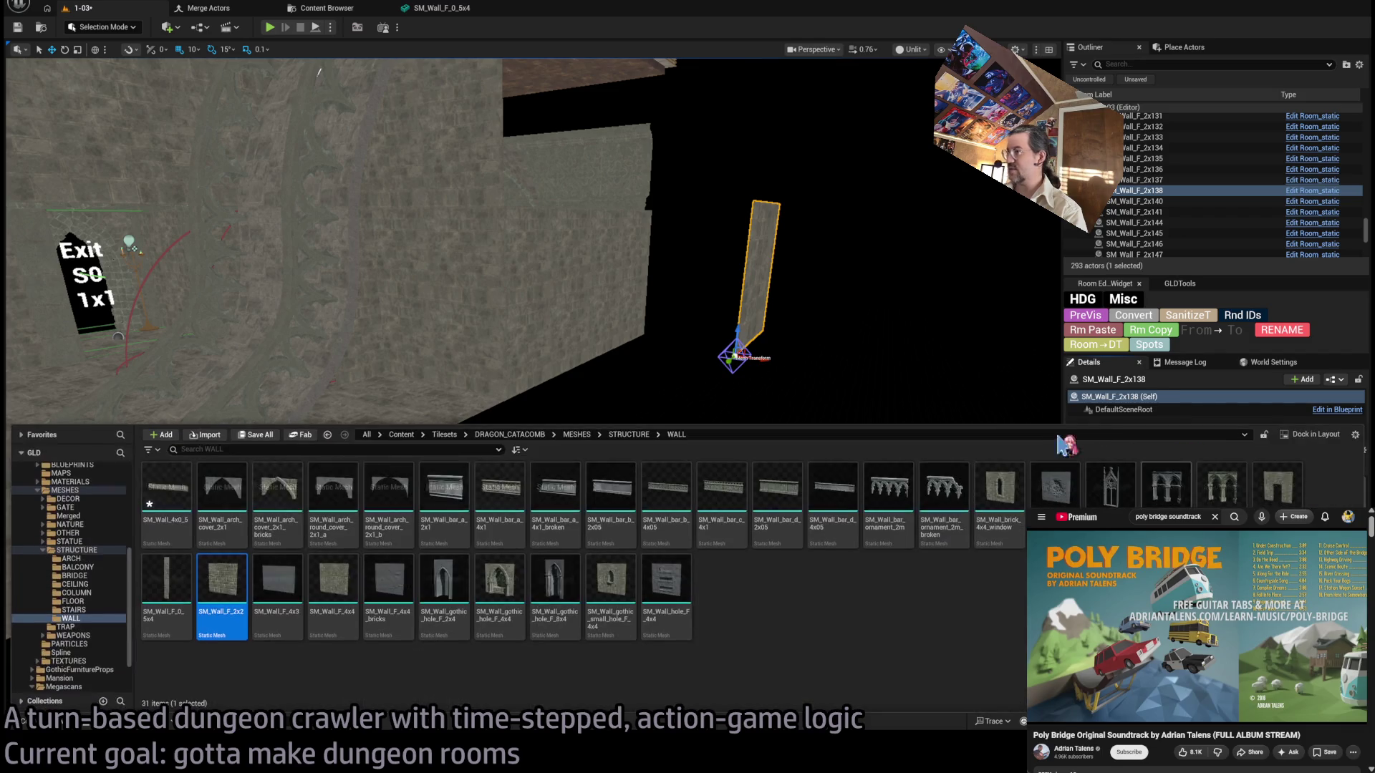
Place an SM_Wall_F_2x2 piece in the room and delete the thin wall sliver.
{"action": "mouse_move", "coordinate": [222, 620]}
{"action": "left_mouse_down"}
{"action": "mouse_move", "coordinate": [785, 491]}
{"action": "mouse_move", "coordinate": [746, 300]}
{"action": "left_mouse_up"}
{"action": "key", "text": "ctrl+z"}
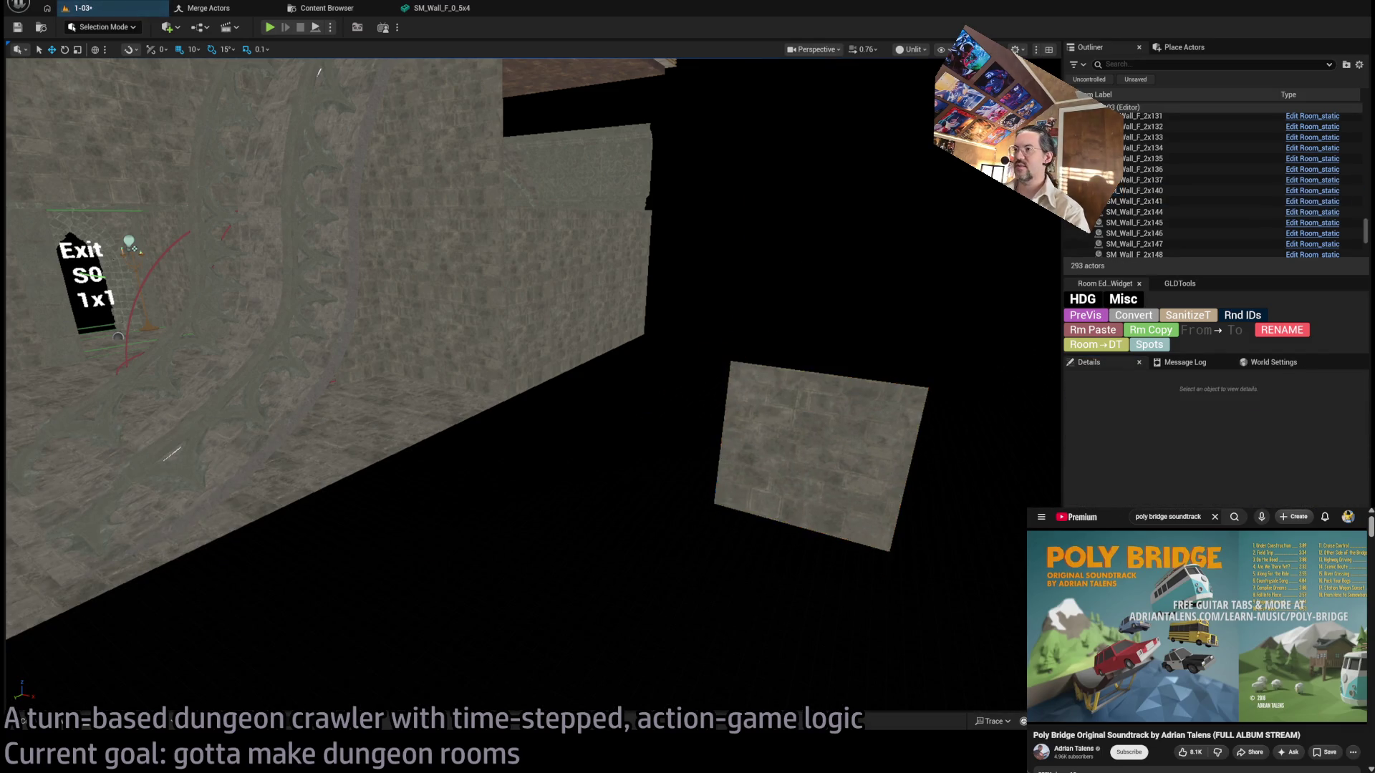
{"action": "key", "text": "f"}
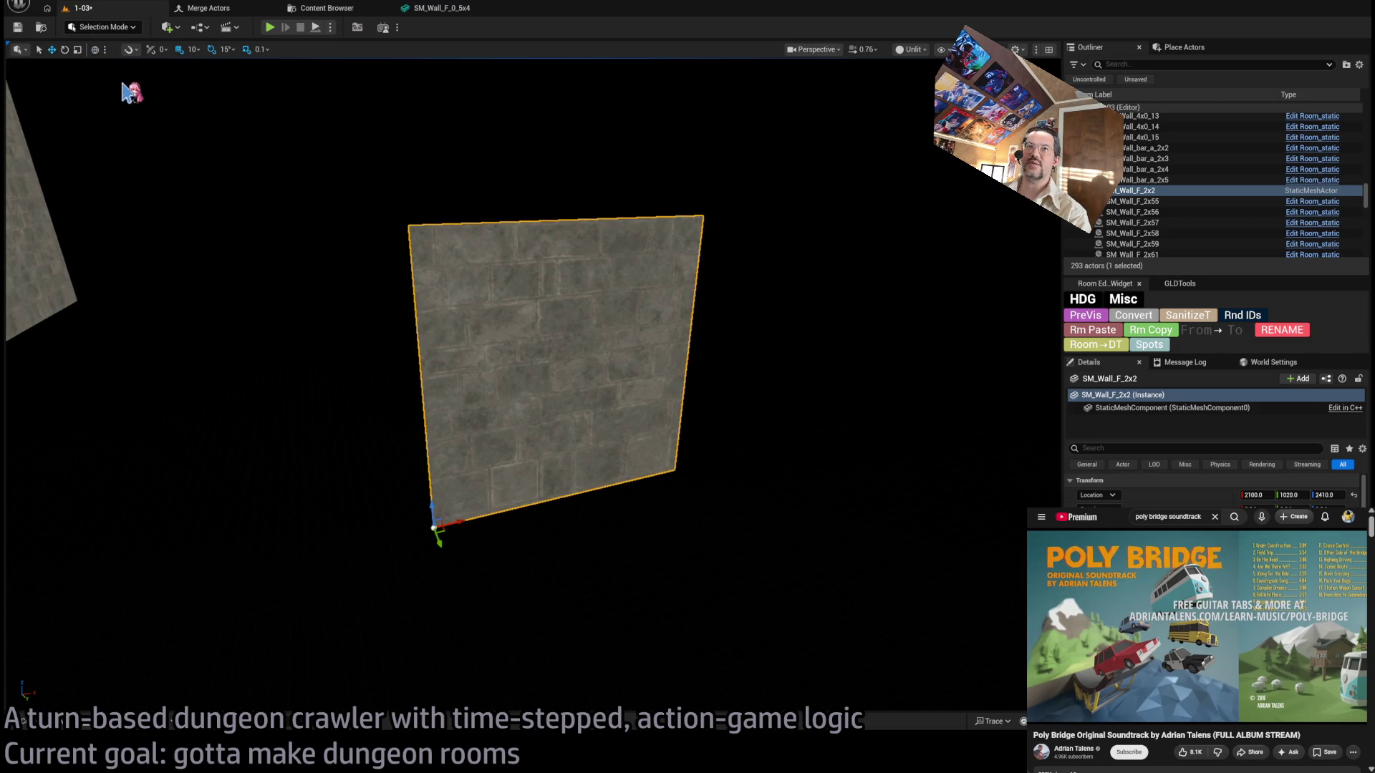
Open and cancel Mesh Simplify in Modeling Mode, delete the wall, and return to Selection Mode.
{"action": "key", "text": "shift+5"}
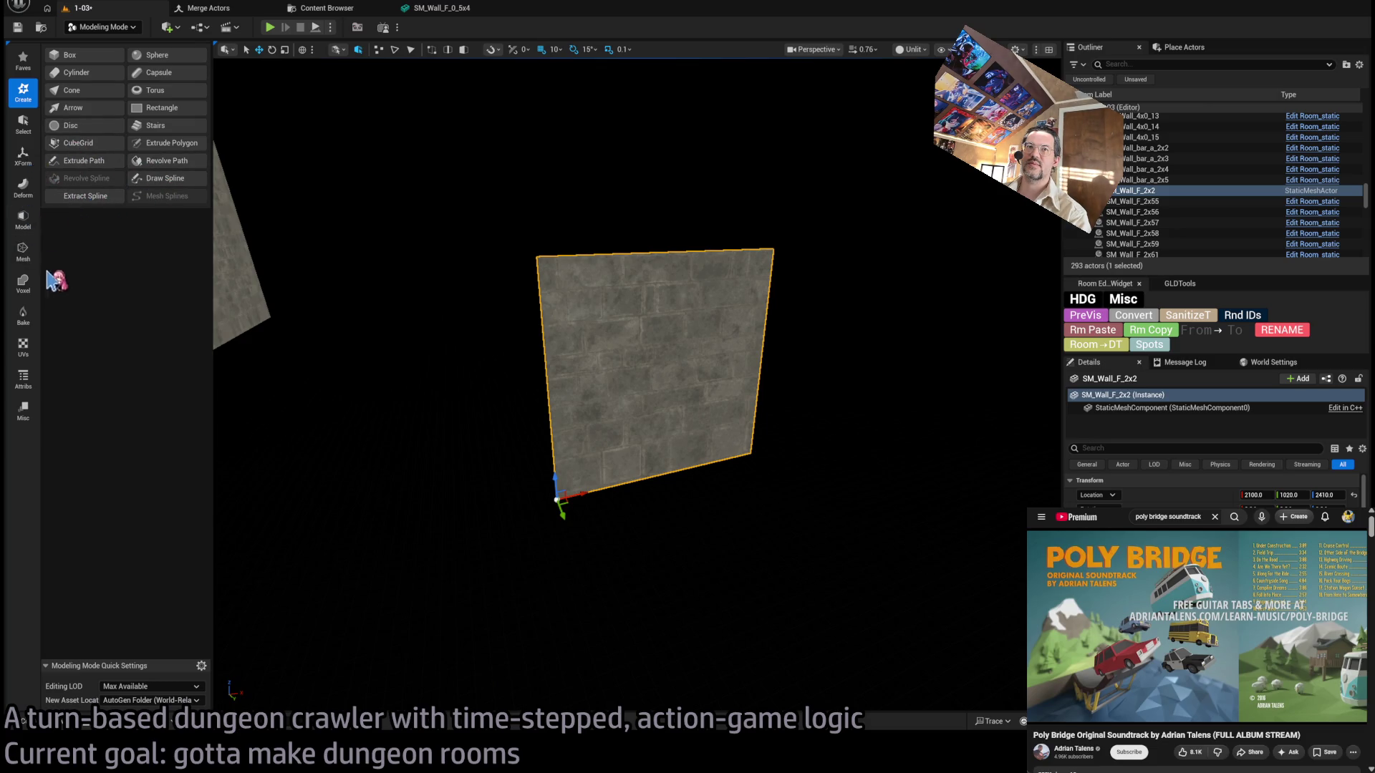
{"action": "left_click", "coordinate": [25, 252]}
{"action": "left_click", "coordinate": [76, 108]}
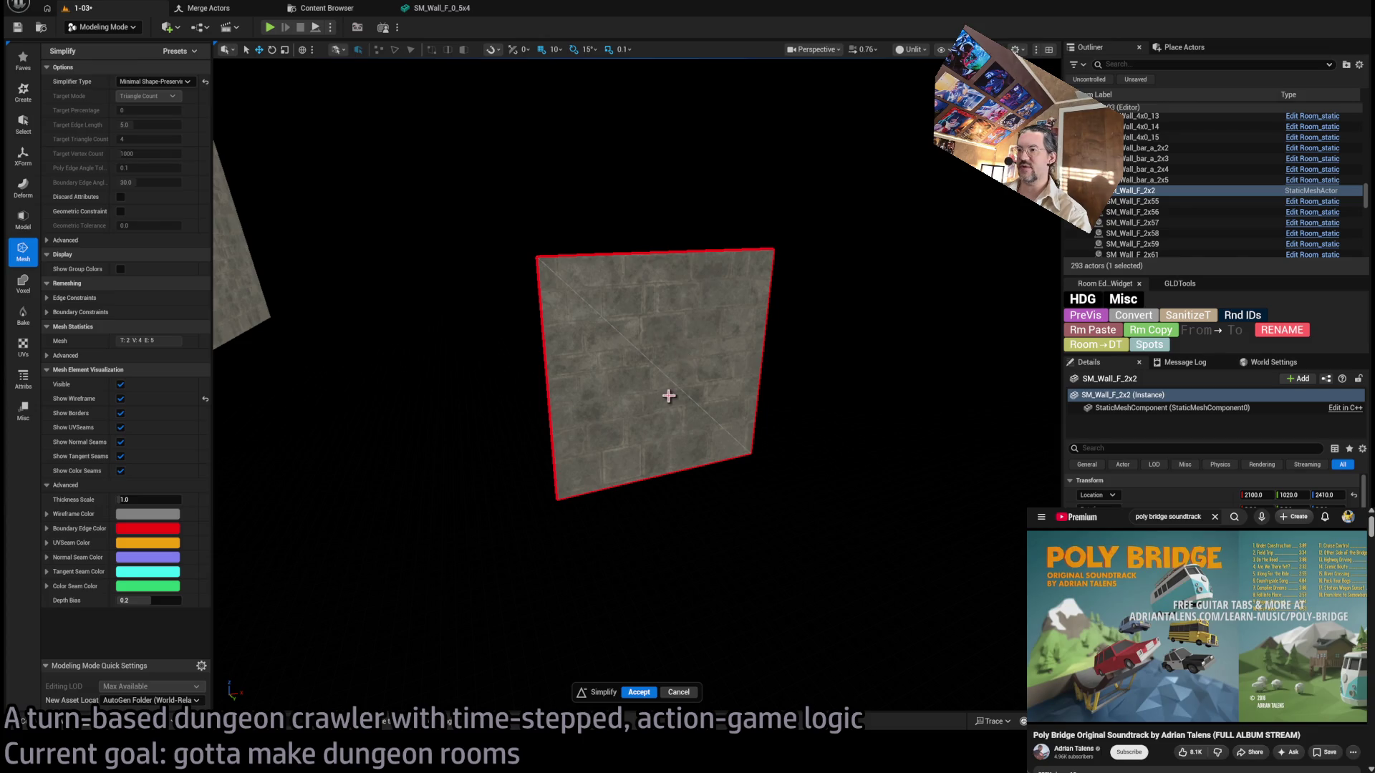
{"action": "left_click", "coordinate": [639, 691]}
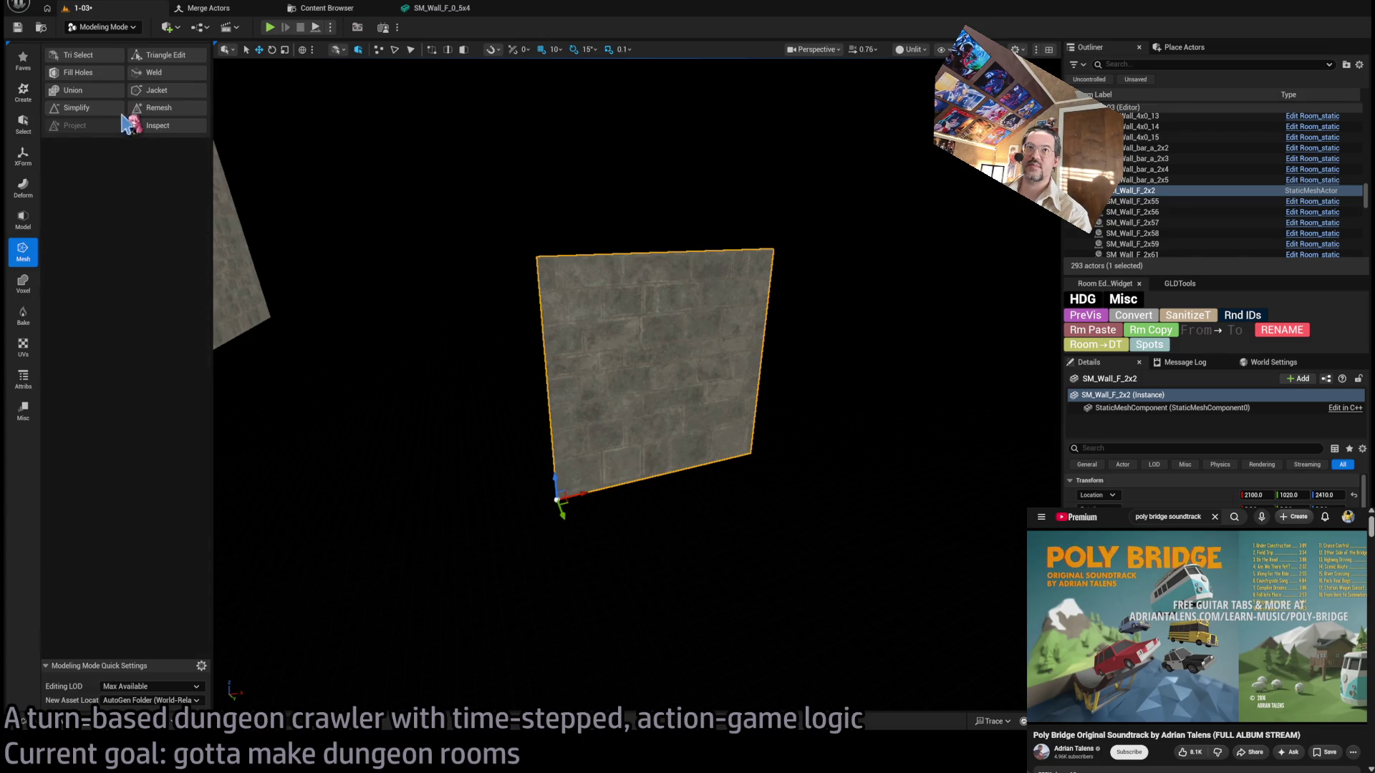
{"action": "key", "text": "Delete"}
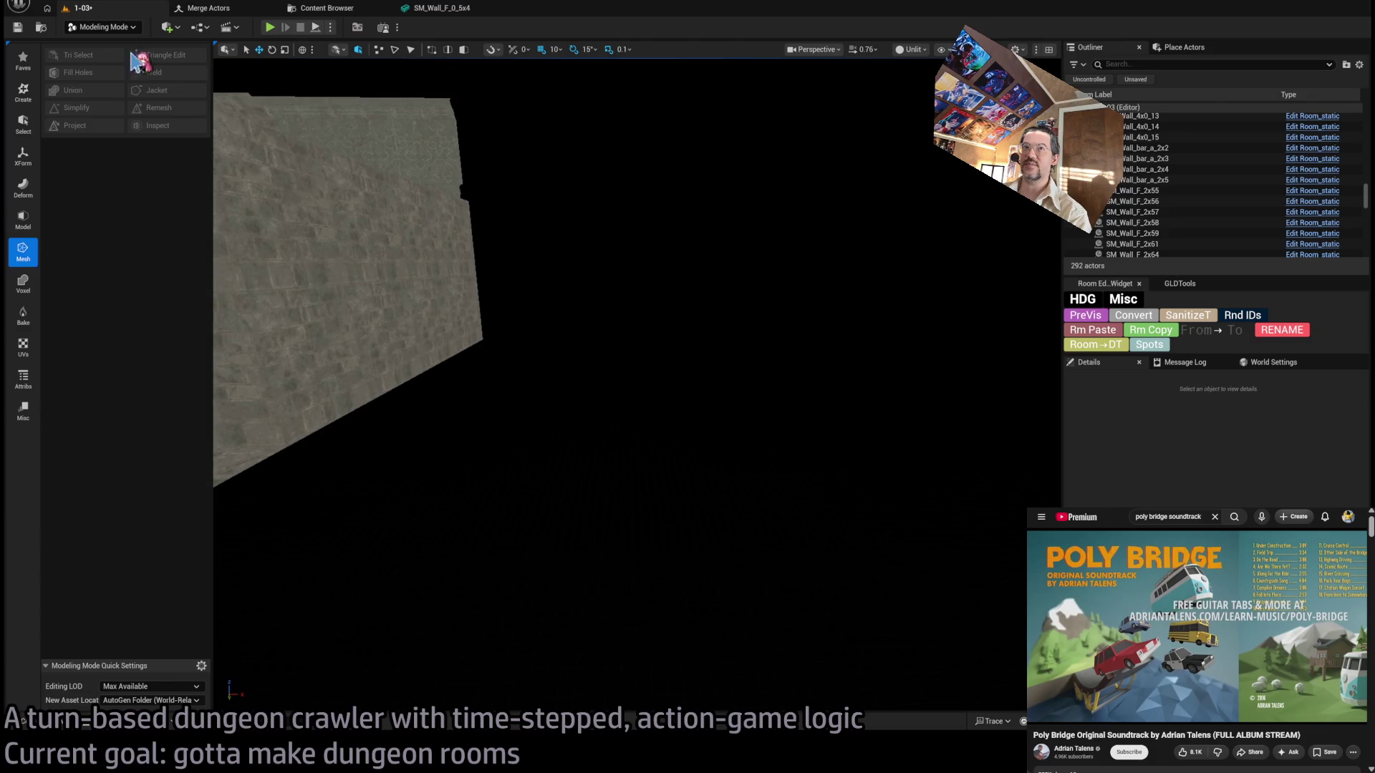
{"action": "key", "text": "shift+1"}
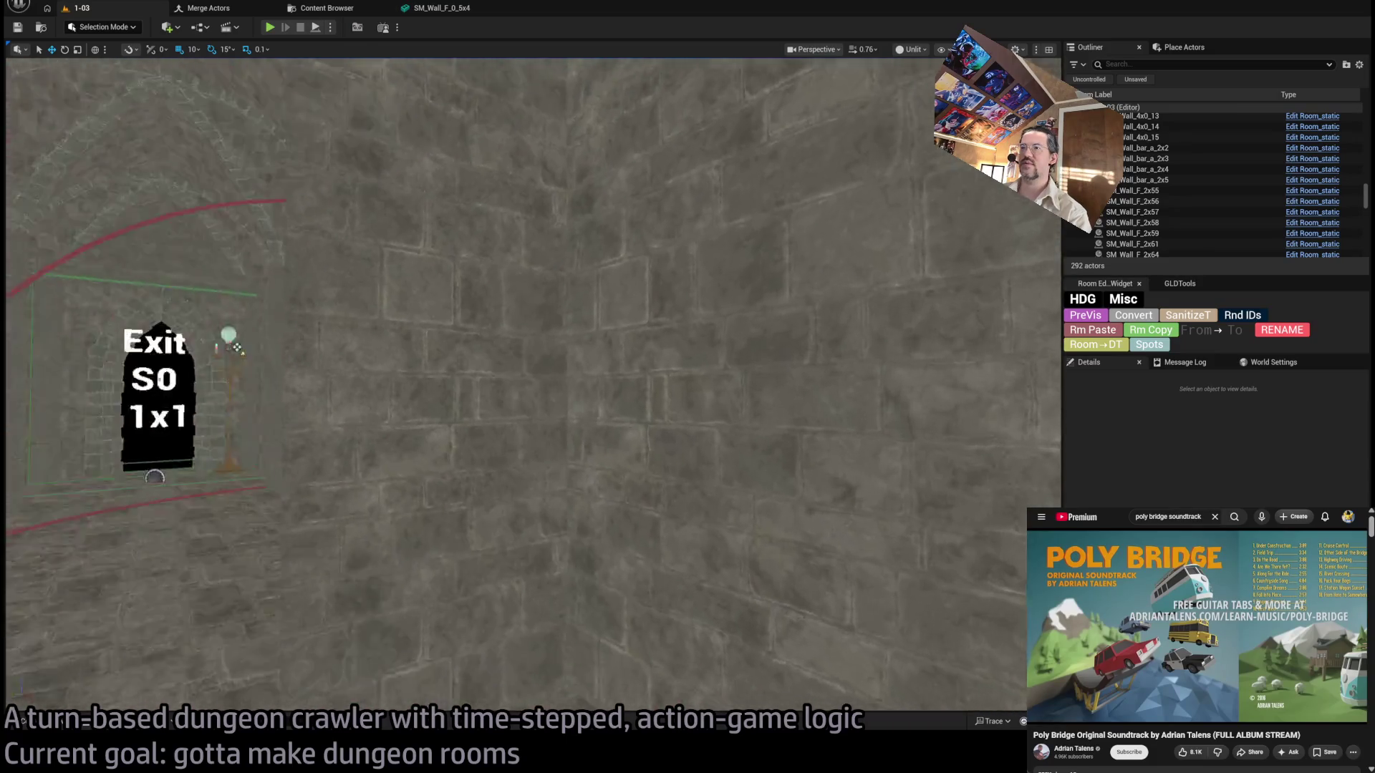
{"action": "left_click", "coordinate": [525, 436]}
{"action": "left_click", "coordinate": [657, 386], "text": "ctrl"}
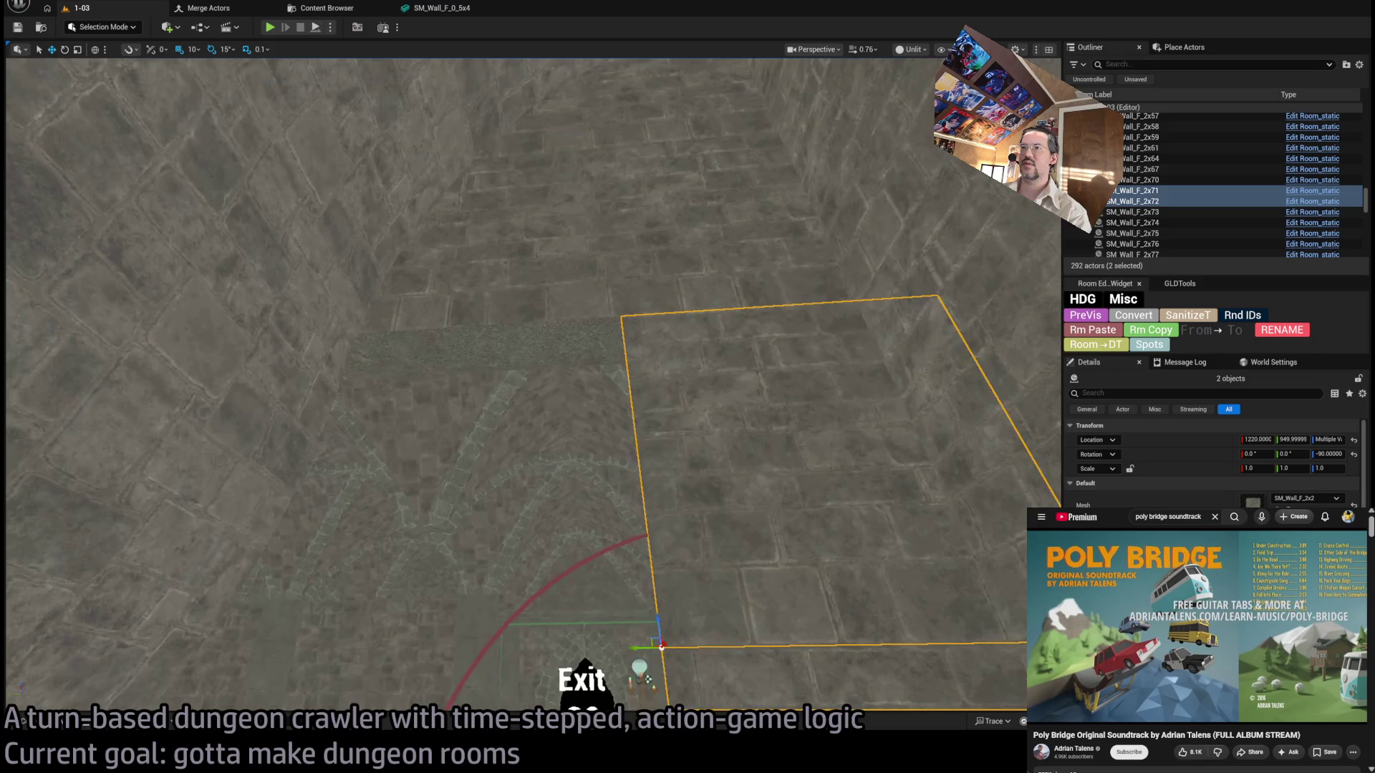
{"action": "key", "text": "Delete"}
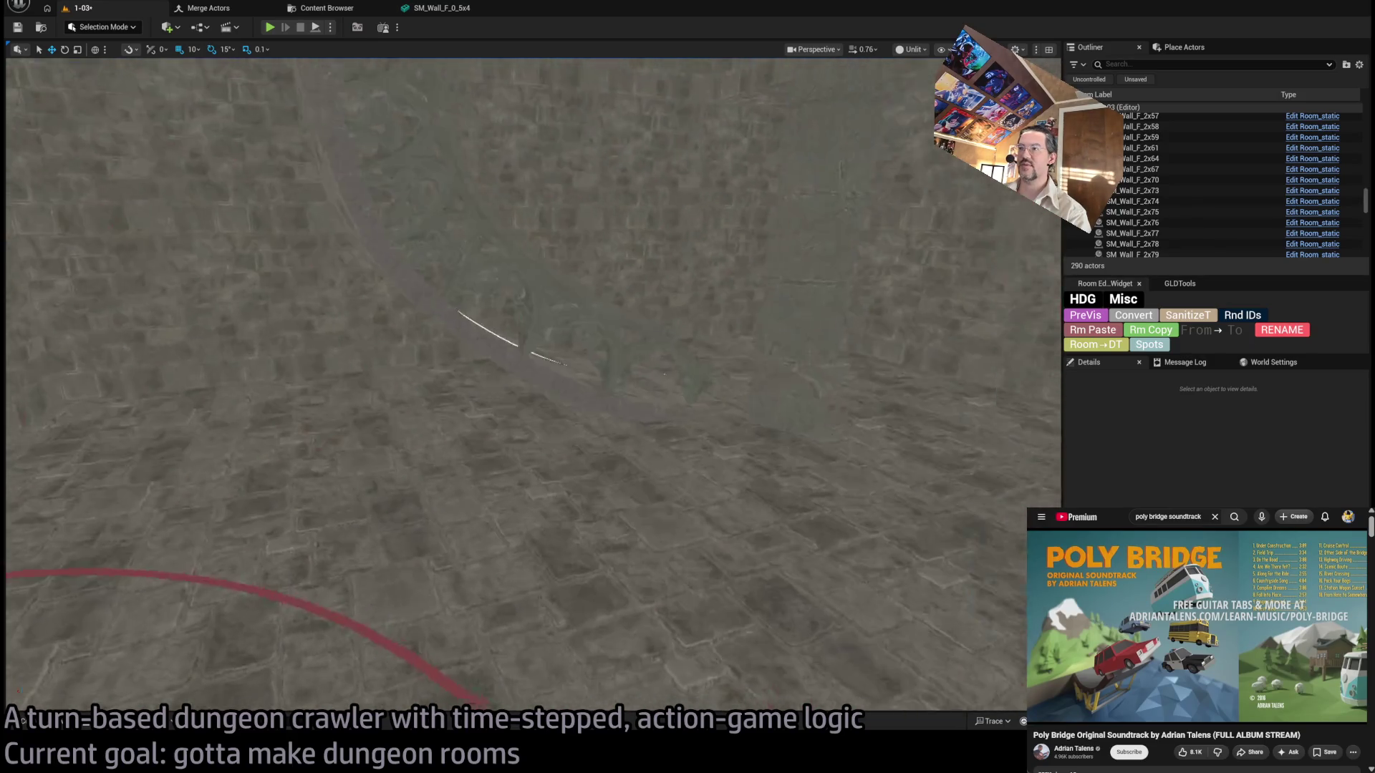
{"action": "left_click", "coordinate": [171, 372]}
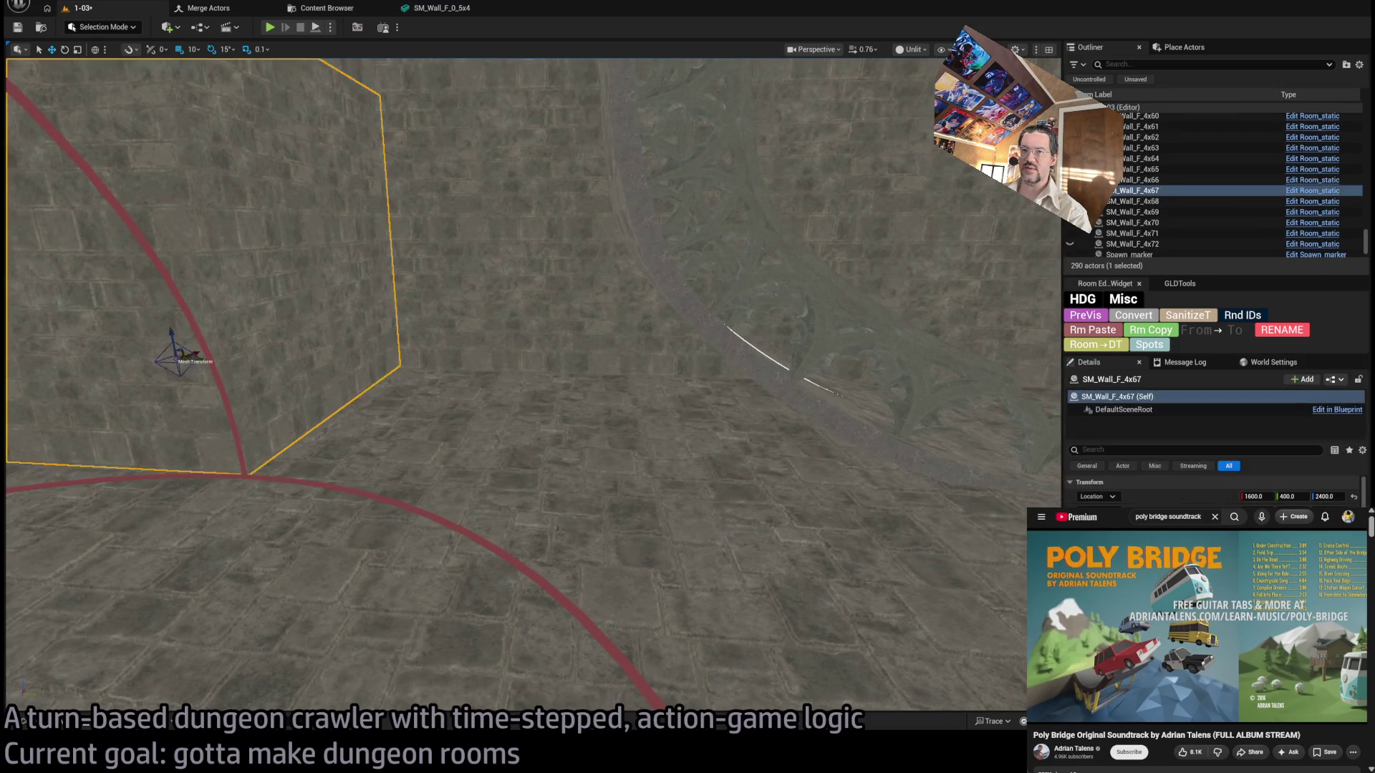
{"action": "mouse_move", "coordinate": [384, 442]}
{"action": "left_mouse_down"}
{"action": "mouse_move", "coordinate": [753, 548]}
{"action": "mouse_move", "coordinate": [605, 460]}
{"action": "mouse_move", "coordinate": [583, 466]}
{"action": "mouse_move", "coordinate": [594, 462]}
{"action": "left_mouse_up"}
{"action": "scroll", "coordinate": [594, 462], "scroll_direction": "up", "scroll_amount": 2}
{"action": "scroll", "coordinate": [993, 547], "scroll_direction": "down", "scroll_amount": 3}
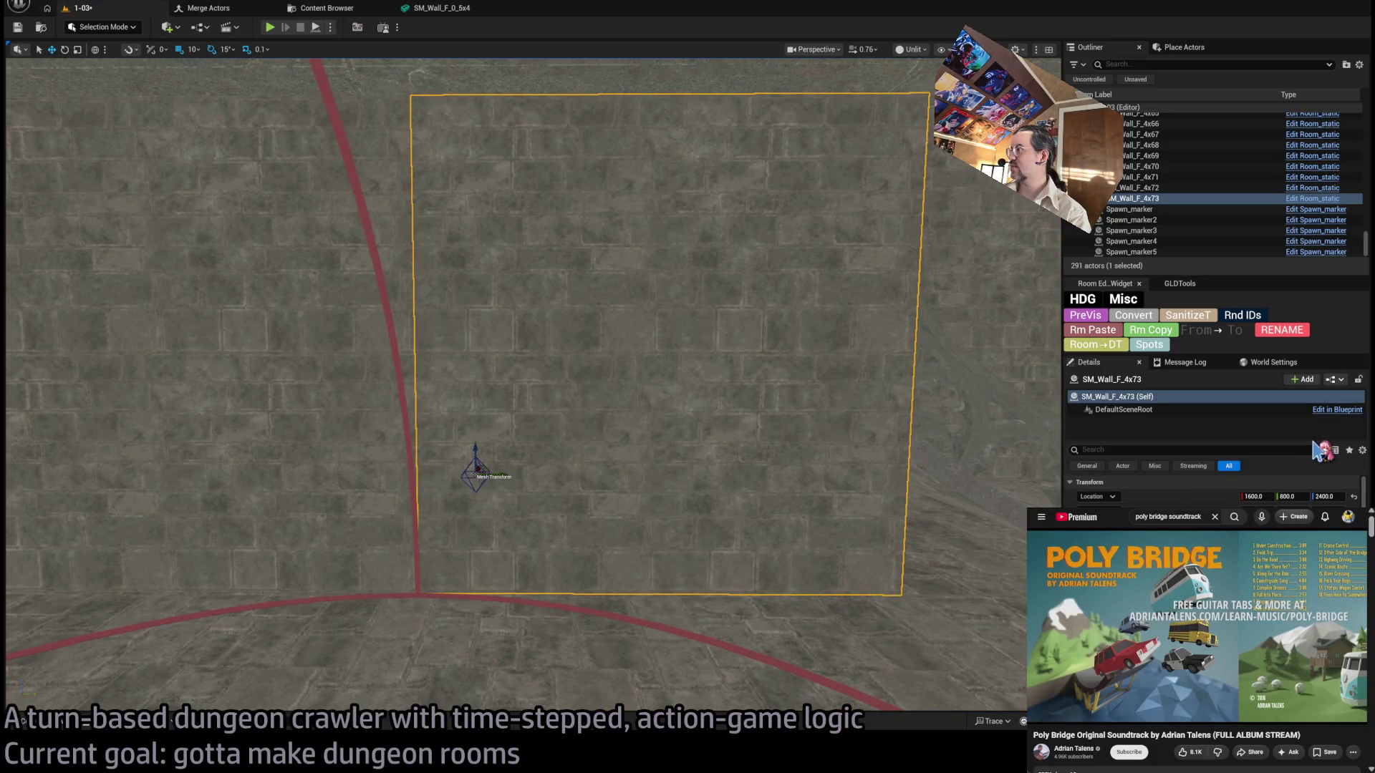
{"action": "mouse_move", "coordinate": [548, 475]}
{"action": "left_mouse_down"}
{"action": "mouse_move", "coordinate": [569, 455]}
{"action": "mouse_move", "coordinate": [516, 411]}
{"action": "left_mouse_up"}
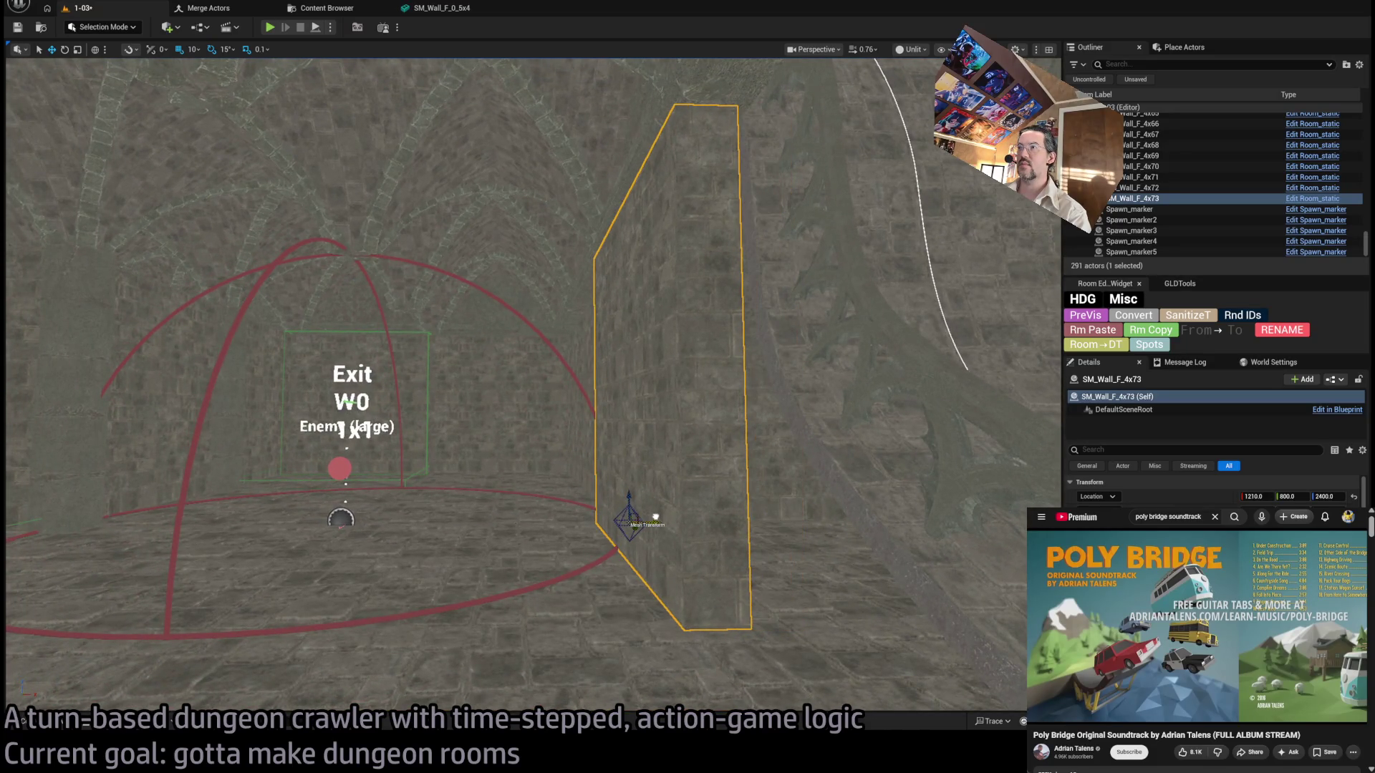
{"action": "key", "text": "s"}
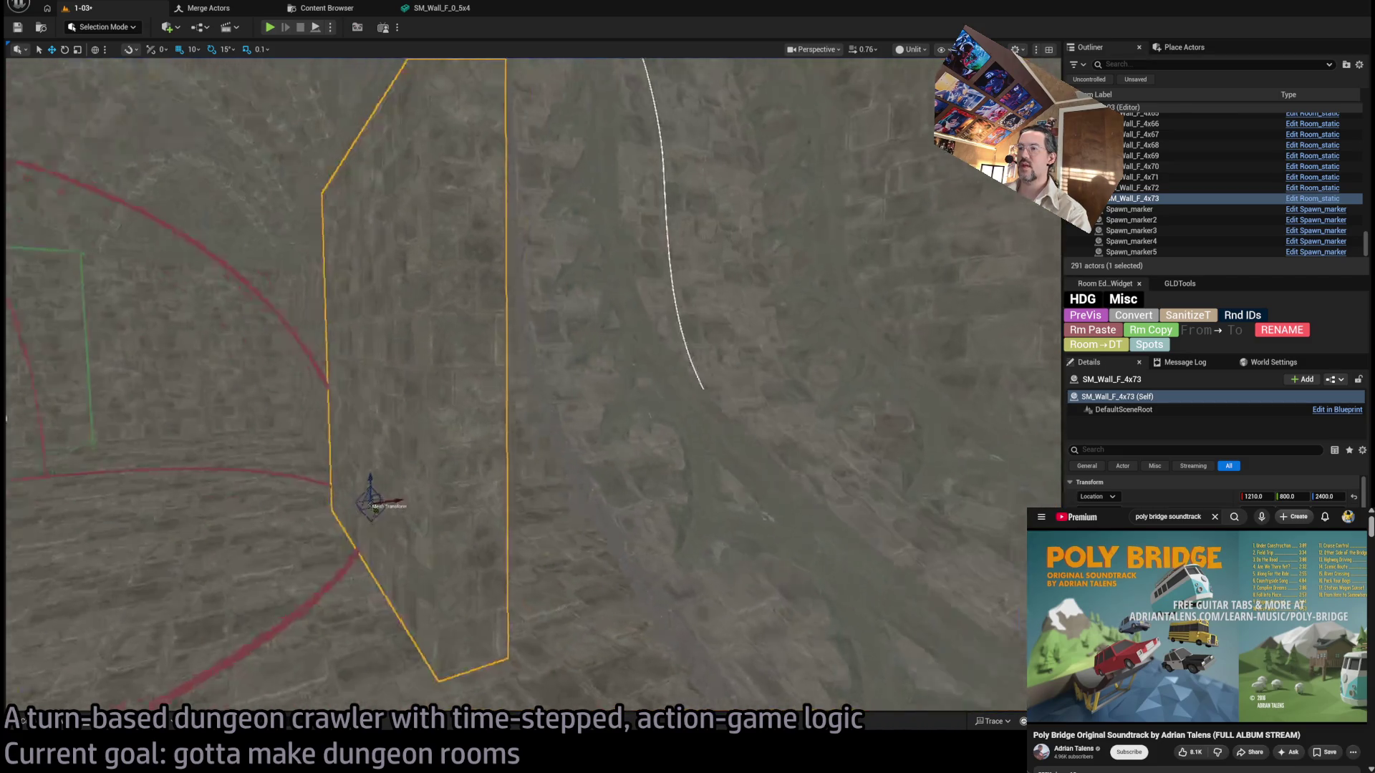
{"action": "key", "text": "w"}
{"action": "key", "text": "s"}
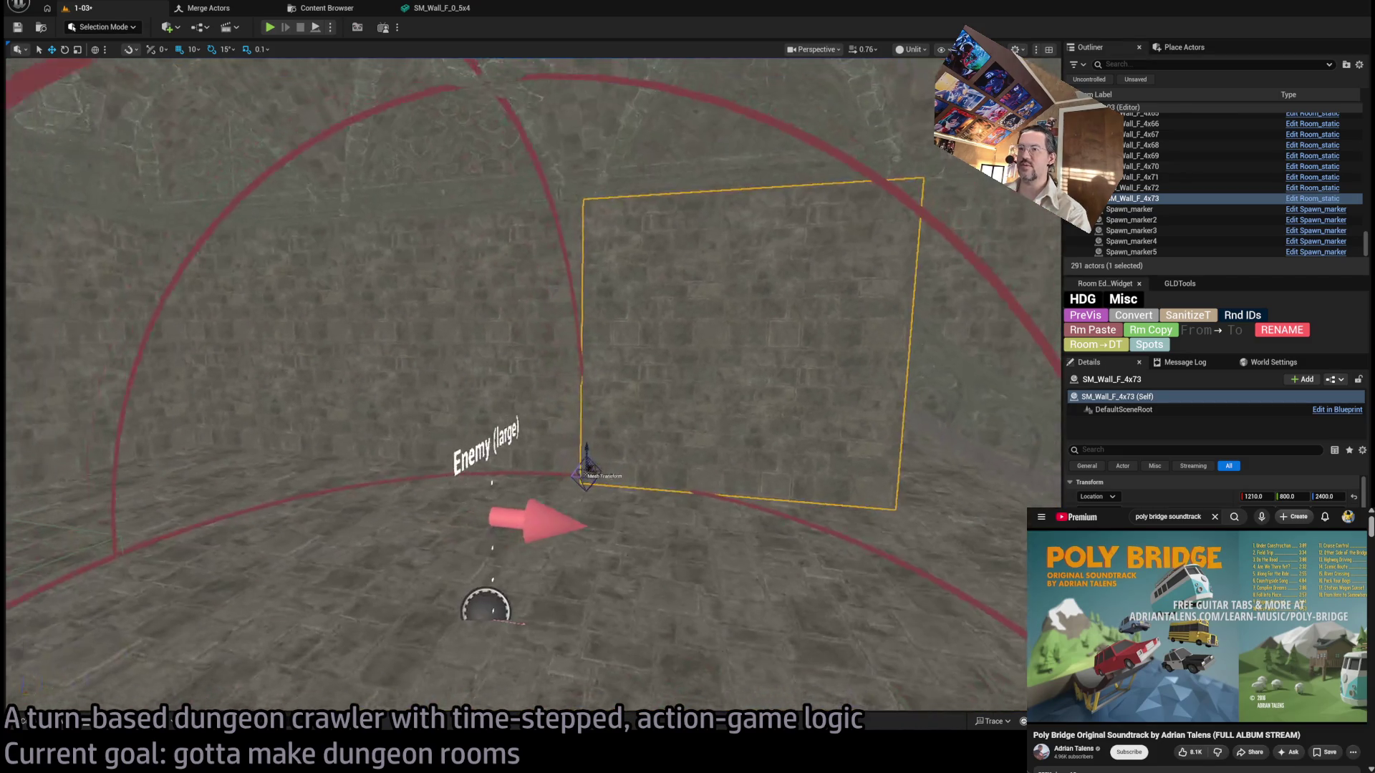
{"action": "left_click_drag", "start_coordinate": [609, 490], "coordinate": [381, 467]}
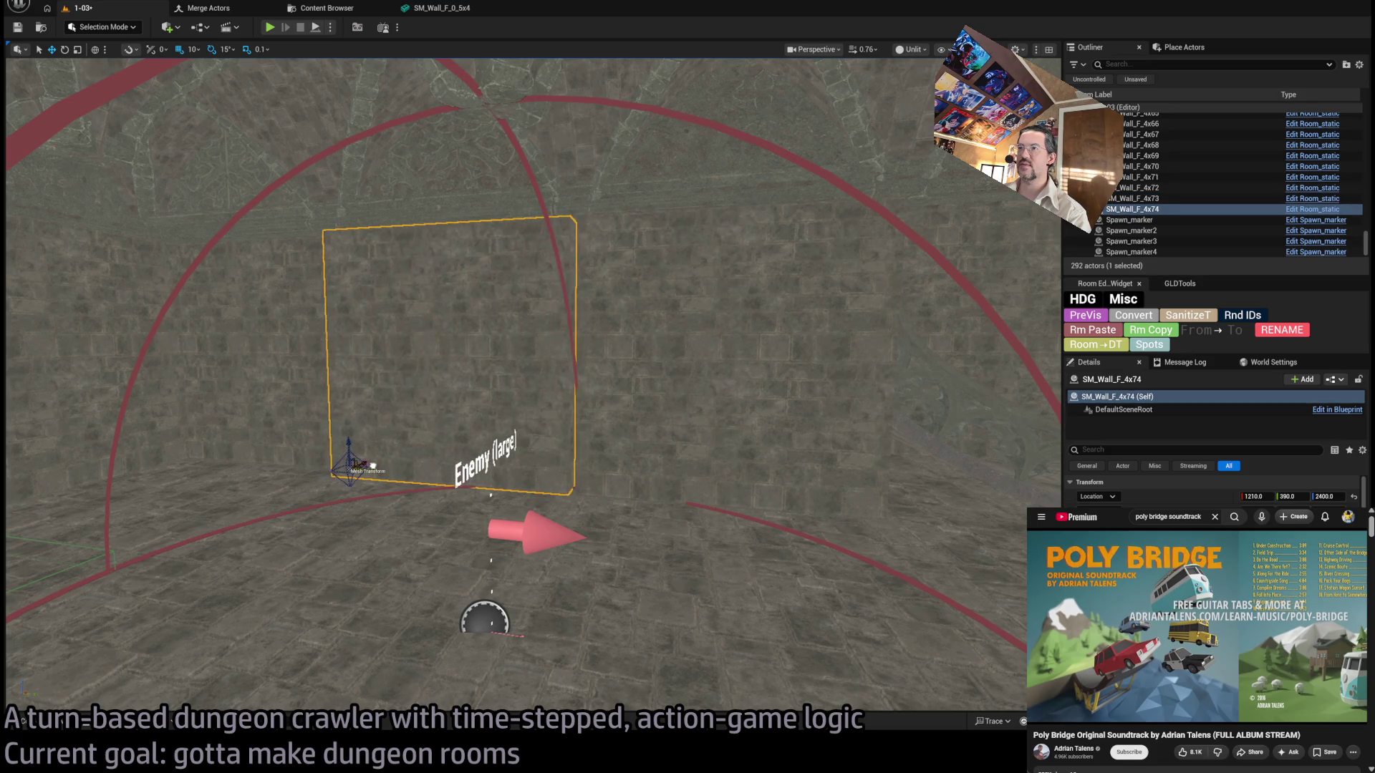
{"action": "key", "text": "Delete"}
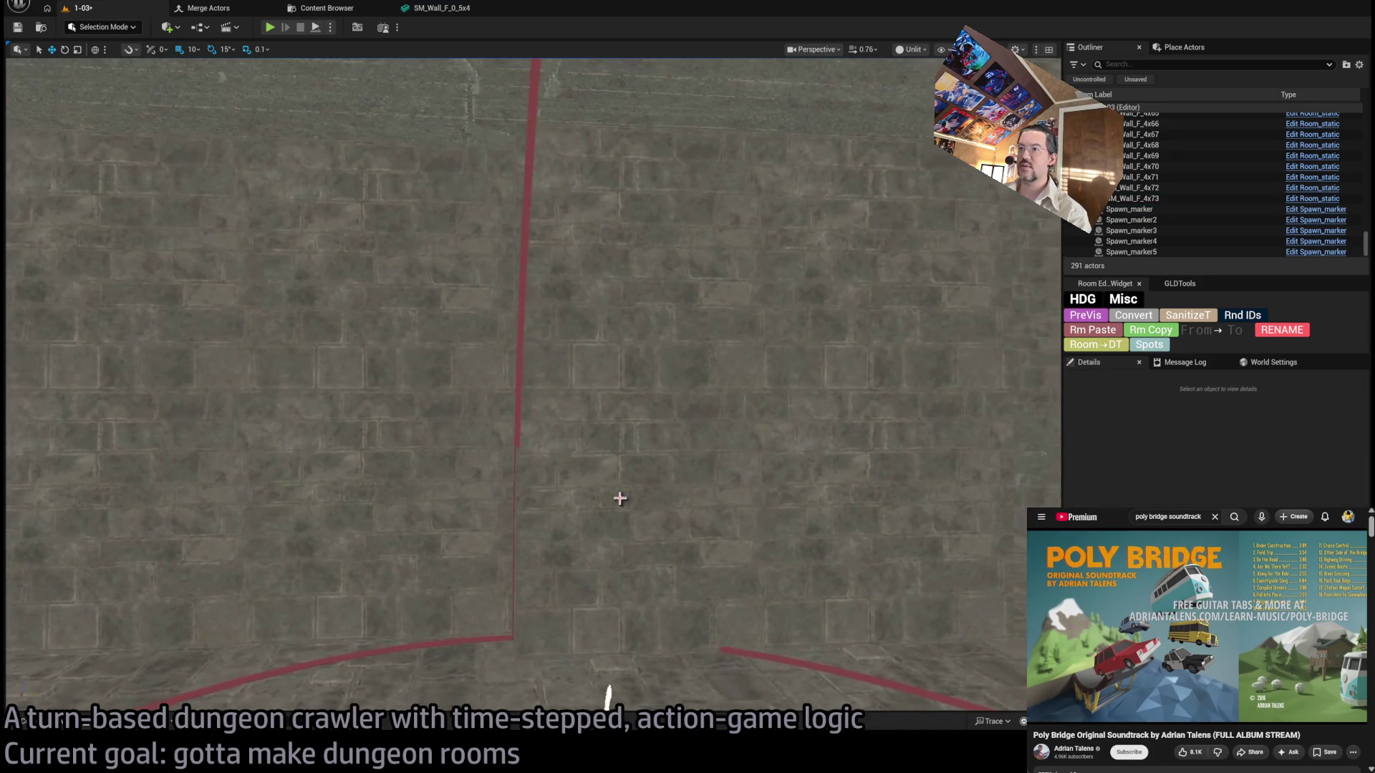
{"action": "left_click", "coordinate": [571, 542]}
{"action": "left_click", "coordinate": [1140, 124]}
{"action": "left_click", "coordinate": [1139, 134], "text": "shift"}
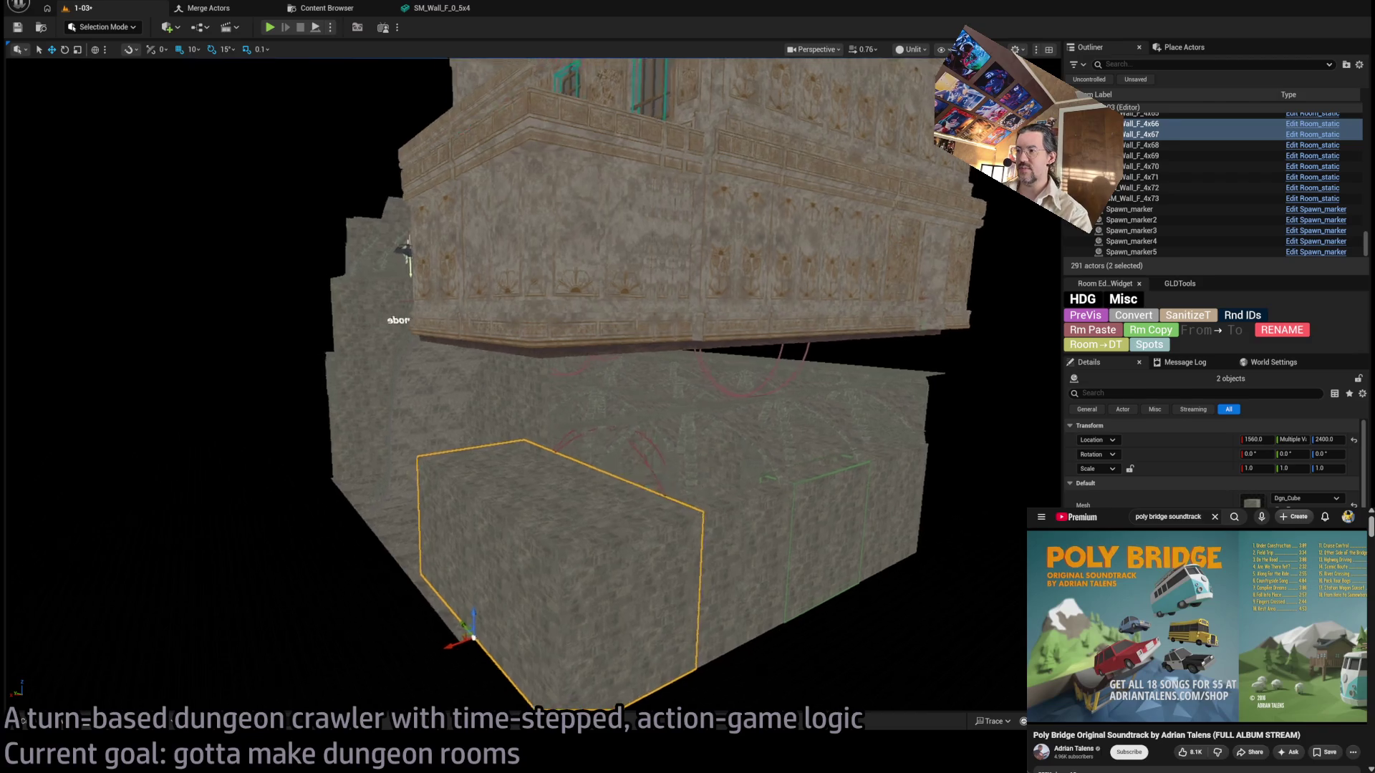
{"action": "key", "text": "w"}
{"action": "key", "text": "w"}
{"action": "key", "text": "w"}
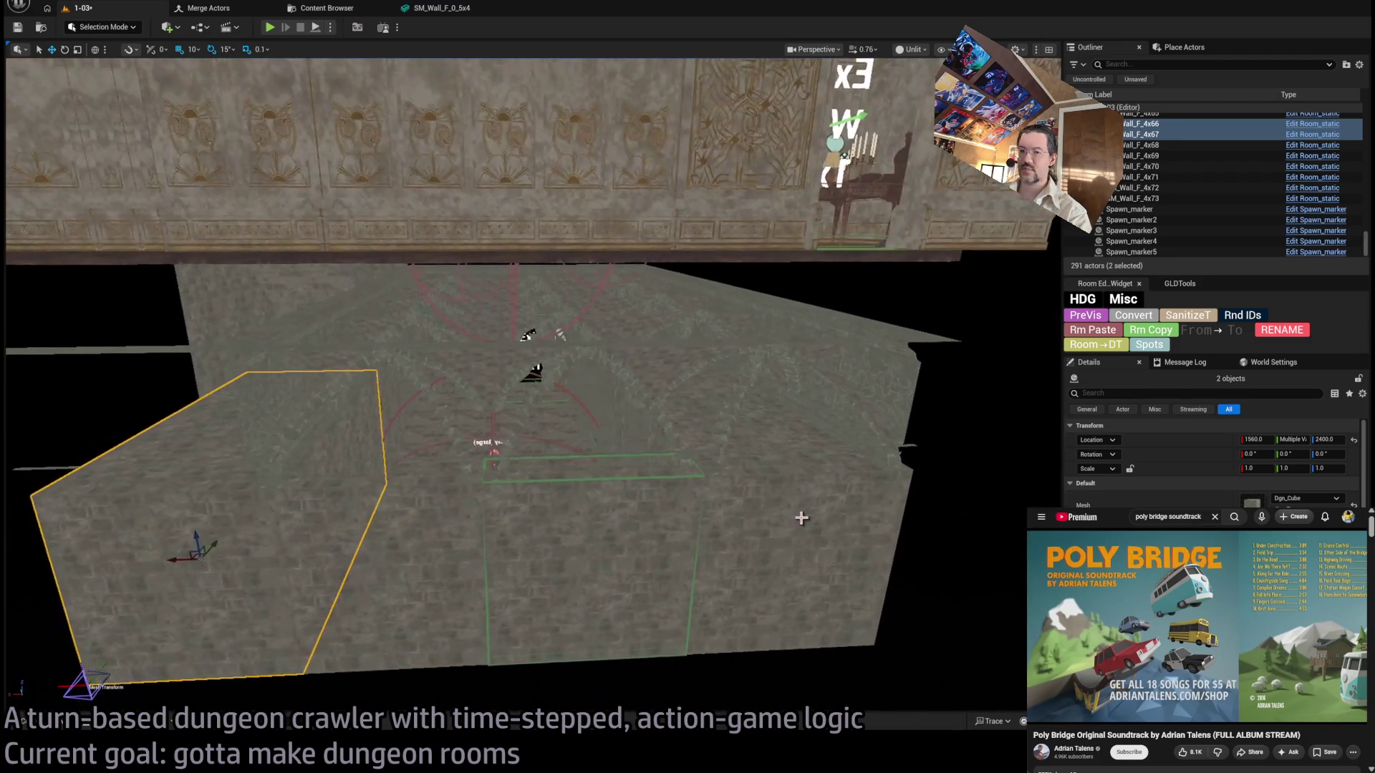
{"action": "left_click", "coordinate": [832, 548]}
{"action": "left_click_drag", "start_coordinate": [883, 522], "coordinate": [884, 501]}
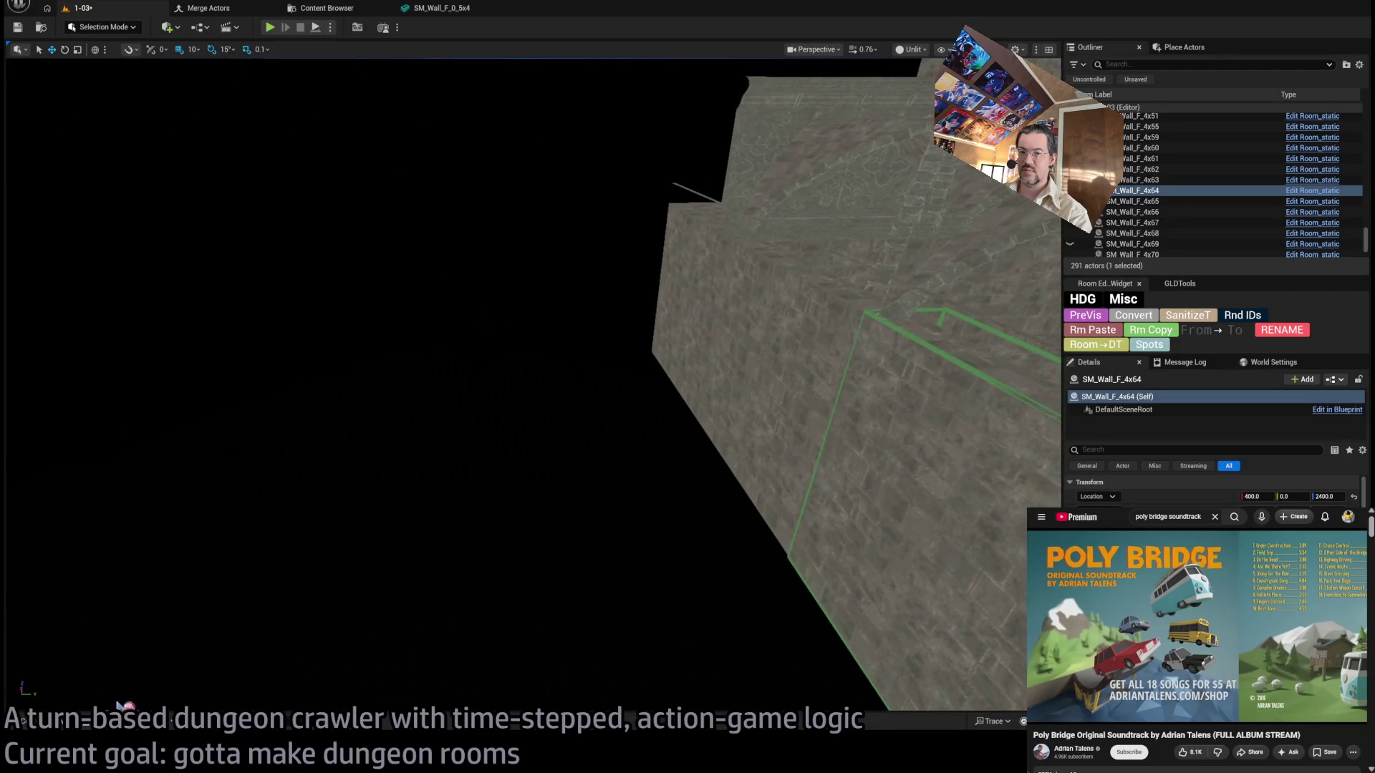
Place an upright SM_Wall_F_4x4 wall at Z 2400, convert it, and correct its Y position.
{"action": "key", "text": "ctrl+space"}
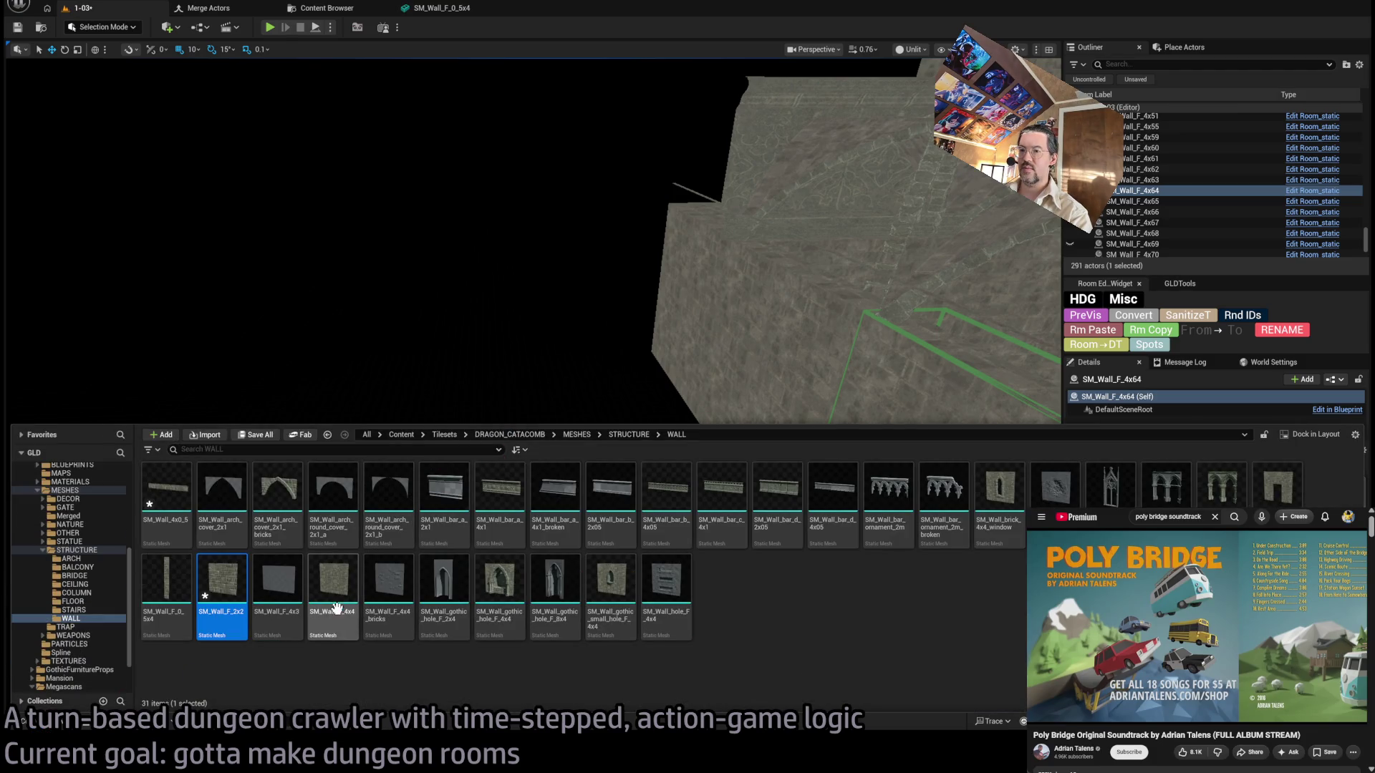
{"action": "mouse_move", "coordinate": [334, 608]}
{"action": "left_mouse_down"}
{"action": "mouse_move", "coordinate": [676, 450]}
{"action": "mouse_move", "coordinate": [635, 483]}
{"action": "left_mouse_up"}
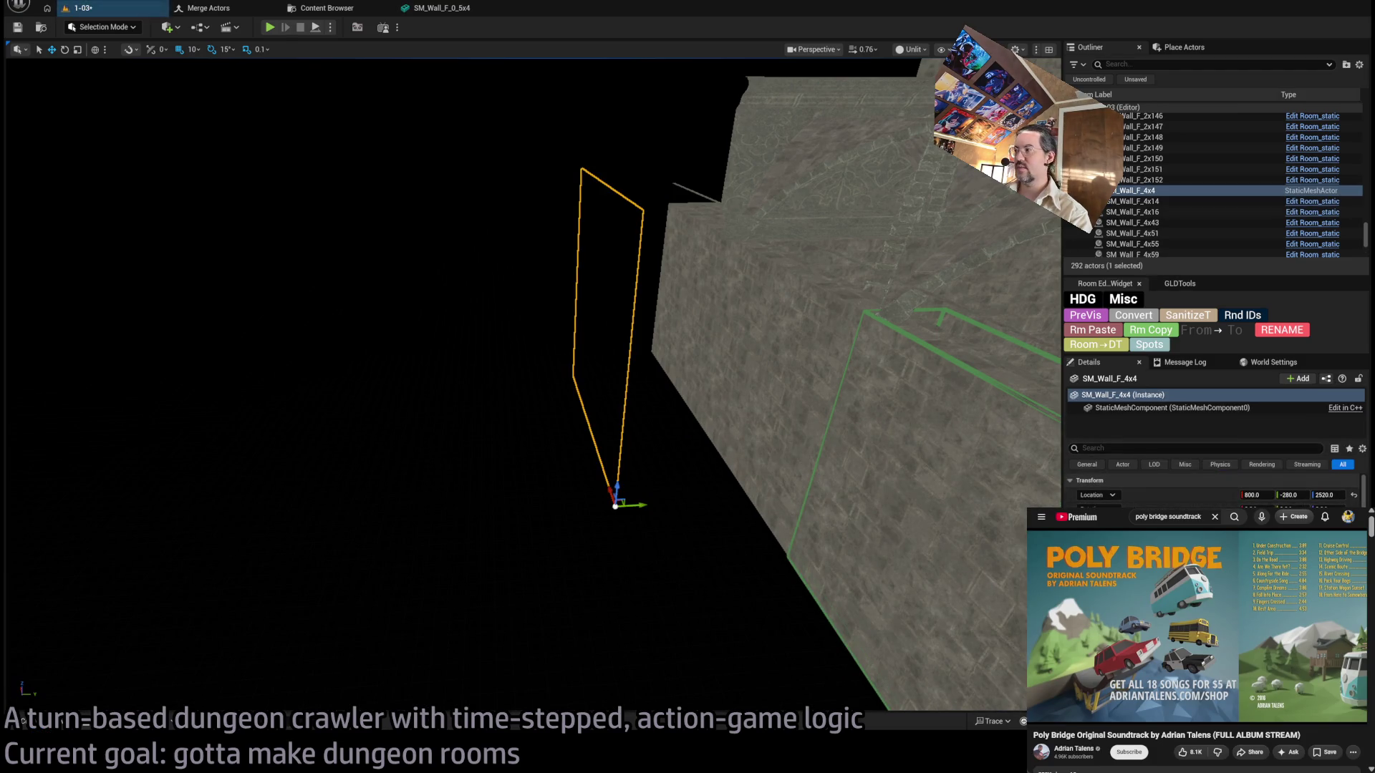
{"action": "mouse_move", "coordinate": [603, 526]}
{"action": "left_mouse_down"}
{"action": "mouse_move", "coordinate": [613, 502]}
{"action": "mouse_move", "coordinate": [522, 494]}
{"action": "left_mouse_up"}
{"action": "key", "text": "f"}
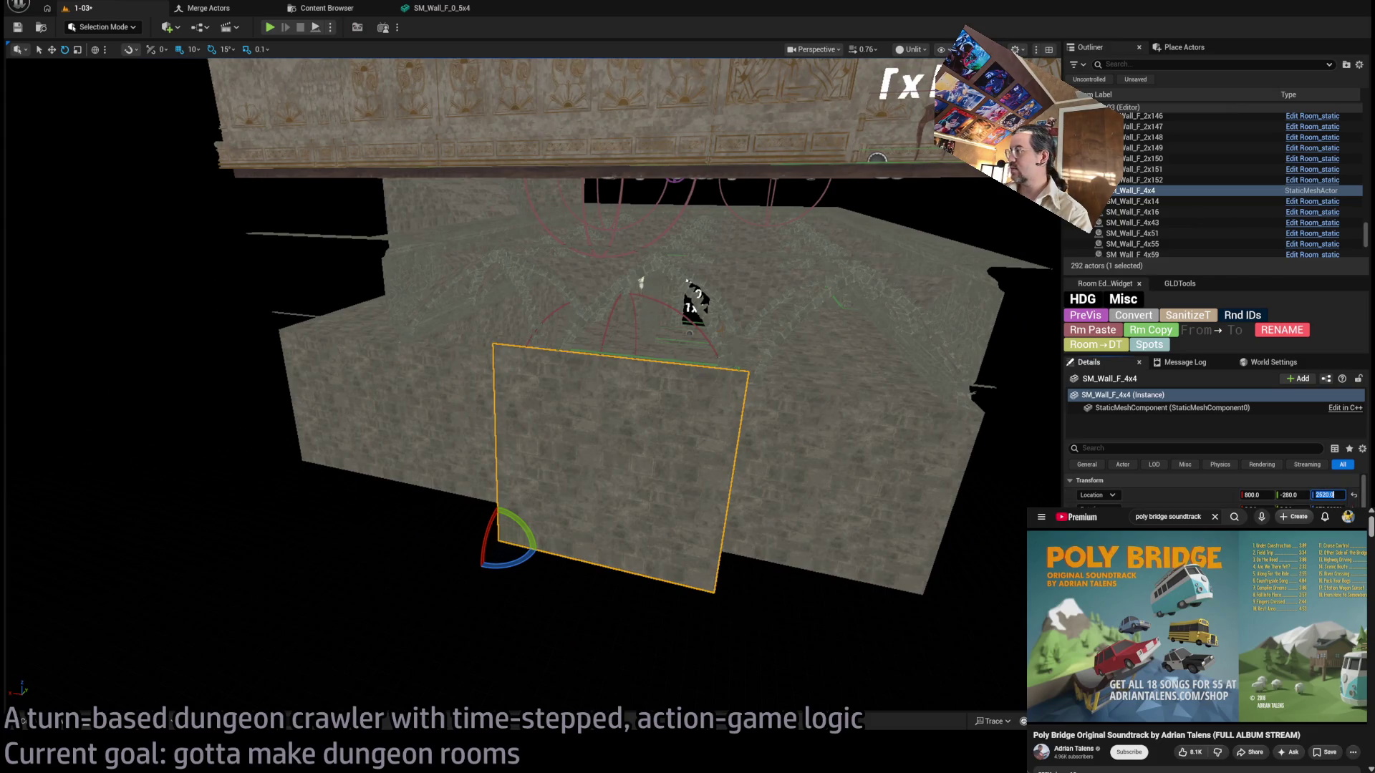
{"action": "type", "text": "2400"}
{"action": "key", "text": "Return"}
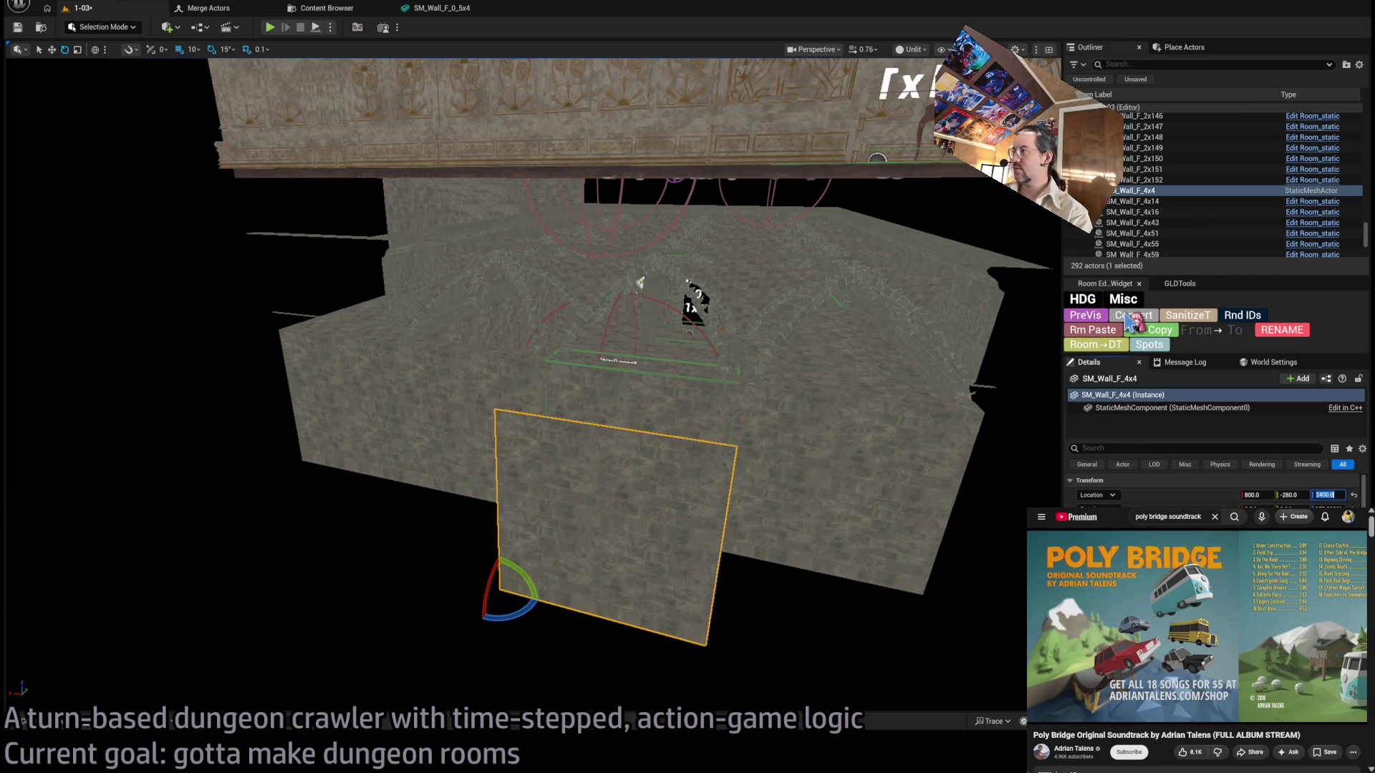
{"action": "left_click", "coordinate": [1134, 316]}
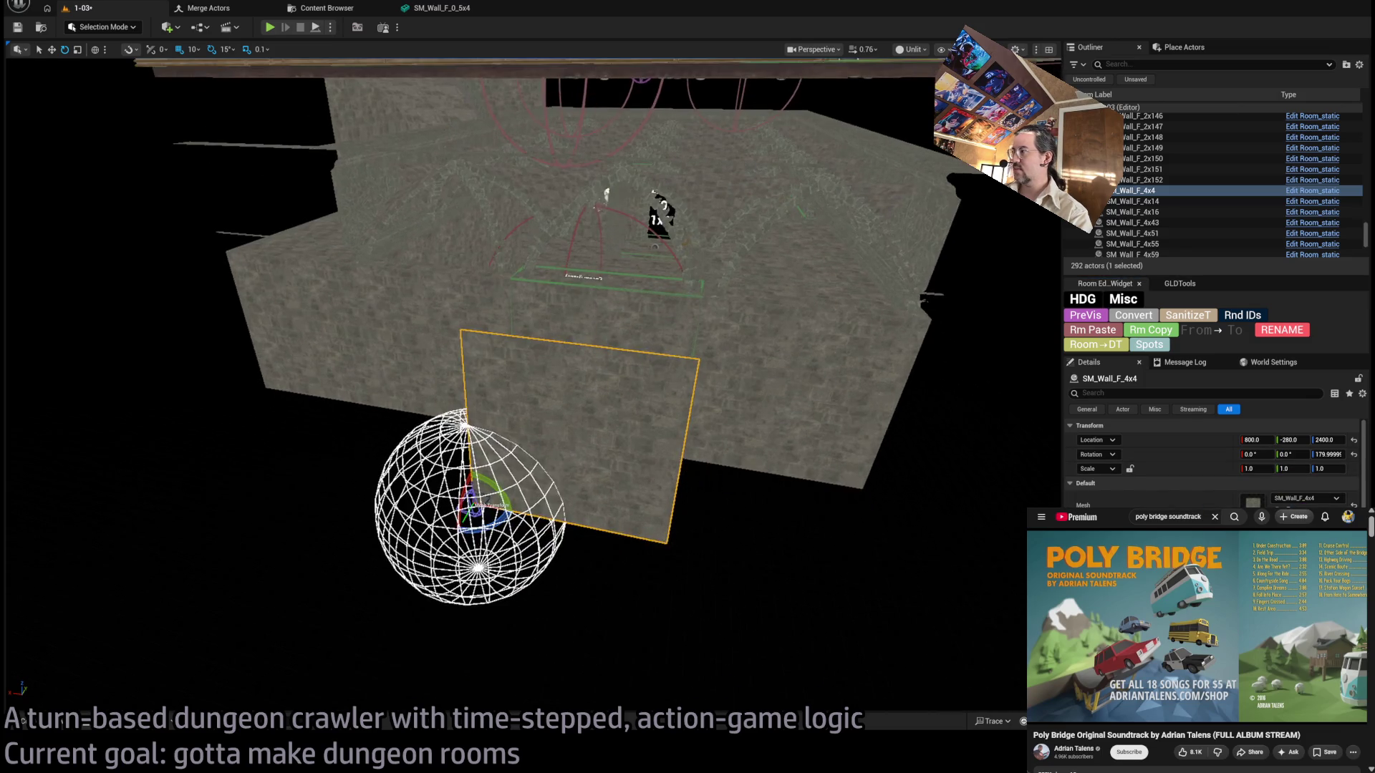
{"action": "left_click", "coordinate": [1292, 439]}
{"action": "type", "text": "6"}
{"action": "key", "text": "Return"}
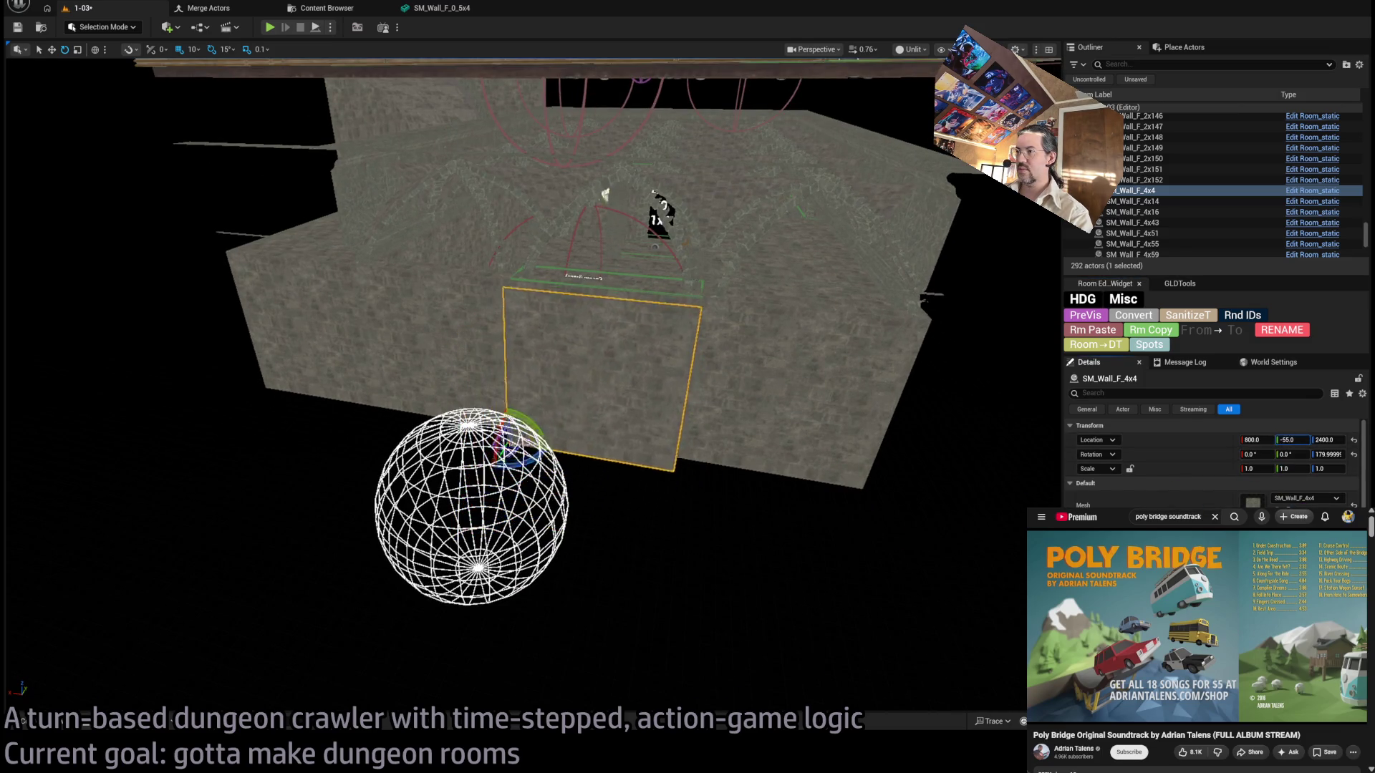
{"action": "type", "text": "-4"}
{"action": "key", "text": "Return"}
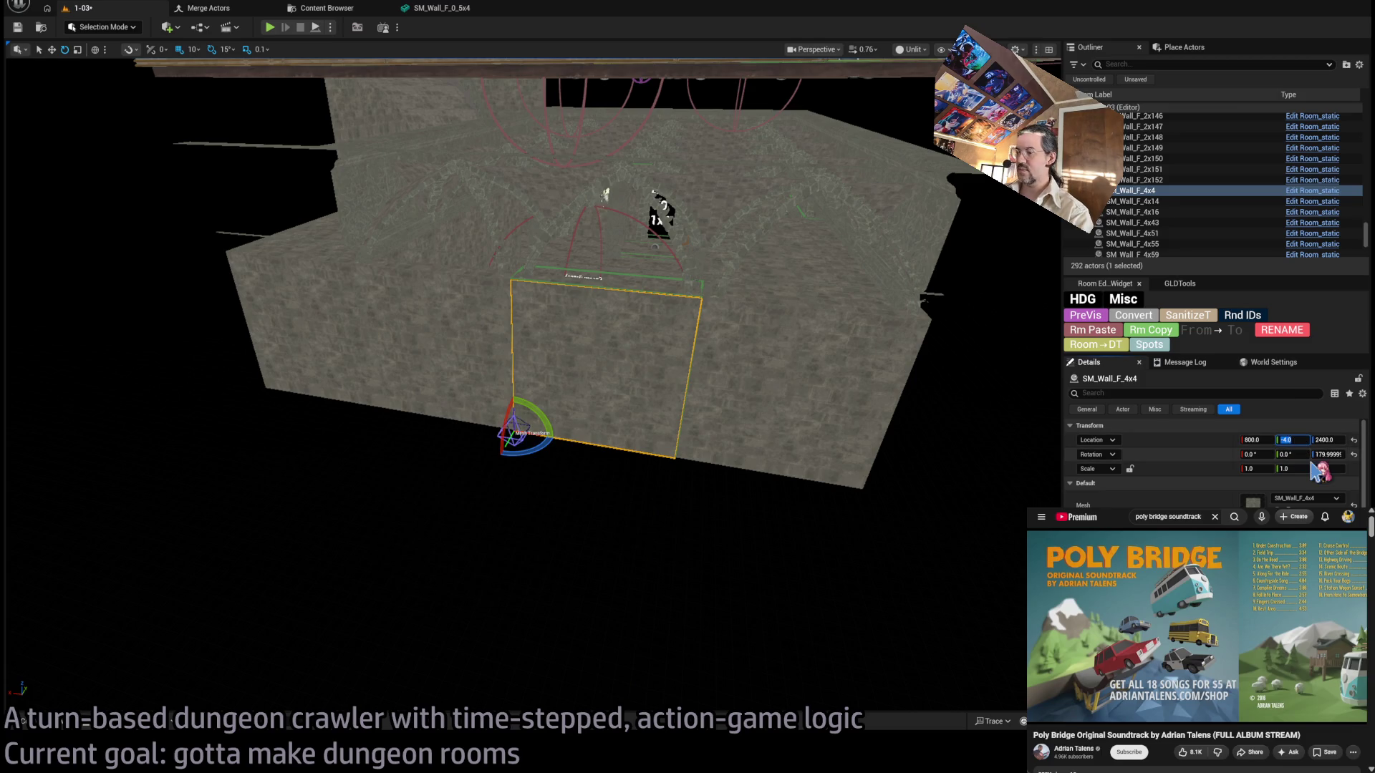
With 100-unit snapping, slide the wall toward the corner and scale it to 2/1/2.
{"action": "left_click_drag", "start_coordinate": [348, 244], "coordinate": [348, 243]}
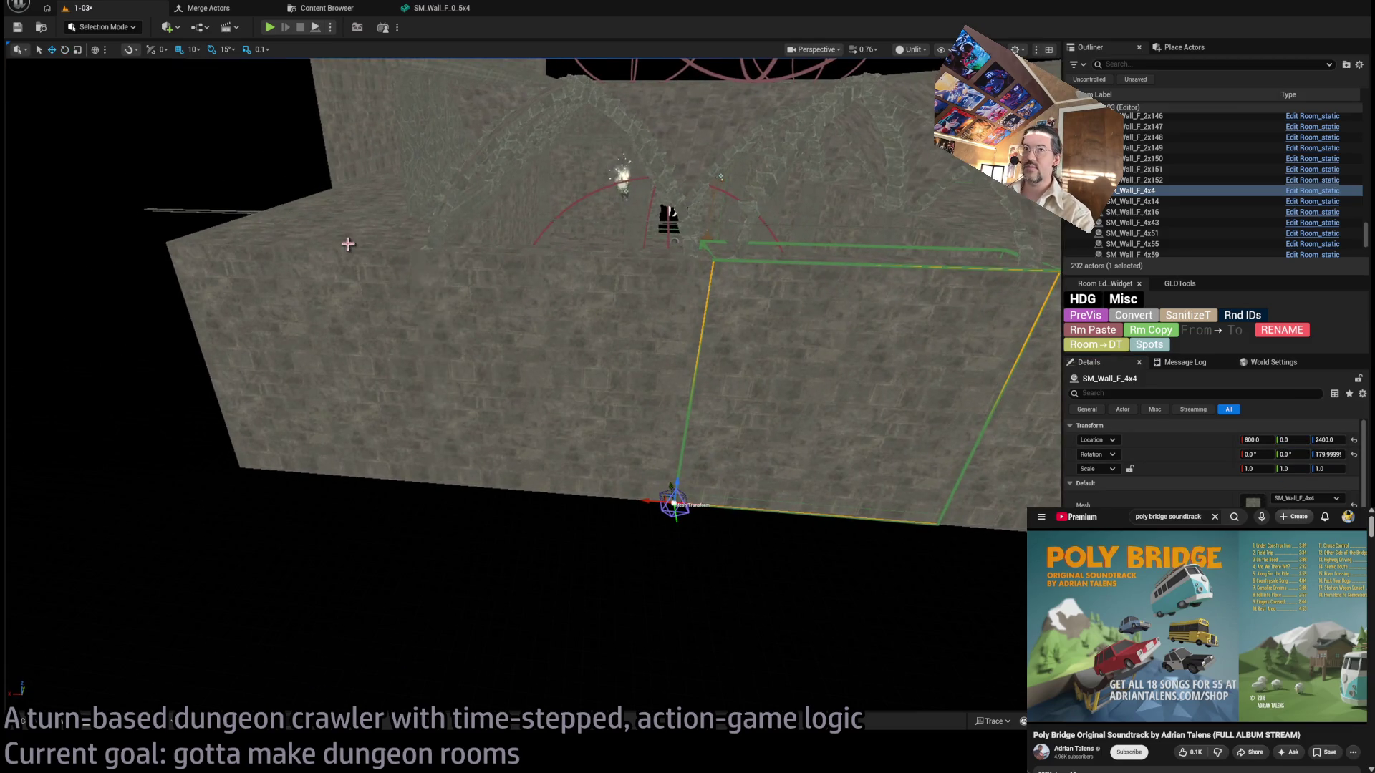
{"action": "key", "text": "bracketright"}
{"action": "left_click_drag", "start_coordinate": [648, 499], "coordinate": [220, 470]}
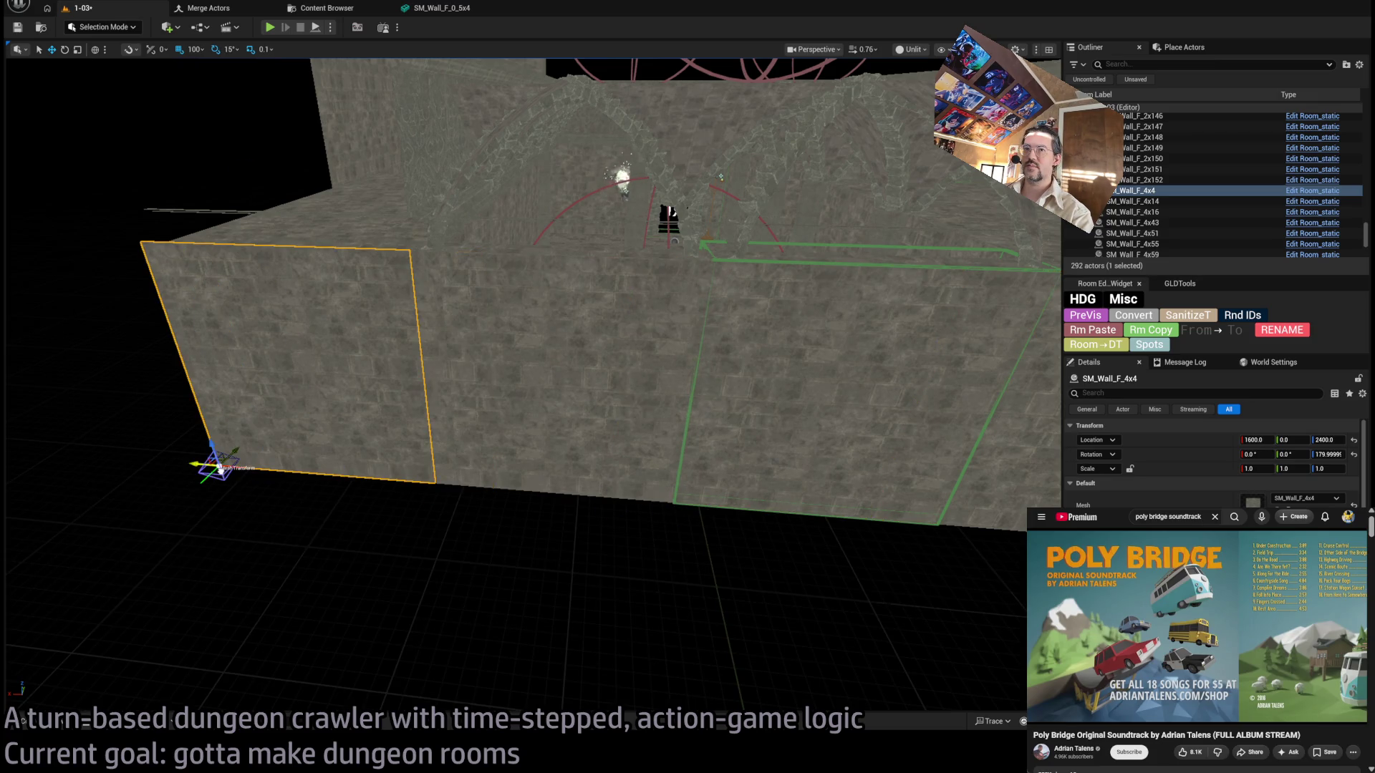
{"action": "left_click_drag", "start_coordinate": [401, 448], "coordinate": [401, 448]}
{"action": "left_click_drag", "start_coordinate": [477, 552], "coordinate": [477, 552]}
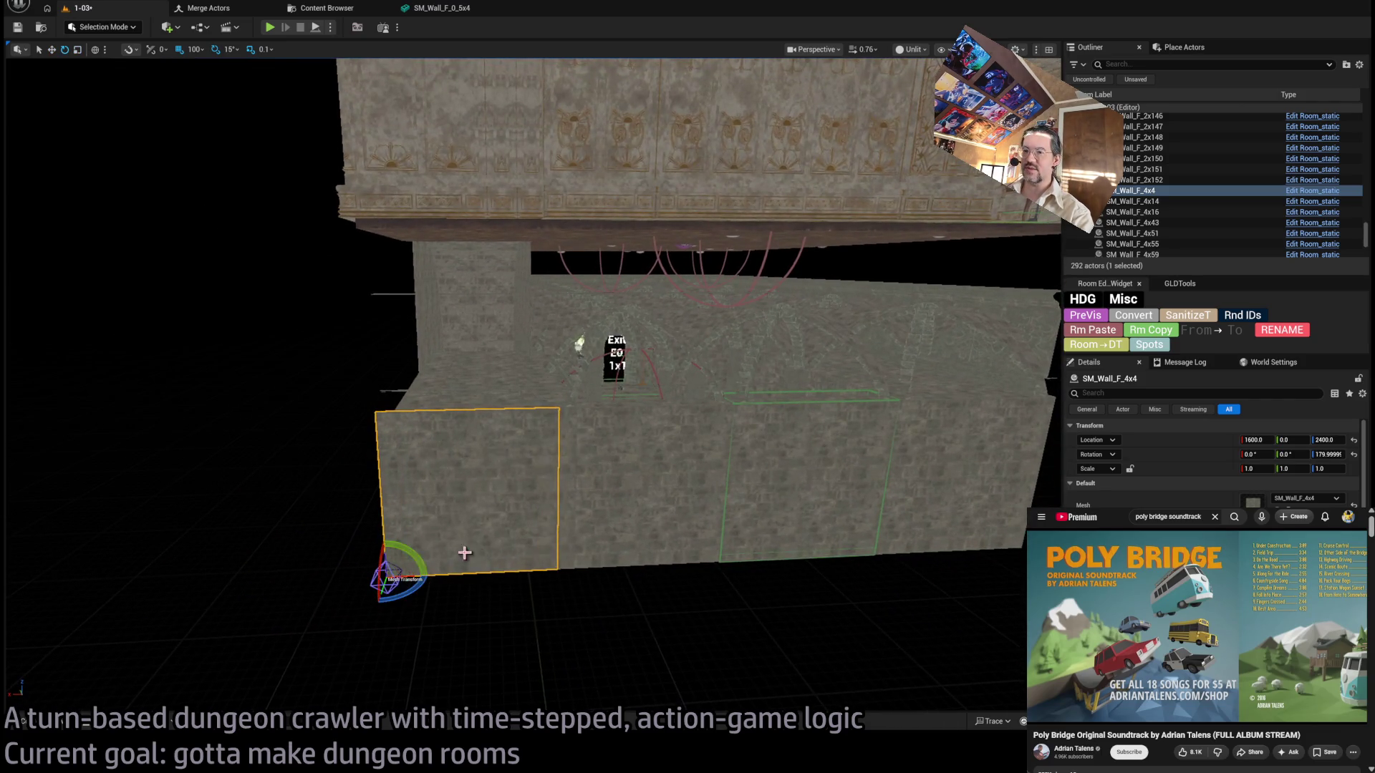
{"action": "left_click_drag", "start_coordinate": [396, 570], "coordinate": [386, 572]}
{"action": "left_click_drag", "start_coordinate": [202, 536], "coordinate": [202, 535]}
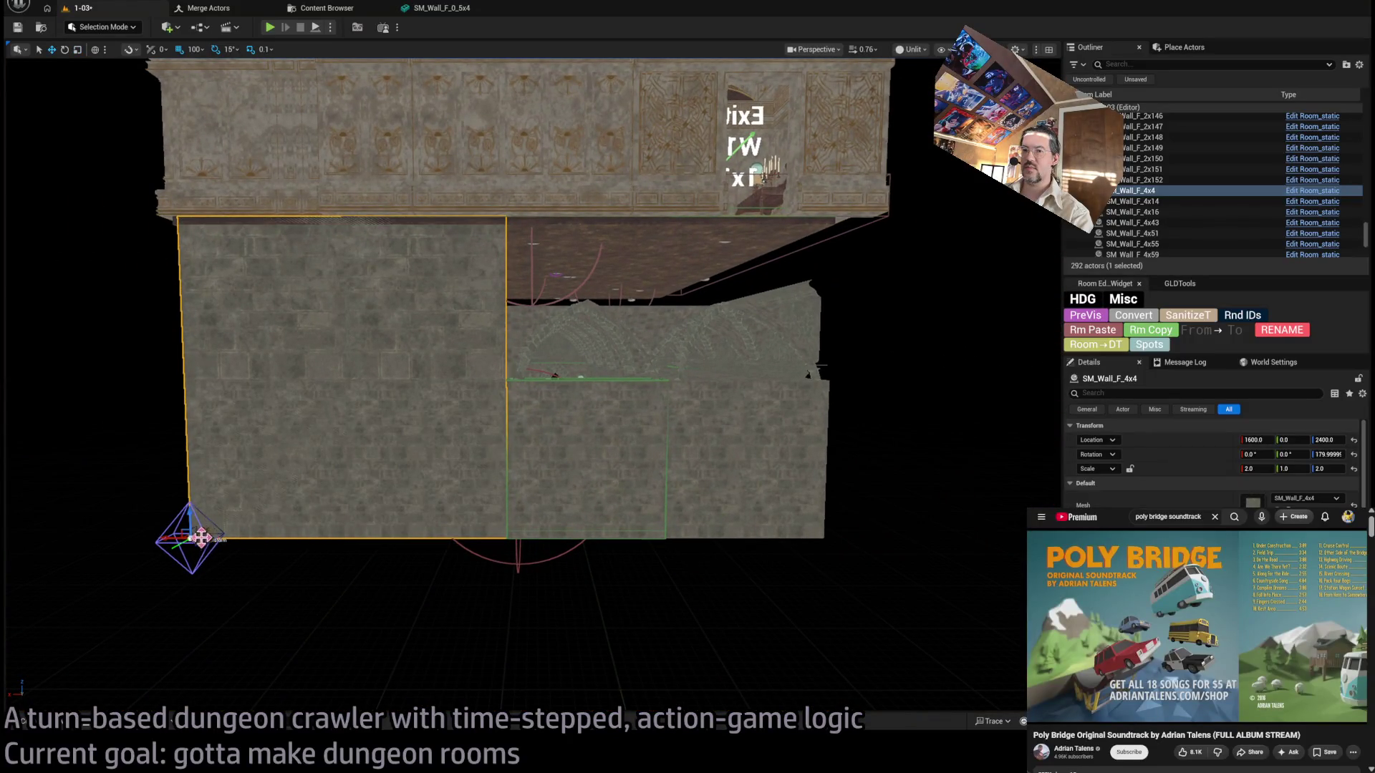
Alt-drag a copy of the enlarged wall up into the upper-right gap.
{"action": "left_click_drag", "start_coordinate": [201, 513], "coordinate": [508, 352]}
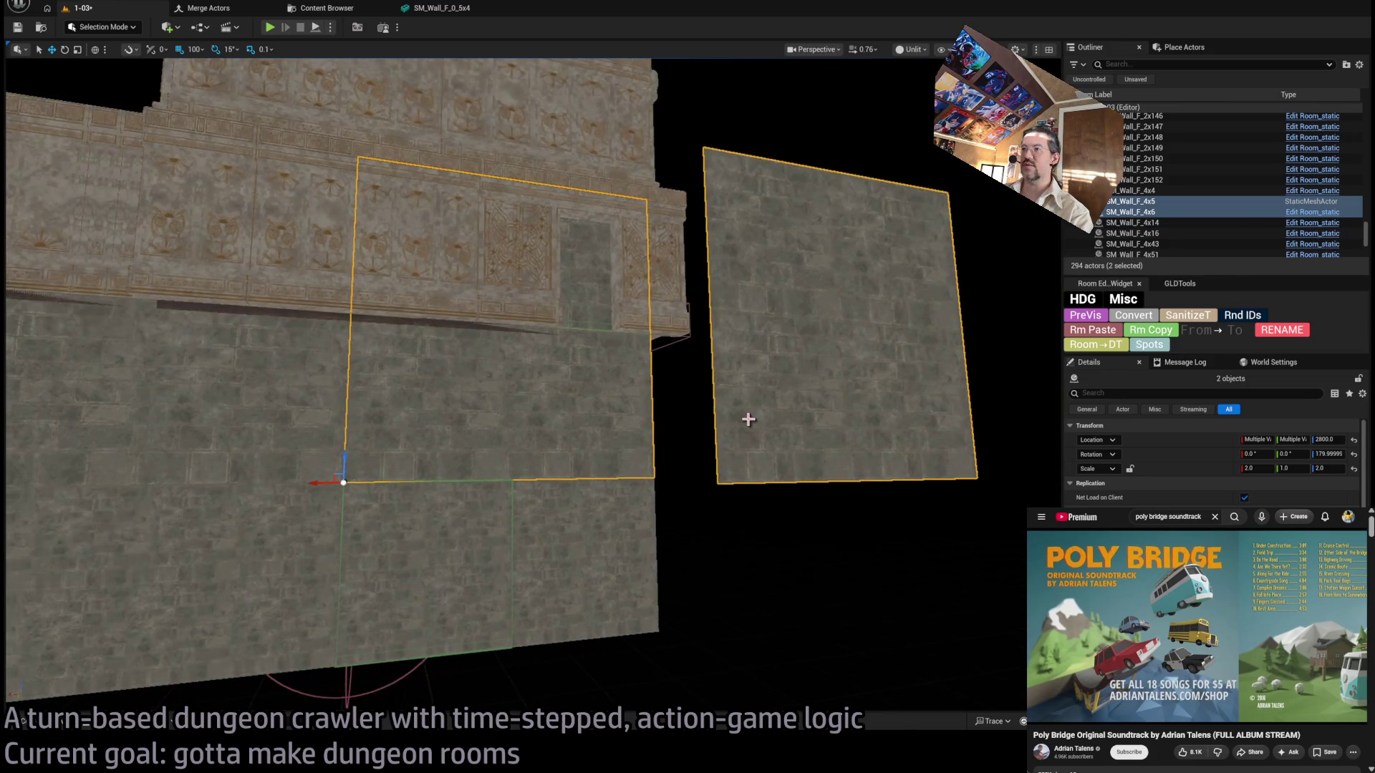
{"action": "key", "text": "ctrl+z"}
{"action": "left_click", "coordinate": [429, 415]}
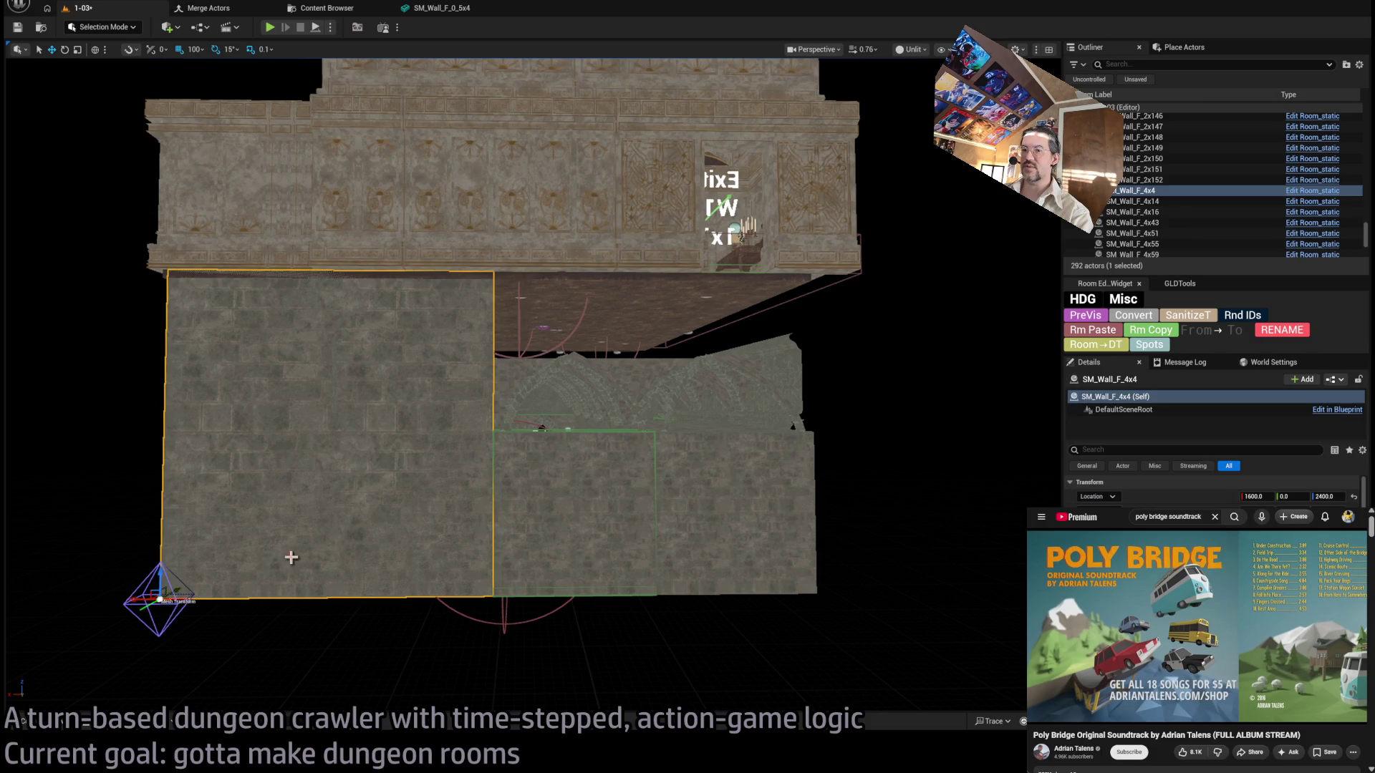
{"action": "mouse_move", "coordinate": [151, 592]}
{"action": "left_mouse_down"}
{"action": "mouse_move", "coordinate": [481, 381]}
{"action": "mouse_move", "coordinate": [482, 428]}
{"action": "left_mouse_up"}
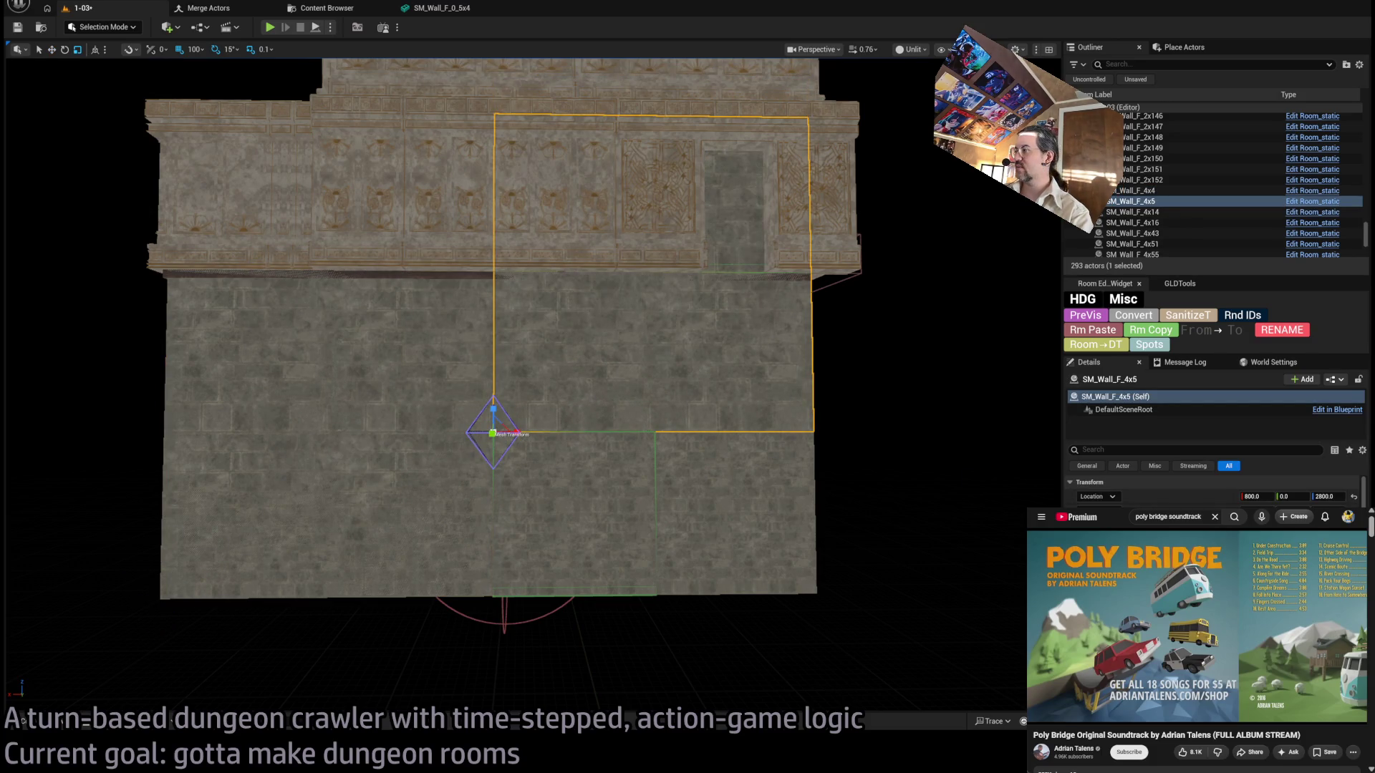
{"action": "key", "text": "ctrl+z"}
{"action": "key", "text": "ctrl+z"}
{"action": "key", "text": "ctrl+z"}
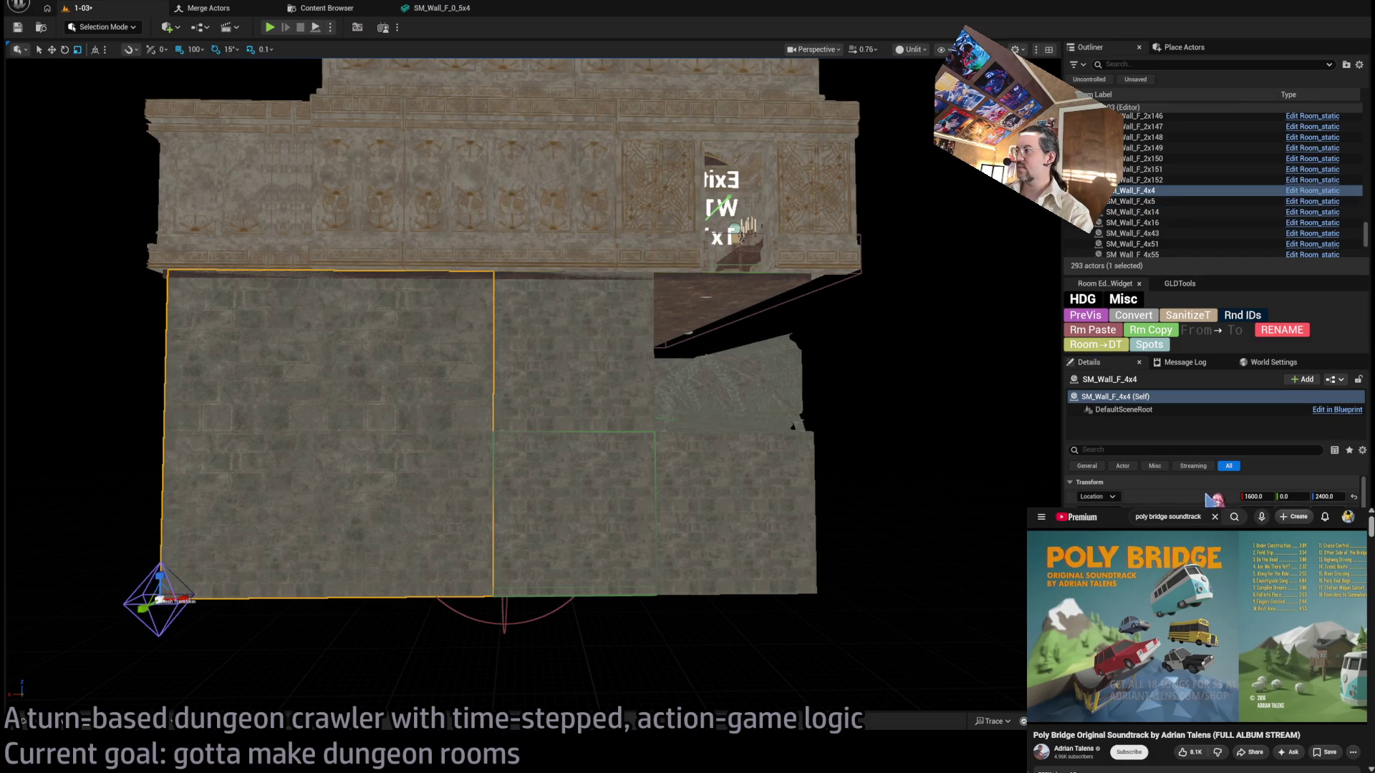
{"action": "key", "text": "ctrl+y"}
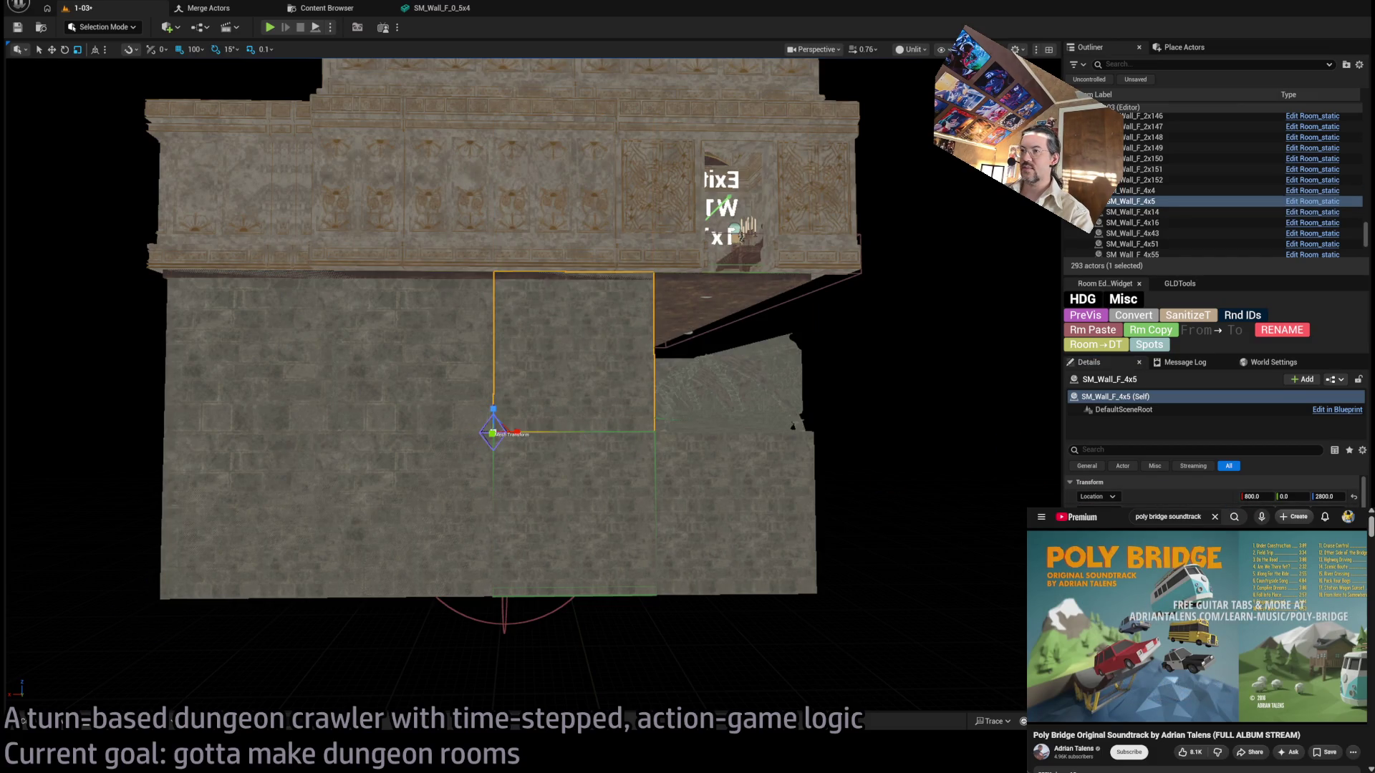
Try extra wall copies to the right, keeping only the middle upper copy.
{"action": "scroll", "coordinate": [570, 411], "scroll_direction": "up", "scroll_amount": 2}
{"action": "mouse_move", "coordinate": [295, 460]}
{"action": "left_mouse_down"}
{"action": "mouse_move", "coordinate": [552, 458]}
{"action": "mouse_move", "coordinate": [497, 457]}
{"action": "mouse_move", "coordinate": [518, 640]}
{"action": "mouse_move", "coordinate": [525, 494]}
{"action": "left_mouse_up"}
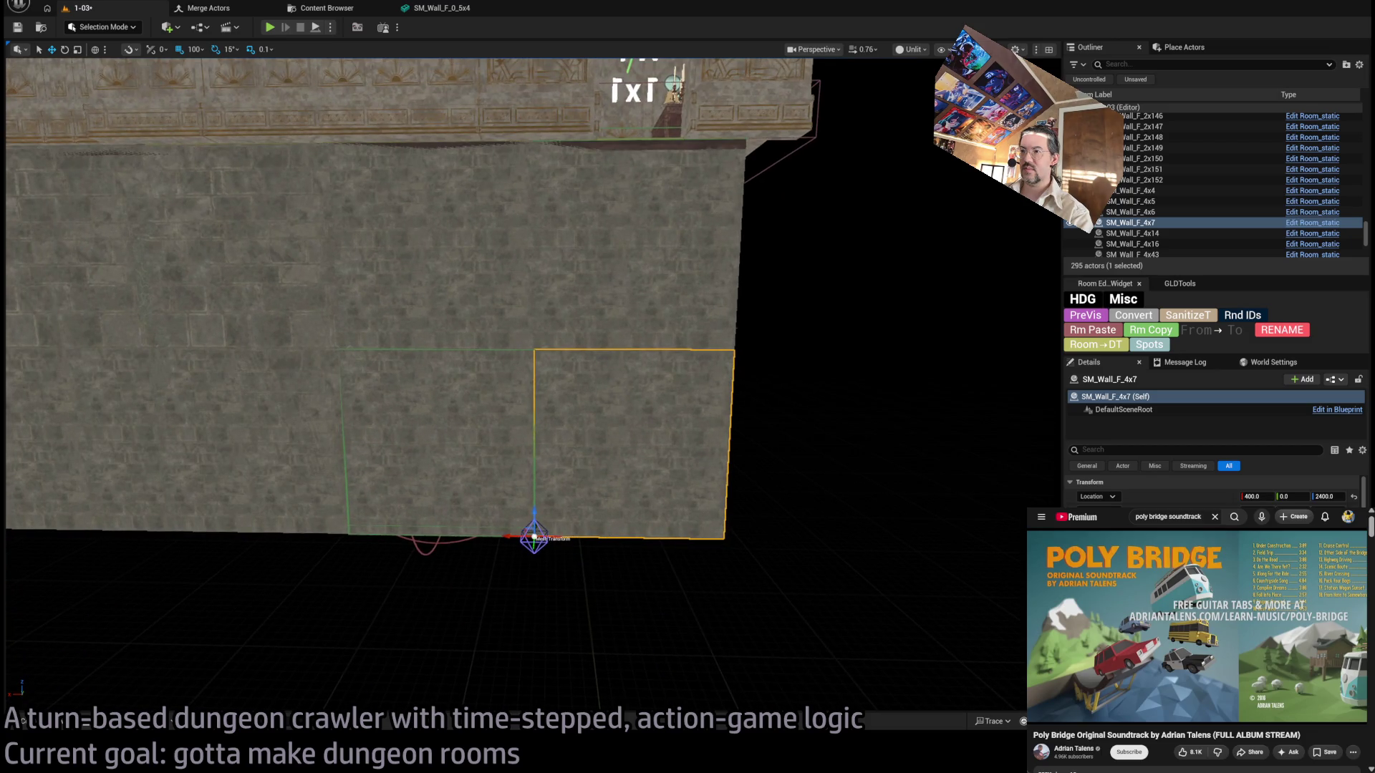
{"action": "key", "text": "ctrl+z"}
{"action": "key", "text": "ctrl+z"}
{"action": "mouse_move", "coordinate": [712, 429]}
{"action": "left_mouse_down"}
{"action": "mouse_move", "coordinate": [574, 286]}
{"action": "mouse_move", "coordinate": [687, 372]}
{"action": "mouse_move", "coordinate": [630, 391]}
{"action": "mouse_move", "coordinate": [479, 385]}
{"action": "left_mouse_up"}
{"action": "key", "text": "ctrl+y"}
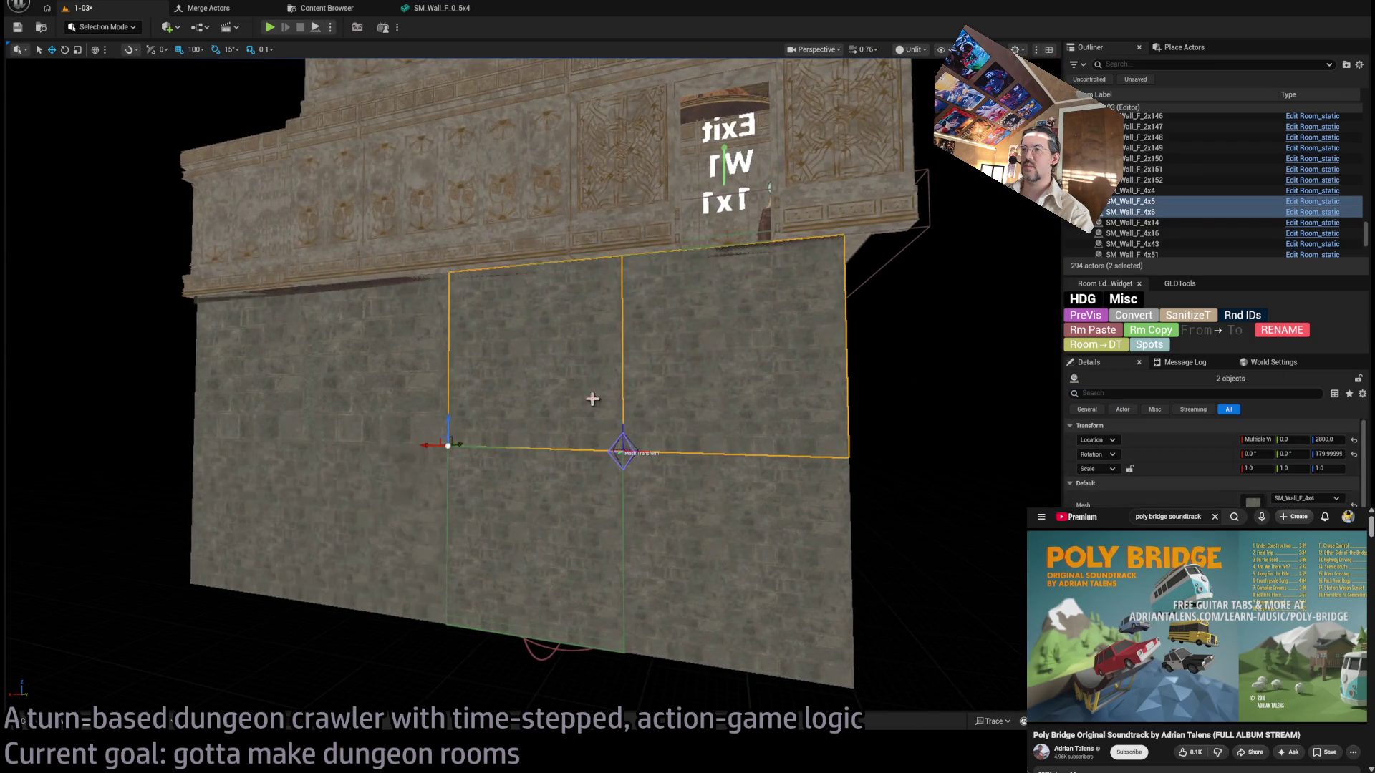
{"action": "key", "text": "ctrl+z"}
{"action": "key", "text": "ctrl+z"}
{"action": "left_click", "coordinate": [479, 419]}
{"action": "key", "text": "ctrl+y"}
{"action": "key", "text": "ctrl+y"}
{"action": "key", "text": "ctrl+y"}
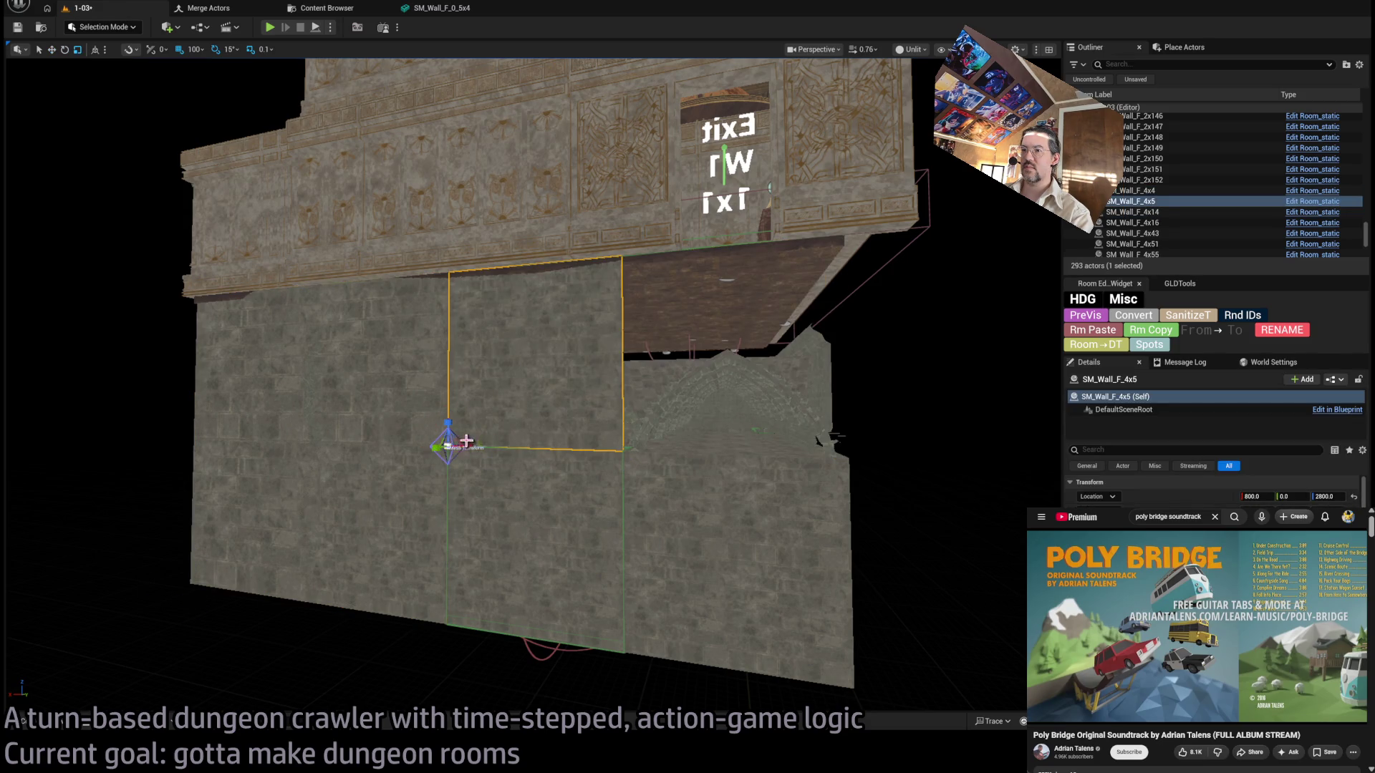
{"action": "mouse_move", "coordinate": [464, 447]}
{"action": "left_mouse_down"}
{"action": "mouse_move", "coordinate": [387, 429]}
{"action": "mouse_move", "coordinate": [503, 399]}
{"action": "mouse_move", "coordinate": [458, 362]}
{"action": "mouse_move", "coordinate": [528, 436]}
{"action": "mouse_move", "coordinate": [507, 406]}
{"action": "mouse_move", "coordinate": [494, 443]}
{"action": "mouse_move", "coordinate": [440, 452]}
{"action": "left_mouse_up"}
Stretch the upper wall across the room, then move a copy to the far side and shorten it.
{"action": "scroll", "coordinate": [511, 441], "scroll_direction": "up", "scroll_amount": 2}
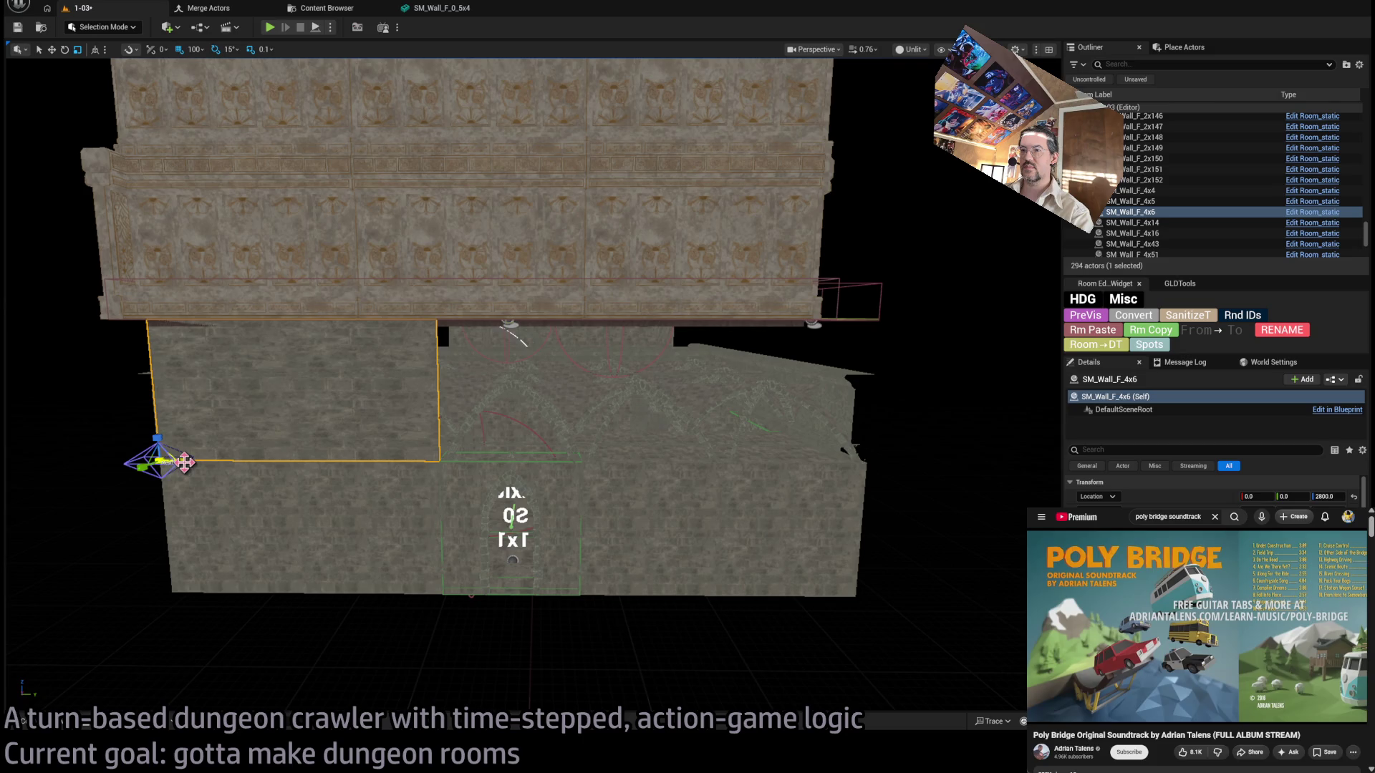
{"action": "mouse_move", "coordinate": [185, 463]}
{"action": "left_mouse_down"}
{"action": "mouse_move", "coordinate": [308, 463]}
{"action": "mouse_move", "coordinate": [188, 465]}
{"action": "left_mouse_up"}
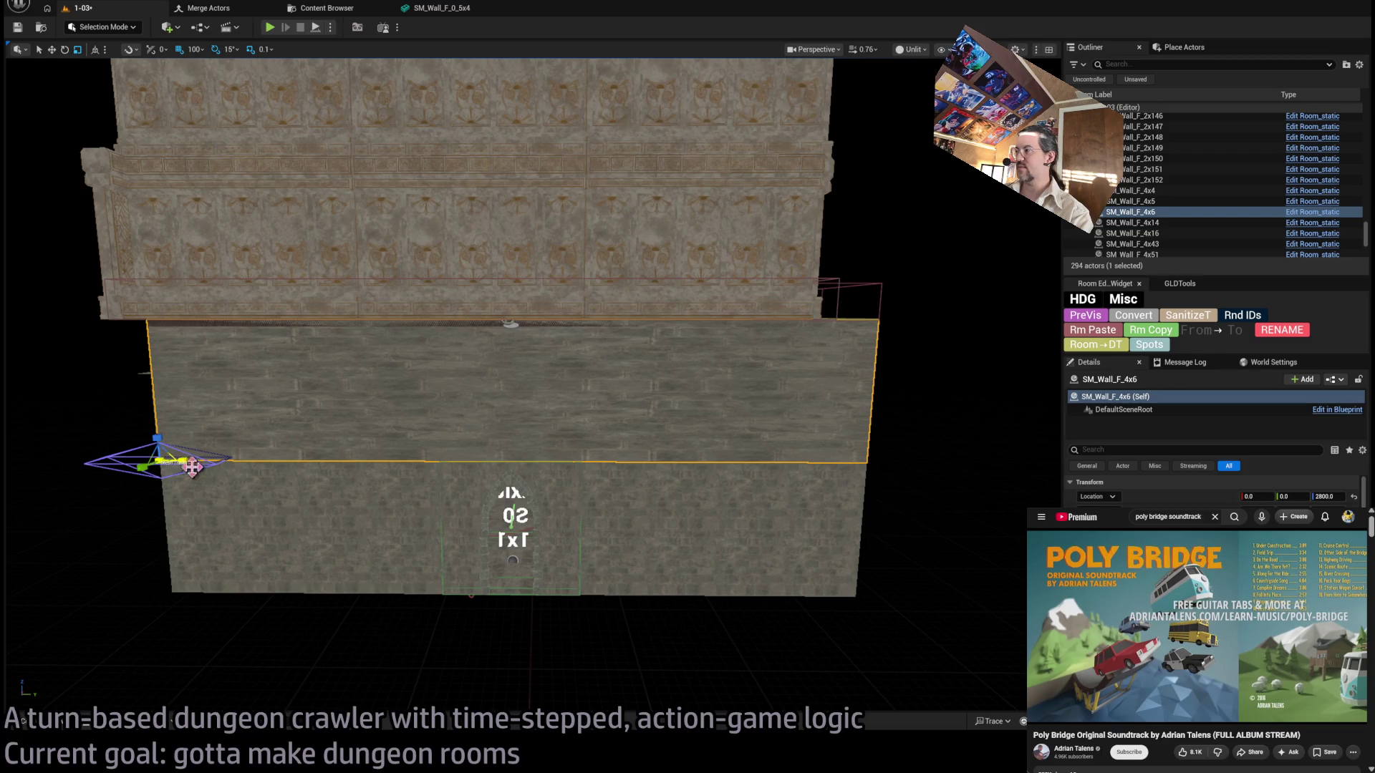
{"action": "mouse_move", "coordinate": [937, 495]}
{"action": "left_mouse_down"}
{"action": "mouse_move", "coordinate": [842, 494]}
{"action": "mouse_move", "coordinate": [401, 387]}
{"action": "left_mouse_up"}
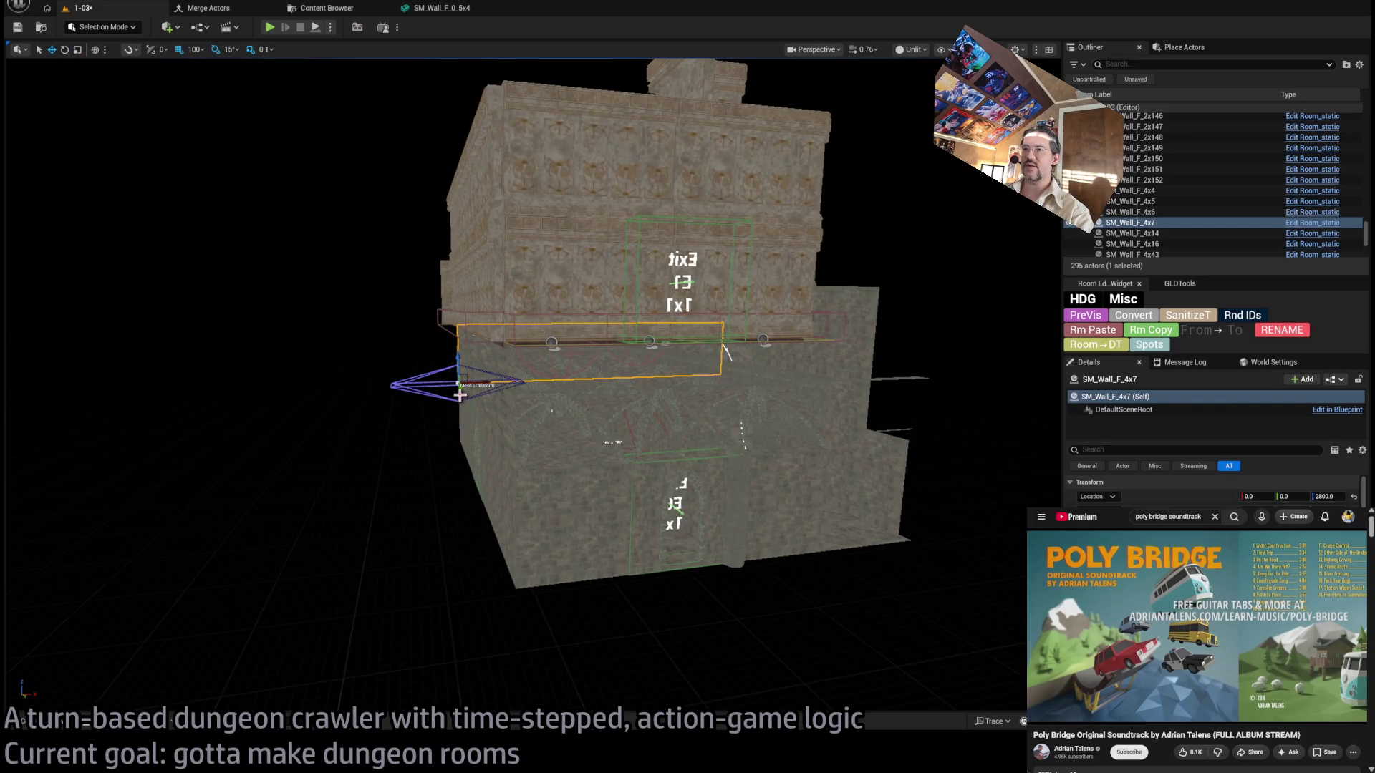
{"action": "mouse_move", "coordinate": [460, 388]}
{"action": "left_mouse_down"}
{"action": "mouse_move", "coordinate": [568, 583]}
{"action": "mouse_move", "coordinate": [461, 454]}
{"action": "mouse_move", "coordinate": [524, 452]}
{"action": "mouse_move", "coordinate": [422, 437]}
{"action": "mouse_move", "coordinate": [499, 464]}
{"action": "left_mouse_up"}
{"action": "left_click_drag", "start_coordinate": [335, 506], "coordinate": [444, 480]}
{"action": "mouse_move", "coordinate": [779, 439]}
{"action": "left_mouse_down"}
{"action": "mouse_move", "coordinate": [507, 381]}
{"action": "mouse_move", "coordinate": [475, 481]}
{"action": "mouse_move", "coordinate": [216, 421]}
{"action": "left_mouse_up"}
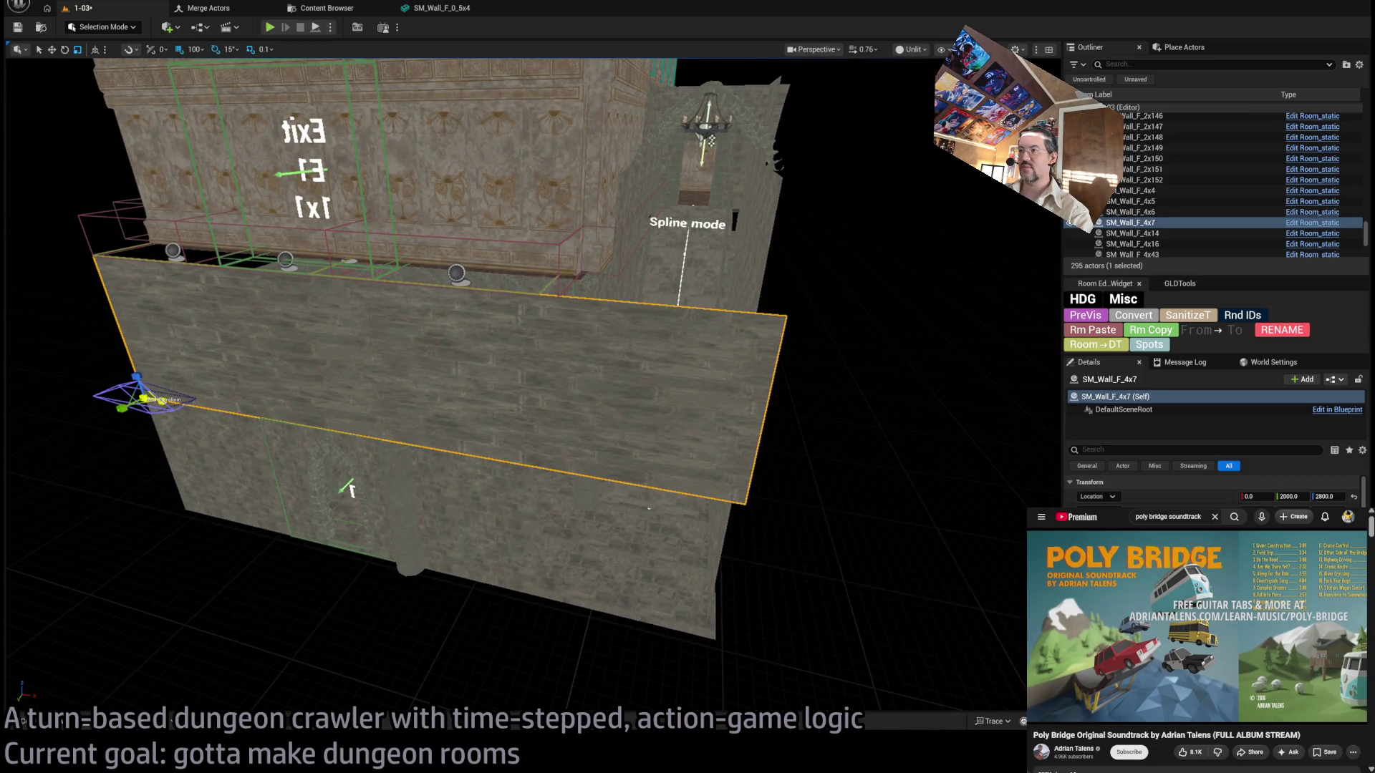
{"action": "mouse_move", "coordinate": [460, 461]}
{"action": "left_mouse_down"}
{"action": "mouse_move", "coordinate": [459, 501]}
{"action": "mouse_move", "coordinate": [387, 501]}
{"action": "left_mouse_up"}
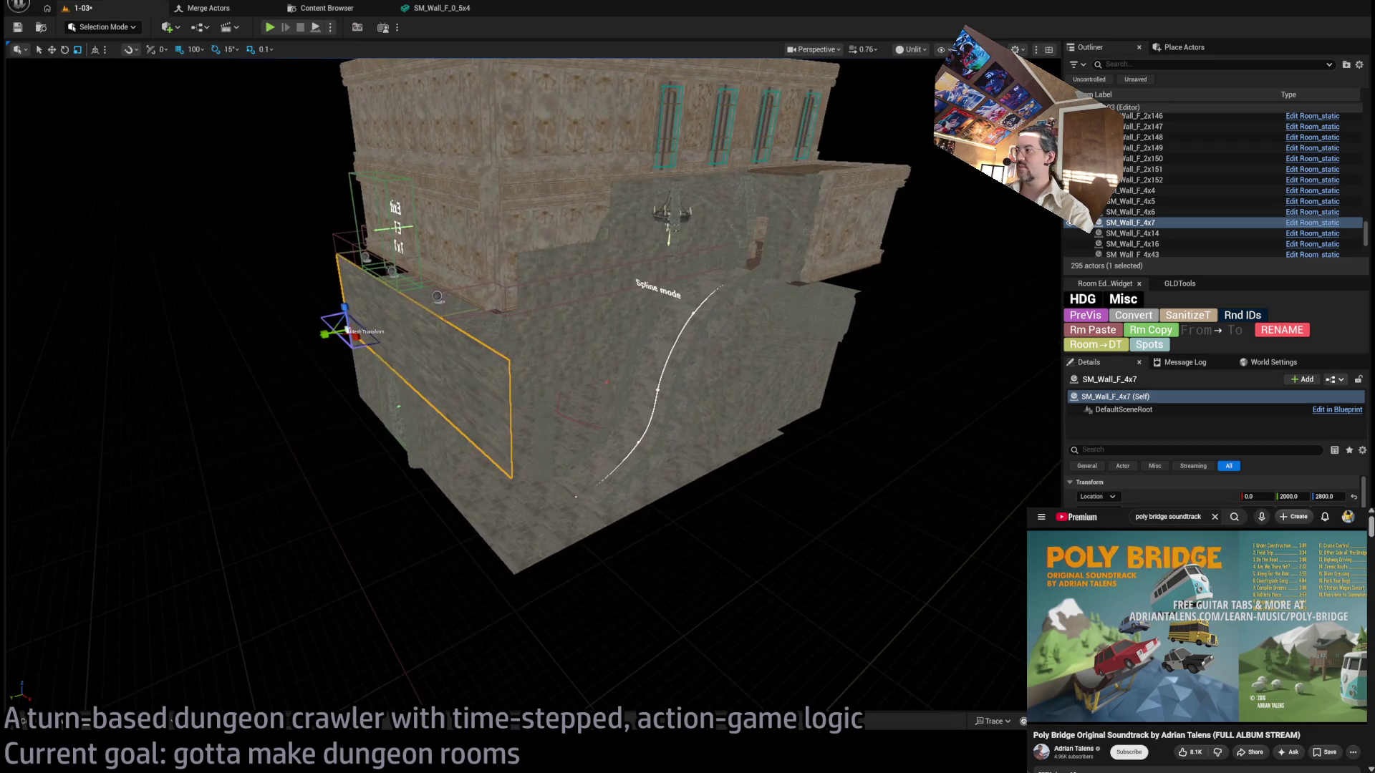
{"action": "left_click_drag", "start_coordinate": [544, 451], "coordinate": [558, 443]}
Make a rotated wall copy at X 1600, Y 2000, Z 2800 and widen it to close the corner.
{"action": "key", "text": "e"}
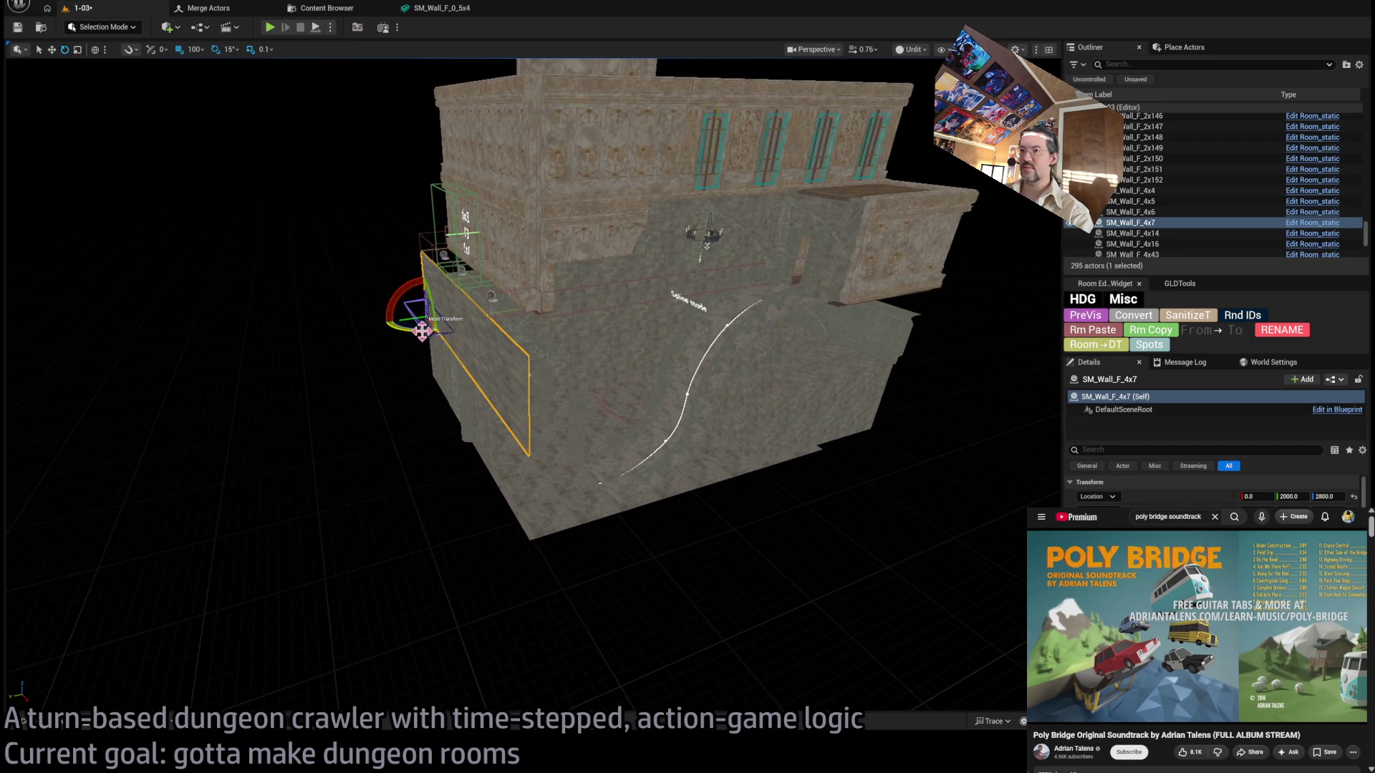
{"action": "left_click_drag", "start_coordinate": [423, 332], "coordinate": [390, 326], "text": "alt"}
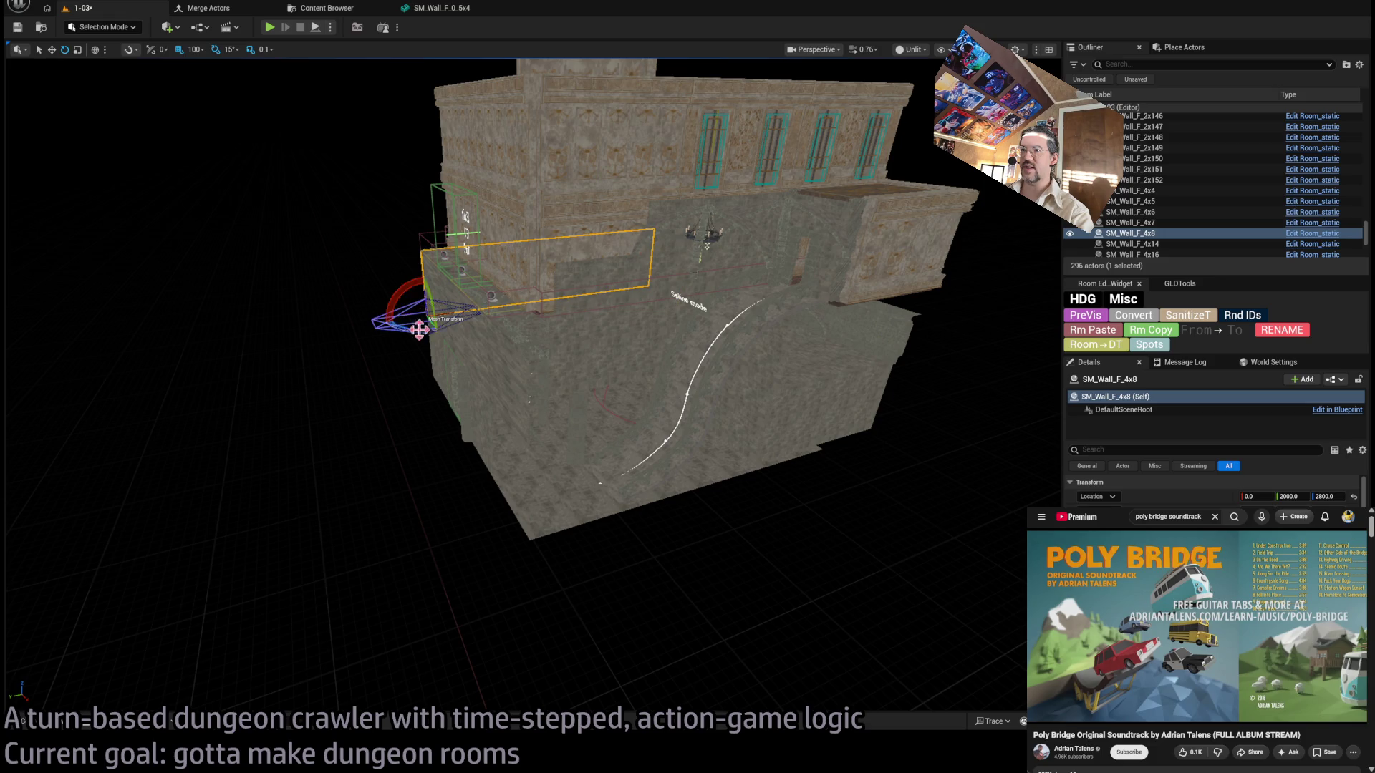
{"action": "left_click_drag", "start_coordinate": [432, 322], "coordinate": [544, 706]}
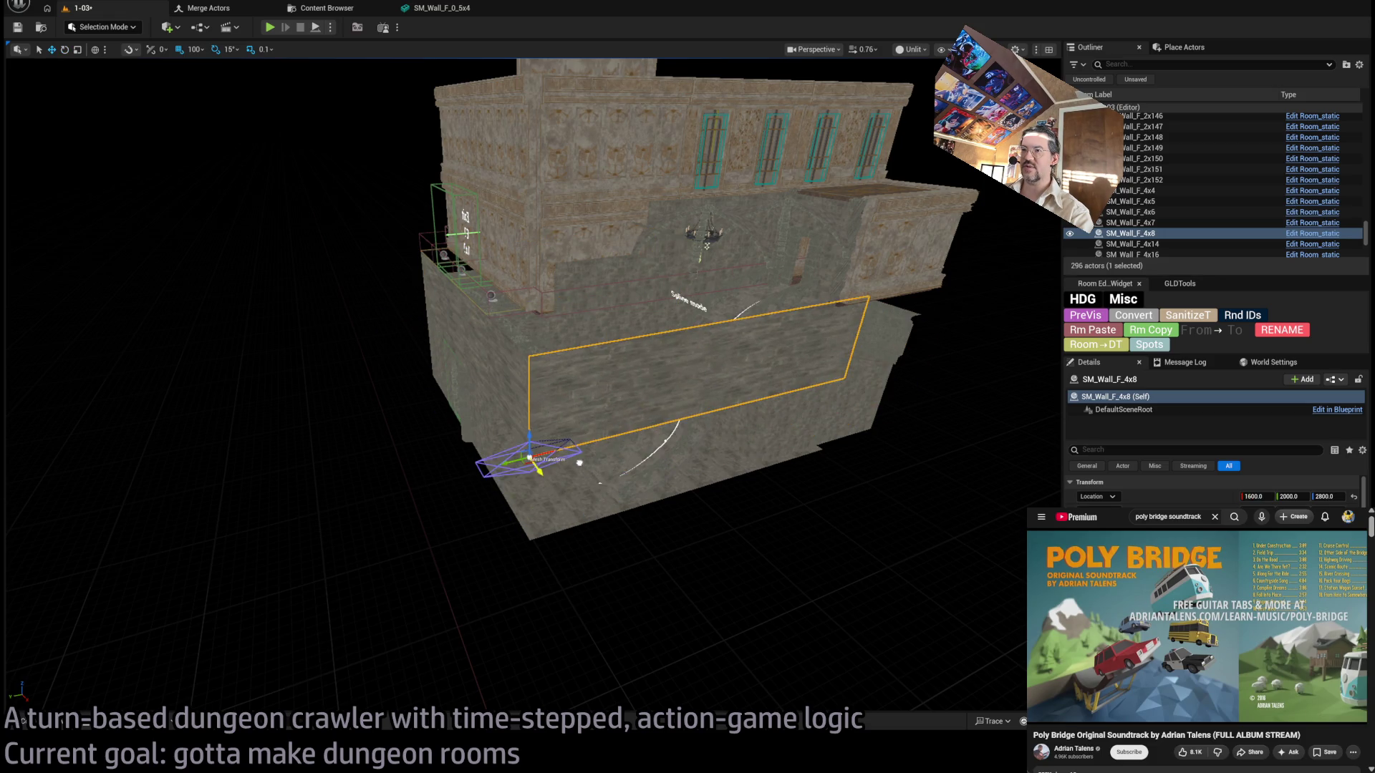
{"action": "scroll", "coordinate": [539, 586], "scroll_direction": "up", "scroll_amount": 5}
{"action": "mouse_move", "coordinate": [538, 586]}
{"action": "left_mouse_down"}
{"action": "mouse_move", "coordinate": [476, 580]}
{"action": "mouse_move", "coordinate": [369, 506]}
{"action": "left_mouse_up"}
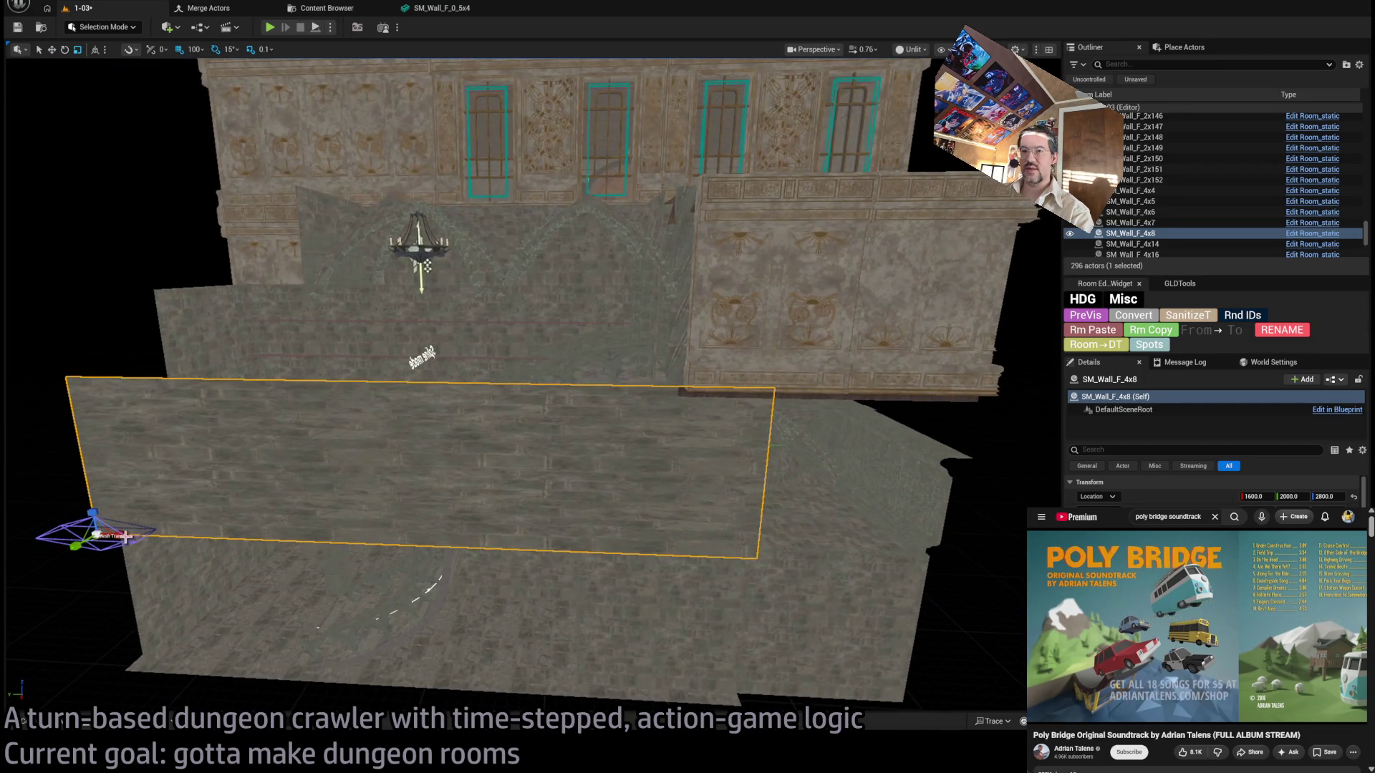
{"action": "left_click_drag", "start_coordinate": [122, 533], "coordinate": [132, 534]}
{"action": "left_click_drag", "start_coordinate": [502, 430], "coordinate": [315, 430]}
{"action": "mouse_move", "coordinate": [749, 376]}
{"action": "left_mouse_down"}
{"action": "mouse_move", "coordinate": [687, 376]}
{"action": "mouse_move", "coordinate": [748, 376]}
{"action": "mouse_move", "coordinate": [744, 399]}
{"action": "mouse_move", "coordinate": [687, 398]}
{"action": "mouse_move", "coordinate": [579, 315]}
{"action": "mouse_move", "coordinate": [522, 373]}
{"action": "mouse_move", "coordinate": [430, 215]}
{"action": "mouse_move", "coordinate": [290, 70]}
{"action": "left_mouse_up"}
Nudge the SM_Wall_bar_a_2x4 trim flush with the wall to Y -10.
{"action": "left_click", "coordinate": [748, 376]}
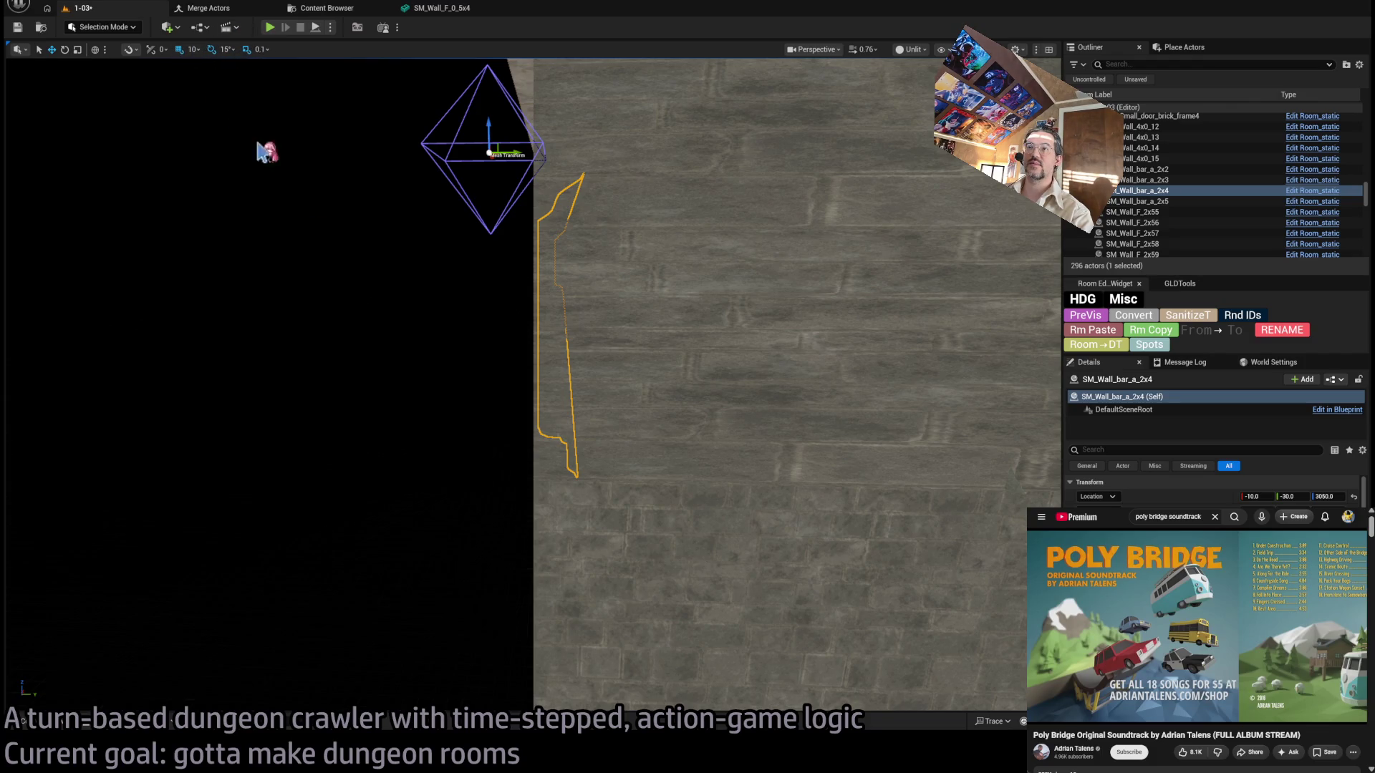
{"action": "left_click_drag", "start_coordinate": [529, 358], "coordinate": [501, 387]}
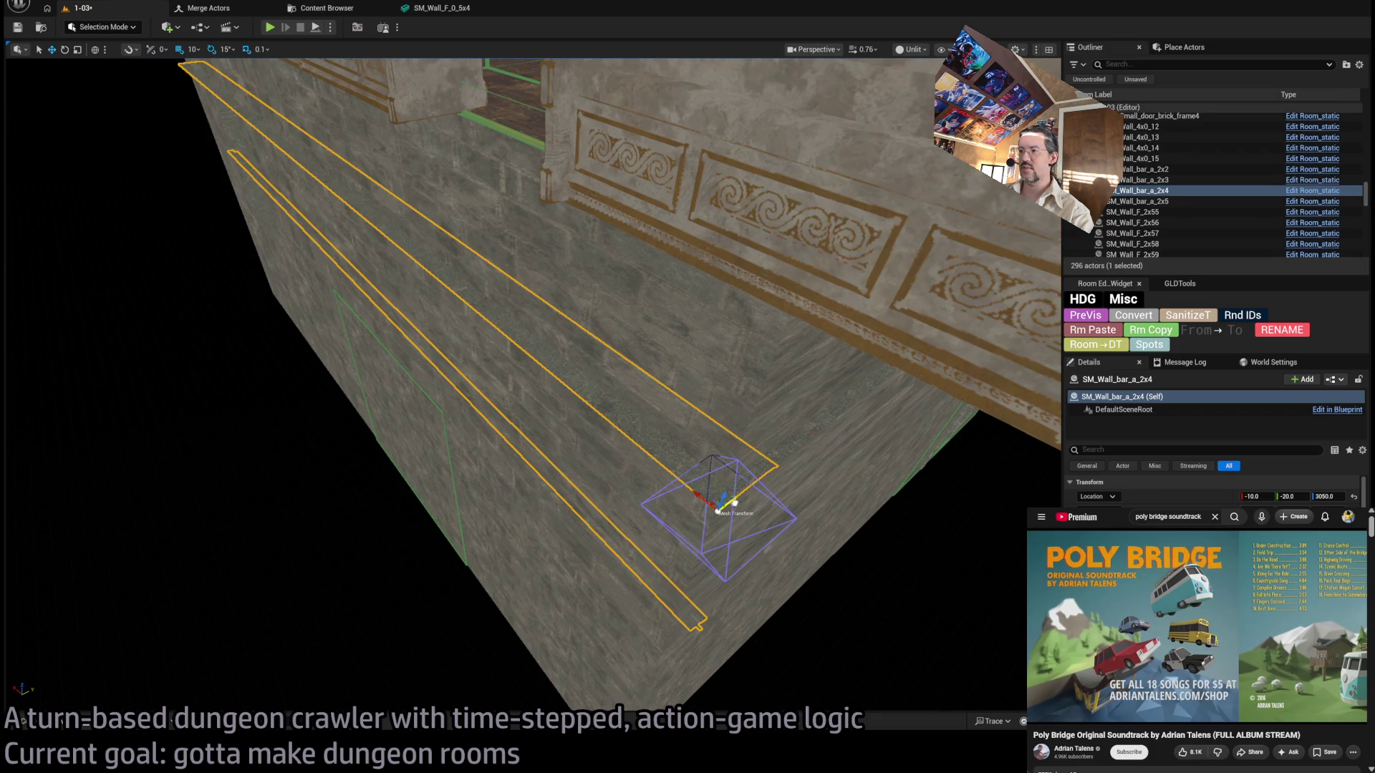
{"action": "left_click_drag", "start_coordinate": [718, 511], "coordinate": [729, 502]}
{"action": "left_click_drag", "start_coordinate": [516, 372], "coordinate": [499, 379]}
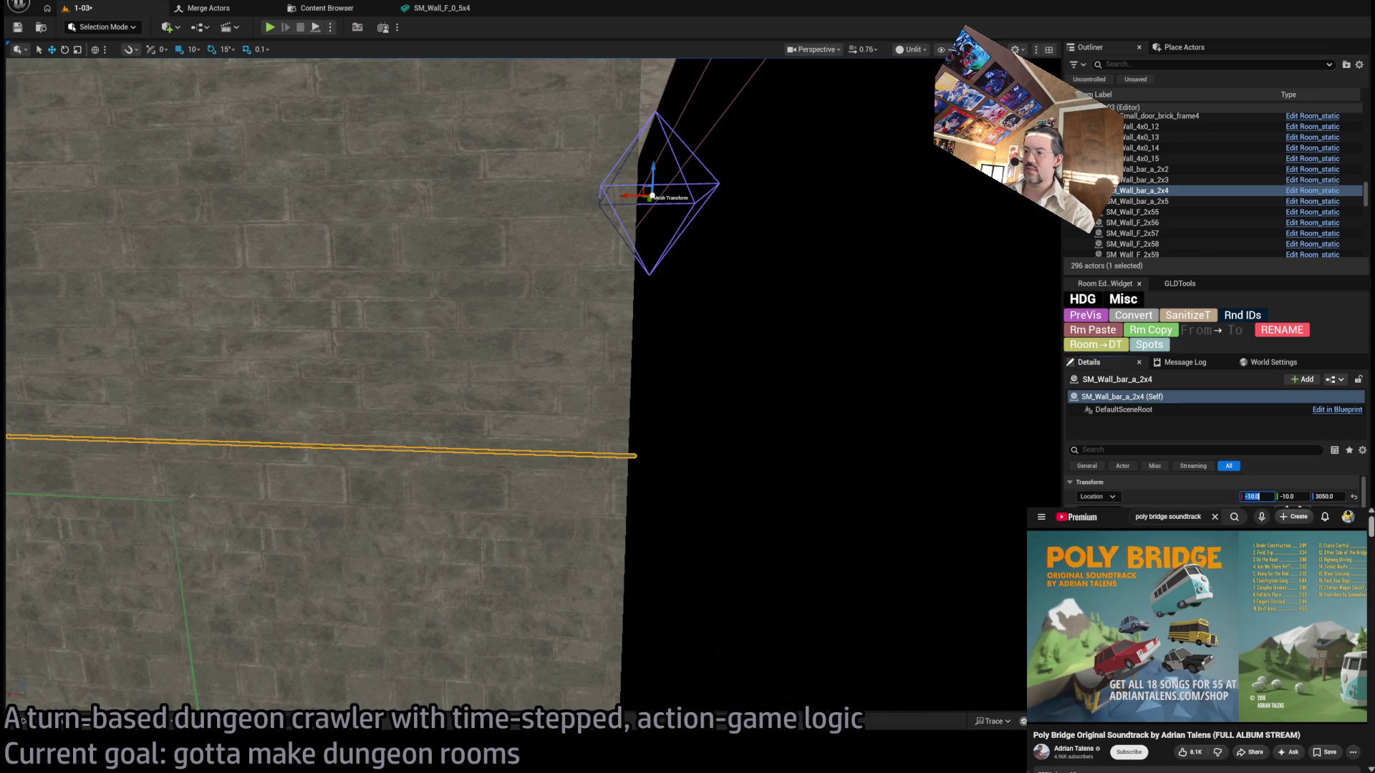
{"action": "left_click_drag", "start_coordinate": [499, 379], "coordinate": [473, 396]}
{"action": "key", "text": "f"}
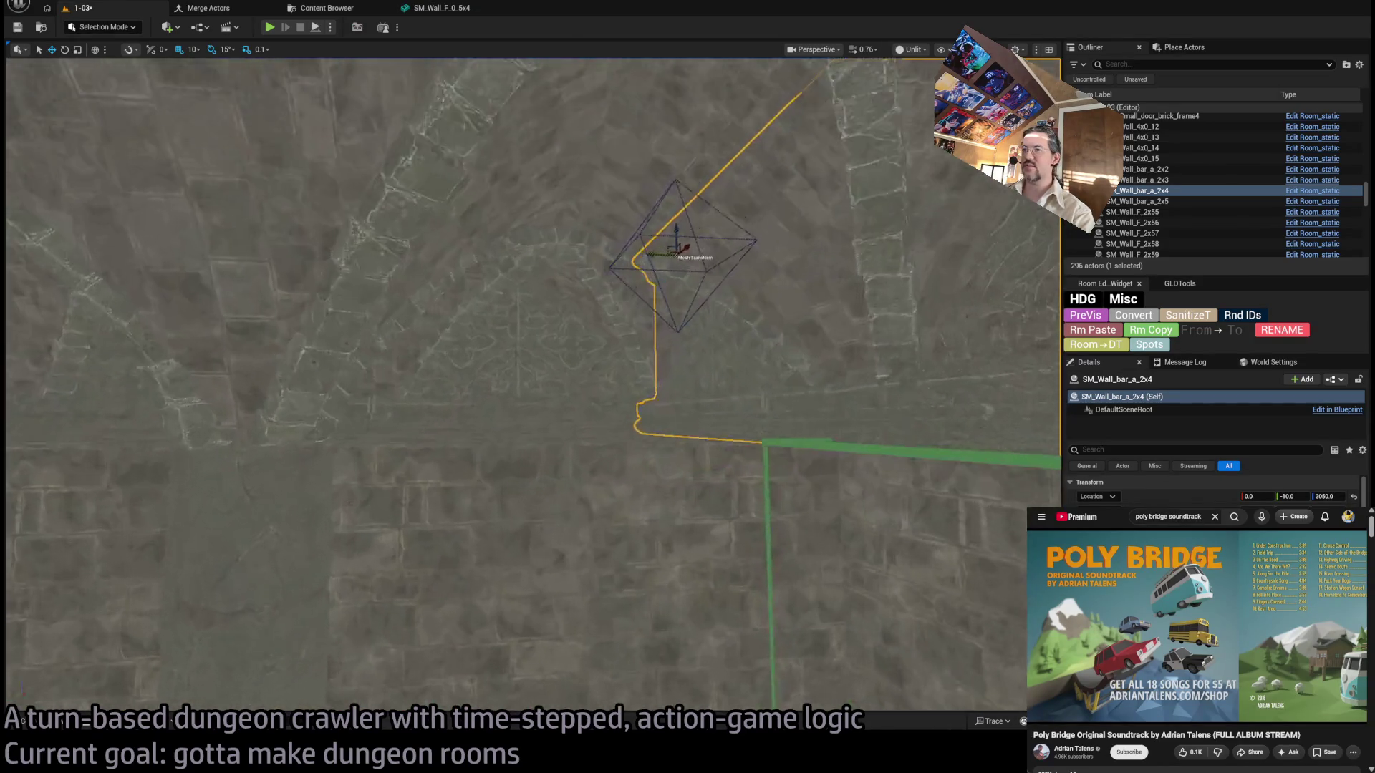
Focus on SM_Wall_bar_a_2x2 from the Outliner and select the SM_Column_body4 column.
{"action": "double_click", "coordinate": [1106, 168]}
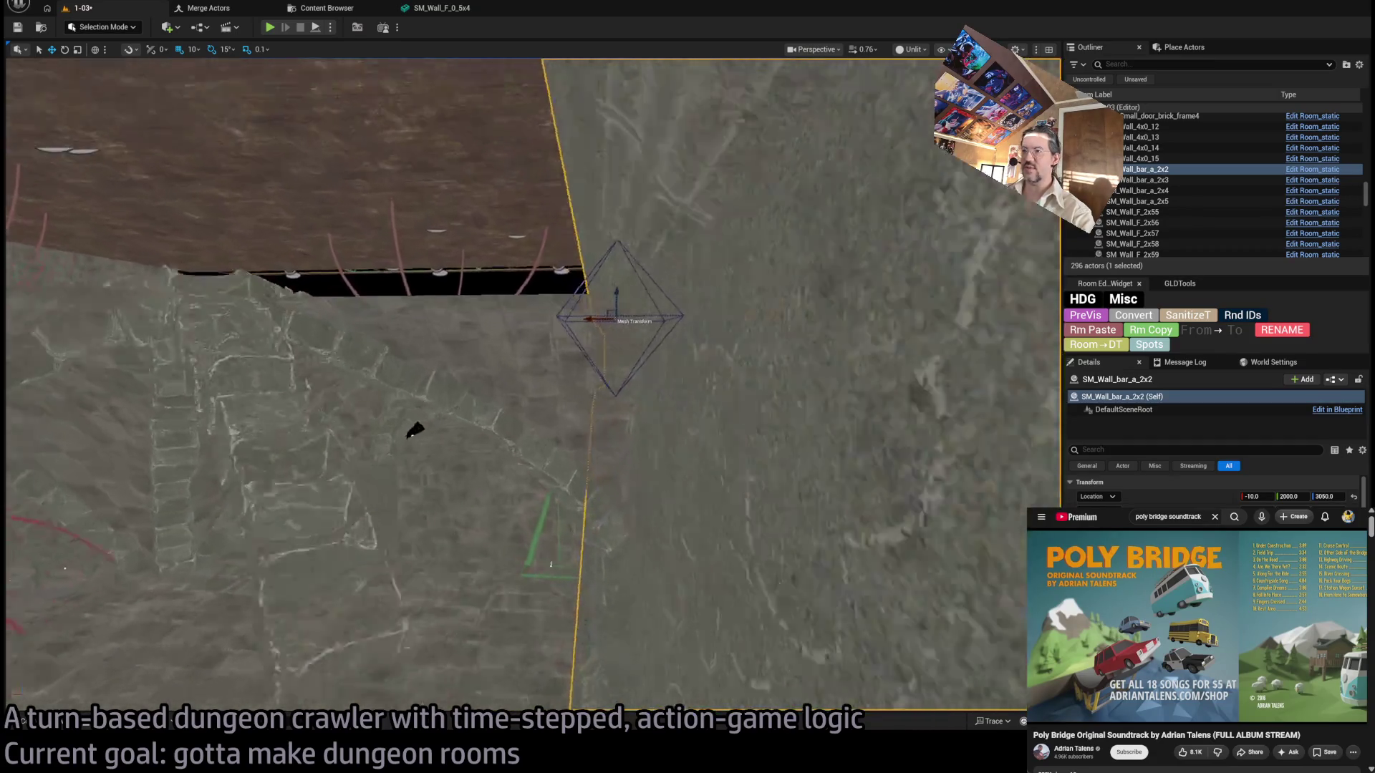
{"action": "scroll", "coordinate": [297, 476], "scroll_direction": "up", "scroll_amount": 3}
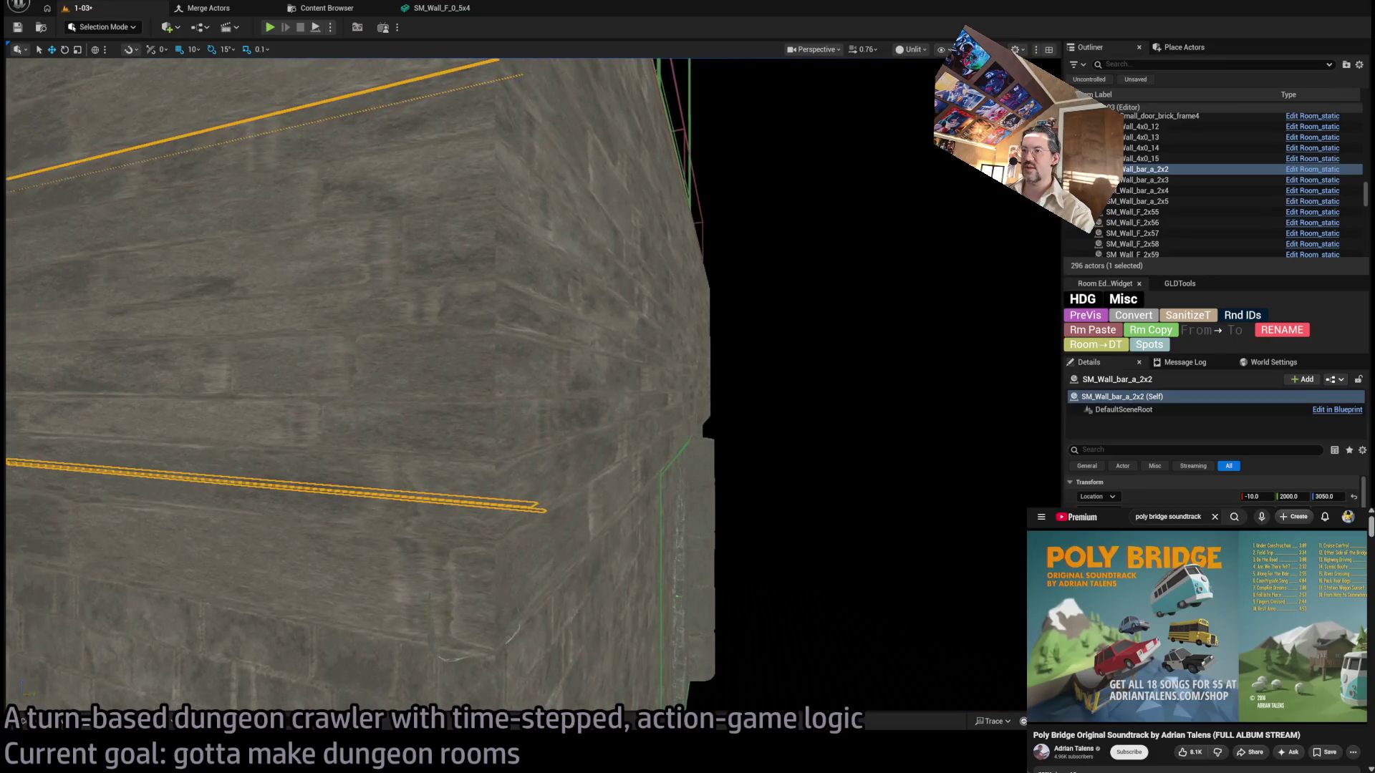
{"action": "left_click", "coordinate": [495, 503]}
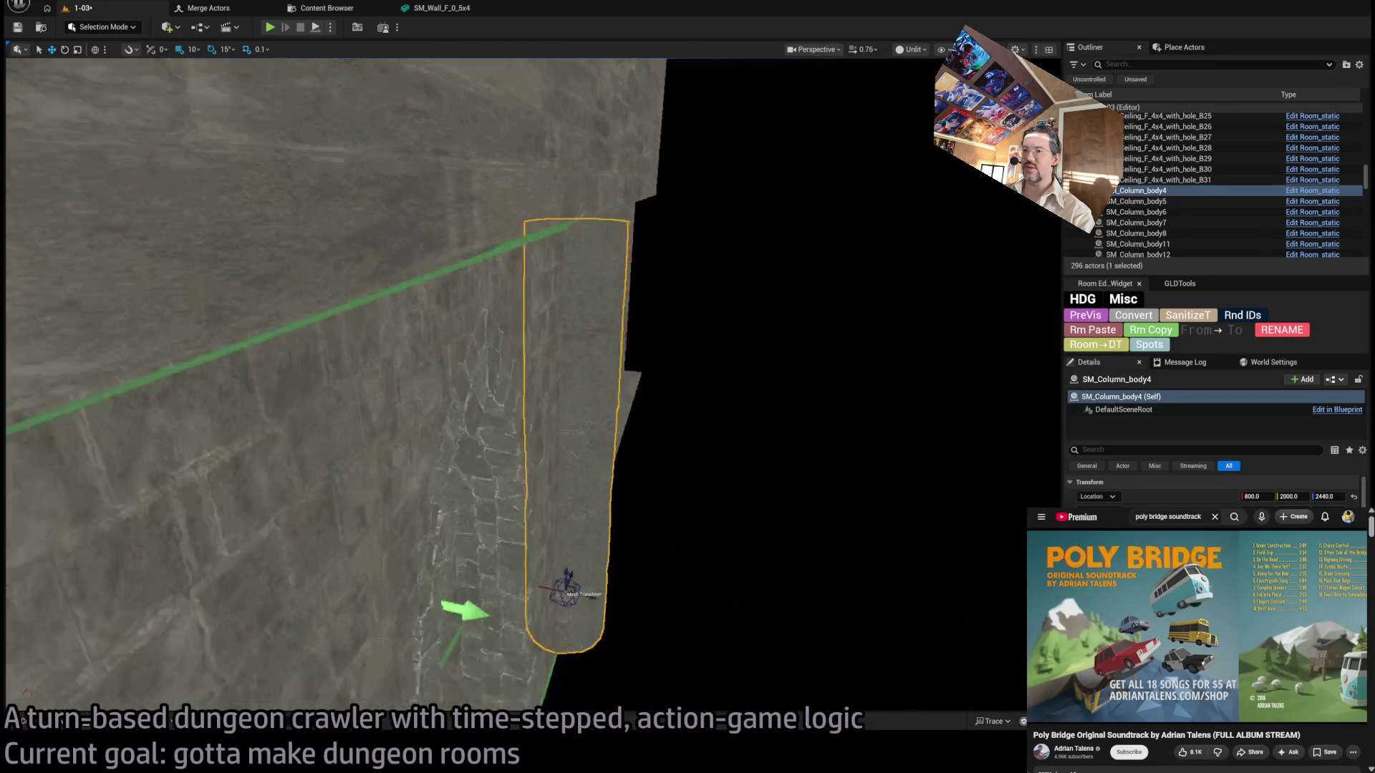
Frame the column by the exit doorway and preview the S0 exit with lighting on.
{"action": "mouse_move", "coordinate": [410, 508]}
{"action": "left_mouse_down"}
{"action": "mouse_move", "coordinate": [494, 465]}
{"action": "mouse_move", "coordinate": [410, 508]}
{"action": "left_mouse_up"}
{"action": "mouse_move", "coordinate": [351, 475]}
{"action": "left_mouse_down"}
{"action": "mouse_move", "coordinate": [332, 422]}
{"action": "mouse_move", "coordinate": [397, 492]}
{"action": "left_mouse_up"}
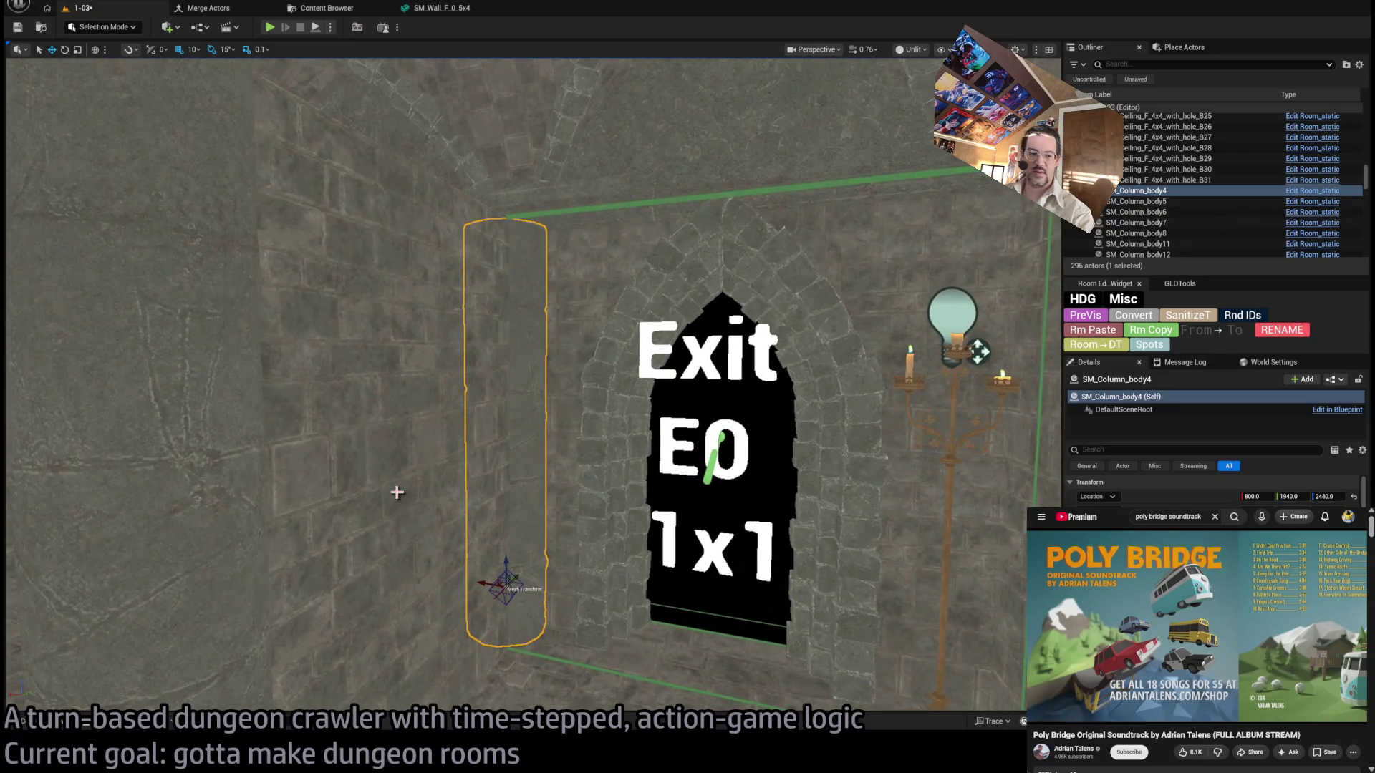
{"action": "scroll", "coordinate": [598, 503], "scroll_direction": "down", "scroll_amount": 8}
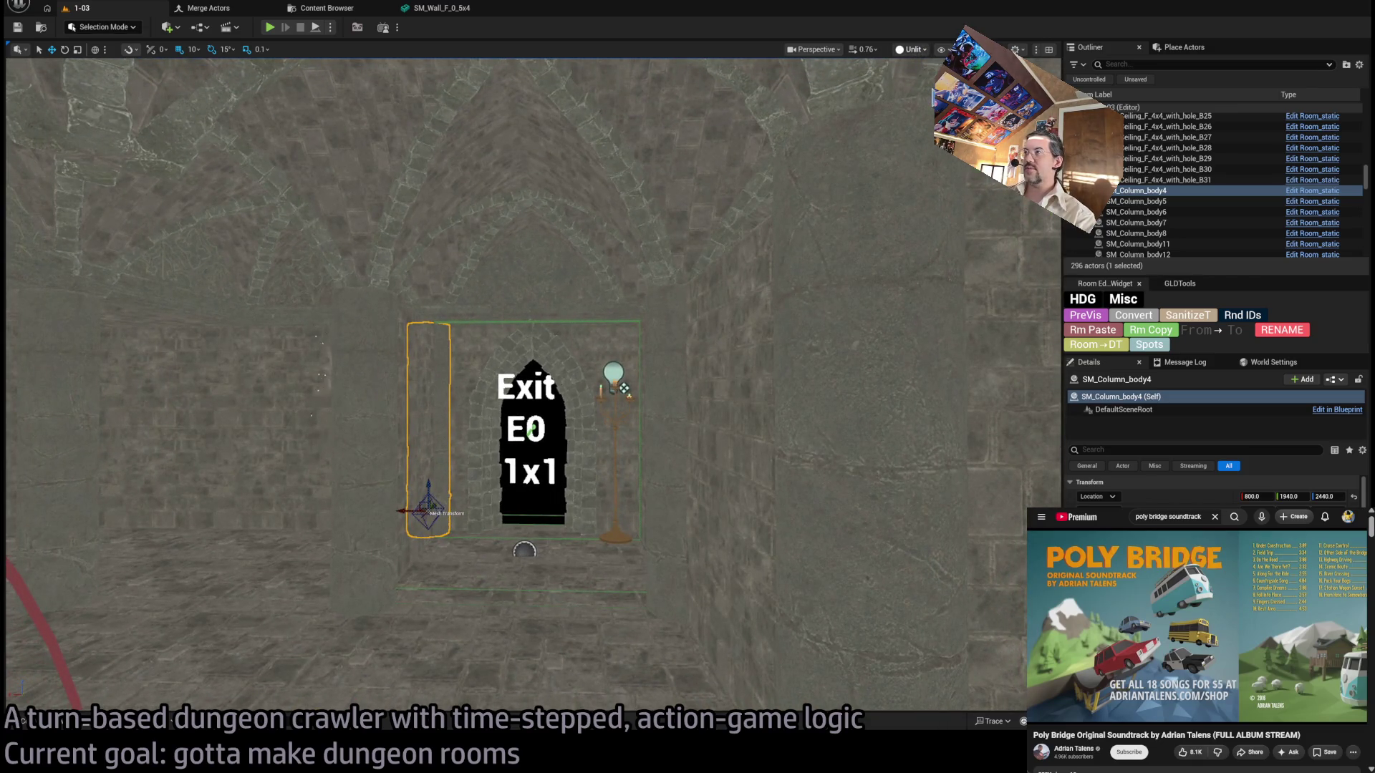
{"action": "key", "text": "alt+4"}
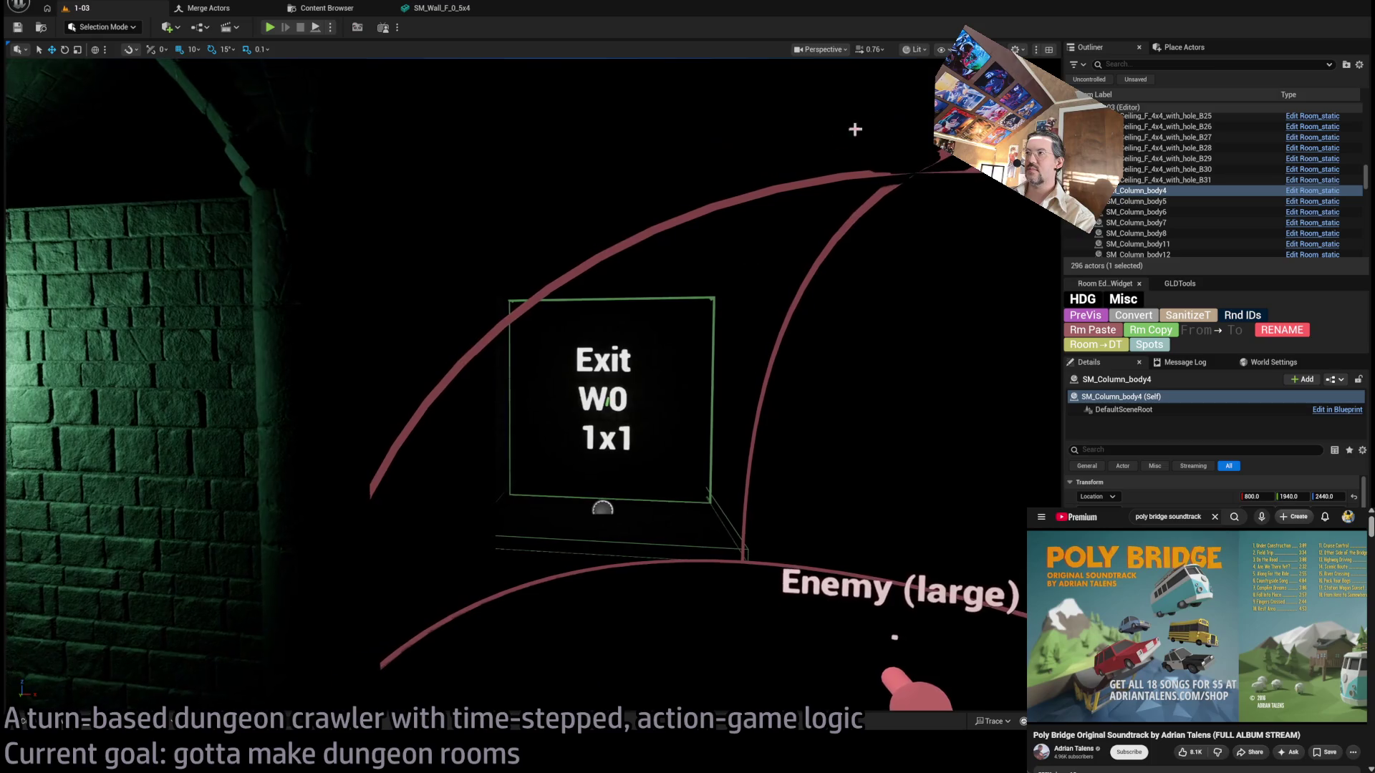
{"action": "key", "text": "3"}
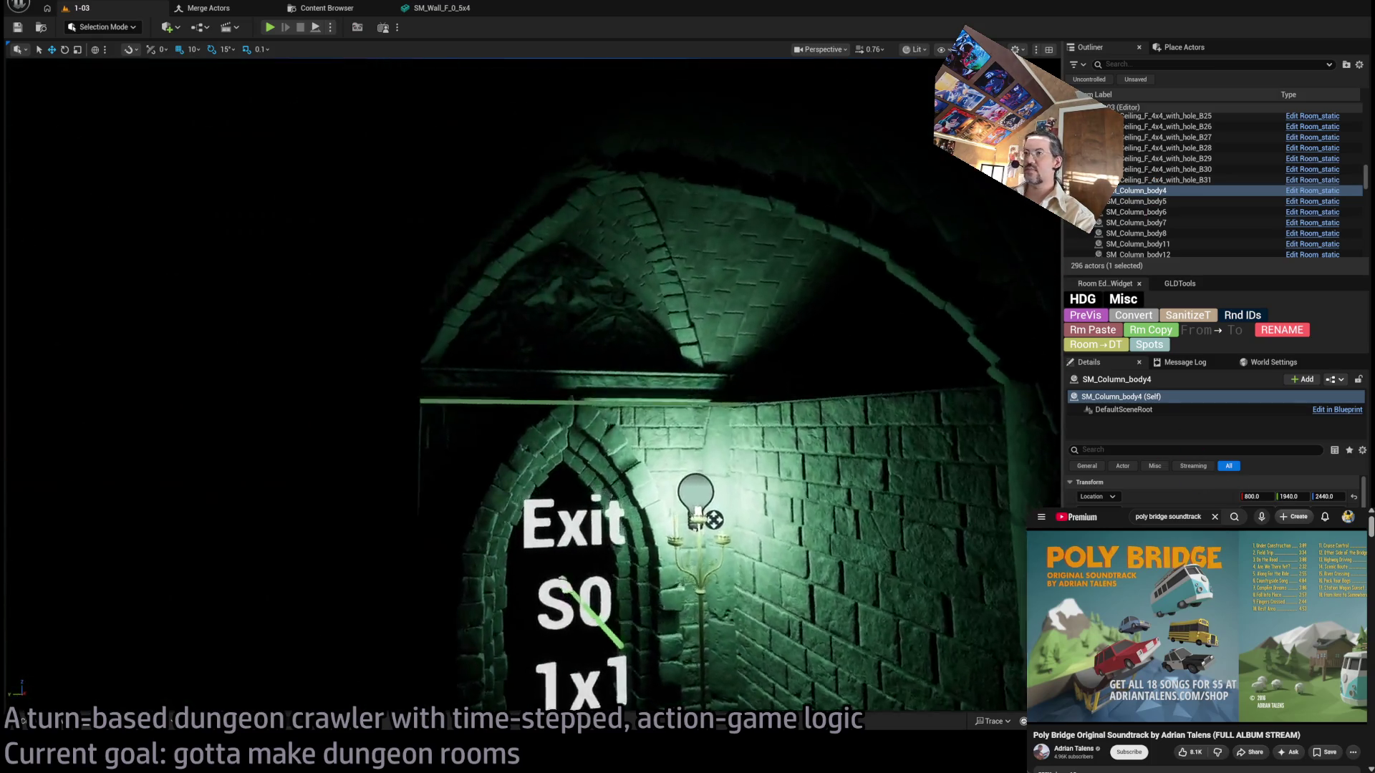
{"action": "left_click", "coordinate": [537, 506]}
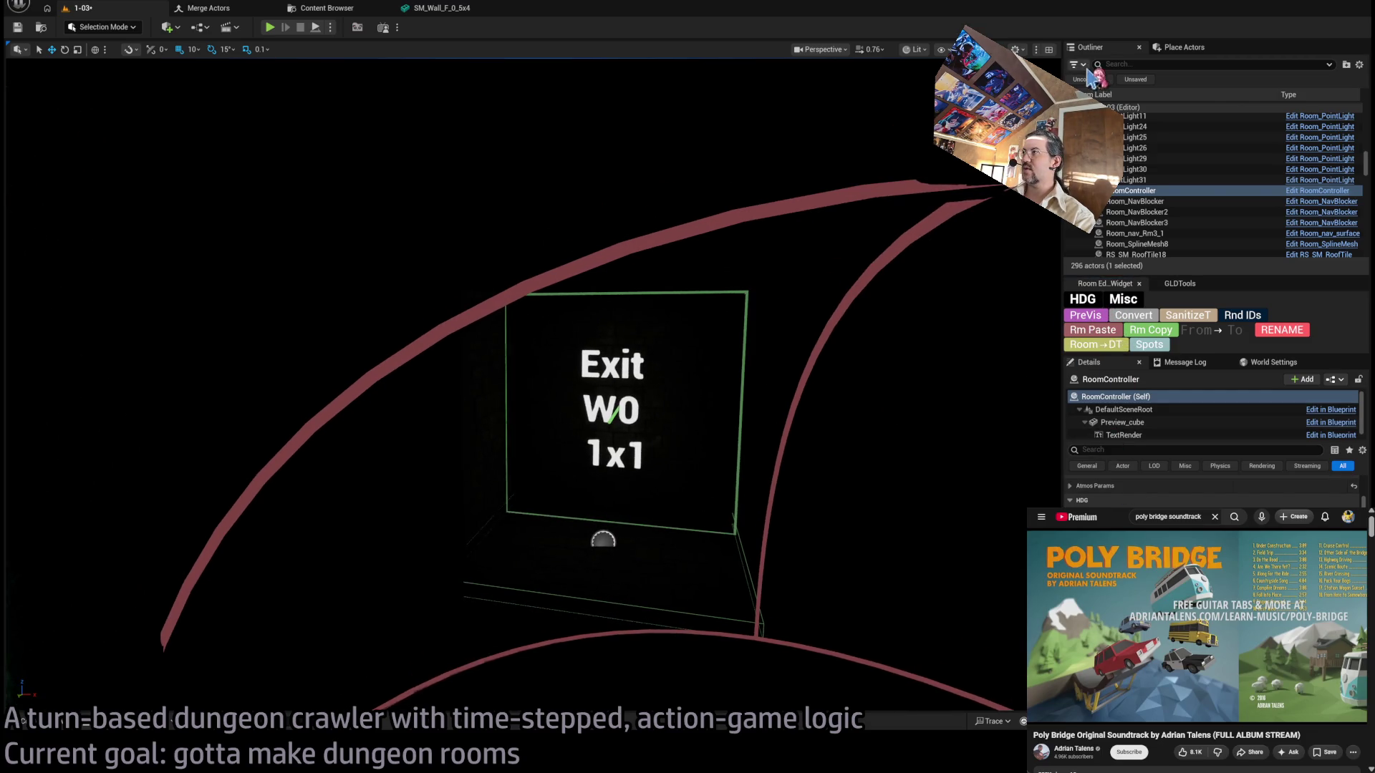
Compare the exits in unlit and lit modes, then select the SM_Wall_F_4x4 wall.
{"action": "key", "text": "alt+3"}
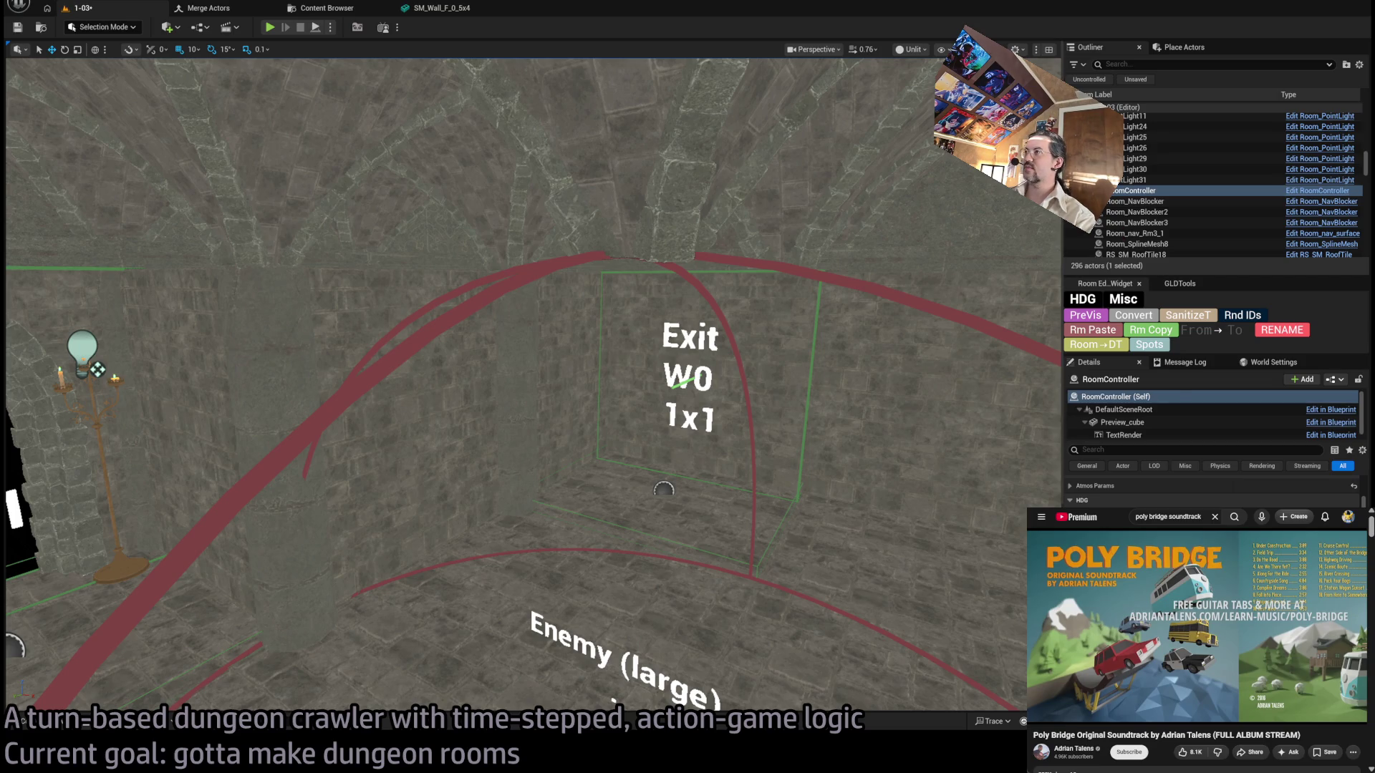
{"action": "key", "text": "alt+4"}
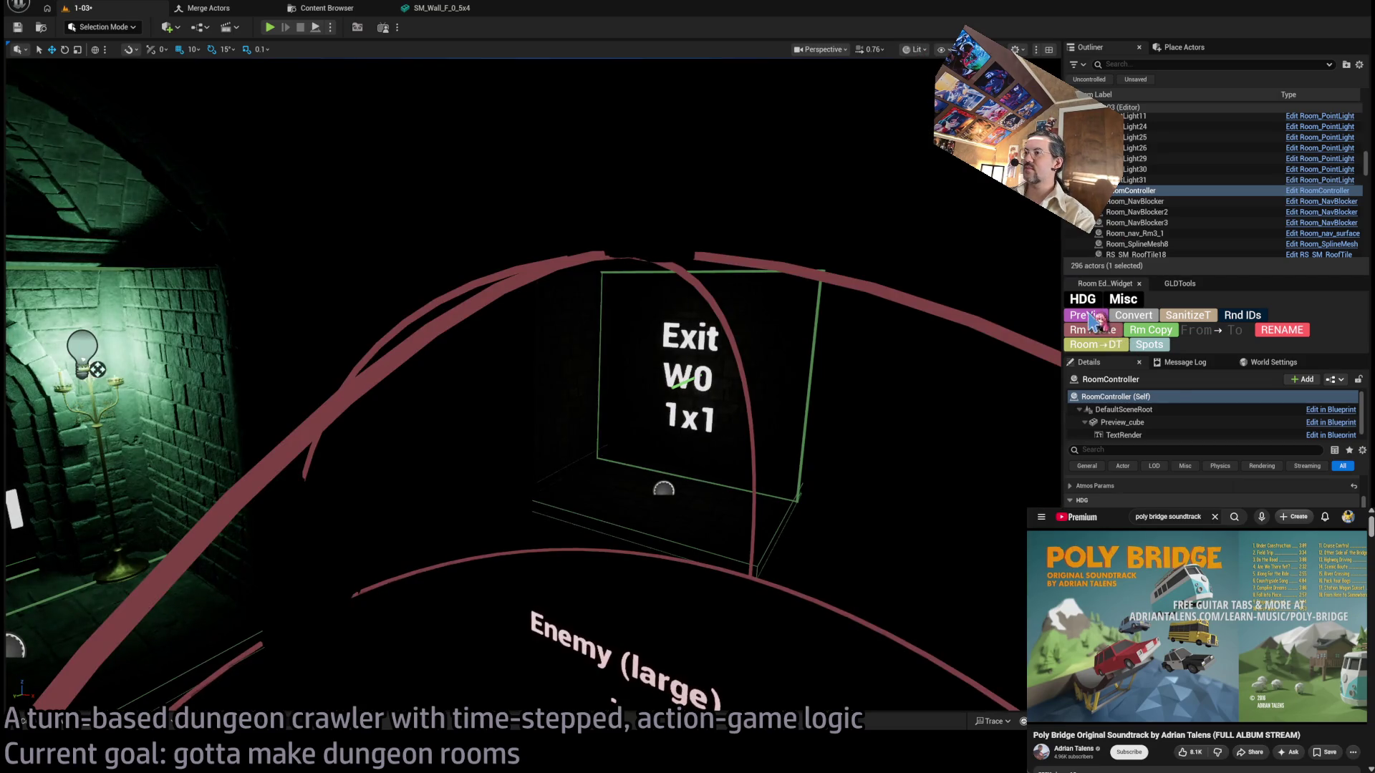
{"action": "key", "text": "s"}
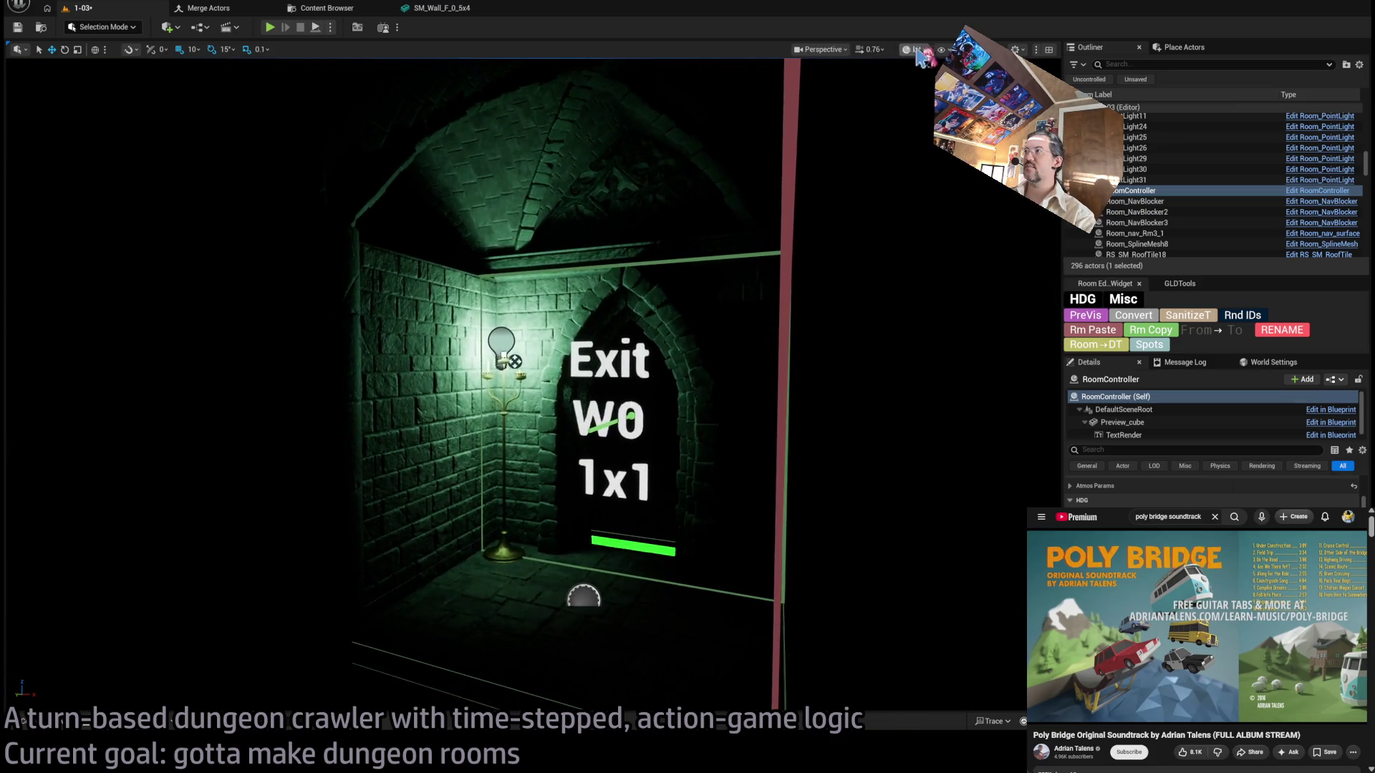
{"action": "key", "text": "alt+3"}
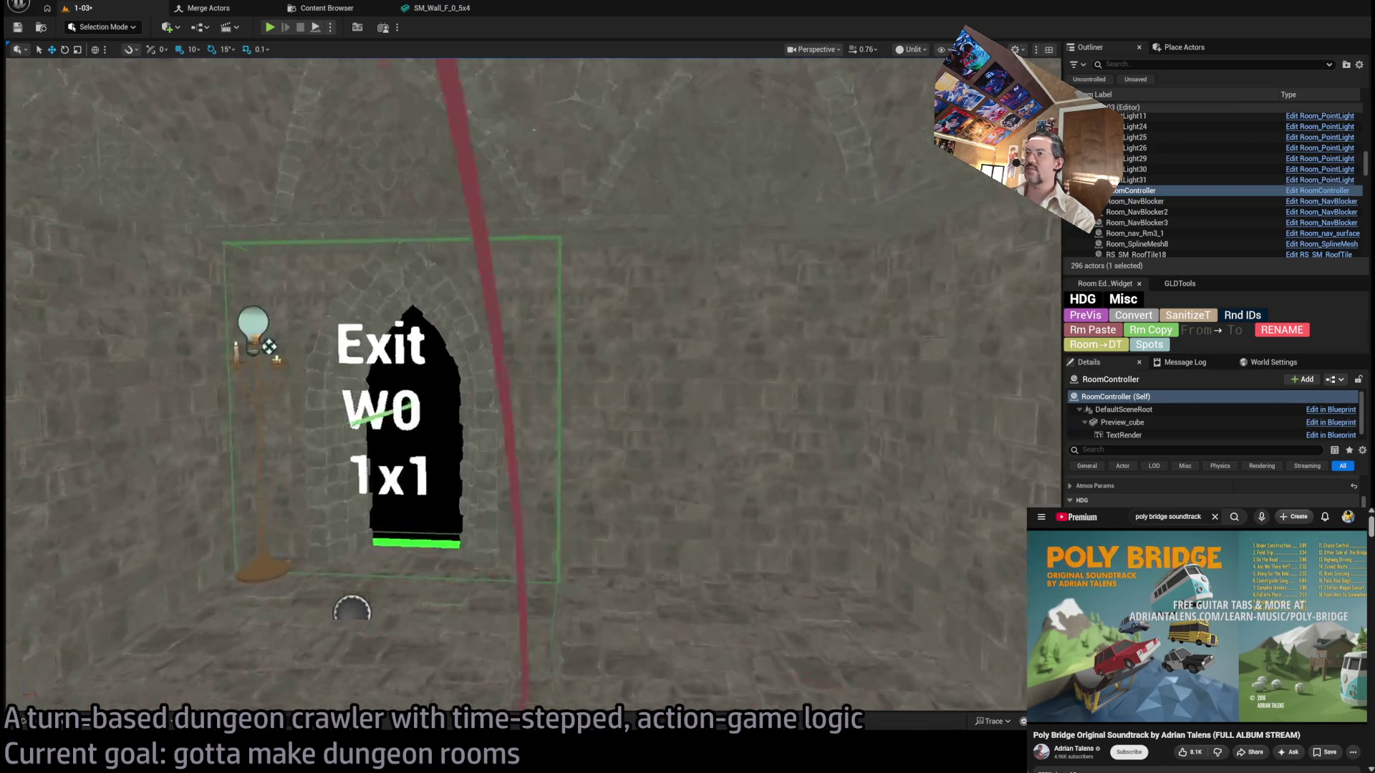
{"action": "key", "text": "f"}
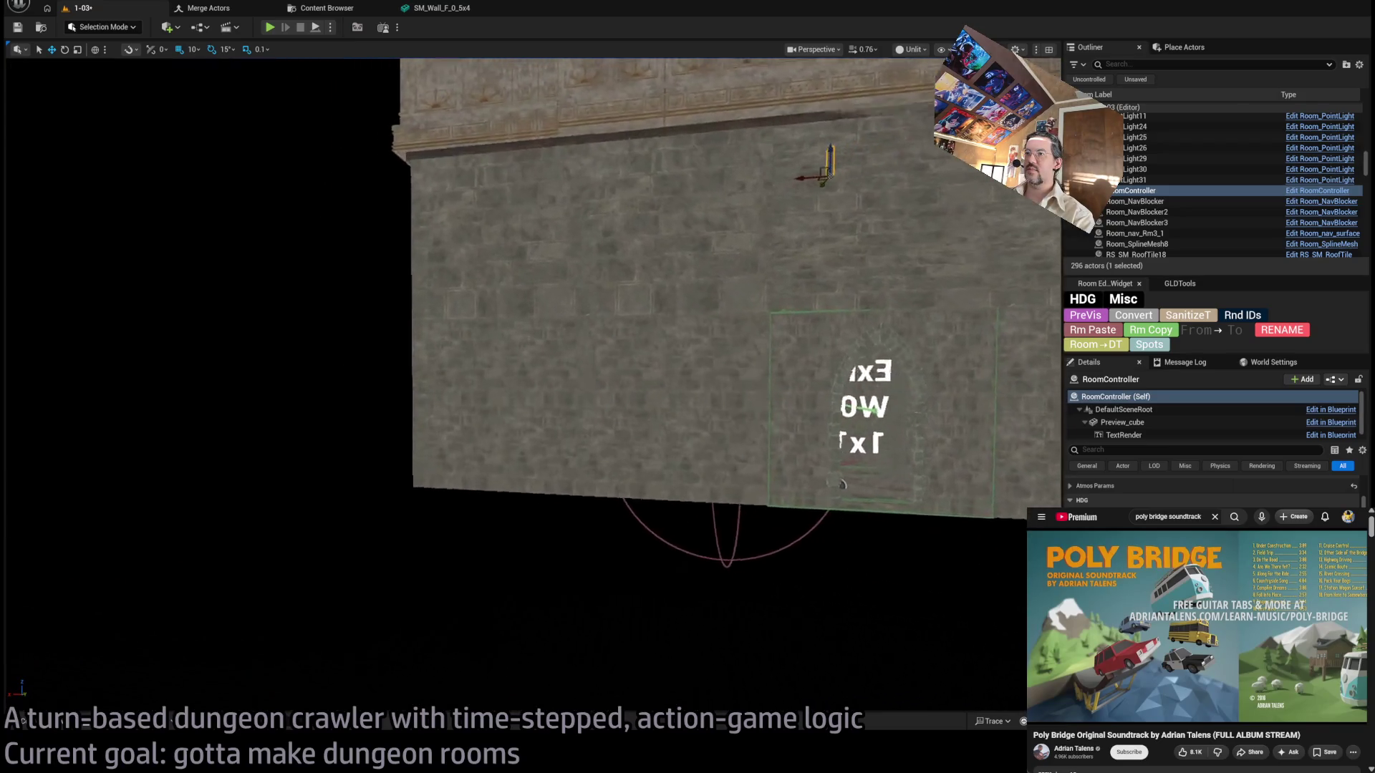
{"action": "left_click", "coordinate": [645, 322]}
{"action": "key", "text": "f"}
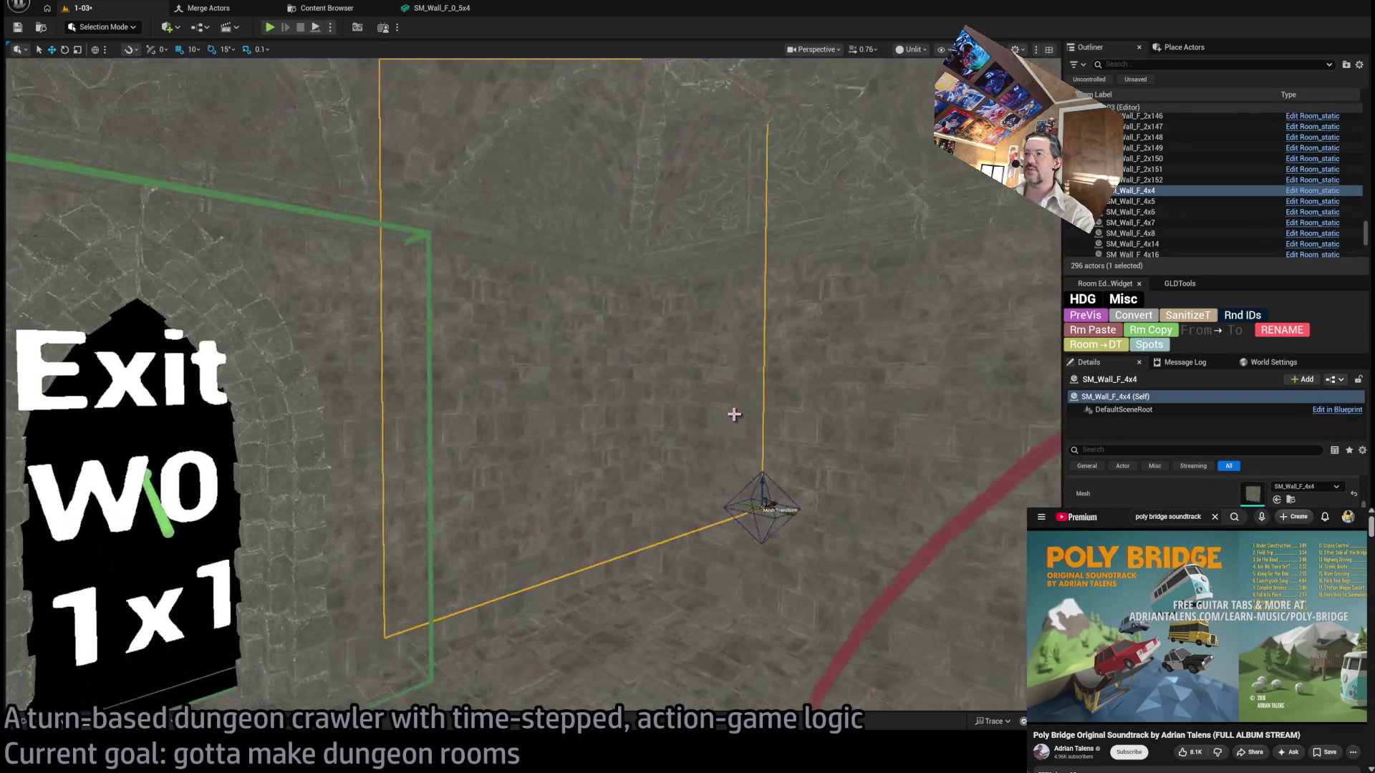
{"action": "left_click", "coordinate": [568, 418]}
{"action": "key", "text": "f"}
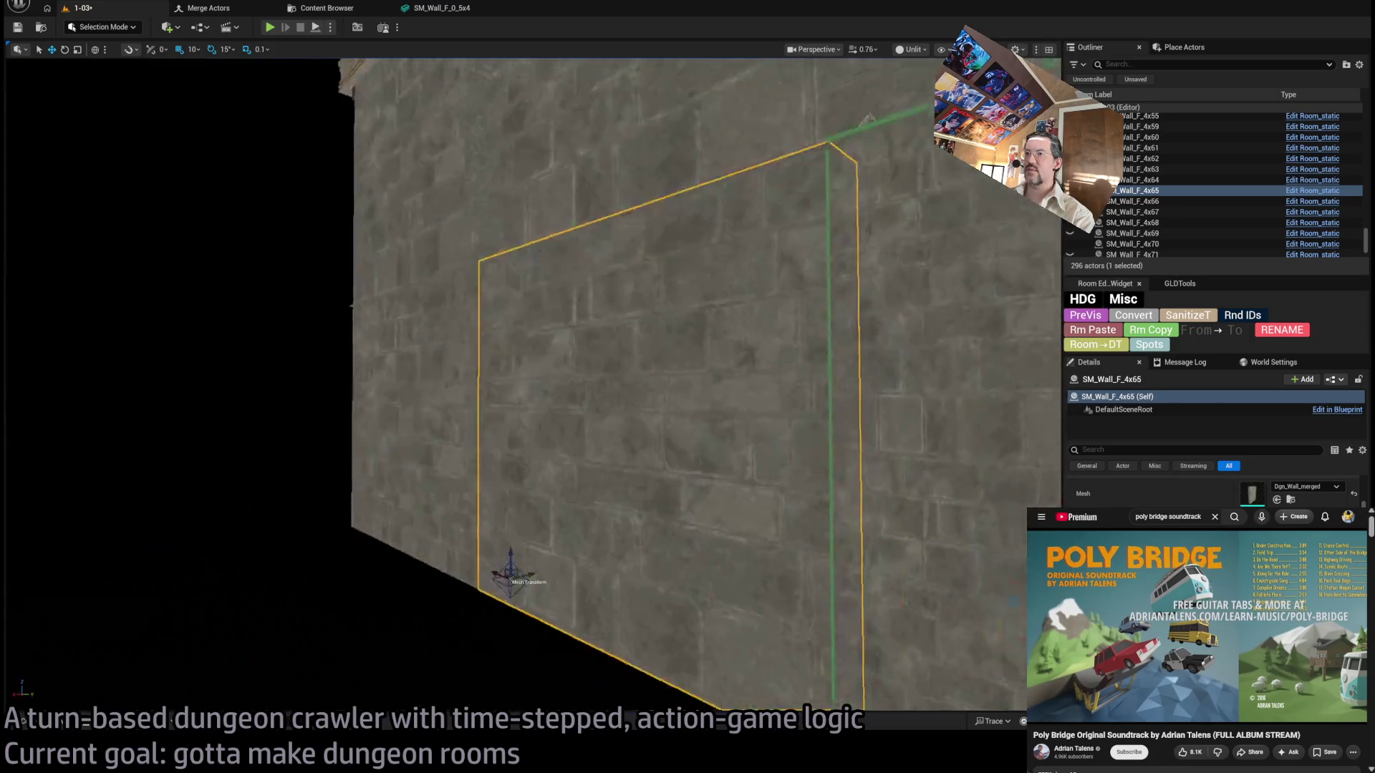
{"action": "key", "text": "Delete"}
{"action": "left_click", "coordinate": [724, 430]}
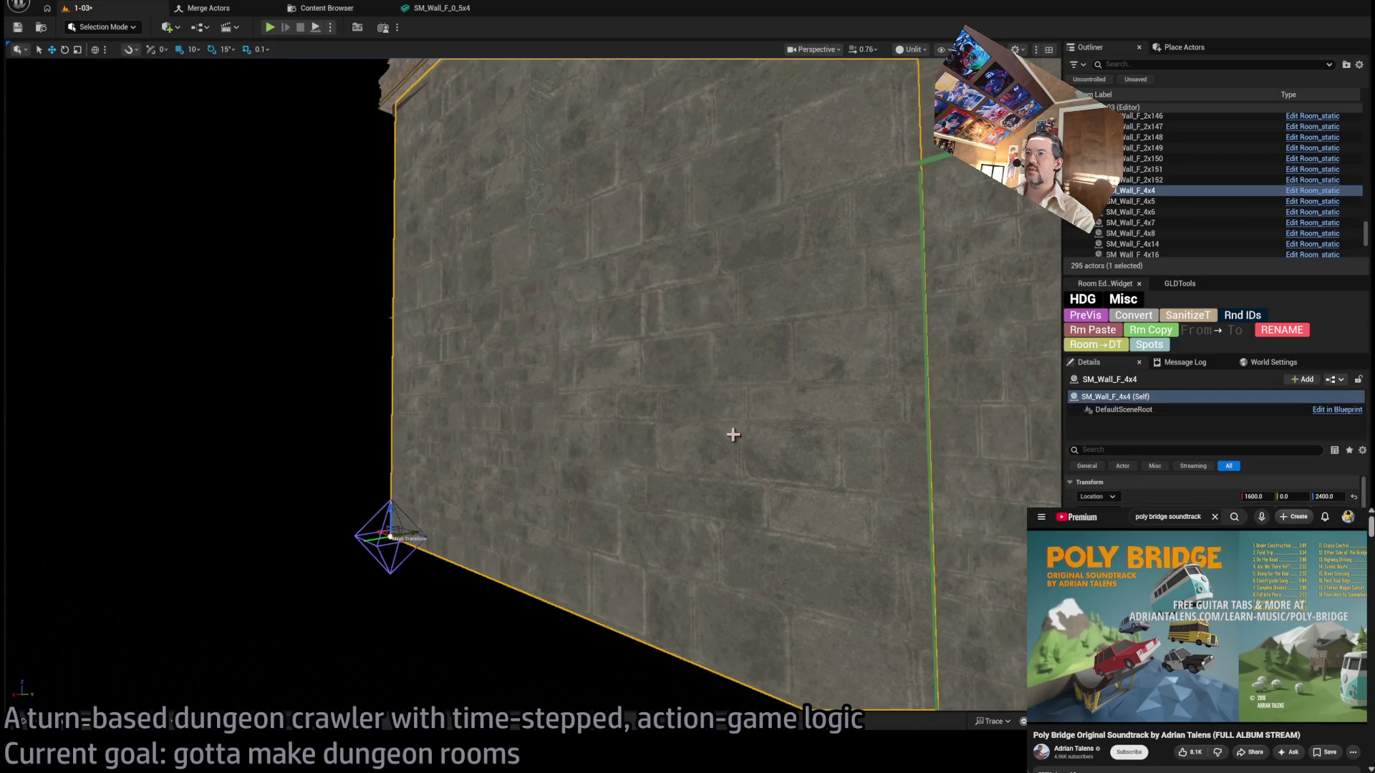
{"action": "key", "text": "ctrl+z"}
{"action": "key", "text": "ctrl+z"}
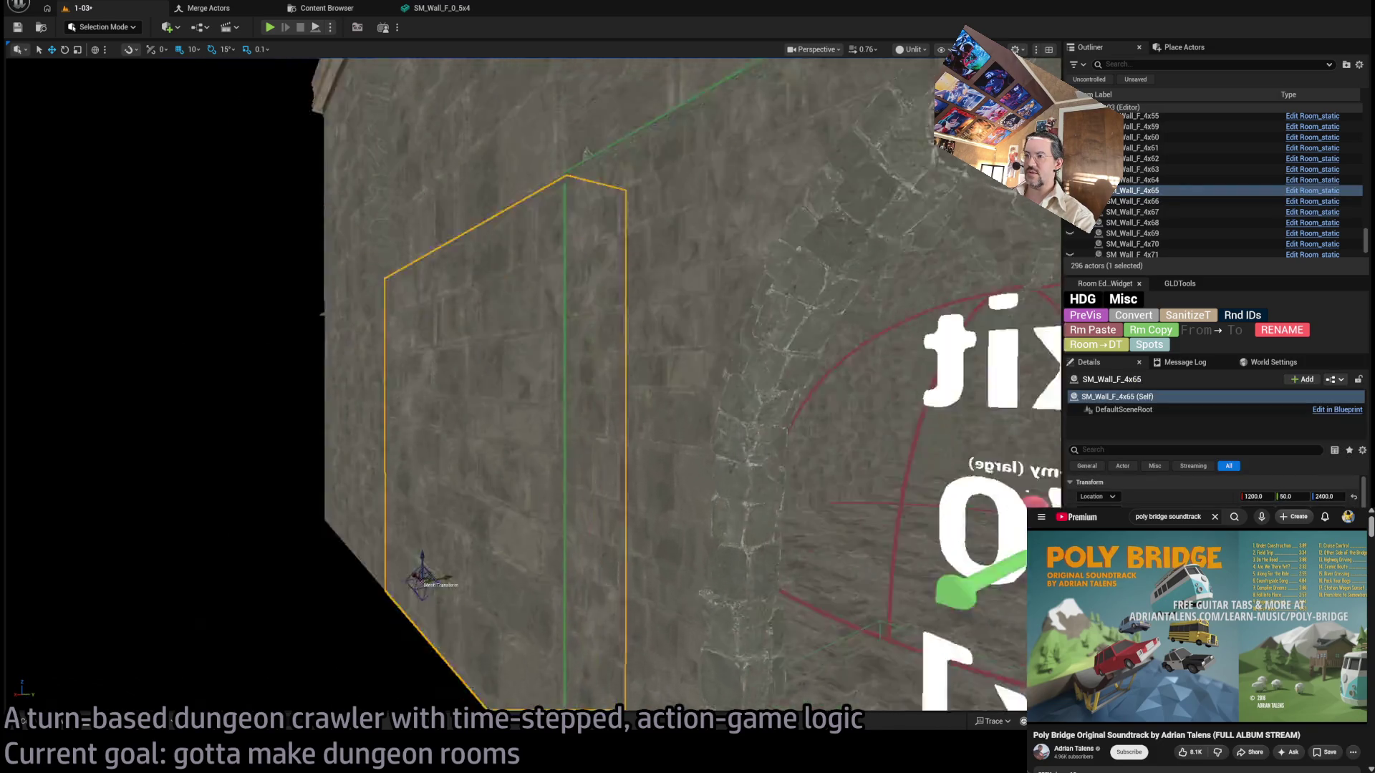
{"action": "key", "text": "w"}
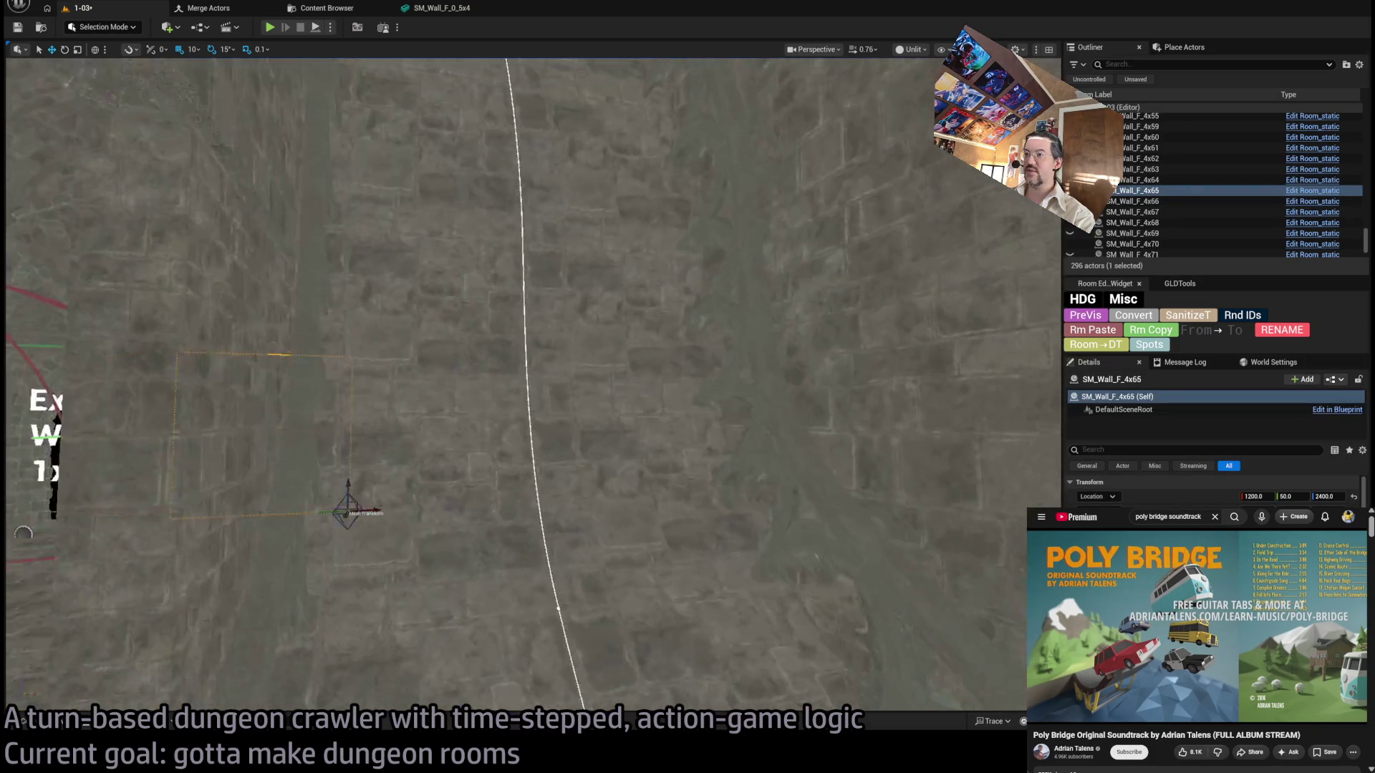
{"action": "key", "text": "w"}
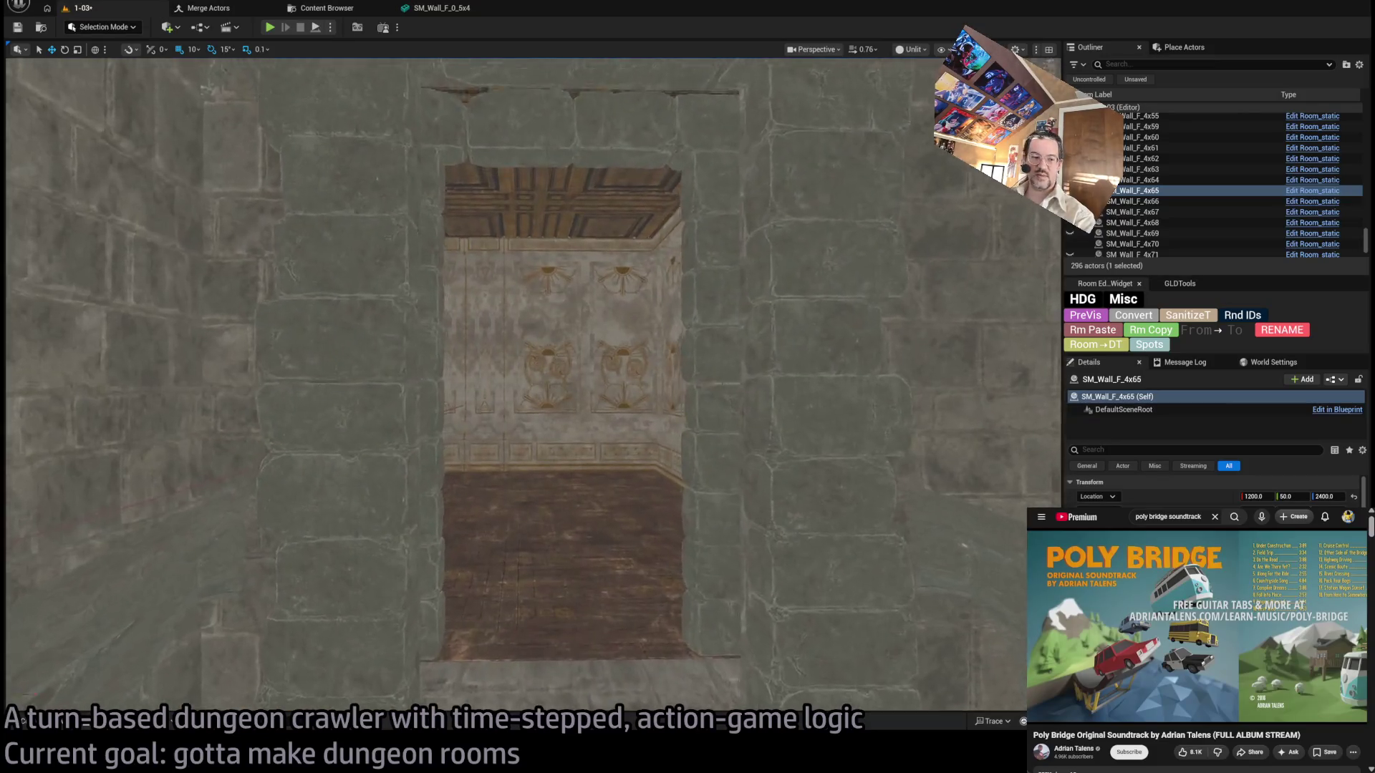
{"action": "key", "text": "w"}
{"action": "key", "text": "s"}
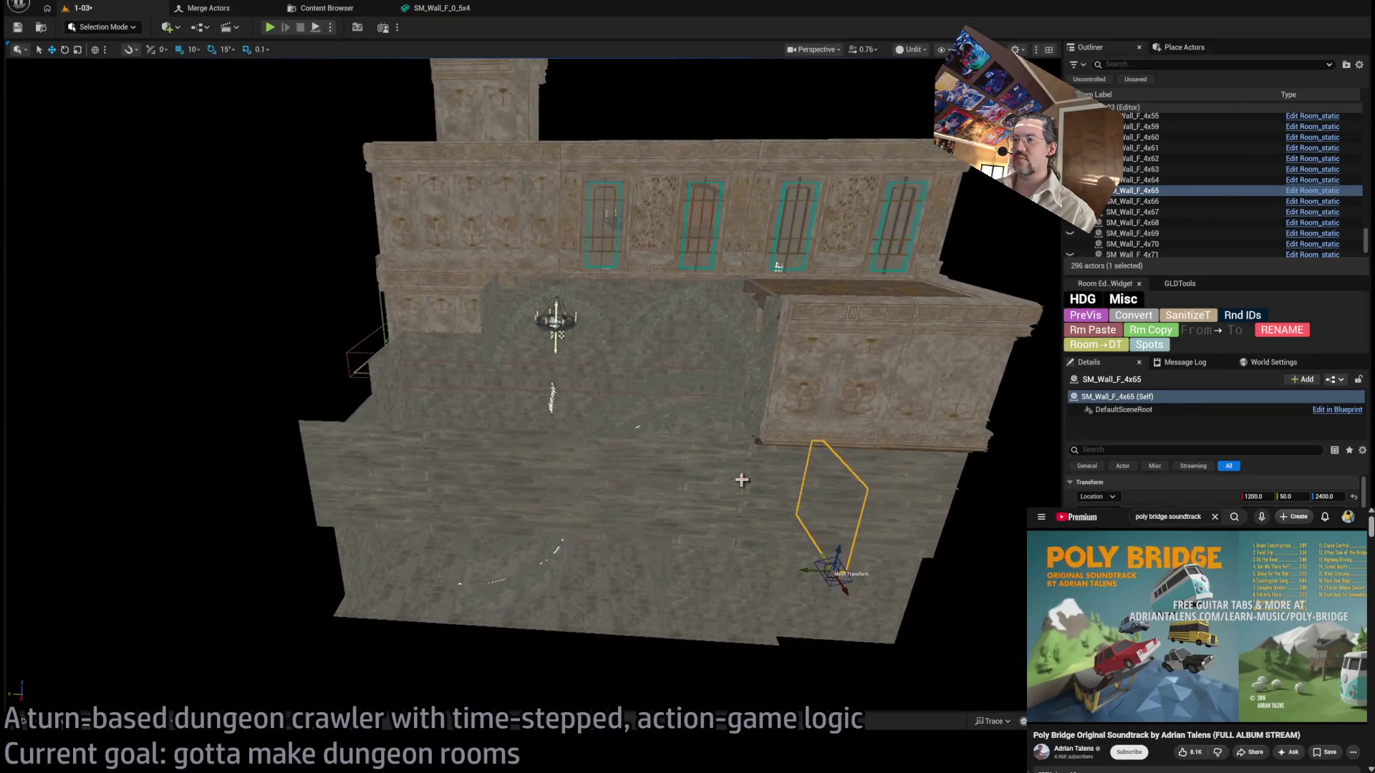
{"action": "left_click", "coordinate": [621, 495]}
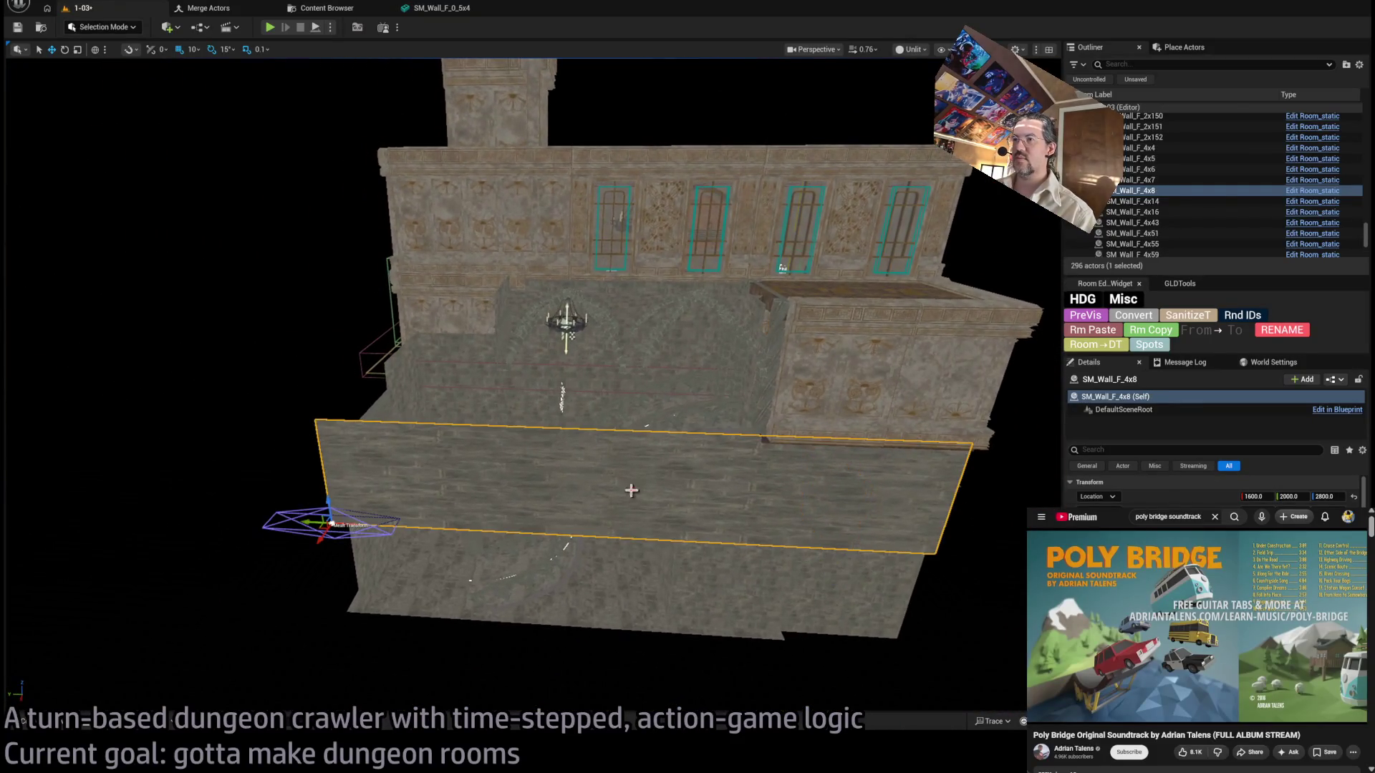
Duplicate the large wall and raise the copy to Z 3200.
{"action": "mouse_move", "coordinate": [329, 506]}
{"action": "left_mouse_down"}
{"action": "mouse_move", "coordinate": [307, 390]}
{"action": "mouse_move", "coordinate": [309, 408]}
{"action": "left_mouse_up"}
{"action": "key", "text": "ctrl+z"}
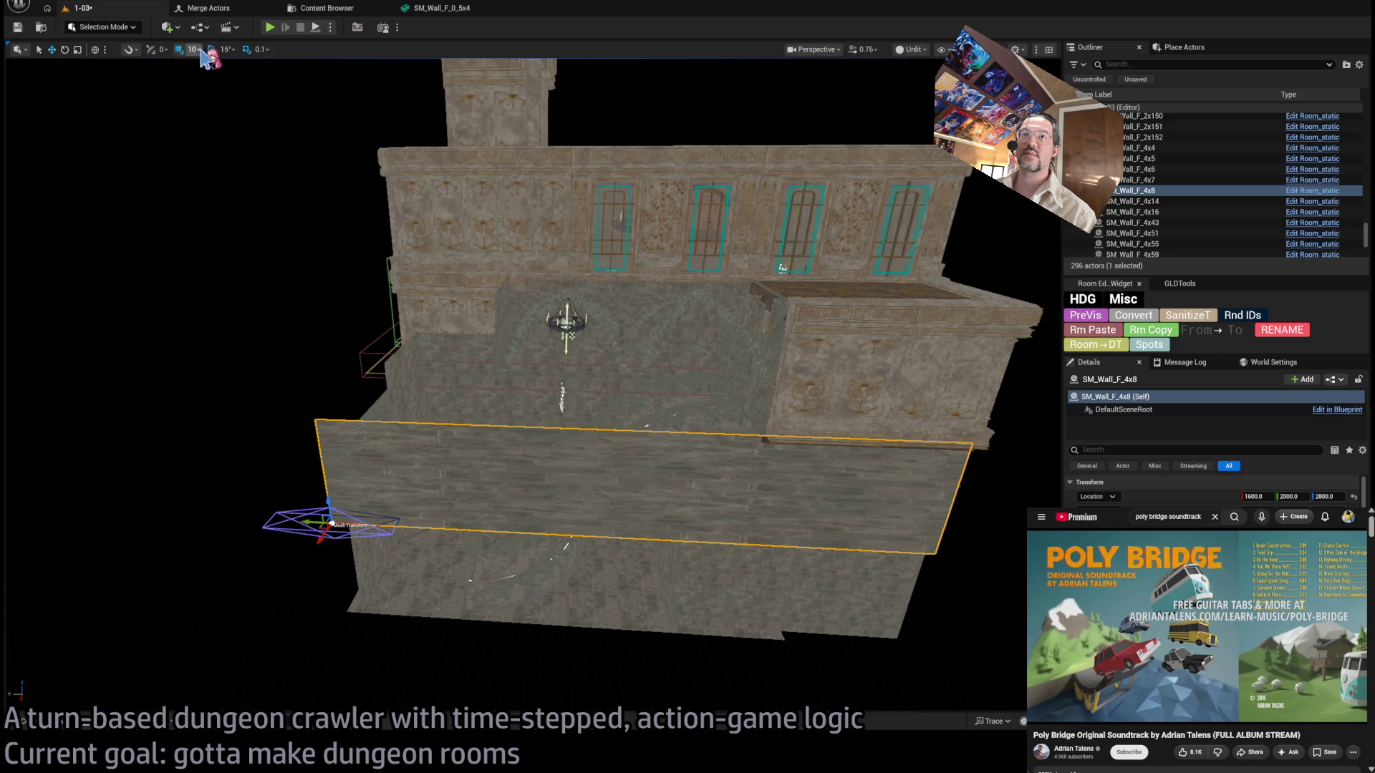
{"action": "mouse_move", "coordinate": [330, 485]}
{"action": "left_mouse_down"}
{"action": "mouse_move", "coordinate": [327, 381]}
{"action": "mouse_move", "coordinate": [336, 421]}
{"action": "left_mouse_up"}
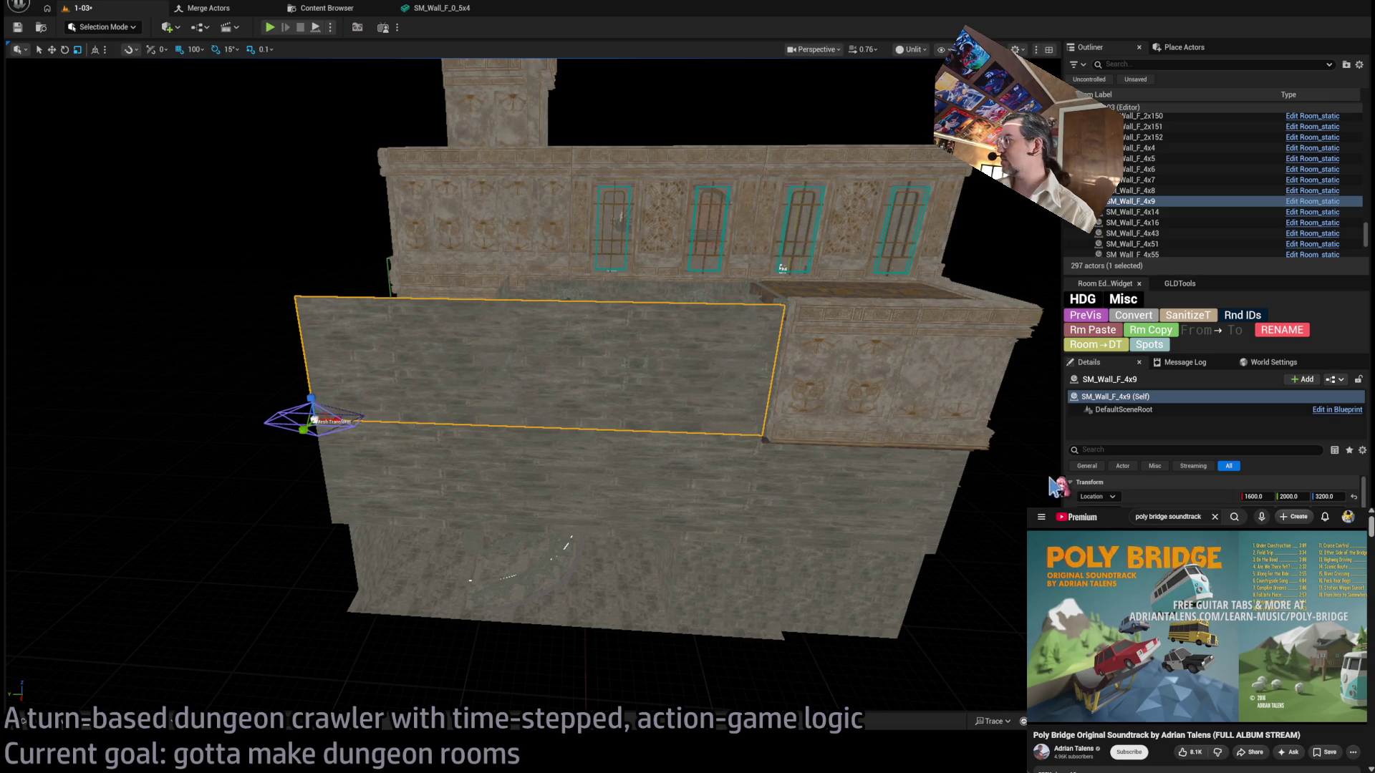
{"action": "mouse_move", "coordinate": [501, 358]}
{"action": "left_mouse_down"}
{"action": "mouse_move", "coordinate": [380, 358]}
{"action": "mouse_move", "coordinate": [479, 301]}
{"action": "left_mouse_up"}
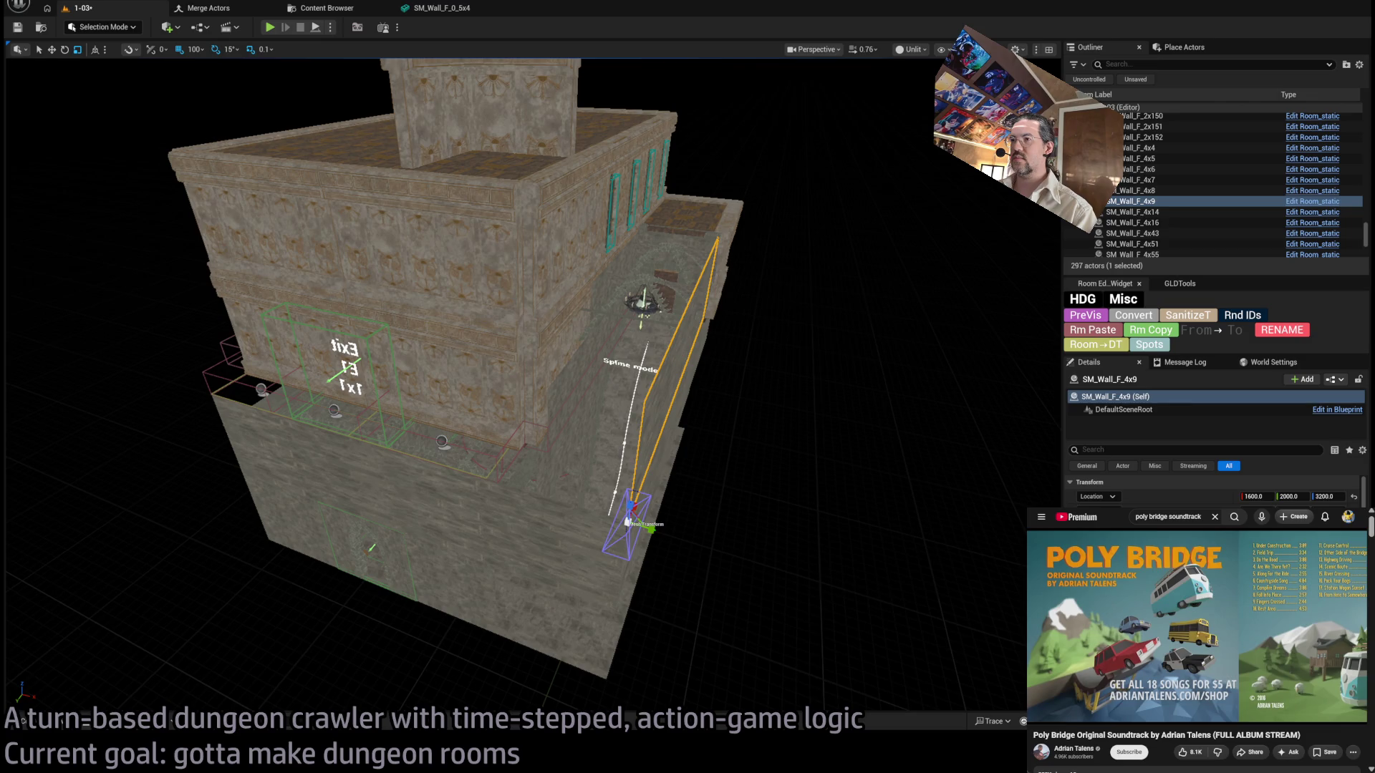
{"action": "left_click_drag", "start_coordinate": [833, 438], "coordinate": [780, 424]}
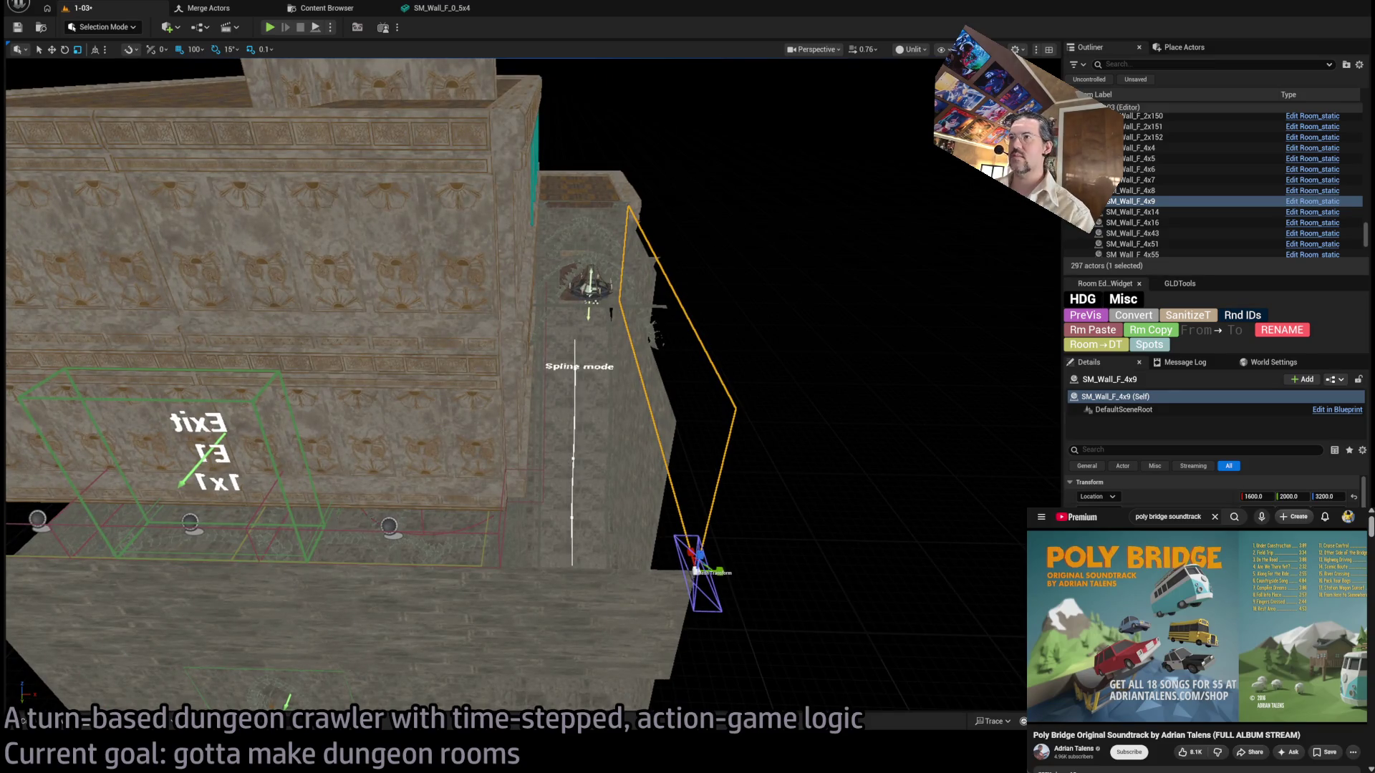
{"action": "mouse_move", "coordinate": [683, 444]}
{"action": "left_mouse_down"}
{"action": "mouse_move", "coordinate": [512, 454]}
{"action": "mouse_move", "coordinate": [510, 521]}
{"action": "mouse_move", "coordinate": [462, 459]}
{"action": "mouse_move", "coordinate": [462, 384]}
{"action": "mouse_move", "coordinate": [482, 344]}
{"action": "mouse_move", "coordinate": [566, 315]}
{"action": "mouse_move", "coordinate": [629, 398]}
{"action": "mouse_move", "coordinate": [676, 384]}
{"action": "mouse_move", "coordinate": [745, 482]}
{"action": "mouse_move", "coordinate": [730, 436]}
{"action": "mouse_move", "coordinate": [762, 395]}
{"action": "mouse_move", "coordinate": [694, 366]}
{"action": "left_mouse_up"}
Rotate a copy 90° into a horizontal slab and lower it to Z 3185 with 5-unit snapping.
{"action": "key", "text": "e"}
{"action": "mouse_move", "coordinate": [753, 395]}
{"action": "left_mouse_down", "text": "alt"}
{"action": "mouse_move", "coordinate": [772, 393]}
{"action": "mouse_move", "coordinate": [187, 462]}
{"action": "mouse_move", "coordinate": [131, 510]}
{"action": "mouse_move", "coordinate": [169, 432]}
{"action": "left_mouse_up", "text": "alt"}
{"action": "key", "text": "w"}
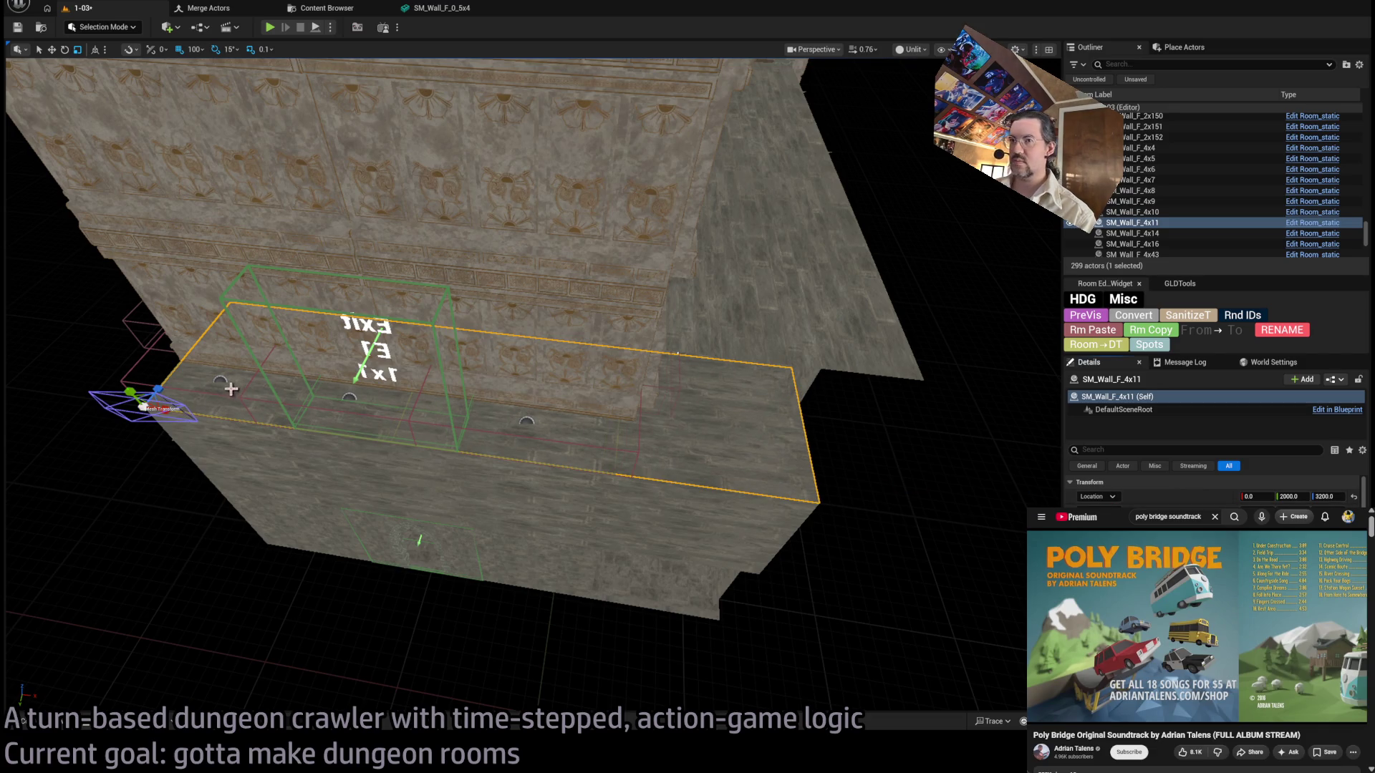
{"action": "left_click_drag", "start_coordinate": [160, 390], "coordinate": [157, 401]}
{"action": "mouse_move", "coordinate": [915, 521]}
{"action": "left_mouse_down", "text": "alt"}
{"action": "mouse_move", "coordinate": [834, 501]}
{"action": "mouse_move", "coordinate": [963, 372]}
{"action": "mouse_move", "coordinate": [795, 386]}
{"action": "mouse_move", "coordinate": [844, 368]}
{"action": "mouse_move", "coordinate": [787, 344]}
{"action": "left_mouse_up", "text": "alt"}
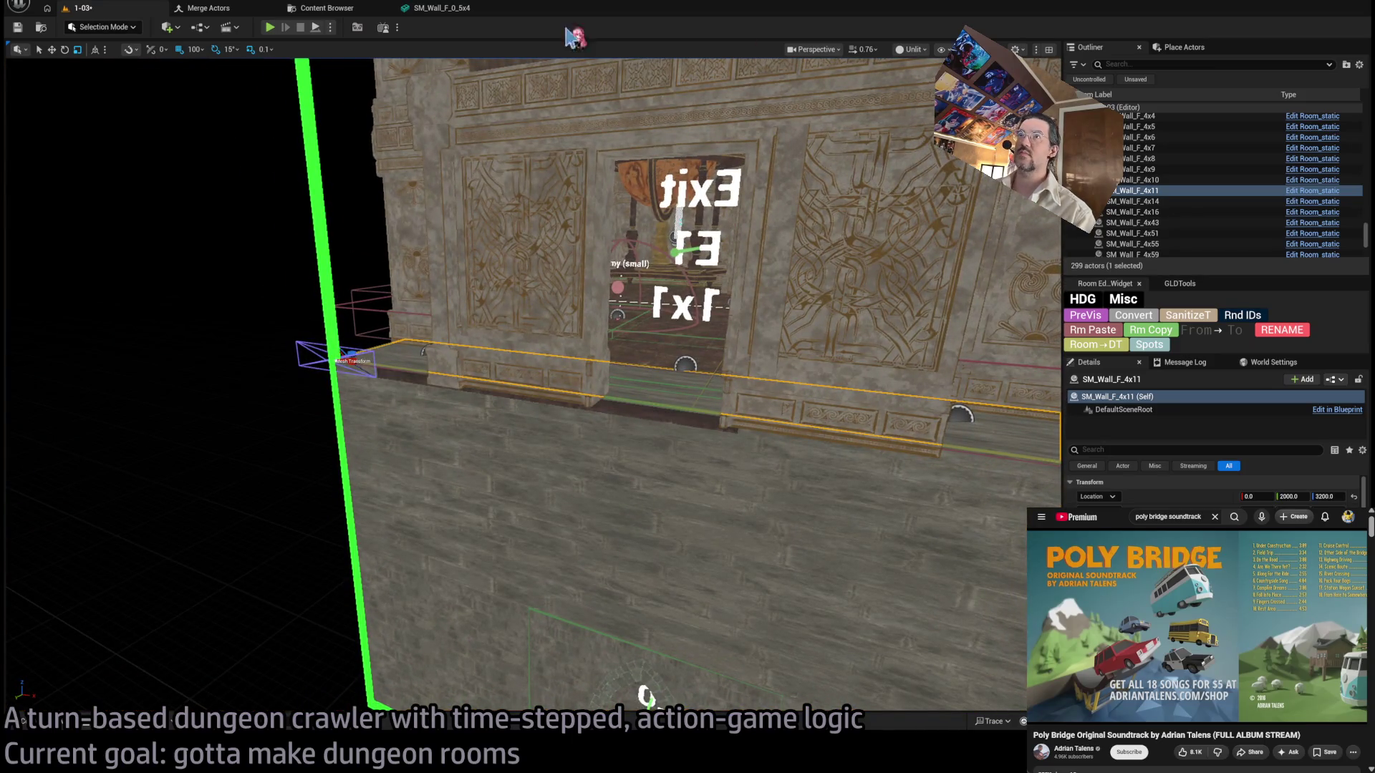
{"action": "key", "text": "bracketleft"}
{"action": "key", "text": "bracketleft"}
{"action": "key", "text": "bracketleft"}
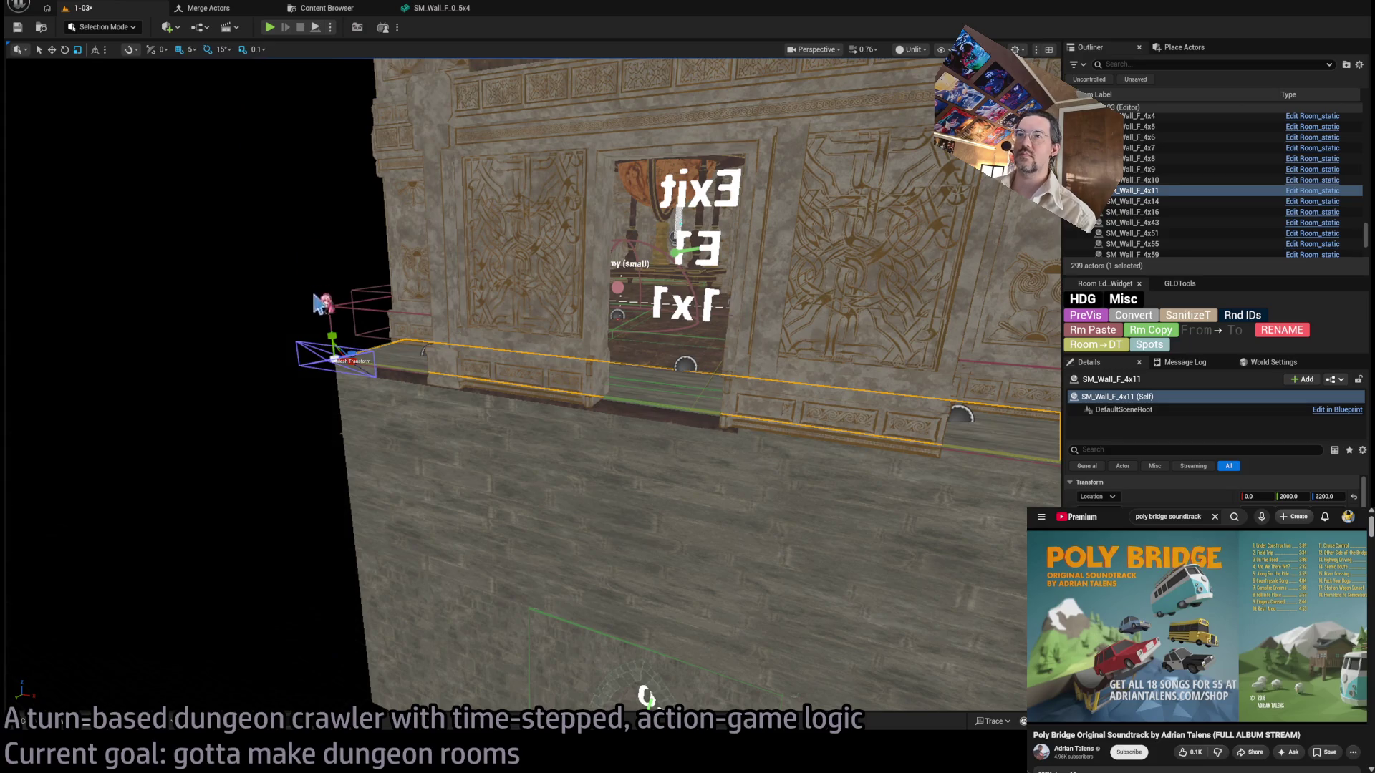
{"action": "mouse_move", "coordinate": [348, 353]}
{"action": "left_mouse_down"}
{"action": "mouse_move", "coordinate": [335, 344]}
{"action": "mouse_move", "coordinate": [349, 356]}
{"action": "left_mouse_up"}
Select the SM_Wall_F_4x9 wall panel for rotation.
{"action": "left_click_drag", "start_coordinate": [585, 349], "coordinate": [585, 349]}
{"action": "left_click", "coordinate": [558, 358]}
{"action": "mouse_move", "coordinate": [578, 535]}
{"action": "left_mouse_down"}
{"action": "mouse_move", "coordinate": [580, 556]}
{"action": "mouse_move", "coordinate": [491, 522]}
{"action": "mouse_move", "coordinate": [406, 514]}
{"action": "left_mouse_up"}
{"action": "key", "text": "e"}
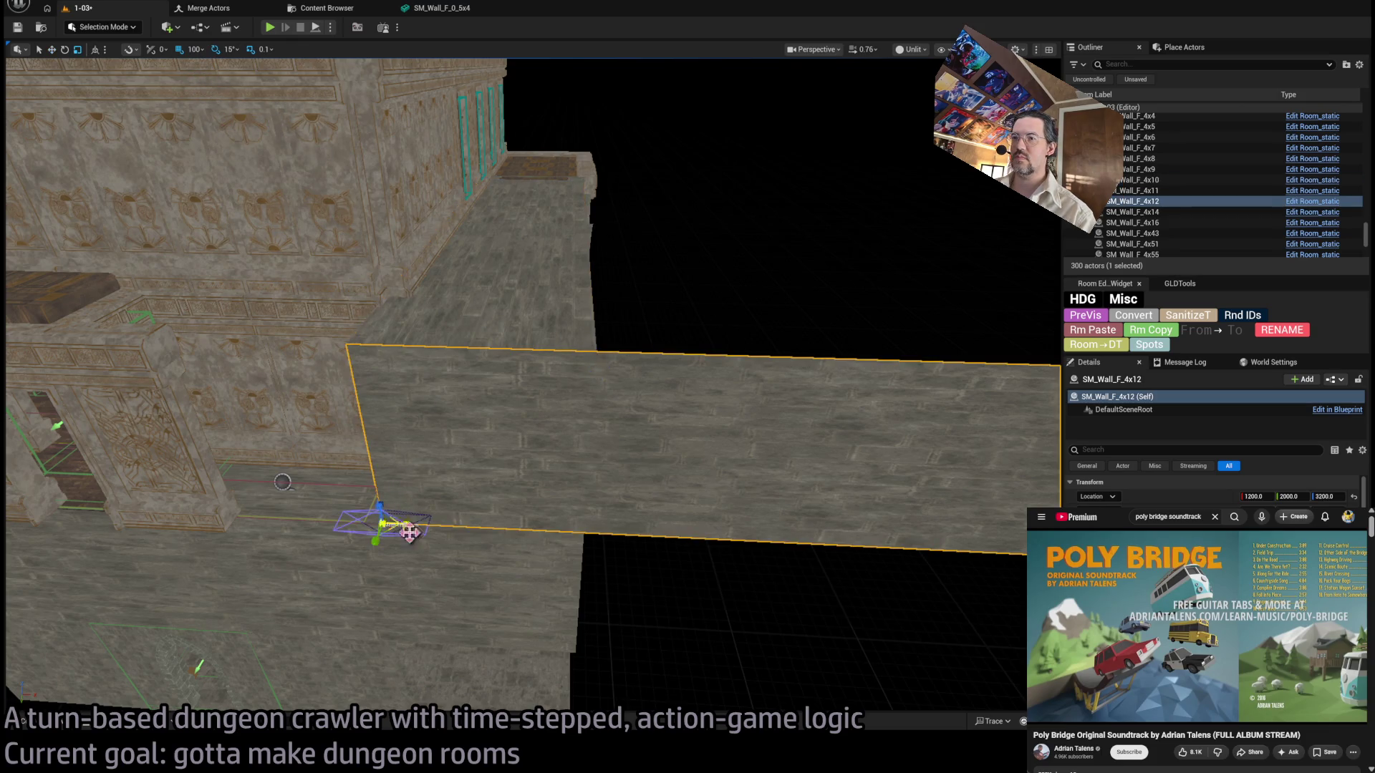
Rotate the SM_Wall_F_4x12 wall panel 90° to stand upright.
{"action": "mouse_move", "coordinate": [410, 524]}
{"action": "left_mouse_down"}
{"action": "mouse_move", "coordinate": [572, 528]}
{"action": "mouse_move", "coordinate": [562, 600]}
{"action": "mouse_move", "coordinate": [577, 625]}
{"action": "mouse_move", "coordinate": [466, 531]}
{"action": "left_mouse_up"}
{"action": "key", "text": "e"}
{"action": "key", "text": "w"}
{"action": "mouse_move", "coordinate": [294, 684]}
{"action": "left_mouse_down"}
{"action": "mouse_move", "coordinate": [322, 626]}
{"action": "mouse_move", "coordinate": [379, 659]}
{"action": "left_mouse_up"}
{"action": "scroll", "coordinate": [530, 387], "scroll_direction": "down", "scroll_amount": 10}
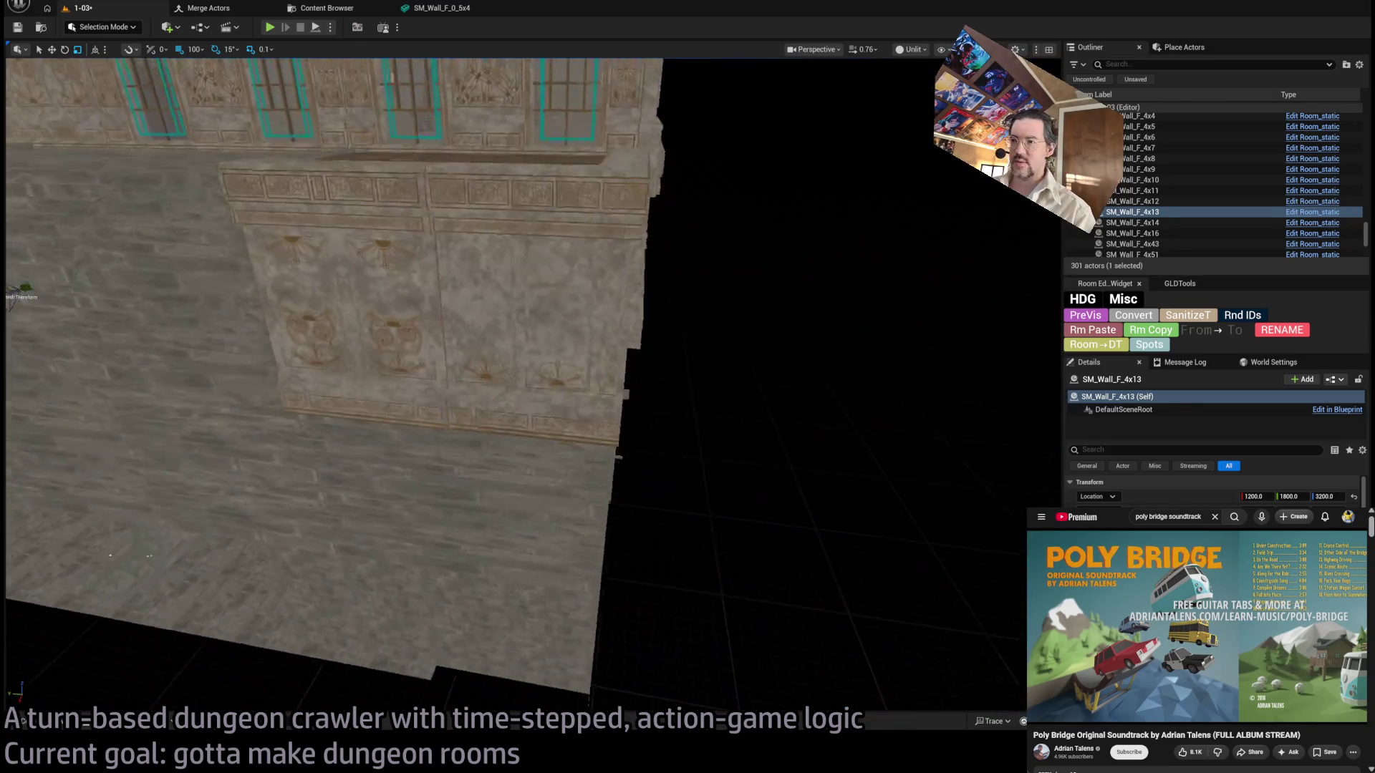
{"action": "scroll", "coordinate": [530, 386], "scroll_direction": "down", "scroll_amount": 5}
{"action": "scroll", "coordinate": [530, 387], "scroll_direction": "up", "scroll_amount": 5}
{"action": "scroll", "coordinate": [530, 387], "scroll_direction": "down", "scroll_amount": 5}
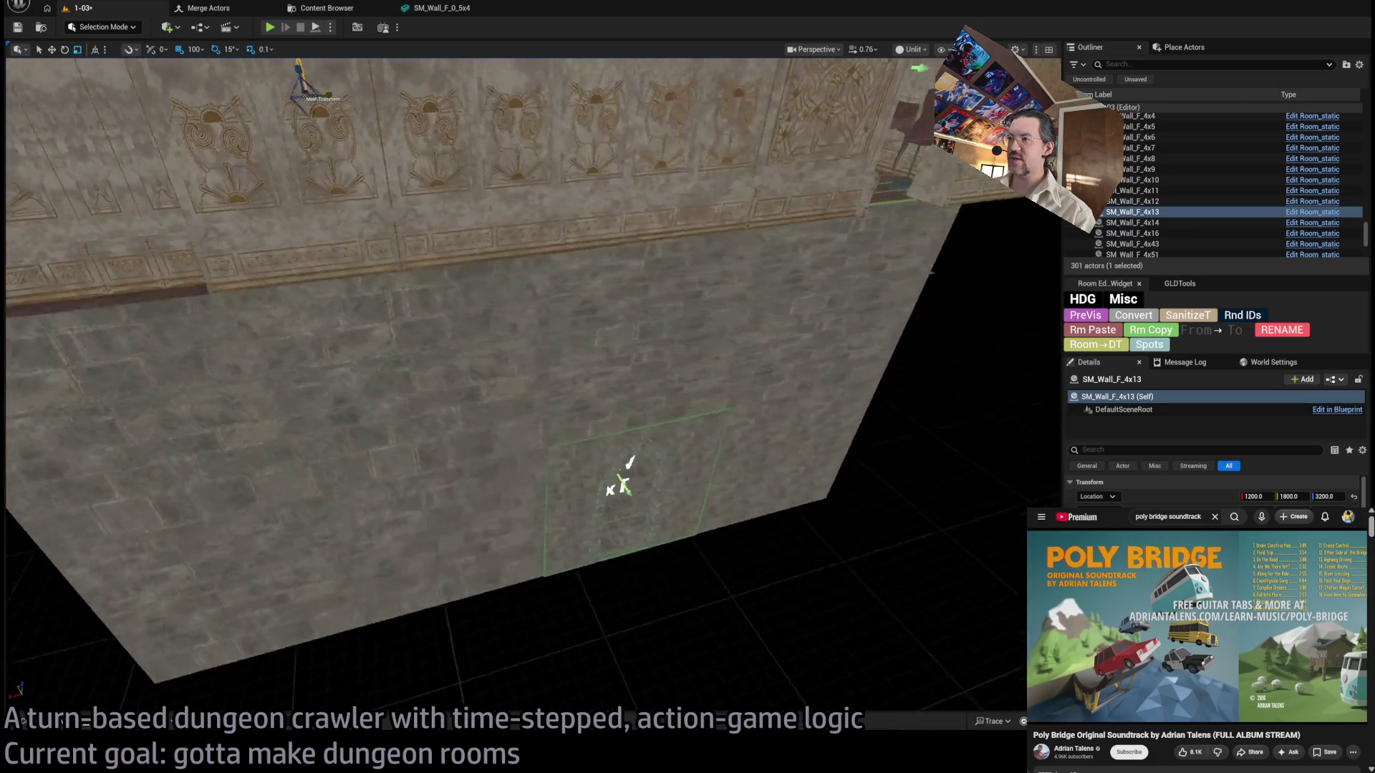
{"action": "scroll", "coordinate": [530, 386], "scroll_direction": "down", "scroll_amount": 5}
{"action": "scroll", "coordinate": [530, 387], "scroll_direction": "up", "scroll_amount": 5}
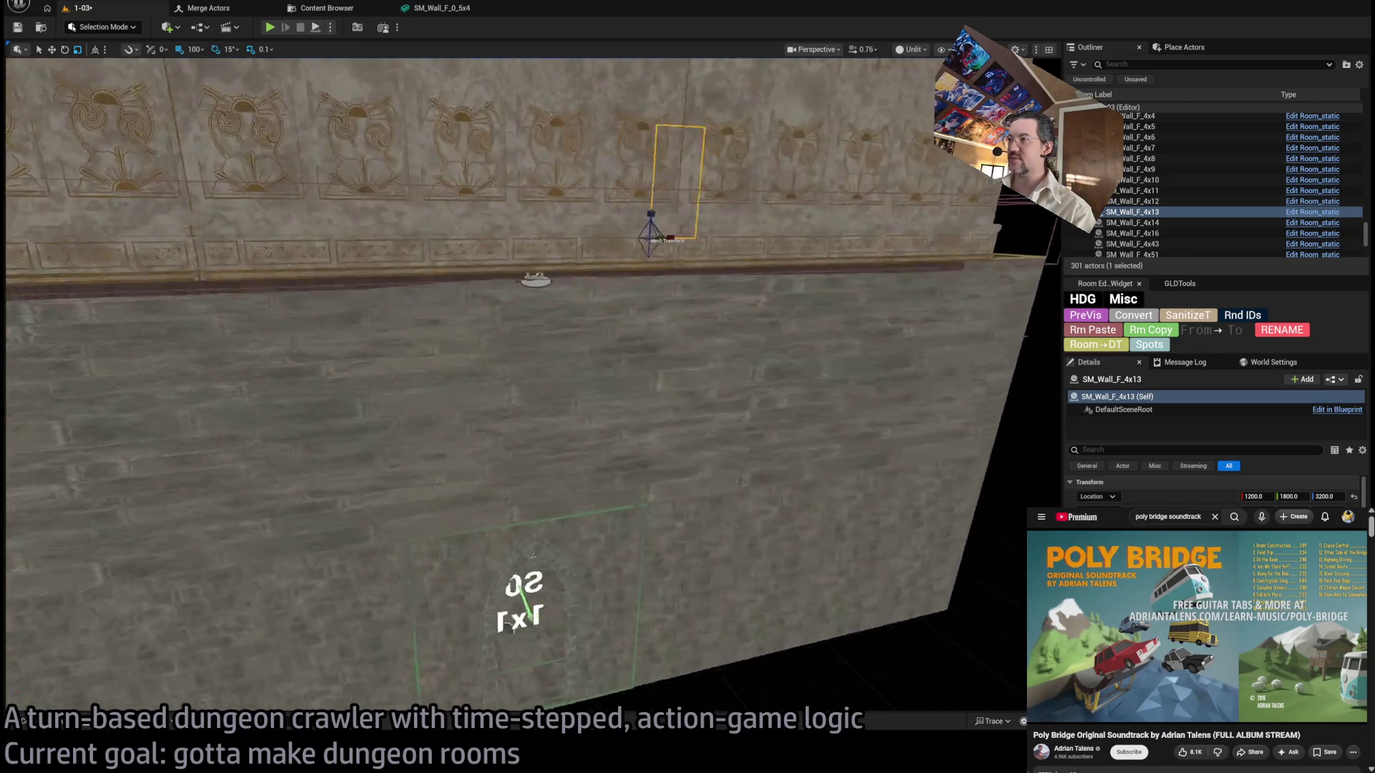
{"action": "scroll", "coordinate": [530, 387], "scroll_direction": "down", "scroll_amount": 5}
{"action": "scroll", "coordinate": [530, 386], "scroll_direction": "down", "scroll_amount": 5}
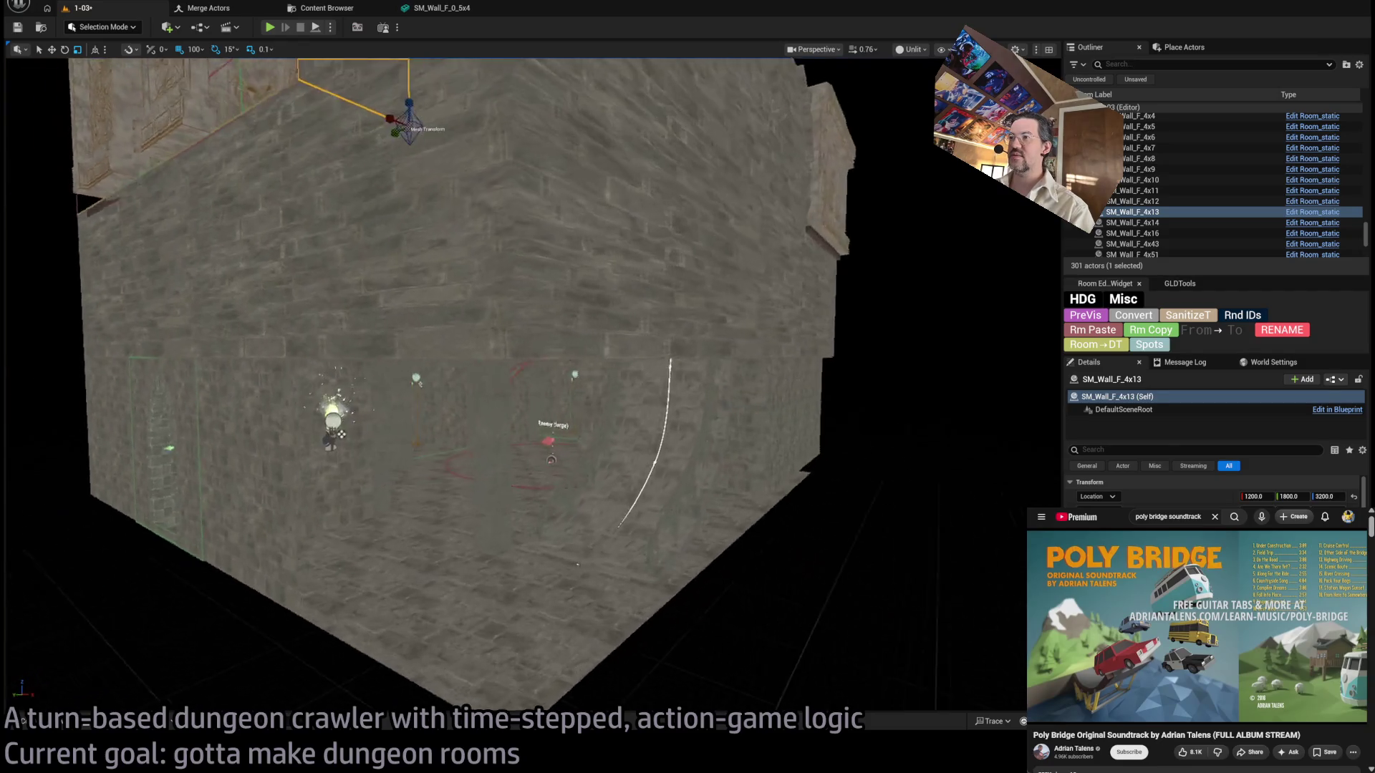
{"action": "scroll", "coordinate": [529, 386], "scroll_direction": "down", "scroll_amount": 5}
Copy SM_Wall_F_4x8 one level lower, try rotating it, then delete the misplaced duplicate.
{"action": "left_click", "coordinate": [639, 334]}
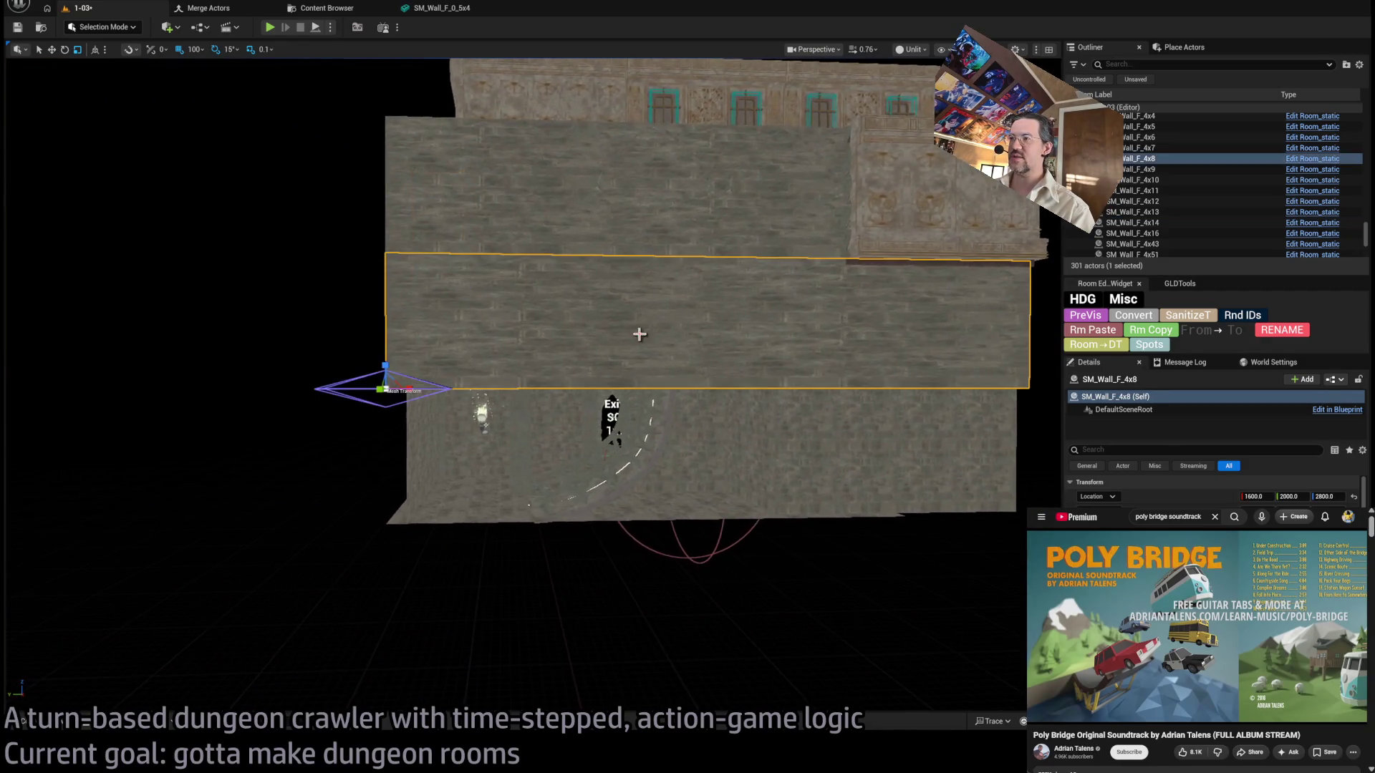
{"action": "mouse_move", "coordinate": [384, 370]}
{"action": "left_mouse_down"}
{"action": "mouse_move", "coordinate": [387, 481]}
{"action": "mouse_move", "coordinate": [373, 514]}
{"action": "left_mouse_up"}
{"action": "key", "text": "e"}
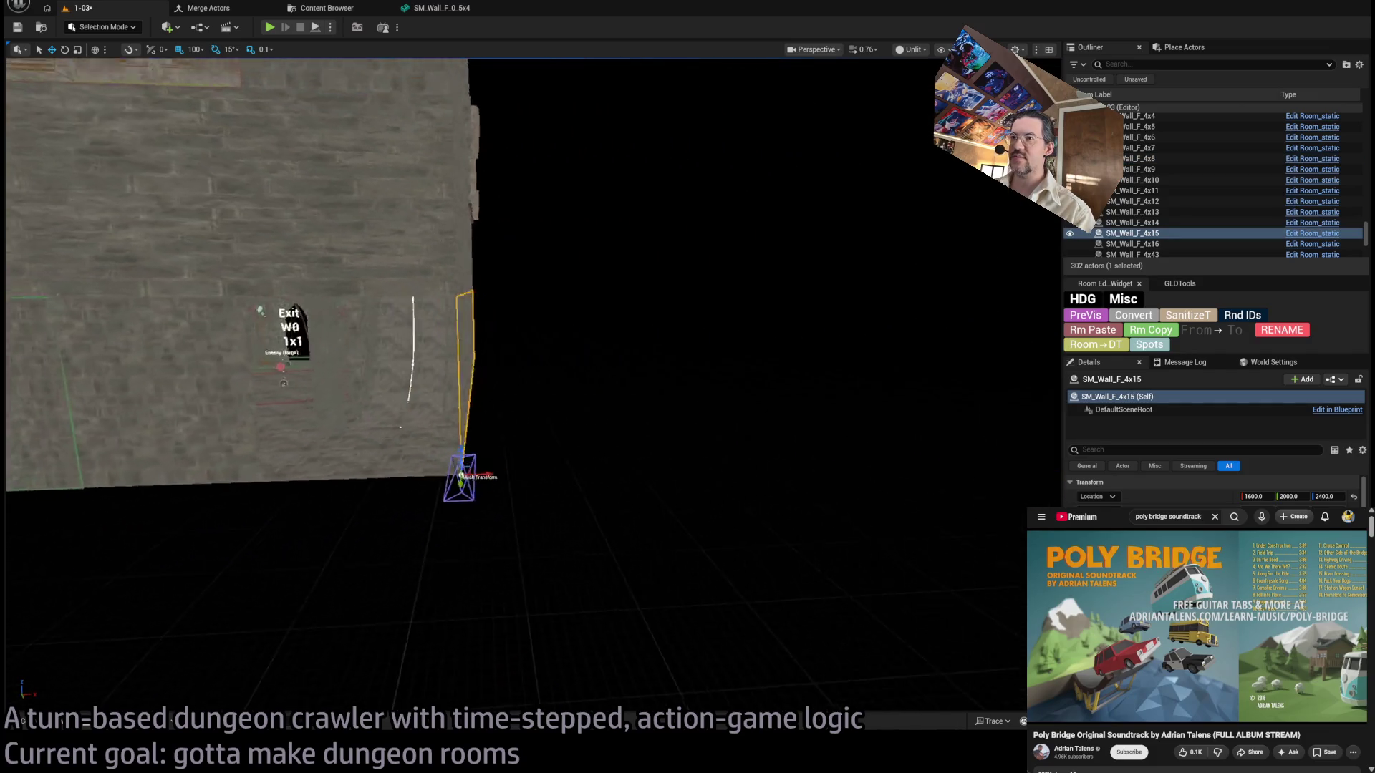
{"action": "mouse_move", "coordinate": [548, 466]}
{"action": "left_mouse_down"}
{"action": "mouse_move", "coordinate": [580, 465]}
{"action": "mouse_move", "coordinate": [515, 476]}
{"action": "left_mouse_up"}
{"action": "left_click_drag", "start_coordinate": [657, 437], "coordinate": [657, 437]}
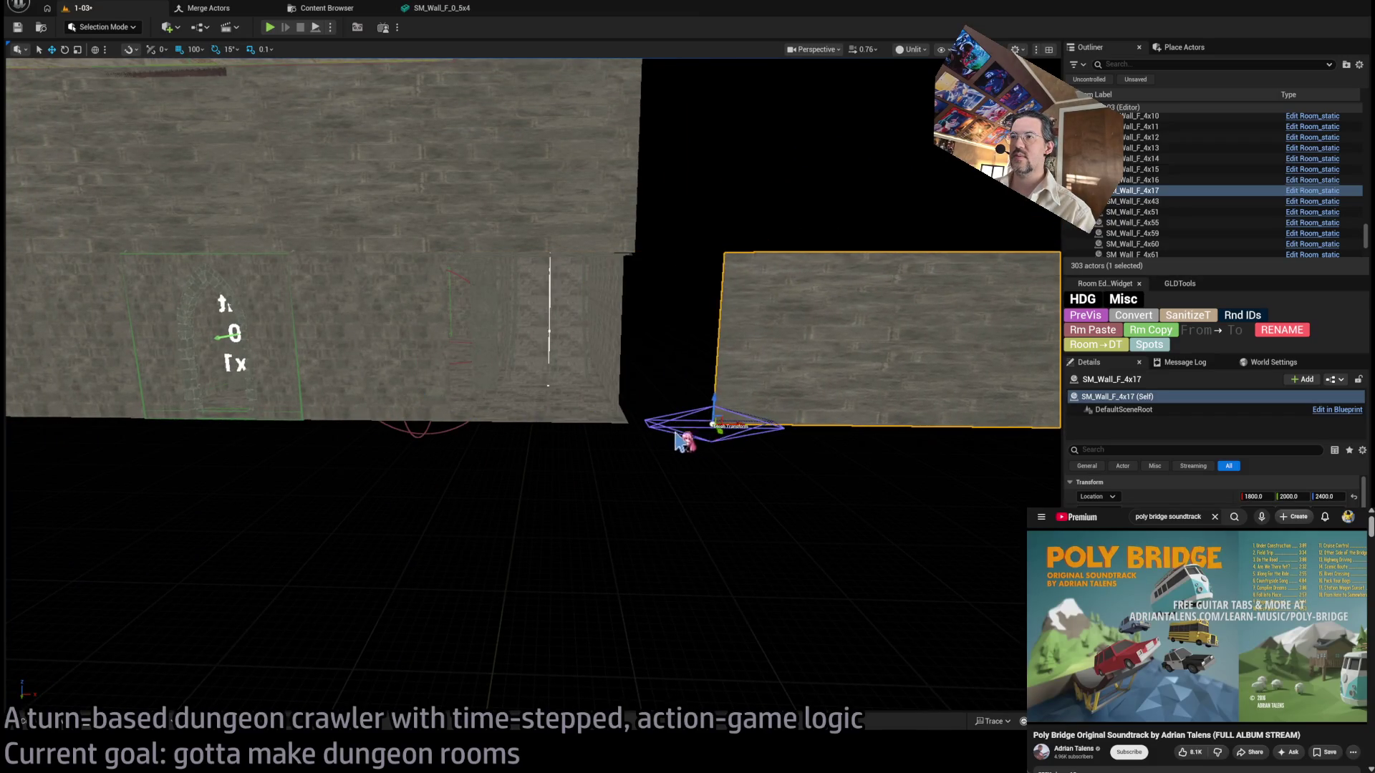
{"action": "key", "text": "Delete"}
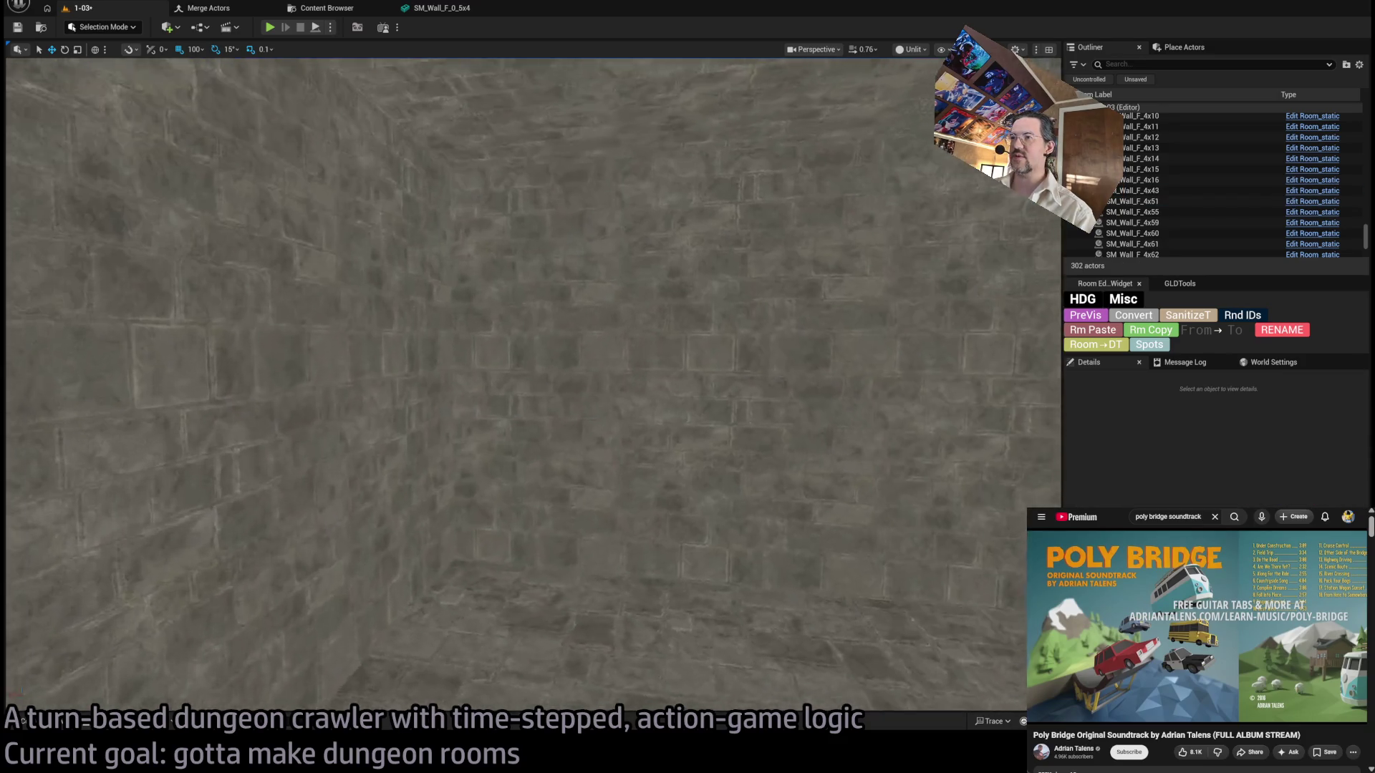
Delete the two small 2x wall pieces.
{"action": "left_click", "coordinate": [716, 272]}
{"action": "left_click", "coordinate": [561, 381], "text": "ctrl"}
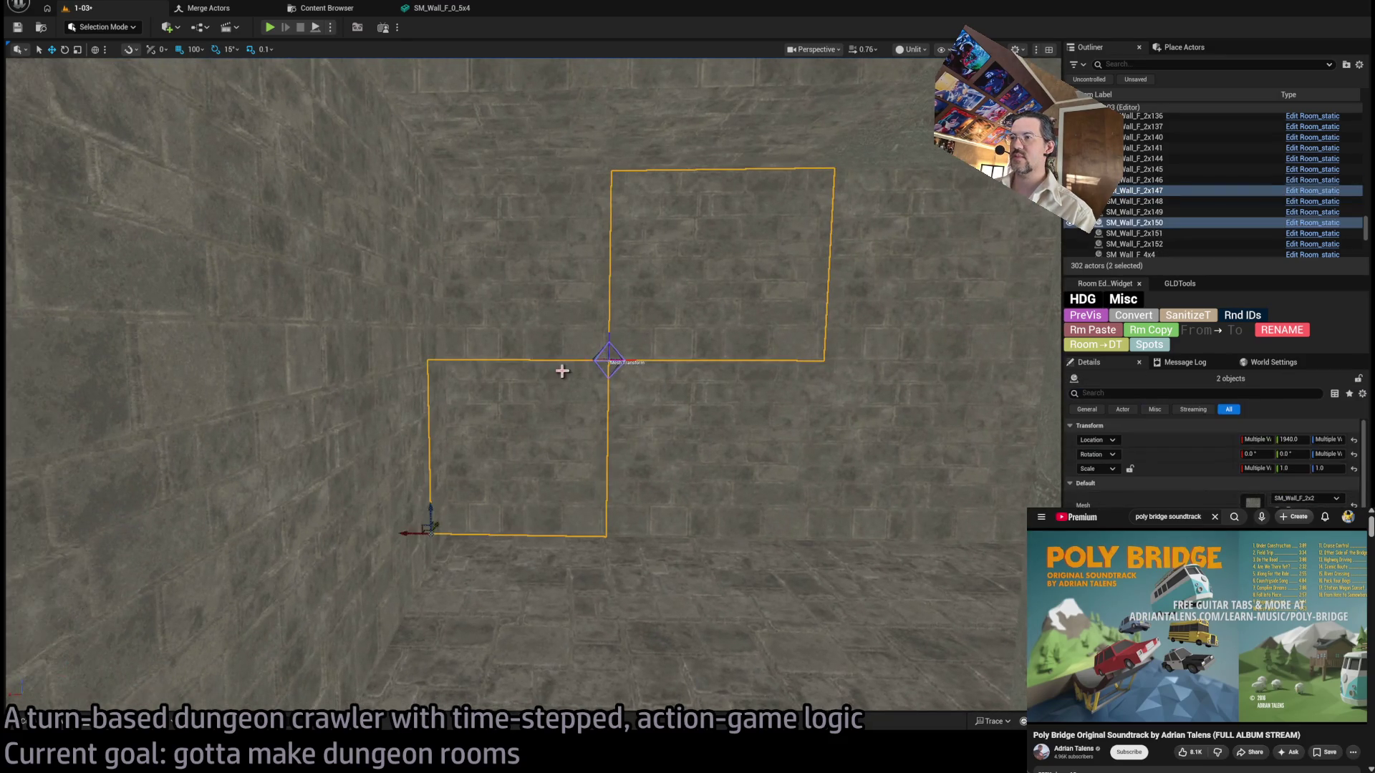
{"action": "key", "text": "Delete"}
{"action": "mouse_move", "coordinate": [681, 439]}
{"action": "left_mouse_down"}
{"action": "mouse_move", "coordinate": [820, 322]}
{"action": "mouse_move", "coordinate": [630, 336]}
{"action": "mouse_move", "coordinate": [537, 323]}
{"action": "mouse_move", "coordinate": [530, 351]}
{"action": "mouse_move", "coordinate": [724, 445]}
{"action": "left_mouse_up"}
Duplicate the 4x stone wall panel and slide the copy along the wall line.
{"action": "left_click", "coordinate": [723, 444]}
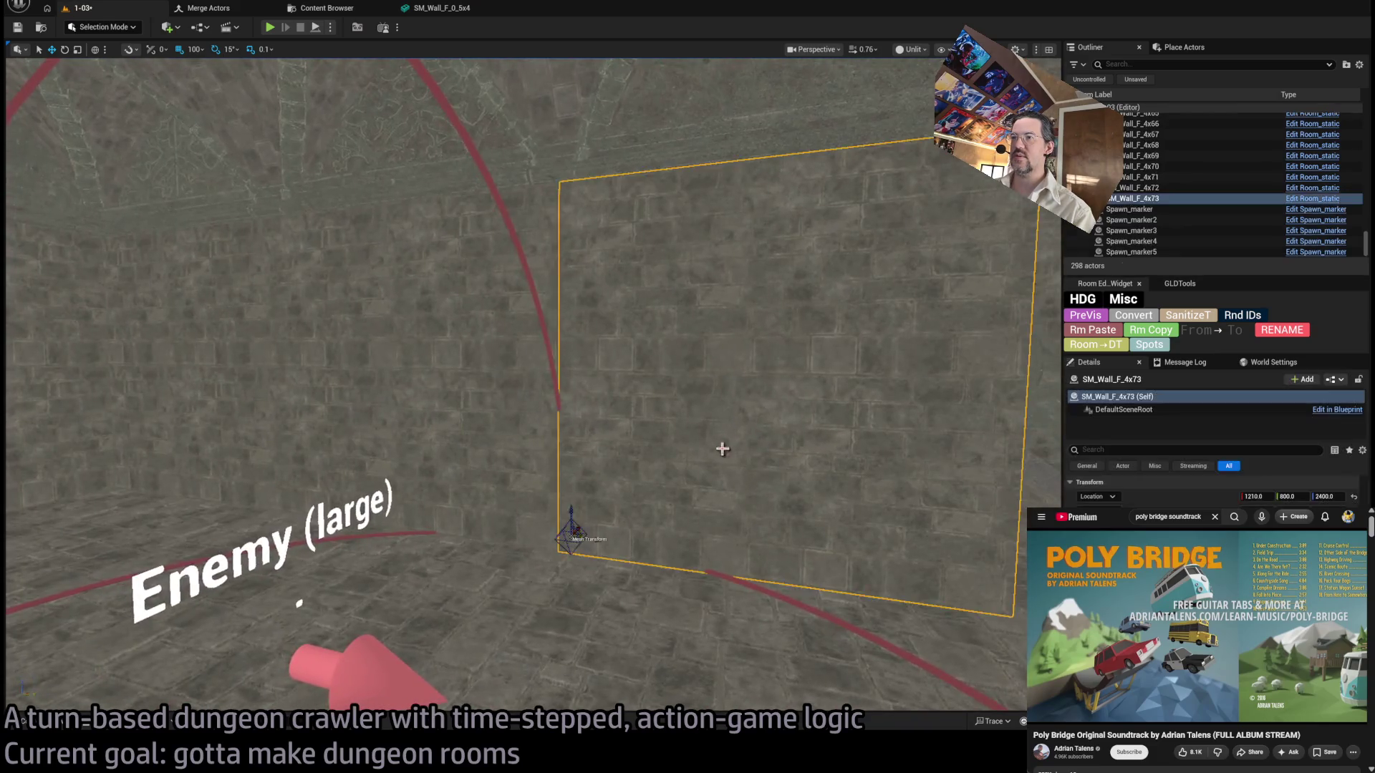
{"action": "left_click_drag", "start_coordinate": [275, 508], "coordinate": [308, 509]}
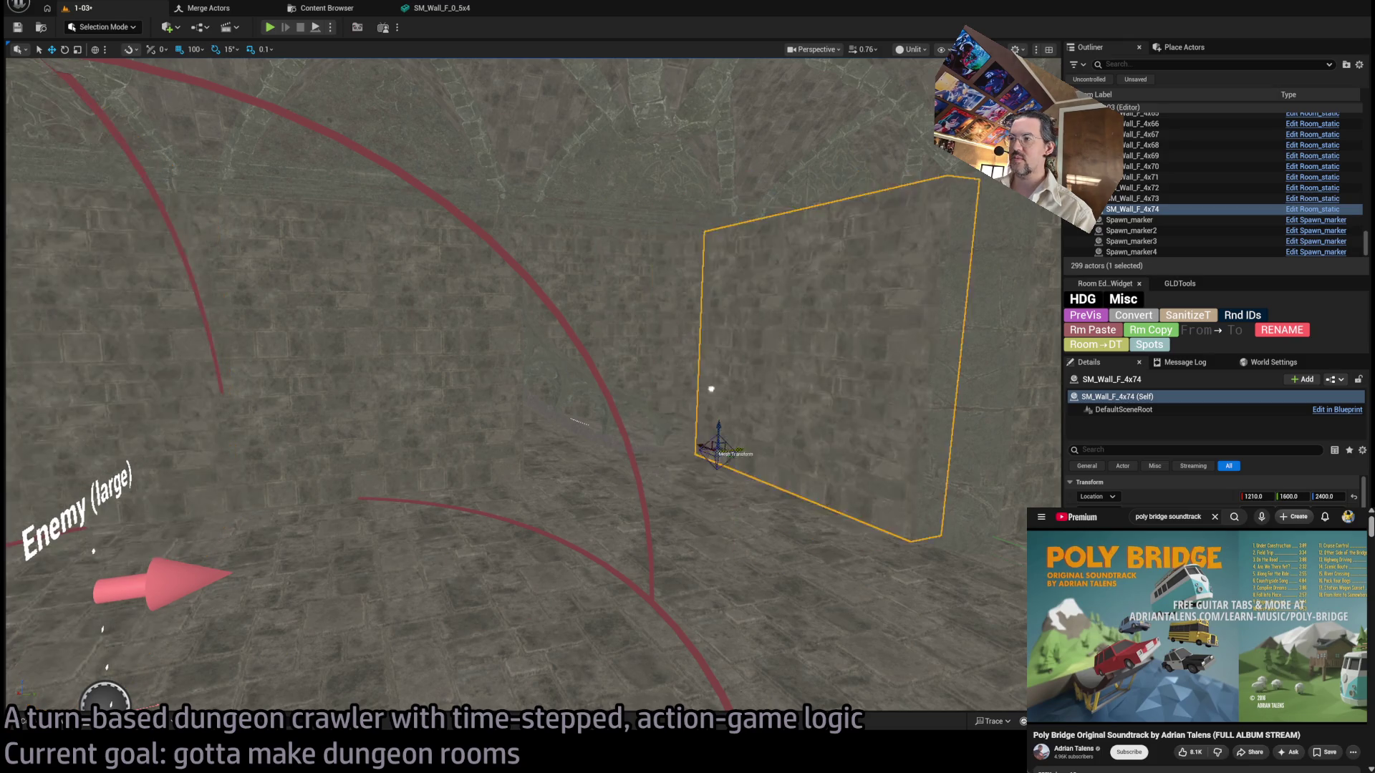
{"action": "mouse_move", "coordinate": [834, 329]}
{"action": "left_mouse_down"}
{"action": "mouse_move", "coordinate": [823, 372]}
{"action": "mouse_move", "coordinate": [677, 478]}
{"action": "left_mouse_up"}
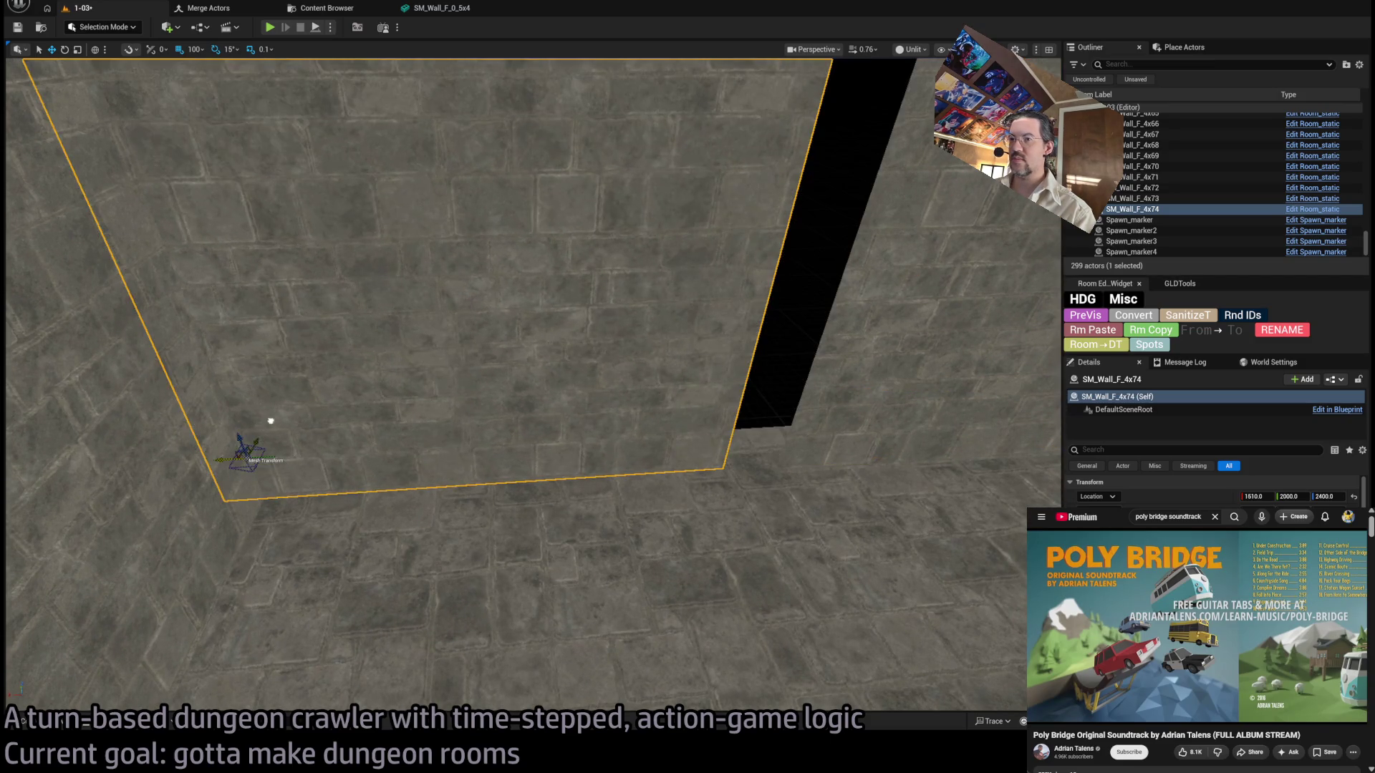
{"action": "left_click_drag", "start_coordinate": [321, 409], "coordinate": [391, 315]}
{"action": "key", "text": "f"}
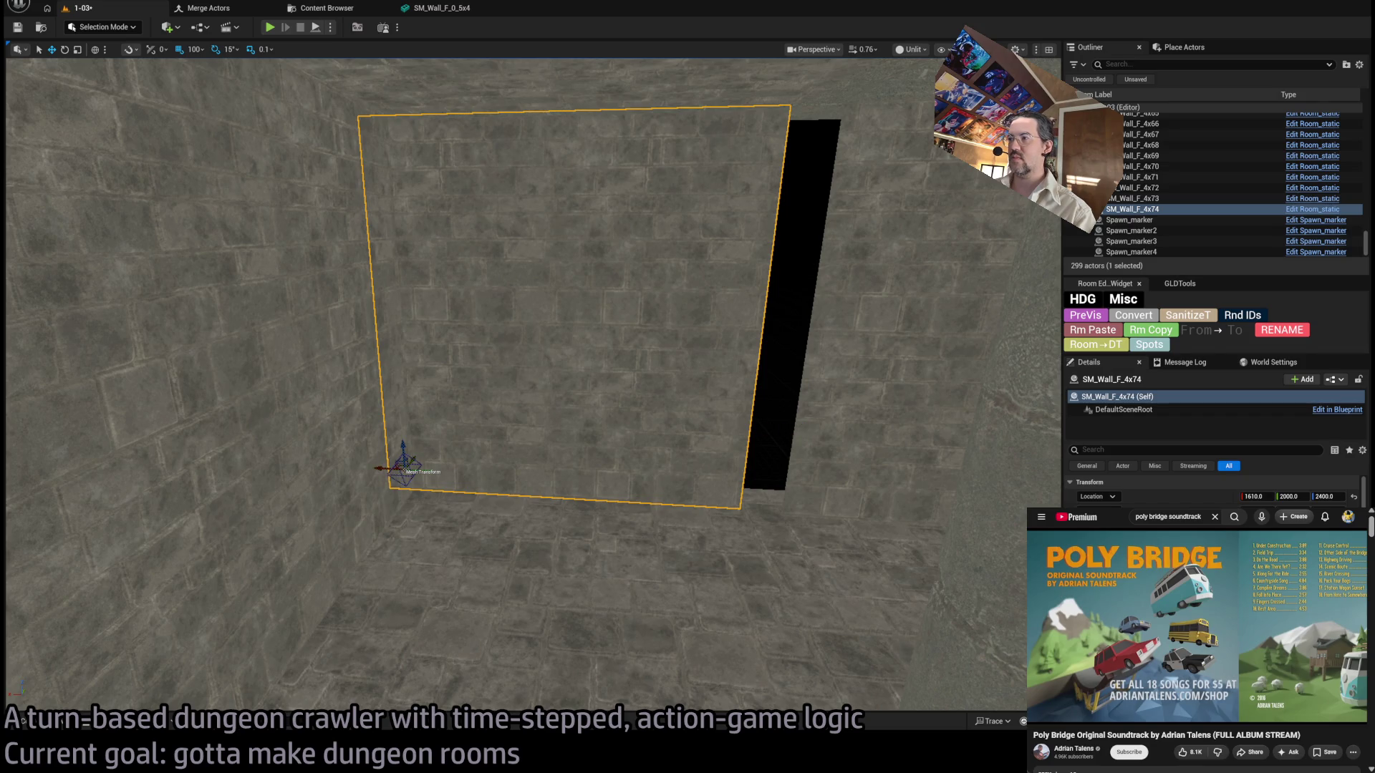
{"action": "key", "text": "Delete"}
{"action": "key", "text": "ctrl+z"}
Place another wall copy at X 1210 and delete the unneeded SM_Wall_F_4x51 panel.
{"action": "mouse_move", "coordinate": [263, 549]}
{"action": "left_mouse_down", "text": "alt"}
{"action": "mouse_move", "coordinate": [633, 525]}
{"action": "mouse_move", "coordinate": [559, 516]}
{"action": "mouse_move", "coordinate": [558, 530]}
{"action": "left_mouse_up", "text": "alt"}
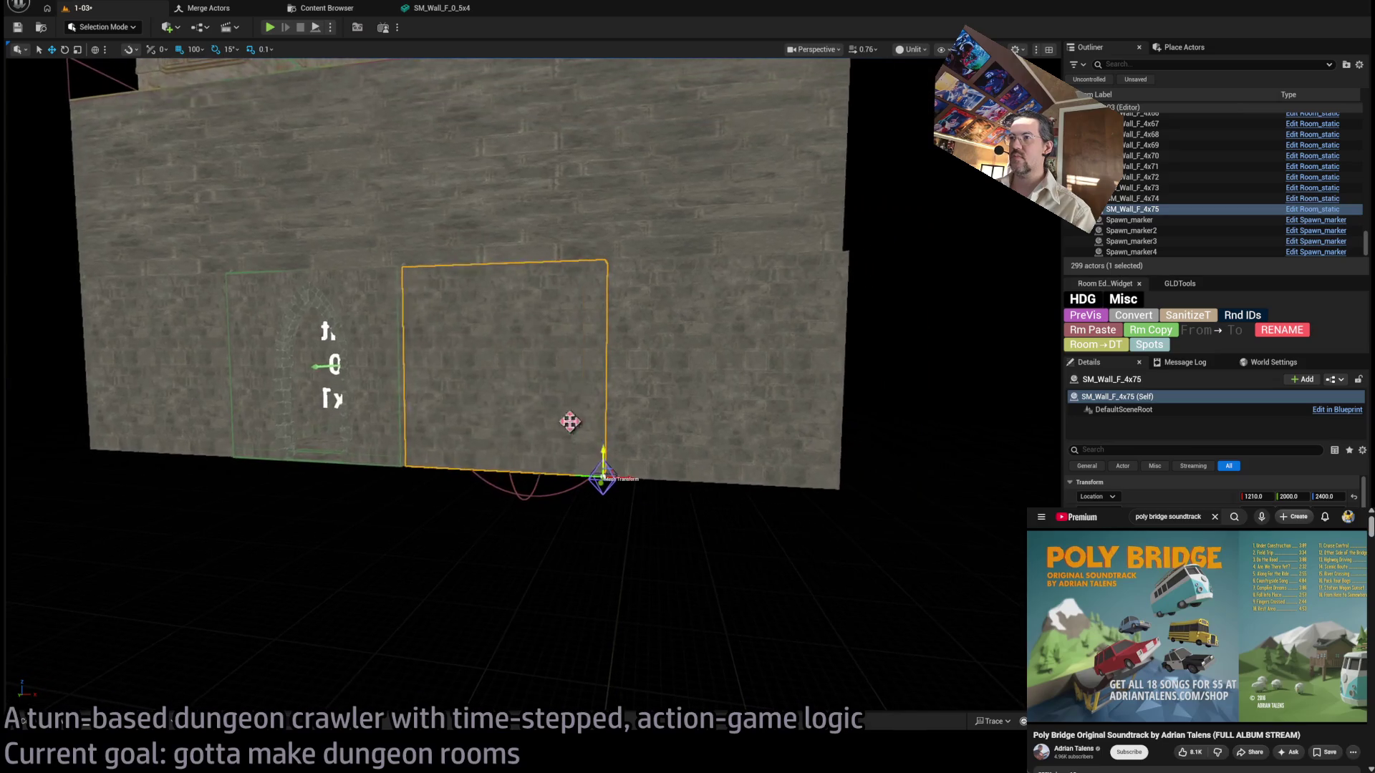
{"action": "left_click", "coordinate": [473, 372]}
{"action": "key", "text": "Delete"}
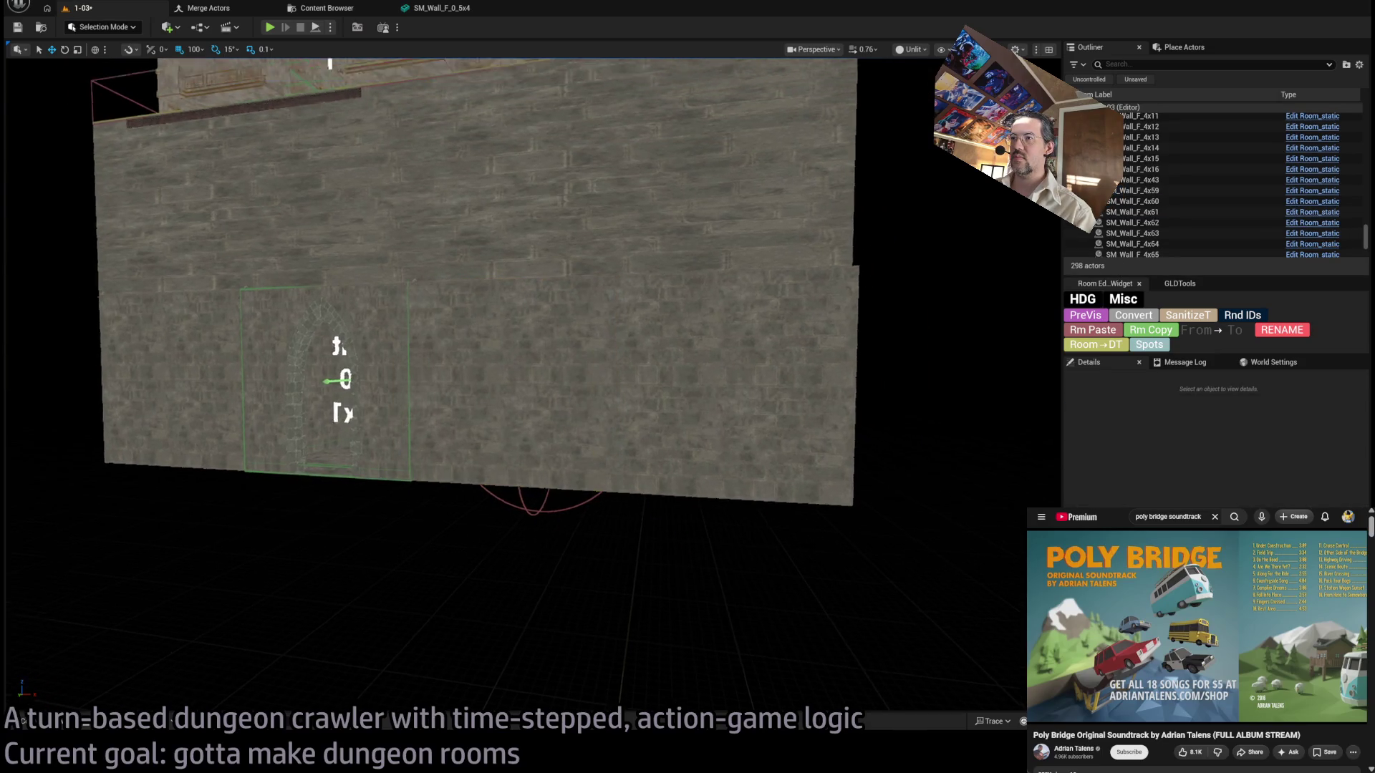
{"action": "left_click_drag", "start_coordinate": [473, 373], "coordinate": [474, 343]}
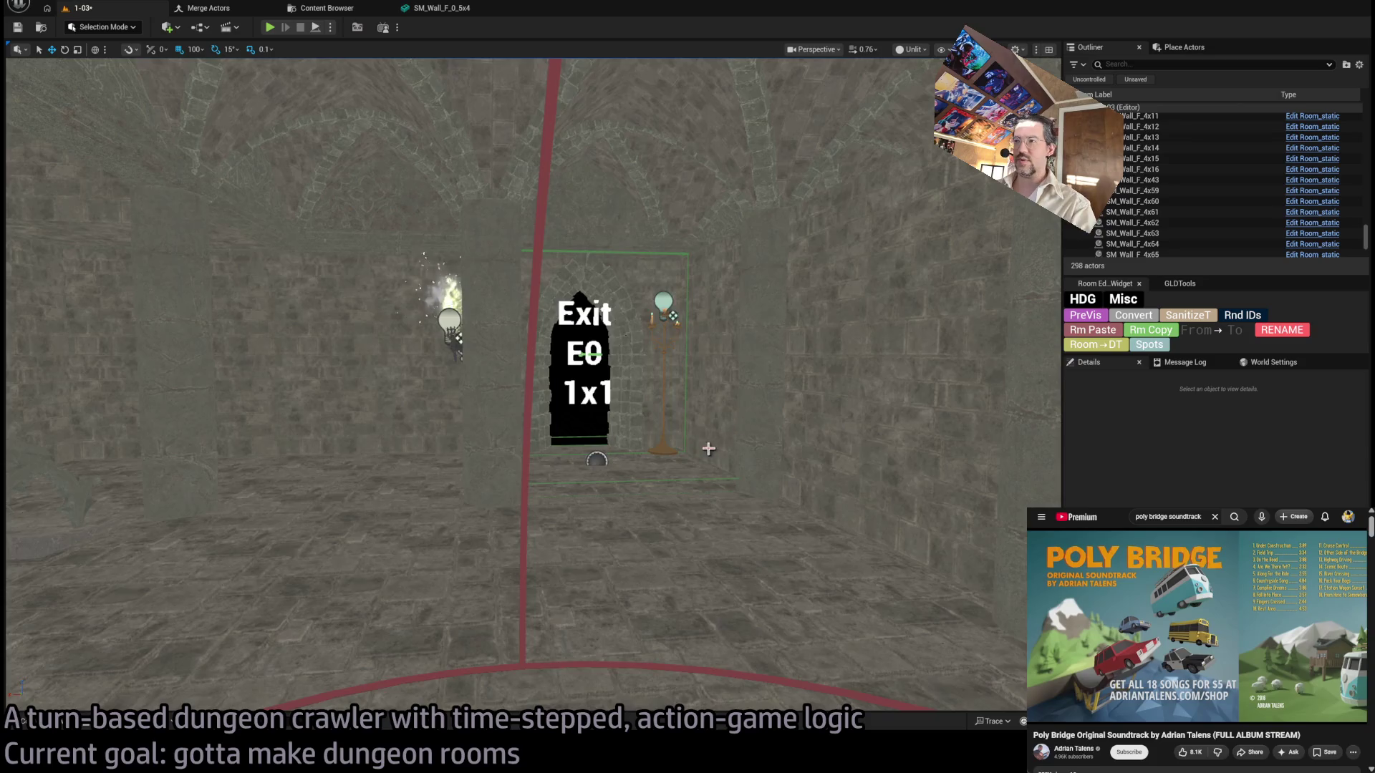
{"action": "left_click_drag", "start_coordinate": [716, 446], "coordinate": [716, 501]}
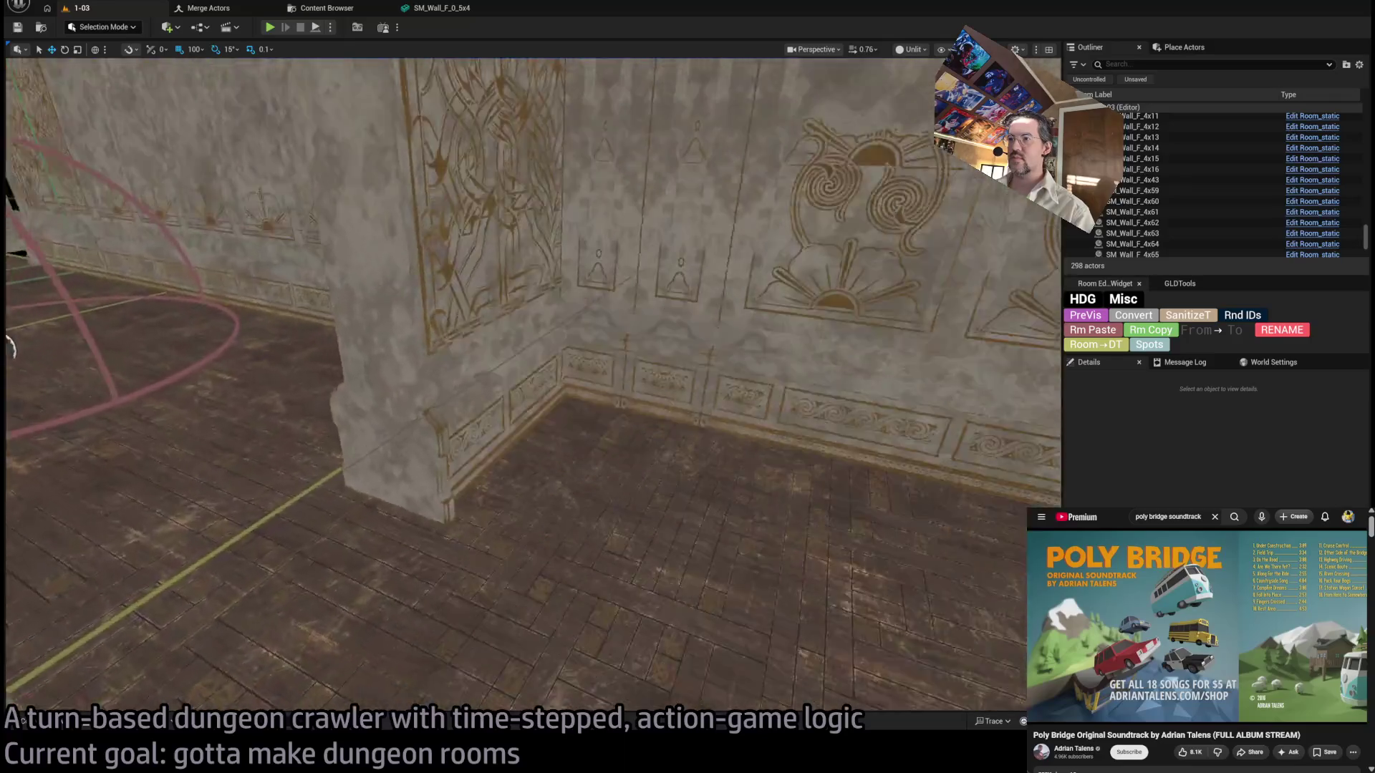
{"action": "mouse_move", "coordinate": [592, 486]}
{"action": "left_mouse_down"}
{"action": "mouse_move", "coordinate": [544, 472]}
{"action": "mouse_move", "coordinate": [573, 444]}
{"action": "mouse_move", "coordinate": [591, 486]}
{"action": "left_mouse_up"}
{"action": "left_click", "coordinate": [591, 486]}
{"action": "key", "text": "f"}
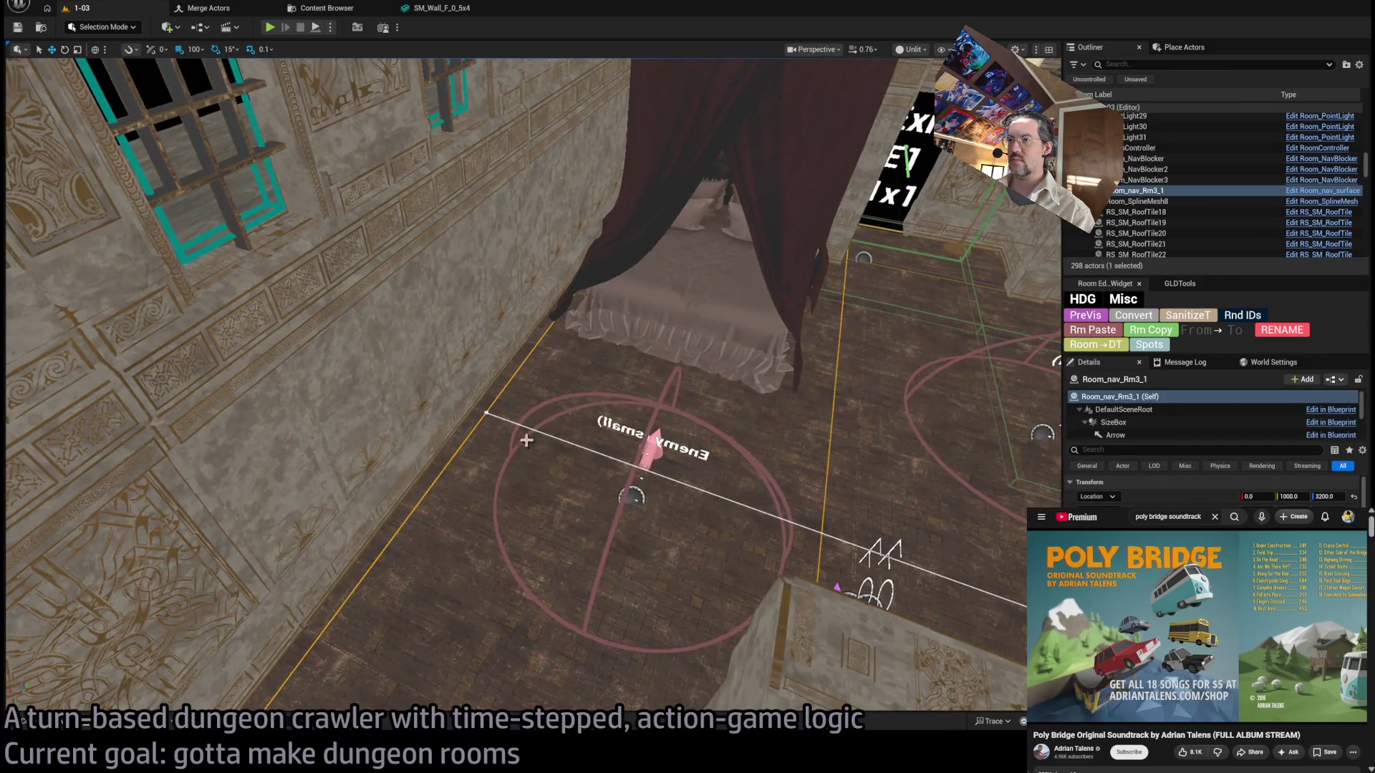
{"action": "left_click", "coordinate": [487, 412]}
{"action": "key", "text": "f"}
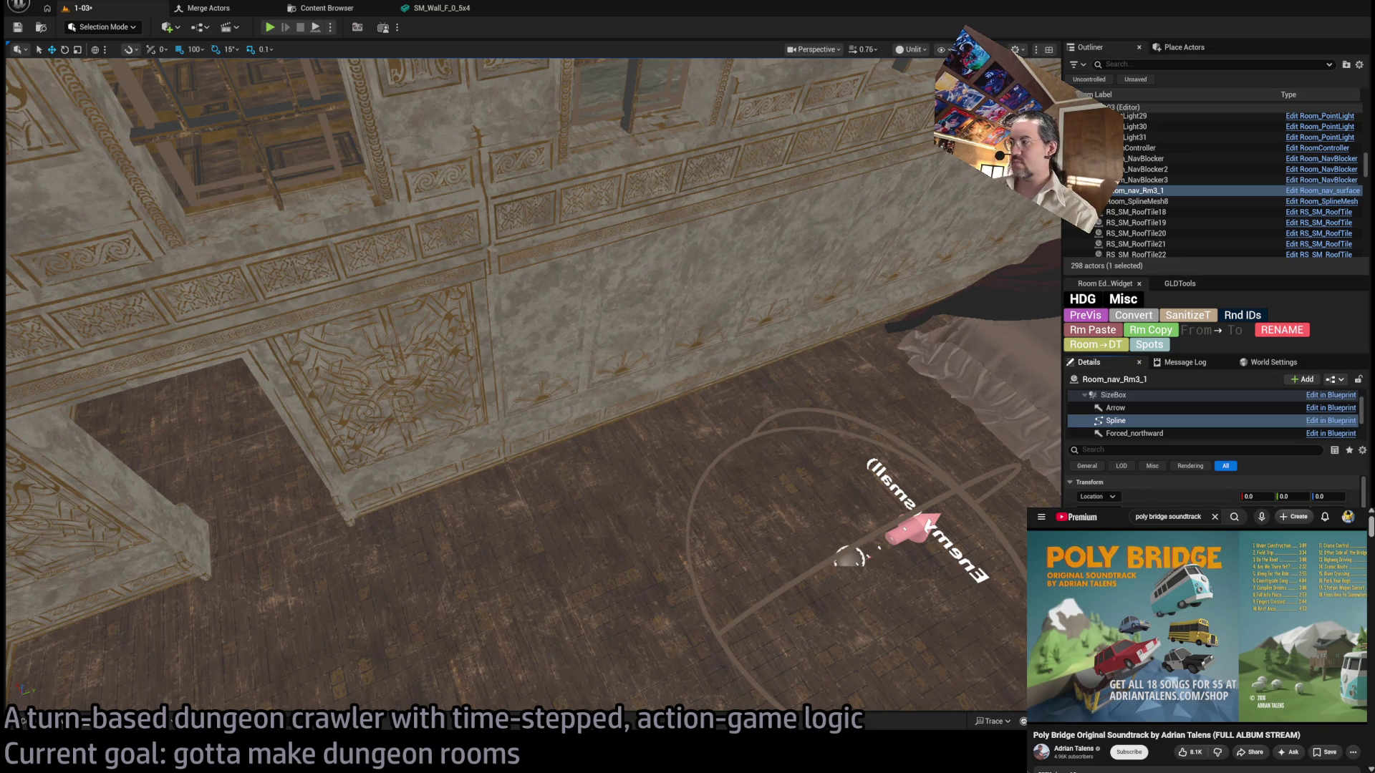
{"action": "mouse_move", "coordinate": [770, 499]}
{"action": "left_mouse_down"}
{"action": "mouse_move", "coordinate": [751, 476]}
{"action": "mouse_move", "coordinate": [770, 499]}
{"action": "left_mouse_up"}
{"action": "mouse_move", "coordinate": [648, 470]}
{"action": "left_mouse_down"}
{"action": "mouse_move", "coordinate": [606, 354]}
{"action": "mouse_move", "coordinate": [539, 530]}
{"action": "left_mouse_up"}
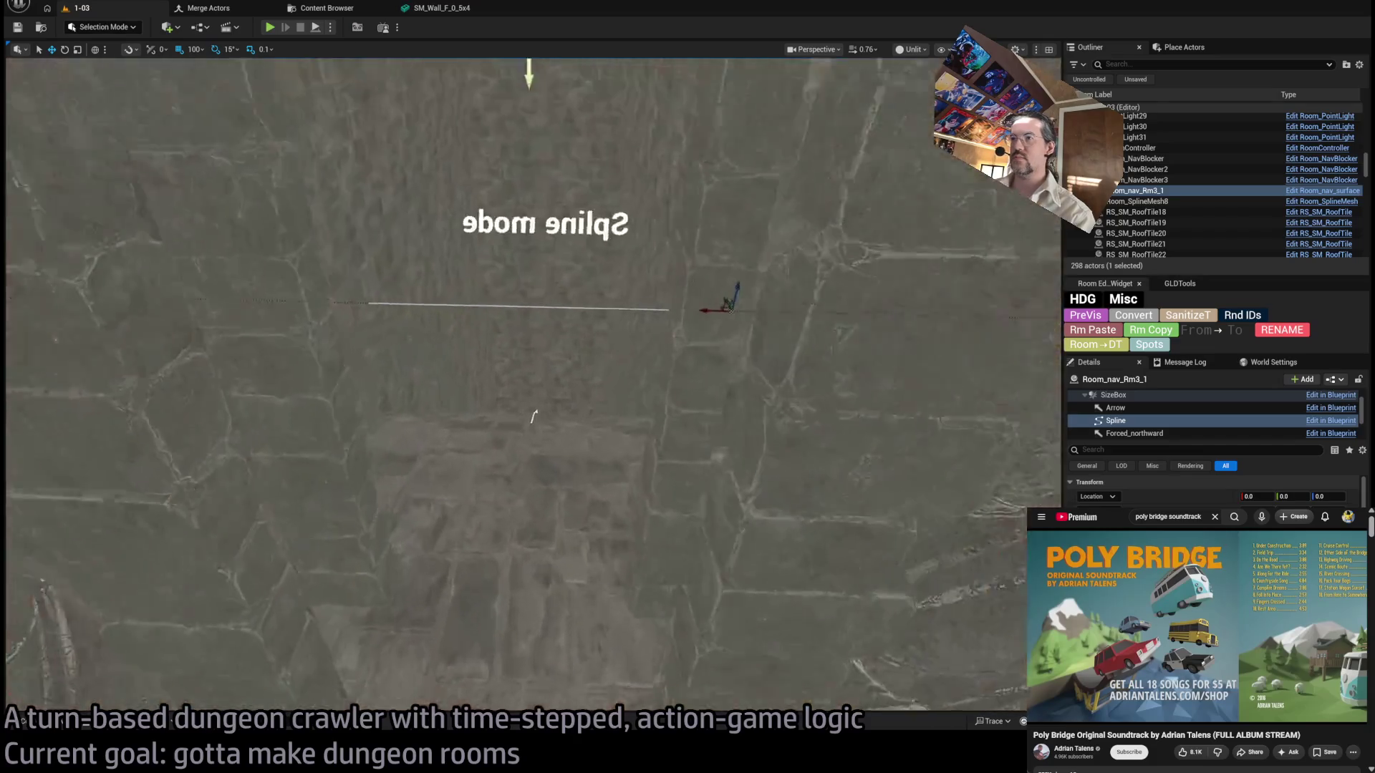
{"action": "left_click", "coordinate": [568, 521]}
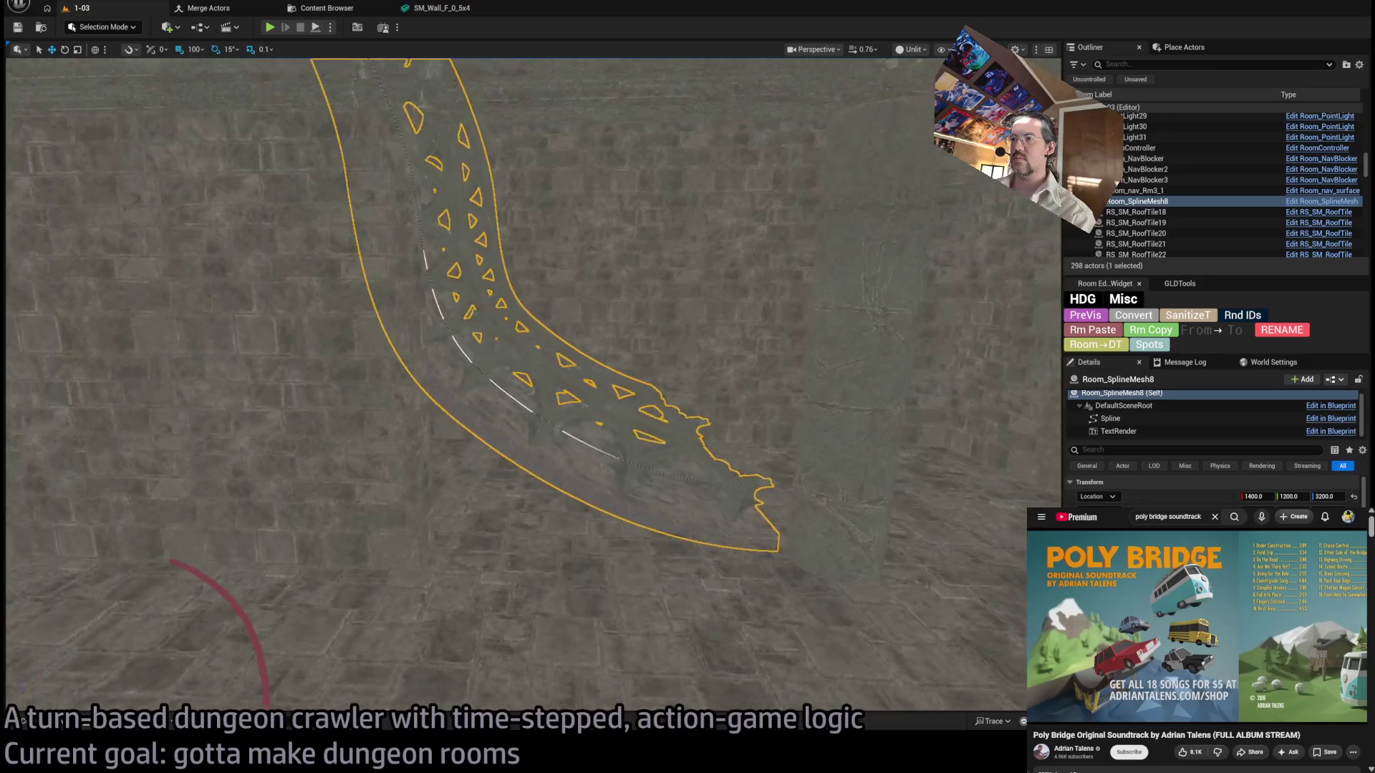
{"action": "left_click", "coordinate": [379, 459]}
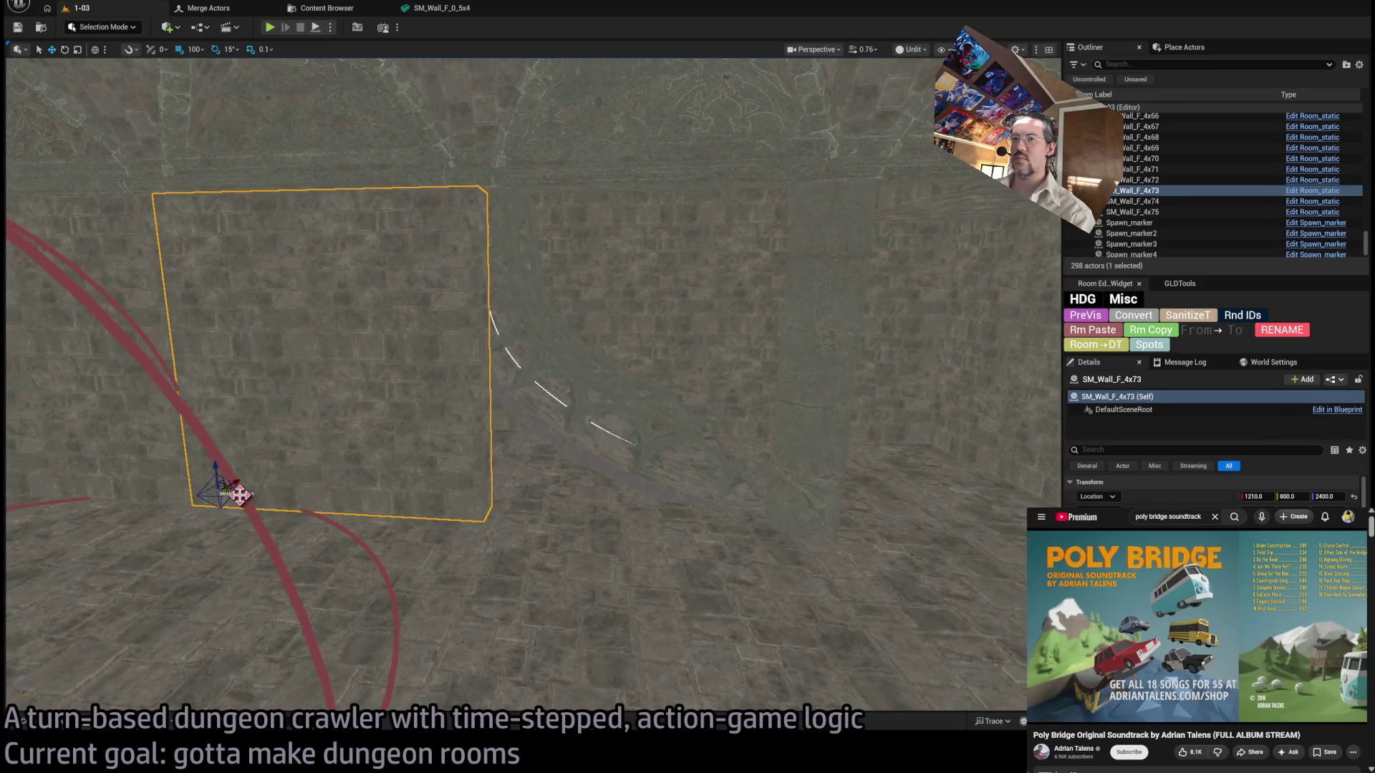
Copy the wall panel to Y 1200, then duplicate SM_Wall_F_4x67 into the remaining gap.
{"action": "left_click_drag", "start_coordinate": [239, 494], "coordinate": [550, 508], "text": "alt"}
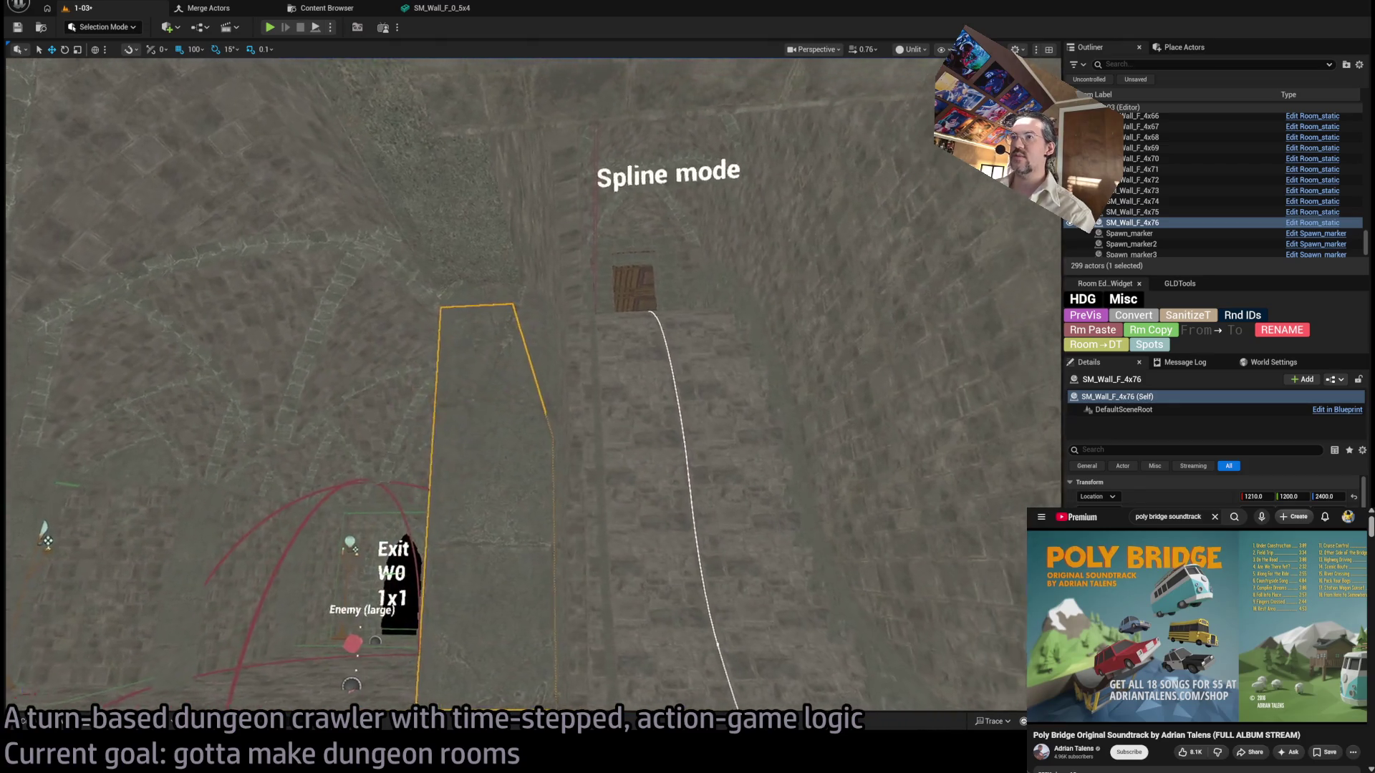
{"action": "left_click", "coordinate": [676, 574]}
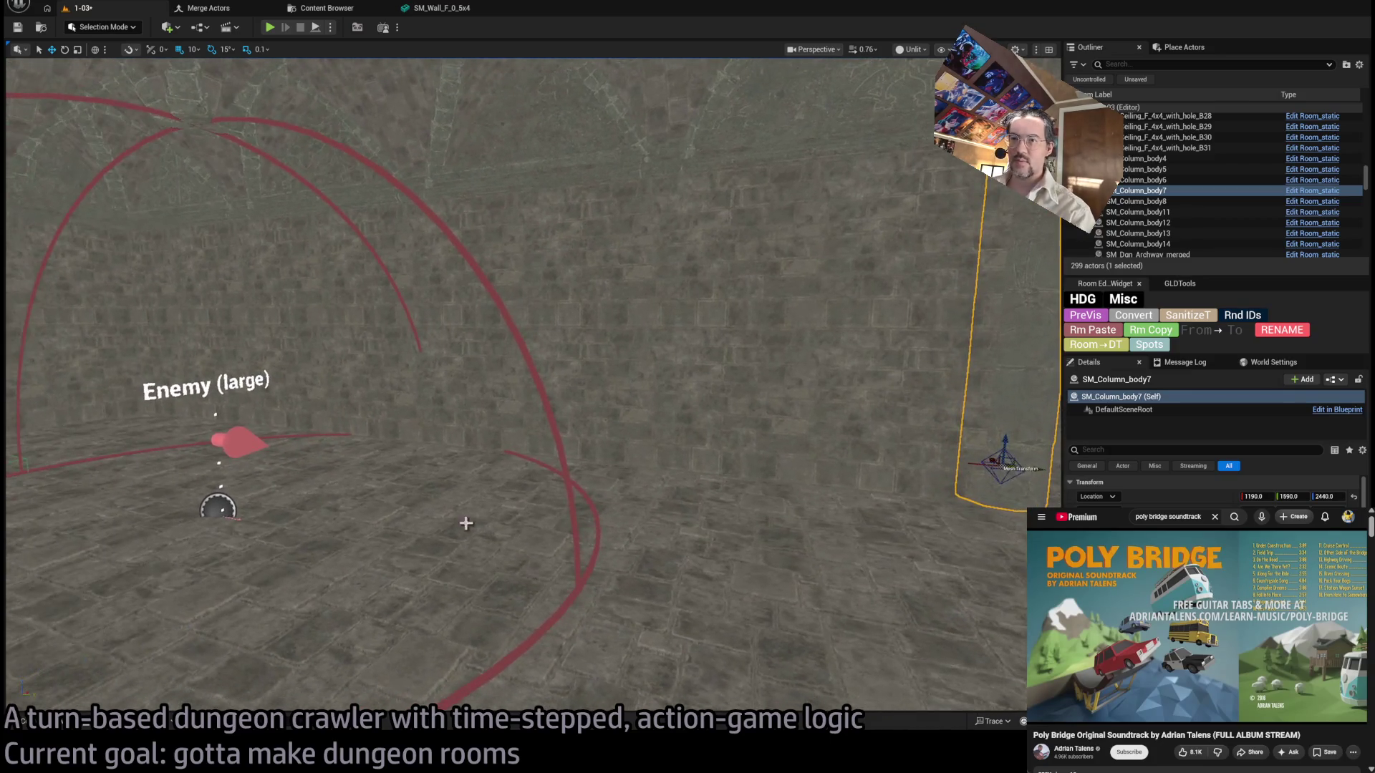
{"action": "left_click", "coordinate": [429, 430]}
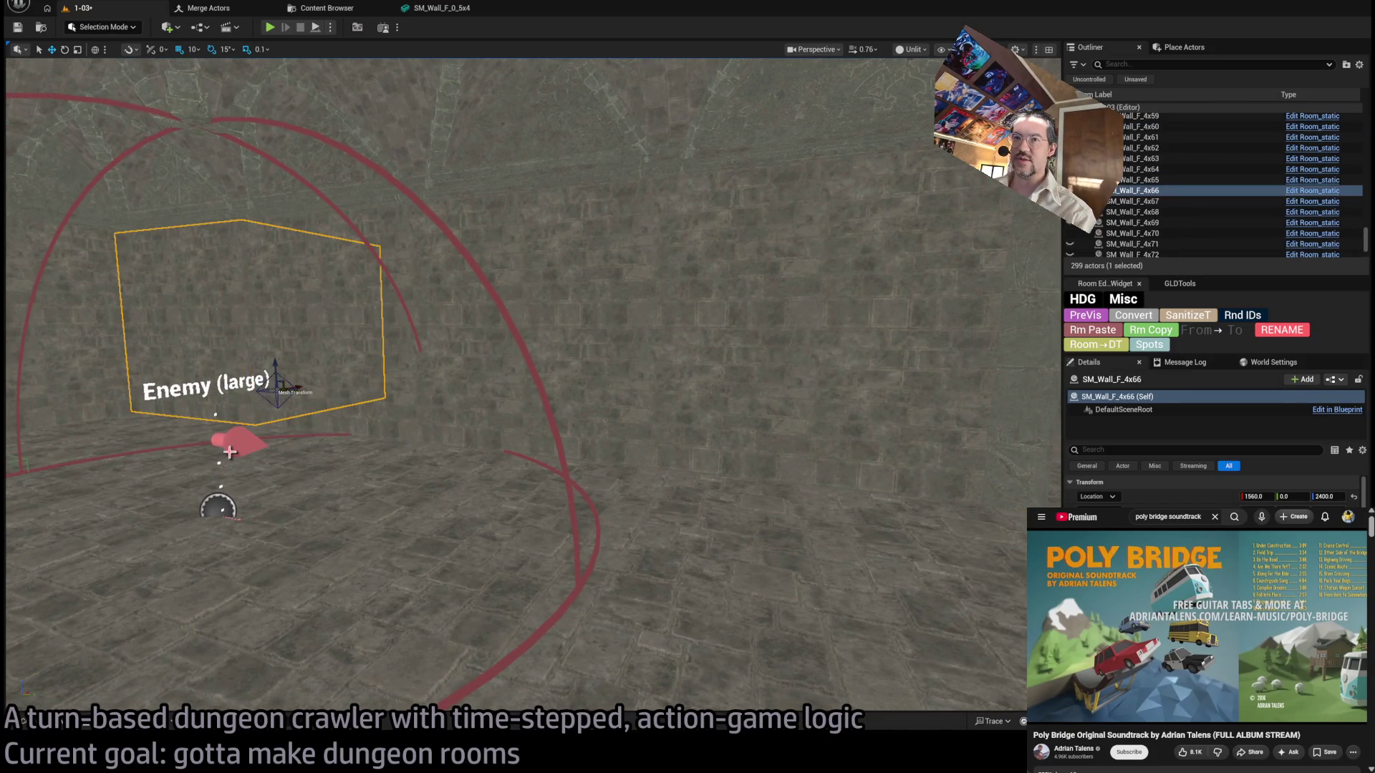
{"action": "left_click", "coordinate": [422, 381]}
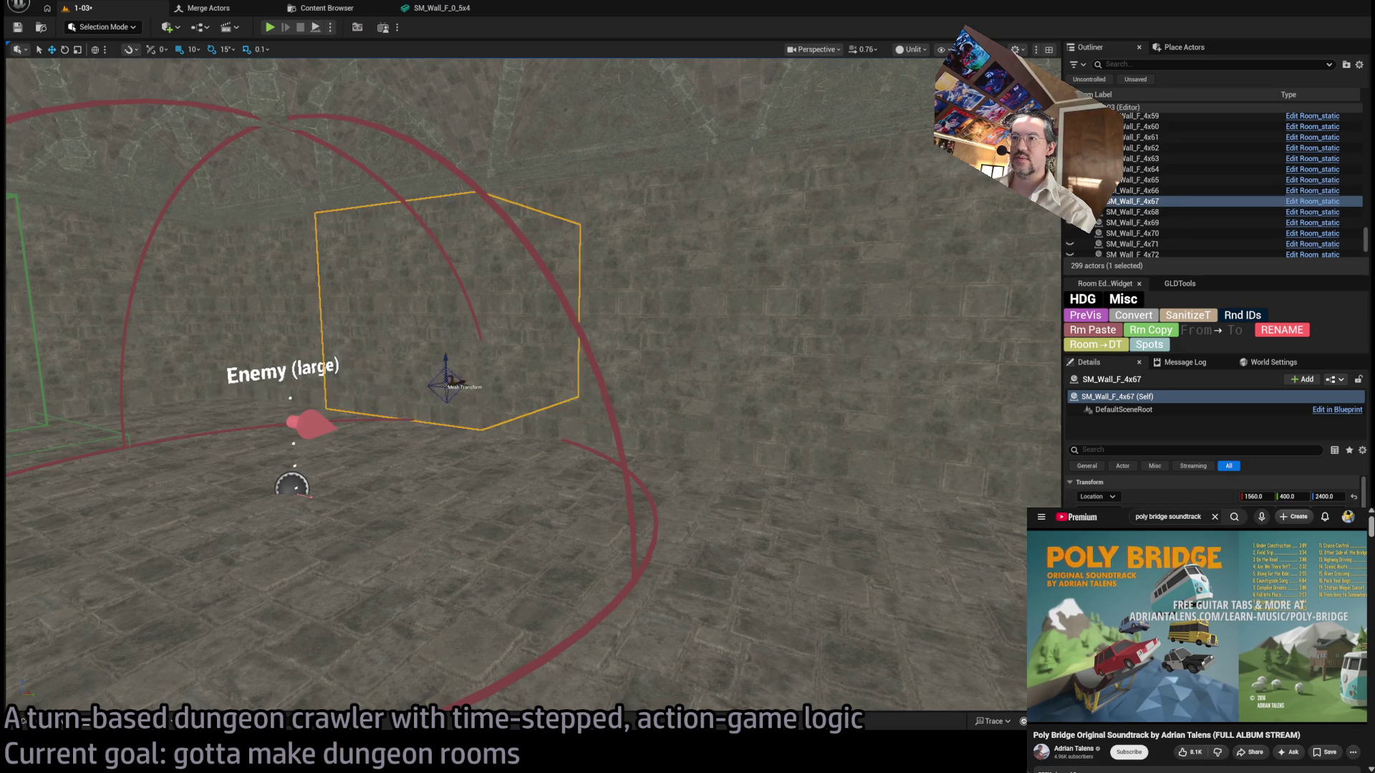
{"action": "left_click", "coordinate": [625, 447]}
{"action": "key", "text": "ctrl+v"}
{"action": "left_click_drag", "start_coordinate": [510, 428], "coordinate": [491, 437]}
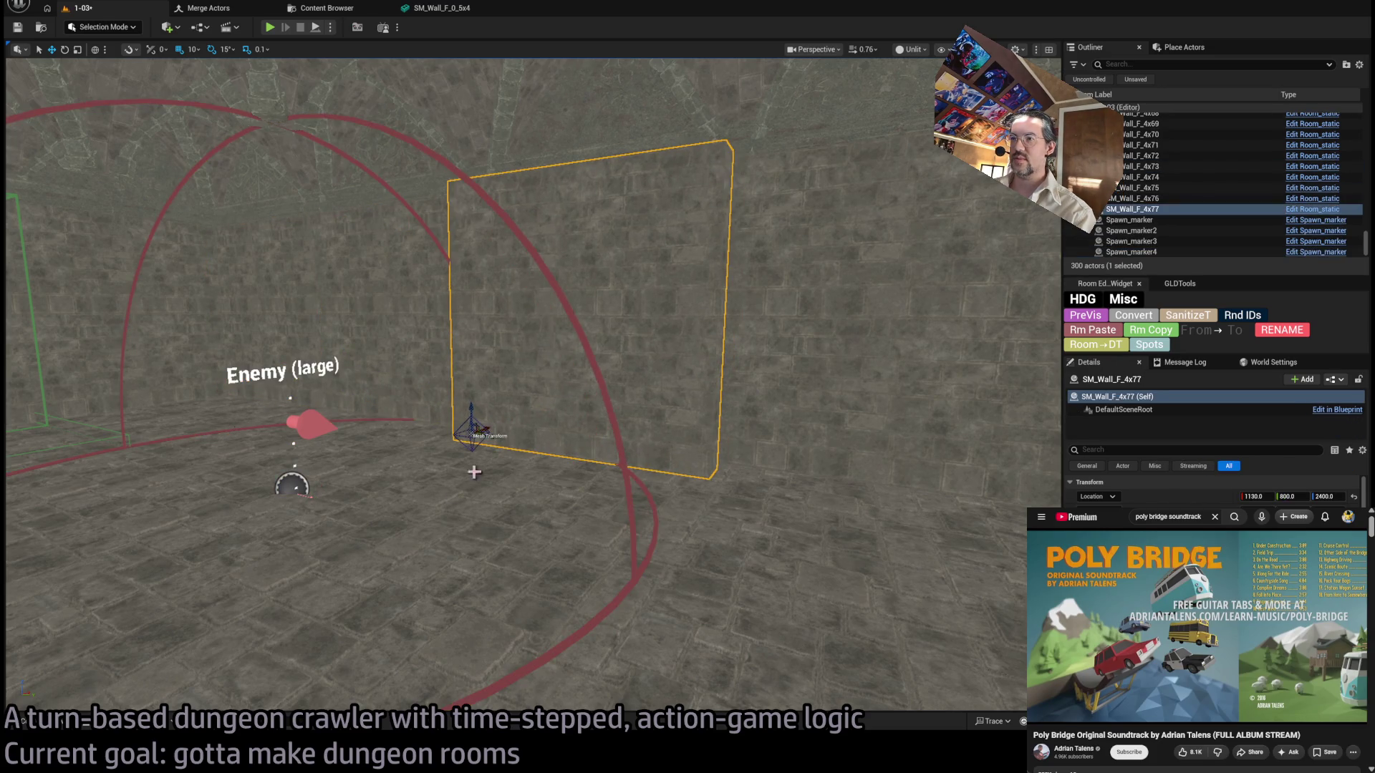
{"action": "key", "text": "ctrl+space"}
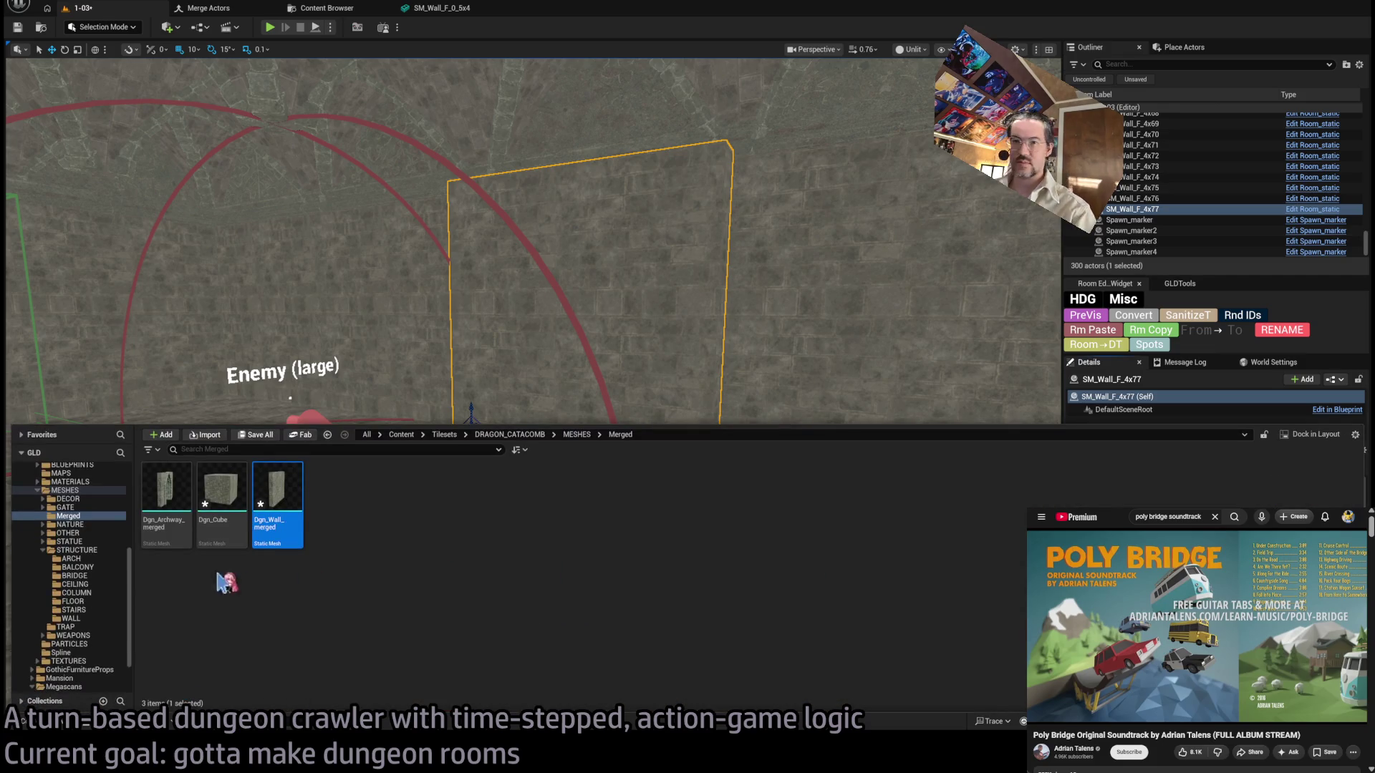
Browse the ARCH, BRIDGE, CEILING, COLUMN, FLOOR, STAIRS, WALL and TRAP mesh folders.
{"action": "left_click", "coordinate": [94, 560]}
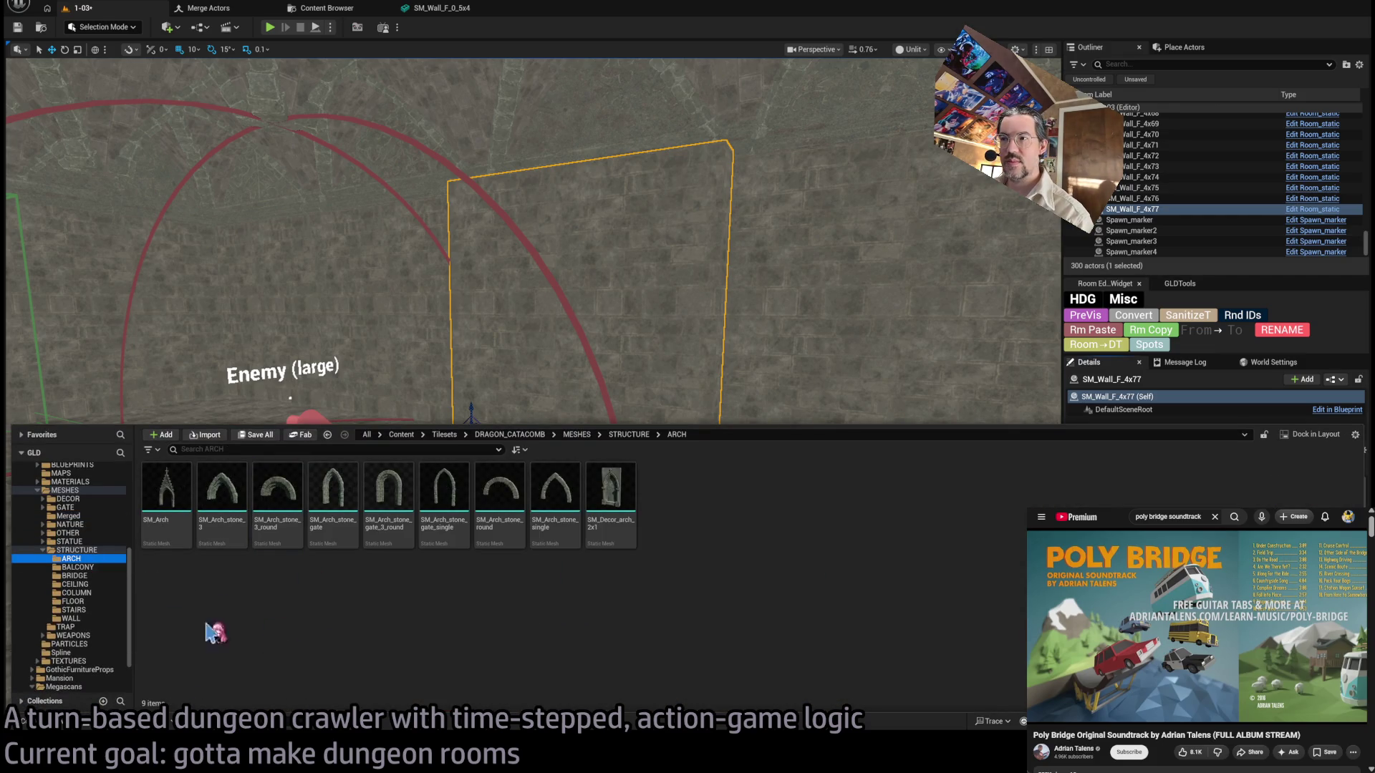
{"action": "left_click", "coordinate": [80, 575]}
{"action": "left_click", "coordinate": [90, 584]}
{"action": "left_click", "coordinate": [89, 593]}
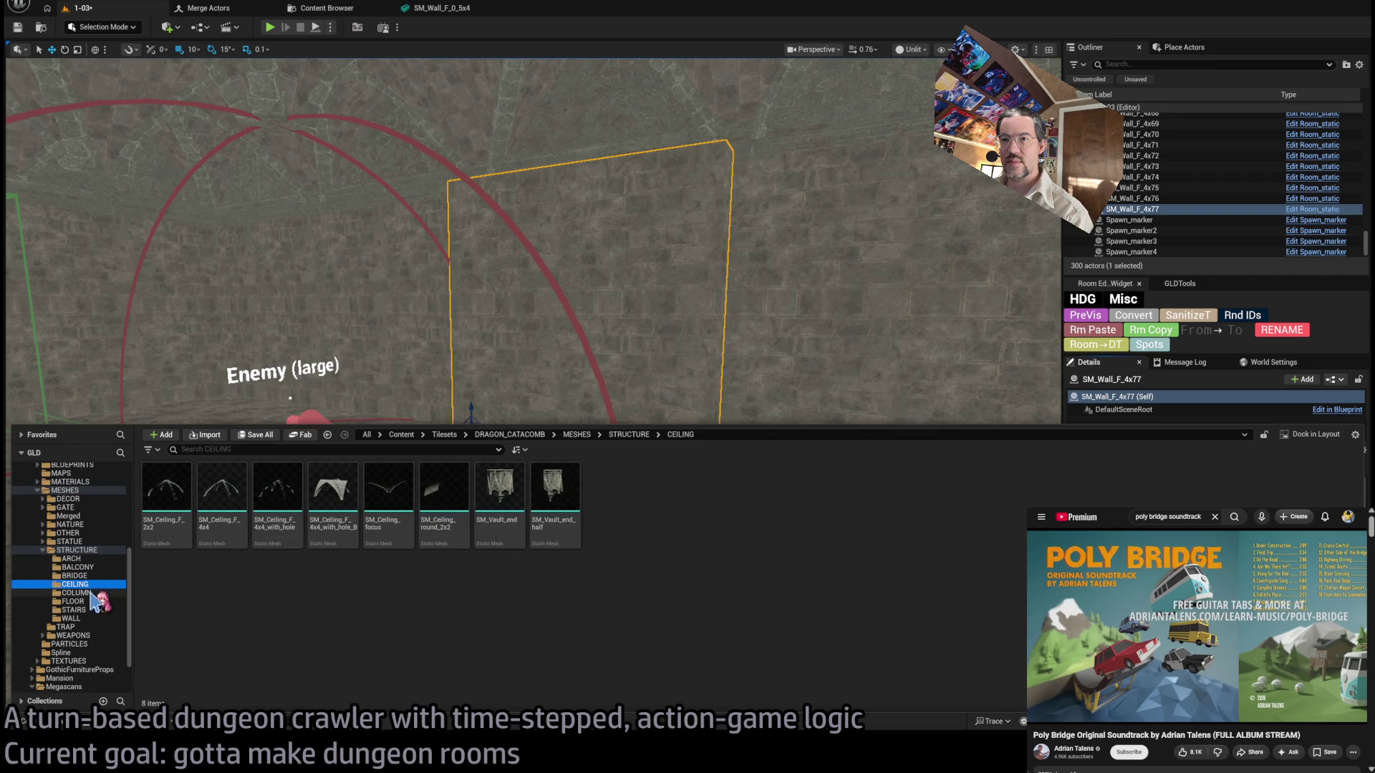
{"action": "left_click", "coordinate": [89, 601]}
{"action": "left_click", "coordinate": [89, 610]}
{"action": "left_click", "coordinate": [89, 619]}
{"action": "left_click", "coordinate": [89, 627]}
Look through the STATUE and NATURE folders, then open DECOR's CANDLE meshes.
{"action": "left_click", "coordinate": [72, 541]}
{"action": "left_click", "coordinate": [72, 533]}
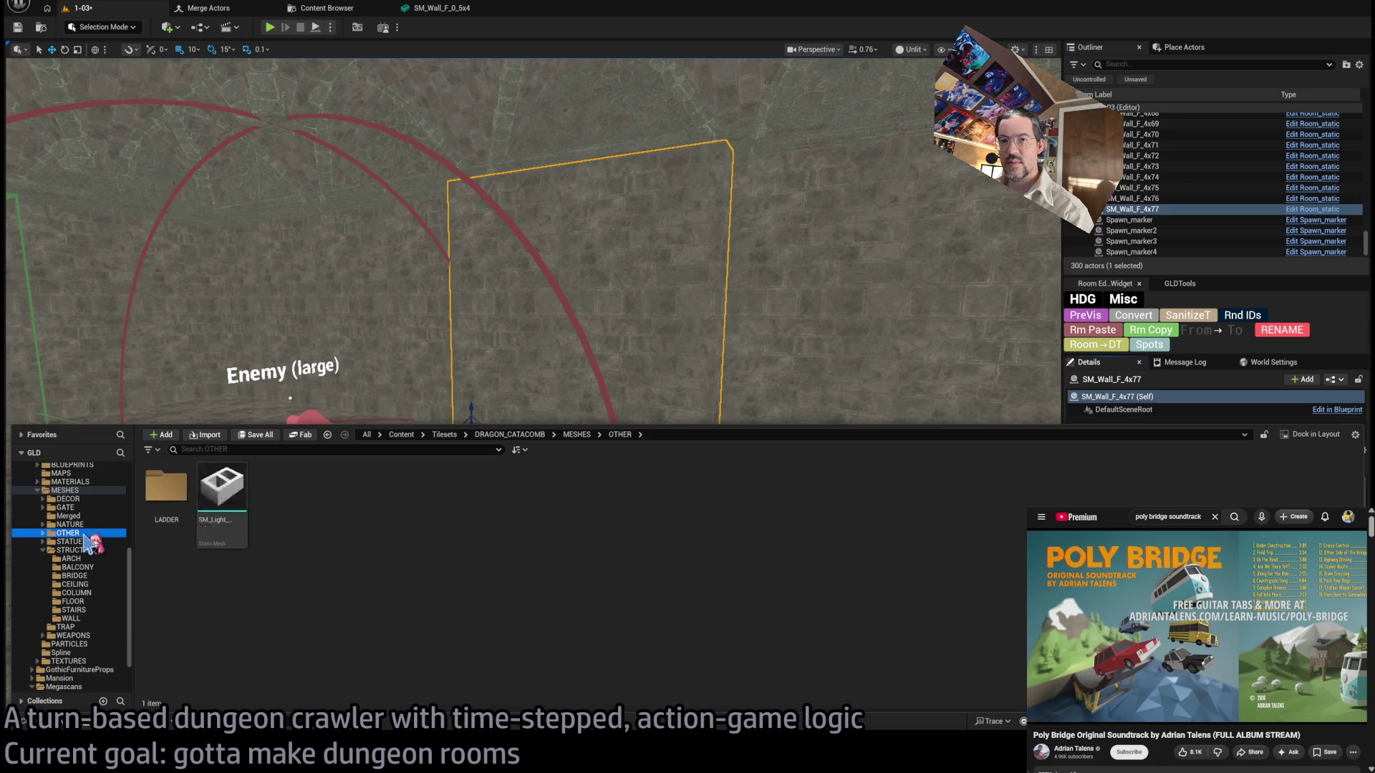
{"action": "left_click", "coordinate": [71, 524]}
{"action": "left_click", "coordinate": [71, 499]}
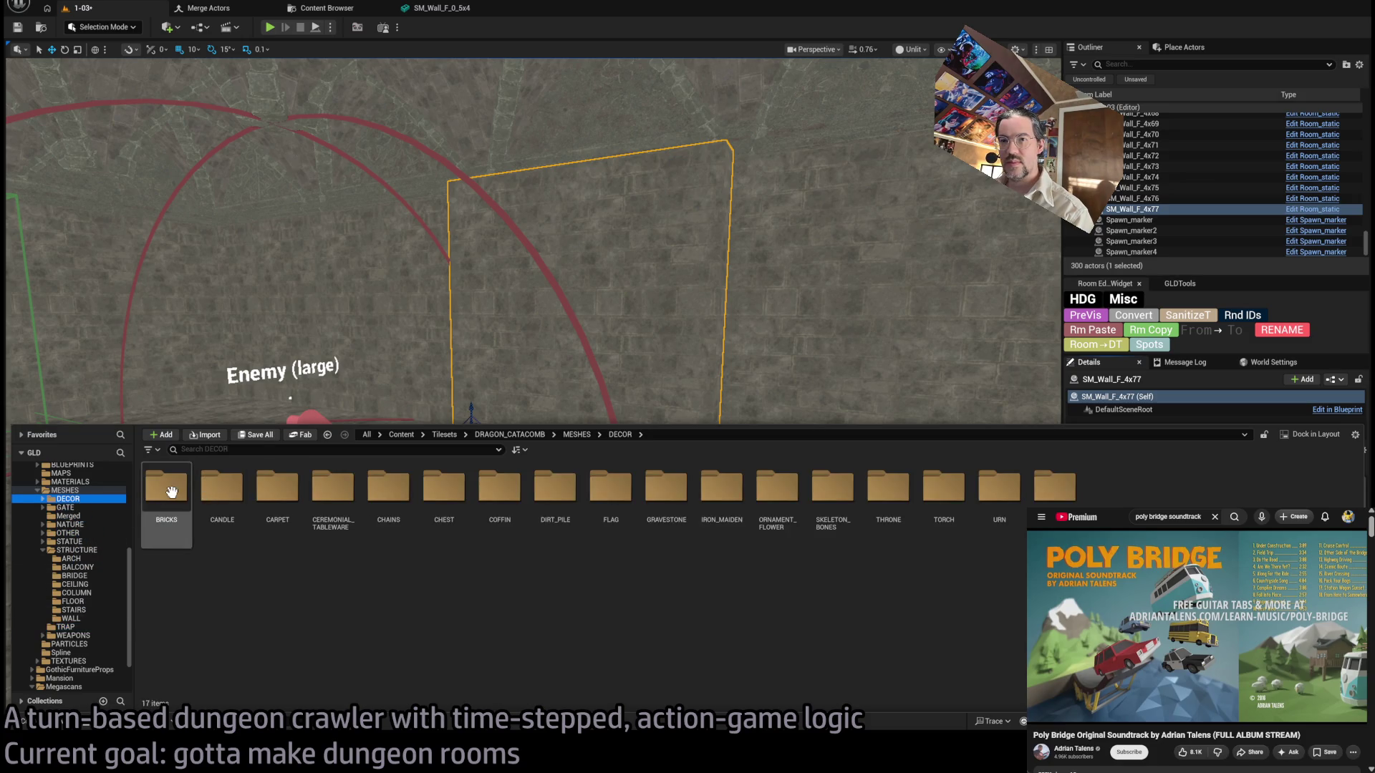
{"action": "double_click", "coordinate": [203, 498]}
Step through the CARPET, FLAG, ORNAMENT_FLOWER, URN and WOOD_PLANK decor meshes.
{"action": "left_click", "coordinate": [79, 524]}
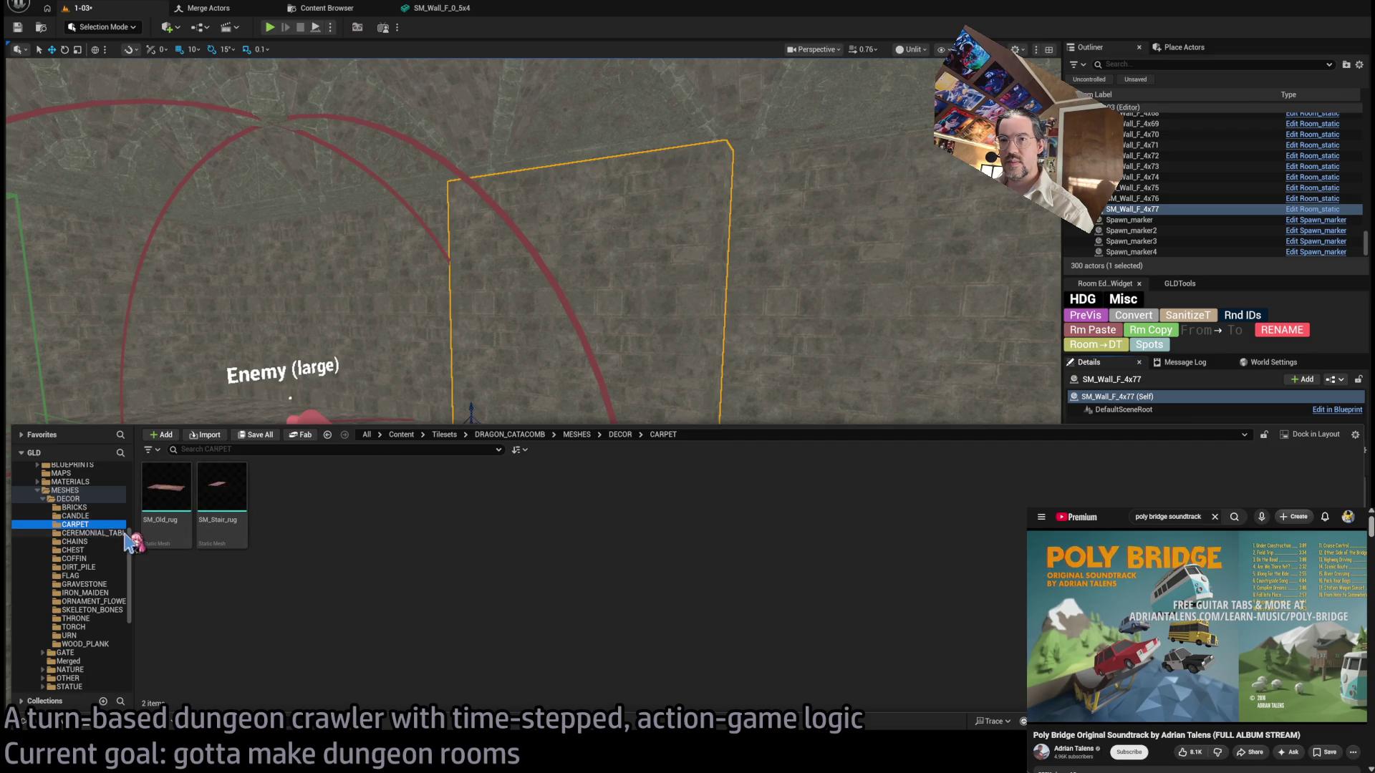
{"action": "key", "text": "Down"}
{"action": "key", "text": "Down"}
{"action": "key", "text": "Down"}
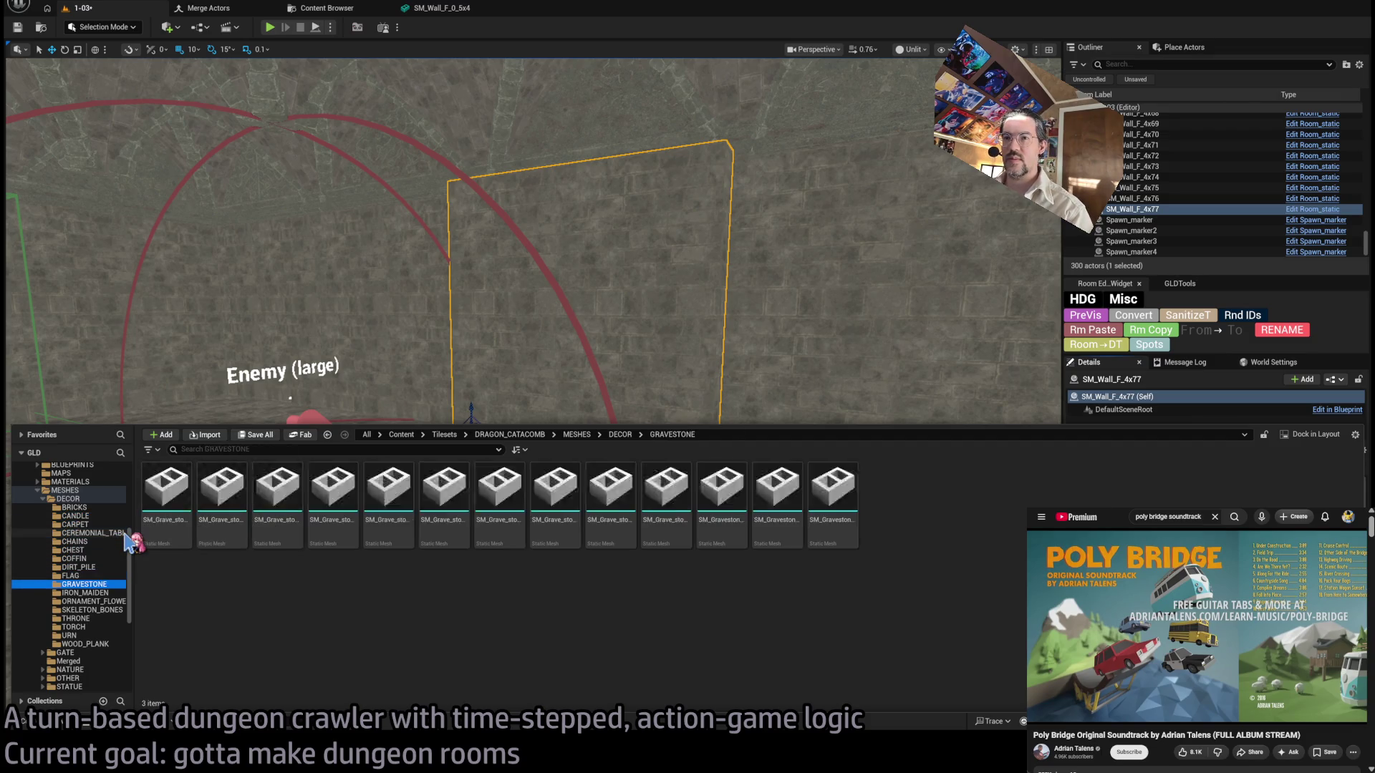
{"action": "key", "text": "Down"}
{"action": "key", "text": "Down"}
{"action": "key", "text": "Down"}
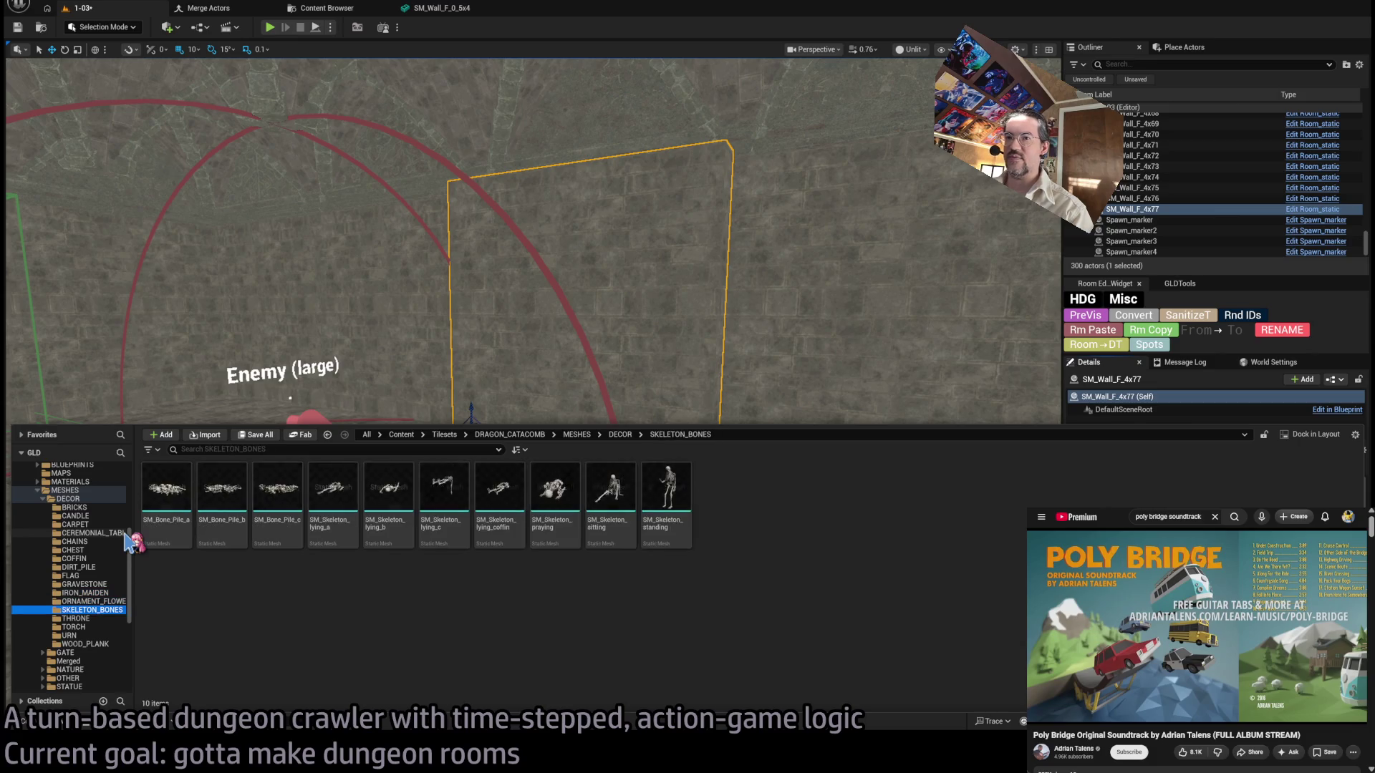
{"action": "key", "text": "Down"}
{"action": "key", "text": "Down"}
{"action": "key", "text": "Down"}
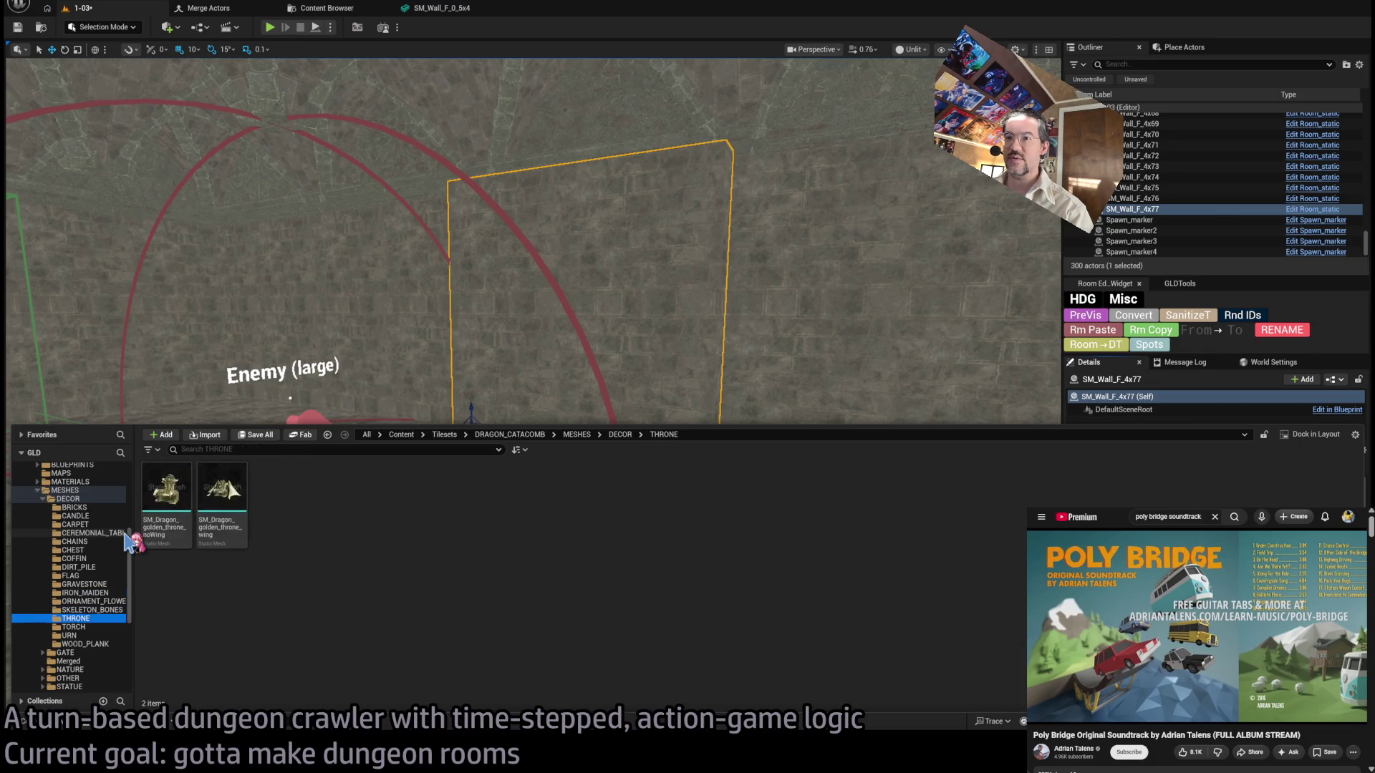
{"action": "key", "text": "Down"}
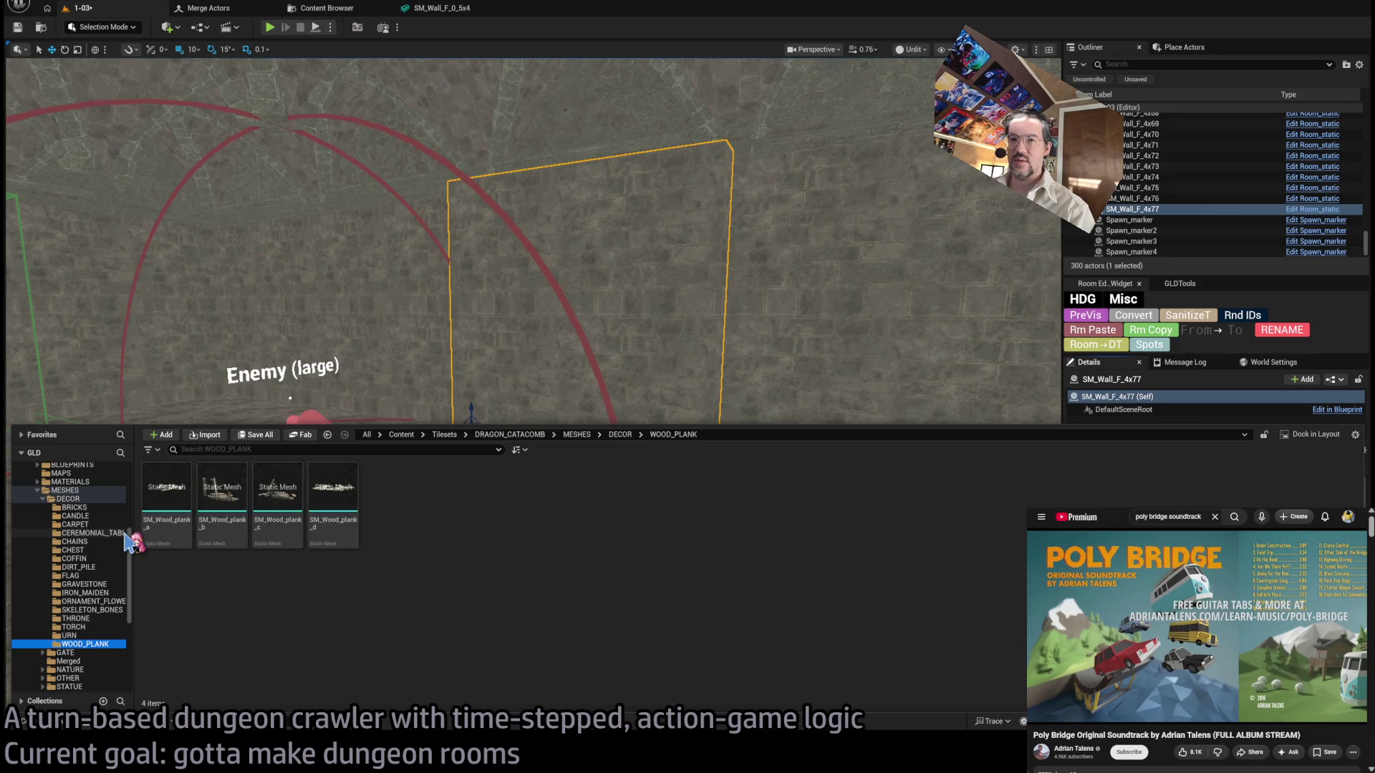
{"action": "left_click", "coordinate": [72, 499], "text": "ctrl"}
Browse the GATE subfolders (DRAGON_GATE, PORTCULLIS), then the Merged, NATURE, OTHER and STATUE folders.
{"action": "left_click", "coordinate": [65, 507]}
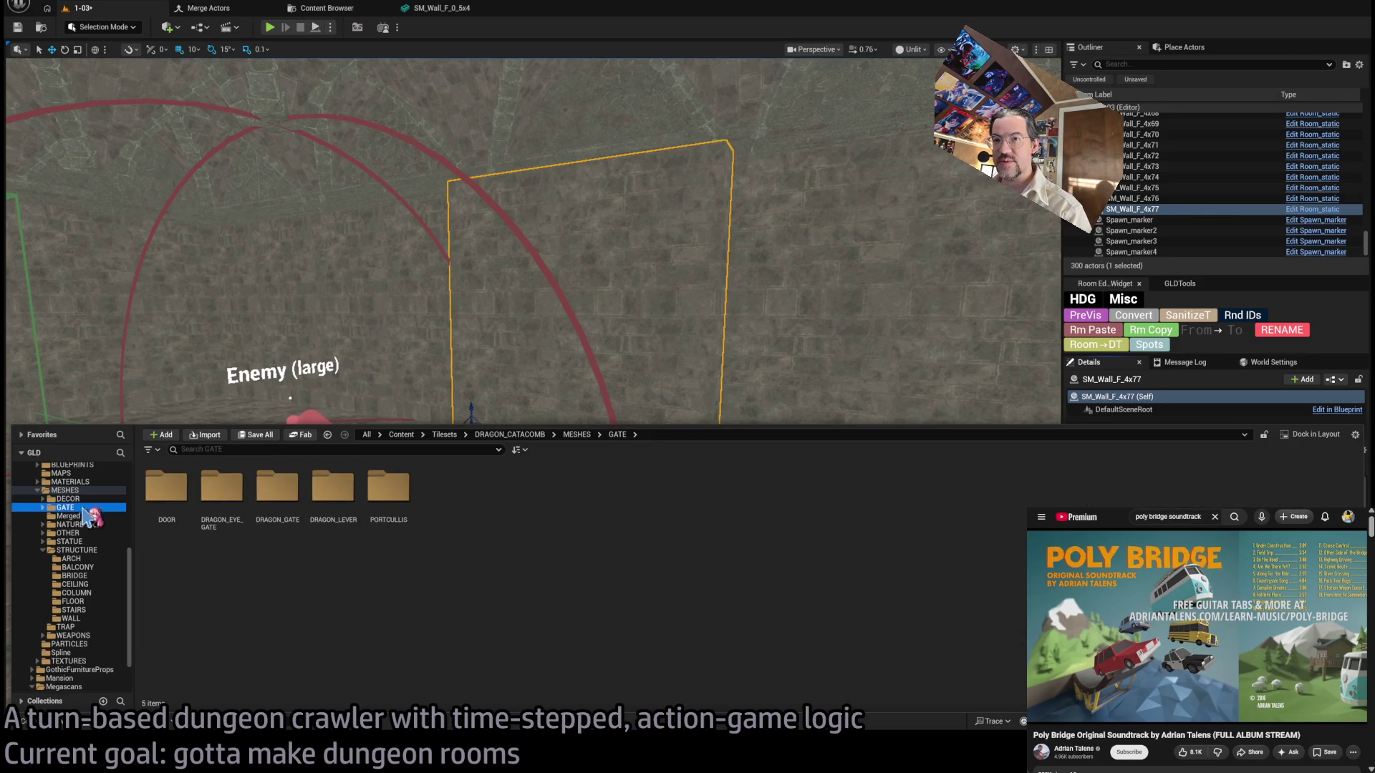
{"action": "double_click", "coordinate": [166, 487]}
{"action": "left_click", "coordinate": [89, 525]}
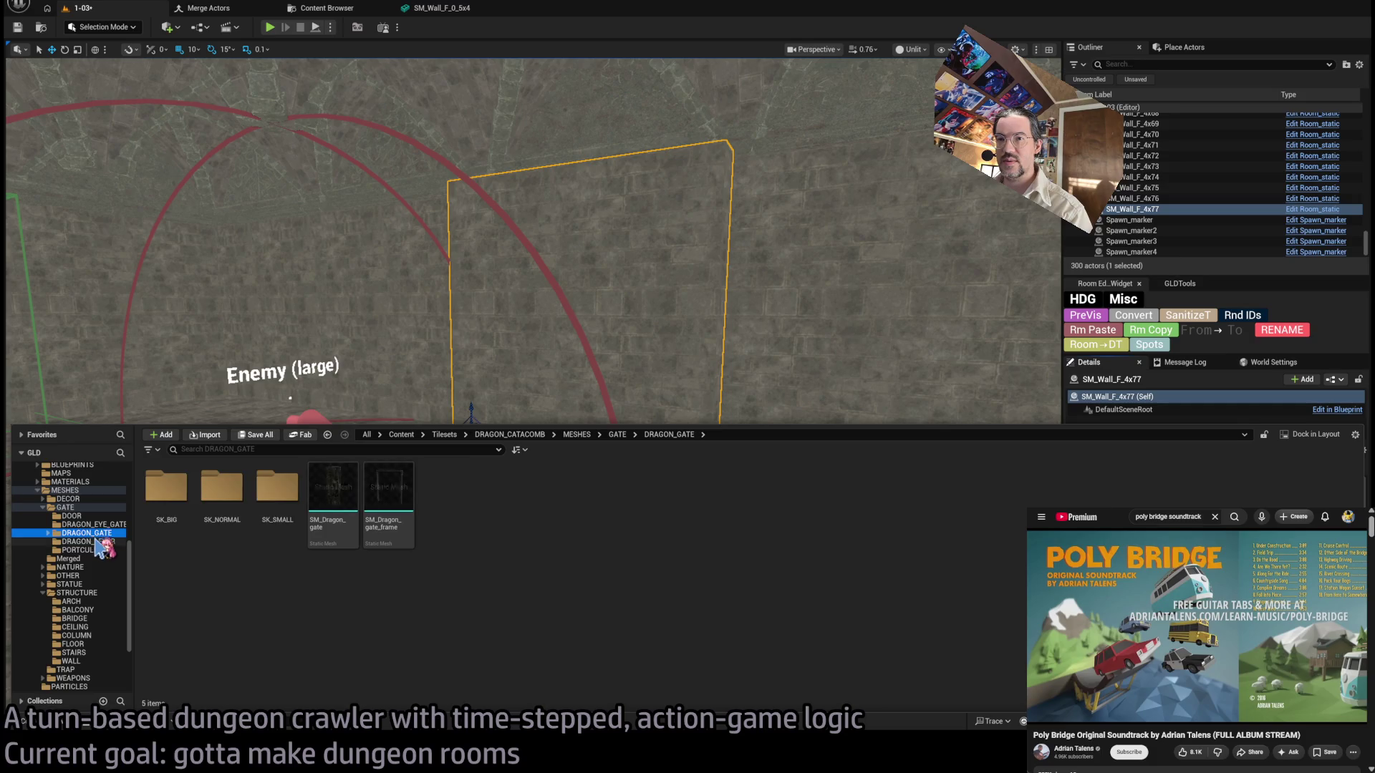
{"action": "left_click", "coordinate": [90, 542]}
{"action": "left_click", "coordinate": [89, 550]}
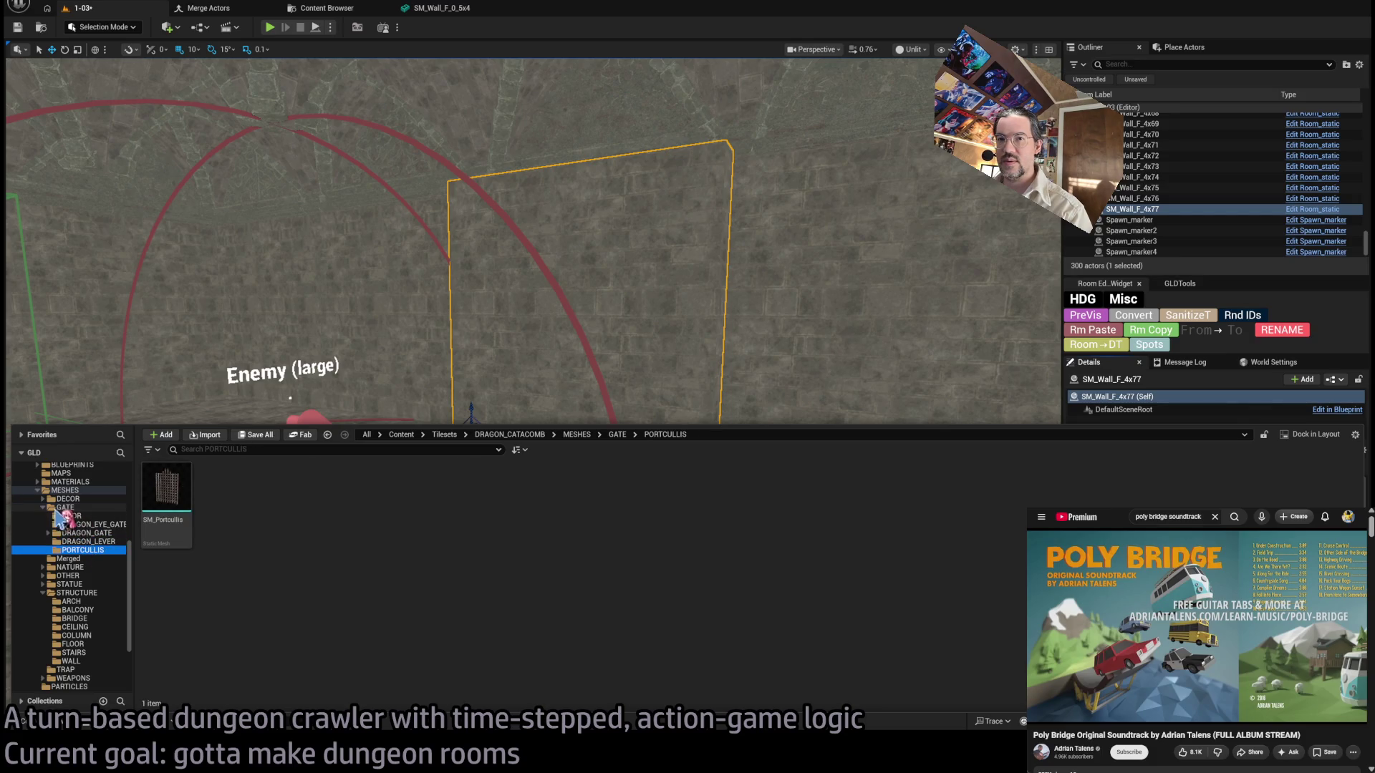
{"action": "left_click", "coordinate": [64, 507], "text": "ctrl"}
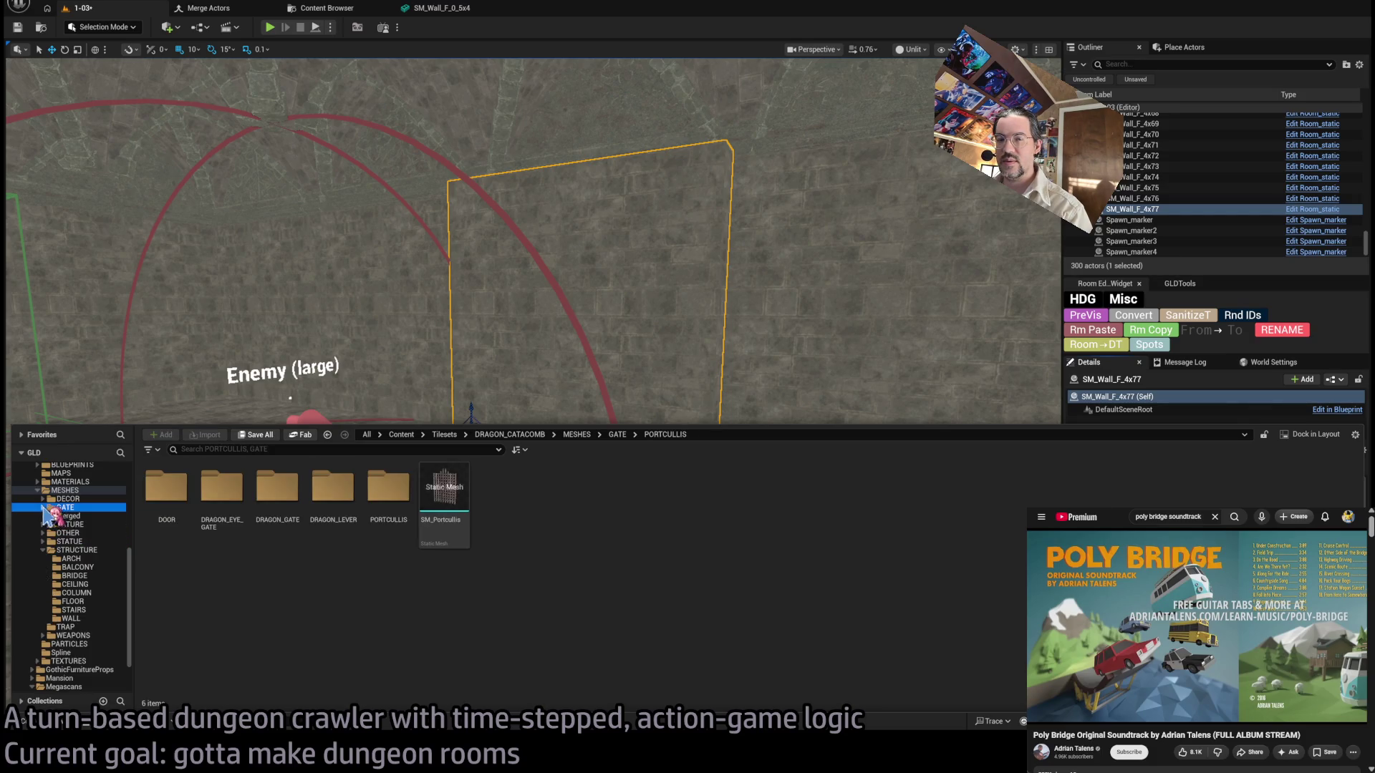
{"action": "left_click", "coordinate": [86, 516]}
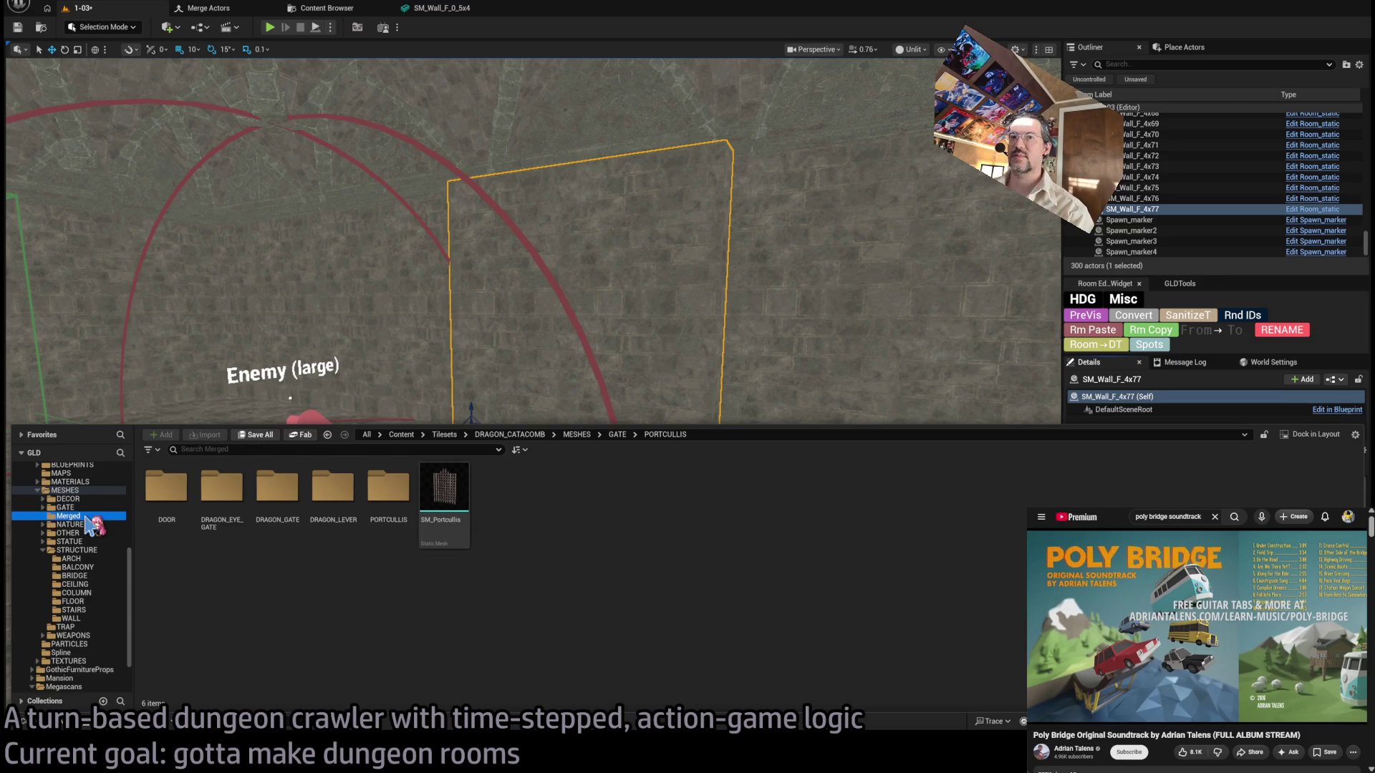
{"action": "left_click", "coordinate": [83, 527]}
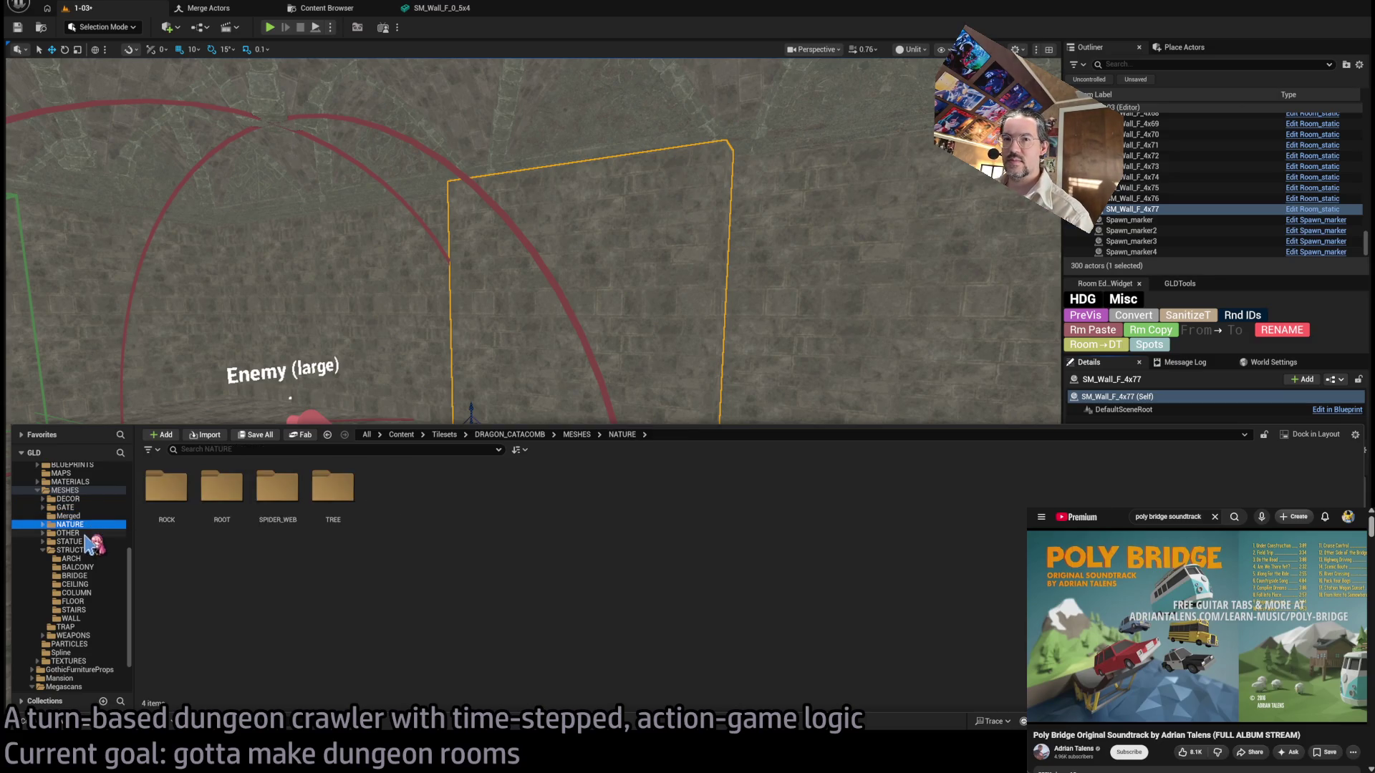
{"action": "left_click", "coordinate": [85, 535]}
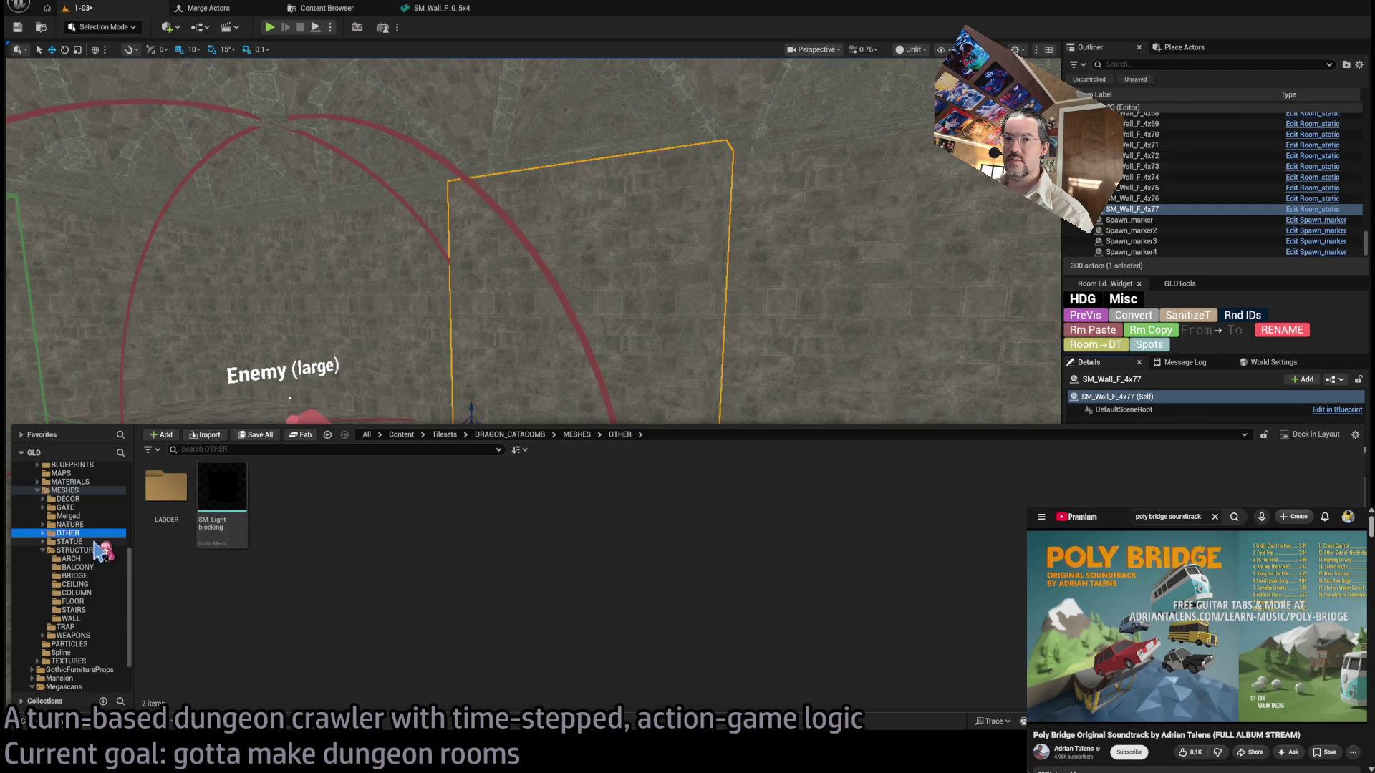
{"action": "left_click", "coordinate": [93, 542]}
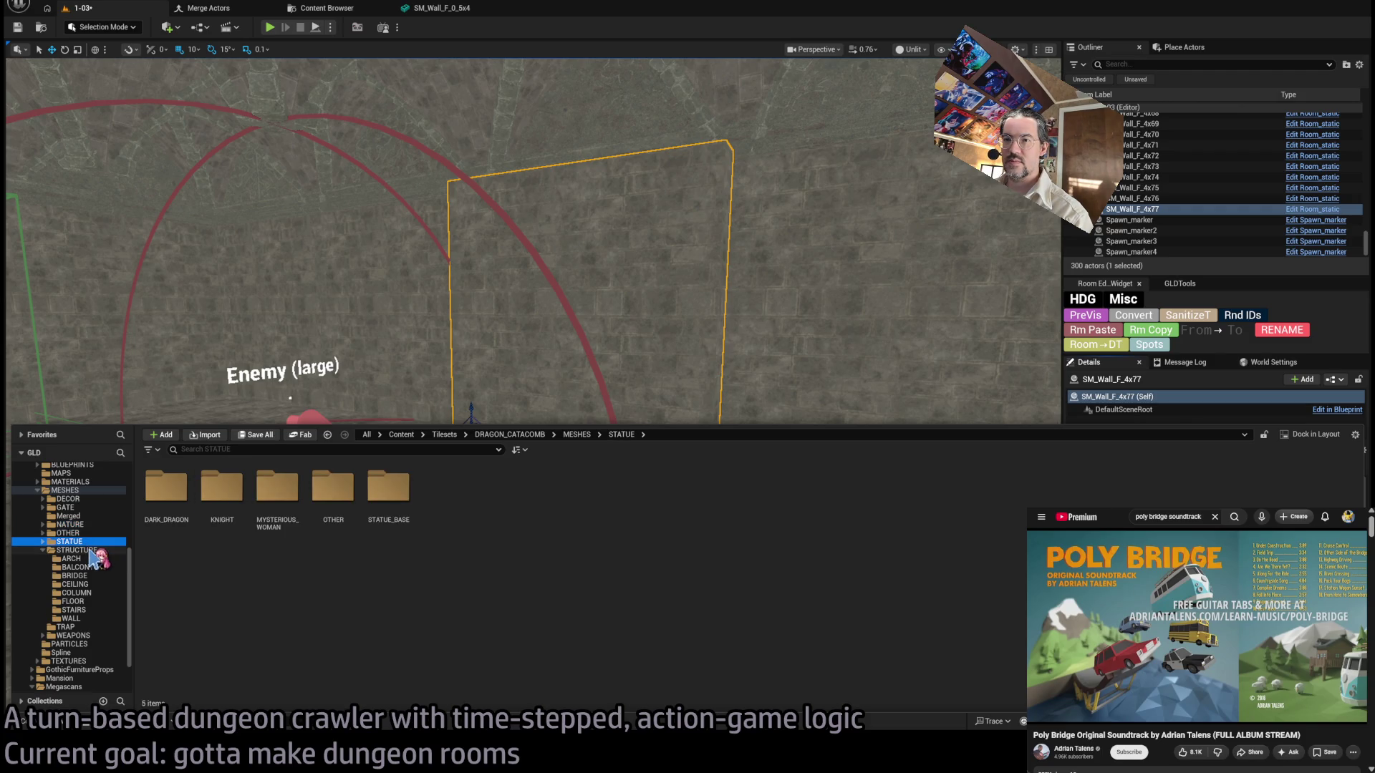
Test-place SM_Balcony_b from the BALCONY meshes beside the enemy marker, then delete it.
{"action": "left_click", "coordinate": [90, 559]}
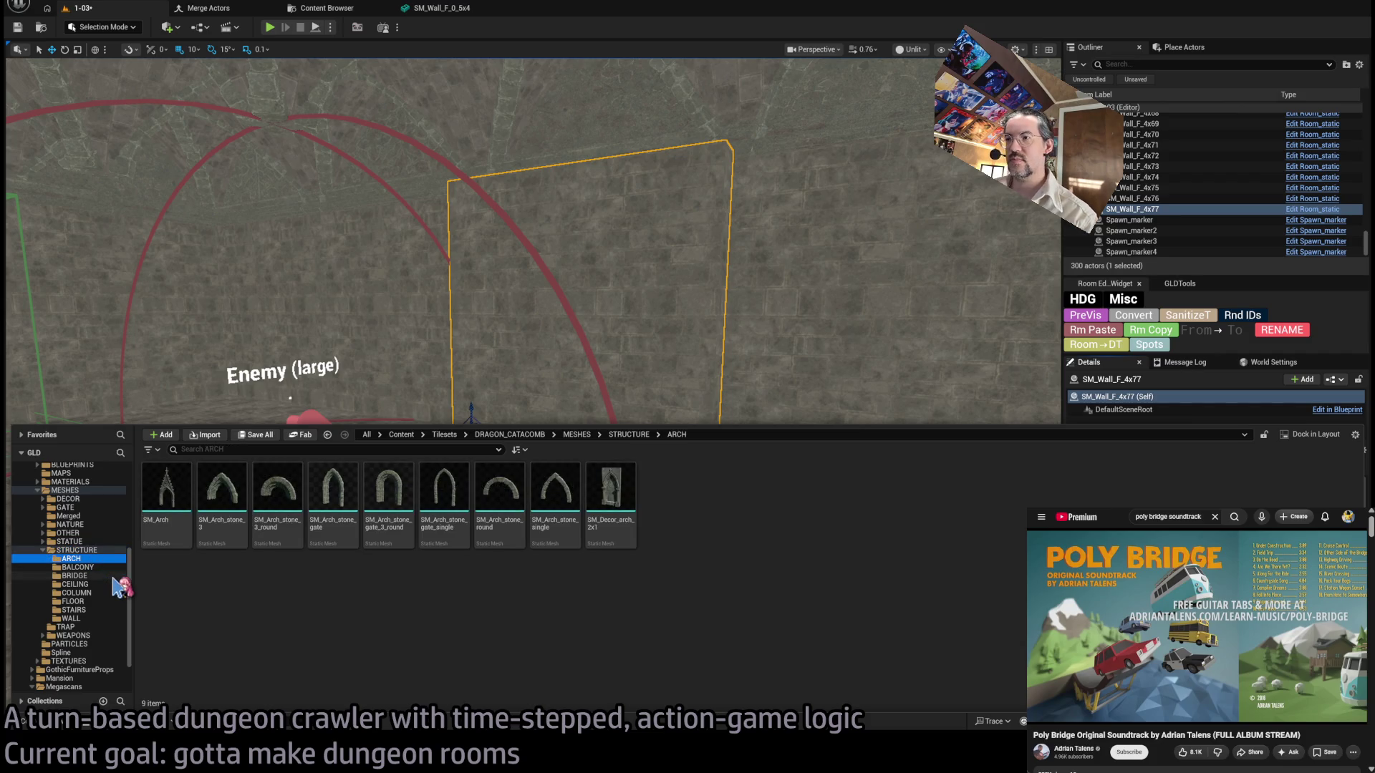
{"action": "key", "text": "Down"}
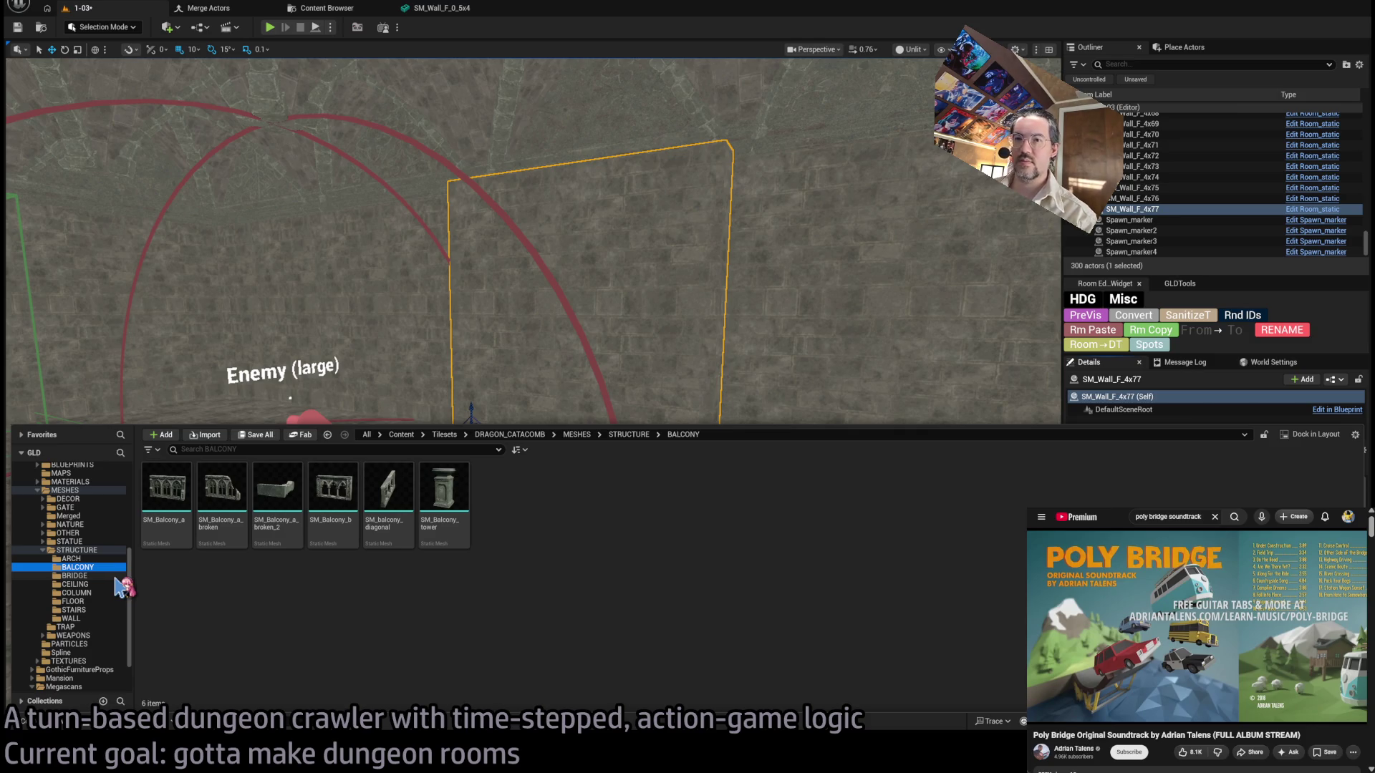
{"action": "mouse_move", "coordinate": [336, 521]}
{"action": "left_mouse_down"}
{"action": "mouse_move", "coordinate": [475, 415]}
{"action": "mouse_move", "coordinate": [336, 615]}
{"action": "mouse_move", "coordinate": [531, 600]}
{"action": "left_mouse_up"}
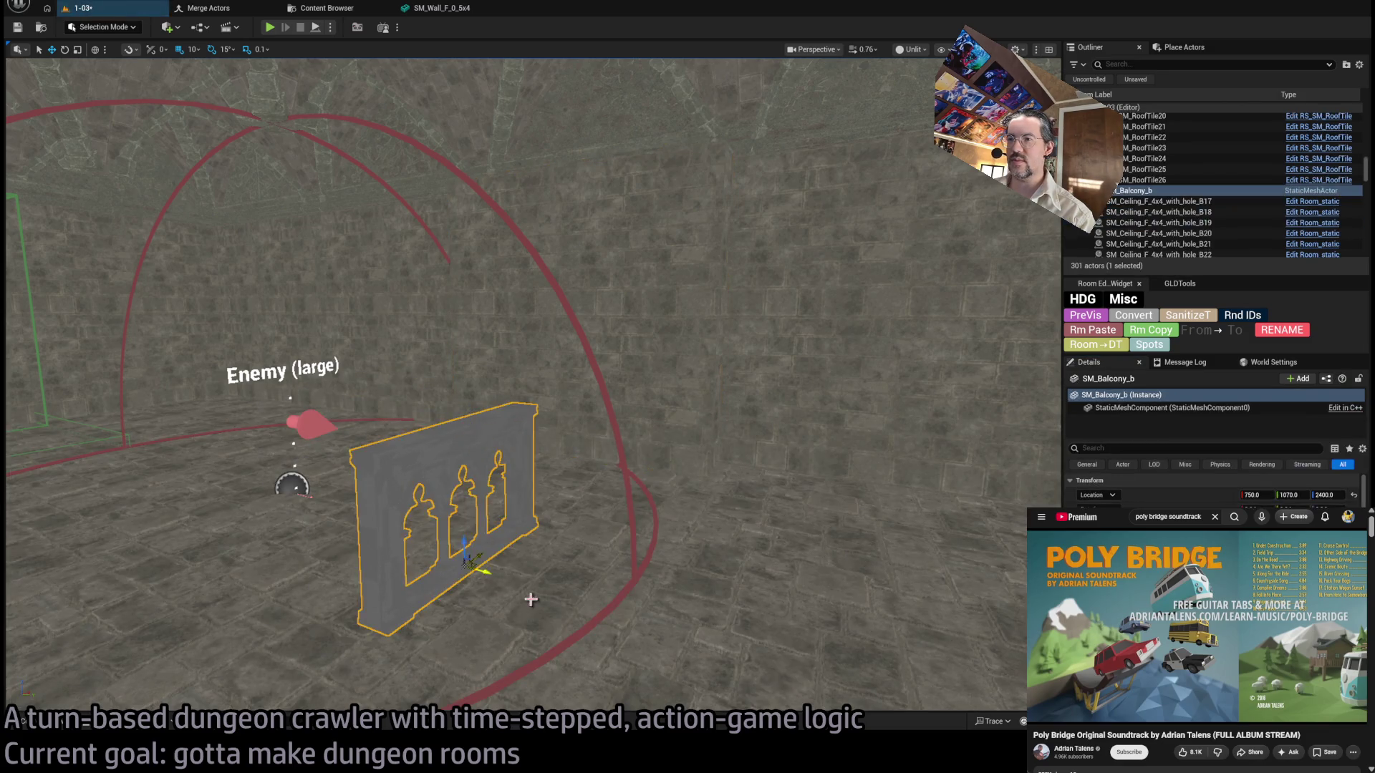
{"action": "key", "text": "Delete"}
Browse the BRIDGE, COLUMN and STAIRS folders down to the WALL meshes.
{"action": "left_click", "coordinate": [71, 727]}
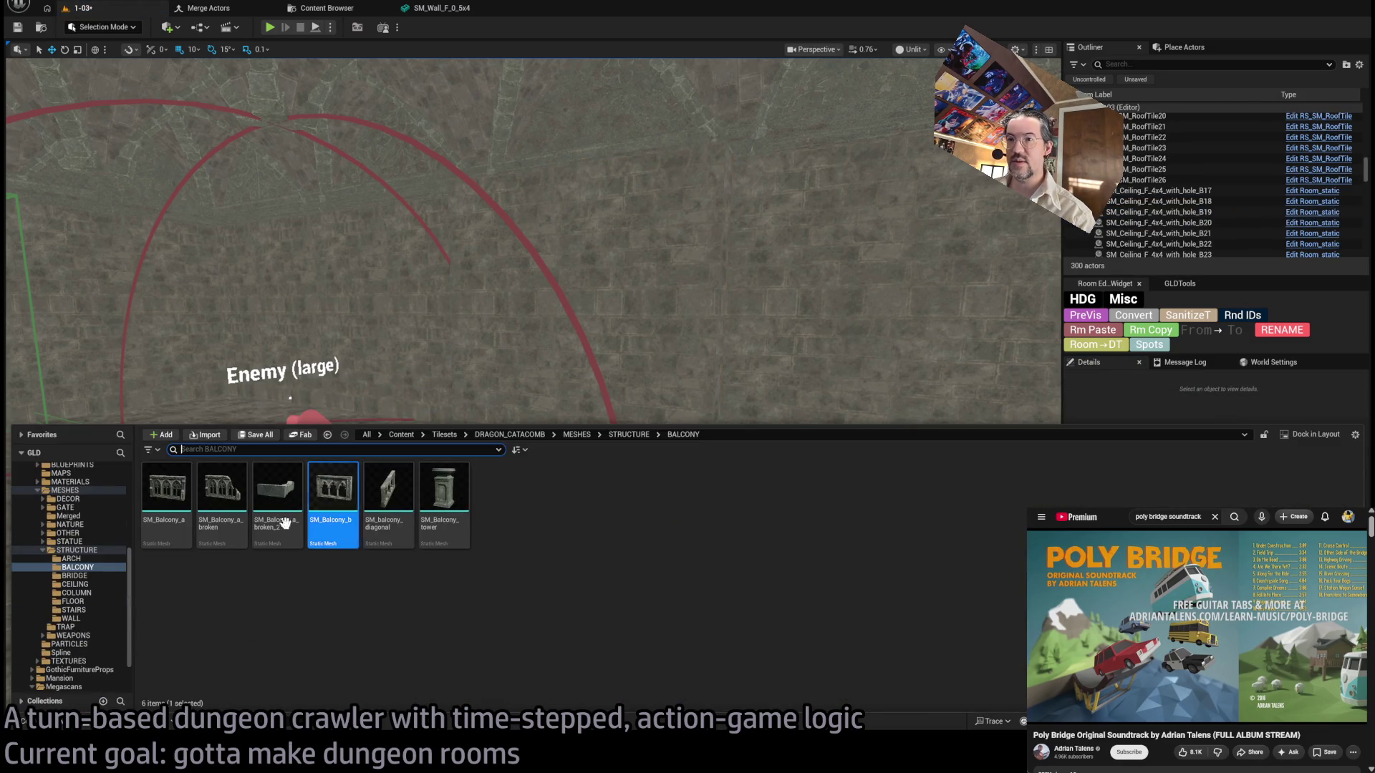
{"action": "left_click", "coordinate": [77, 576]}
{"action": "left_click", "coordinate": [94, 593]}
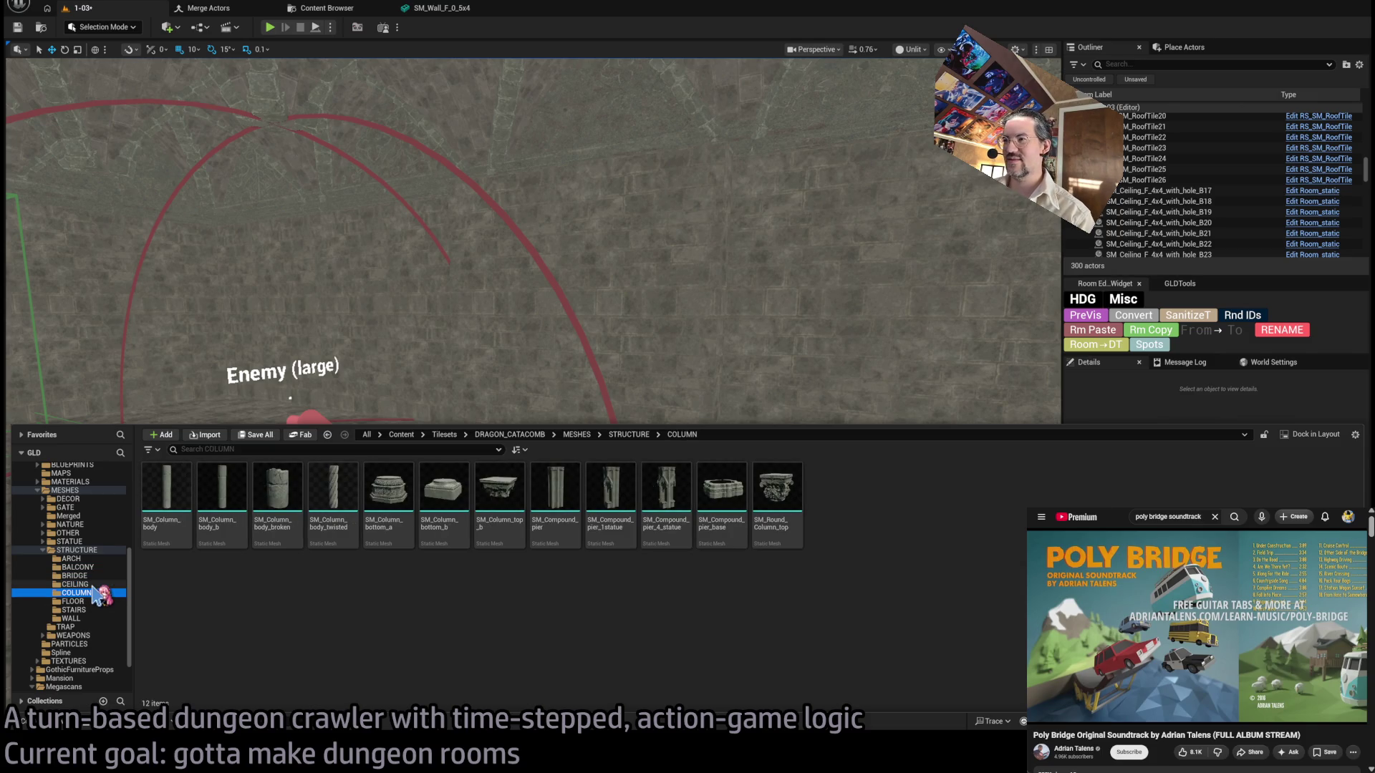
{"action": "key", "text": "Down"}
{"action": "key", "text": "Down"}
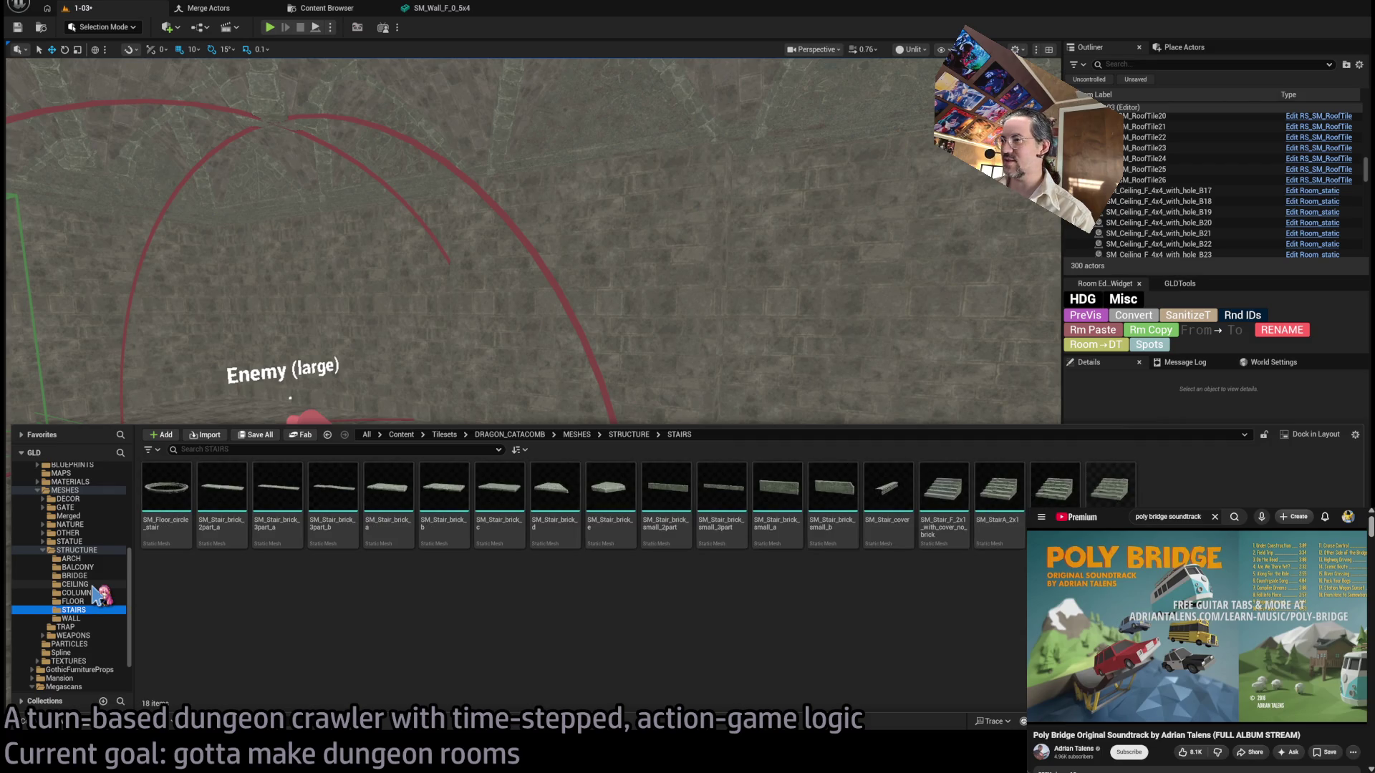
{"action": "key", "text": "Down"}
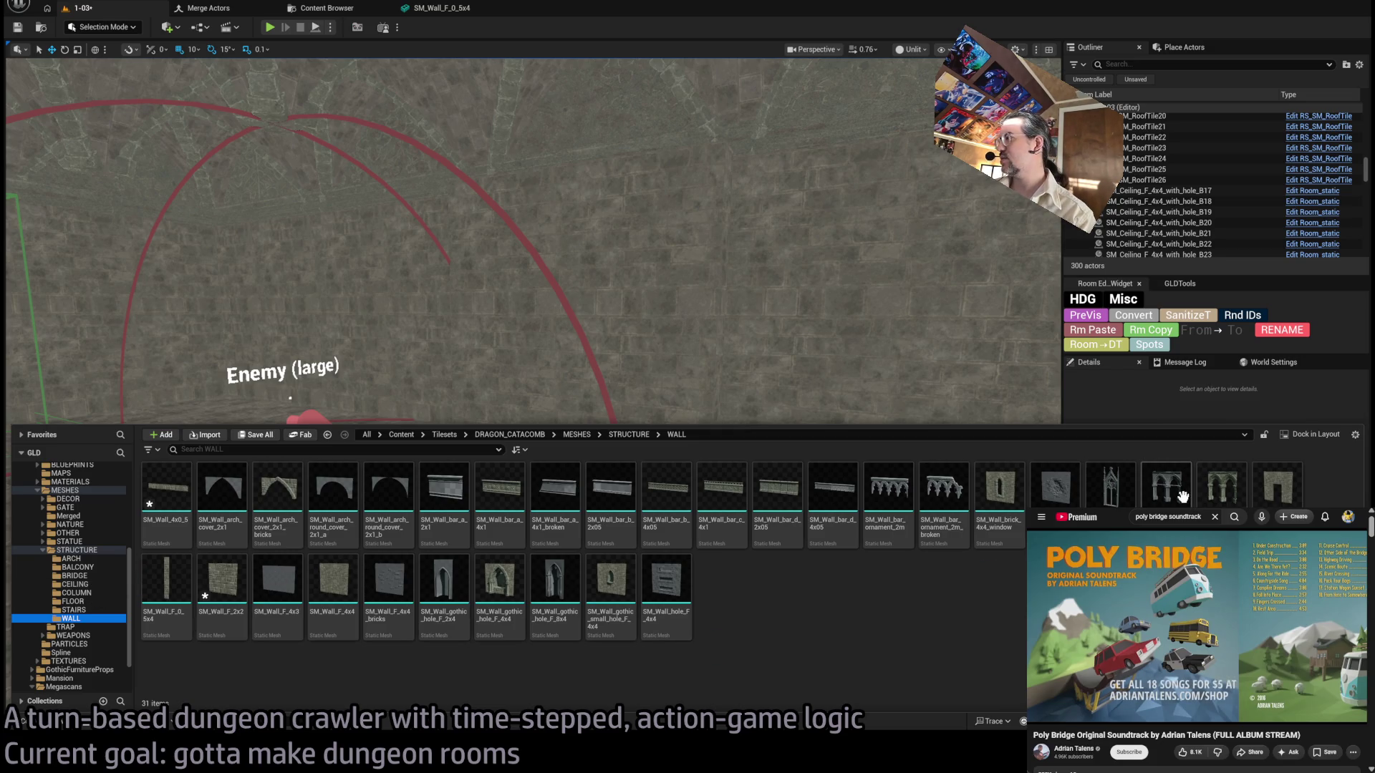
{"action": "scroll", "coordinate": [731, 346], "scroll_direction": "up", "scroll_amount": 2}
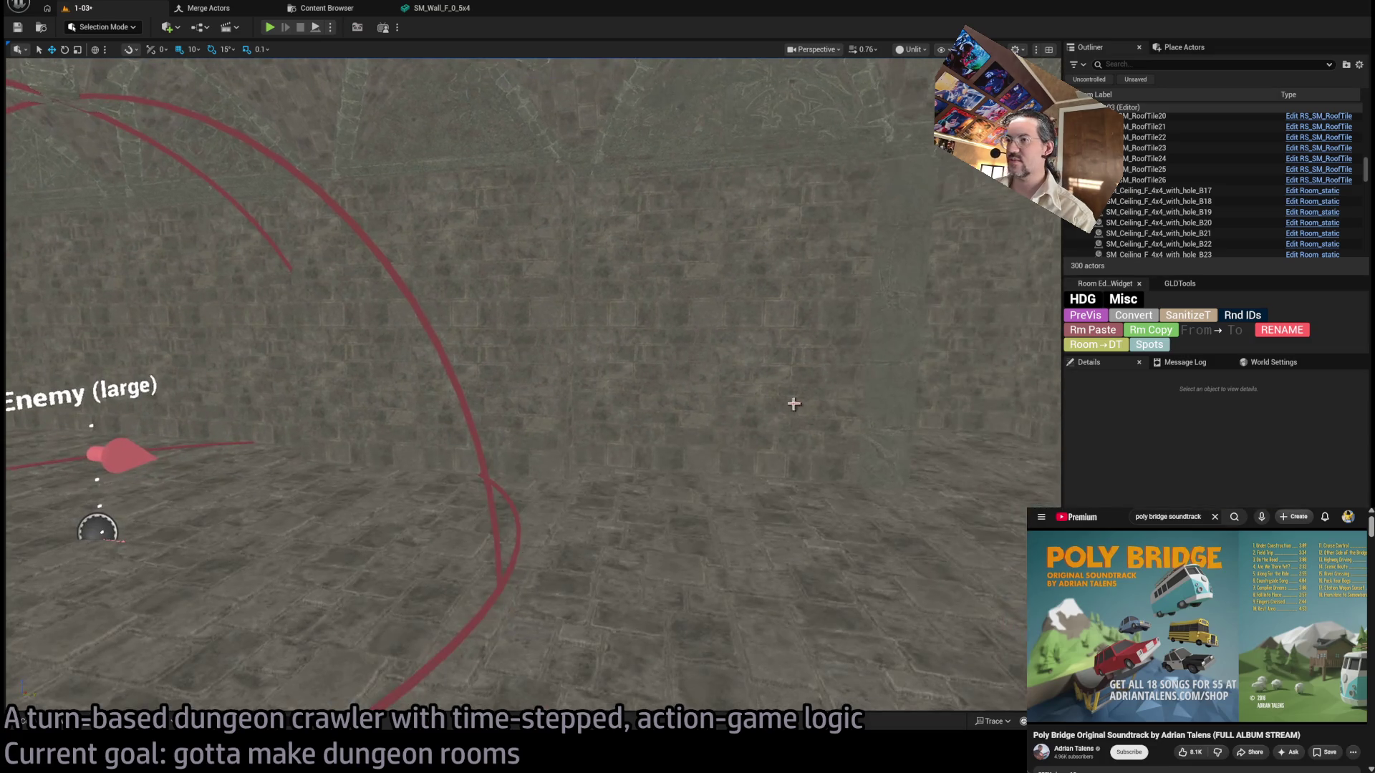
Try turning the arched SM_Wall_F_4x77 wall 90°, then undo the rotation.
{"action": "left_click", "coordinate": [565, 381]}
{"action": "key", "text": "e"}
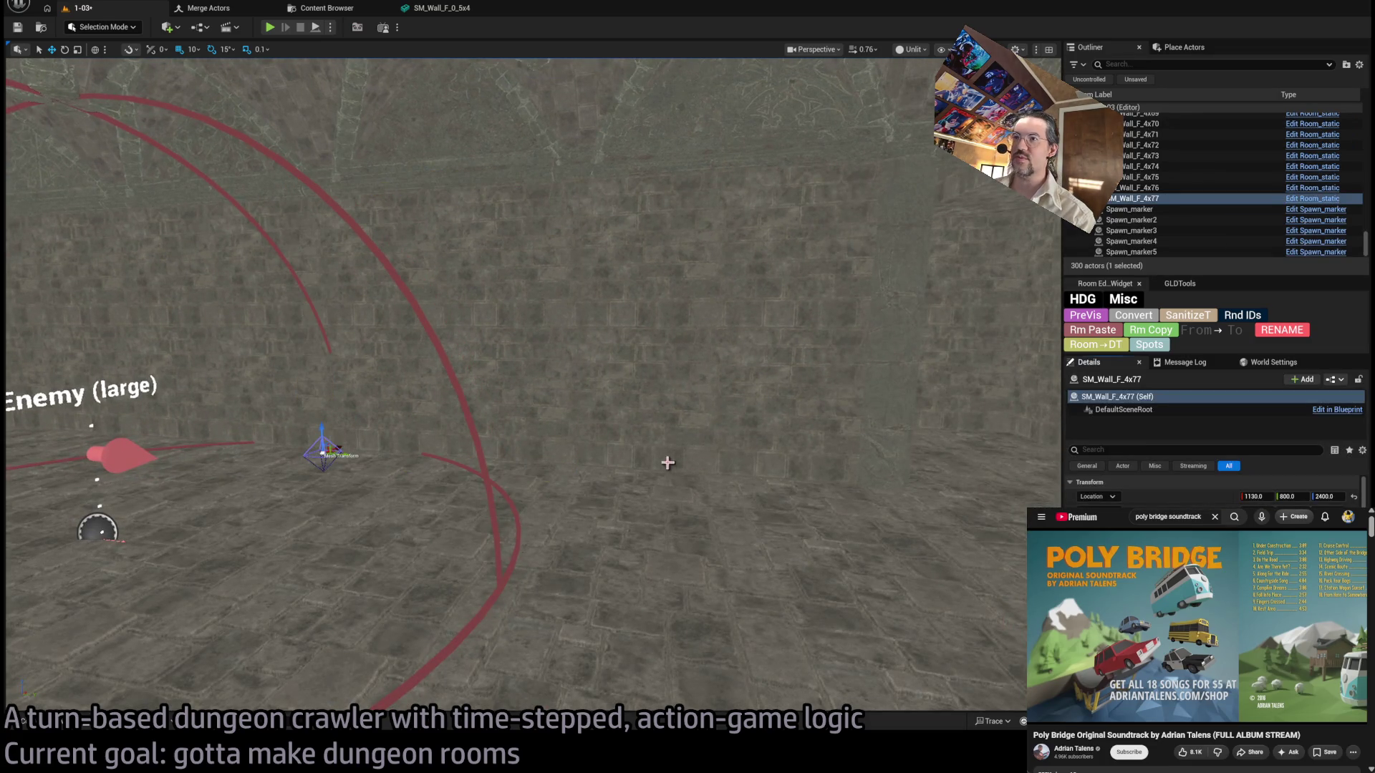
{"action": "scroll", "coordinate": [669, 460], "scroll_direction": "down", "scroll_amount": 3}
{"action": "left_click_drag", "start_coordinate": [567, 509], "coordinate": [627, 510]}
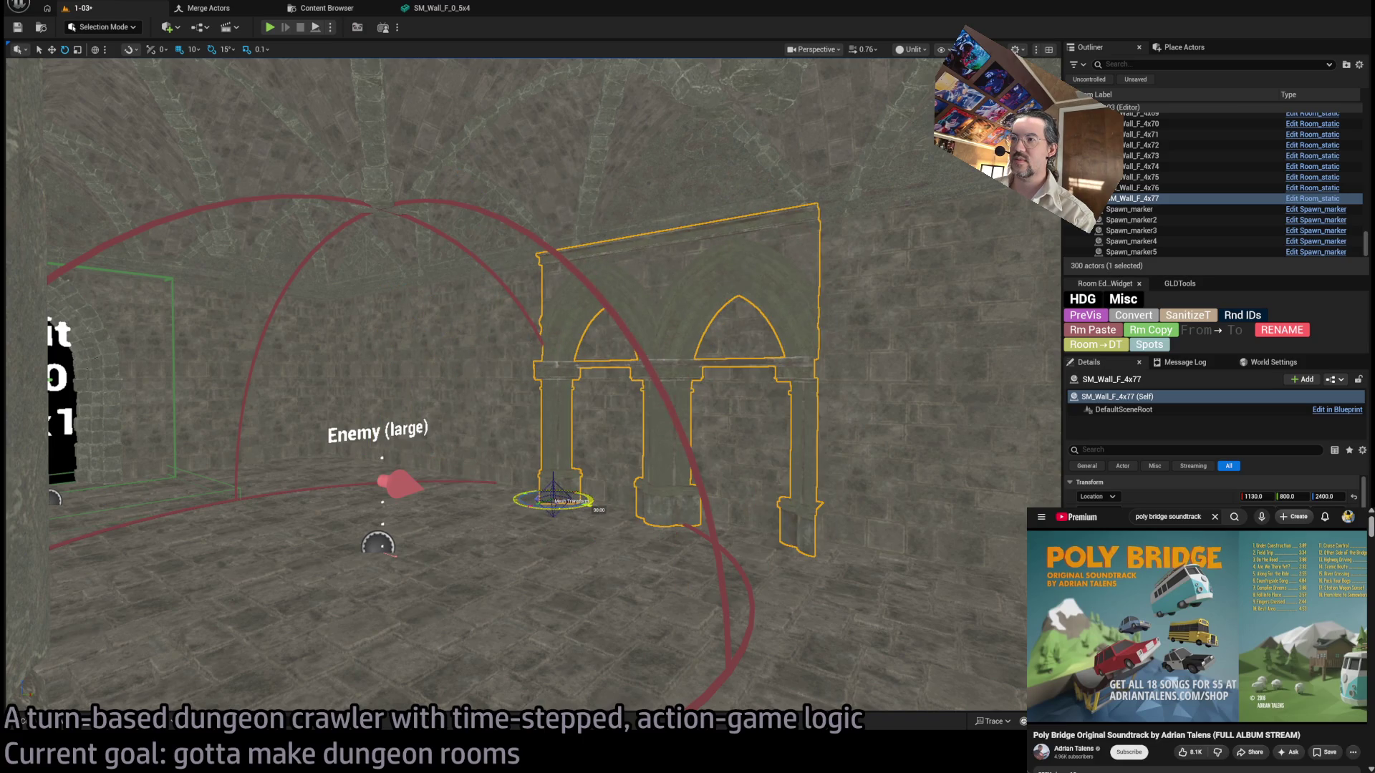
{"action": "scroll", "coordinate": [598, 504], "scroll_direction": "up", "scroll_amount": 5}
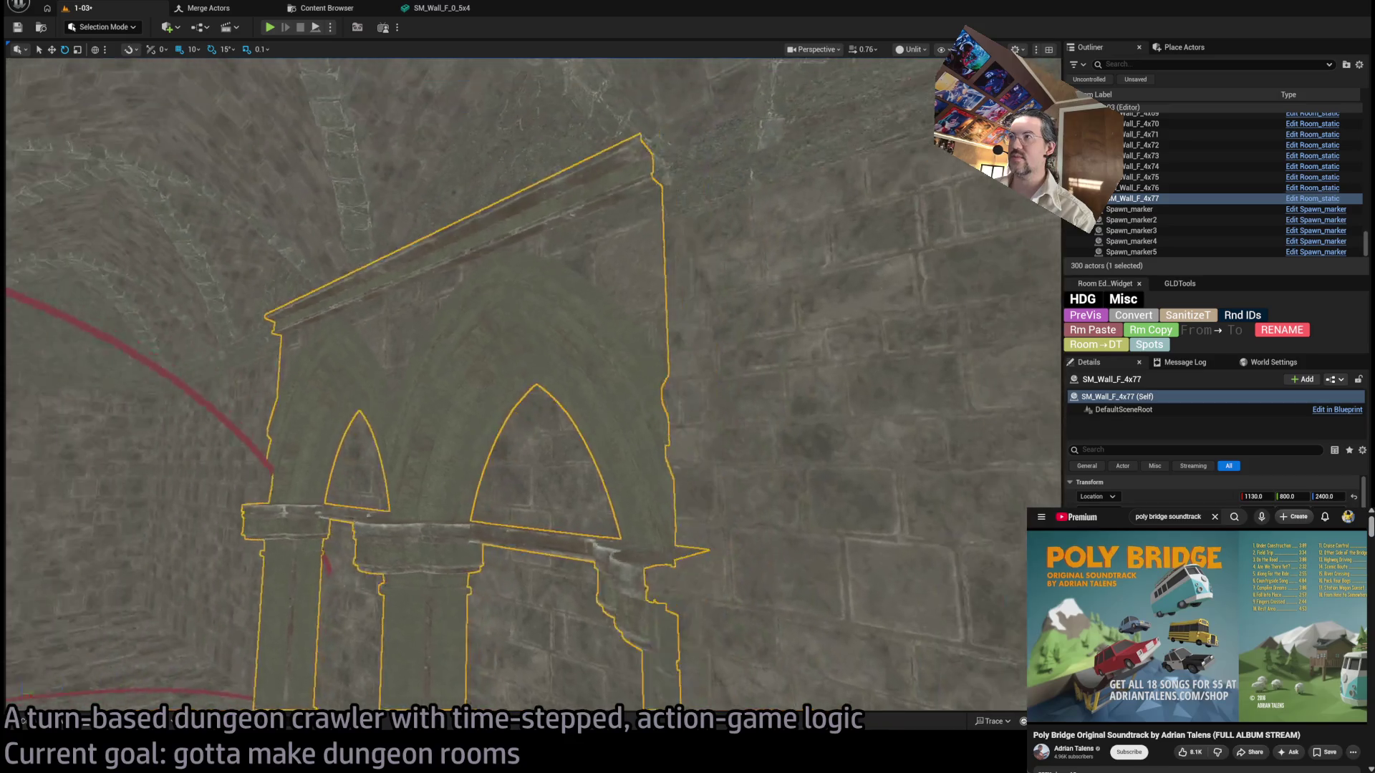
{"action": "key", "text": "ctrl+z"}
{"action": "scroll", "coordinate": [533, 387], "scroll_direction": "down", "scroll_amount": 5}
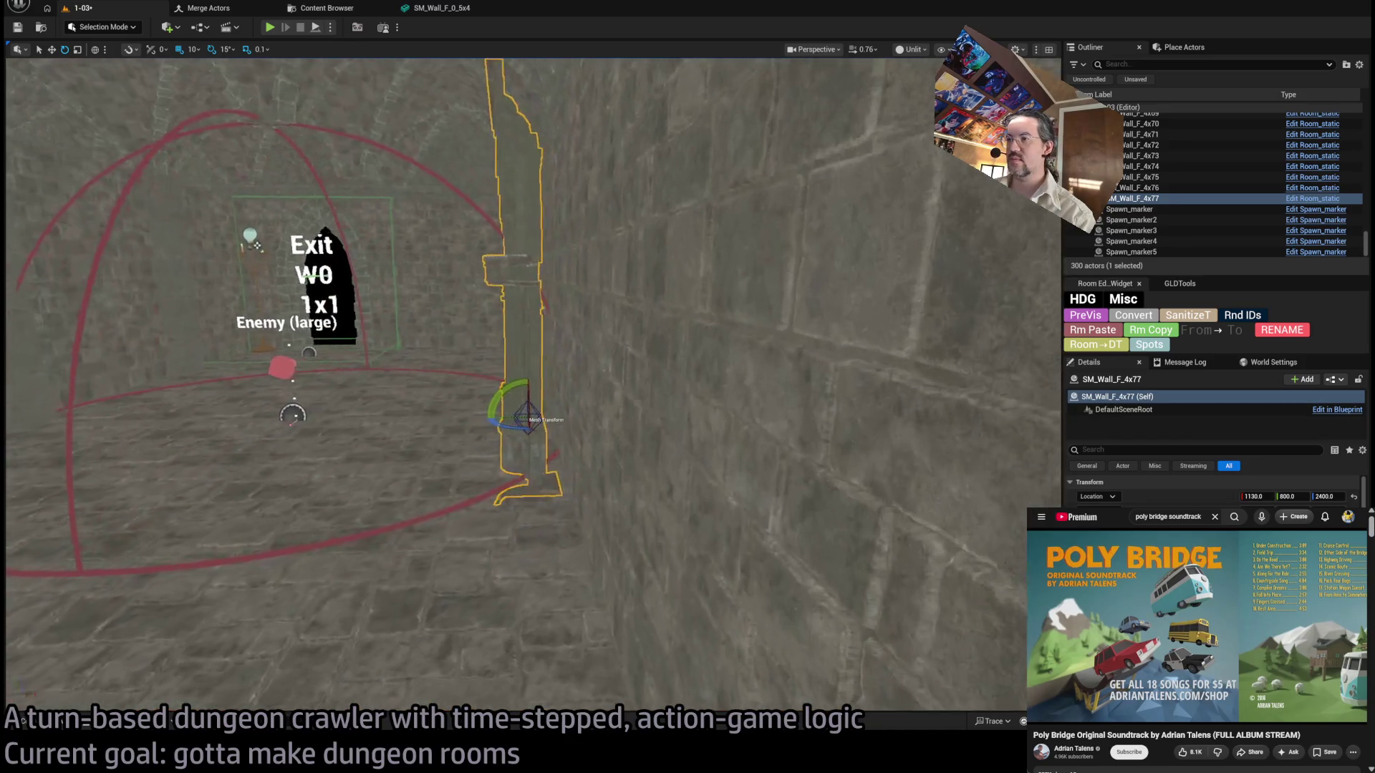
{"action": "key", "text": "d"}
Nudge the arched wall to X 1150 and slide it along Y toward the corner.
{"action": "left_click_drag", "start_coordinate": [552, 417], "coordinate": [564, 415]}
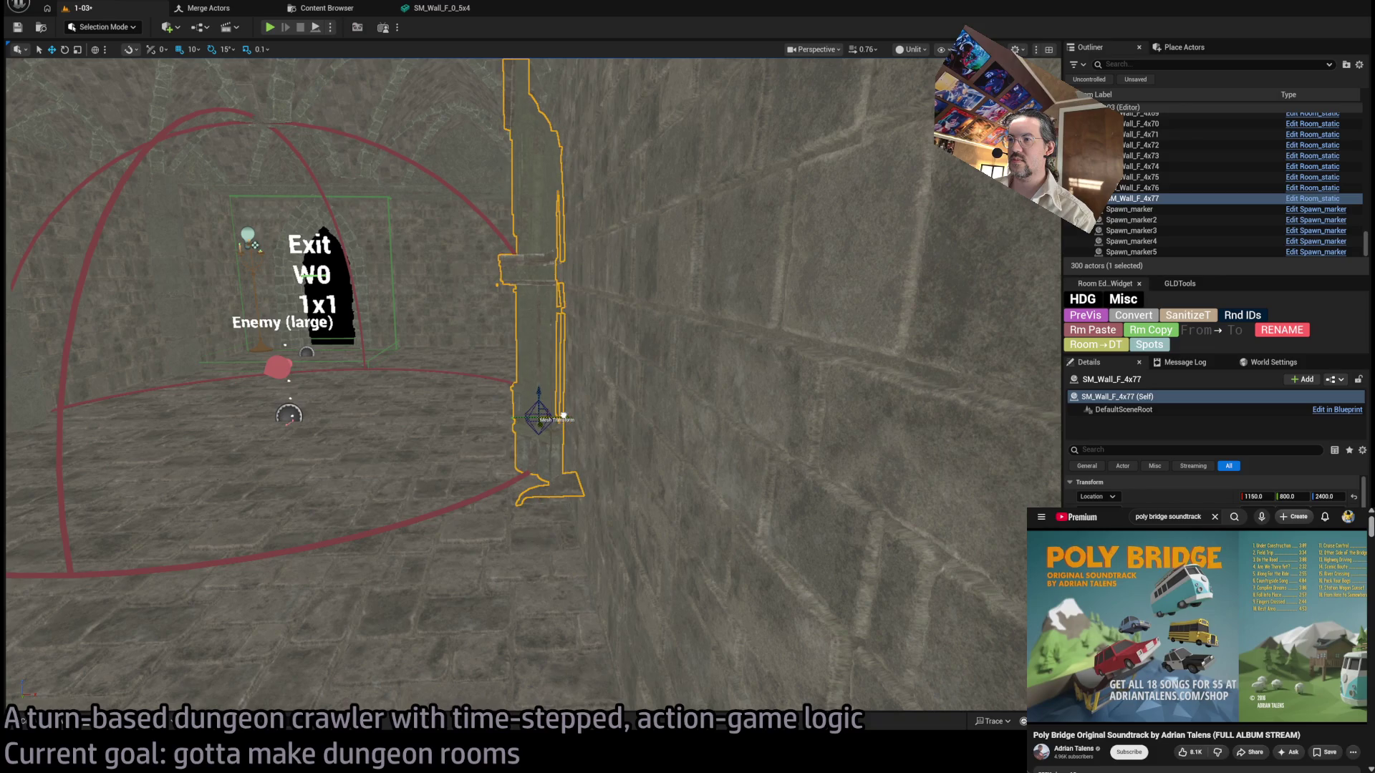
{"action": "key", "text": "w"}
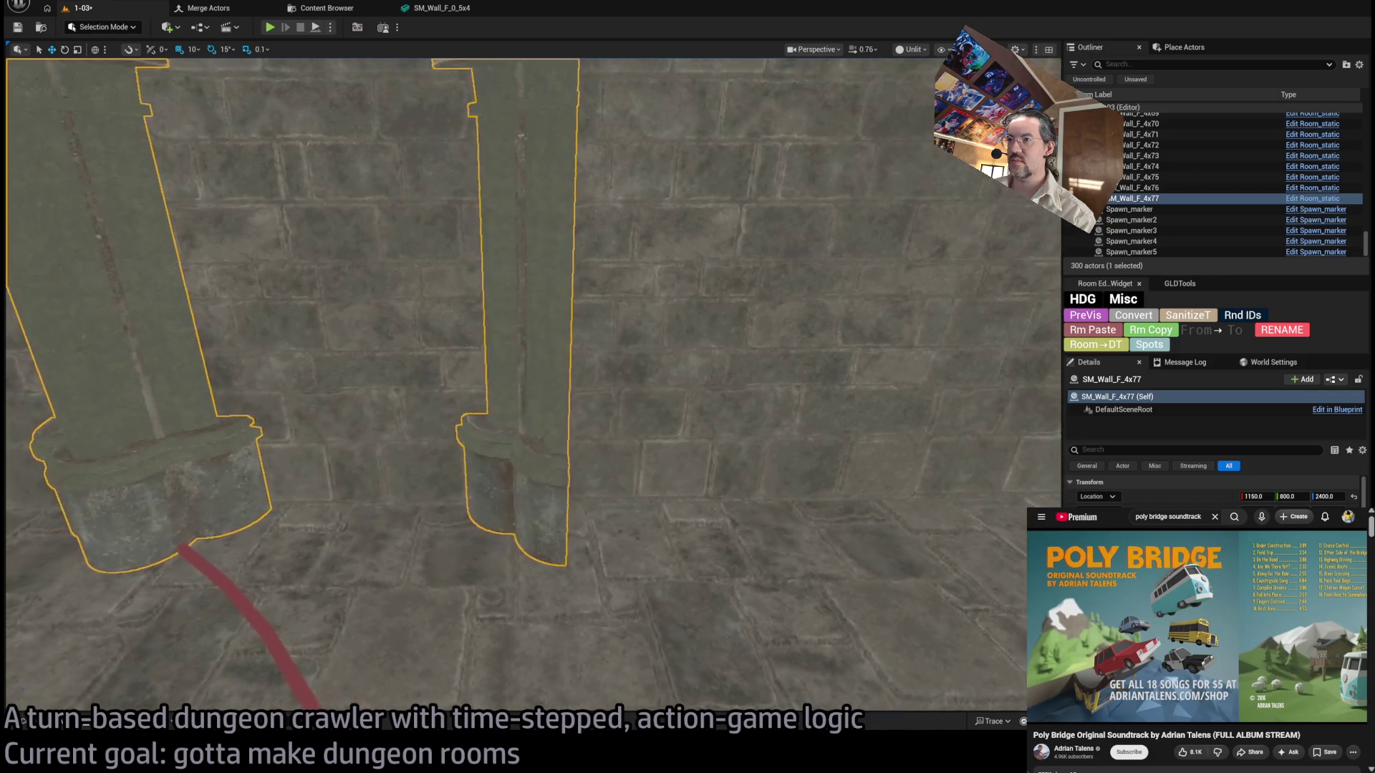
{"action": "key", "text": "s"}
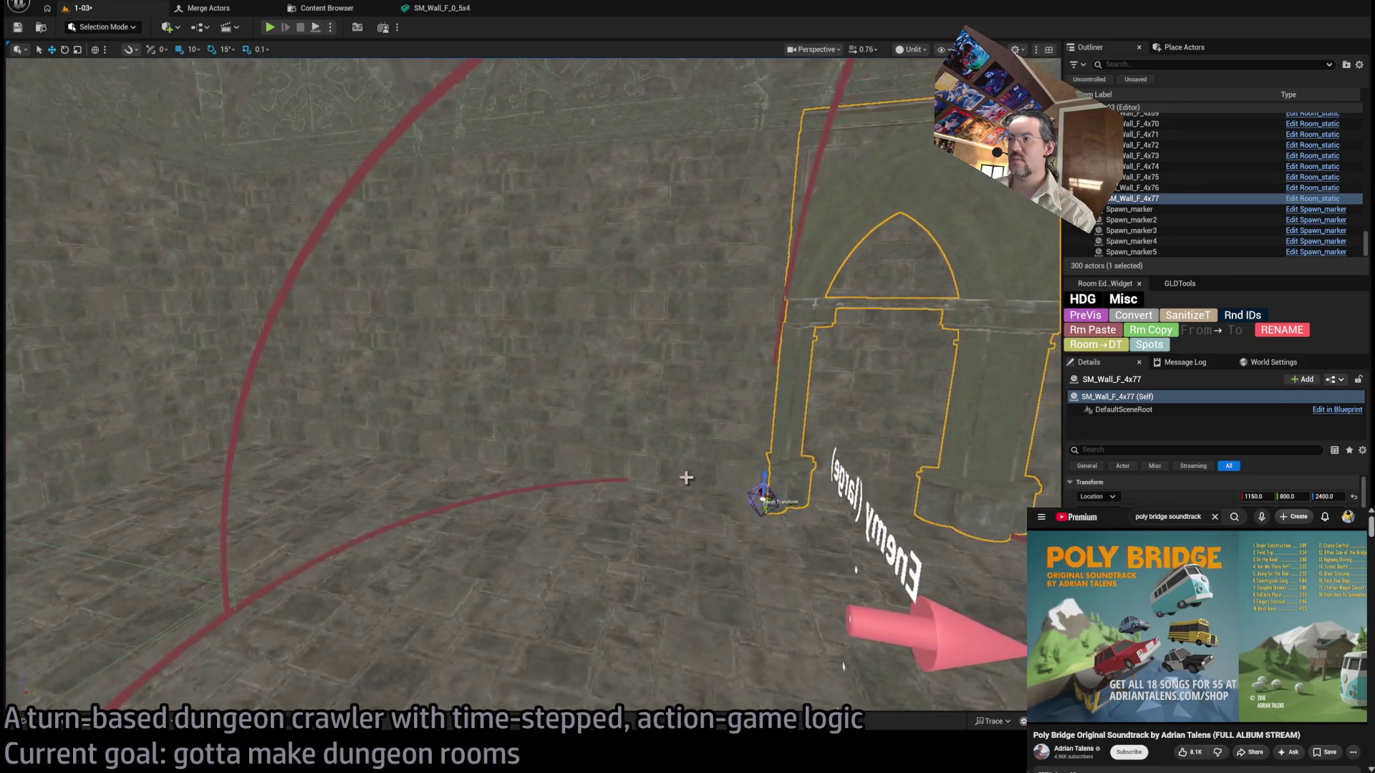
{"action": "left_click_drag", "start_coordinate": [779, 504], "coordinate": [518, 454]}
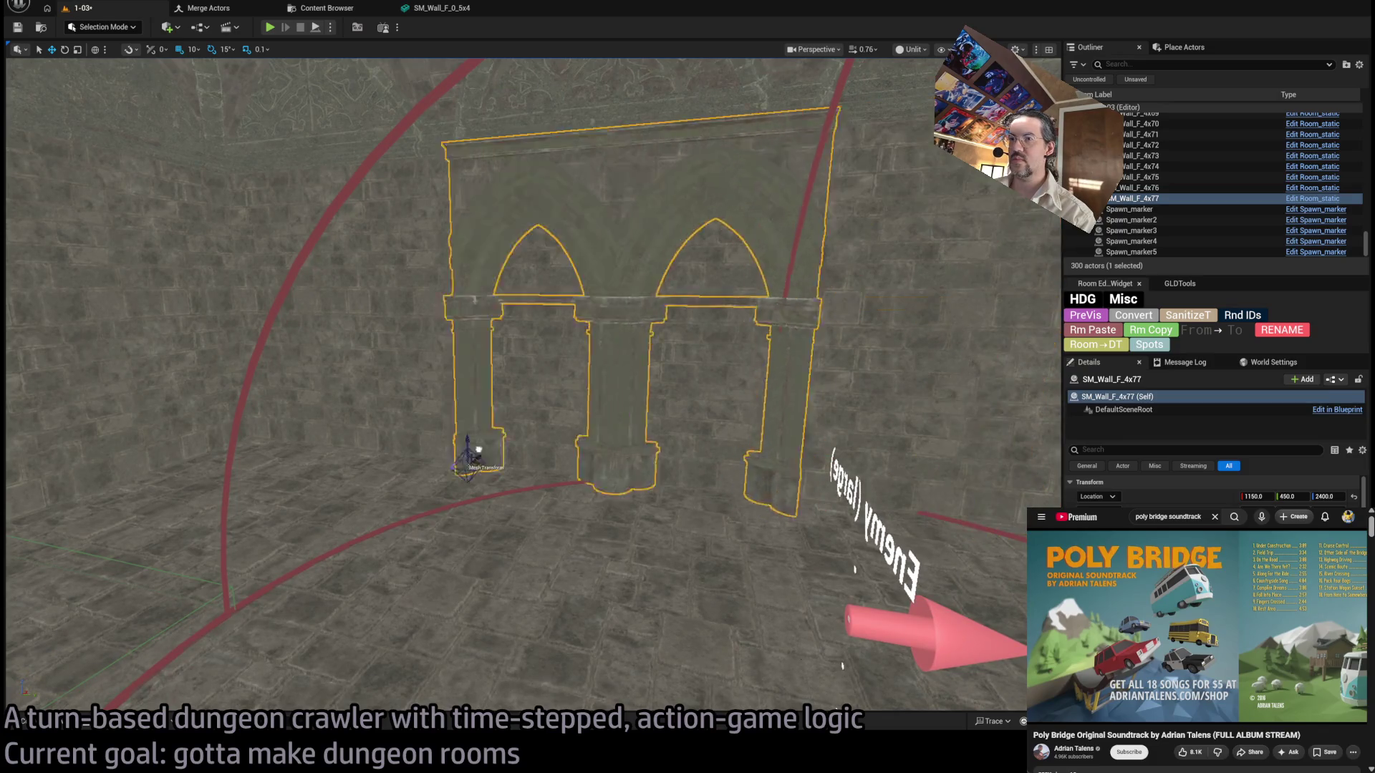
{"action": "left_click_drag", "start_coordinate": [265, 428], "coordinate": [259, 429]}
{"action": "scroll", "coordinate": [337, 402], "scroll_direction": "up", "scroll_amount": 5}
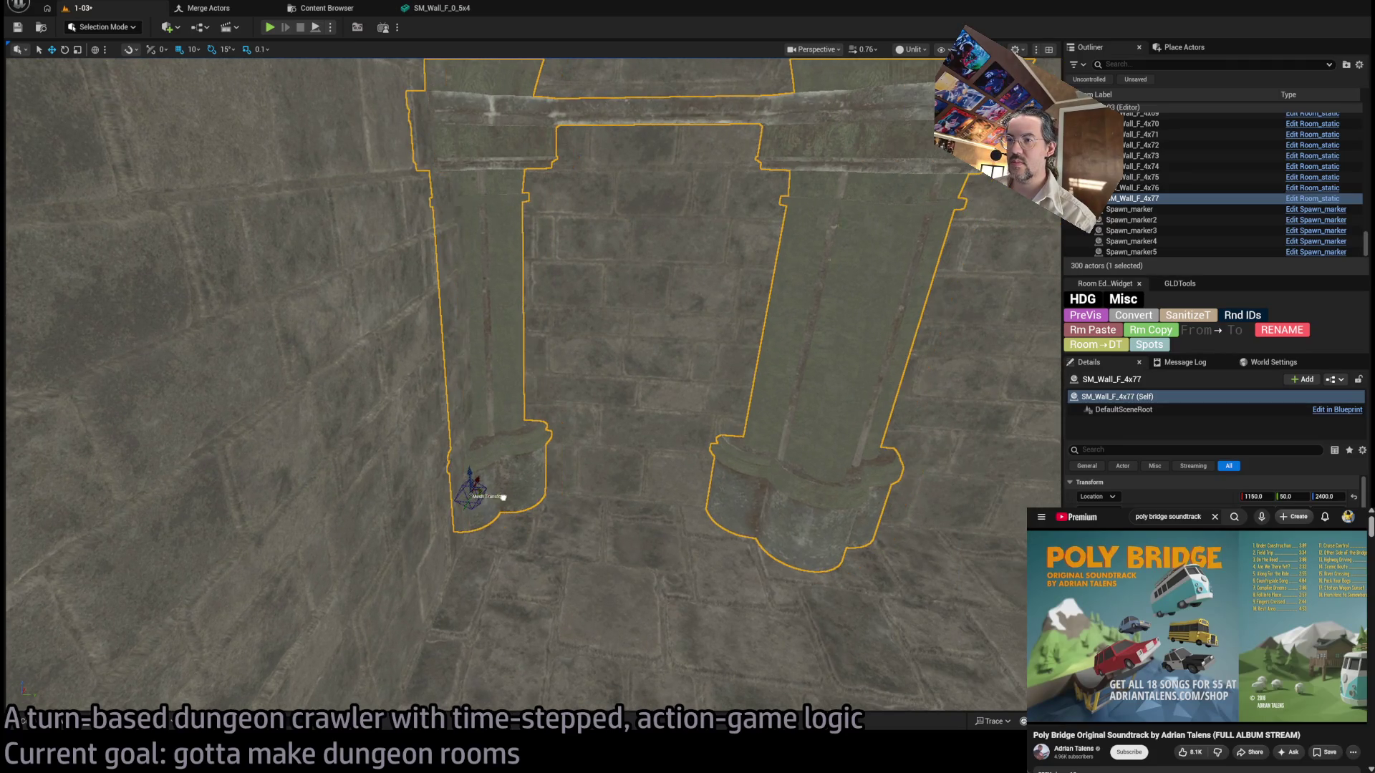
{"action": "scroll", "coordinate": [513, 498], "scroll_direction": "down", "scroll_amount": 10}
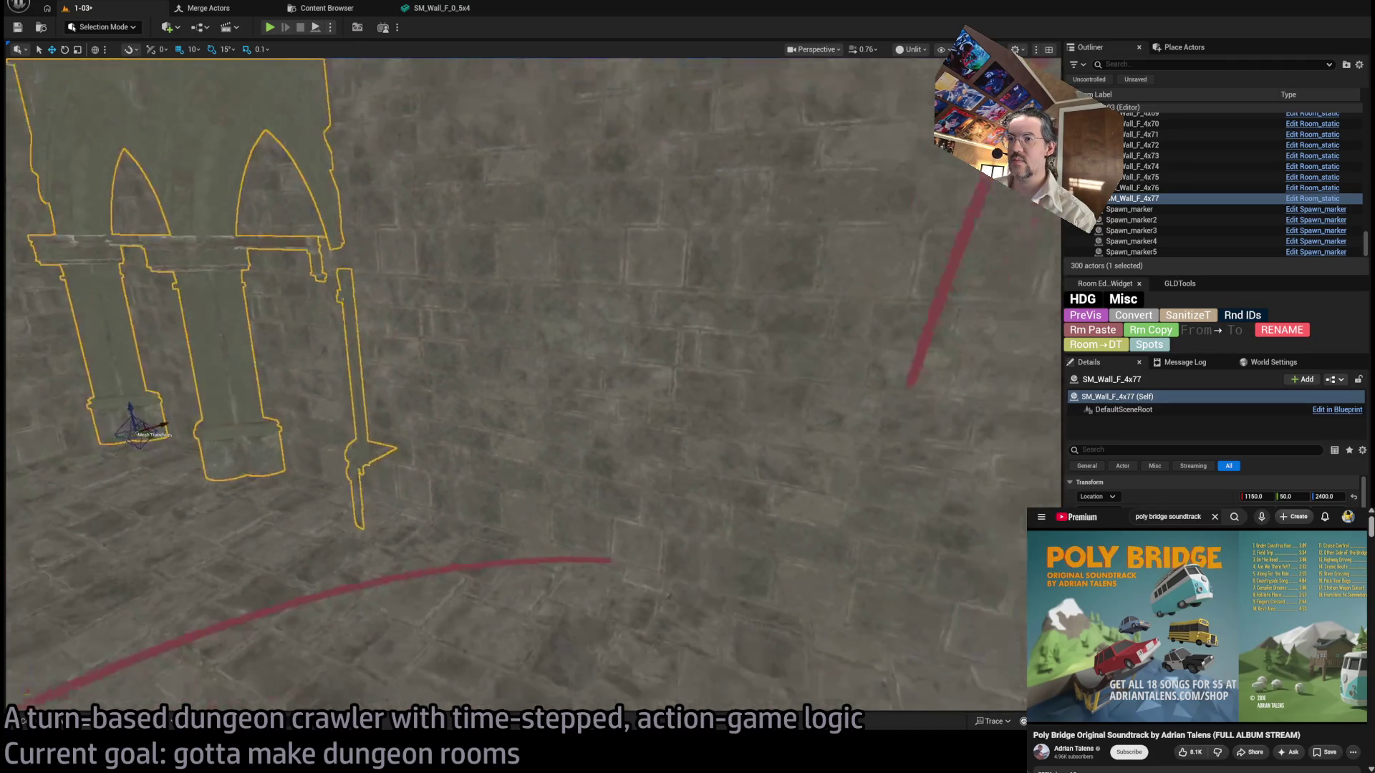
{"action": "left_click_drag", "start_coordinate": [430, 358], "coordinate": [245, 454]}
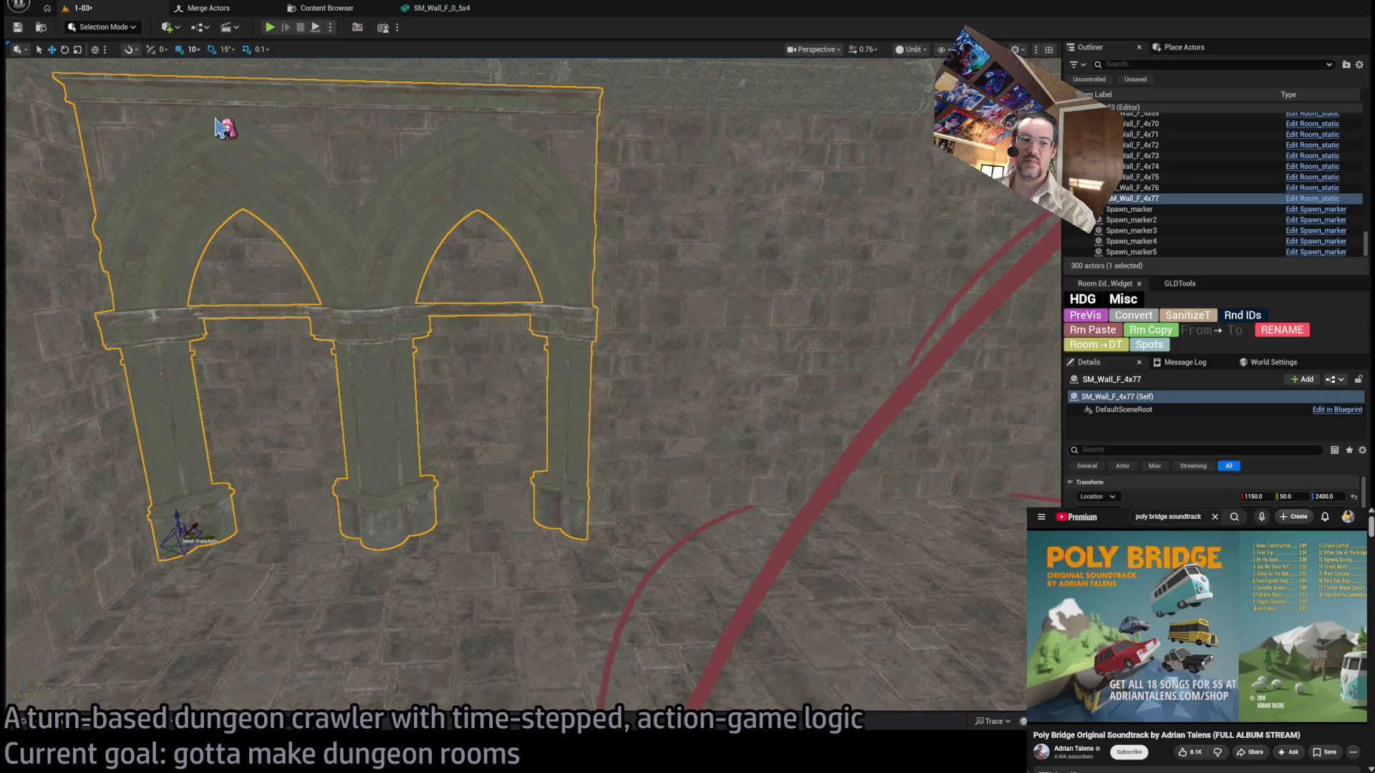
With 50-unit snapping, duplicate the archway wall and slide the copy along the wall.
{"action": "key", "text": "bracketright"}
{"action": "mouse_move", "coordinate": [204, 533]}
{"action": "left_mouse_down"}
{"action": "mouse_move", "coordinate": [236, 594]}
{"action": "mouse_move", "coordinate": [594, 530]}
{"action": "mouse_move", "coordinate": [544, 555]}
{"action": "mouse_move", "coordinate": [390, 503]}
{"action": "mouse_move", "coordinate": [358, 508]}
{"action": "mouse_move", "coordinate": [250, 529]}
{"action": "mouse_move", "coordinate": [709, 509]}
{"action": "left_mouse_up"}
{"action": "mouse_move", "coordinate": [241, 509]}
{"action": "left_mouse_down"}
{"action": "mouse_move", "coordinate": [229, 507]}
{"action": "mouse_move", "coordinate": [623, 516]}
{"action": "left_mouse_up"}
Alt-drag a copy of the column into the gap and browse the COLUMN meshes.
{"action": "left_click", "coordinate": [806, 554]}
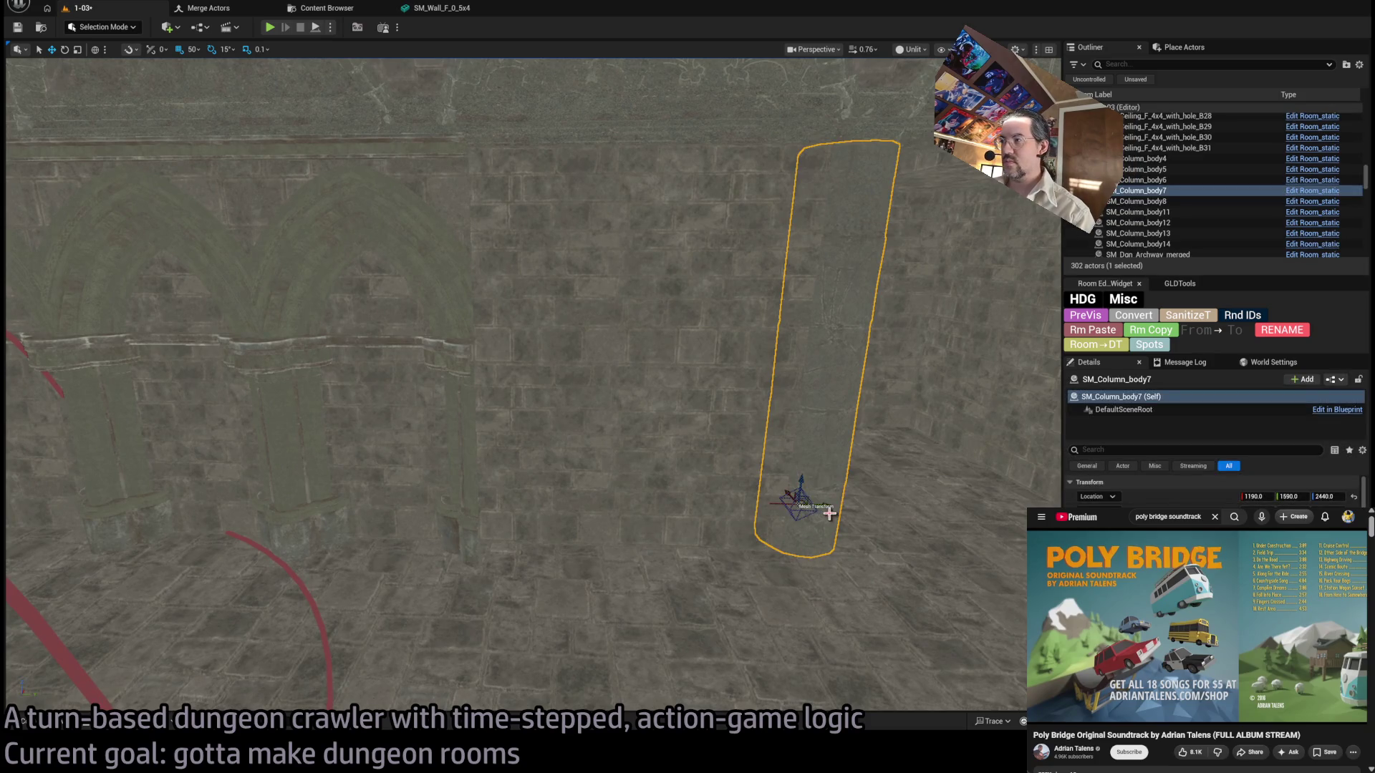
{"action": "left_click_drag", "start_coordinate": [809, 506], "coordinate": [491, 490]}
{"action": "key", "text": "f"}
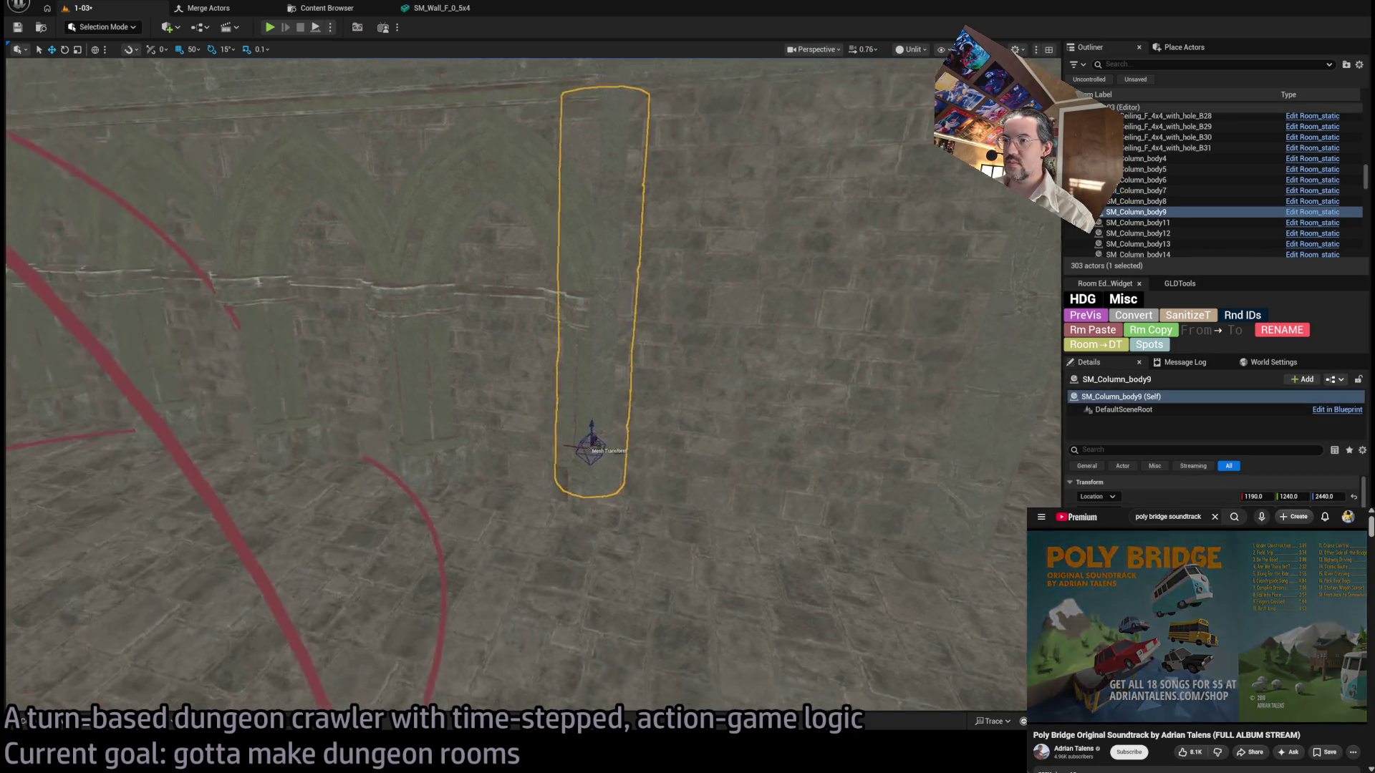
{"action": "left_click", "coordinate": [36, 721]}
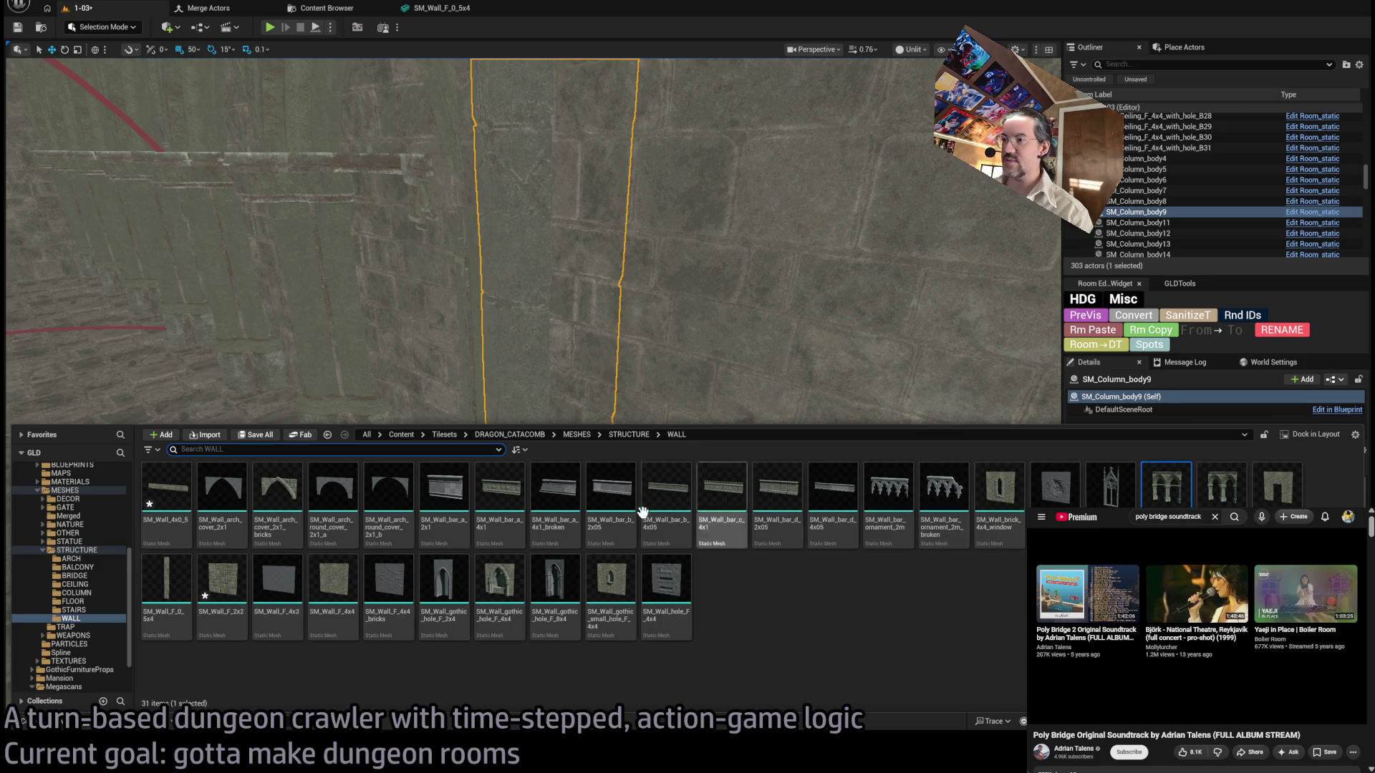
{"action": "left_click", "coordinate": [80, 593]}
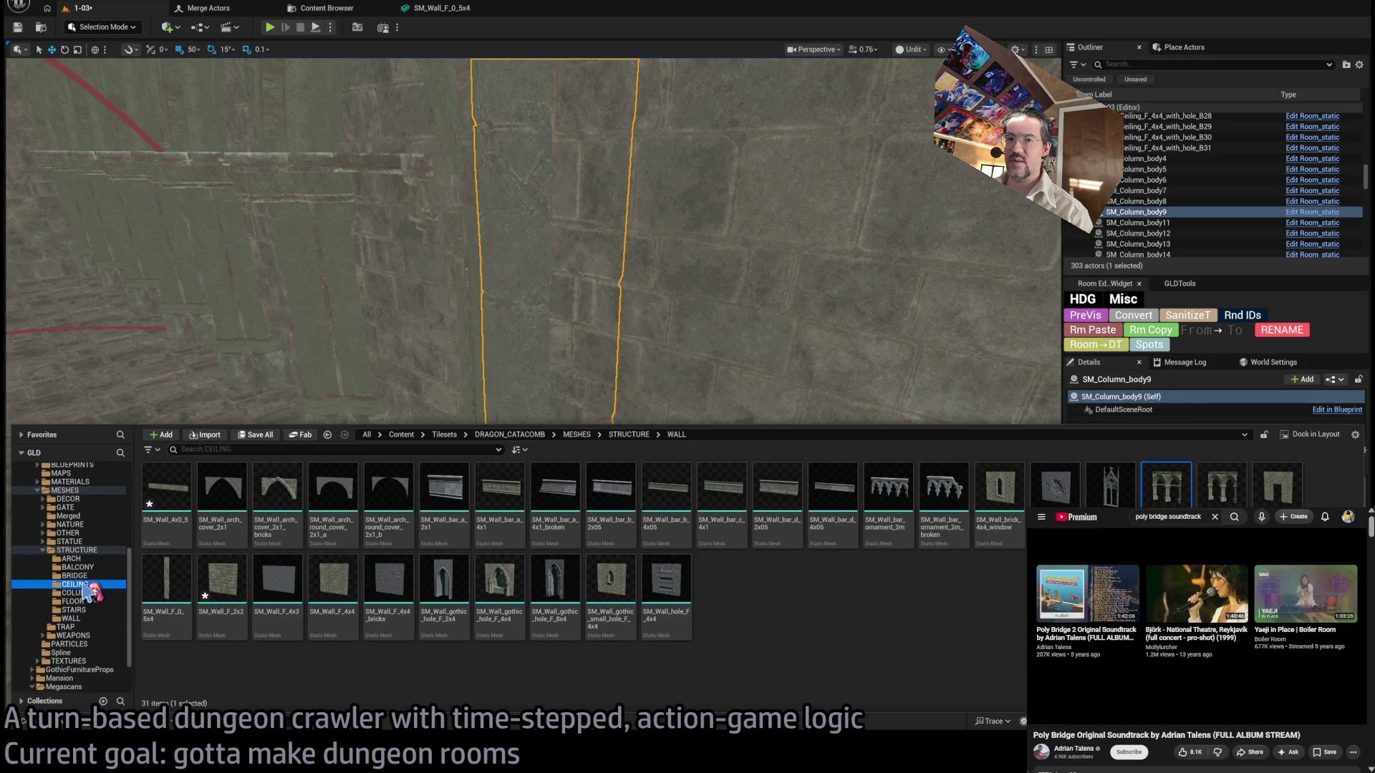
{"action": "left_click", "coordinate": [555, 501]}
{"action": "left_click", "coordinate": [509, 393]}
Move the copied column against the wall and set its Location Z to 2400.
{"action": "key", "text": "f"}
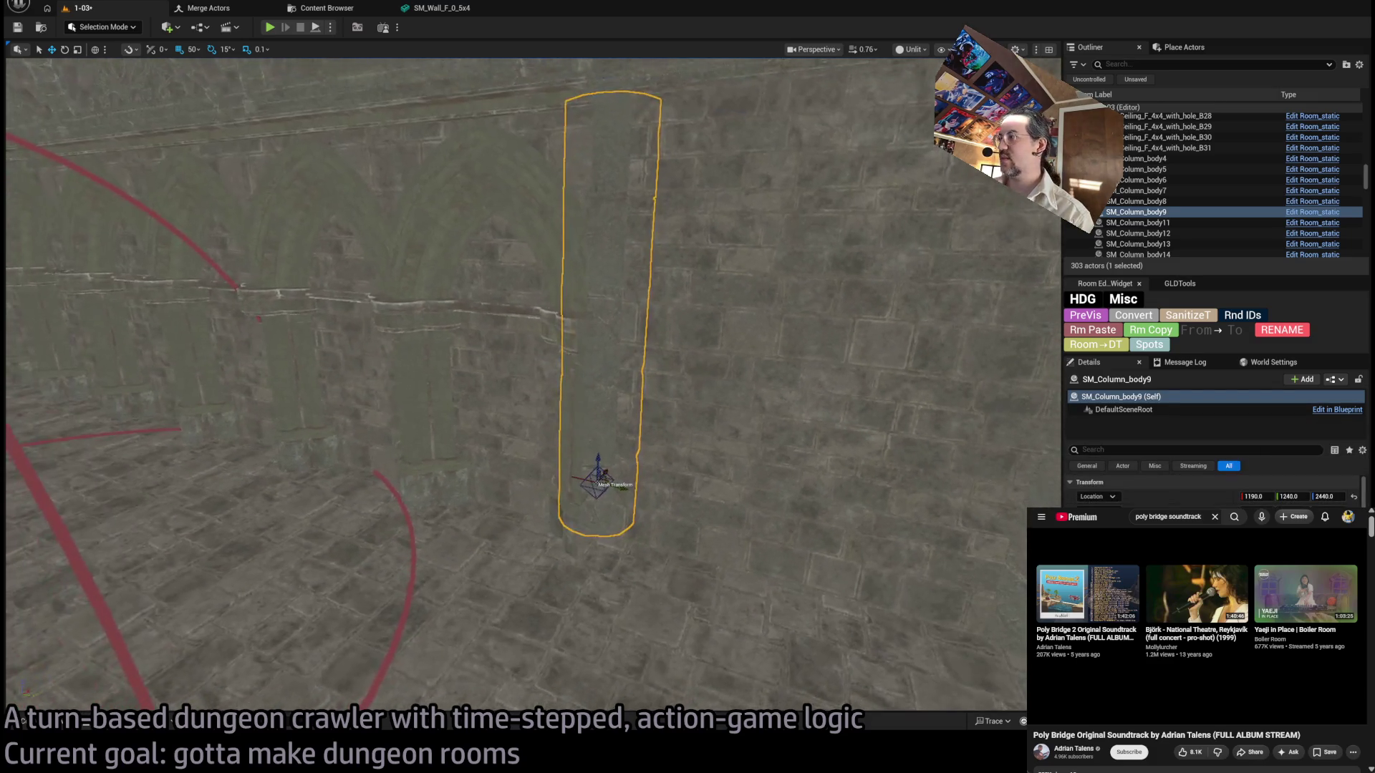
{"action": "left_click_drag", "start_coordinate": [672, 449], "coordinate": [672, 531]}
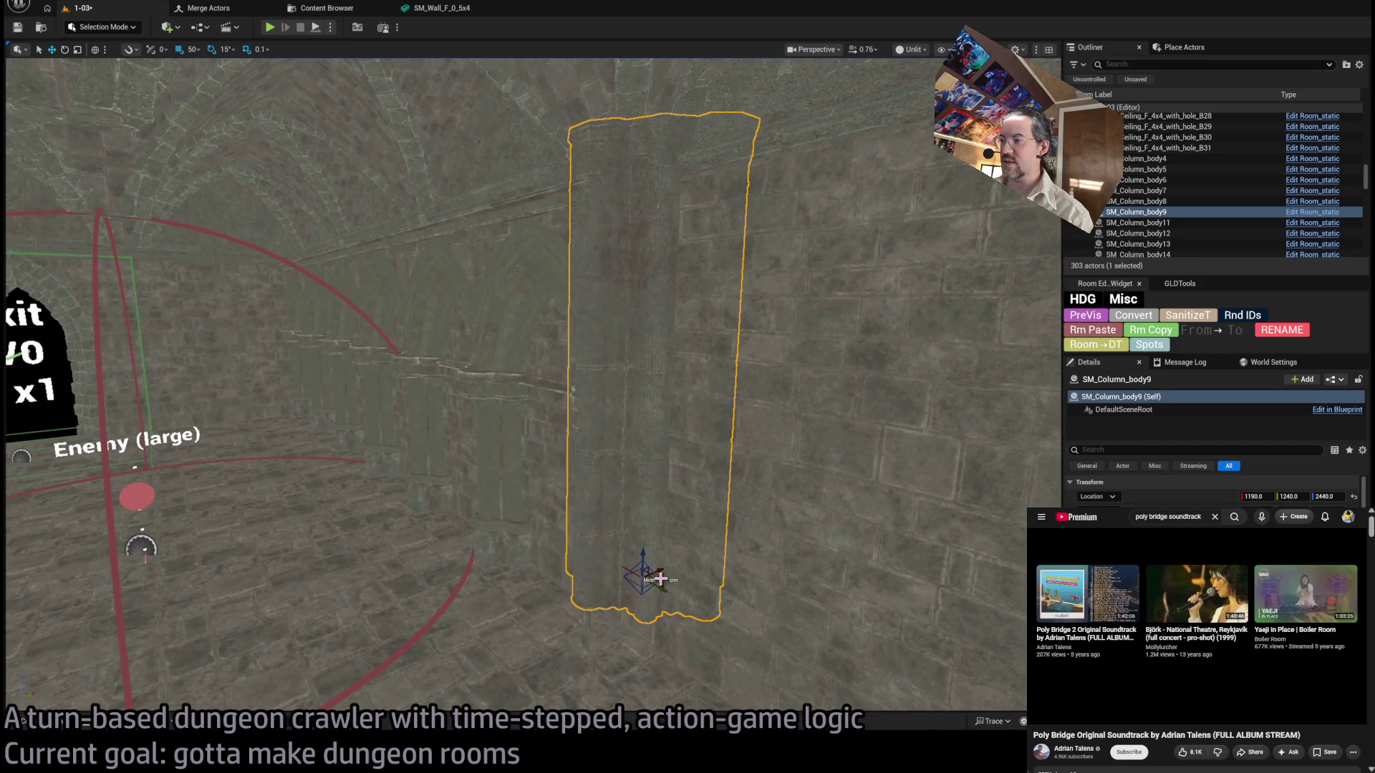
{"action": "mouse_move", "coordinate": [653, 580]}
{"action": "left_mouse_down"}
{"action": "mouse_move", "coordinate": [690, 645]}
{"action": "mouse_move", "coordinate": [653, 614]}
{"action": "left_mouse_up"}
{"action": "scroll", "coordinate": [654, 613], "scroll_direction": "up", "scroll_amount": 5}
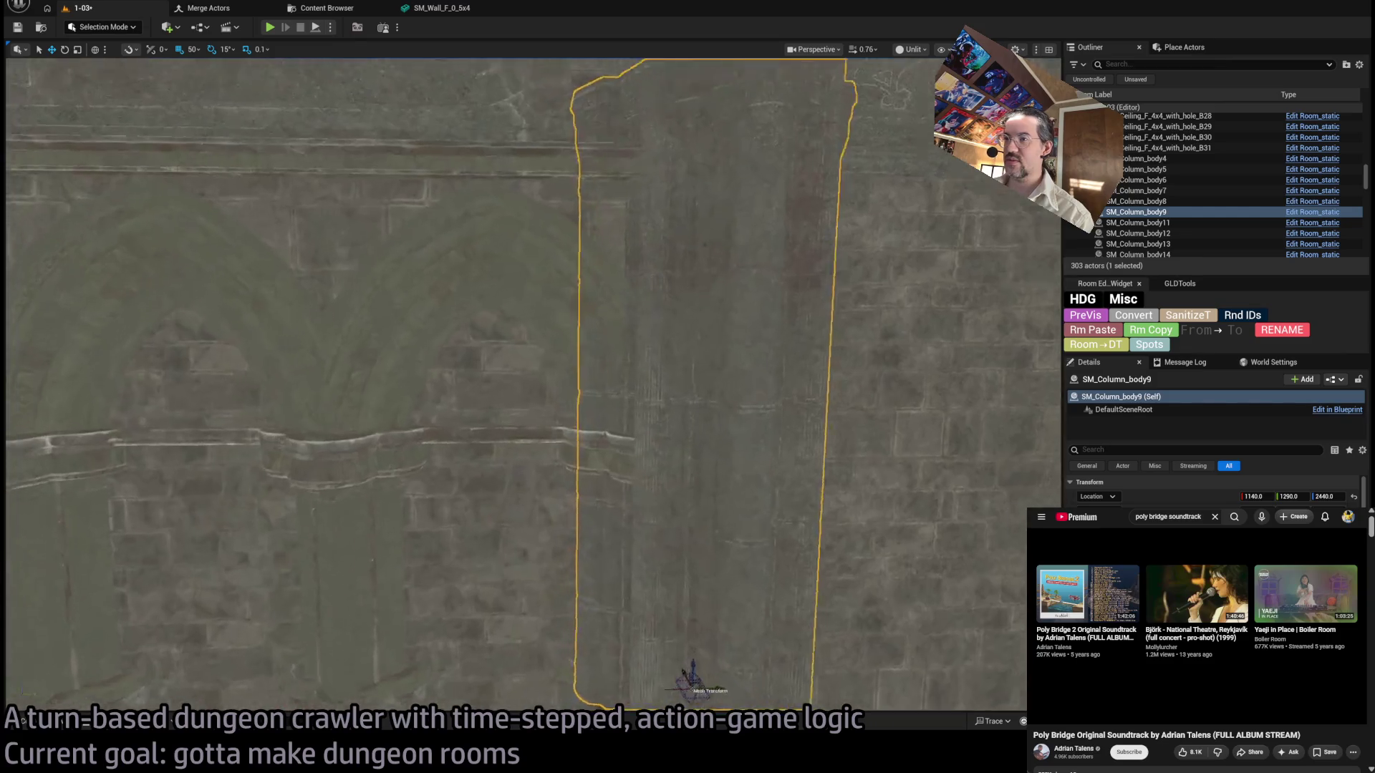
{"action": "scroll", "coordinate": [657, 563], "scroll_direction": "down", "scroll_amount": 5}
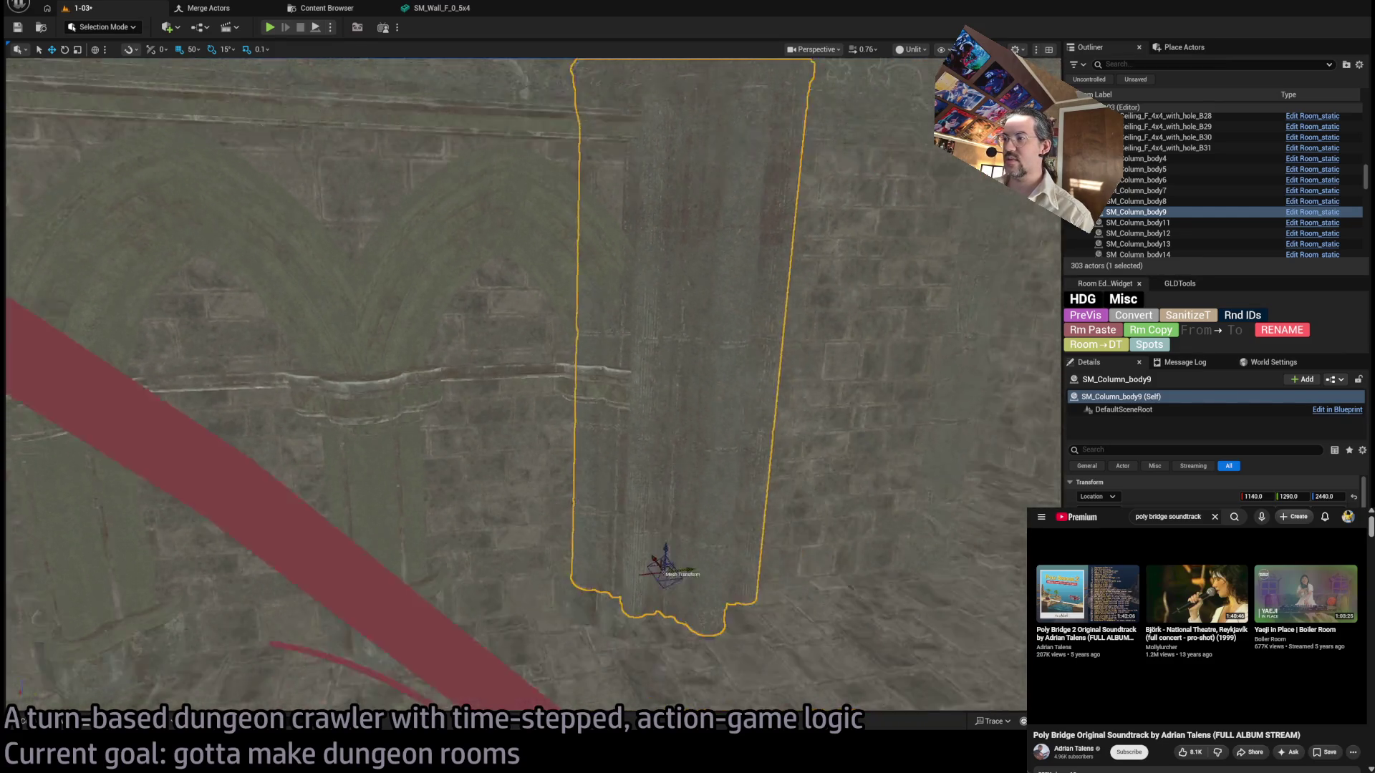
{"action": "left_click_drag", "start_coordinate": [722, 429], "coordinate": [730, 494]}
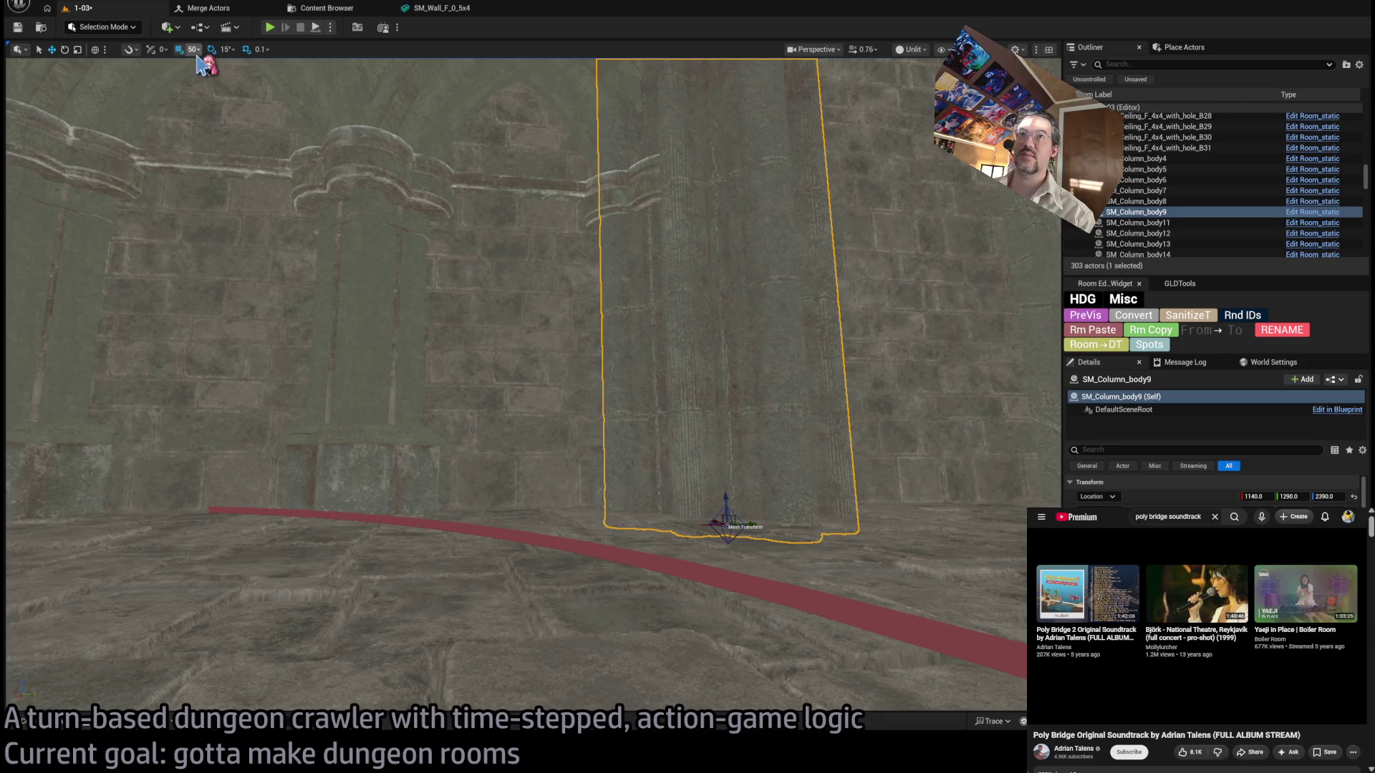
{"action": "left_click", "coordinate": [1328, 496]}
{"action": "type", "text": "2400"}
{"action": "key", "text": "Return"}
Fine-tune the column with 10-unit snapping to about X 1130, Y 1300.
{"action": "mouse_move", "coordinate": [750, 506]}
{"action": "left_mouse_down"}
{"action": "mouse_move", "coordinate": [814, 506]}
{"action": "mouse_move", "coordinate": [845, 444]}
{"action": "mouse_move", "coordinate": [866, 485]}
{"action": "left_mouse_up"}
{"action": "mouse_move", "coordinate": [866, 567]}
{"action": "left_mouse_down"}
{"action": "mouse_move", "coordinate": [810, 566]}
{"action": "mouse_move", "coordinate": [779, 528]}
{"action": "left_mouse_up"}
{"action": "key", "text": "bracketleft"}
{"action": "mouse_move", "coordinate": [660, 436]}
{"action": "left_mouse_down"}
{"action": "mouse_move", "coordinate": [752, 568]}
{"action": "mouse_move", "coordinate": [745, 544]}
{"action": "mouse_move", "coordinate": [742, 565]}
{"action": "left_mouse_up"}
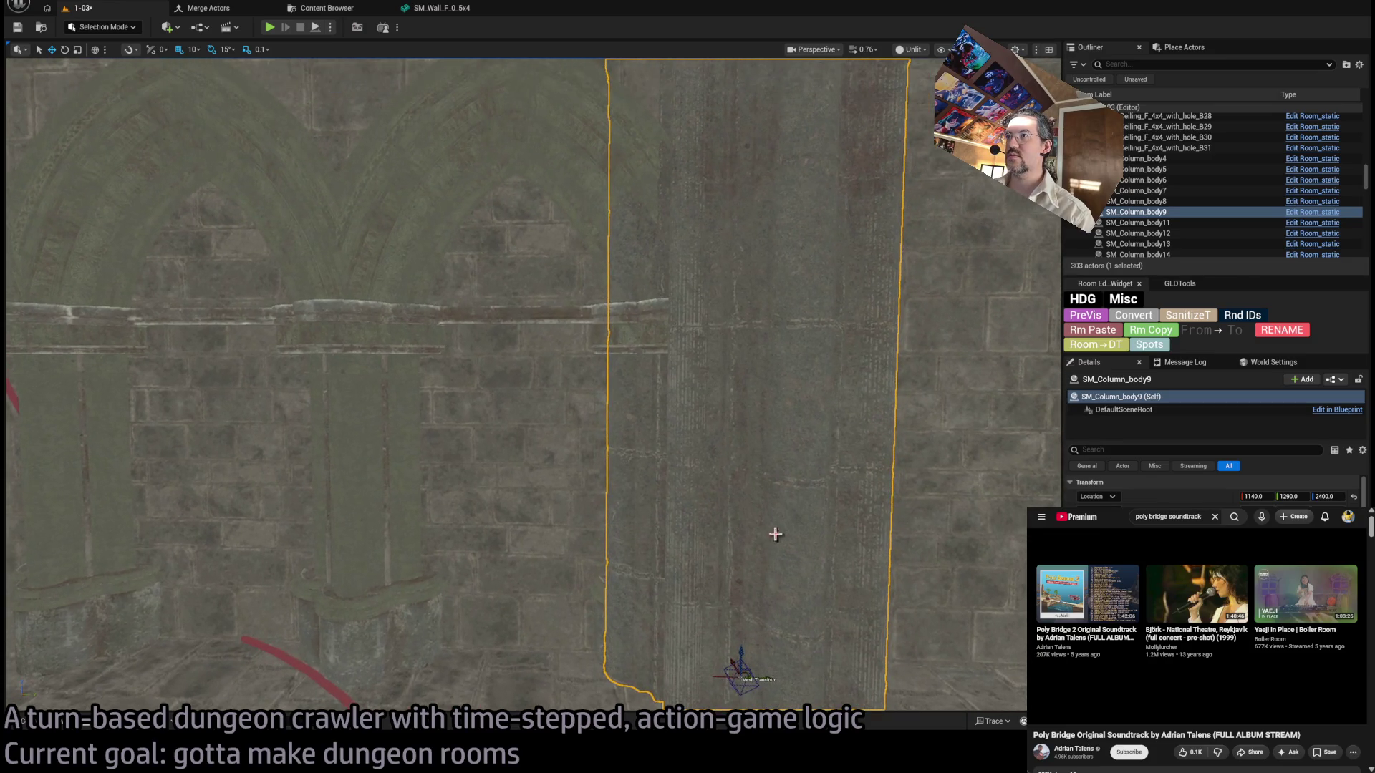
{"action": "mouse_move", "coordinate": [761, 678]}
{"action": "left_mouse_down"}
{"action": "mouse_move", "coordinate": [691, 676]}
{"action": "mouse_move", "coordinate": [822, 679]}
{"action": "mouse_move", "coordinate": [784, 685]}
{"action": "mouse_move", "coordinate": [766, 662]}
{"action": "mouse_move", "coordinate": [184, 659]}
{"action": "left_mouse_up"}
Reopen the Content Drawer so the column meshes are showing.
{"action": "left_click", "coordinate": [54, 725]}
{"action": "mouse_move", "coordinate": [528, 589]}
{"action": "left_mouse_down"}
{"action": "mouse_move", "coordinate": [507, 466]}
{"action": "mouse_move", "coordinate": [613, 393]}
{"action": "mouse_move", "coordinate": [644, 404]}
{"action": "mouse_move", "coordinate": [279, 598]}
{"action": "mouse_move", "coordinate": [573, 487]}
{"action": "mouse_move", "coordinate": [712, 408]}
{"action": "mouse_move", "coordinate": [729, 455]}
{"action": "left_mouse_up"}
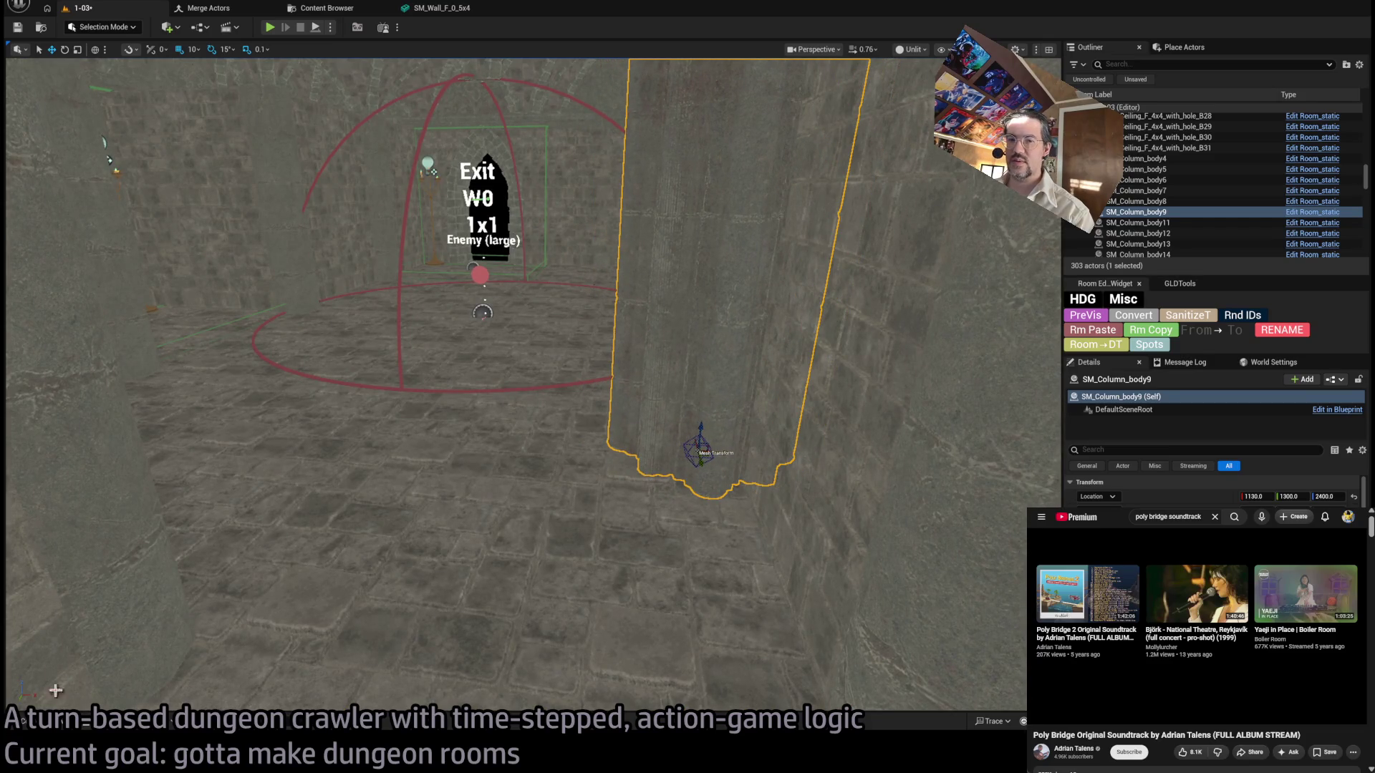
{"action": "left_click", "coordinate": [36, 721]}
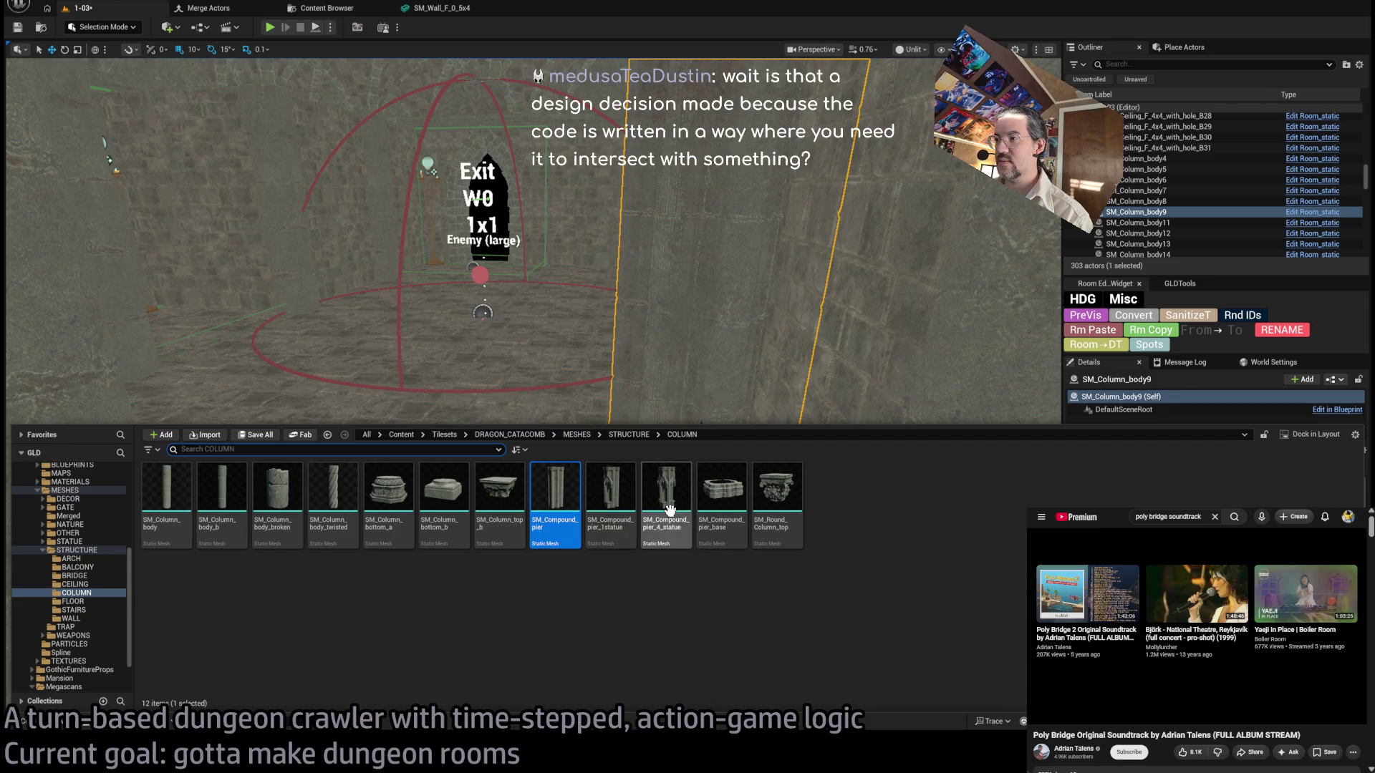
Close the mesh browser and slide SM_Column_body9 to Y 1240, X 1120 beside the arched wall.
{"action": "left_click", "coordinate": [666, 501]}
{"action": "mouse_move", "coordinate": [506, 358]}
{"action": "left_mouse_down"}
{"action": "mouse_move", "coordinate": [494, 315]}
{"action": "mouse_move", "coordinate": [544, 294]}
{"action": "mouse_move", "coordinate": [544, 244]}
{"action": "mouse_move", "coordinate": [709, 485]}
{"action": "mouse_move", "coordinate": [581, 517]}
{"action": "mouse_move", "coordinate": [591, 533]}
{"action": "left_mouse_up"}
{"action": "key", "text": "e"}
{"action": "scroll", "coordinate": [572, 502], "scroll_direction": "up", "scroll_amount": 2}
{"action": "key", "text": "w"}
{"action": "left_click_drag", "start_coordinate": [661, 568], "coordinate": [581, 569]}
{"action": "scroll", "coordinate": [582, 568], "scroll_direction": "up", "scroll_amount": 3}
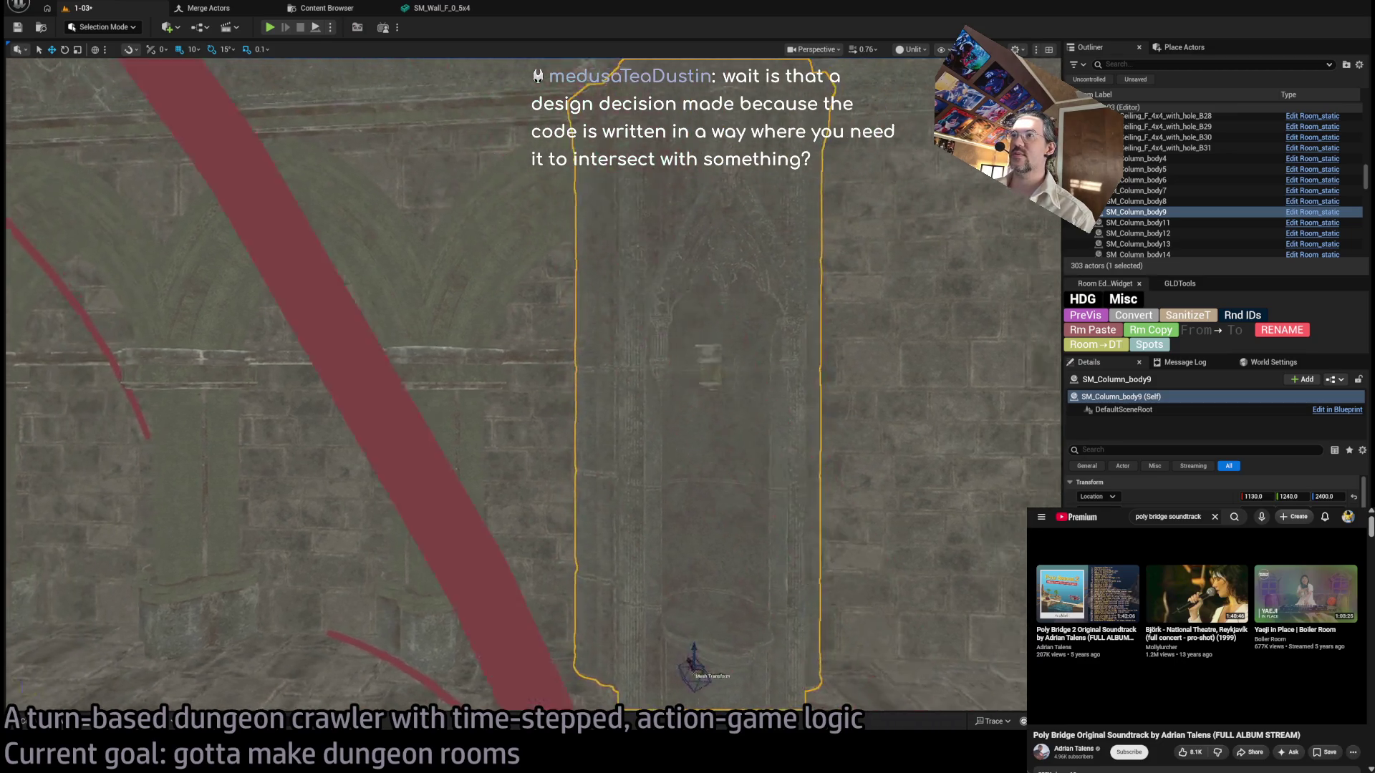
{"action": "scroll", "coordinate": [533, 384], "scroll_direction": "up", "scroll_amount": 5}
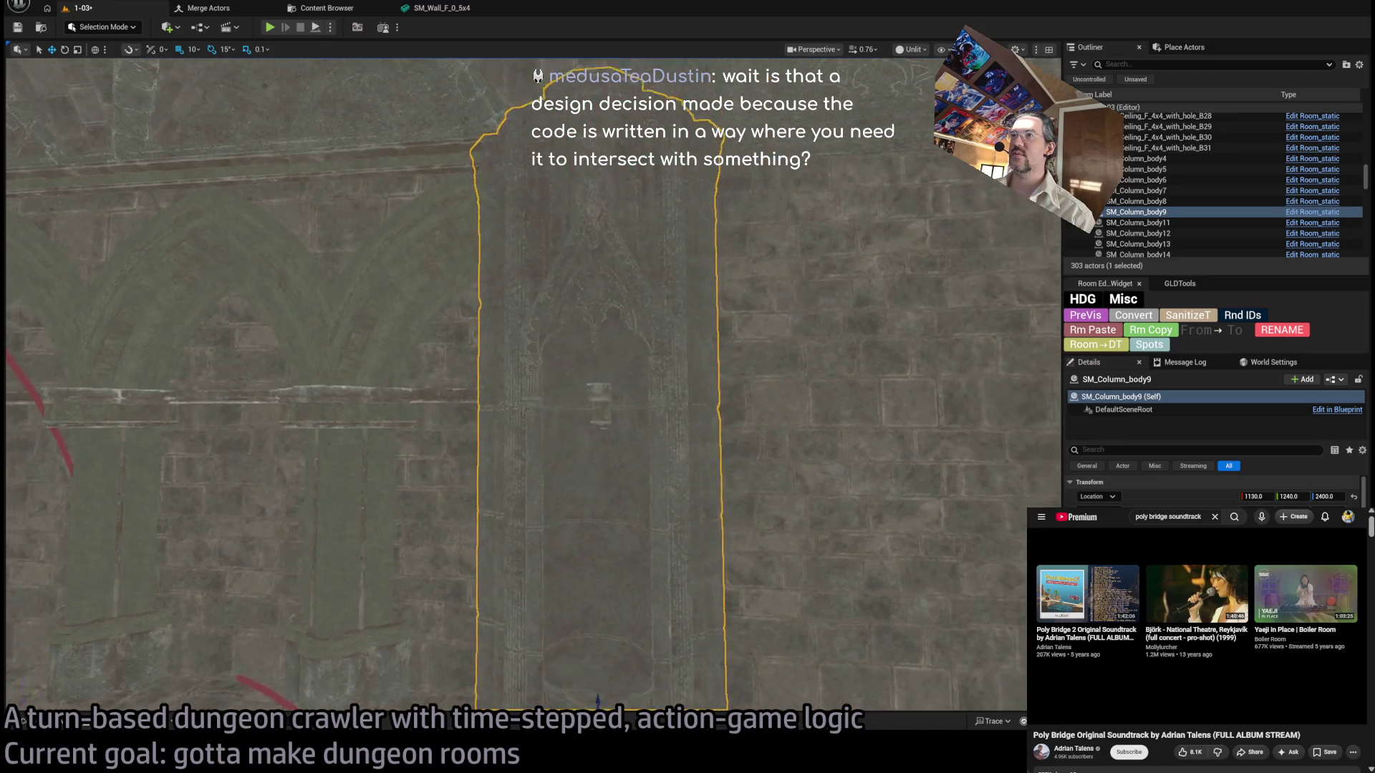
{"action": "scroll", "coordinate": [661, 474], "scroll_direction": "down", "scroll_amount": 6}
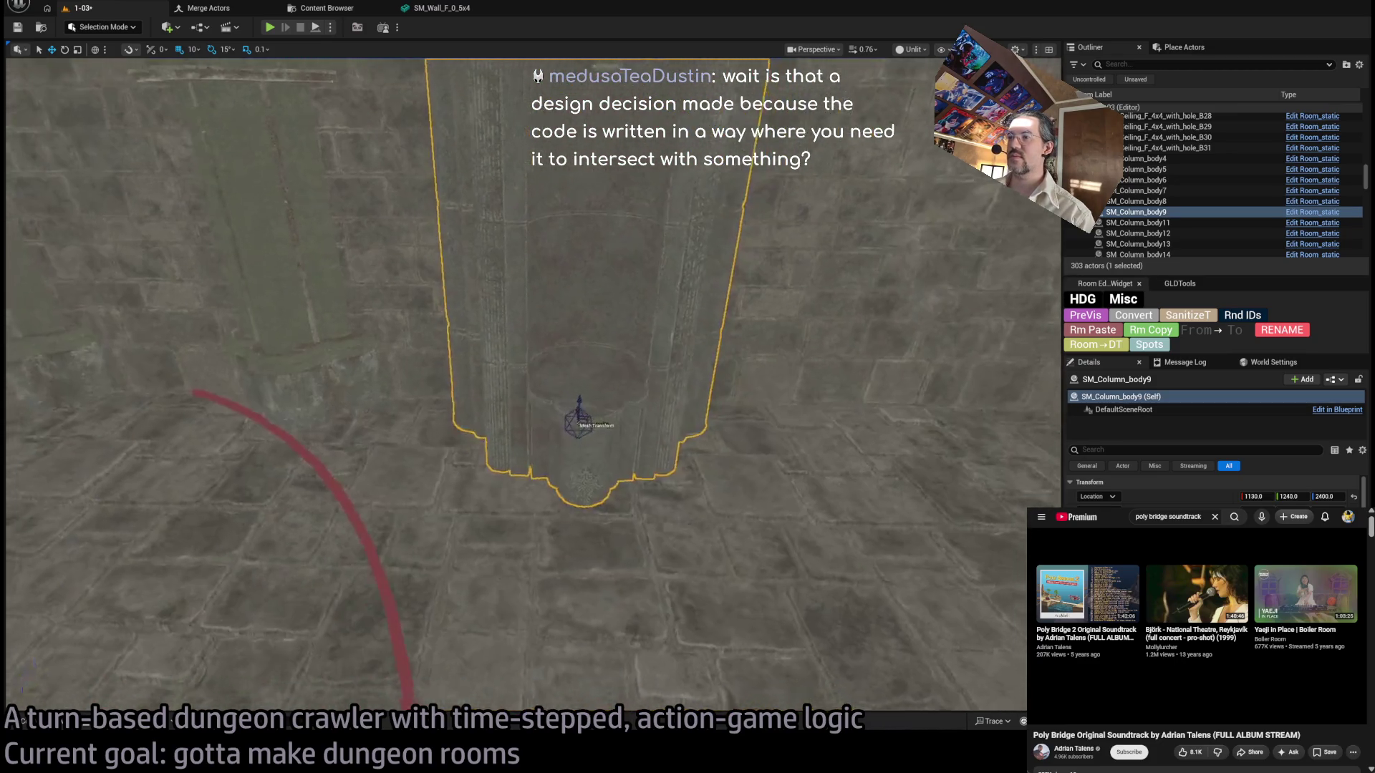
{"action": "mouse_move", "coordinate": [652, 404]}
{"action": "left_mouse_down"}
{"action": "mouse_move", "coordinate": [623, 473]}
{"action": "mouse_move", "coordinate": [592, 421]}
{"action": "left_mouse_up"}
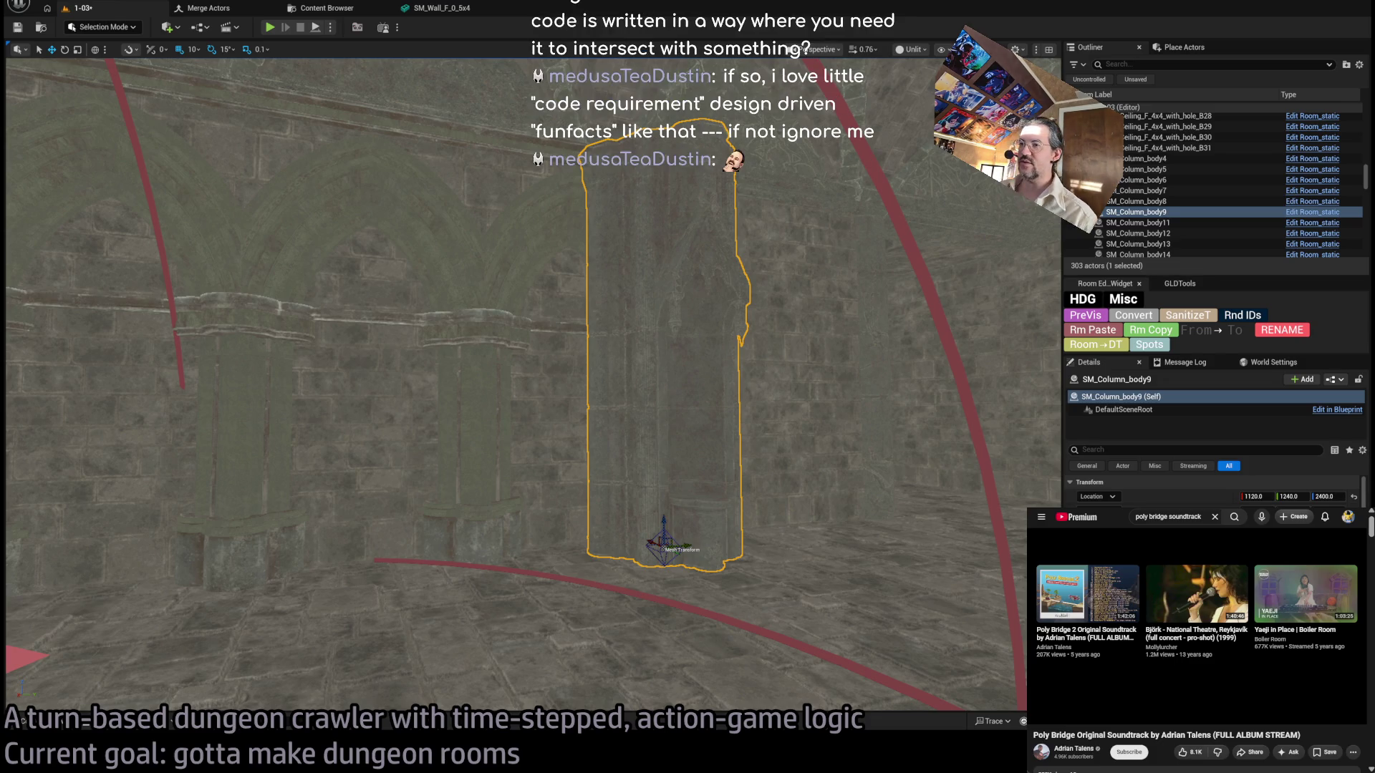
{"action": "left_click", "coordinate": [401, 300]}
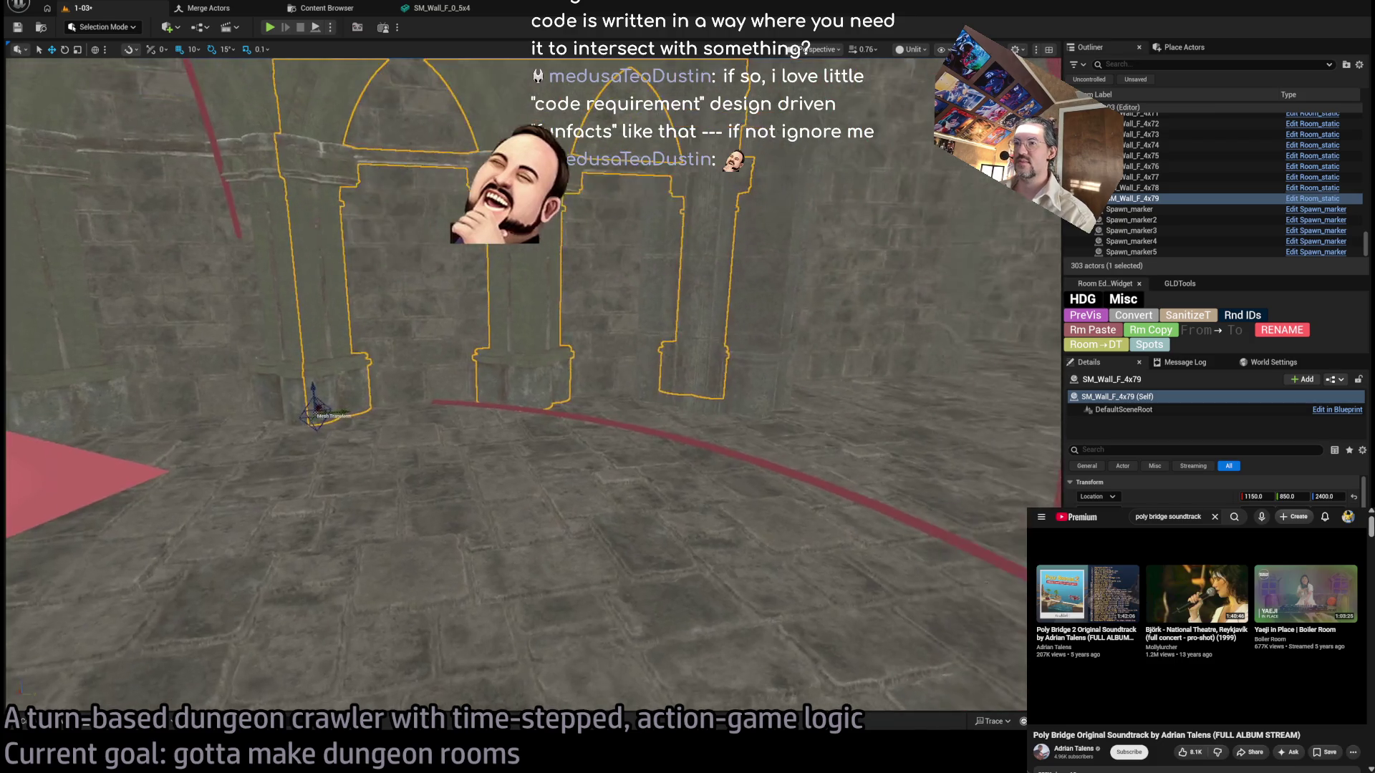
Alt-drag a trial copy of the arched wall to the left, then delete it.
{"action": "scroll", "coordinate": [516, 358], "scroll_direction": "up", "scroll_amount": 10}
{"action": "left_click", "coordinate": [534, 465]}
{"action": "scroll", "coordinate": [515, 358], "scroll_direction": "down", "scroll_amount": 10}
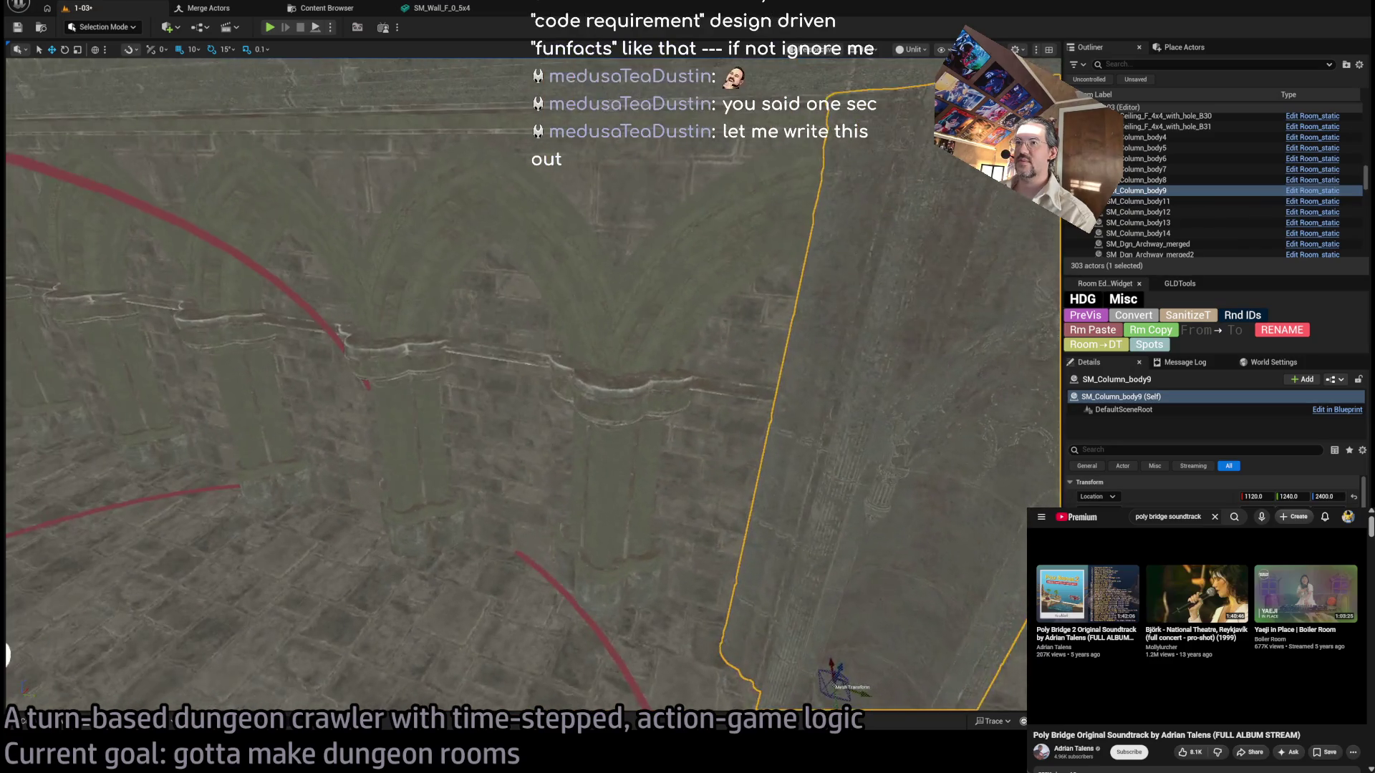
{"action": "scroll", "coordinate": [515, 358], "scroll_direction": "down", "scroll_amount": 5}
{"action": "left_click", "coordinate": [583, 377]}
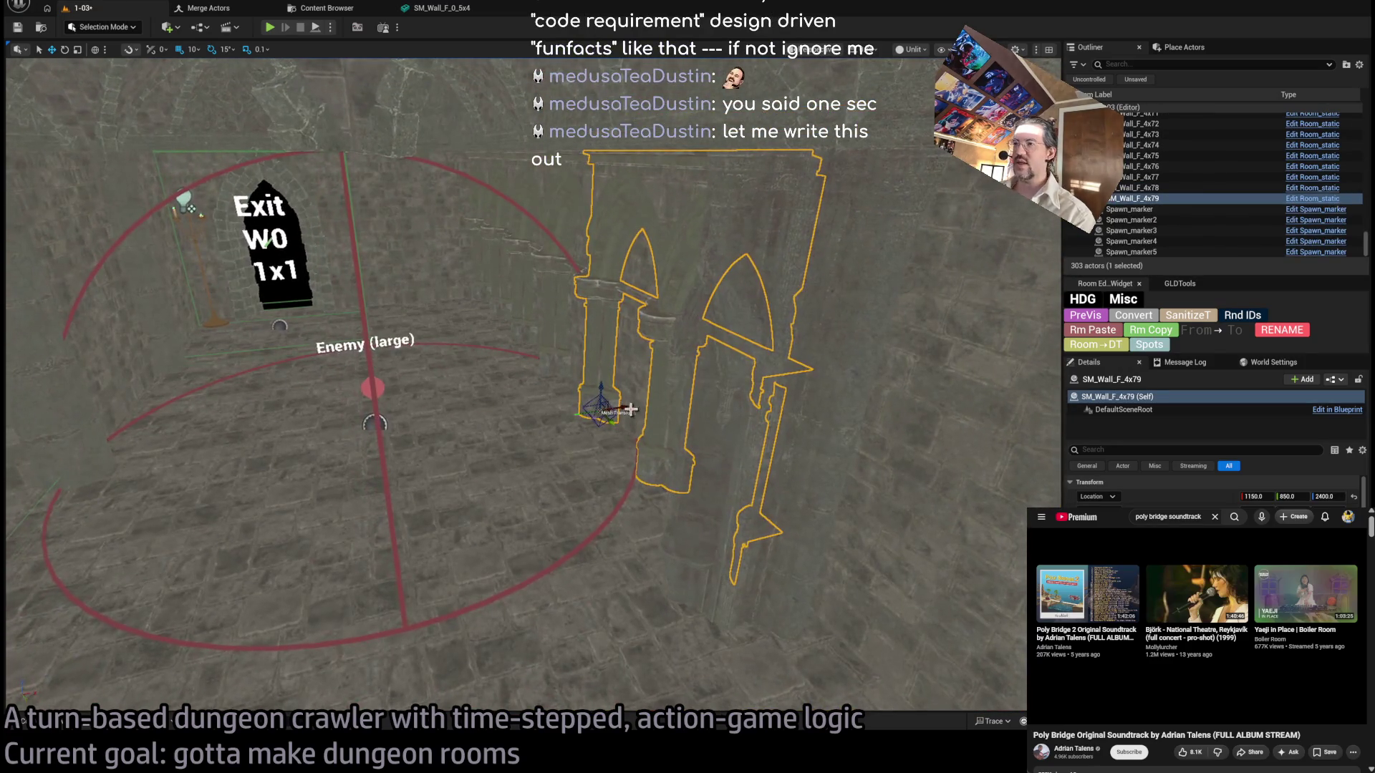
{"action": "left_click_drag", "start_coordinate": [618, 408], "coordinate": [475, 416]}
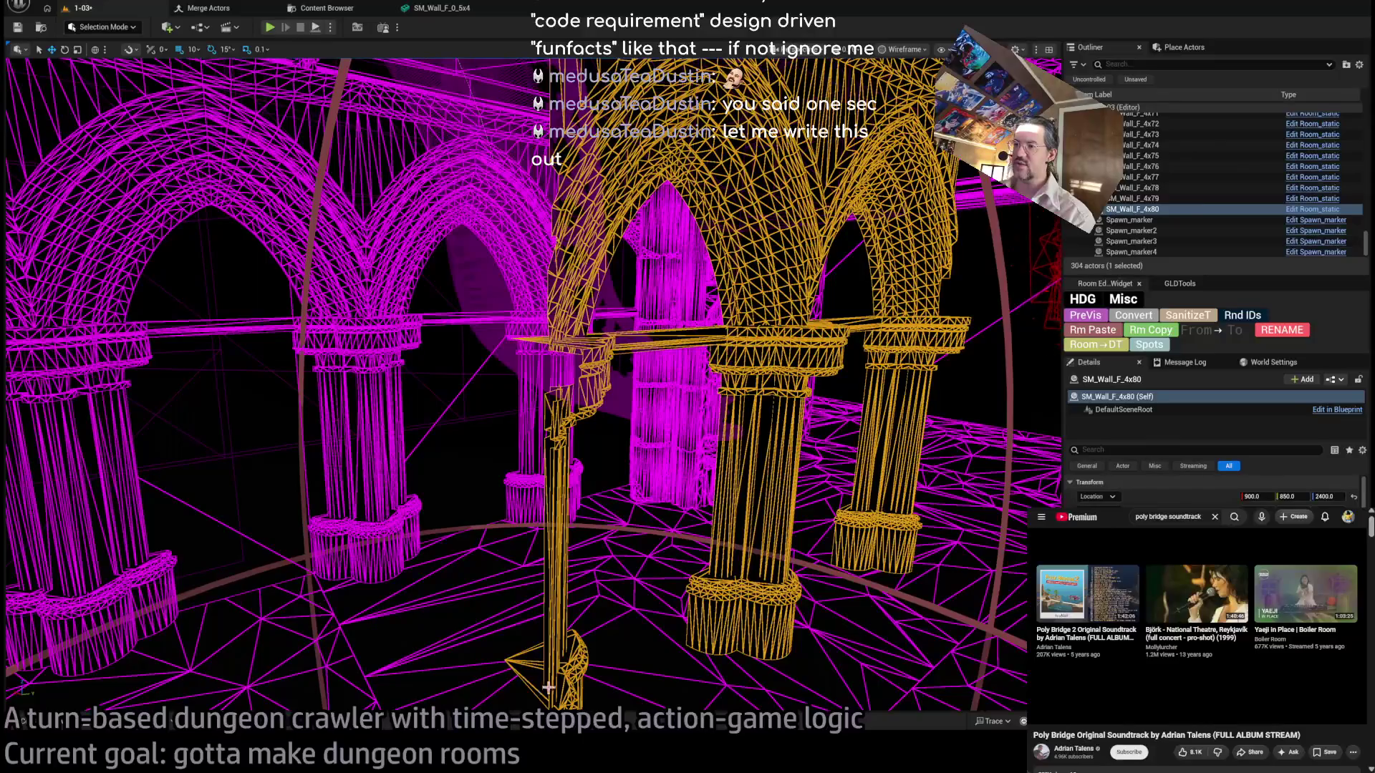
{"action": "scroll", "coordinate": [549, 683], "scroll_direction": "down", "scroll_amount": 3}
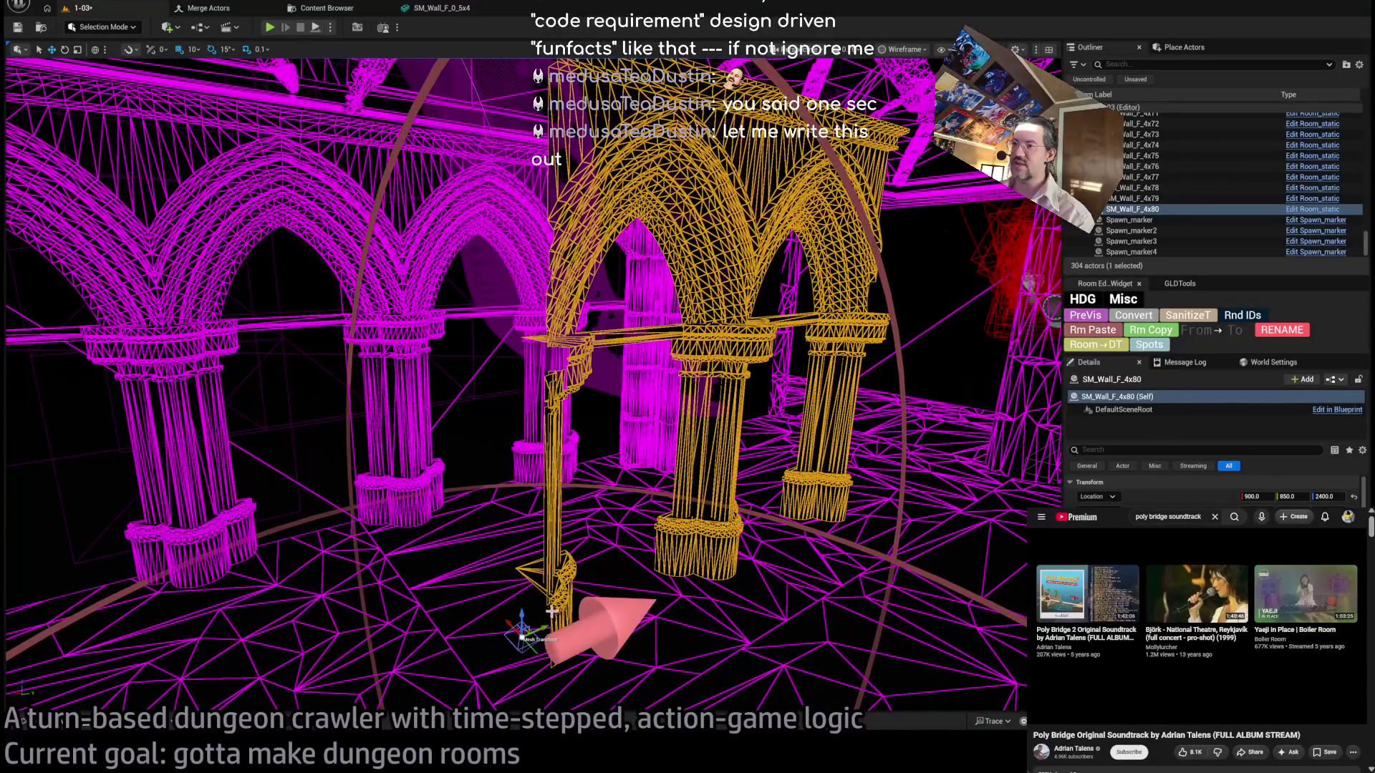
{"action": "scroll", "coordinate": [559, 568], "scroll_direction": "up", "scroll_amount": 5}
{"action": "key", "text": "Delete"}
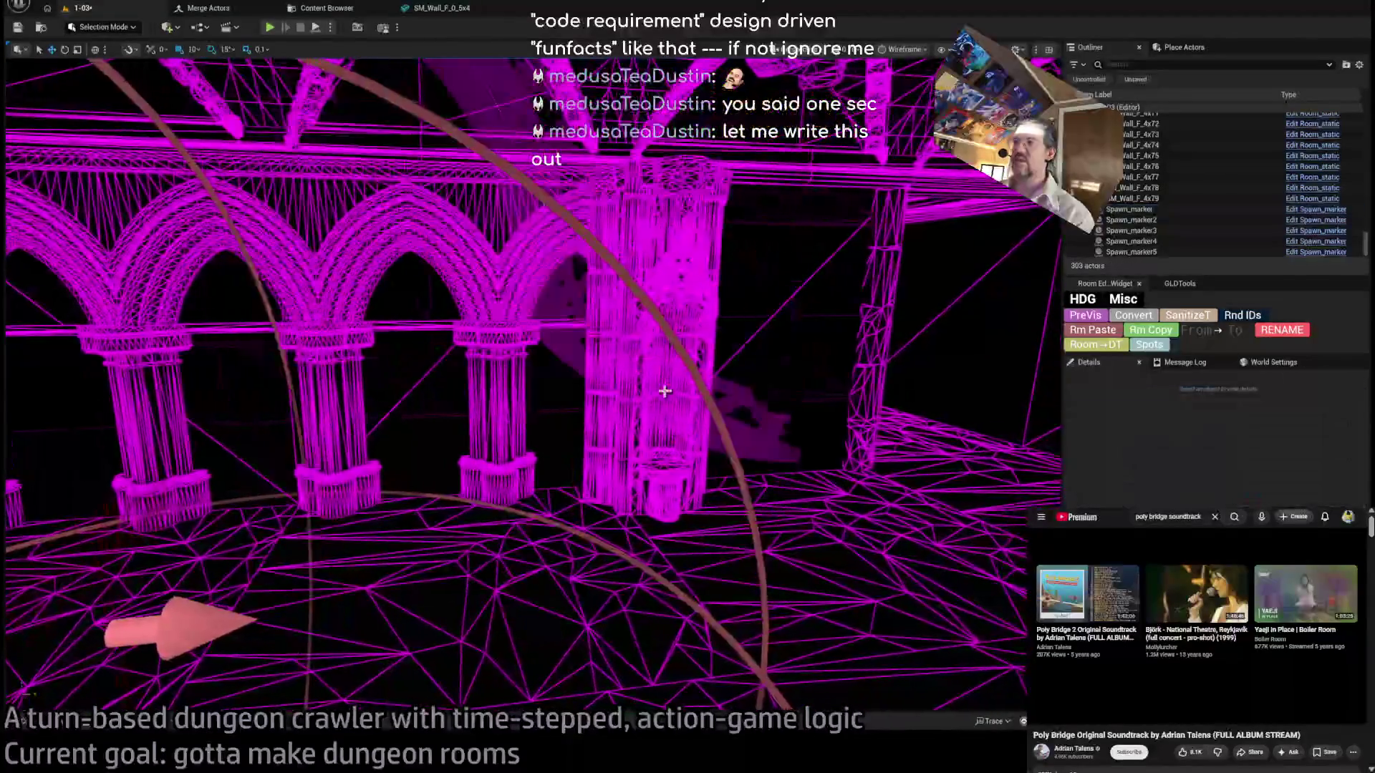
Reselect the column, switch the viewport from Lit to Unlit, frame it, and save the level.
{"action": "left_click", "coordinate": [664, 292]}
{"action": "scroll", "coordinate": [787, 236], "scroll_direction": "up", "scroll_amount": 5}
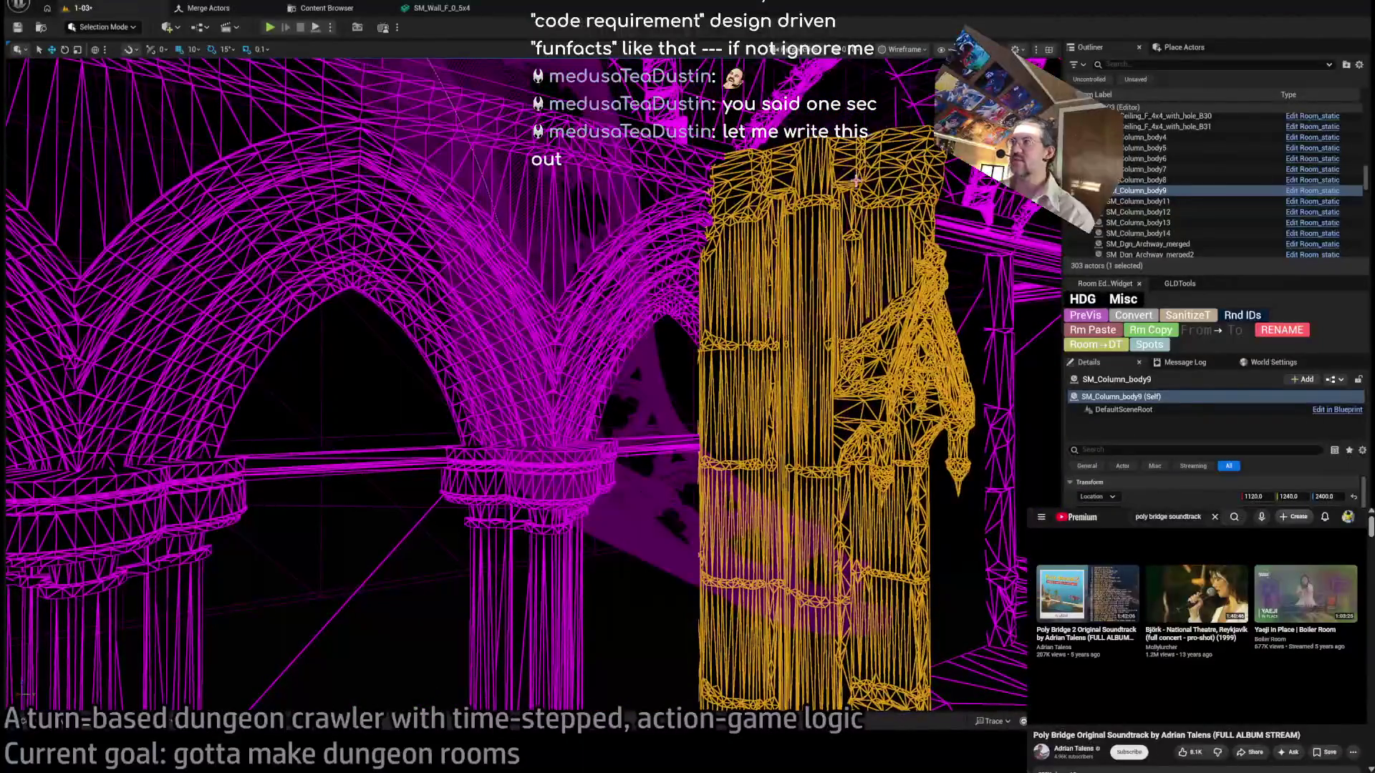
{"action": "key", "text": "alt+4"}
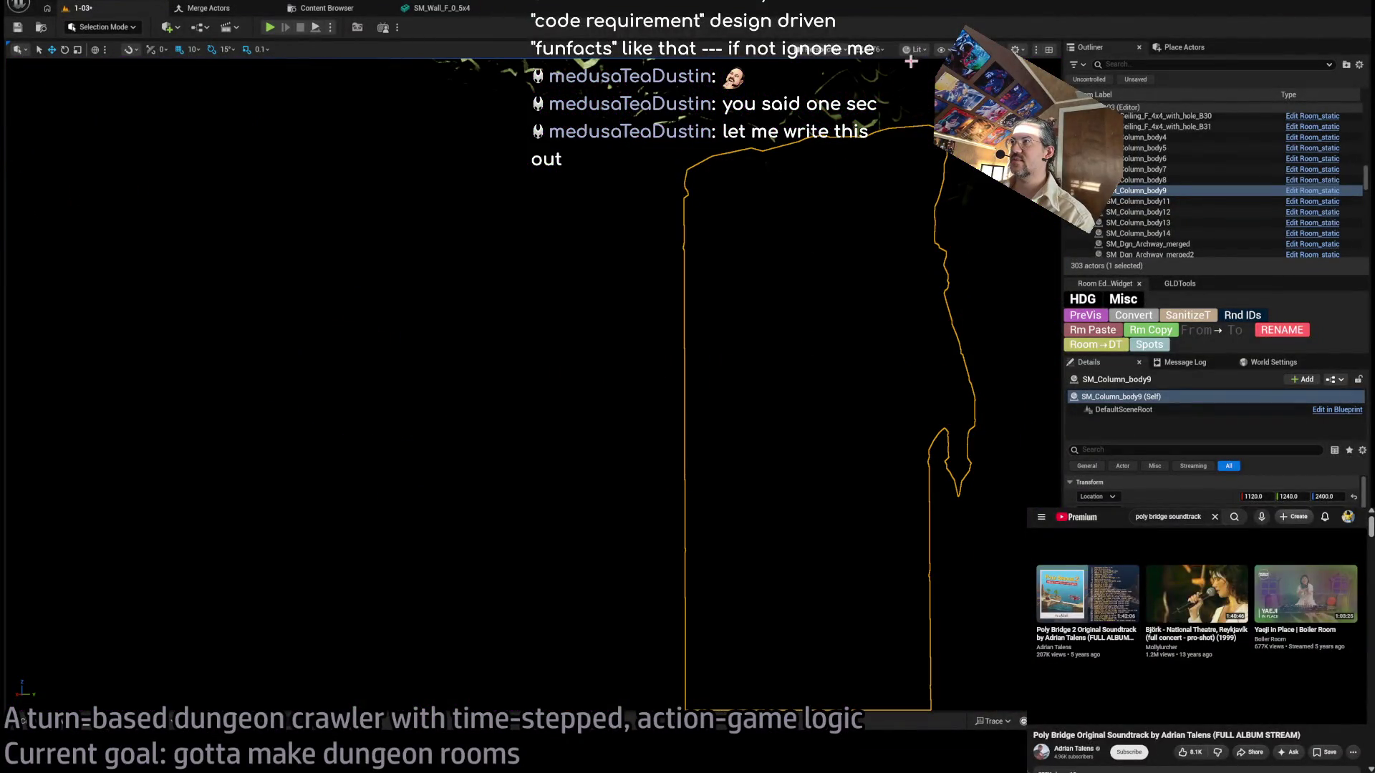
{"action": "key", "text": "alt+3"}
{"action": "key", "text": "f"}
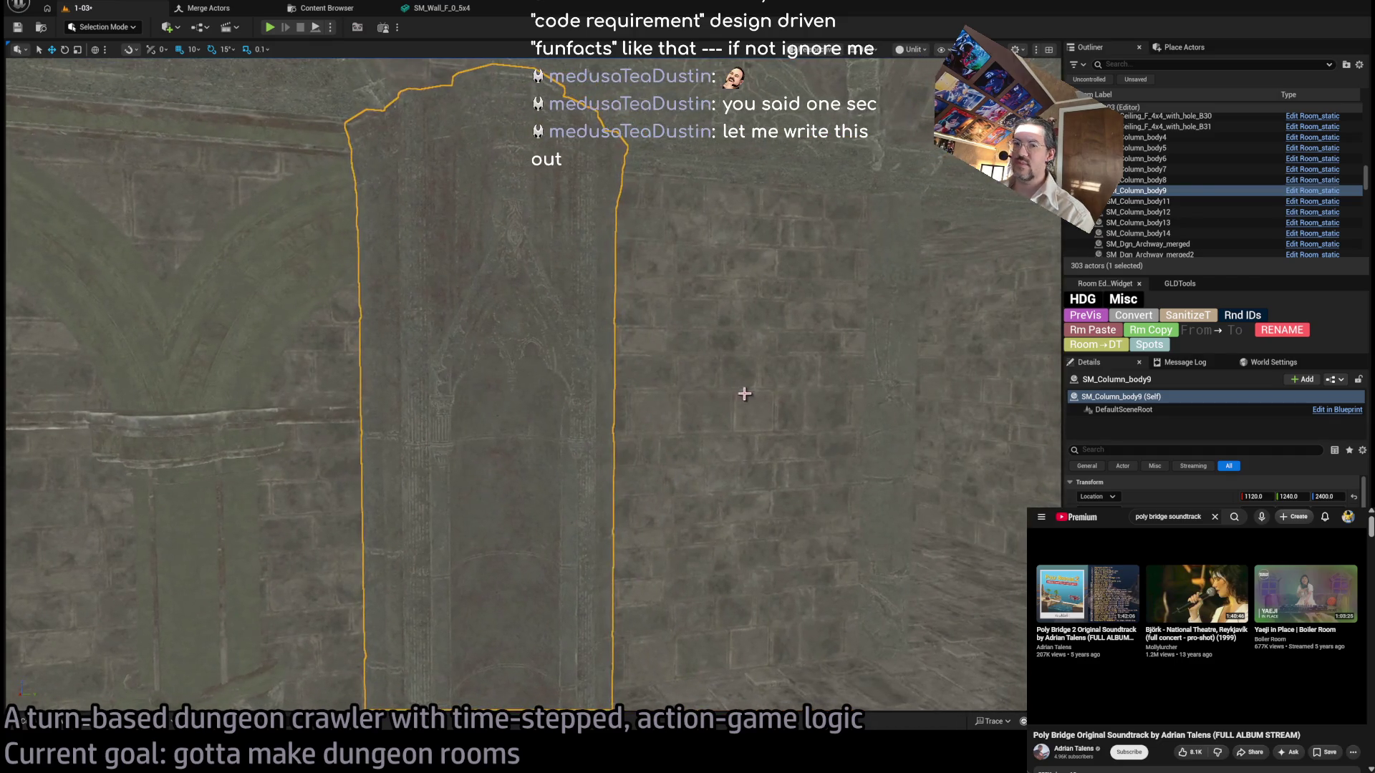
{"action": "key", "text": "ctrl+s"}
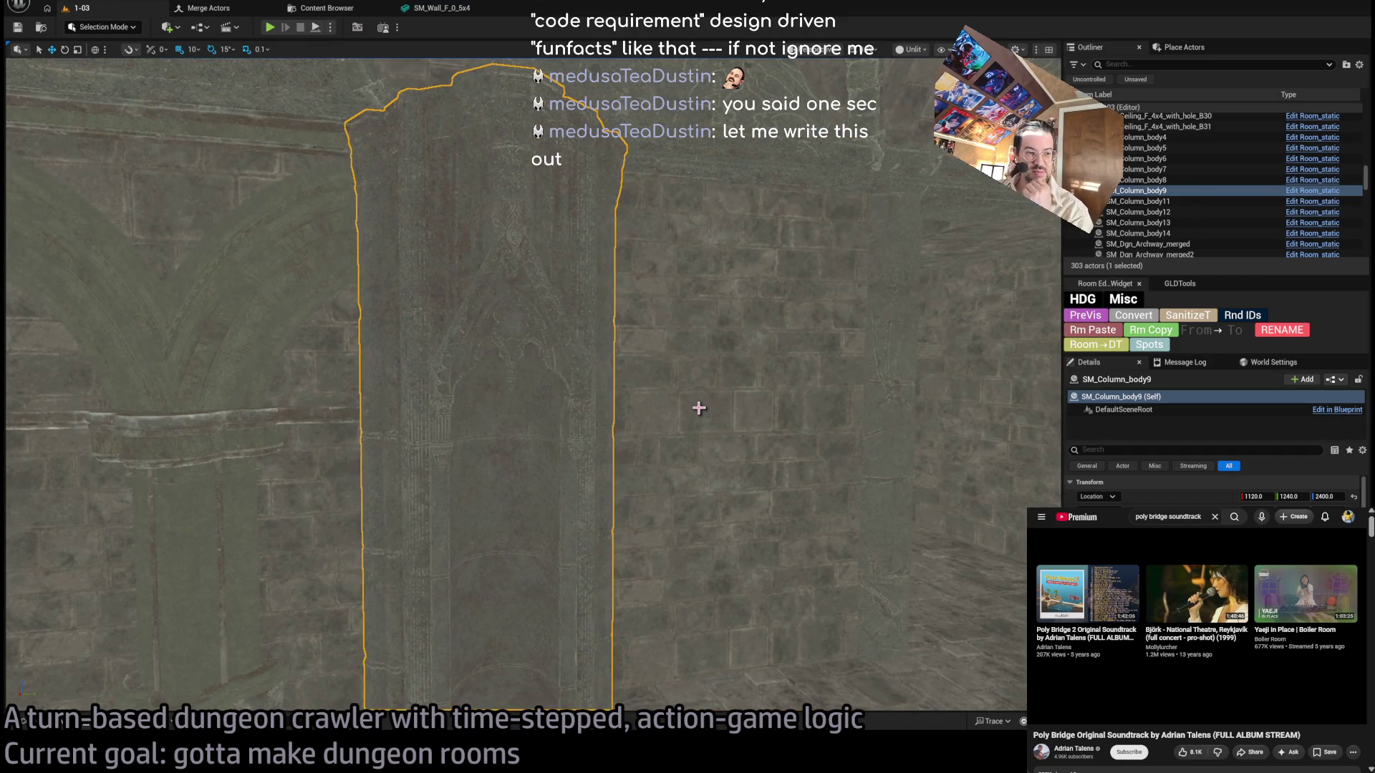
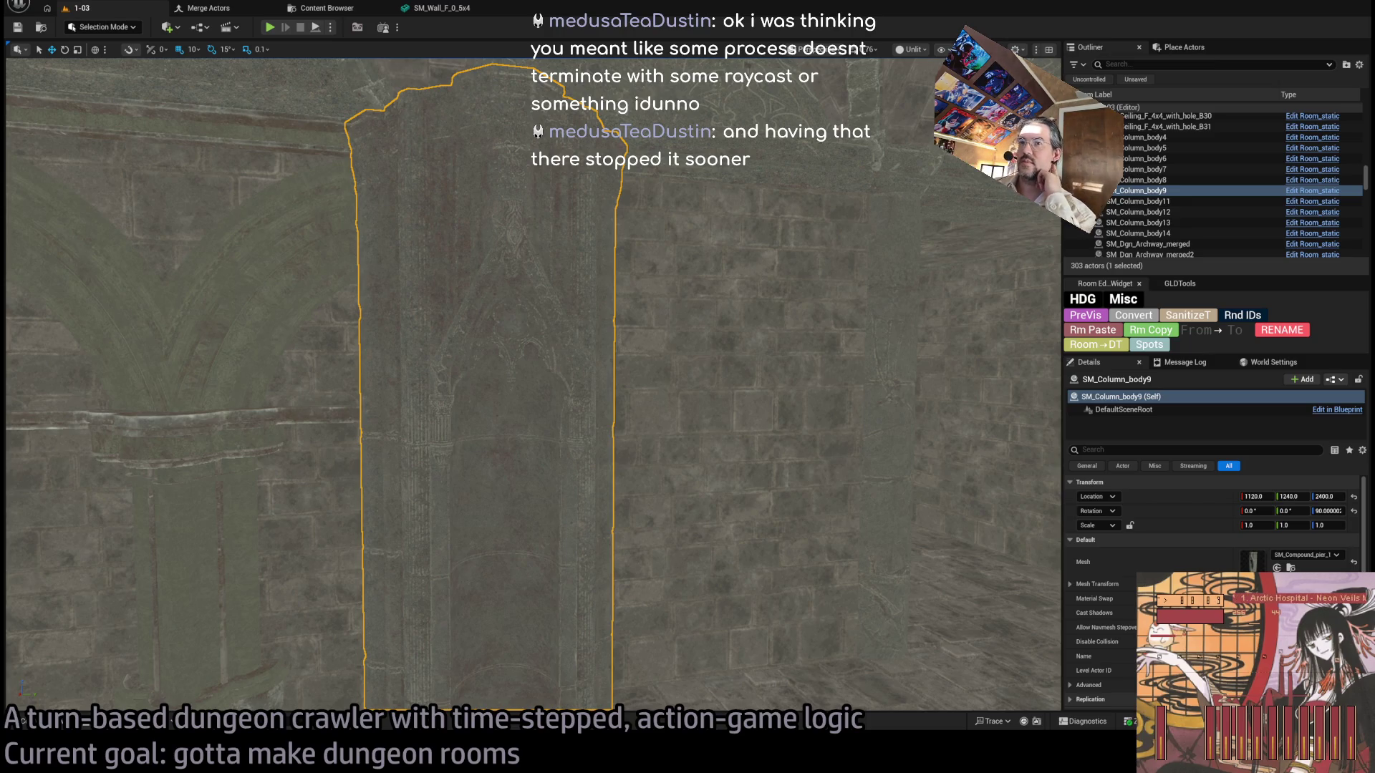
Tilt the view down onto the column and show the 12 DRAGON_CATACOMB COLUMN meshes.
{"action": "left_click_drag", "start_coordinate": [559, 230], "coordinate": [558, 344]}
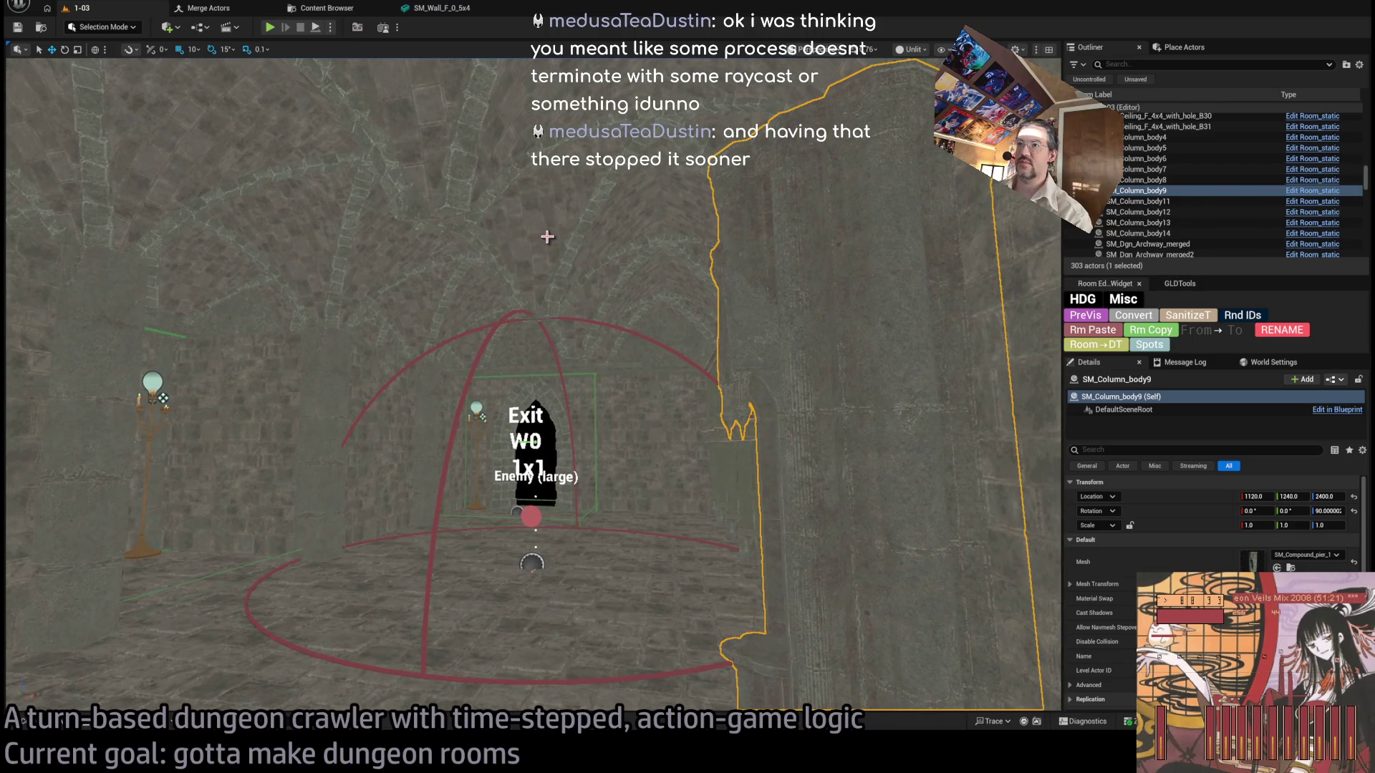
{"action": "key", "text": "ctrl+space"}
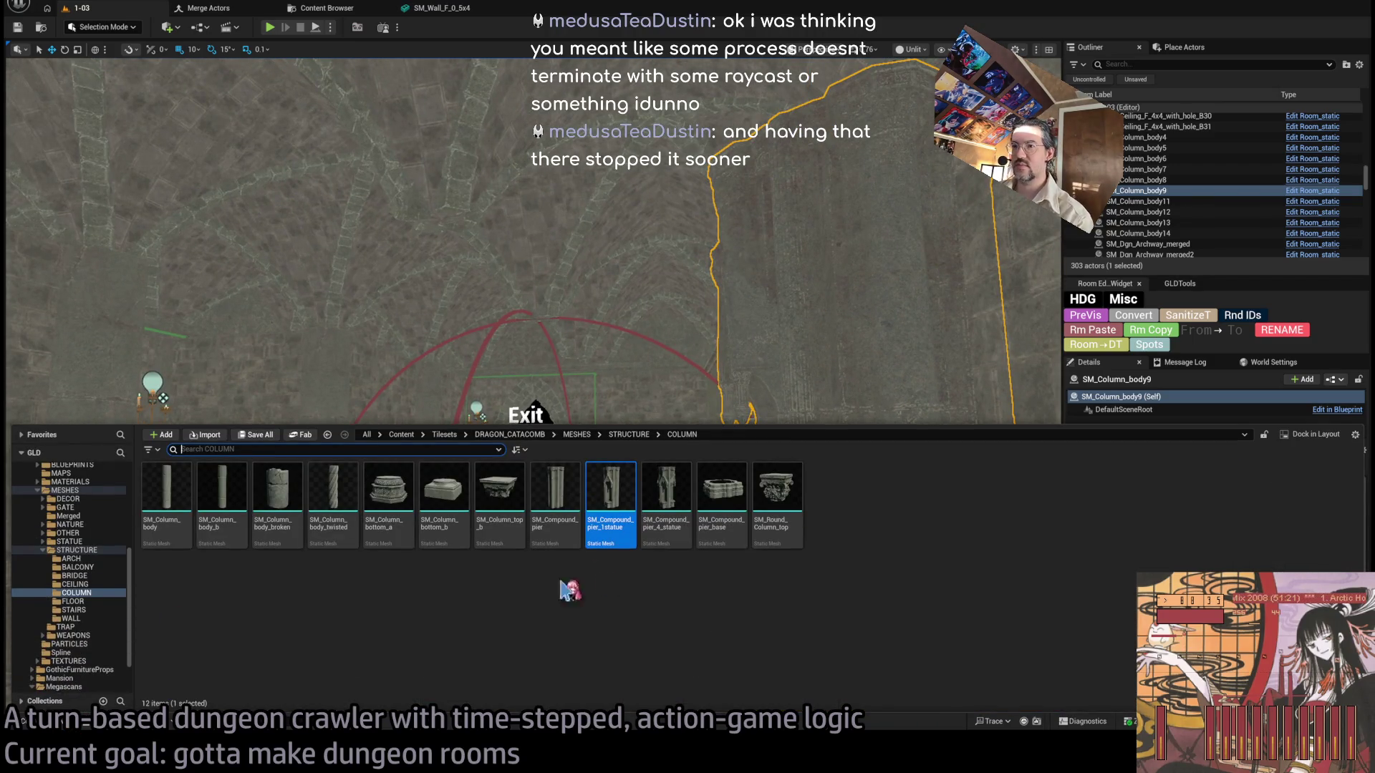
Place SM_Vault_end_half from CEILING and move it from 810, 50, 2860 to 790, 50, 2840.
{"action": "left_click", "coordinate": [92, 585]}
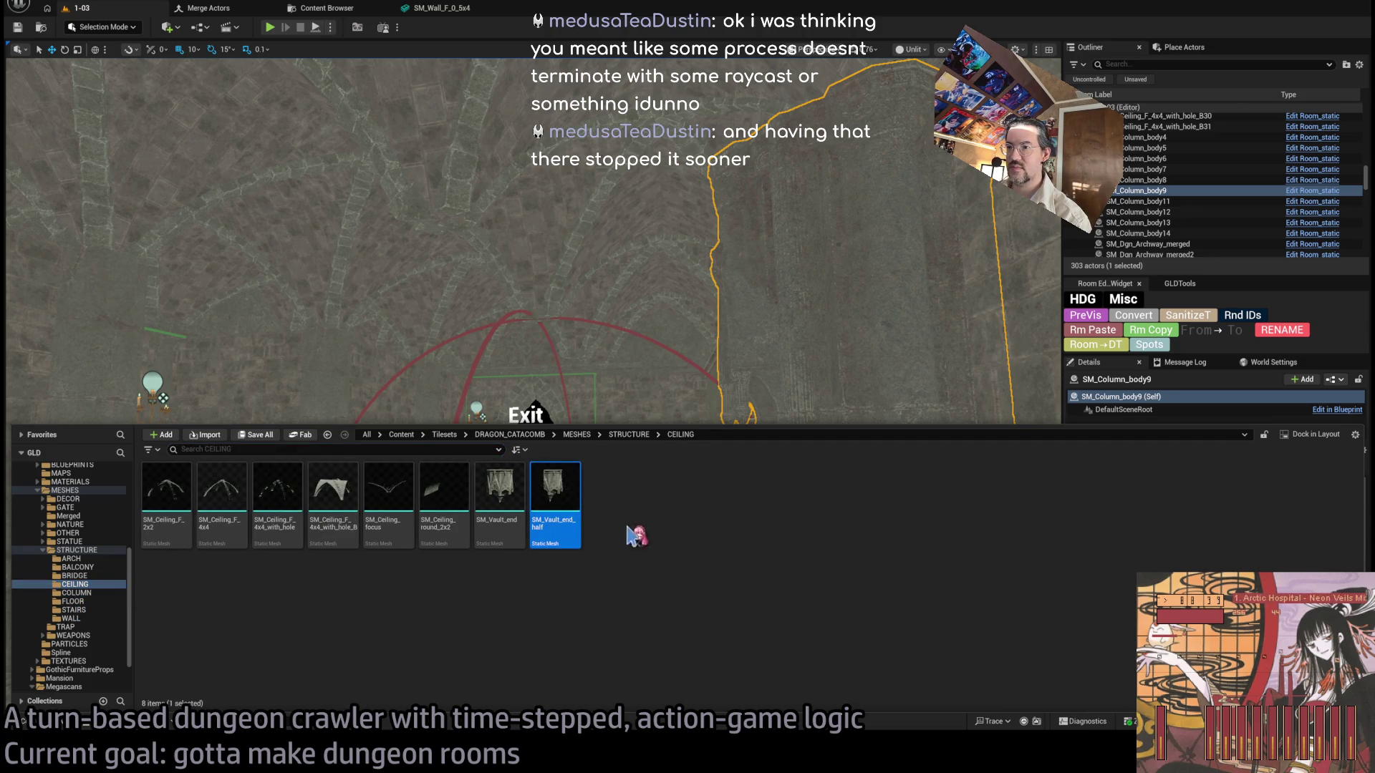
{"action": "left_click_drag", "start_coordinate": [582, 516], "coordinate": [694, 361]}
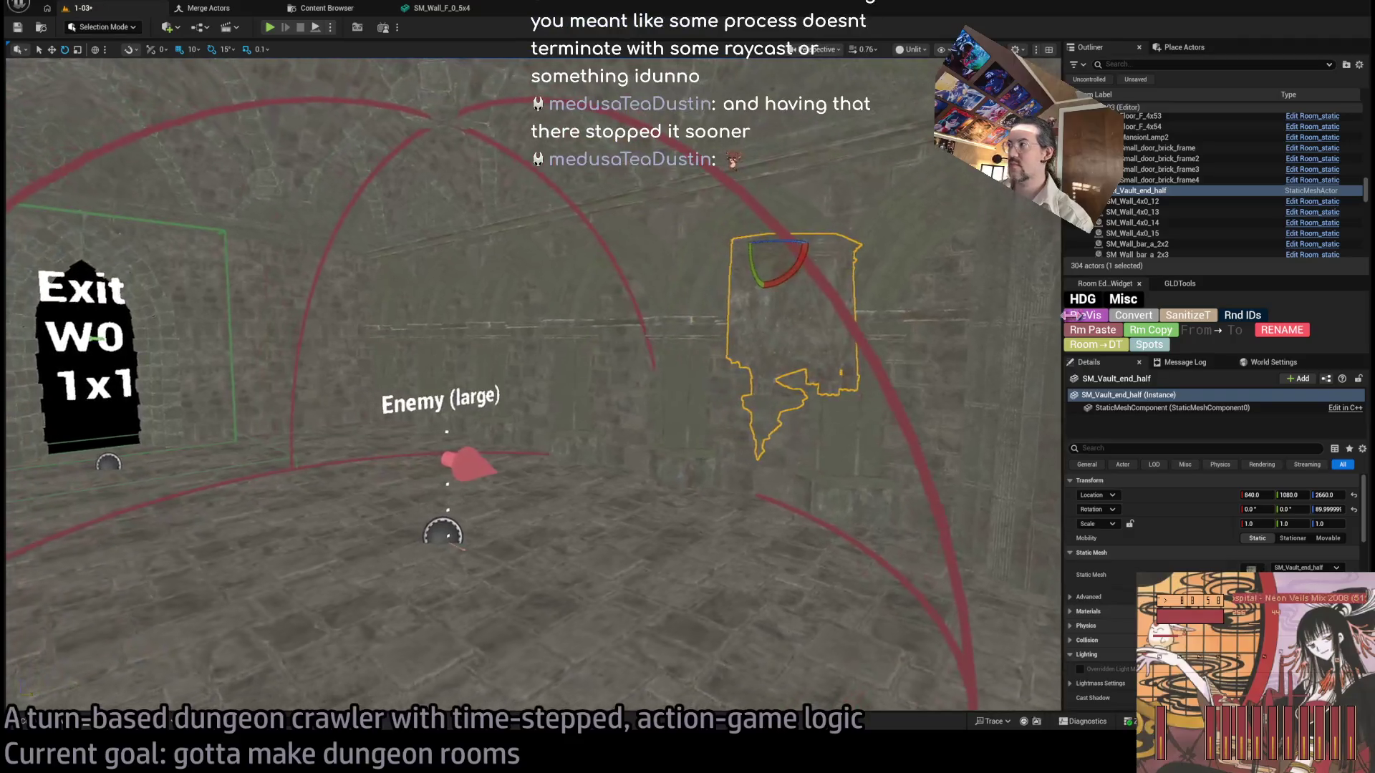
{"action": "left_click", "coordinate": [1128, 317]}
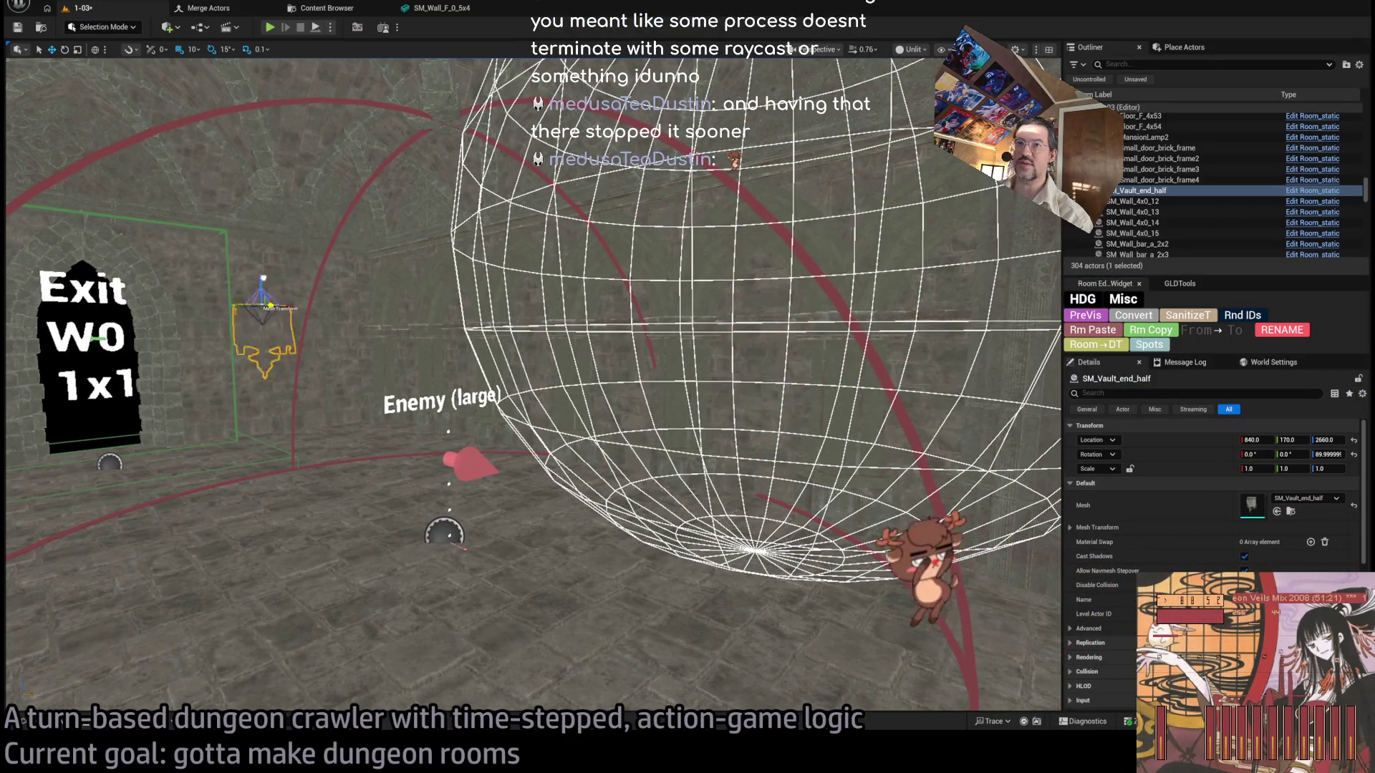
{"action": "key", "text": "f"}
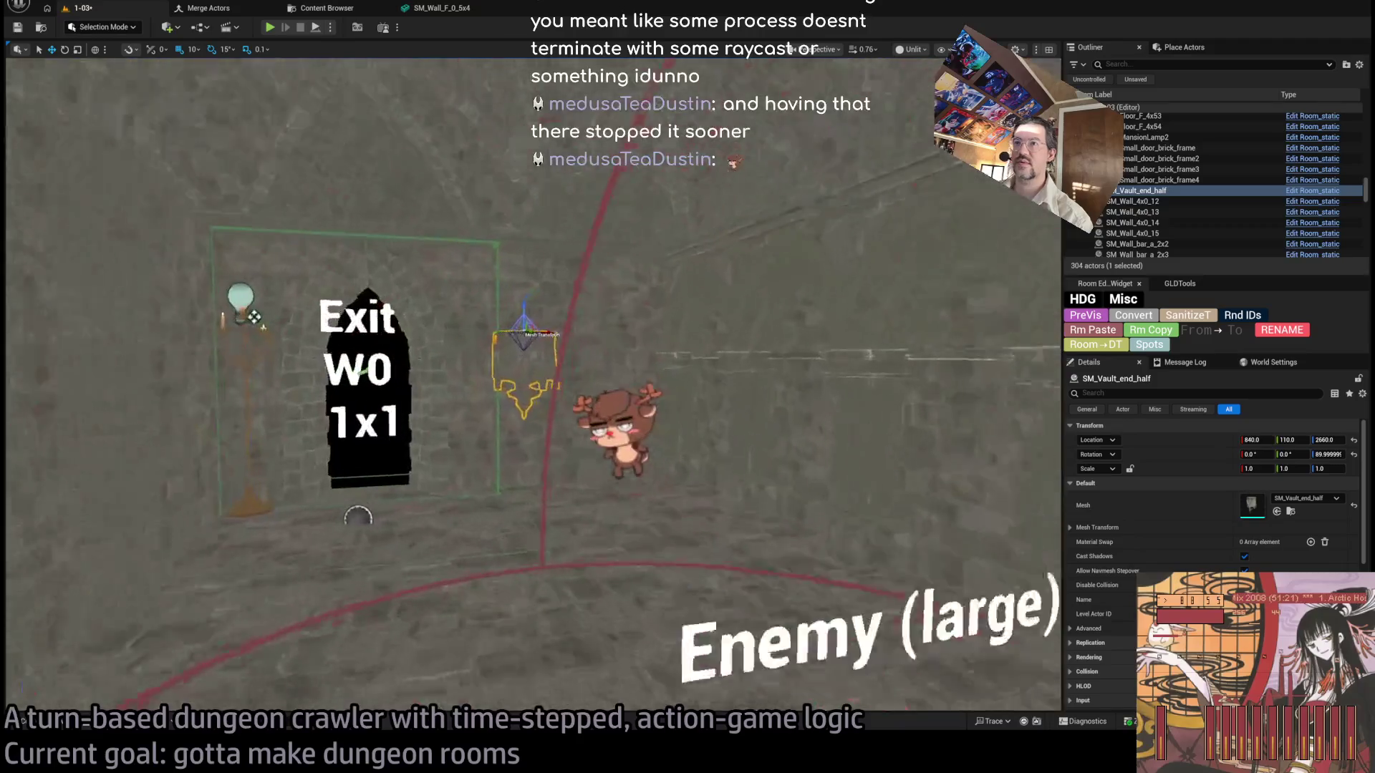
{"action": "scroll", "coordinate": [698, 521], "scroll_direction": "down", "scroll_amount": 3}
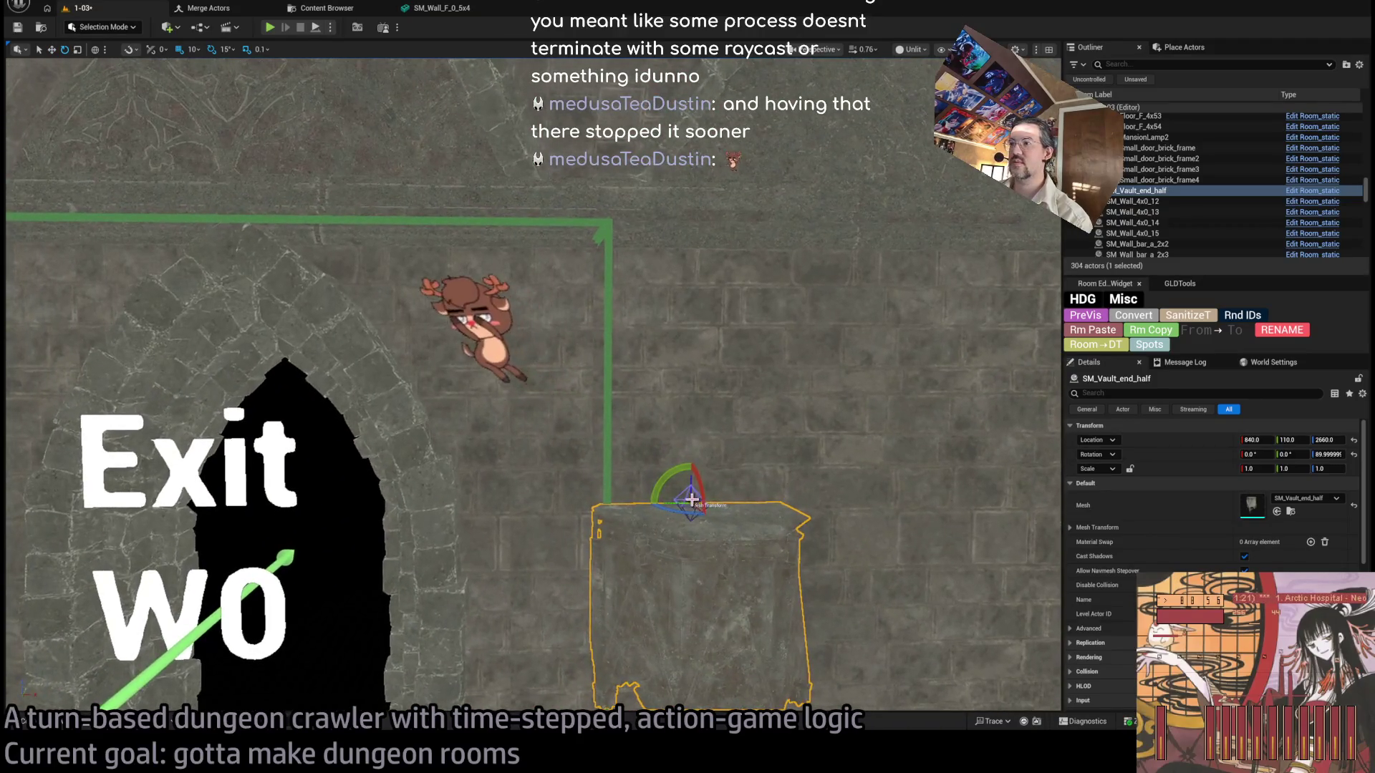
{"action": "mouse_move", "coordinate": [693, 501]}
{"action": "left_mouse_down"}
{"action": "mouse_move", "coordinate": [666, 476]}
{"action": "mouse_move", "coordinate": [681, 475]}
{"action": "mouse_move", "coordinate": [613, 478]}
{"action": "mouse_move", "coordinate": [604, 159]}
{"action": "left_mouse_up"}
{"action": "mouse_move", "coordinate": [530, 430]}
{"action": "left_mouse_down"}
{"action": "mouse_move", "coordinate": [529, 372]}
{"action": "mouse_move", "coordinate": [491, 268]}
{"action": "mouse_move", "coordinate": [379, 279]}
{"action": "left_mouse_up"}
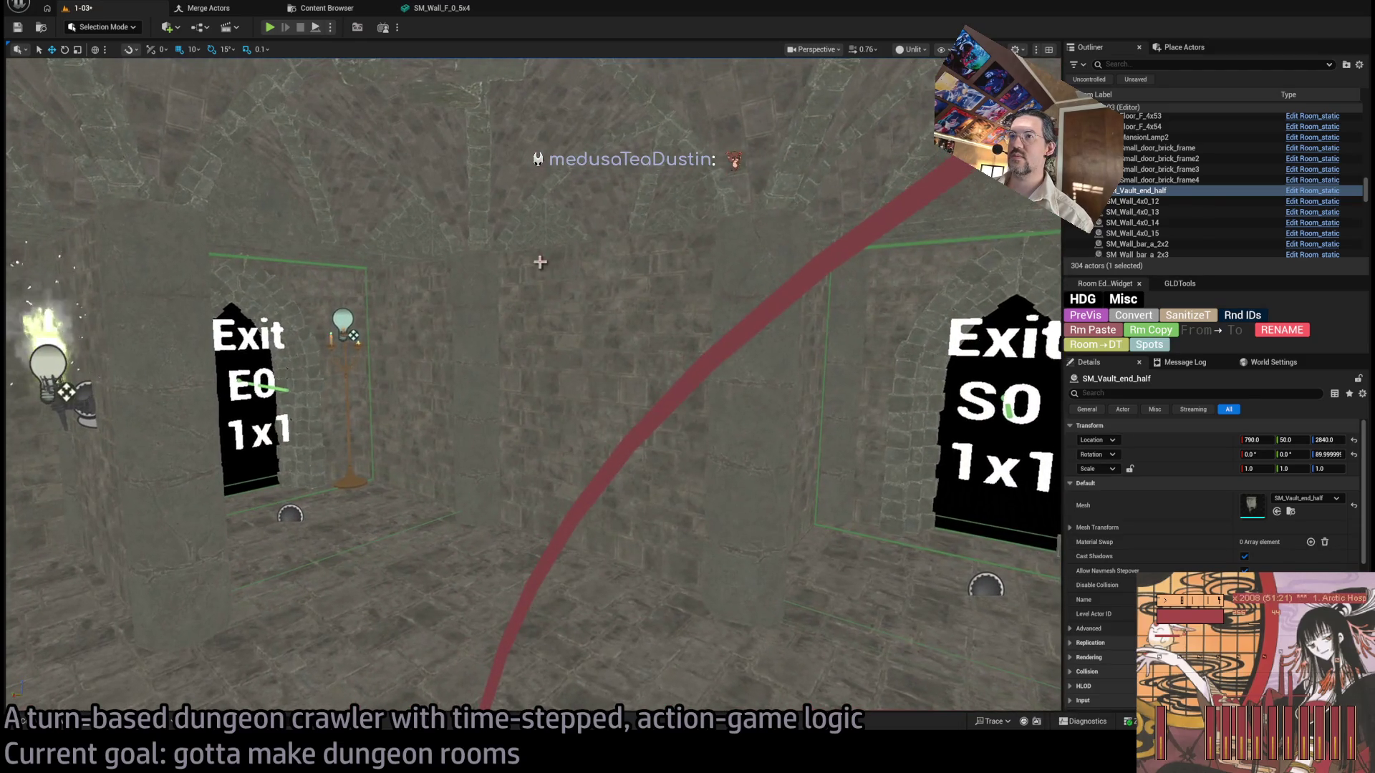
Delete the SM_Column_body6 column piece.
{"action": "left_click", "coordinate": [461, 306]}
{"action": "left_click_drag", "start_coordinate": [461, 307], "coordinate": [430, 308]}
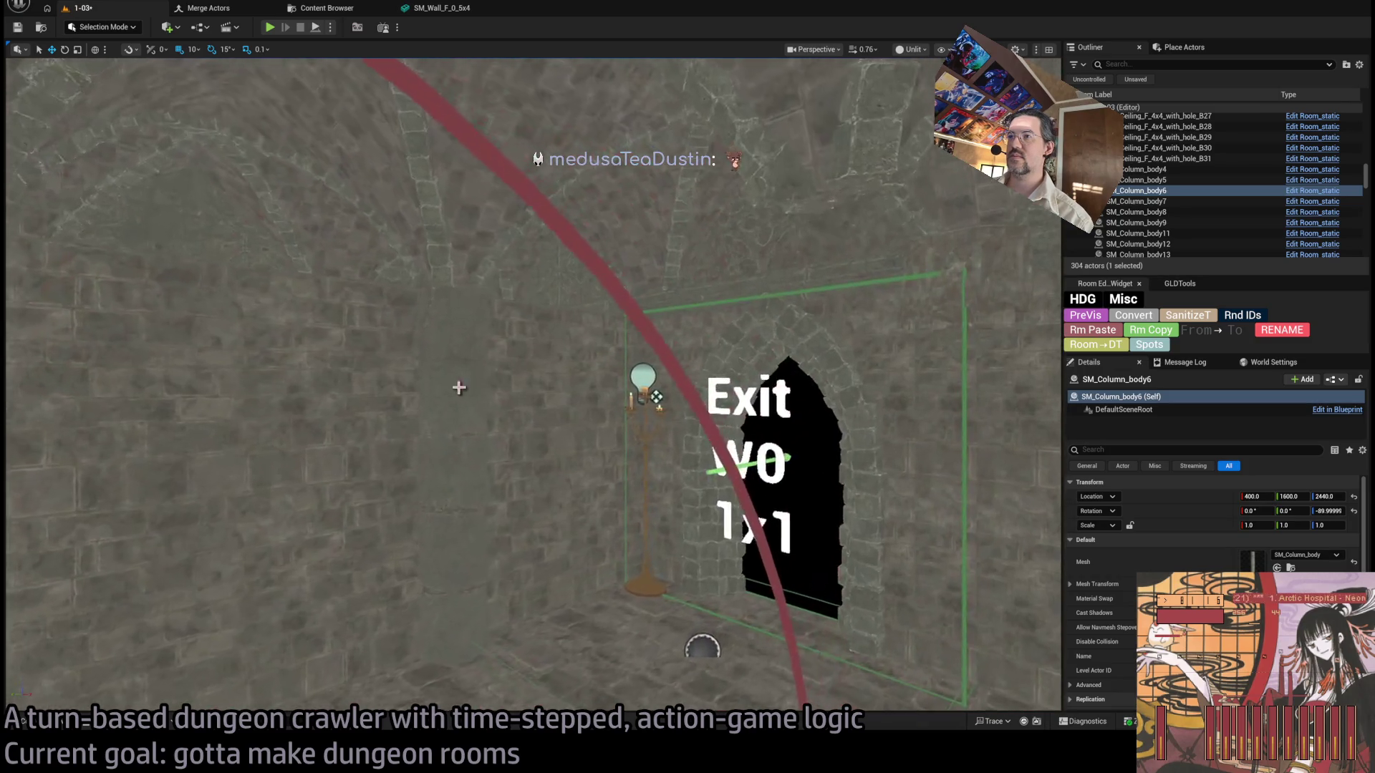
{"action": "key", "text": "Delete"}
Duplicate the vault end half with a 90° rotated copy, placing SM_Vault_end_half3 at 400, 1600, 2800.
{"action": "left_click", "coordinate": [726, 264]}
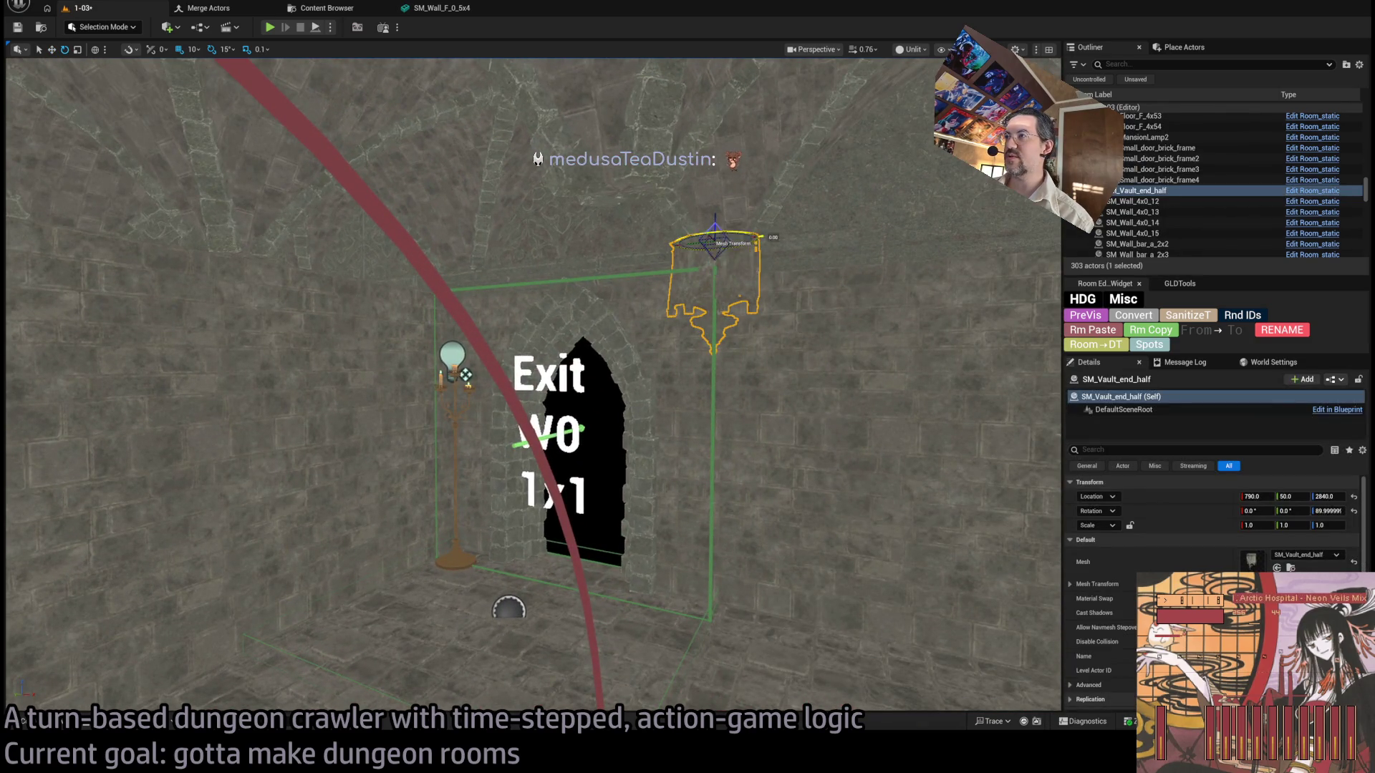
{"action": "left_click_drag", "start_coordinate": [766, 237], "coordinate": [723, 252]}
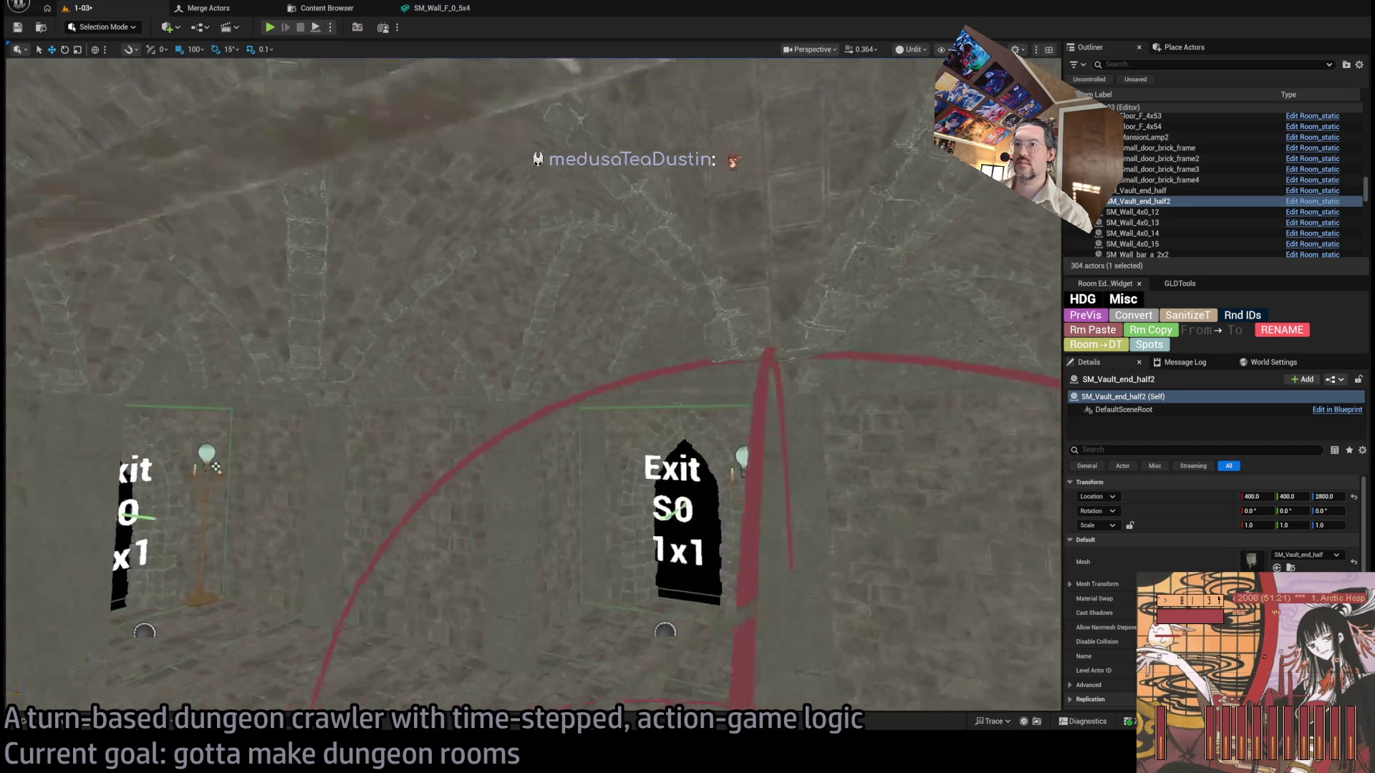
{"action": "left_click_drag", "start_coordinate": [885, 385], "coordinate": [138, 391]}
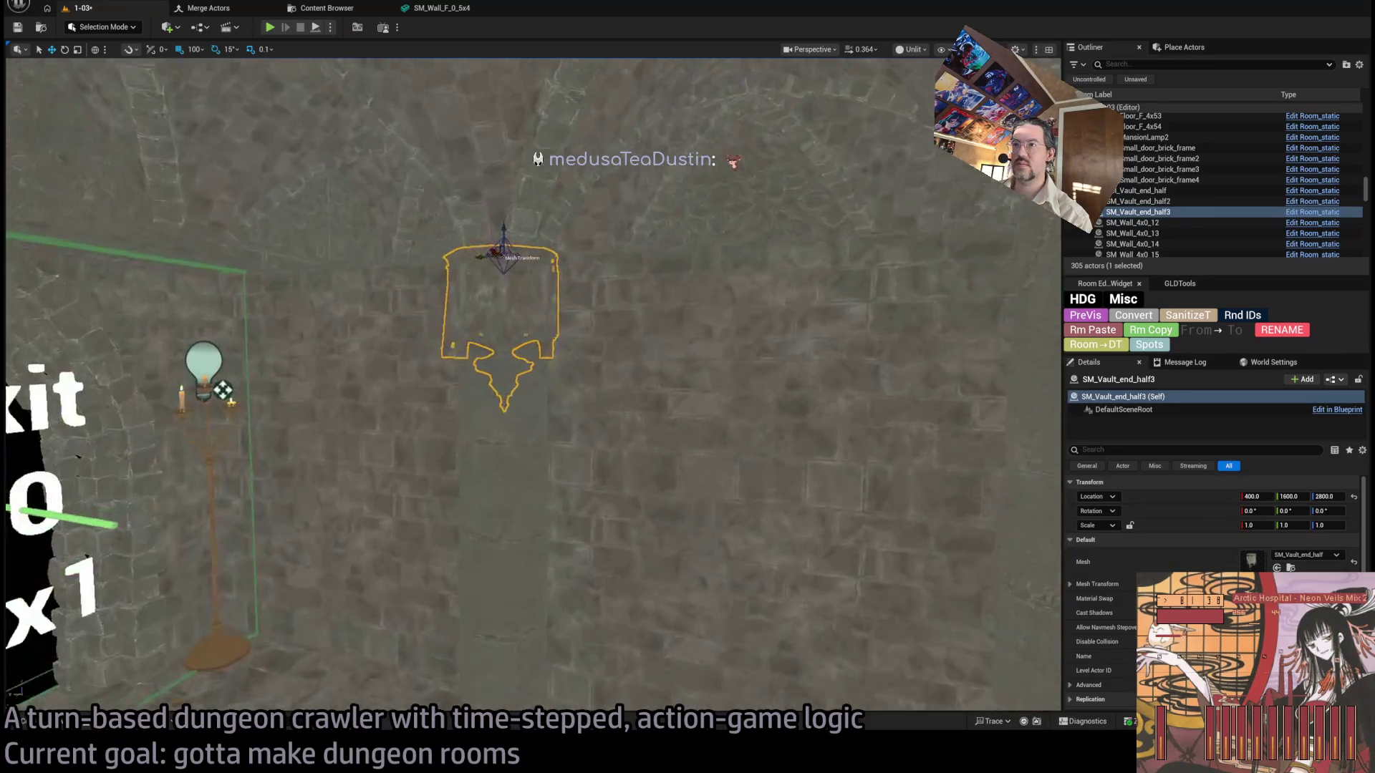
{"action": "key", "text": "Delete"}
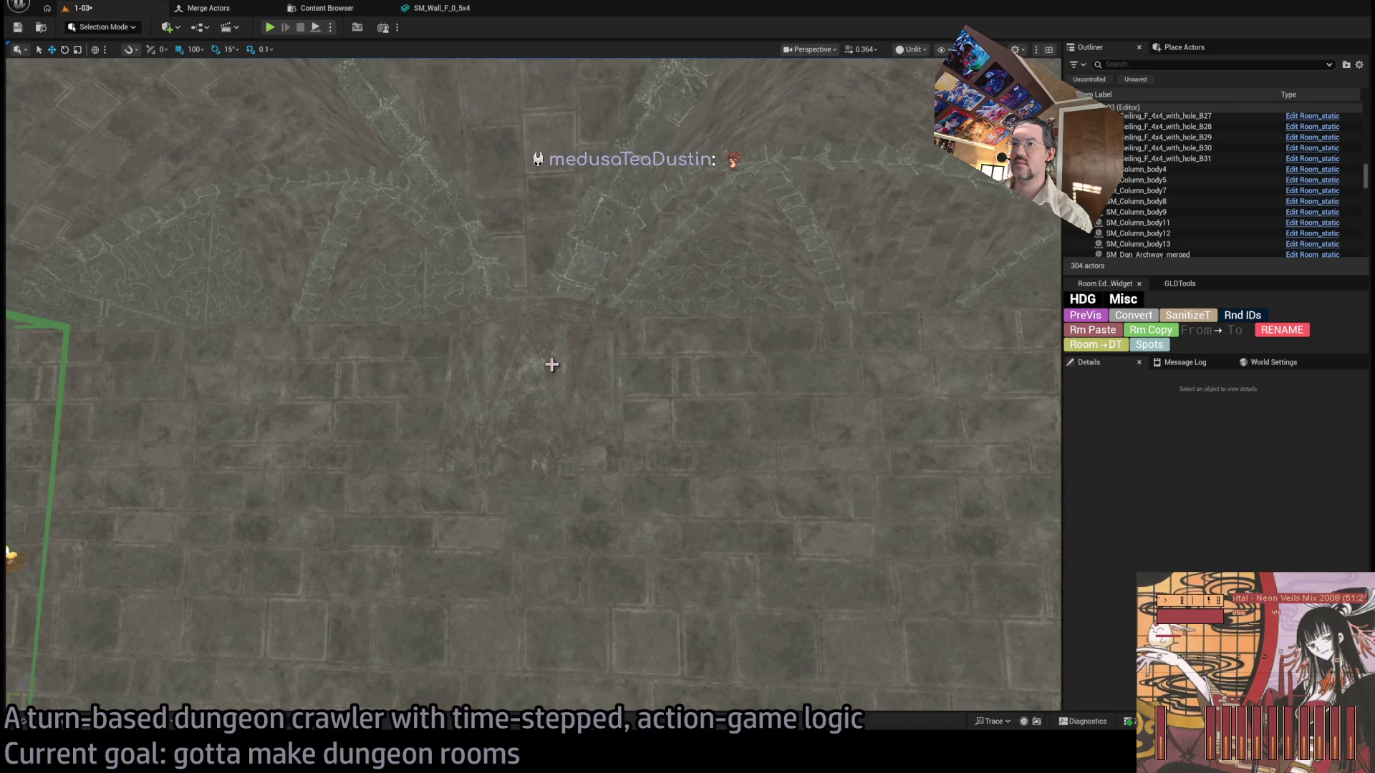
{"action": "key", "text": "ctrl+z"}
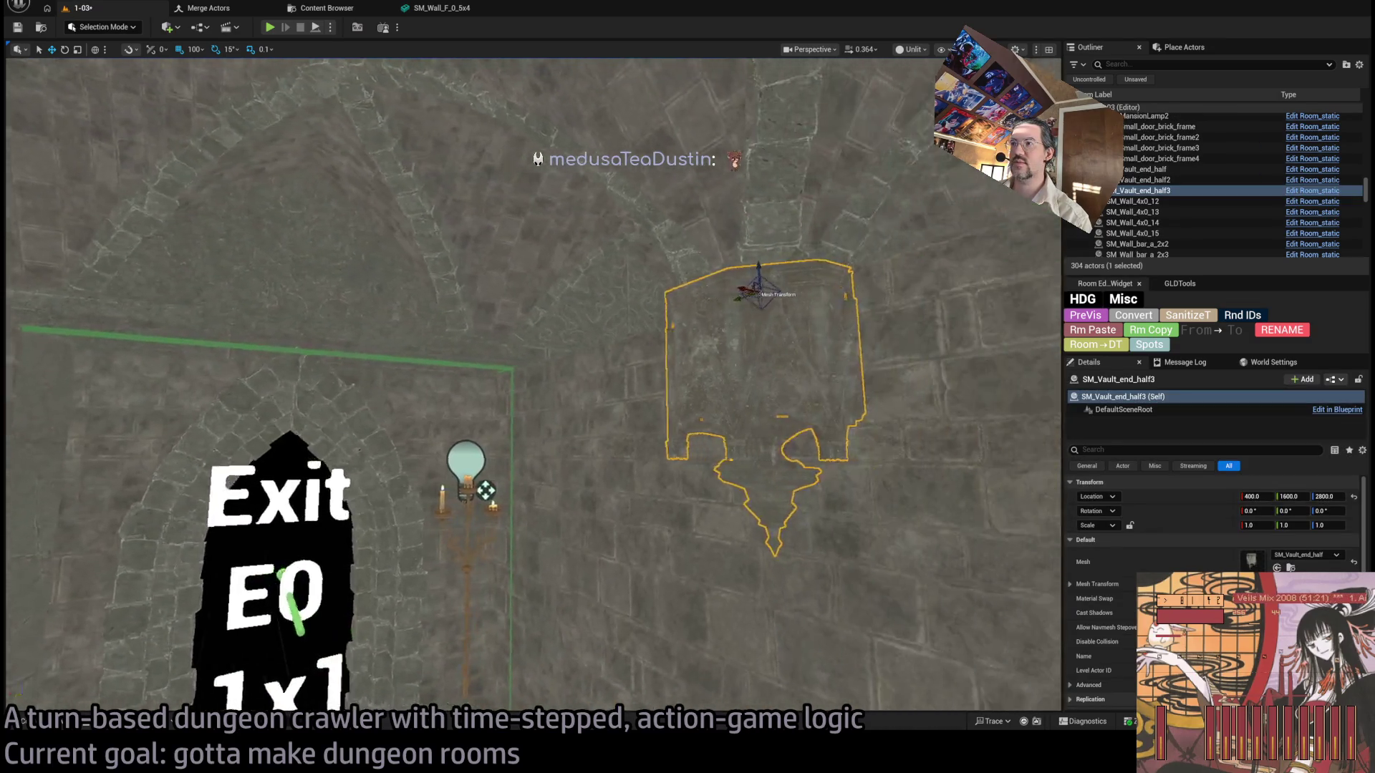
{"action": "scroll", "coordinate": [533, 387], "scroll_direction": "down", "scroll_amount": 5}
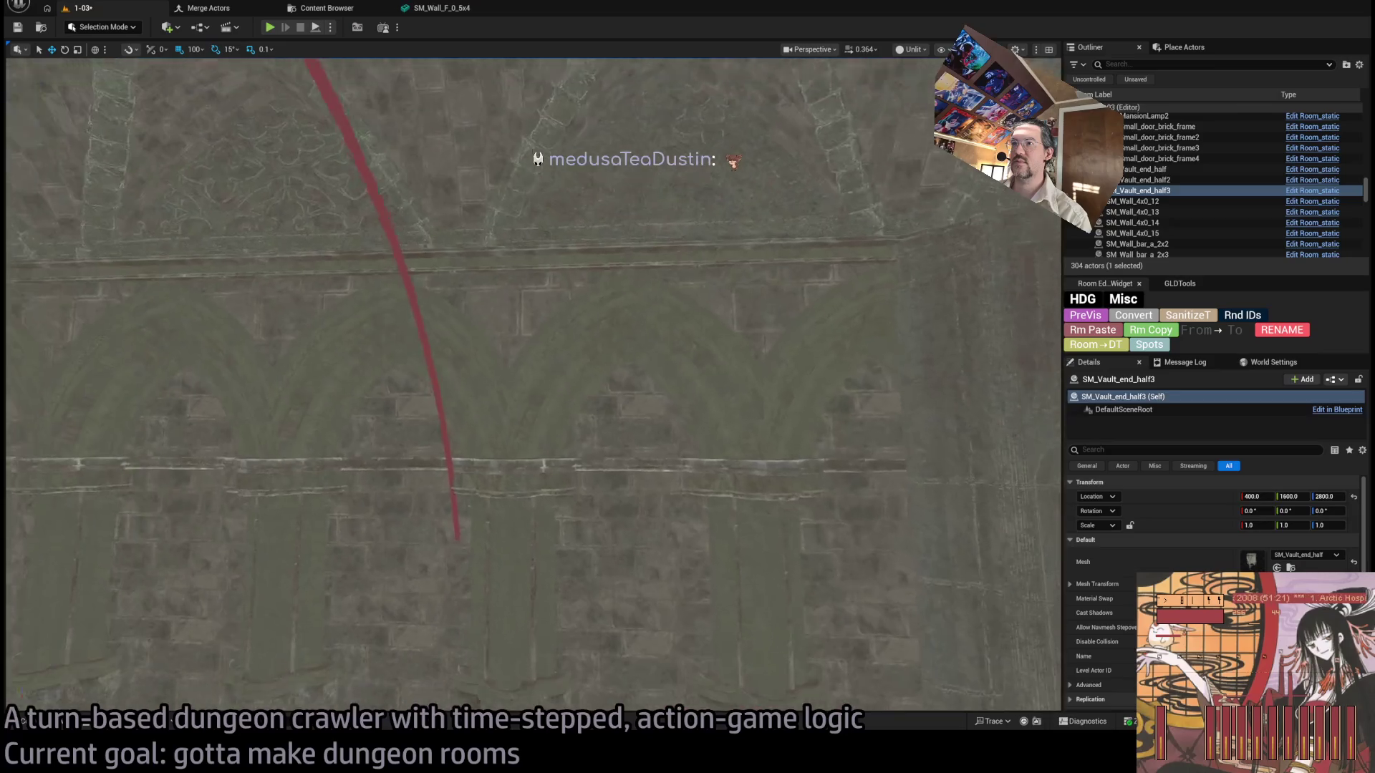
{"action": "scroll", "coordinate": [534, 387], "scroll_direction": "down", "scroll_amount": 5}
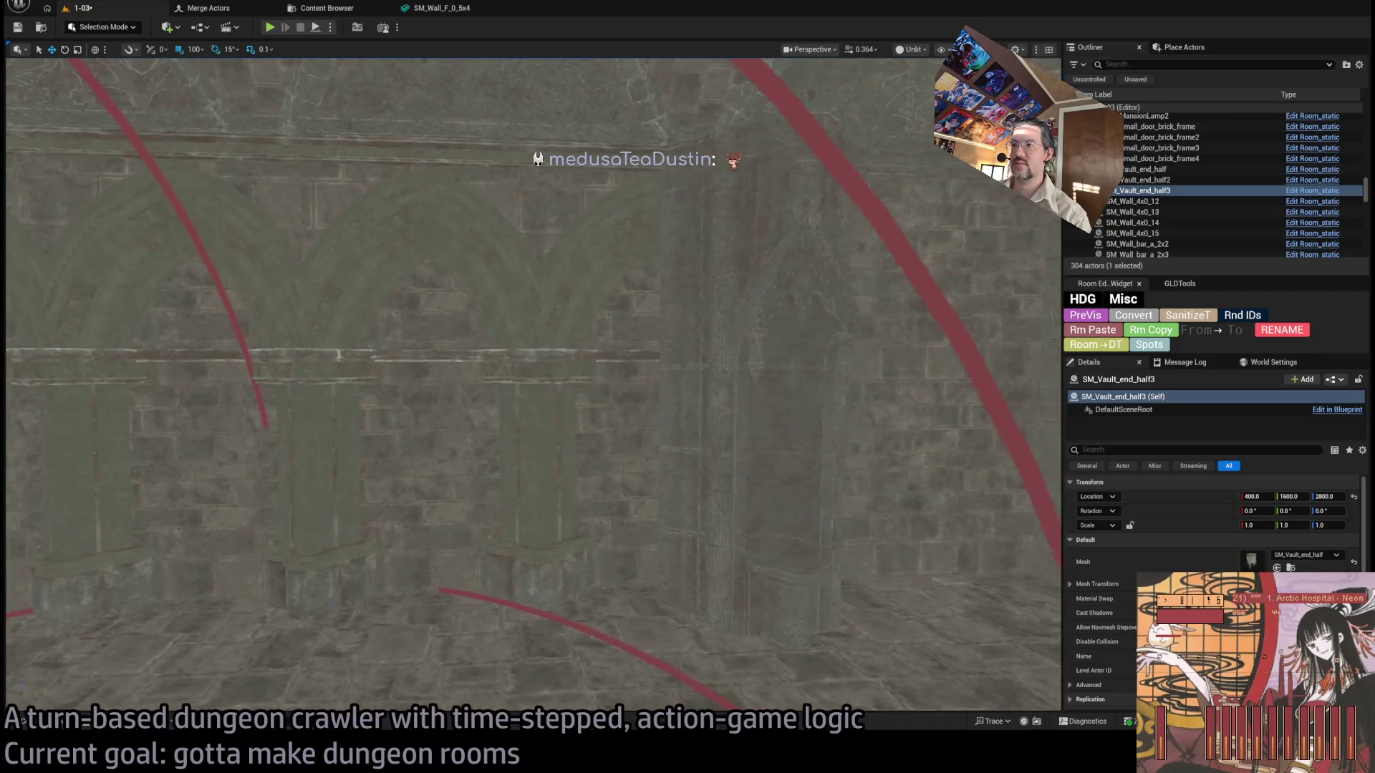
{"action": "left_click_drag", "start_coordinate": [554, 419], "coordinate": [616, 419]}
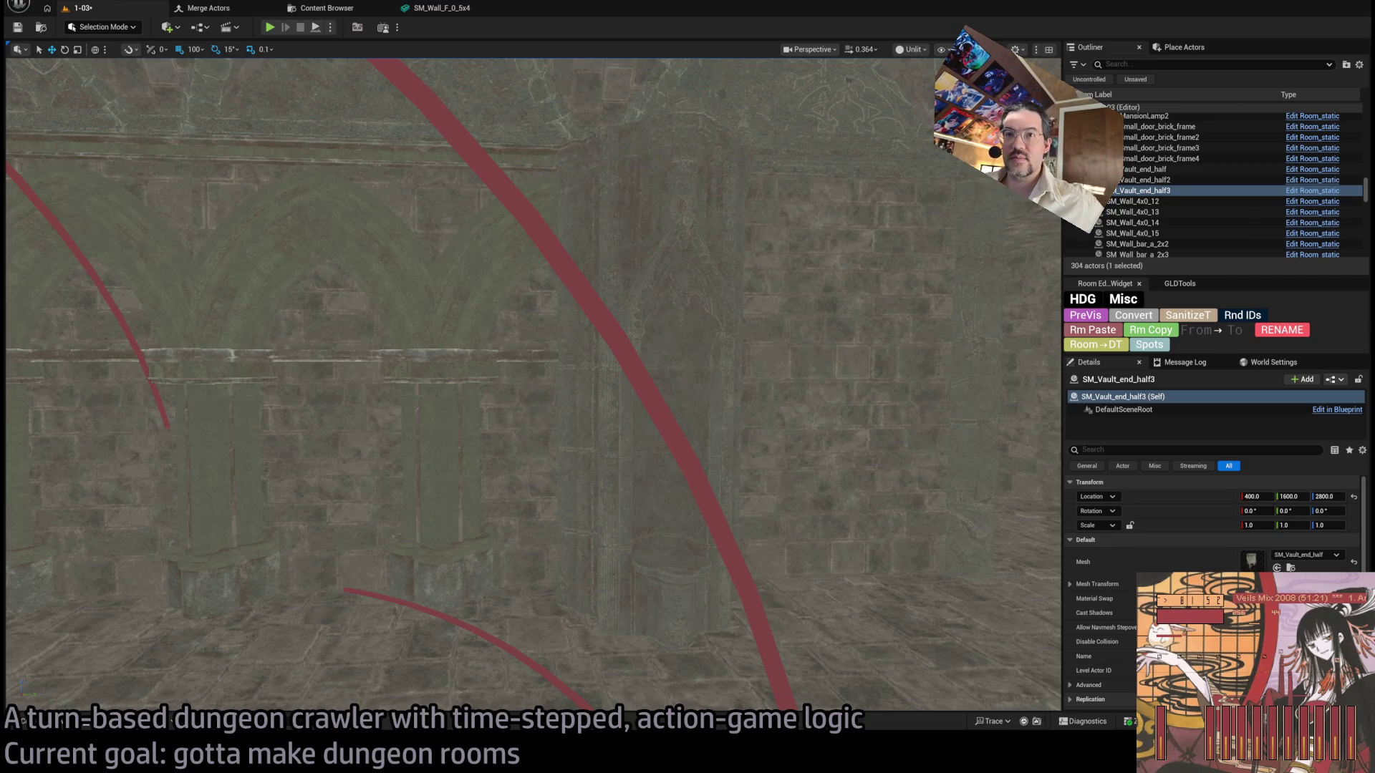
{"action": "mouse_move", "coordinate": [616, 433]}
{"action": "left_mouse_down"}
{"action": "mouse_move", "coordinate": [587, 428]}
{"action": "mouse_move", "coordinate": [617, 433]}
{"action": "mouse_move", "coordinate": [603, 432]}
{"action": "left_mouse_up"}
Browse the catacomb folders for columns, walls, weapons, traps, gates, statues and arches.
{"action": "left_click", "coordinate": [23, 720]}
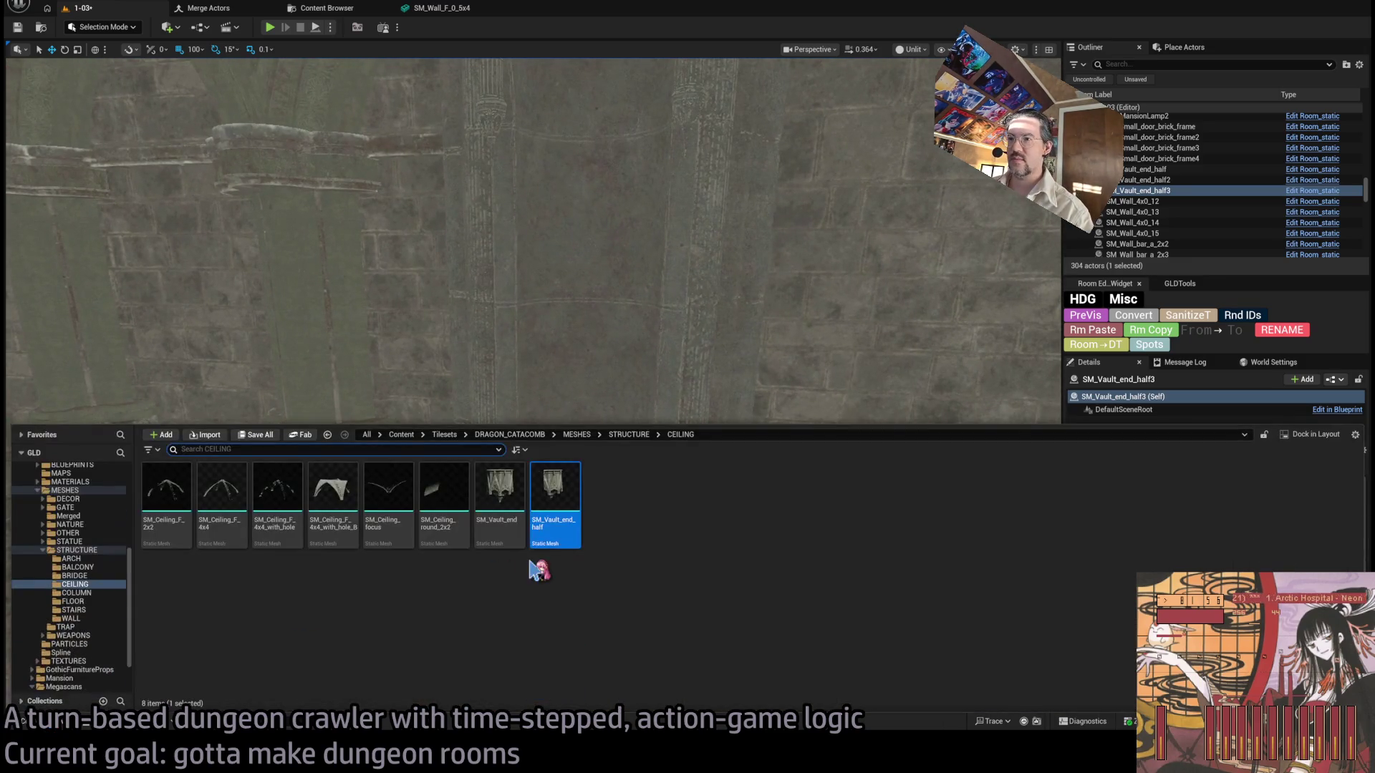
{"action": "left_click", "coordinate": [92, 558]}
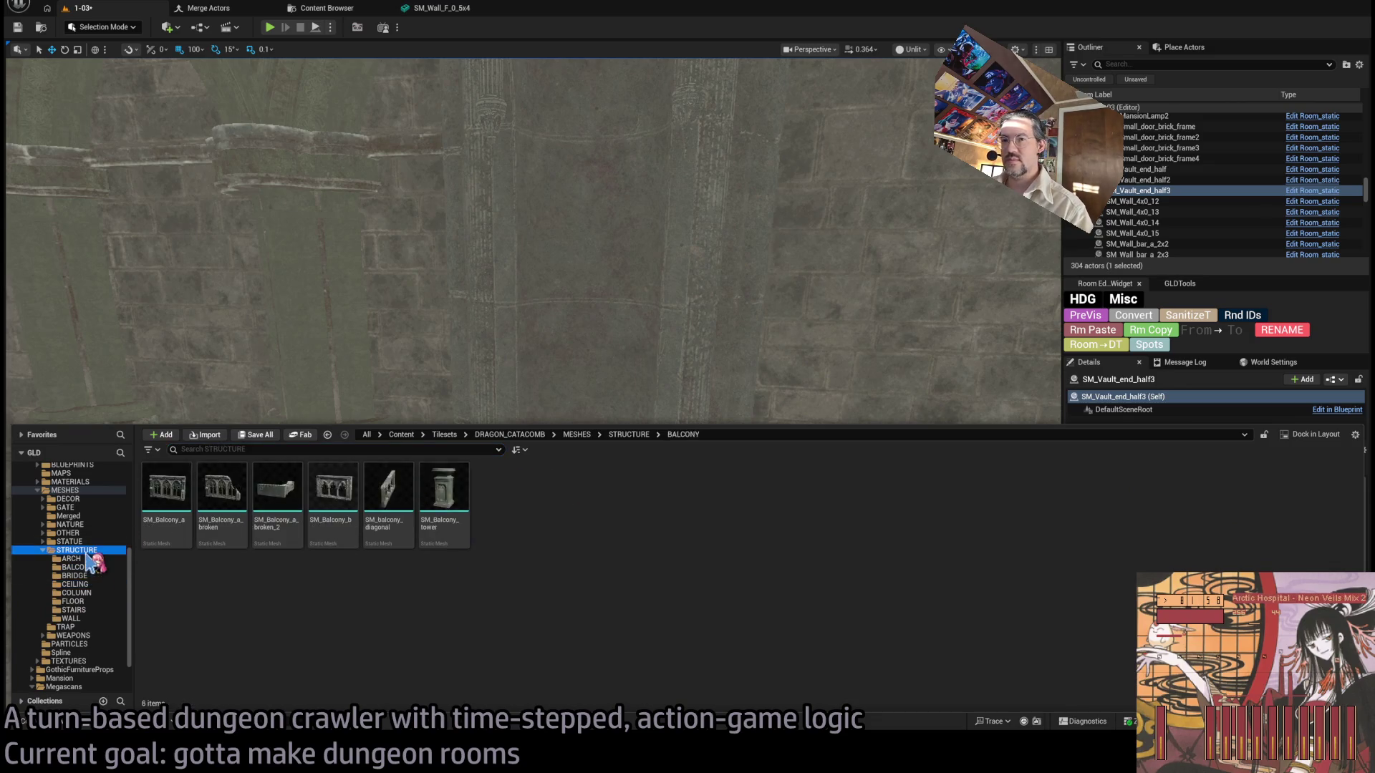
{"action": "left_click", "coordinate": [99, 577]}
{"action": "left_click", "coordinate": [99, 585]}
{"action": "left_click", "coordinate": [99, 594]}
{"action": "left_click", "coordinate": [99, 602]}
{"action": "left_click", "coordinate": [96, 610]}
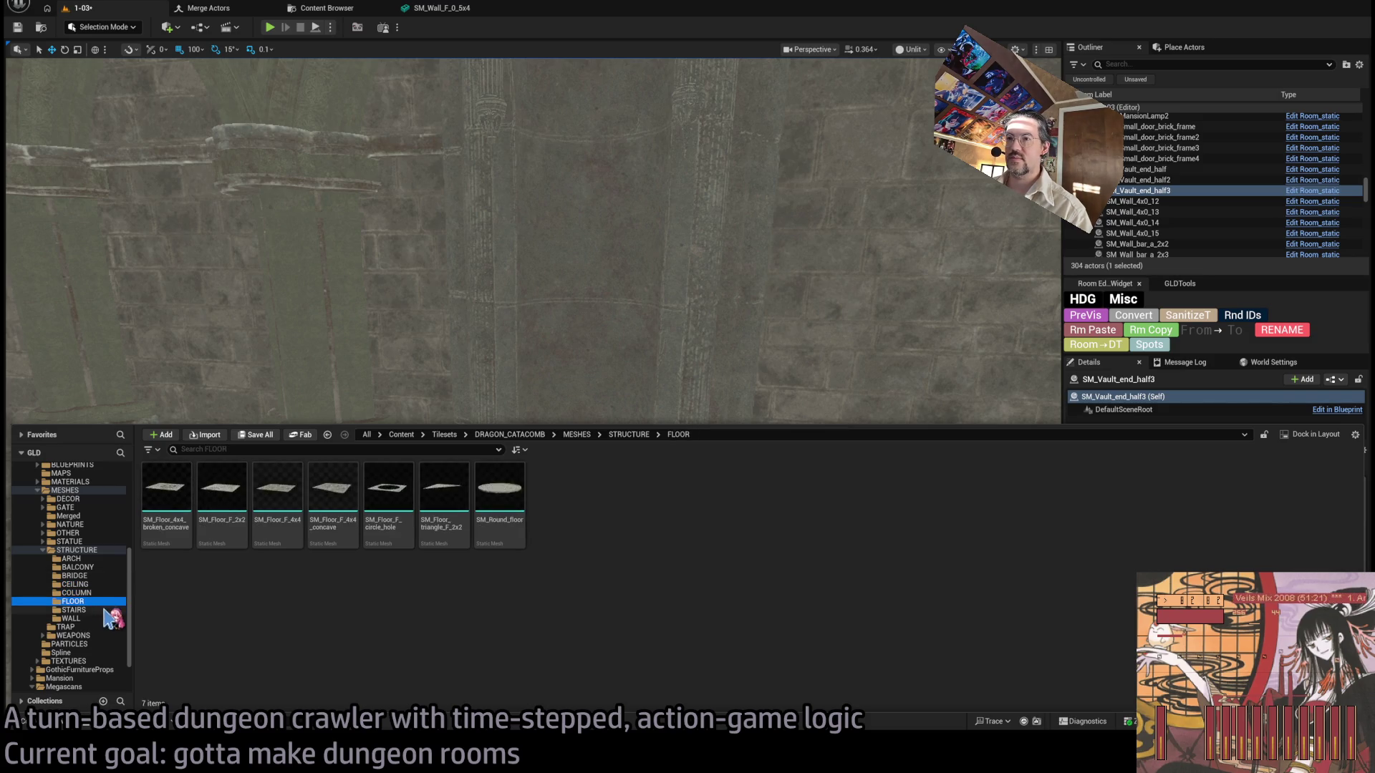
{"action": "left_click", "coordinate": [96, 617]}
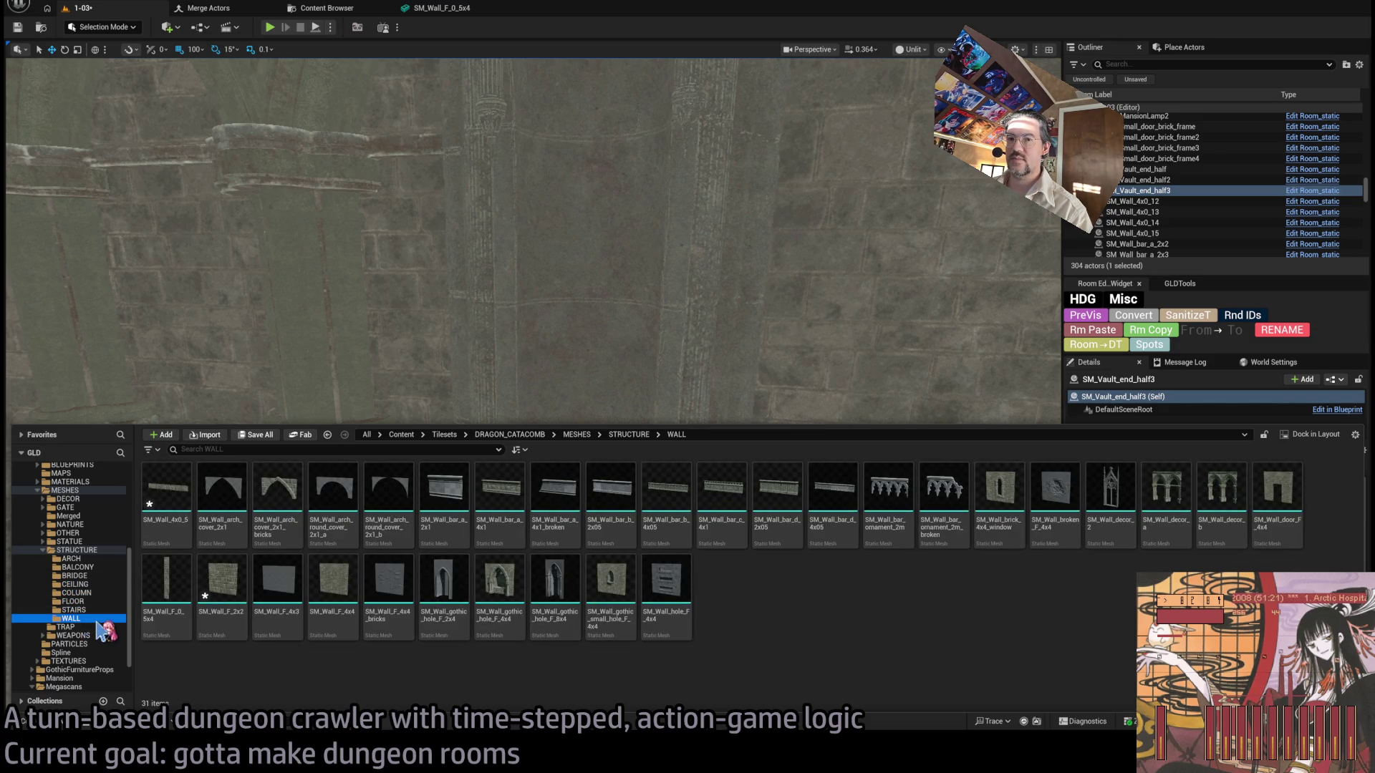
{"action": "left_click", "coordinate": [96, 635]}
{"action": "left_click", "coordinate": [96, 626]}
{"action": "left_click", "coordinate": [92, 550]}
{"action": "left_click", "coordinate": [89, 525]}
{"action": "left_click", "coordinate": [87, 516]}
{"action": "left_click", "coordinate": [85, 507]}
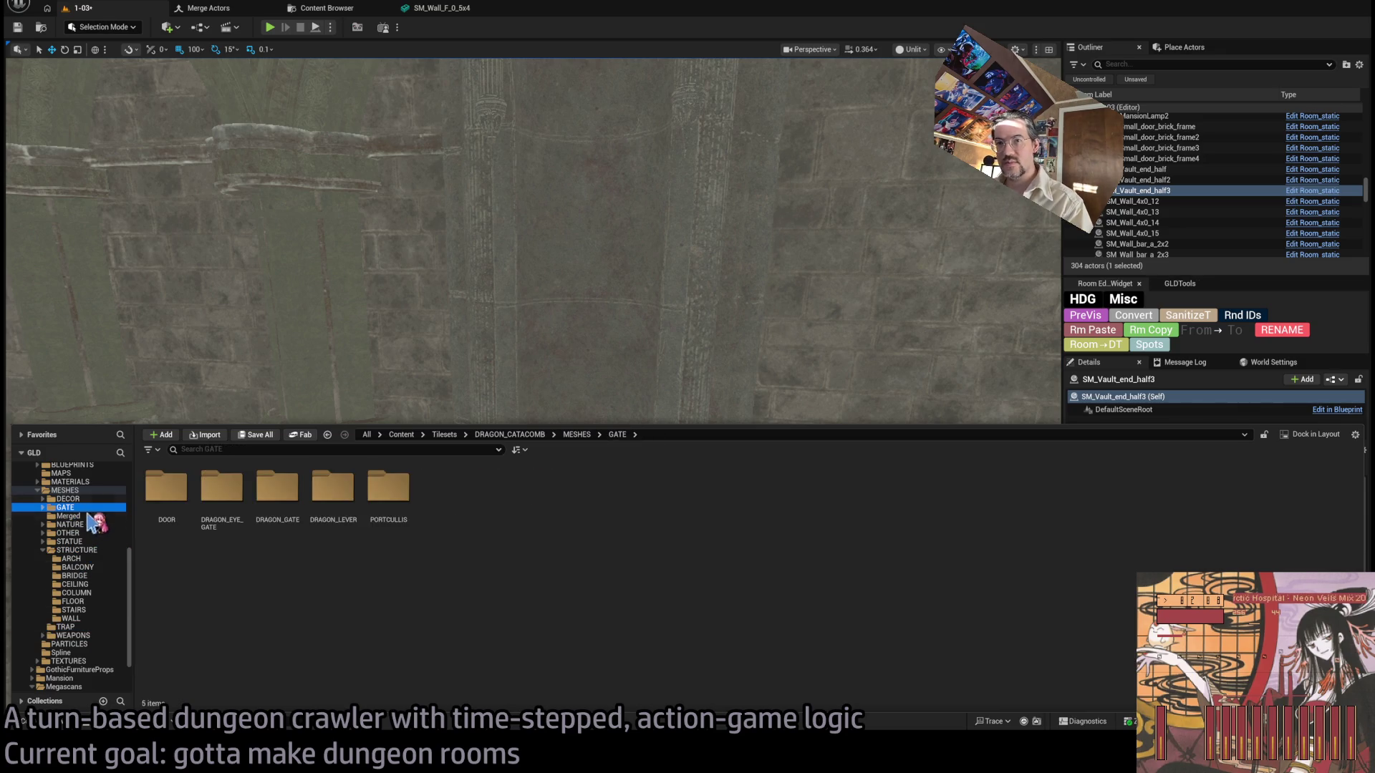
{"action": "left_click", "coordinate": [89, 525]}
{"action": "left_click", "coordinate": [91, 533]}
{"action": "left_click", "coordinate": [90, 543]}
{"action": "left_click", "coordinate": [91, 559]}
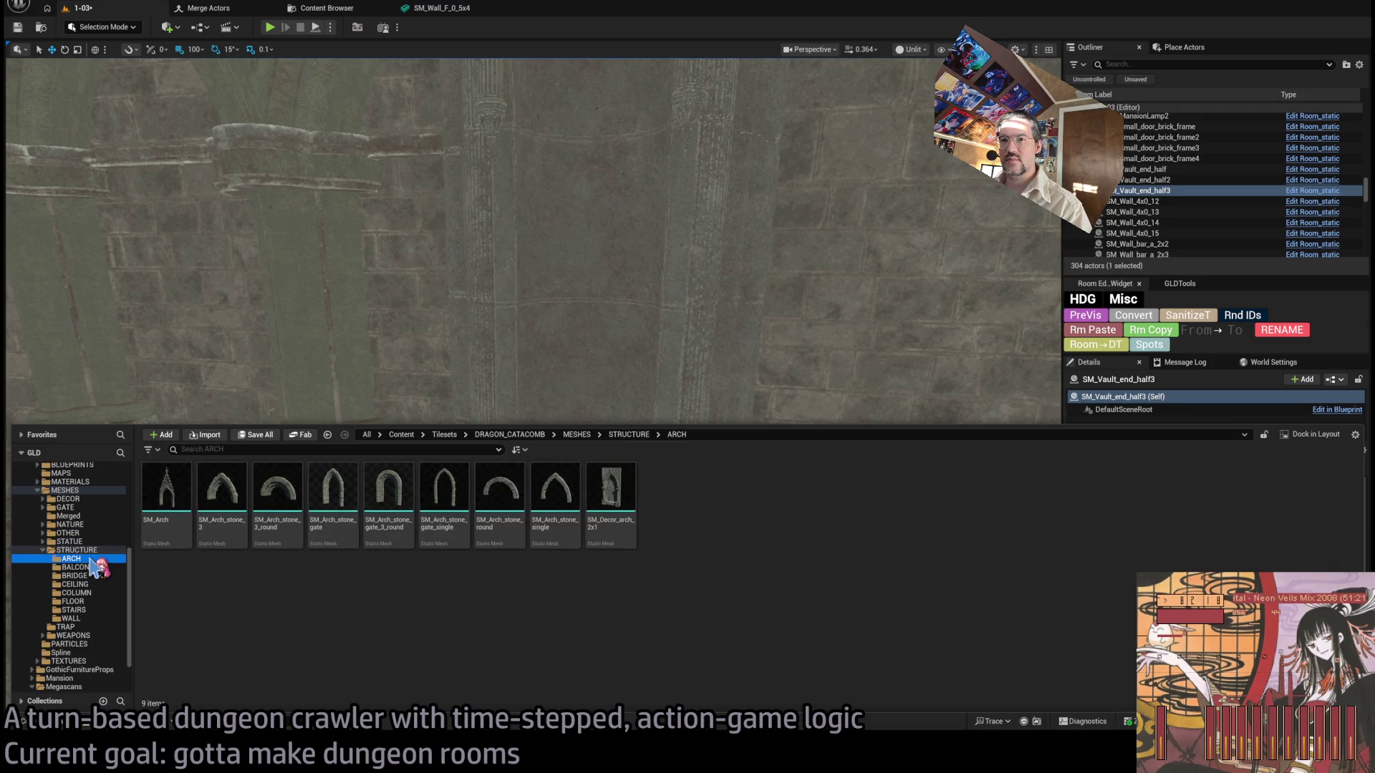
Collapse STRUCTURE and MESHES, then open DECOR/CANDLE listing 11 candle and chandelier meshes.
{"action": "left_click", "coordinate": [78, 567]}
{"action": "left_click", "coordinate": [77, 584]}
{"action": "left_click", "coordinate": [78, 593]}
{"action": "left_click", "coordinate": [71, 619]}
{"action": "left_click", "coordinate": [78, 550]}
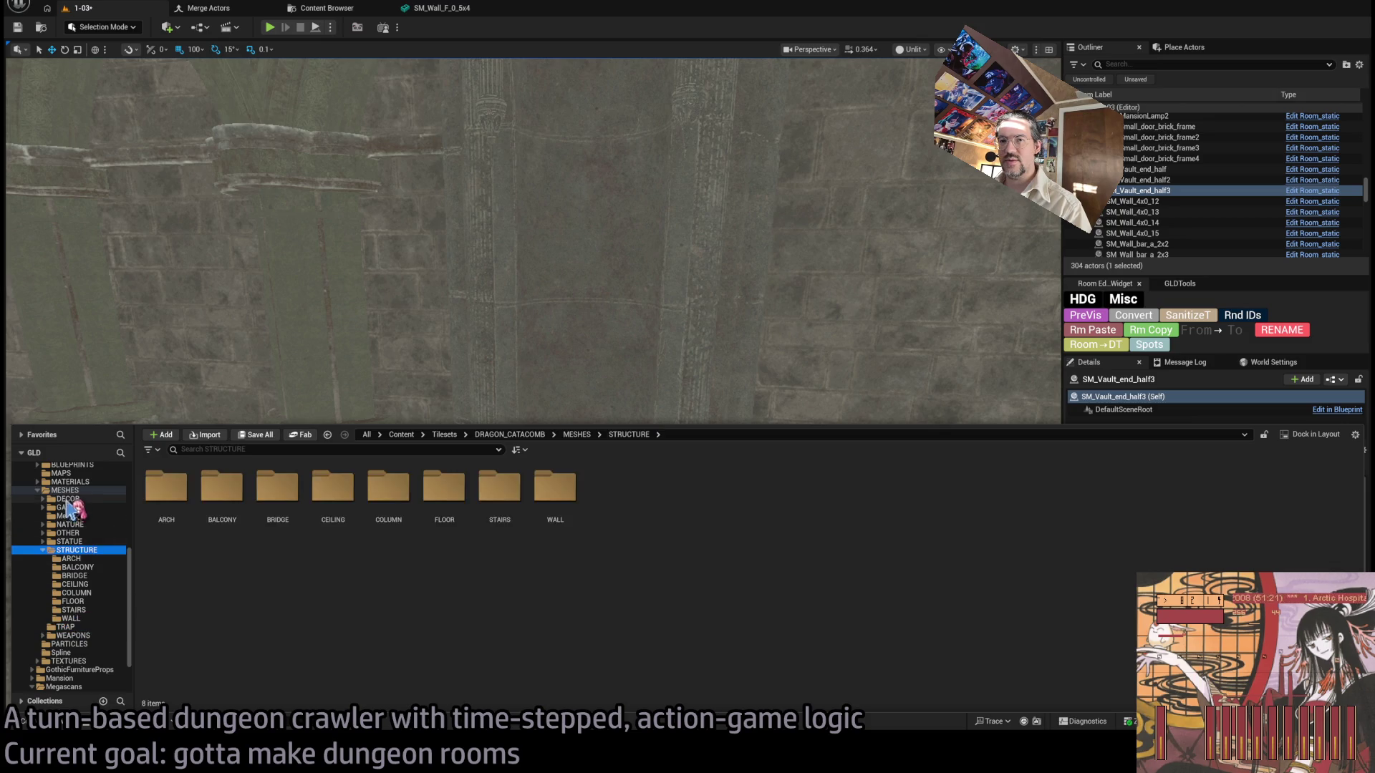
{"action": "left_click", "coordinate": [43, 550]}
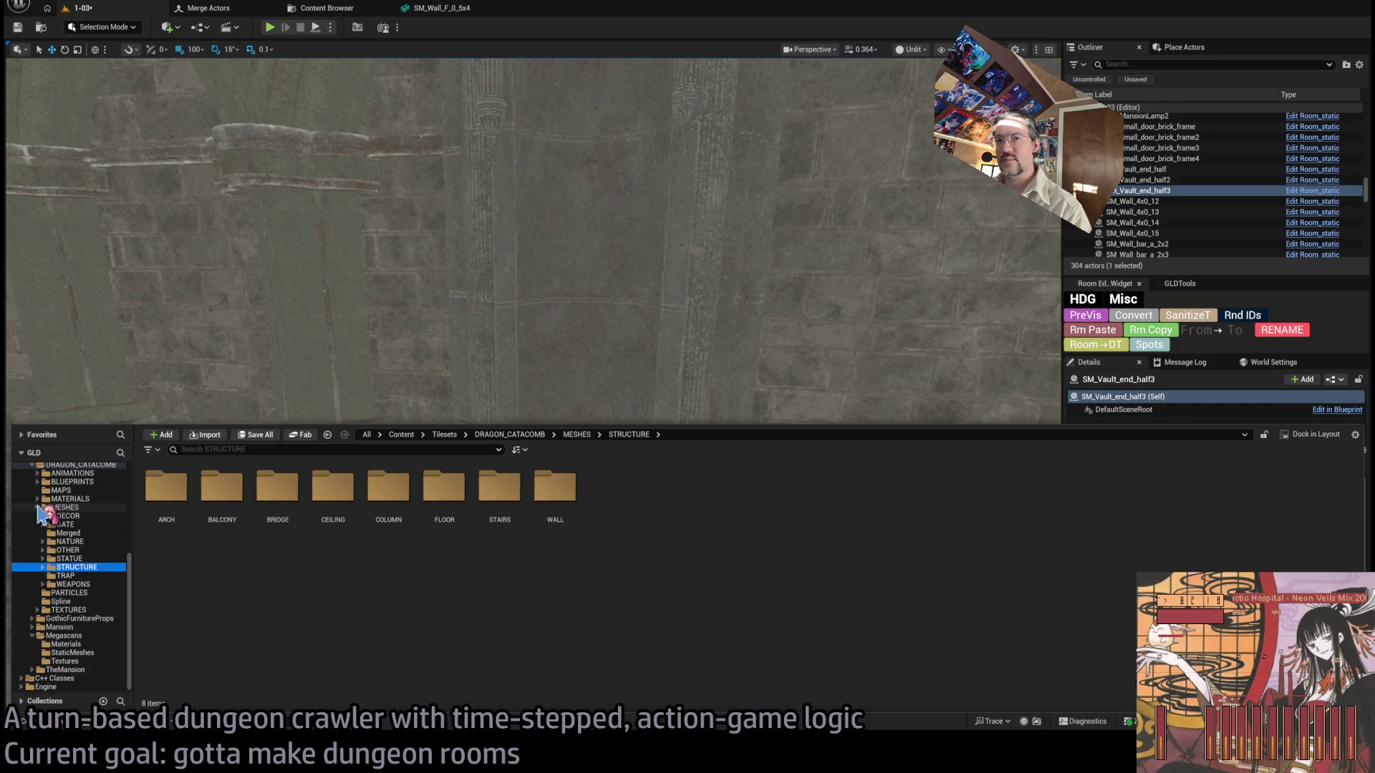
{"action": "double_click", "coordinate": [63, 507]}
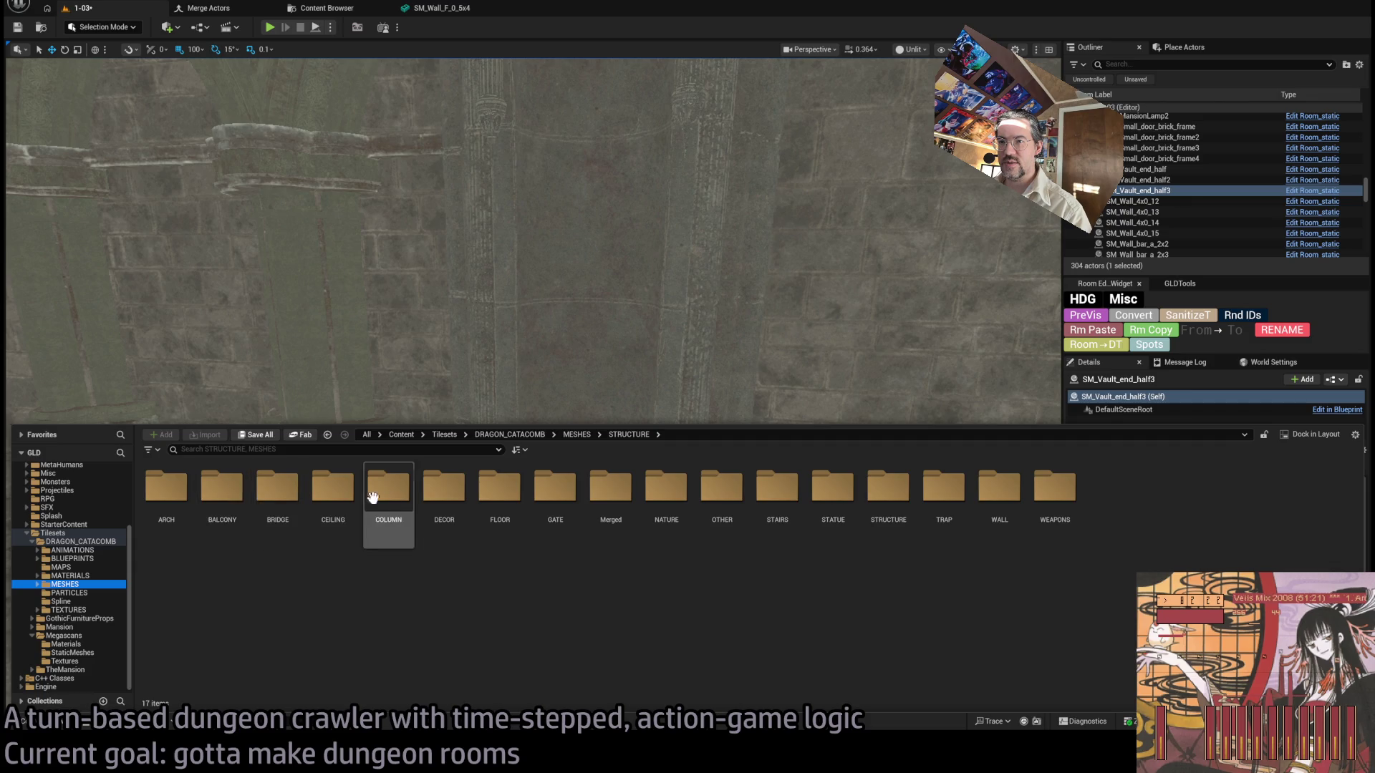
{"action": "double_click", "coordinate": [447, 494]}
{"action": "double_click", "coordinate": [222, 490]}
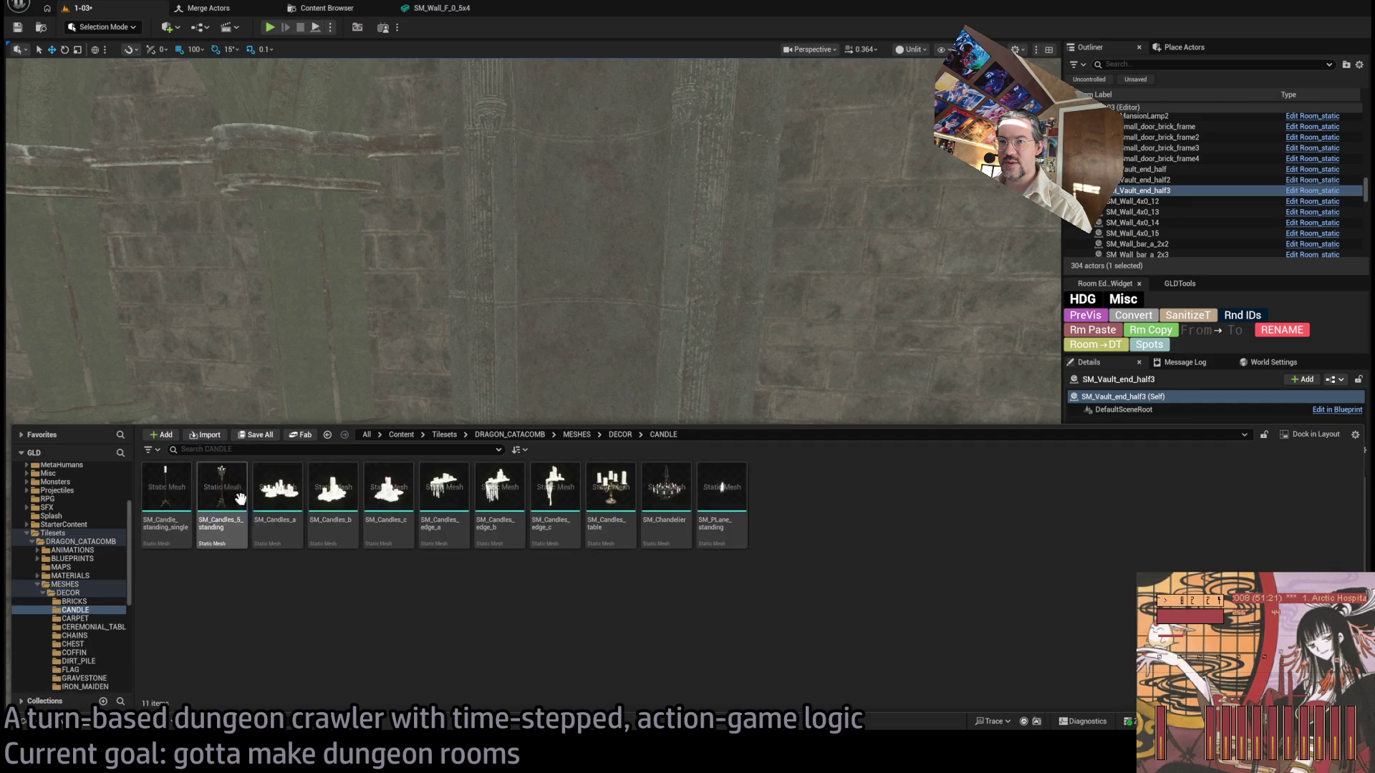
Place an SM_Candles_edge_b mesh and move it with 10-unit snapping to 1030, 1240, 2460.
{"action": "left_click", "coordinate": [505, 514]}
{"action": "mouse_move", "coordinate": [595, 376]}
{"action": "left_mouse_down"}
{"action": "mouse_move", "coordinate": [586, 496]}
{"action": "mouse_move", "coordinate": [572, 487]}
{"action": "left_mouse_up"}
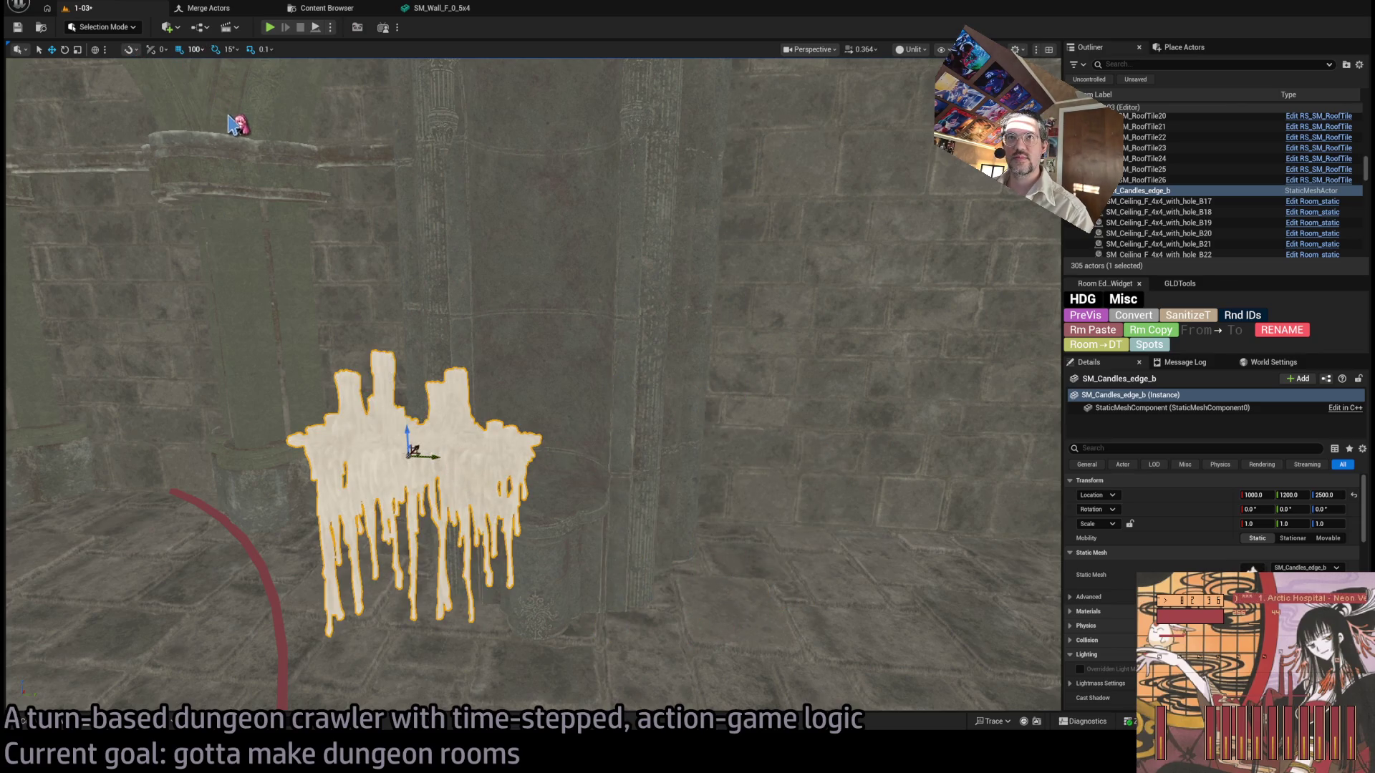
{"action": "key", "text": "bracketleft"}
{"action": "key", "text": "bracketleft"}
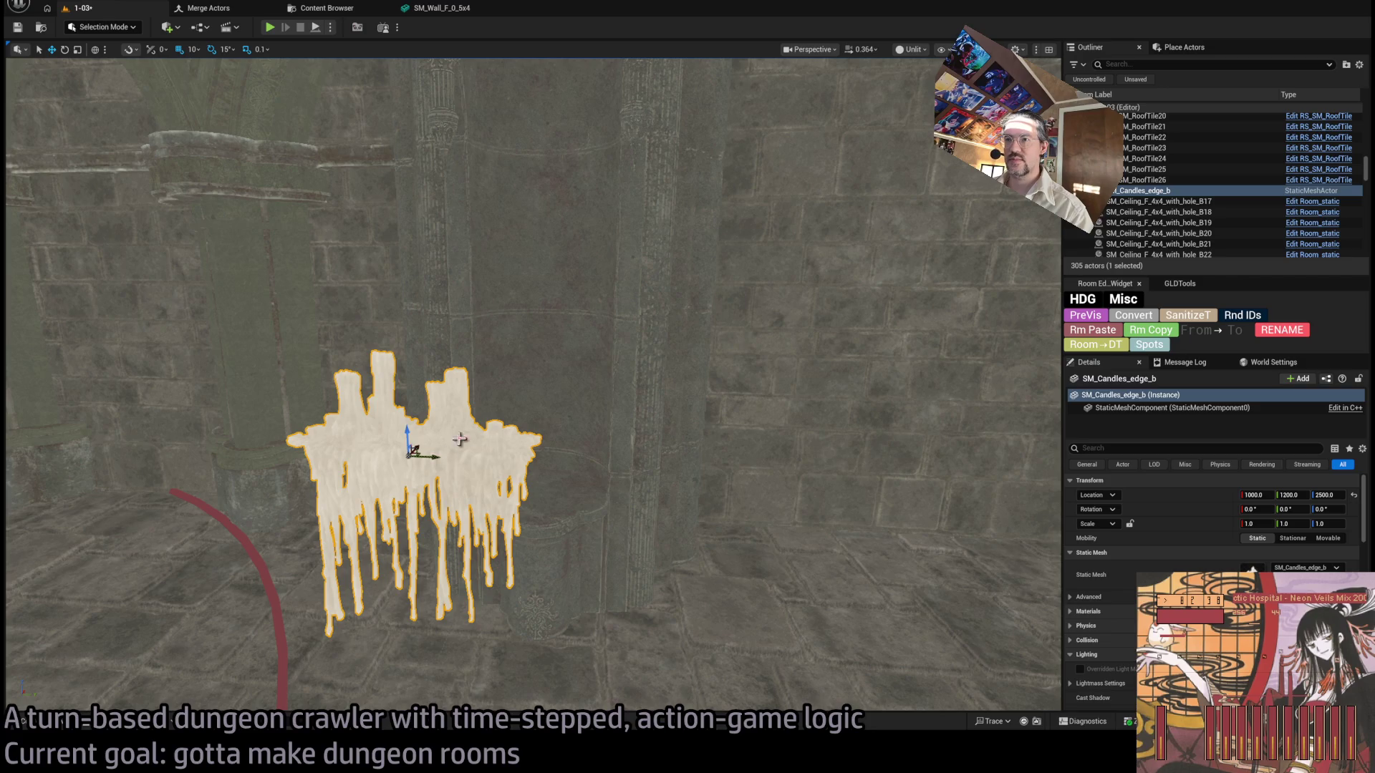
{"action": "mouse_move", "coordinate": [433, 457]}
{"action": "left_mouse_down"}
{"action": "mouse_move", "coordinate": [555, 479]}
{"action": "mouse_move", "coordinate": [528, 561]}
{"action": "mouse_move", "coordinate": [530, 537]}
{"action": "left_mouse_up"}
{"action": "mouse_move", "coordinate": [602, 405]}
{"action": "left_mouse_down"}
{"action": "mouse_move", "coordinate": [476, 398]}
{"action": "mouse_move", "coordinate": [602, 458]}
{"action": "mouse_move", "coordinate": [587, 444]}
{"action": "mouse_move", "coordinate": [615, 437]}
{"action": "mouse_move", "coordinate": [630, 469]}
{"action": "left_mouse_up"}
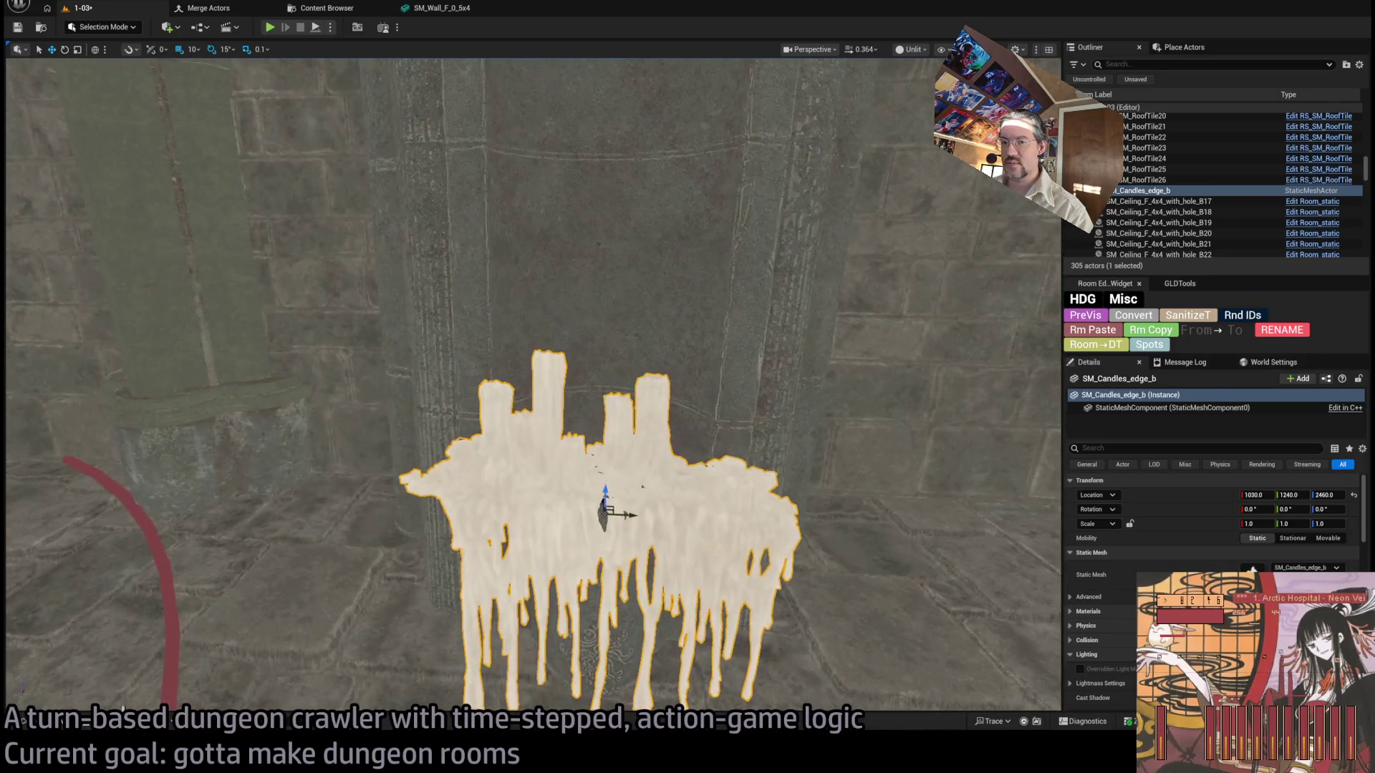
{"action": "key", "text": "ctrl+space"}
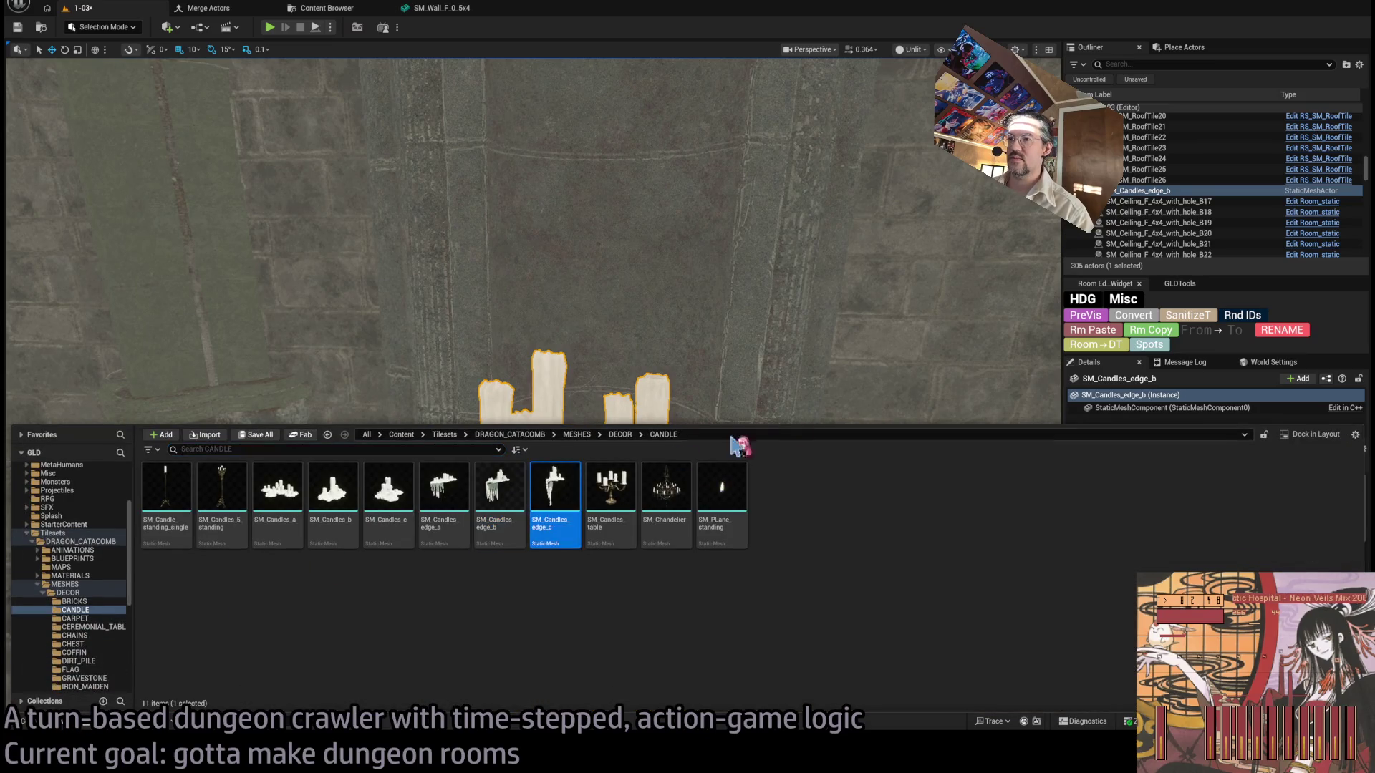
Swap the candles' mesh to SM_Candles_edge_c and nudge them to X 1029 with 1-unit snapping.
{"action": "scroll", "coordinate": [828, 399], "scroll_direction": "up", "scroll_amount": 5}
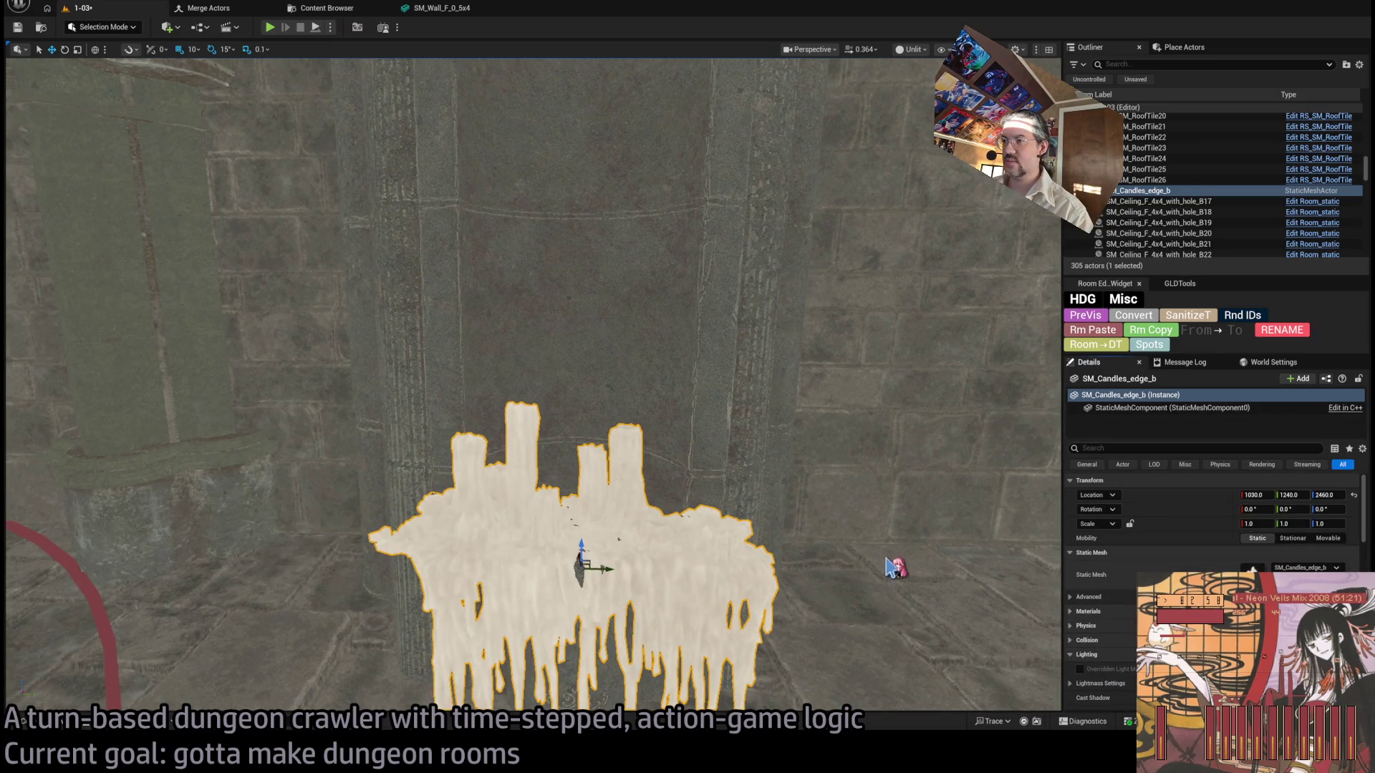
{"action": "mouse_move", "coordinate": [895, 568]}
{"action": "left_mouse_down"}
{"action": "mouse_move", "coordinate": [930, 555]}
{"action": "mouse_move", "coordinate": [1002, 594]}
{"action": "mouse_move", "coordinate": [906, 537]}
{"action": "mouse_move", "coordinate": [936, 165]}
{"action": "left_mouse_up"}
{"action": "left_click", "coordinate": [195, 49]}
{"action": "left_click", "coordinate": [217, 92]}
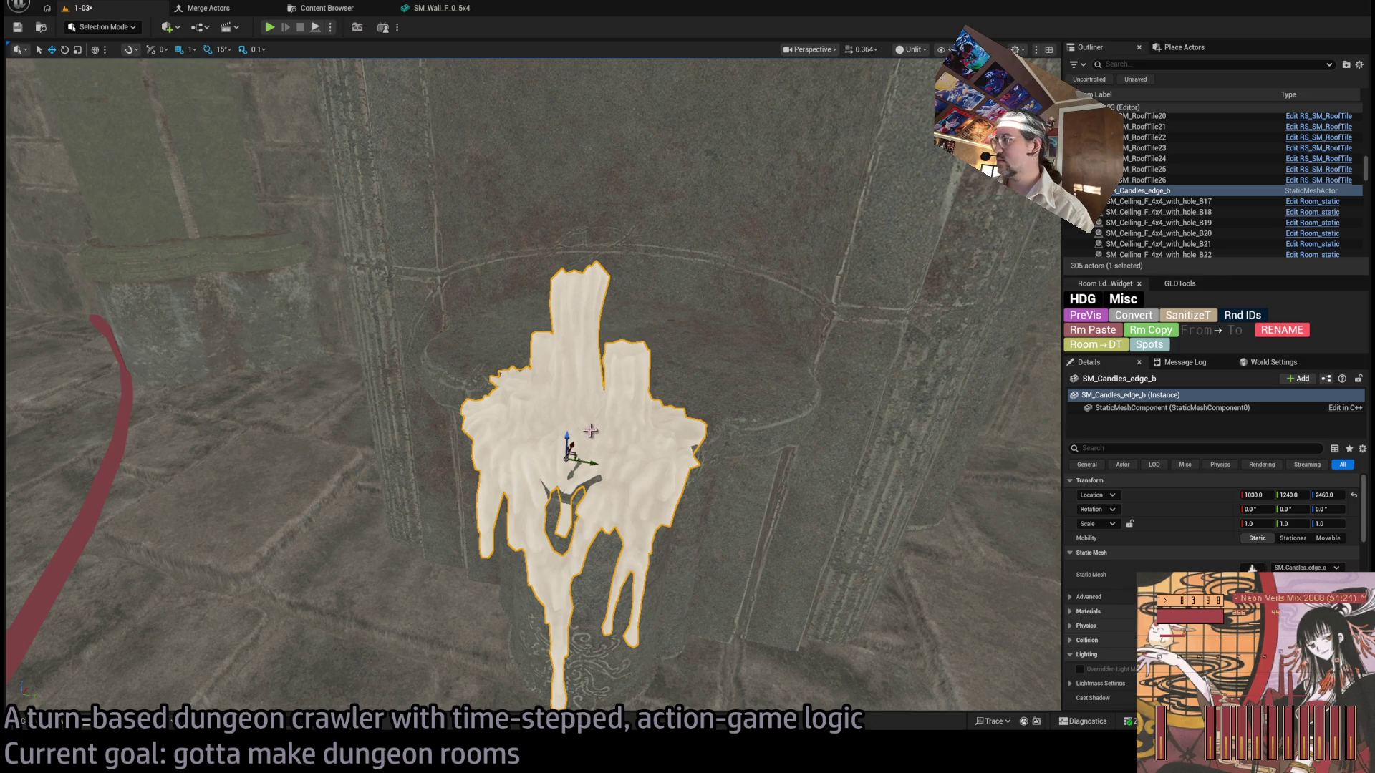
{"action": "left_click_drag", "start_coordinate": [588, 429], "coordinate": [598, 430]}
{"action": "left_click_drag", "start_coordinate": [412, 403], "coordinate": [413, 403]}
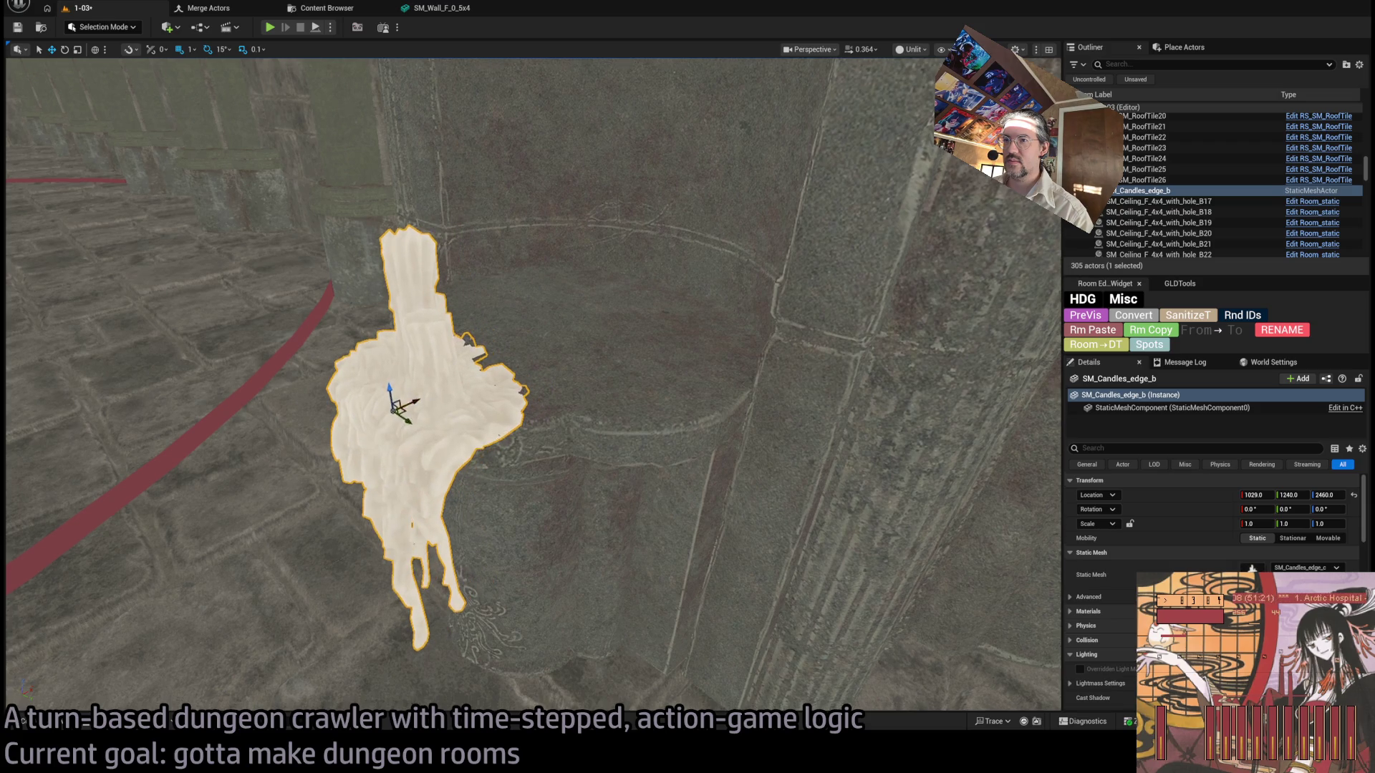
Duplicate the candles as SM_Candles_edge_b2 at 1029, 1248, 2460.
{"action": "scroll", "coordinate": [414, 402], "scroll_direction": "down", "scroll_amount": 6}
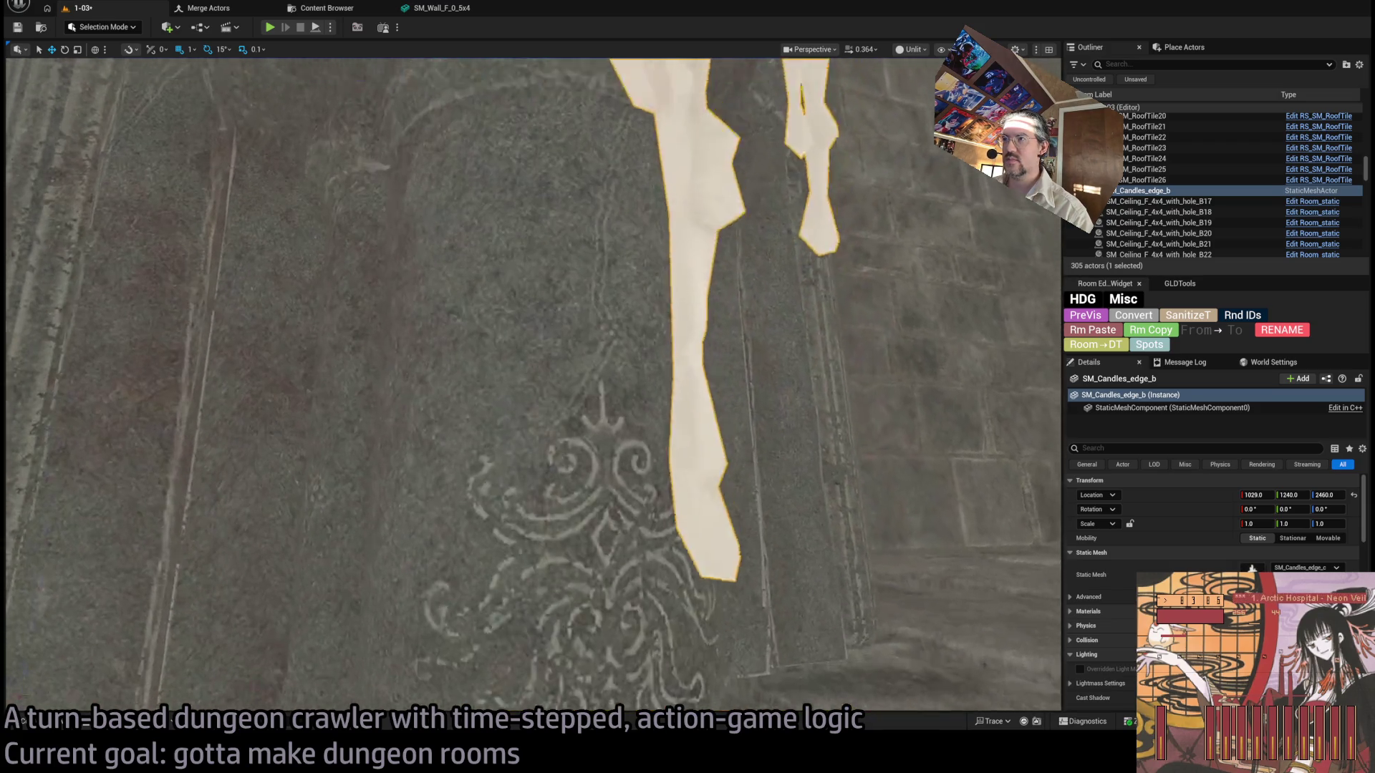
{"action": "scroll", "coordinate": [494, 355], "scroll_direction": "up", "scroll_amount": 6}
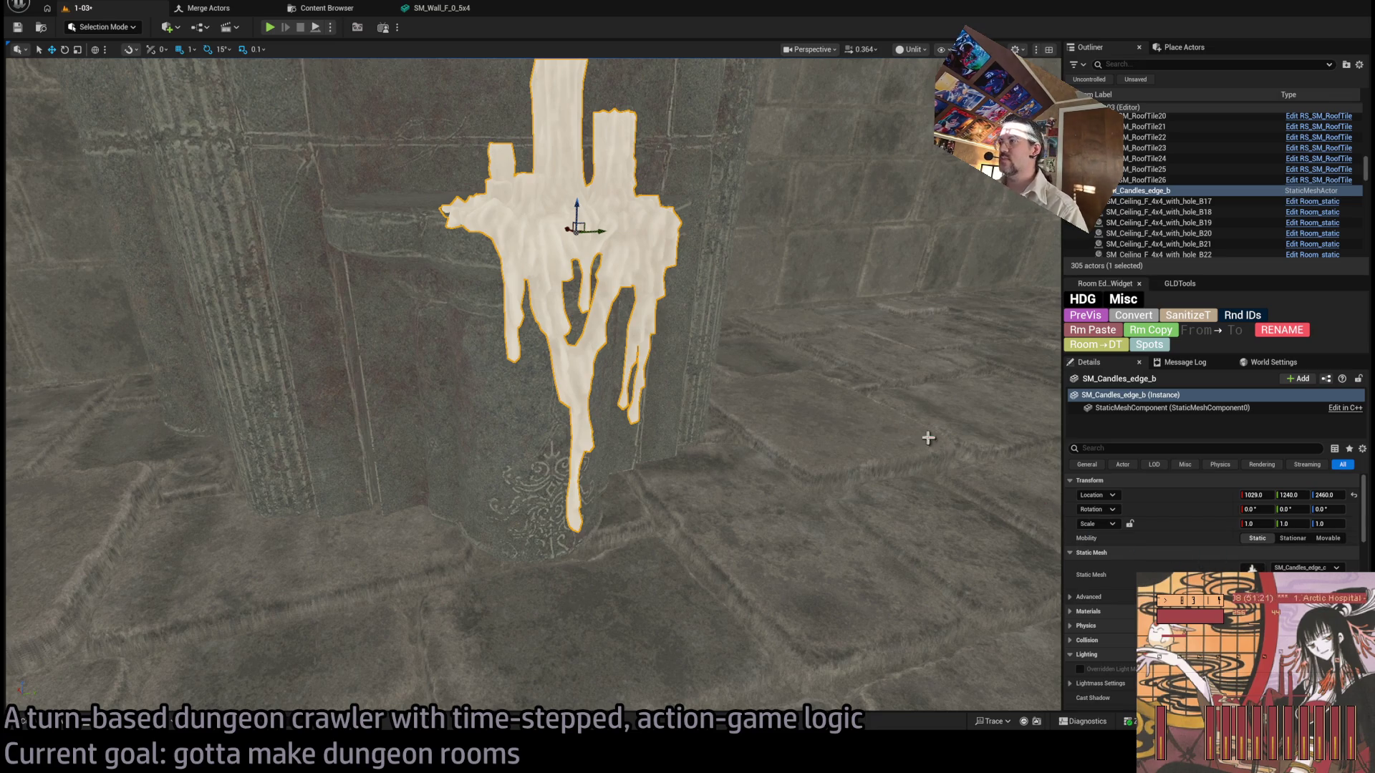
{"action": "left_click_drag", "start_coordinate": [594, 247], "coordinate": [691, 232]}
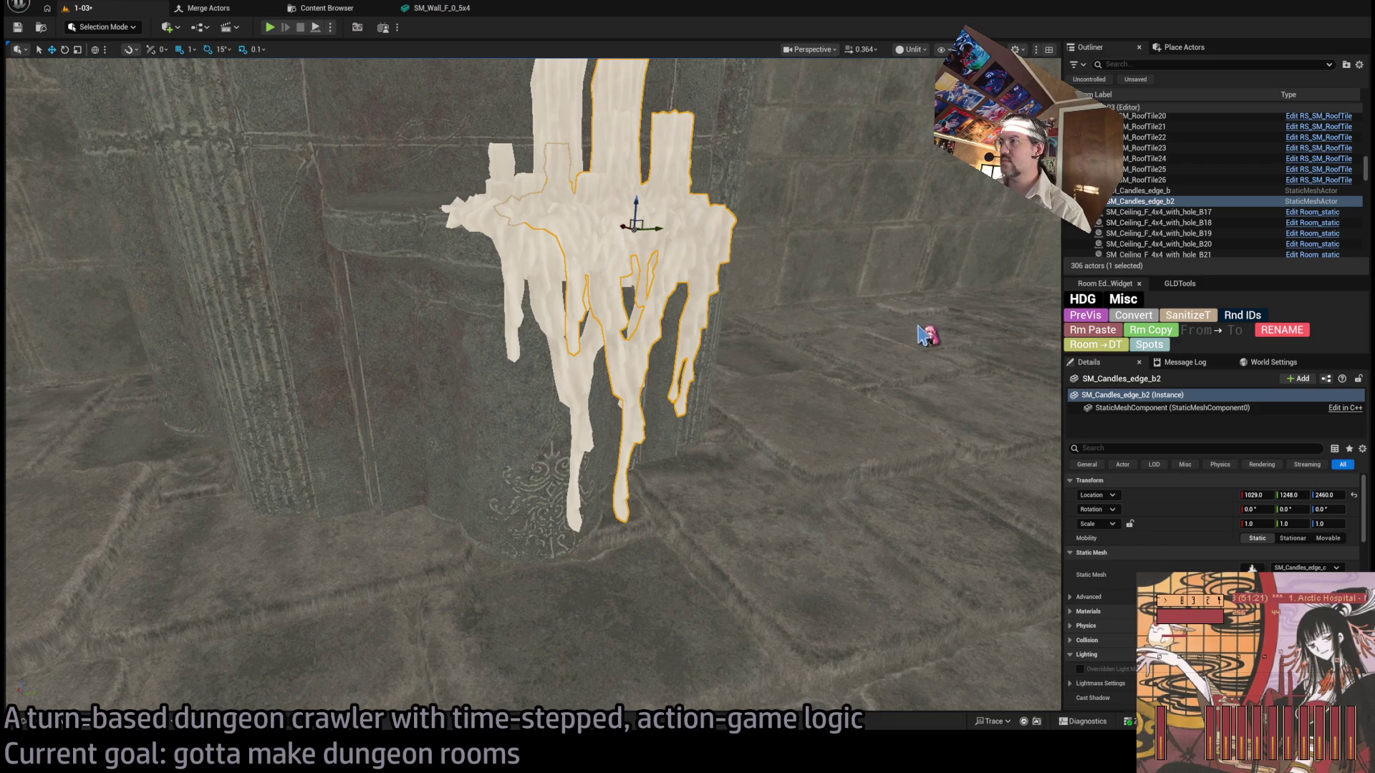
{"action": "left_click_drag", "start_coordinate": [802, 219], "coordinate": [820, 227]}
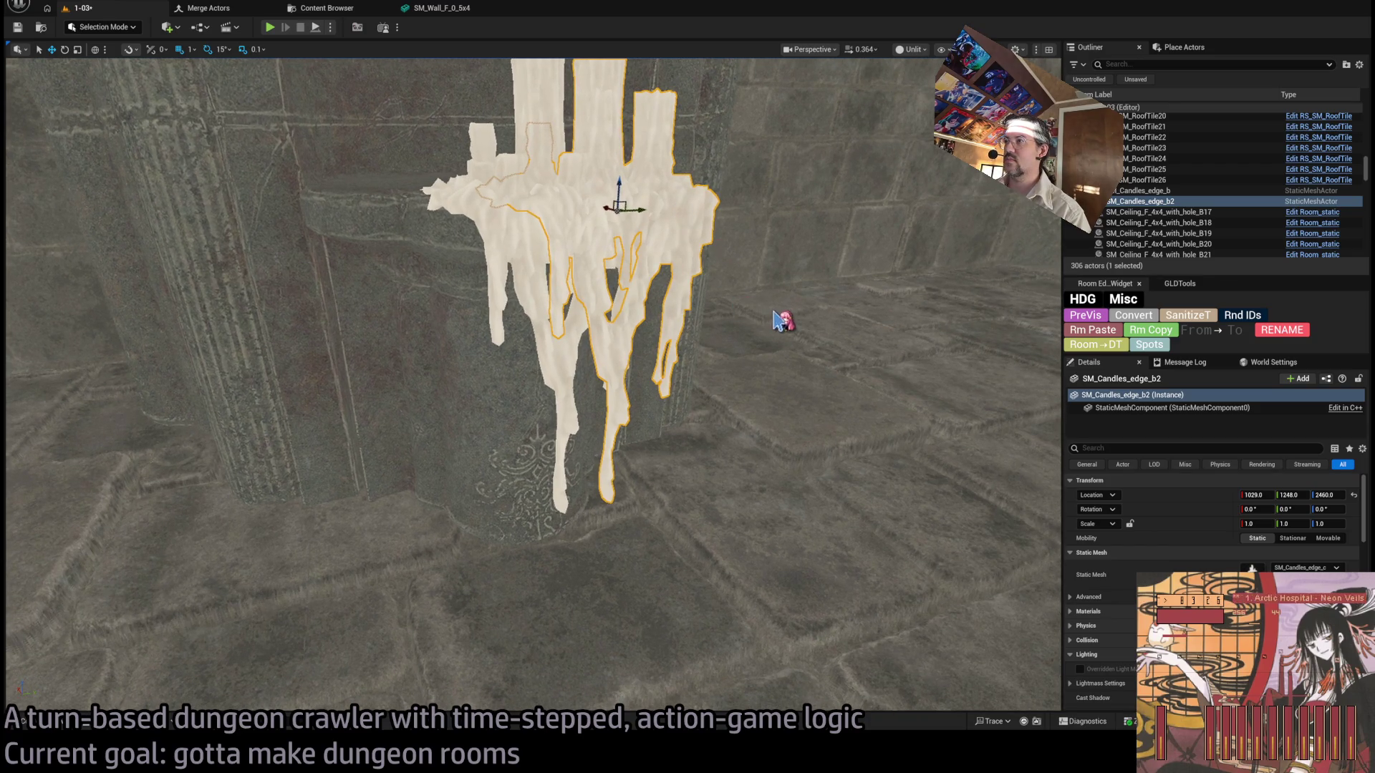
Delete SM_Candles_edge_b2 and place a Room_destructible_candles blueprint beside the wall candles.
{"action": "mouse_move", "coordinate": [926, 330]}
{"action": "left_mouse_down"}
{"action": "mouse_move", "coordinate": [898, 315]}
{"action": "mouse_move", "coordinate": [761, 305]}
{"action": "left_mouse_up"}
{"action": "key", "text": "Delete"}
{"action": "key", "text": "ctrl+space"}
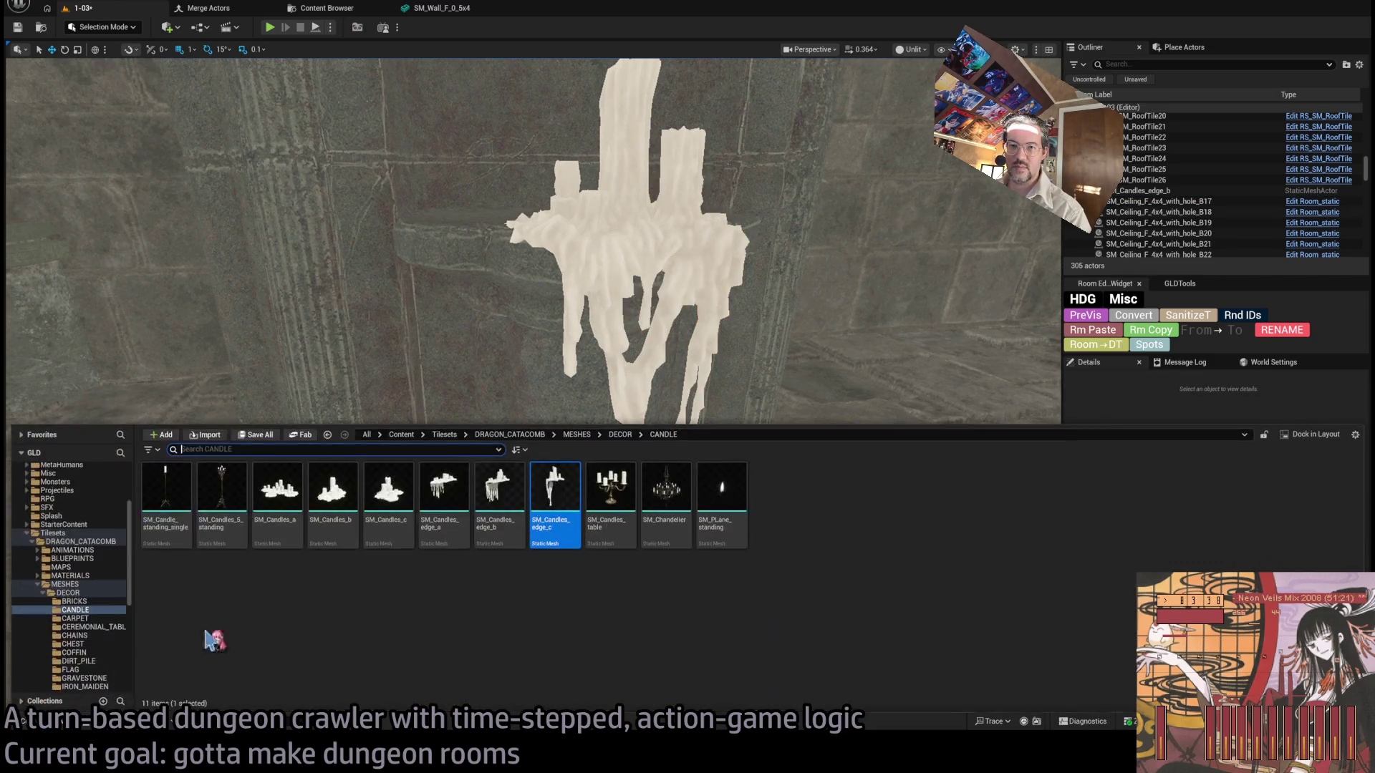
{"action": "scroll", "coordinate": [97, 552], "scroll_direction": "up", "scroll_amount": 3}
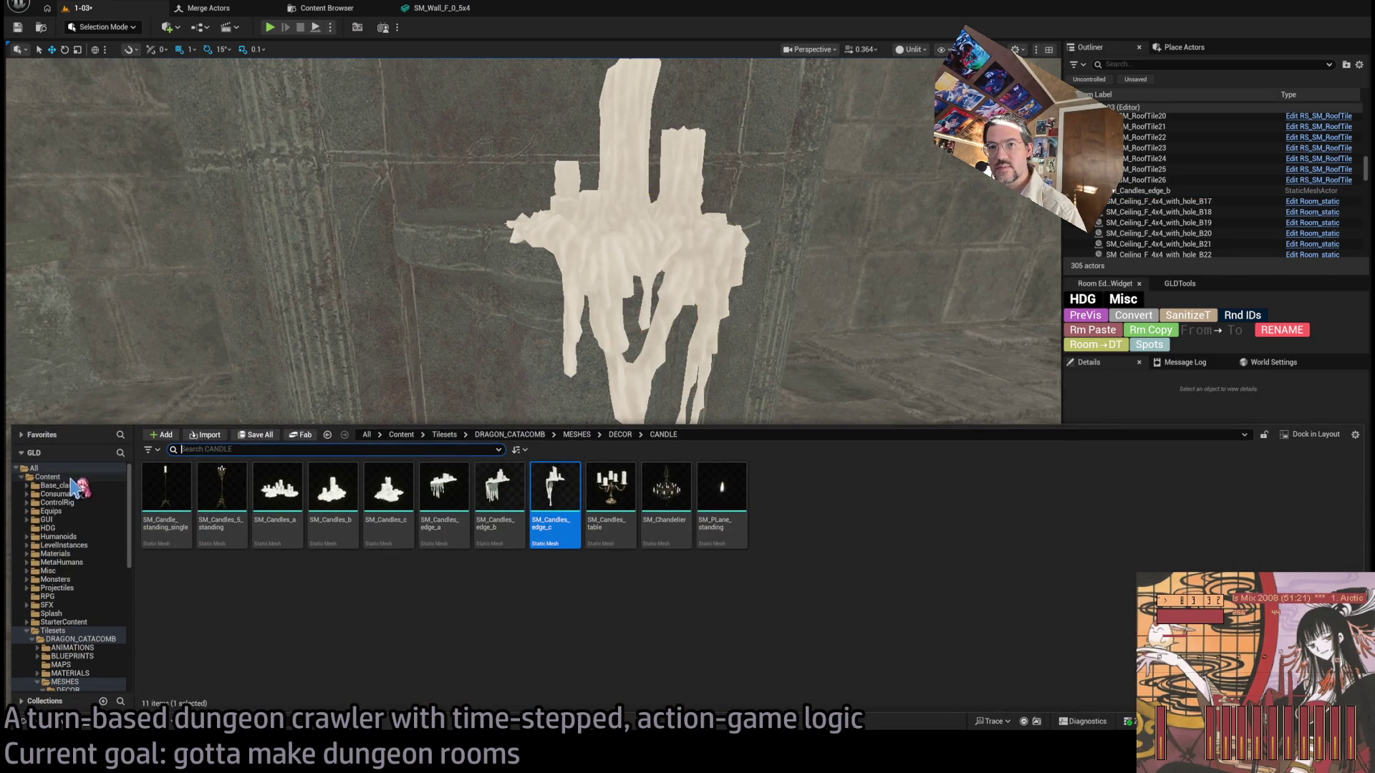
{"action": "left_click", "coordinate": [48, 477]}
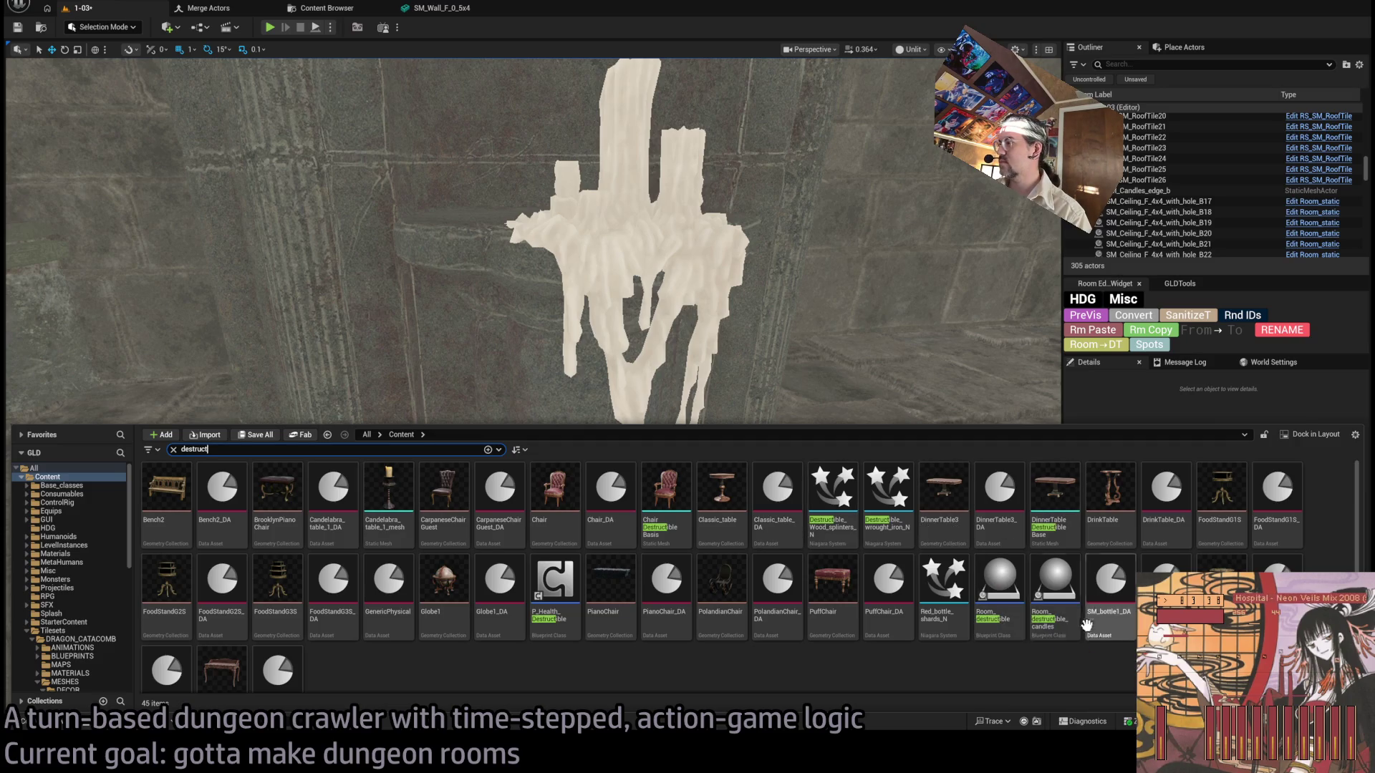
{"action": "scroll", "coordinate": [770, 376], "scroll_direction": "up", "scroll_amount": 5}
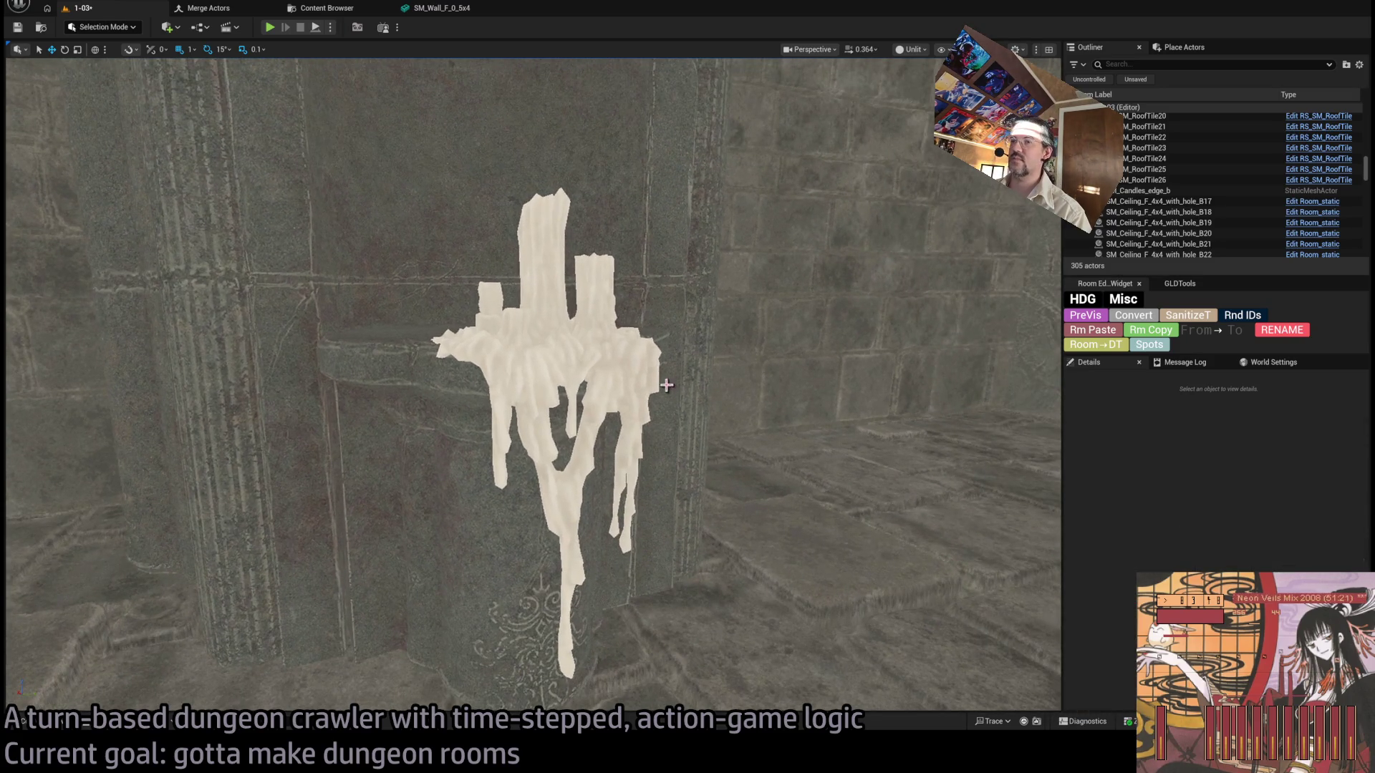
{"action": "key", "text": "ctrl+space"}
{"action": "mouse_move", "coordinate": [1053, 615]}
{"action": "left_mouse_down"}
{"action": "mouse_move", "coordinate": [792, 351]}
{"action": "mouse_move", "coordinate": [770, 622]}
{"action": "mouse_move", "coordinate": [804, 562]}
{"action": "mouse_move", "coordinate": [755, 343]}
{"action": "mouse_move", "coordinate": [765, 306]}
{"action": "left_mouse_up"}
{"action": "left_click", "coordinate": [555, 356]}
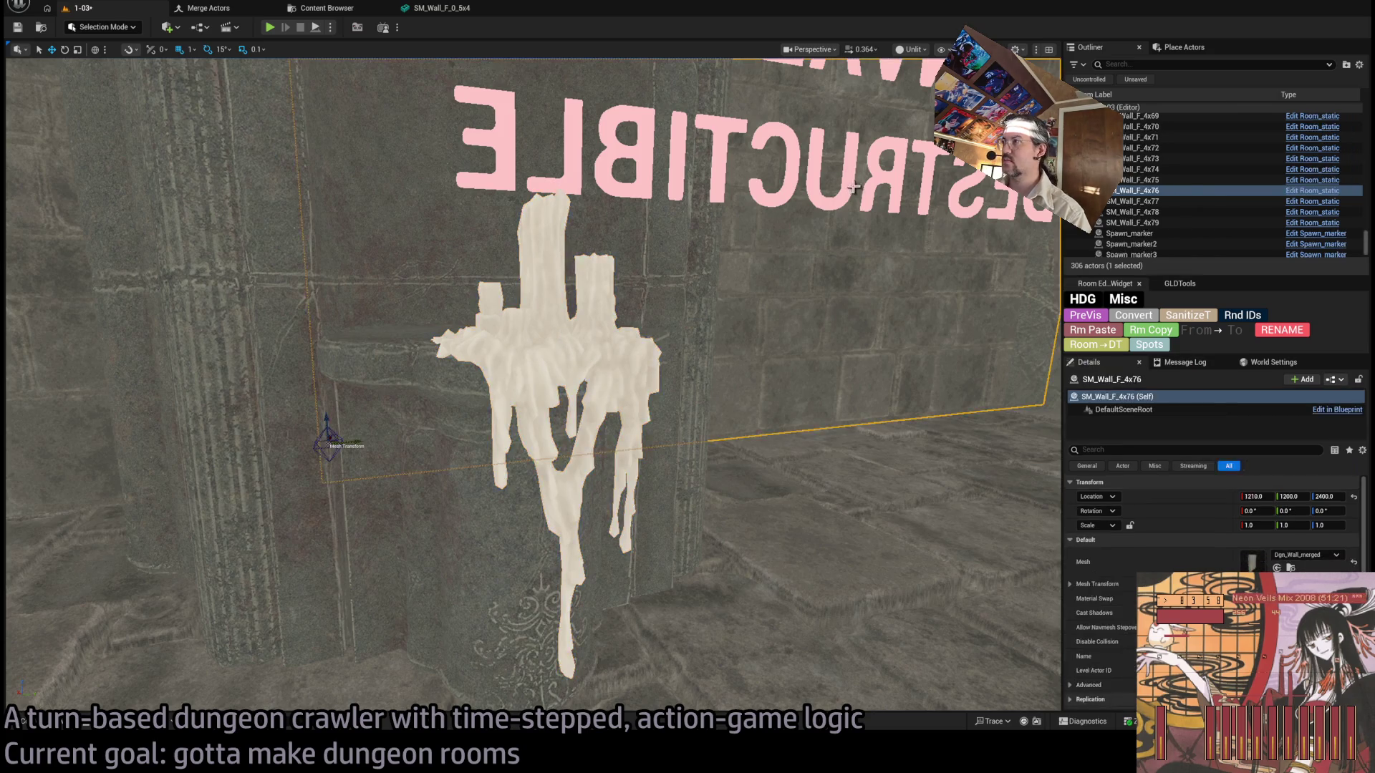
{"action": "left_click", "coordinate": [807, 334]}
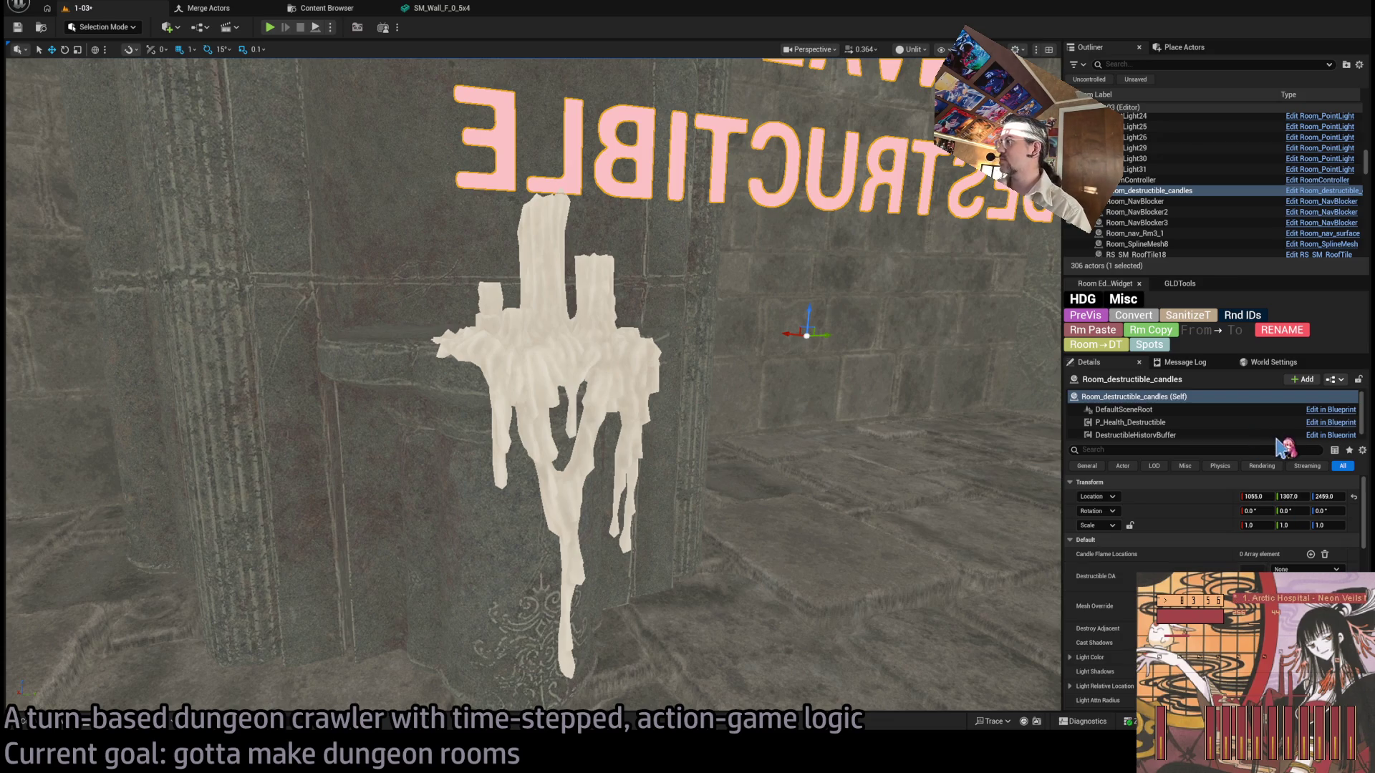
Give the destructible candles GenericPhysical DA and the candle mesh override, moved to 1029, 1240, 2460.
{"action": "scroll", "coordinate": [534, 384], "scroll_direction": "down", "scroll_amount": 5}
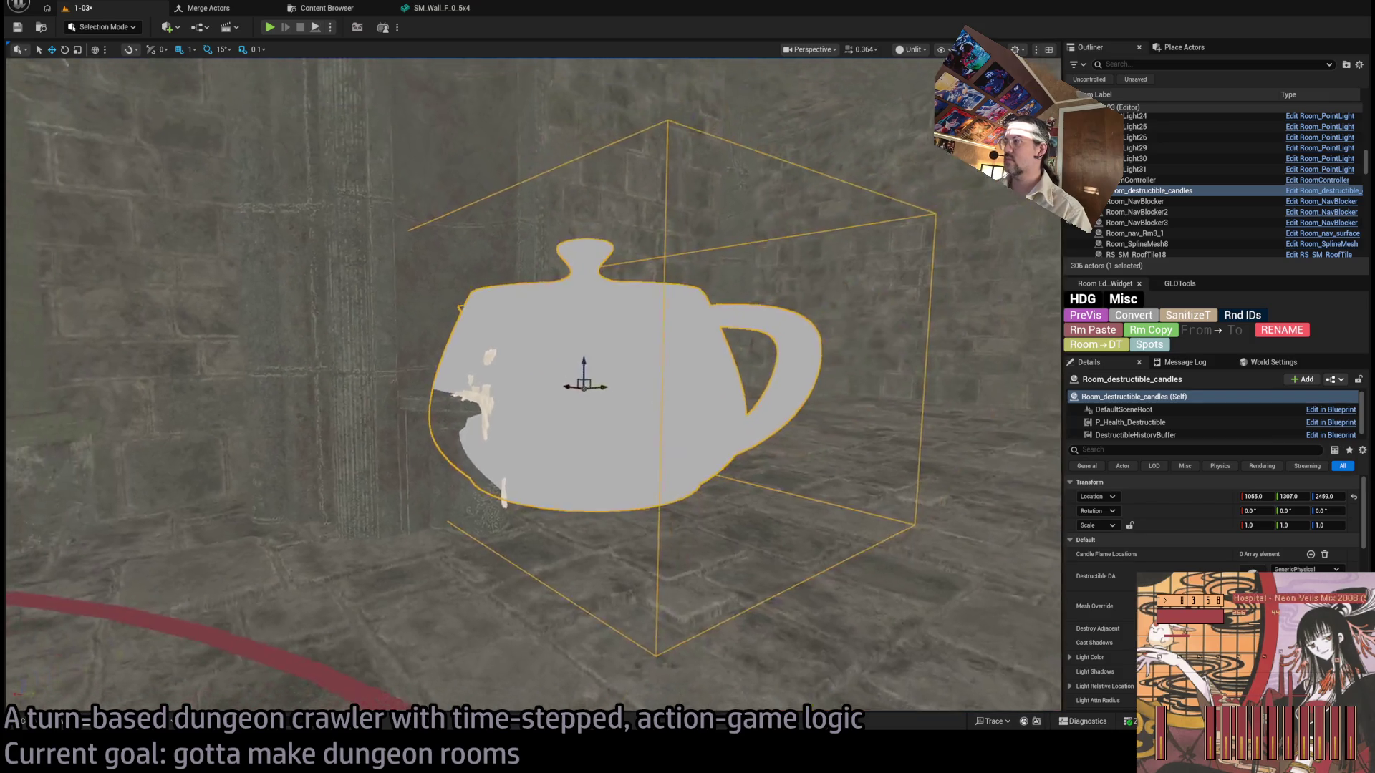
{"action": "scroll", "coordinate": [533, 384], "scroll_direction": "up", "scroll_amount": 3}
{"action": "scroll", "coordinate": [533, 384], "scroll_direction": "down", "scroll_amount": 2}
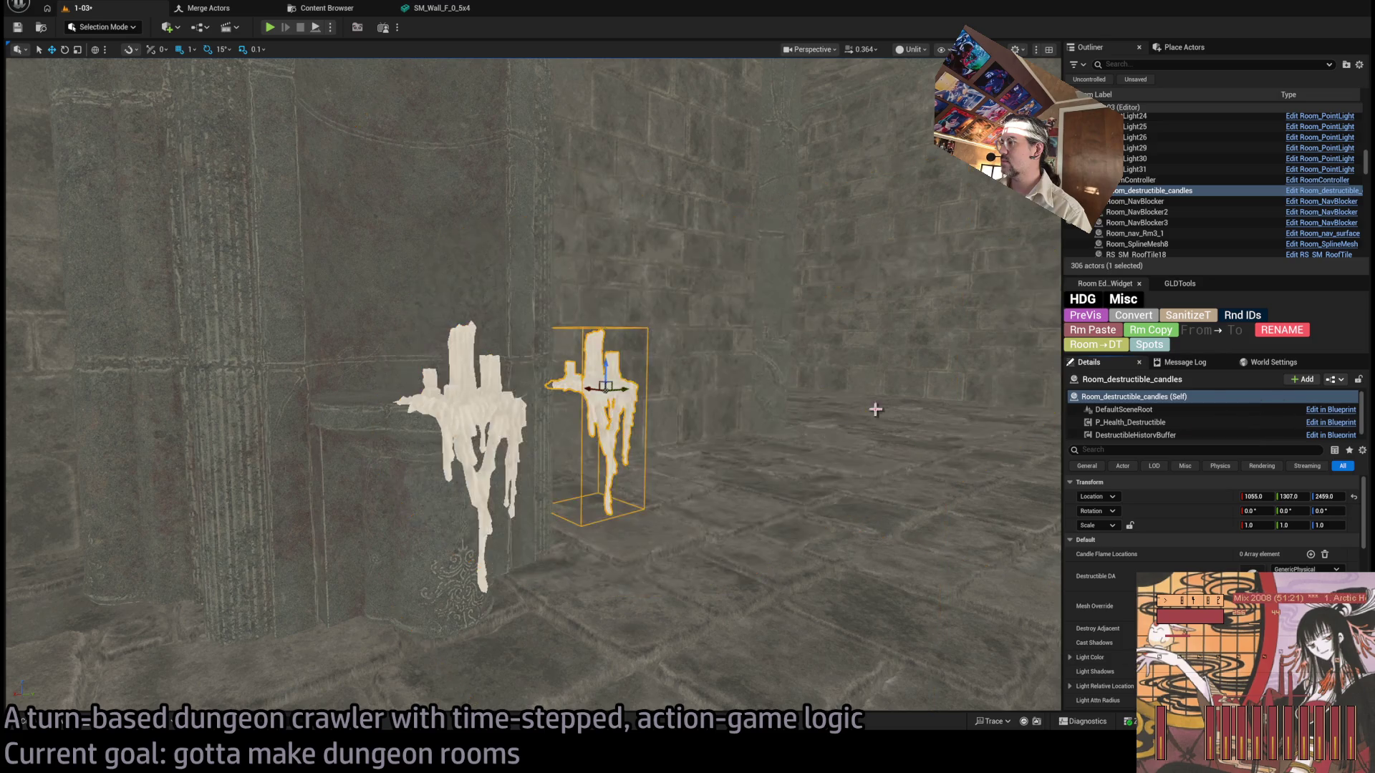
{"action": "scroll", "coordinate": [911, 402], "scroll_direction": "up", "scroll_amount": 5}
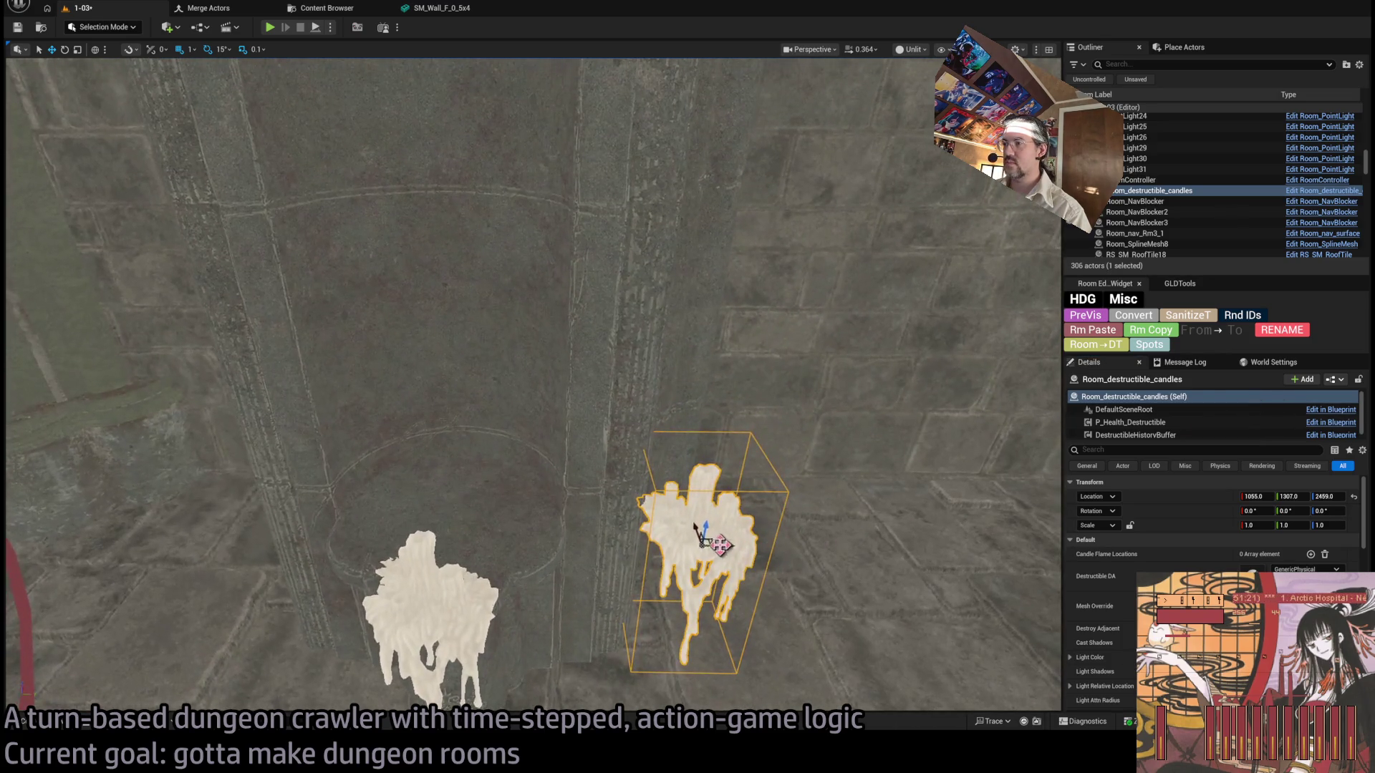
{"action": "mouse_move", "coordinate": [708, 543]}
{"action": "left_mouse_down"}
{"action": "mouse_move", "coordinate": [445, 584]}
{"action": "mouse_move", "coordinate": [434, 618]}
{"action": "left_mouse_up"}
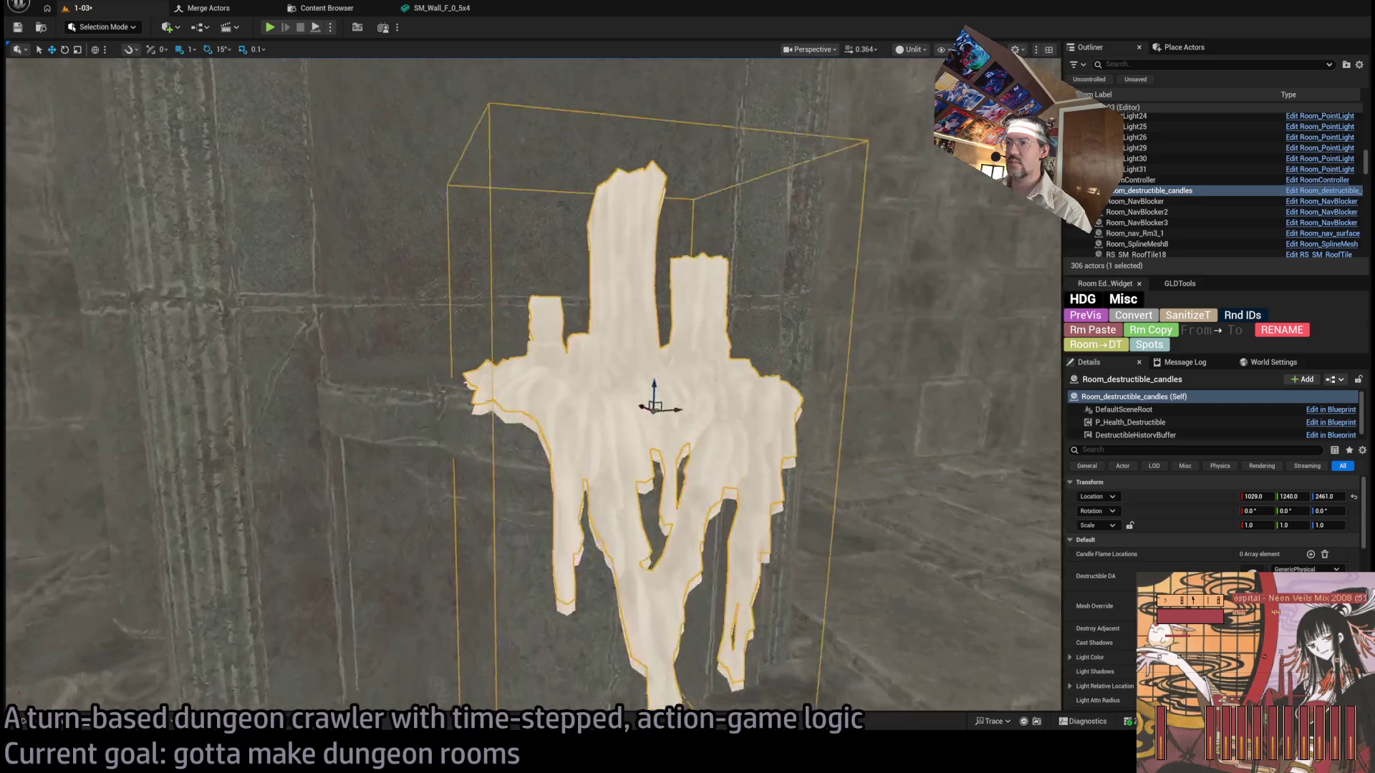
{"action": "key", "text": "f"}
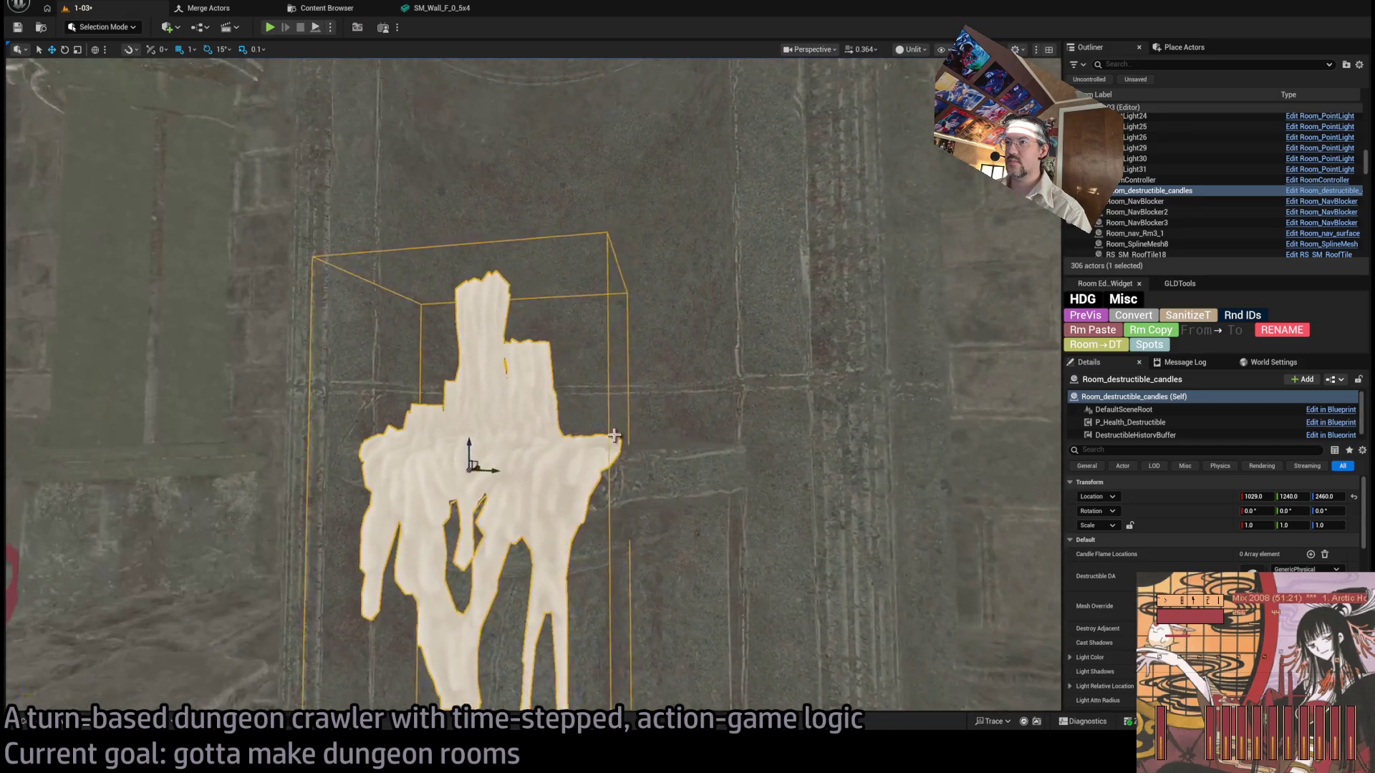
Delete the static SM_Candles_edge_b and switch the viewport to Lit.
{"action": "left_click", "coordinate": [524, 398]}
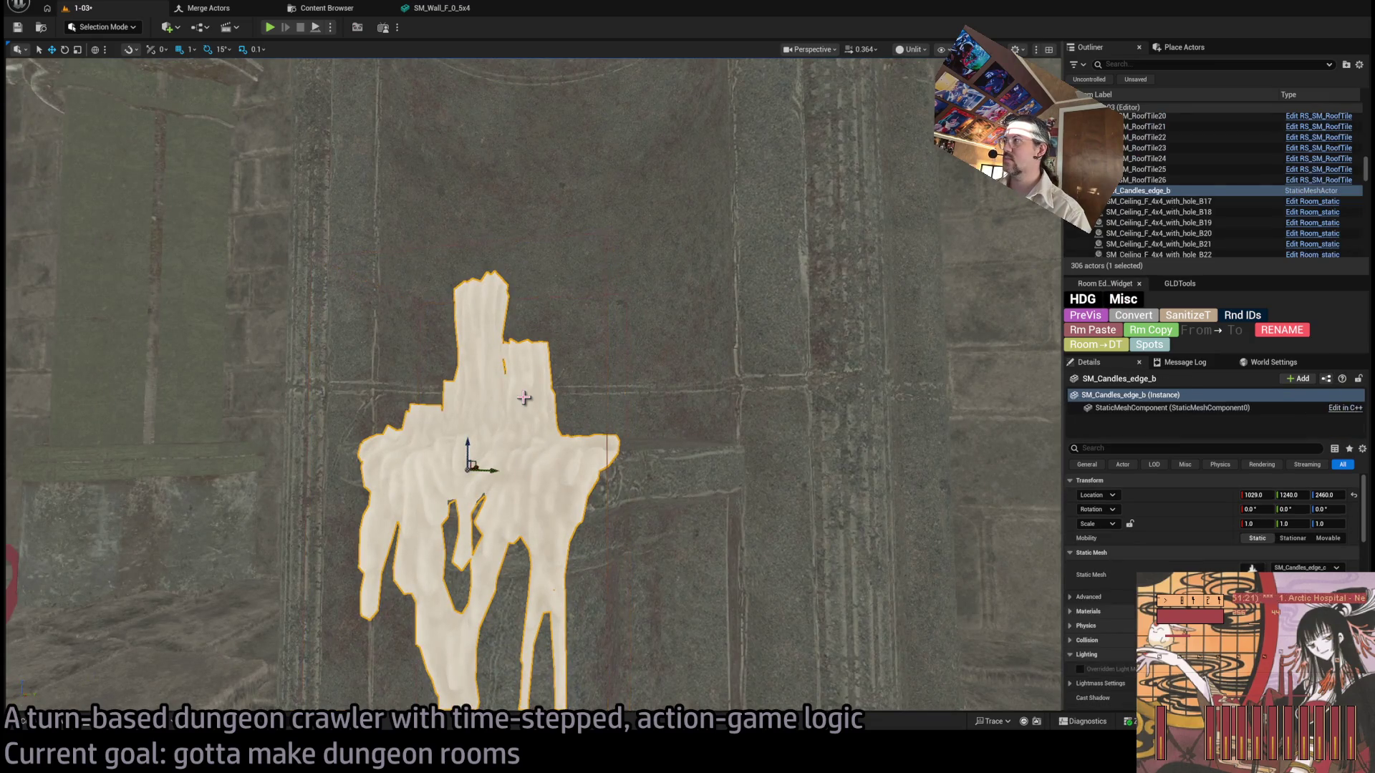
{"action": "key", "text": "Delete"}
{"action": "left_click", "coordinate": [523, 398]}
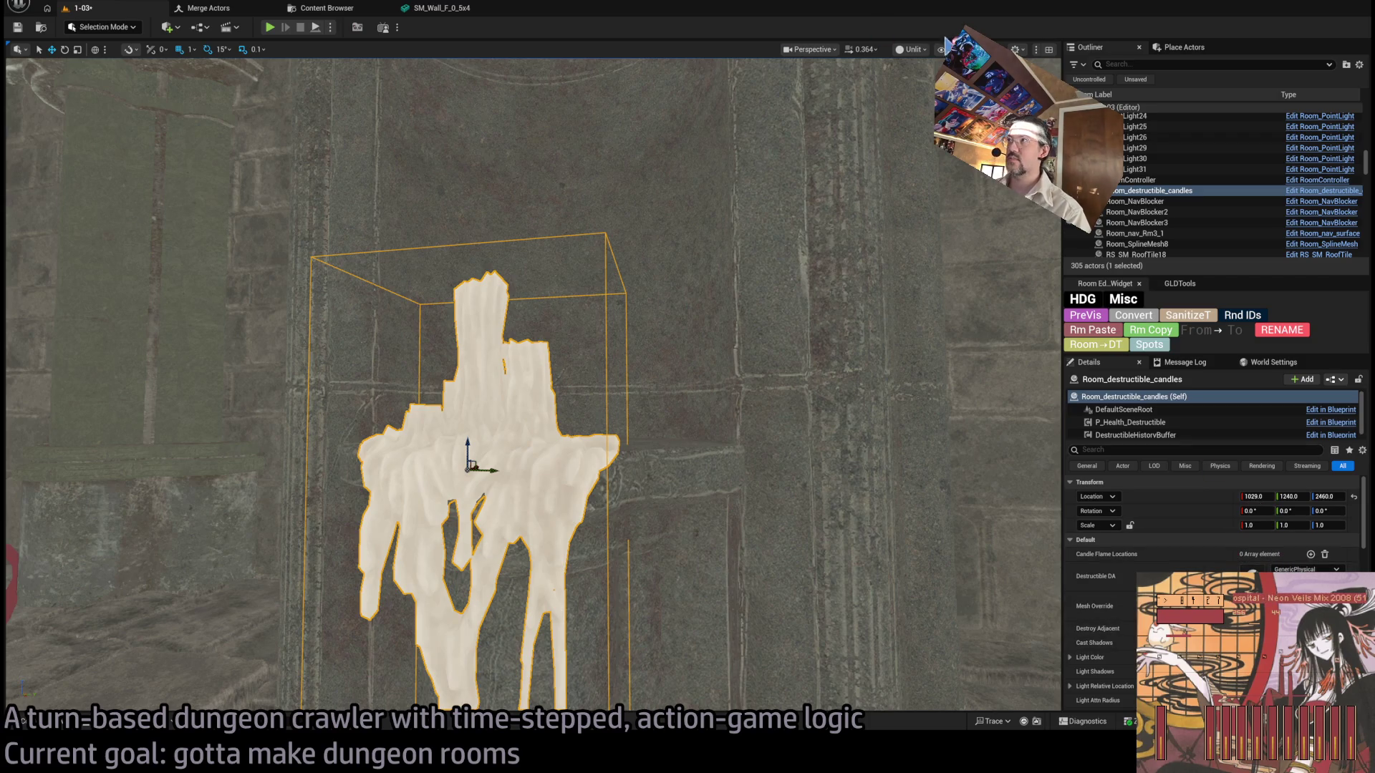
{"action": "key", "text": "alt+4"}
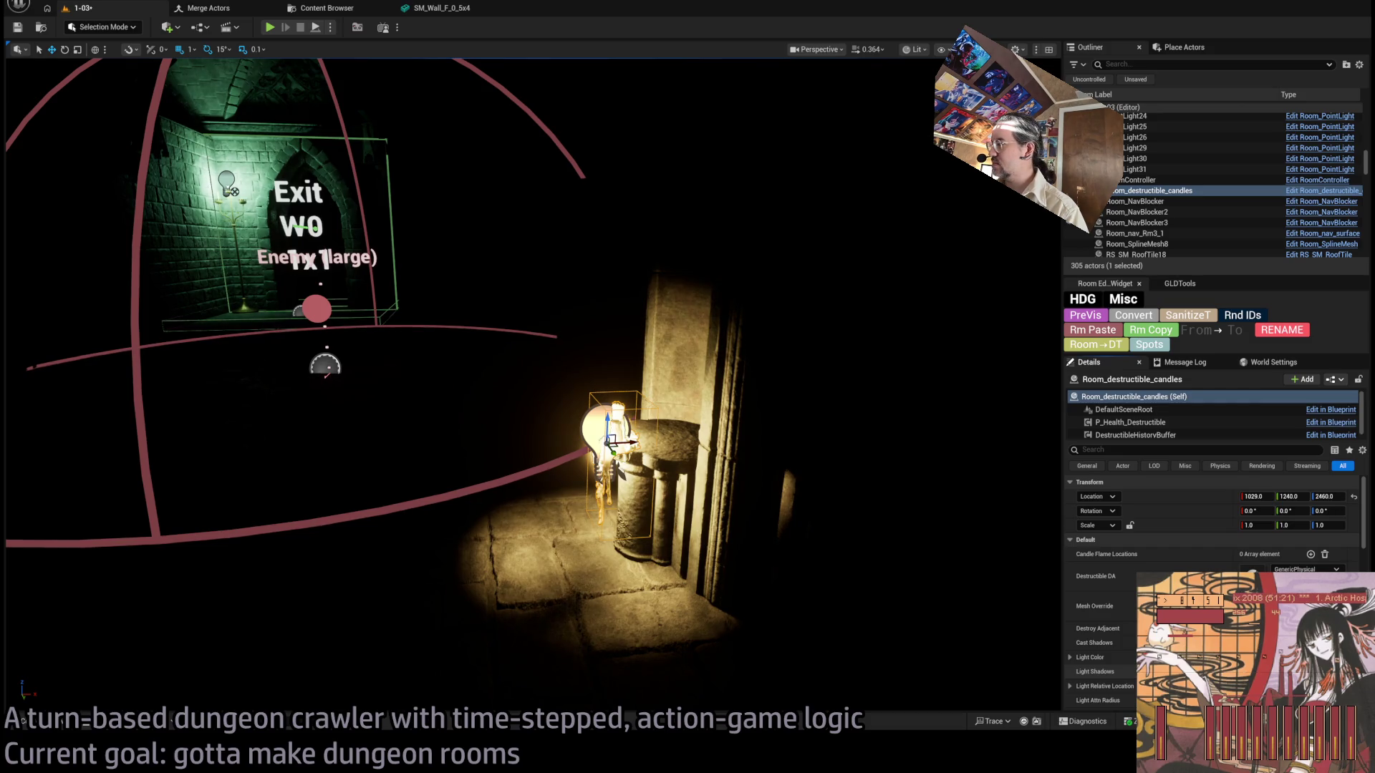
Scroll to the destructible candles' Light Color, Light Shadows and 150 Light Attn Radius settings.
{"action": "scroll", "coordinate": [1210, 515], "scroll_direction": "down", "scroll_amount": 1}
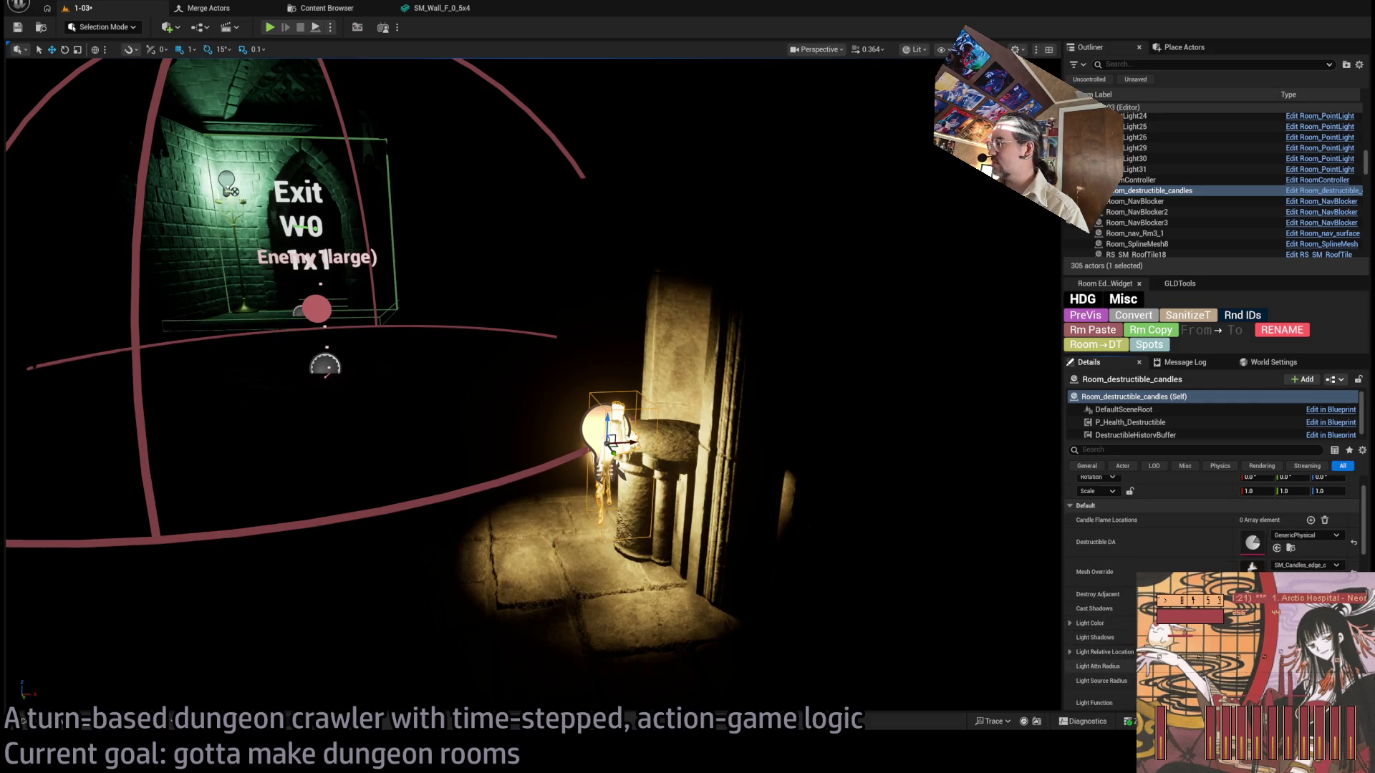
{"action": "scroll", "coordinate": [1210, 523], "scroll_direction": "down", "scroll_amount": 1}
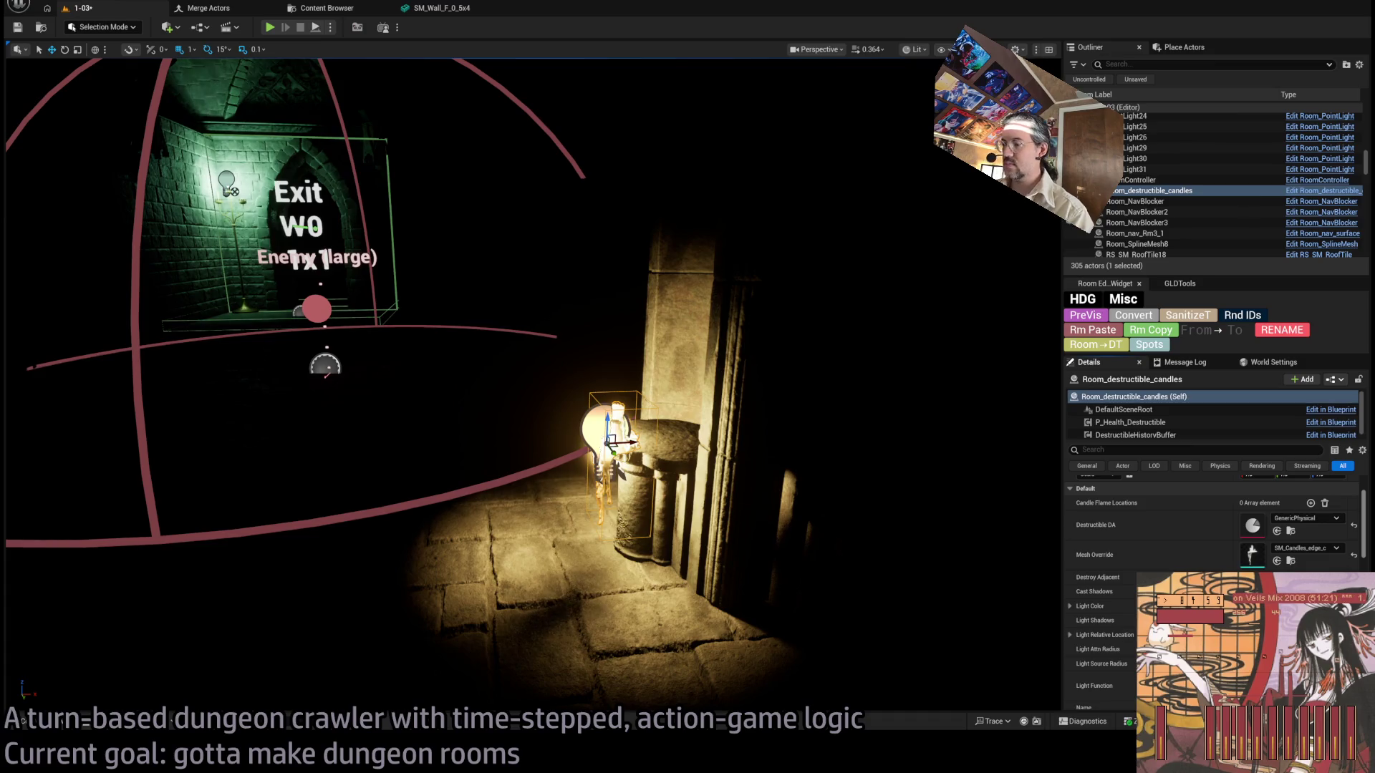
{"action": "scroll", "coordinate": [734, 527], "scroll_direction": "down", "scroll_amount": 3}
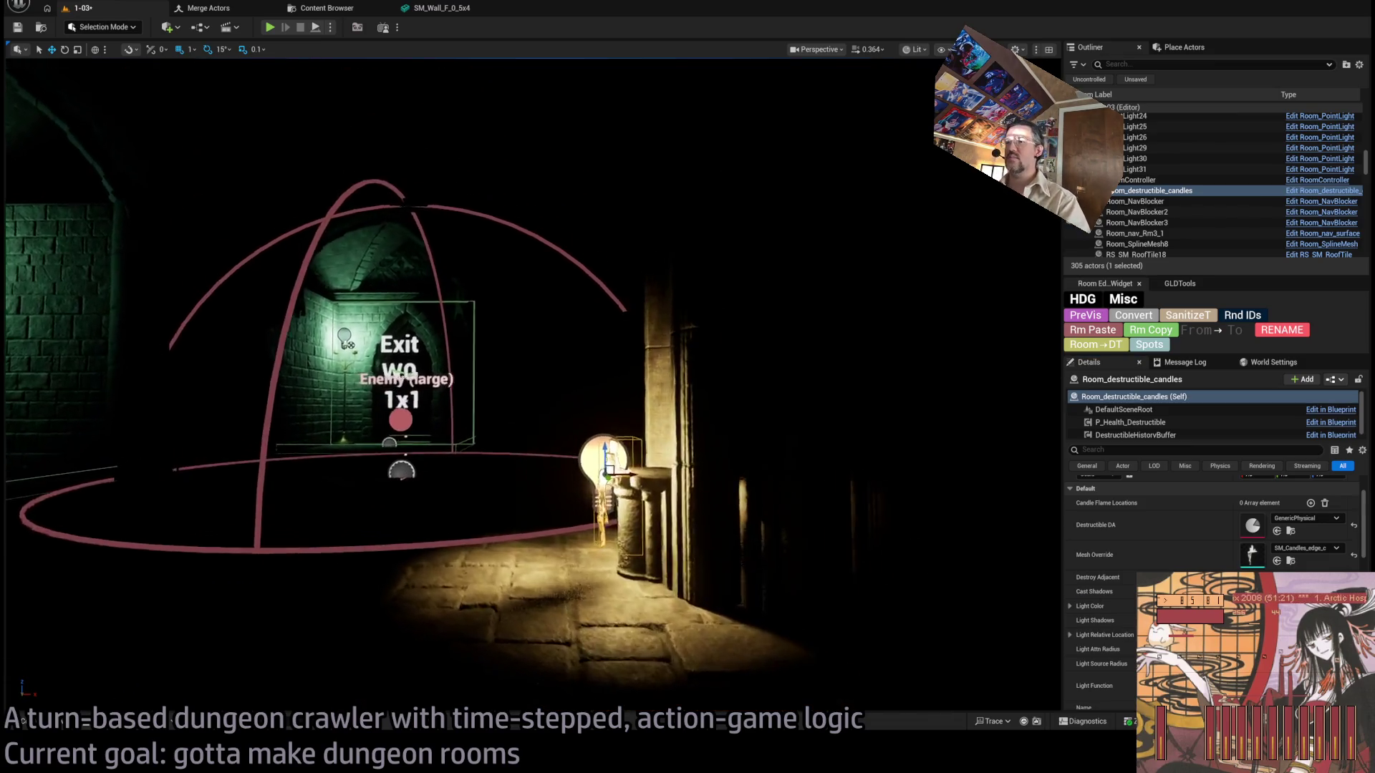
{"action": "scroll", "coordinate": [787, 536], "scroll_direction": "up", "scroll_amount": 3}
{"action": "scroll", "coordinate": [1210, 522], "scroll_direction": "up", "scroll_amount": 2}
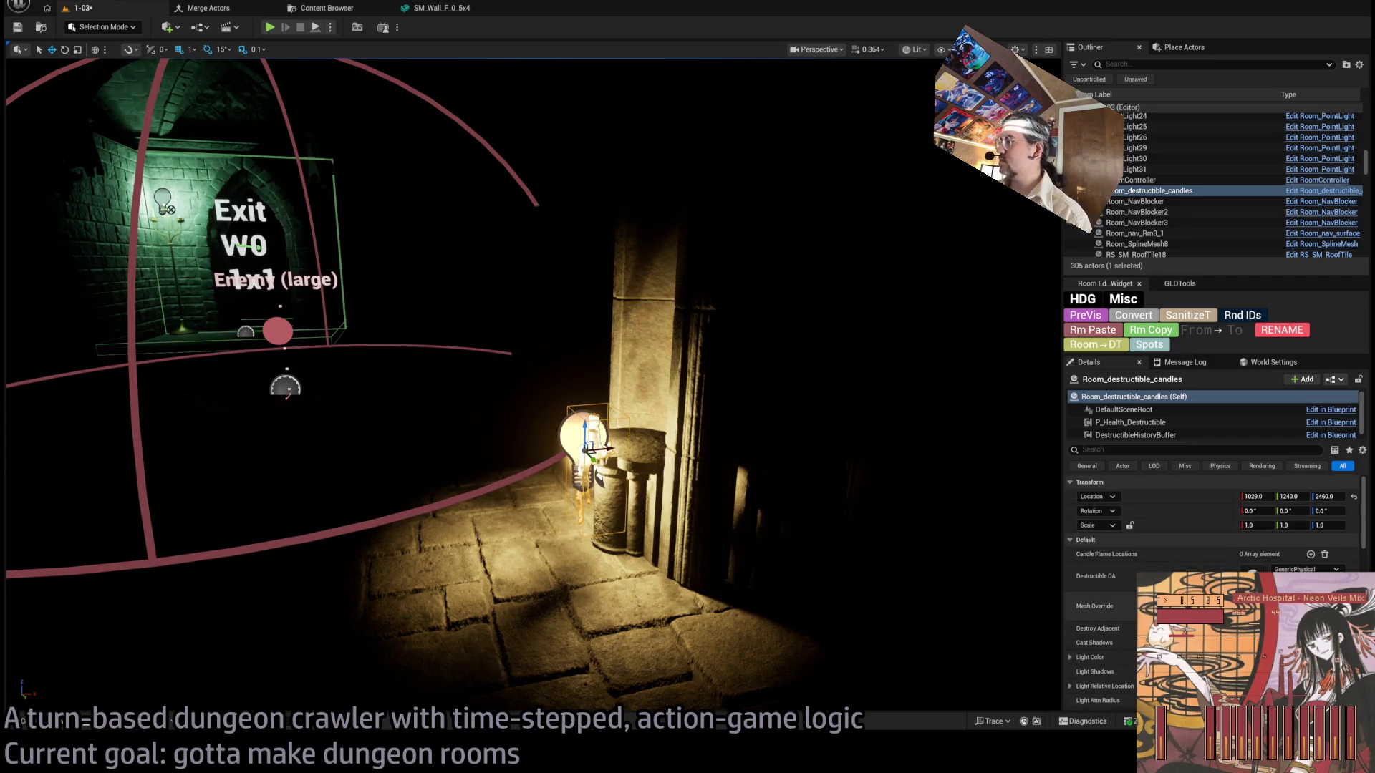
{"action": "scroll", "coordinate": [1210, 523], "scroll_direction": "down", "scroll_amount": 4}
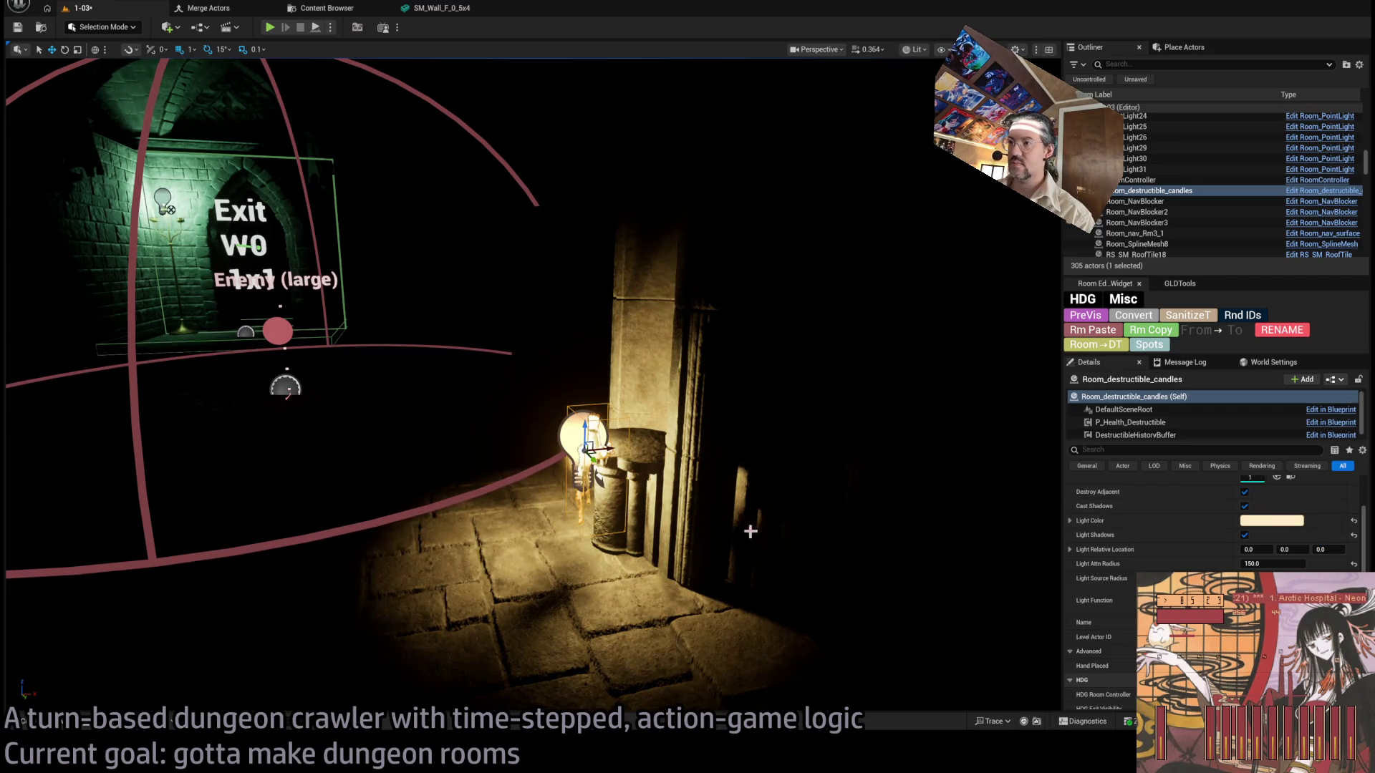
{"action": "mouse_move", "coordinate": [693, 493]}
{"action": "left_mouse_down"}
{"action": "mouse_move", "coordinate": [692, 434]}
{"action": "mouse_move", "coordinate": [754, 506]}
{"action": "left_mouse_up"}
Add a first candle flame location on the tallest candle at 4.6947, 0, 24.495.
{"action": "scroll", "coordinate": [1181, 544], "scroll_direction": "up", "scroll_amount": 3}
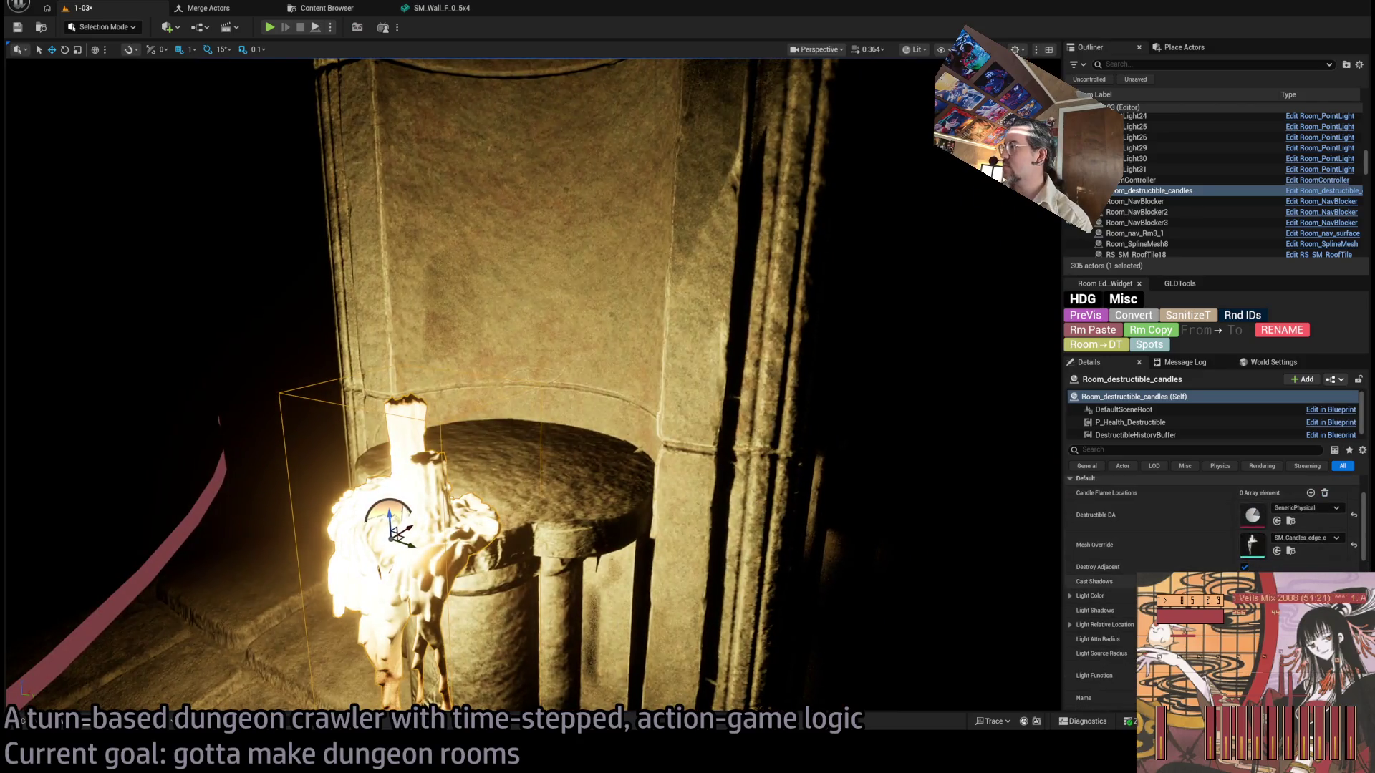
{"action": "left_click_drag", "start_coordinate": [813, 542], "coordinate": [768, 522]}
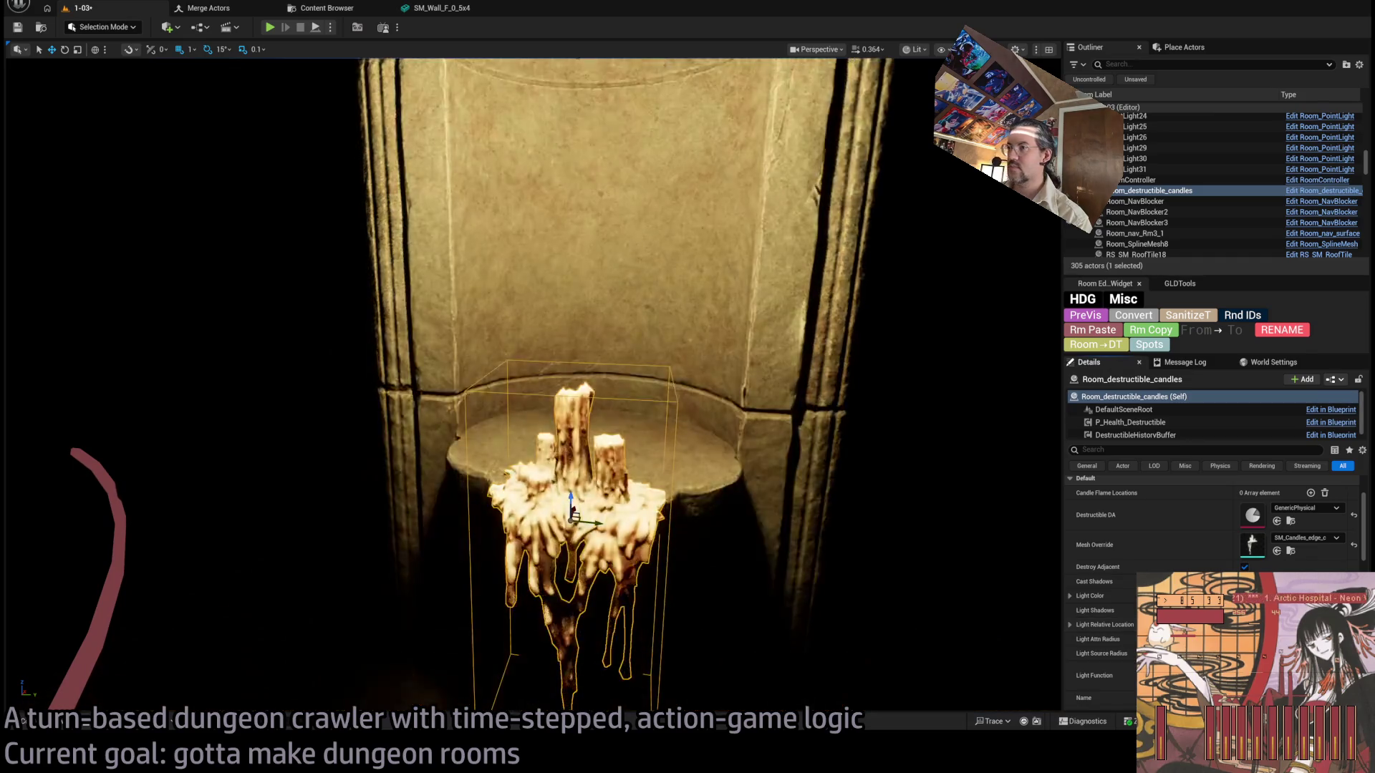
{"action": "left_click_drag", "start_coordinate": [716, 430], "coordinate": [523, 414]}
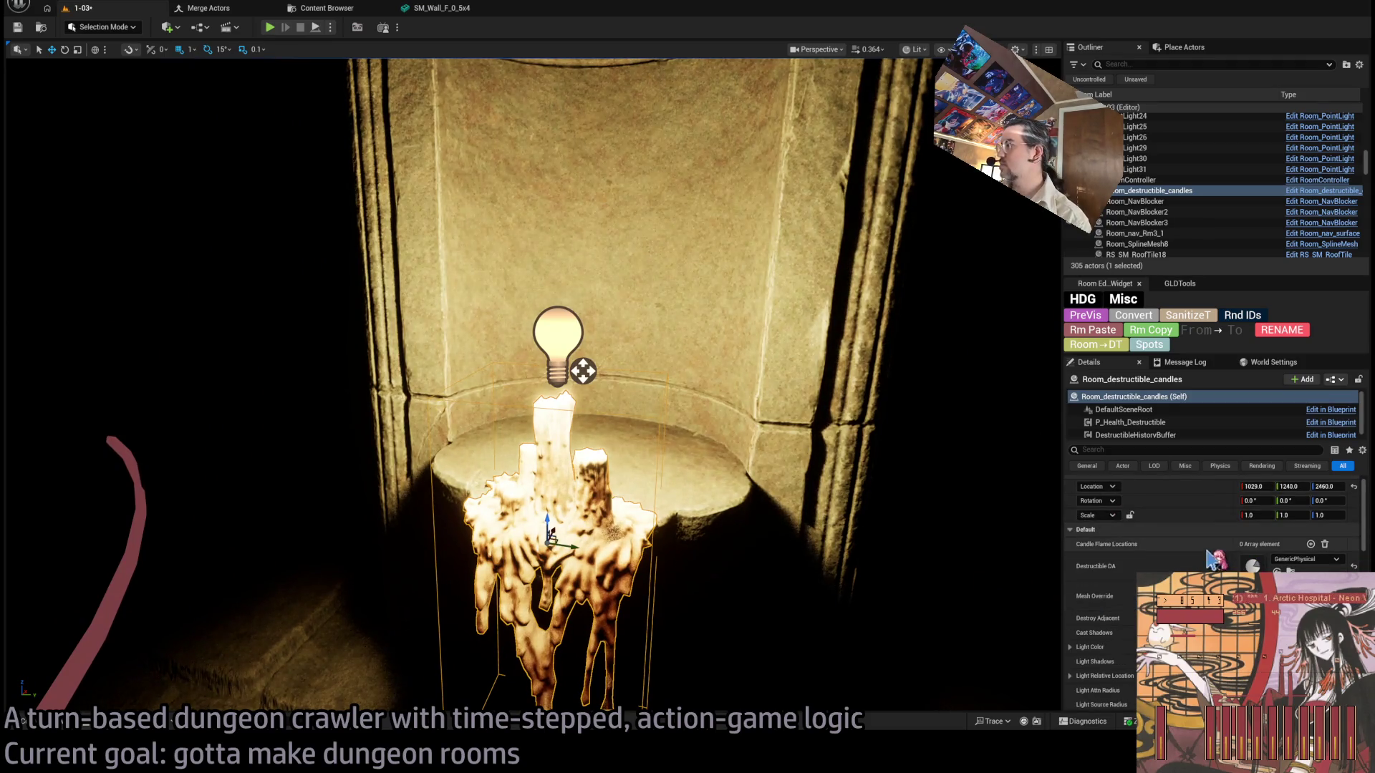
{"action": "left_click", "coordinate": [1311, 545]}
{"action": "mouse_move", "coordinate": [1307, 559]}
{"action": "left_mouse_down"}
{"action": "mouse_move", "coordinate": [1357, 559]}
{"action": "mouse_move", "coordinate": [1314, 559]}
{"action": "left_mouse_up"}
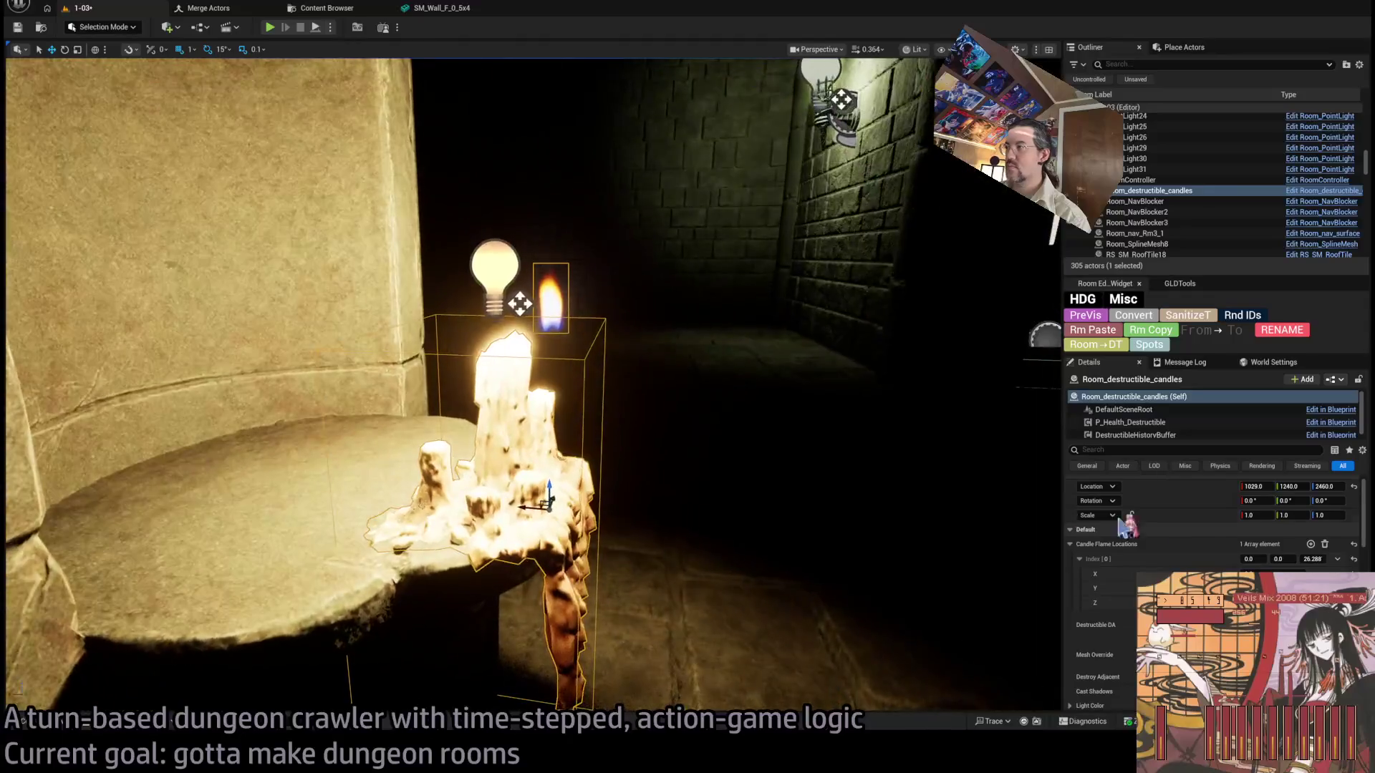
{"action": "left_click_drag", "start_coordinate": [1282, 559], "coordinate": [1267, 559]}
{"action": "key", "text": "ctrl+z"}
{"action": "key", "text": "f"}
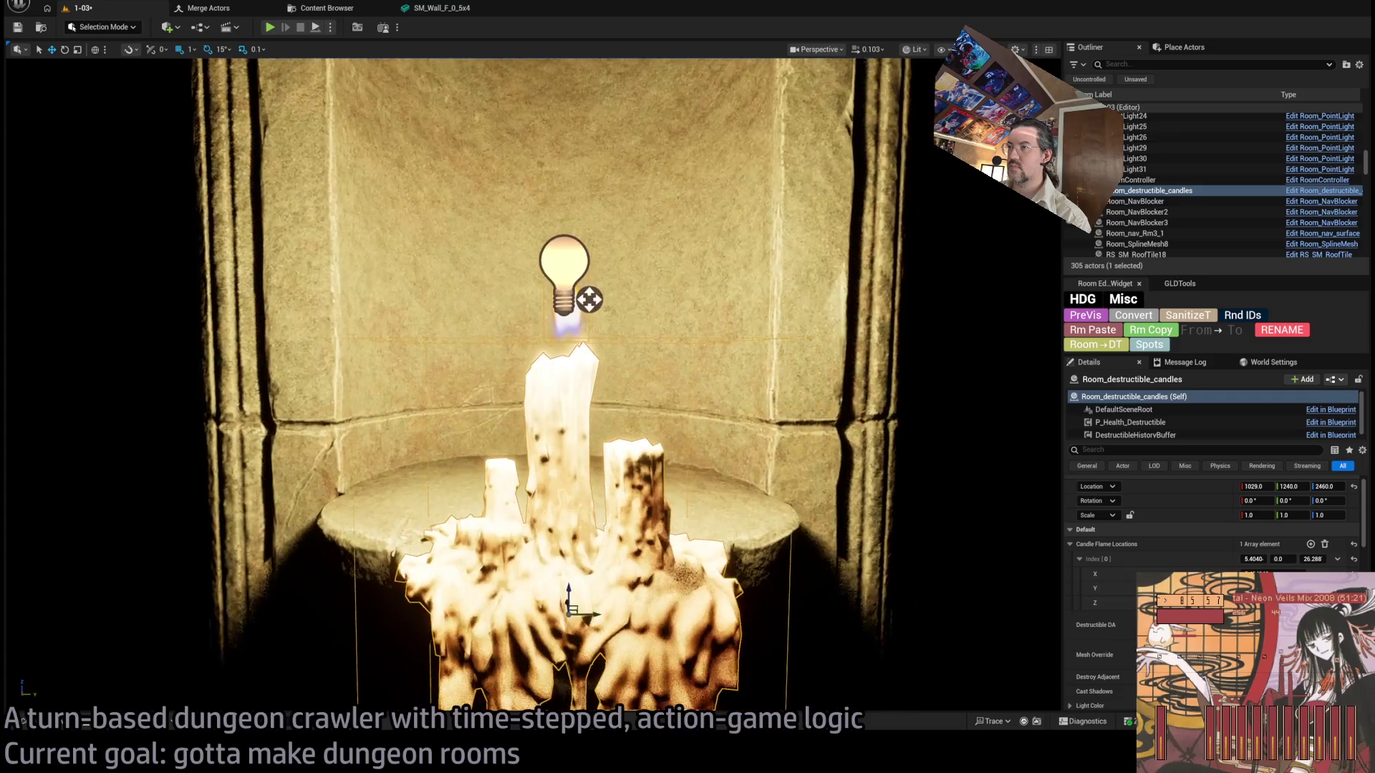
{"action": "left_click_drag", "start_coordinate": [1325, 486], "coordinate": [1319, 486]}
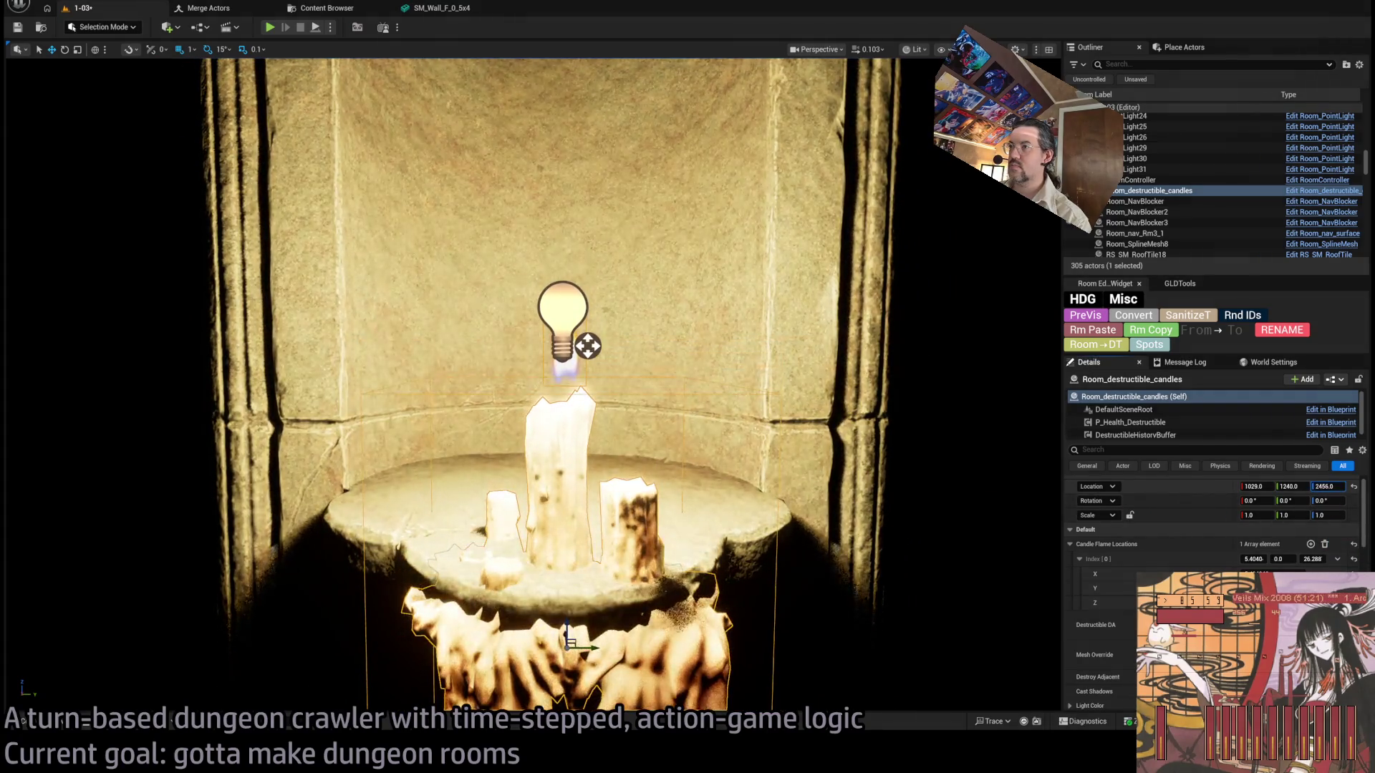
{"action": "key", "text": "ctrl+z"}
{"action": "left_click_drag", "start_coordinate": [1312, 559], "coordinate": [1308, 560]}
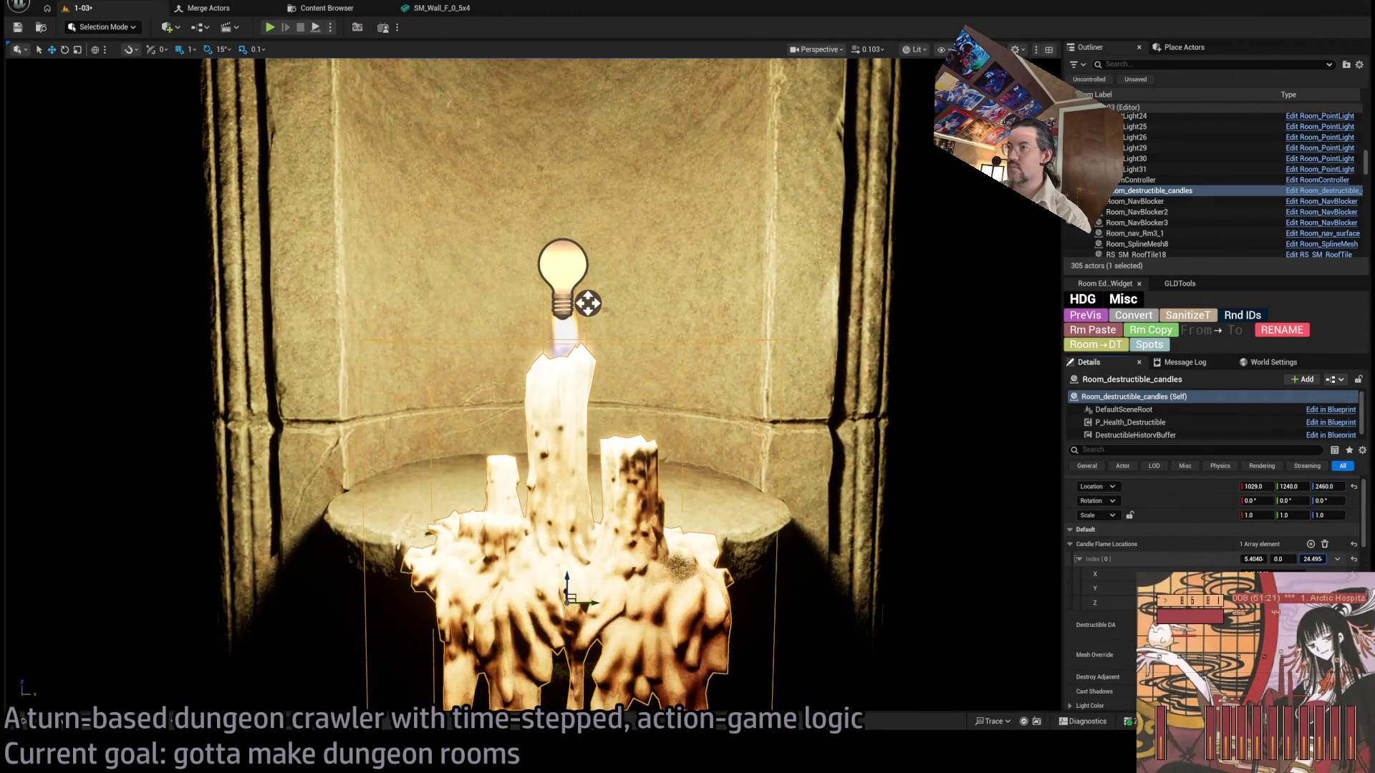
{"action": "left_click_drag", "start_coordinate": [997, 497], "coordinate": [1020, 500]}
{"action": "left_click_drag", "start_coordinate": [1254, 559], "coordinate": [1245, 559]}
{"action": "left_click_drag", "start_coordinate": [644, 372], "coordinate": [701, 336]}
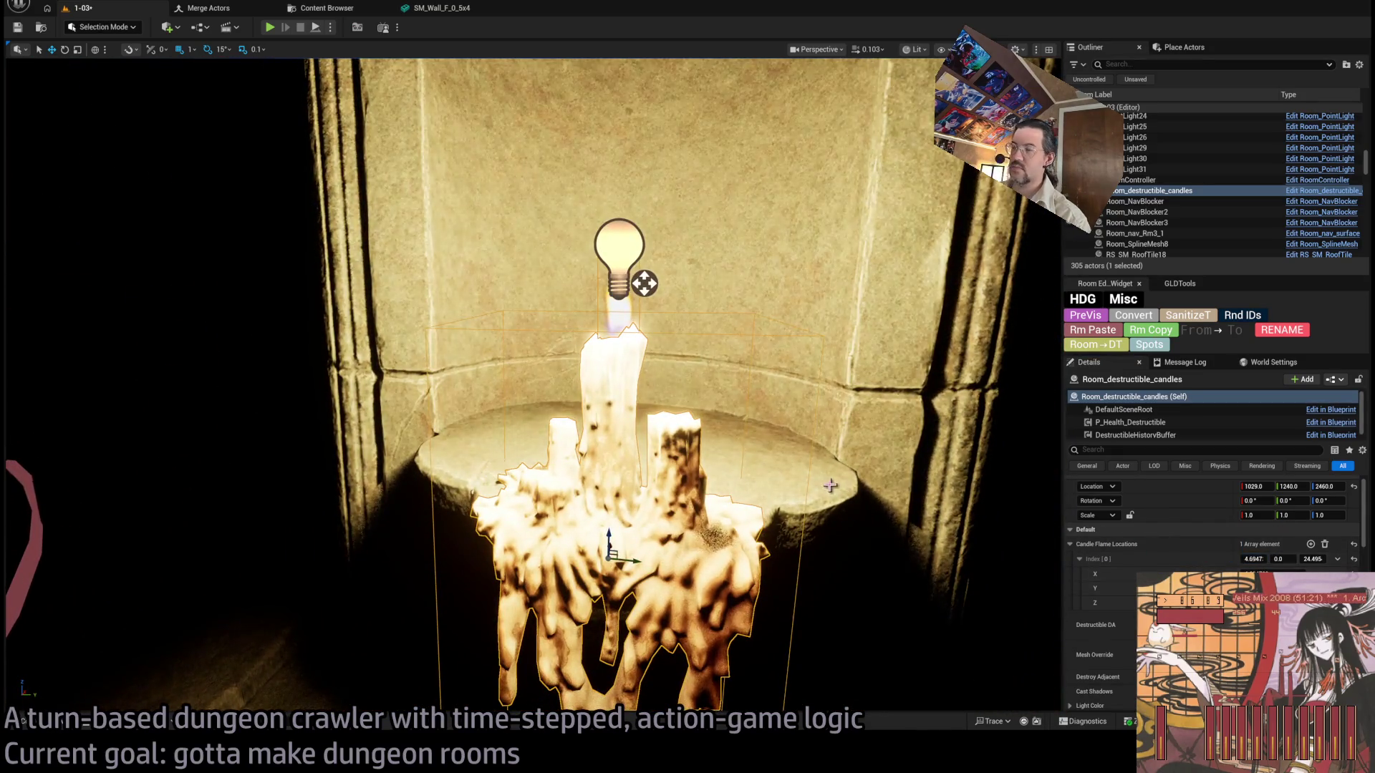
Add a second candle flame location entry to the destructible candles.
{"action": "left_click", "coordinate": [1310, 544]}
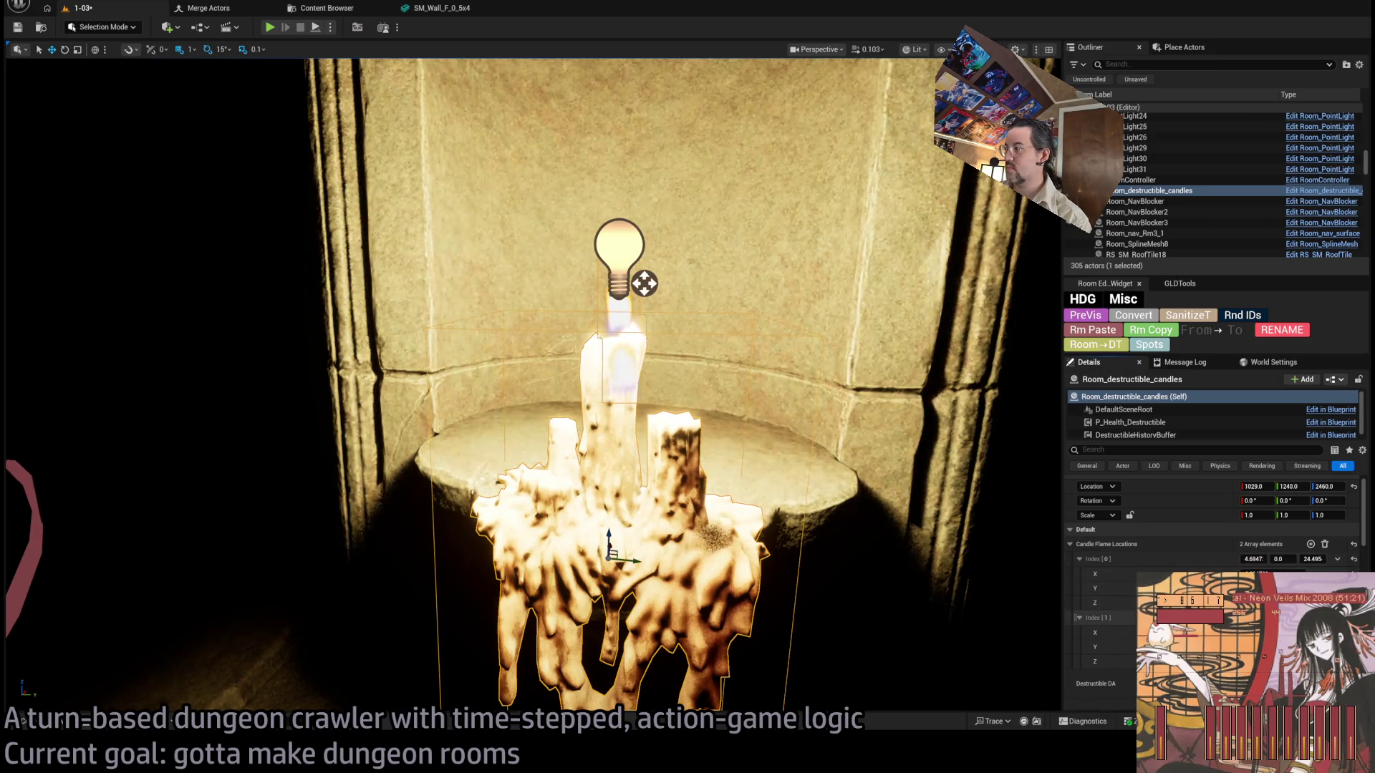
{"action": "key", "text": "Return"}
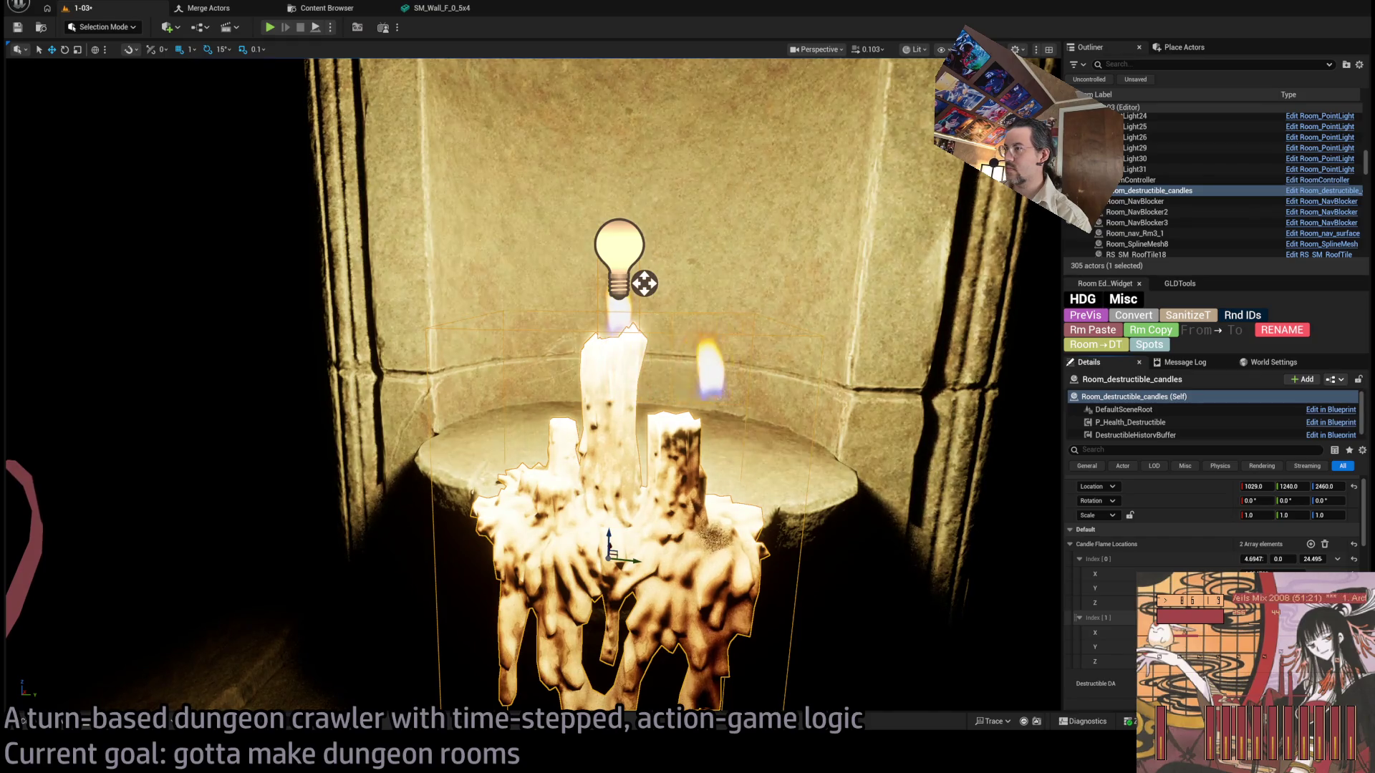
{"action": "left_click_drag", "start_coordinate": [530, 387], "coordinate": [444, 386]}
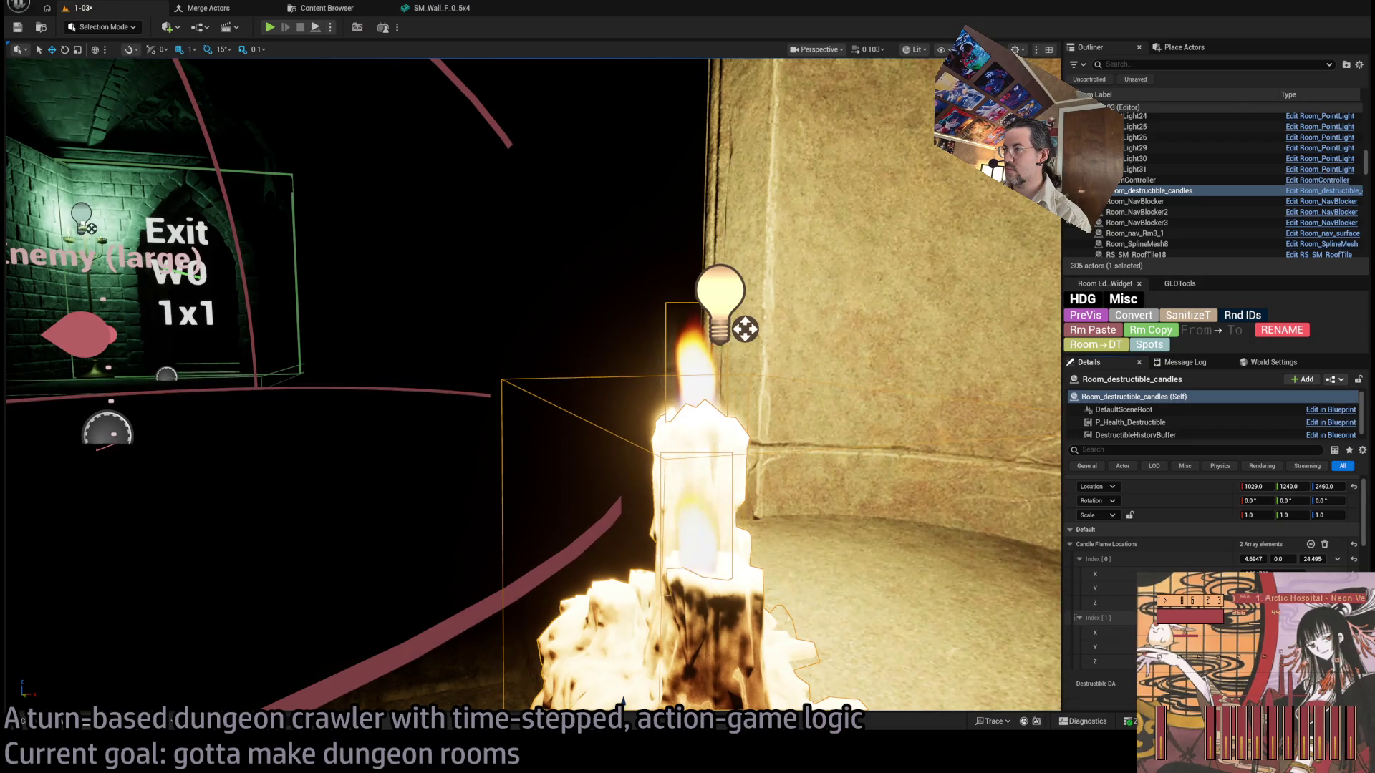
{"action": "mouse_move", "coordinate": [530, 387]}
{"action": "left_mouse_down"}
{"action": "mouse_move", "coordinate": [530, 401]}
{"action": "mouse_move", "coordinate": [487, 401]}
{"action": "mouse_move", "coordinate": [516, 401]}
{"action": "mouse_move", "coordinate": [487, 401]}
{"action": "mouse_move", "coordinate": [494, 387]}
{"action": "left_mouse_up"}
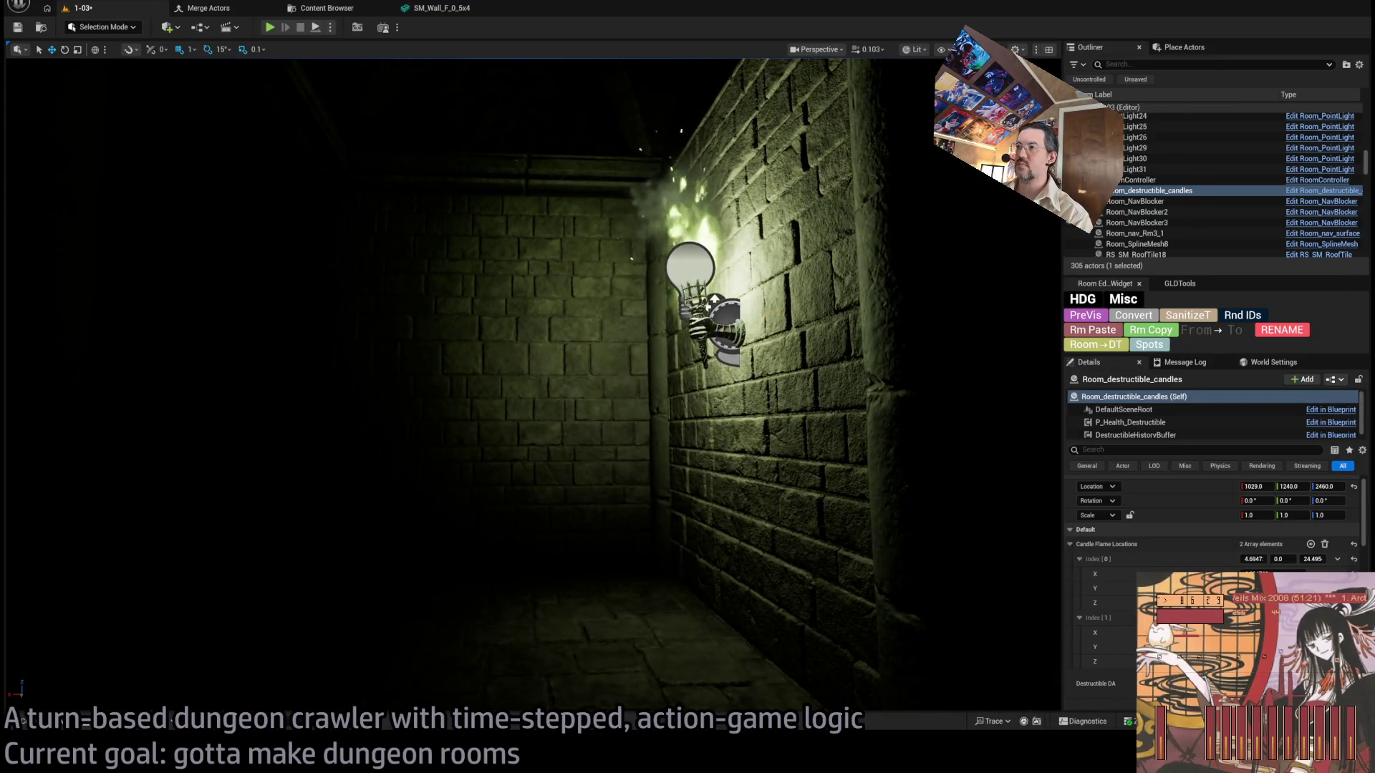
Select the wall torch sconce and frame it from an oblique angle.
{"action": "left_click", "coordinate": [698, 315]}
{"action": "mouse_move", "coordinate": [698, 315]}
{"action": "left_mouse_down"}
{"action": "mouse_move", "coordinate": [752, 316]}
{"action": "mouse_move", "coordinate": [716, 365]}
{"action": "left_mouse_up"}
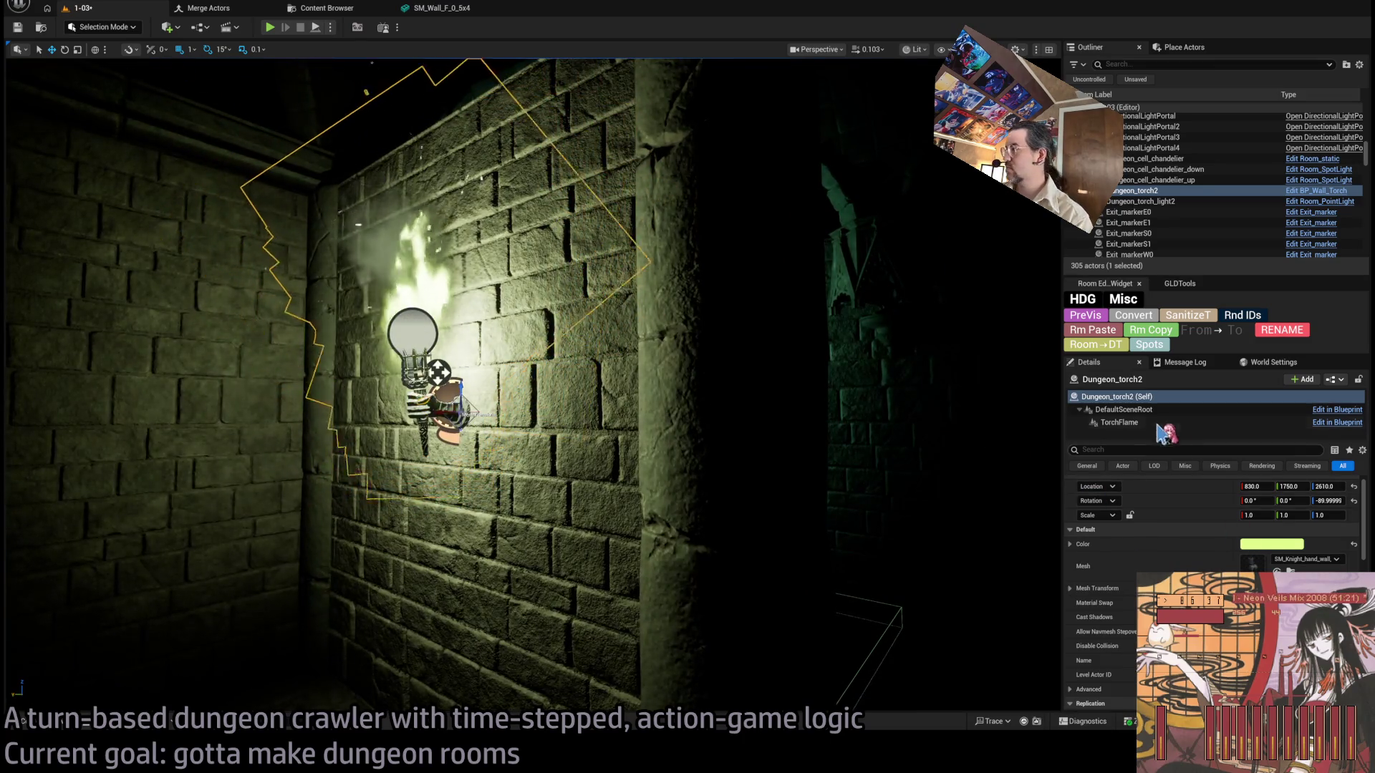
{"action": "left_click_drag", "start_coordinate": [716, 365], "coordinate": [737, 372]}
{"action": "key", "text": "f"}
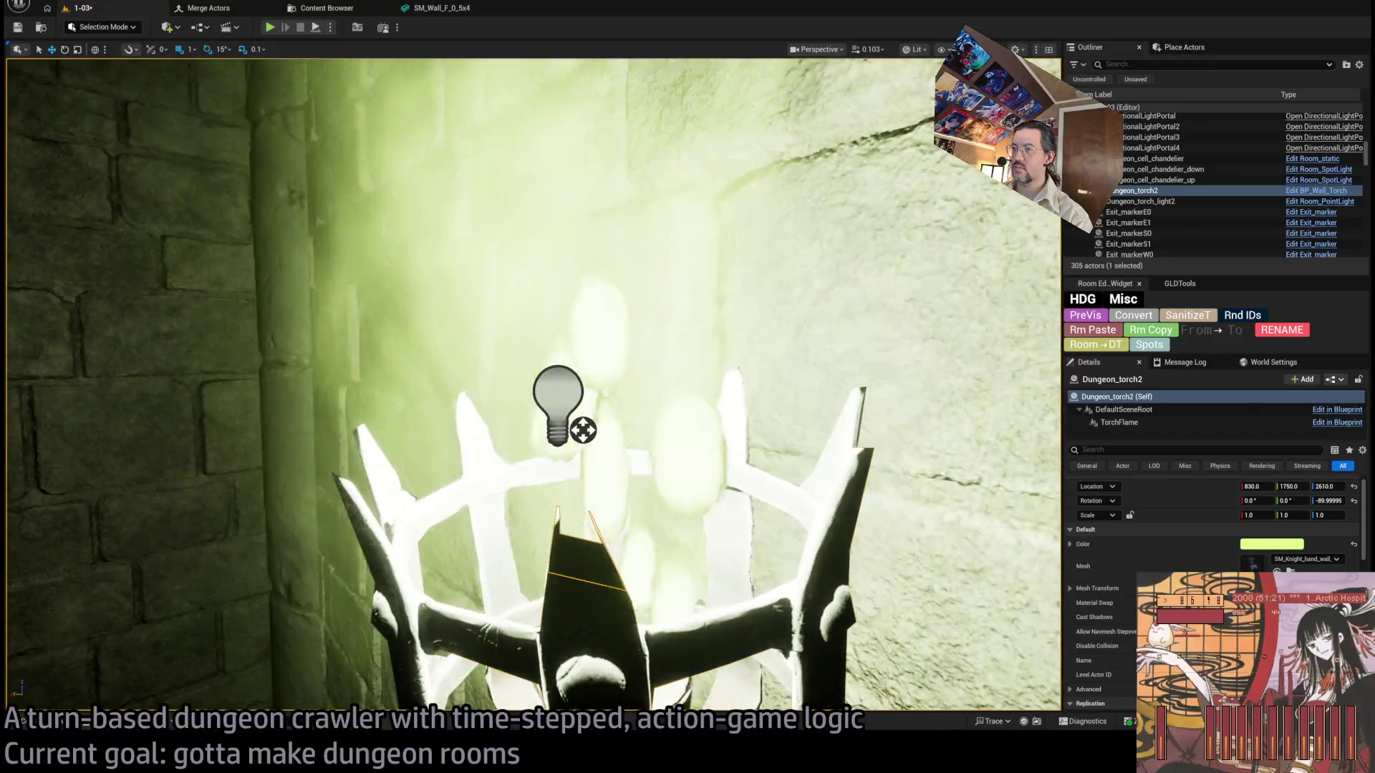
{"action": "left_click", "coordinate": [1119, 422]}
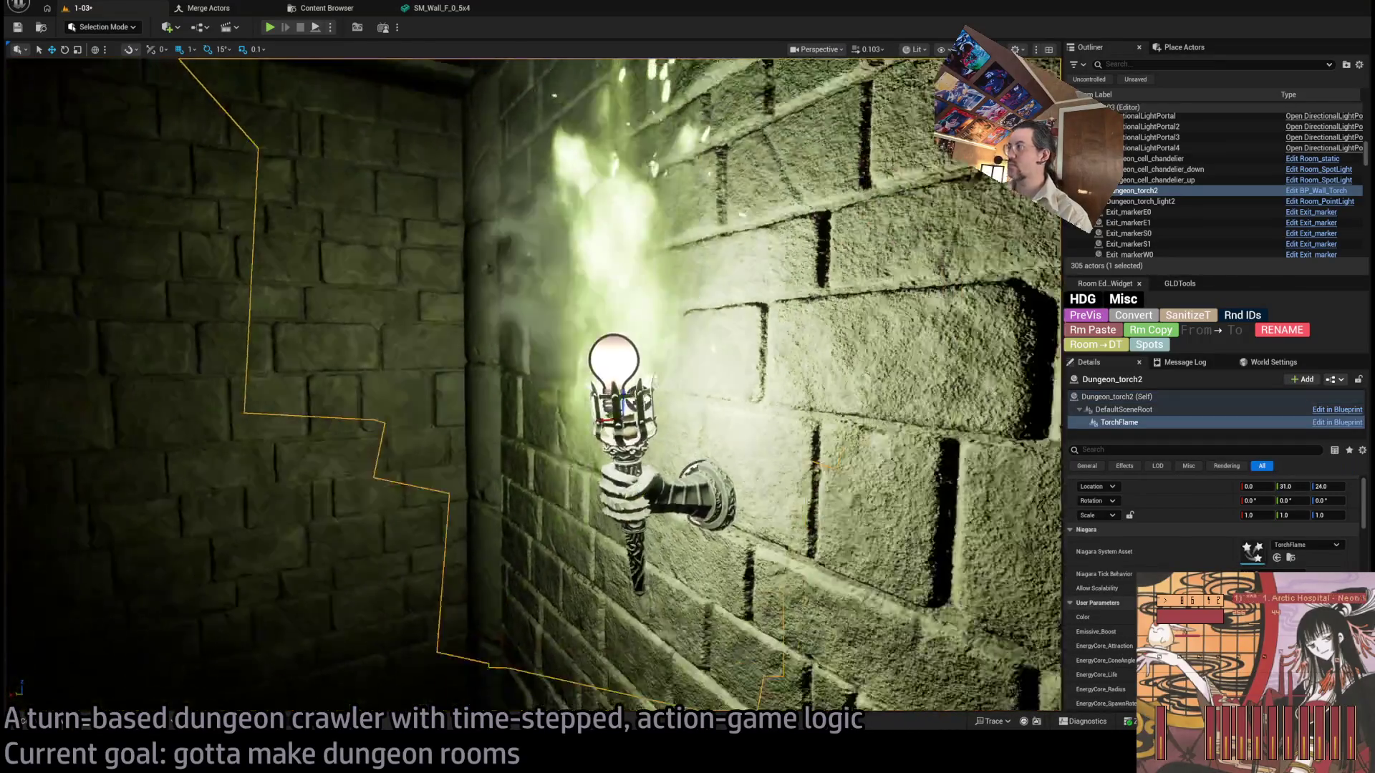
{"action": "left_click_drag", "start_coordinate": [823, 444], "coordinate": [968, 447]}
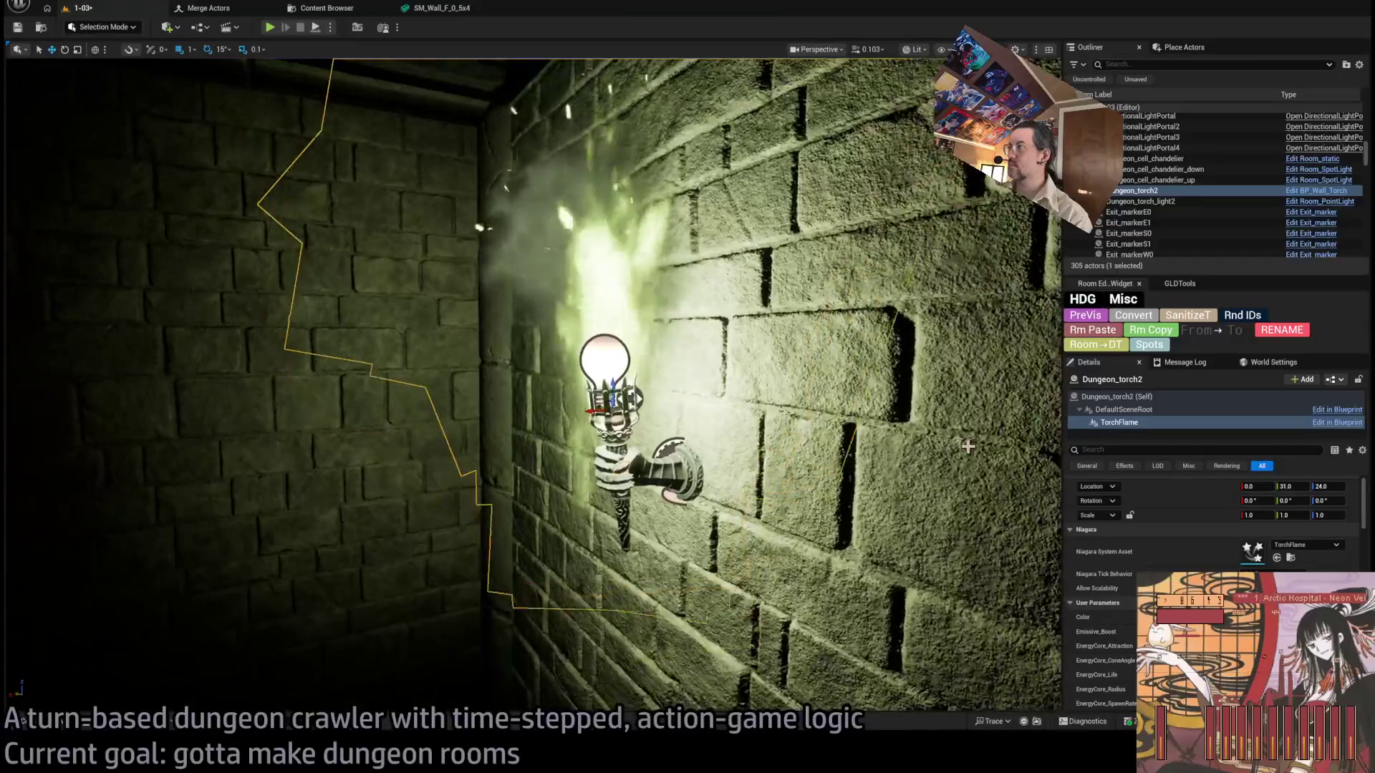
Rename the torch to Dungeon_torch1 and its point light to Dungeon_torch_light1.
{"action": "left_click", "coordinate": [1146, 201]}
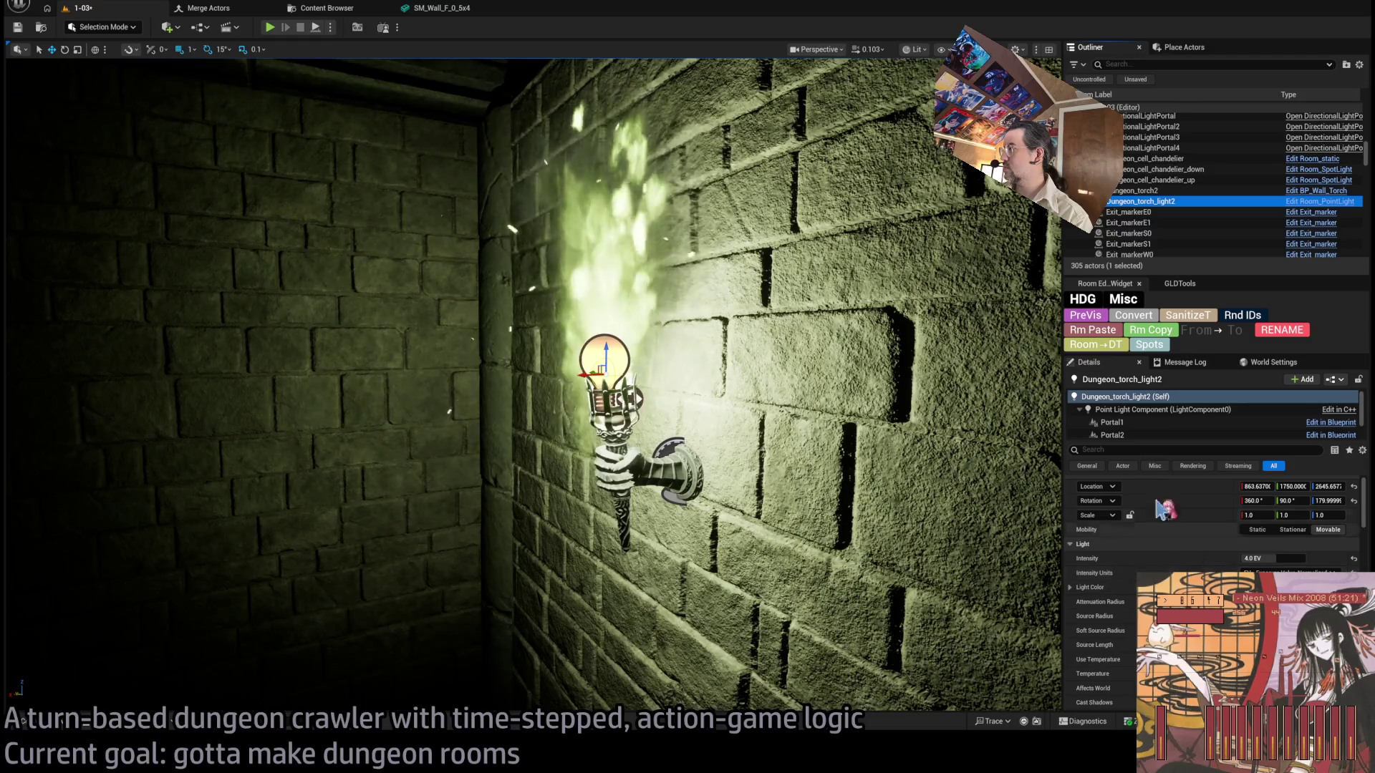
{"action": "left_click", "coordinate": [1145, 190]}
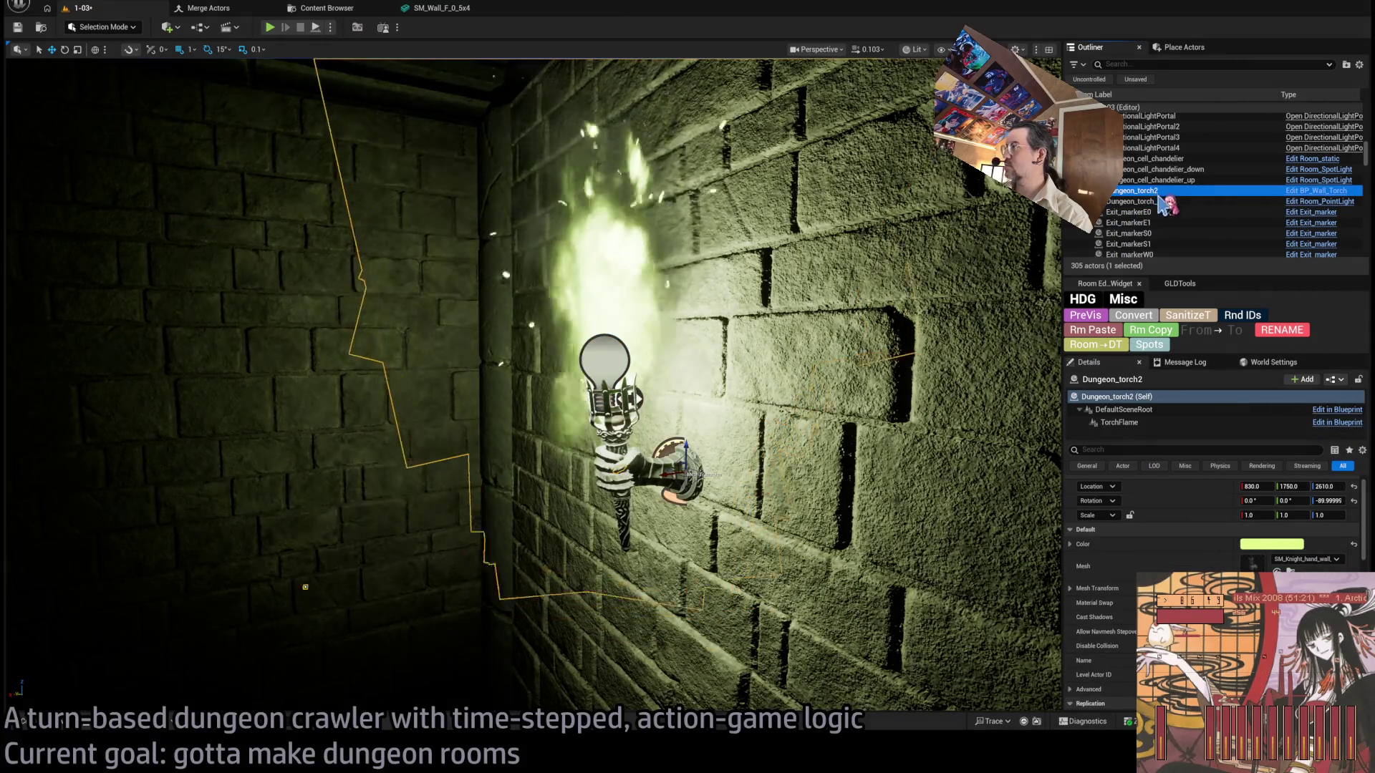
{"action": "key", "text": "BackSpace"}
{"action": "type", "text": "1"}
{"action": "left_click", "coordinate": [1172, 201]}
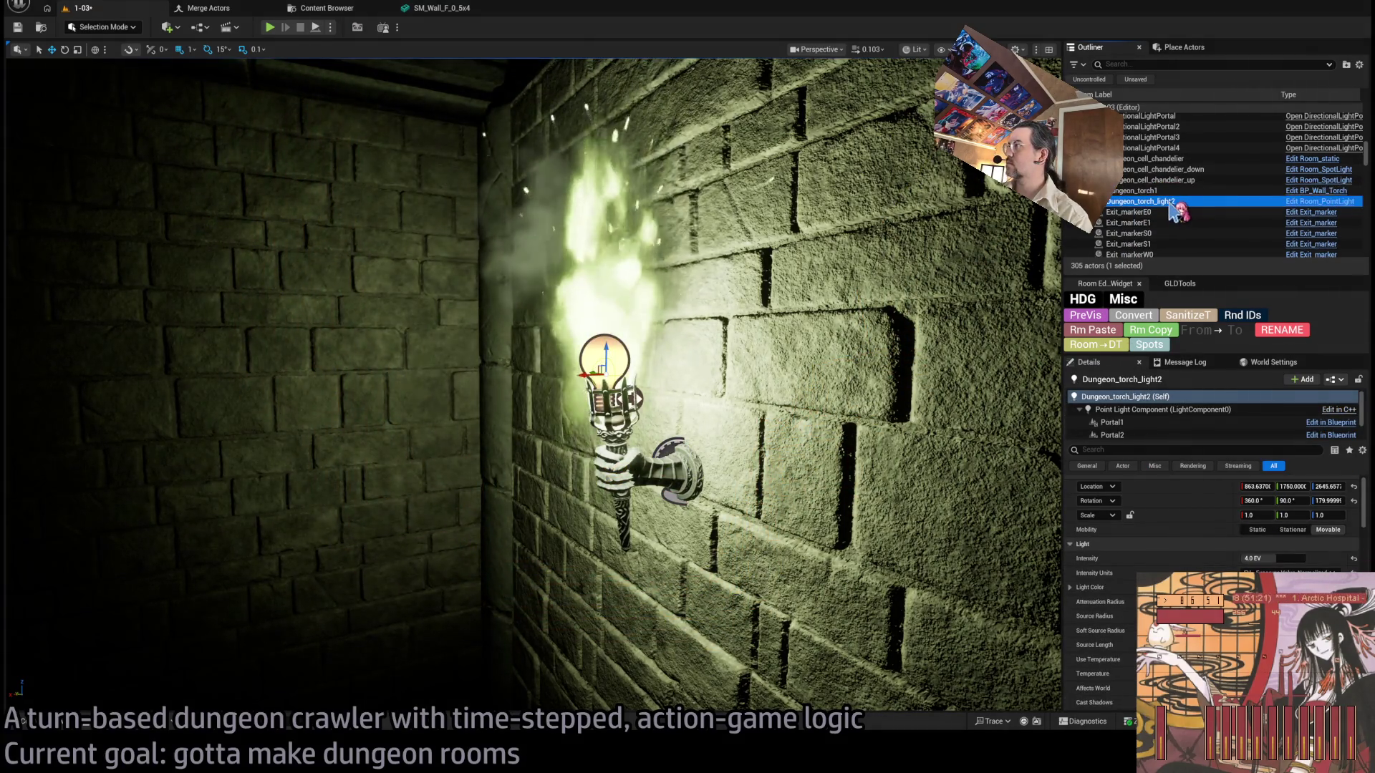
{"action": "key", "text": "F2"}
{"action": "key", "text": "BackSpace"}
{"action": "type", "text": "1"}
{"action": "key", "text": "Return"}
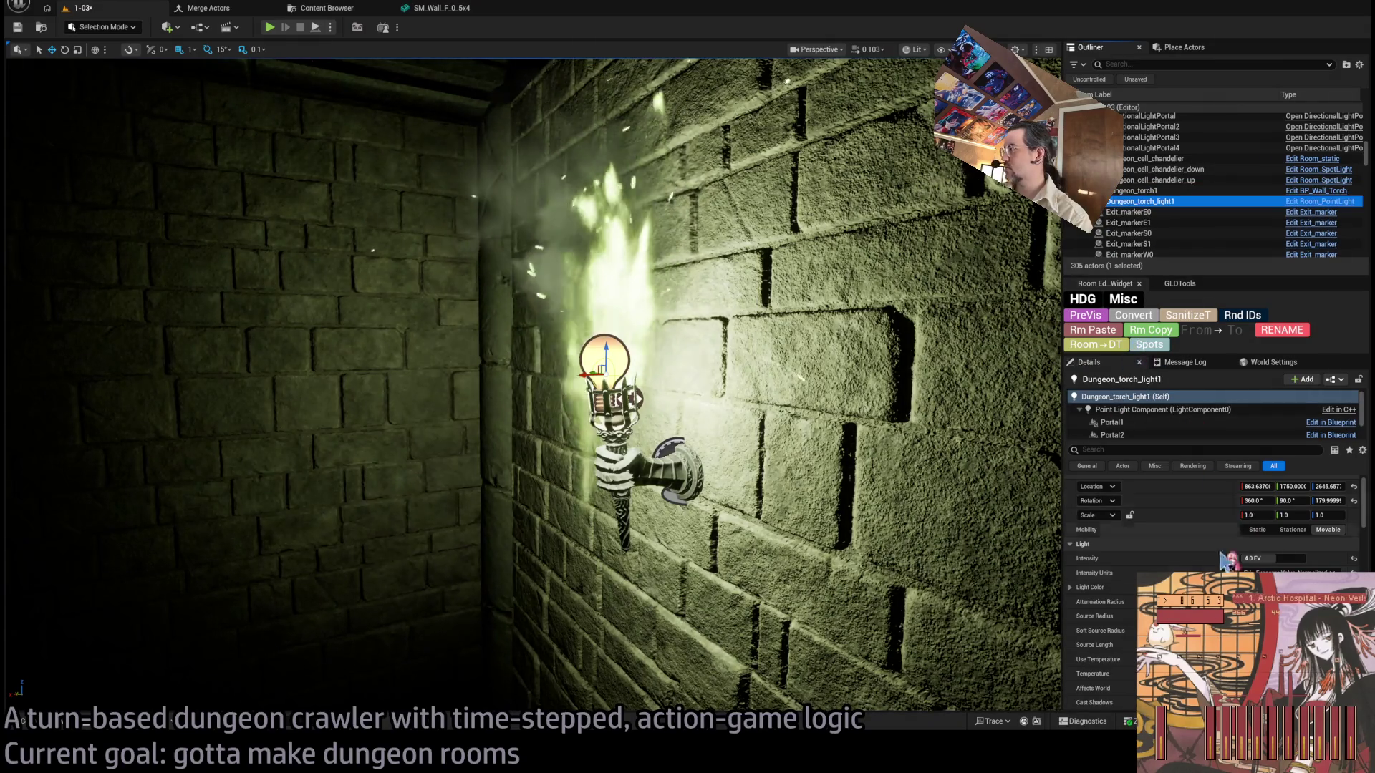
Set Portal1's Y position to 0 and make the torch light movable.
{"action": "left_click", "coordinate": [1112, 422]}
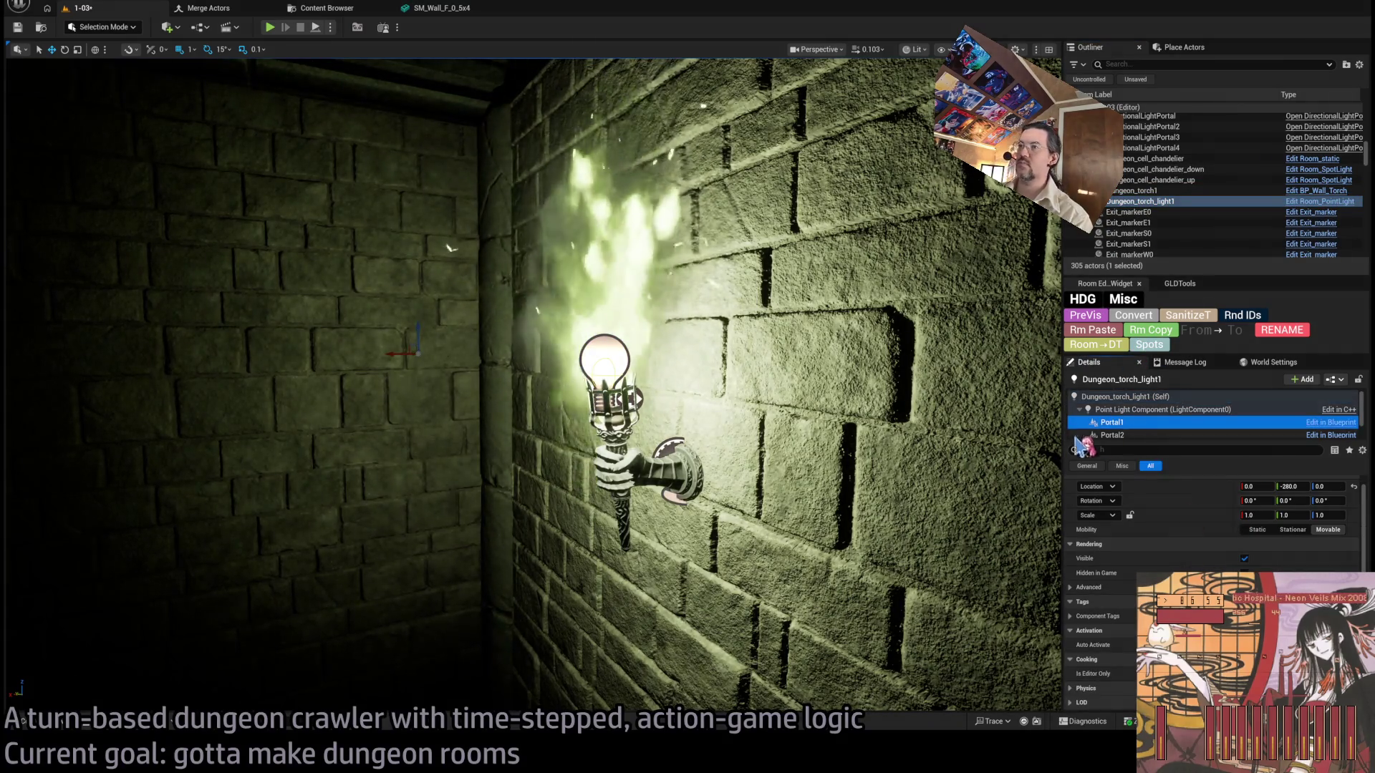
{"action": "left_click", "coordinate": [1289, 486]}
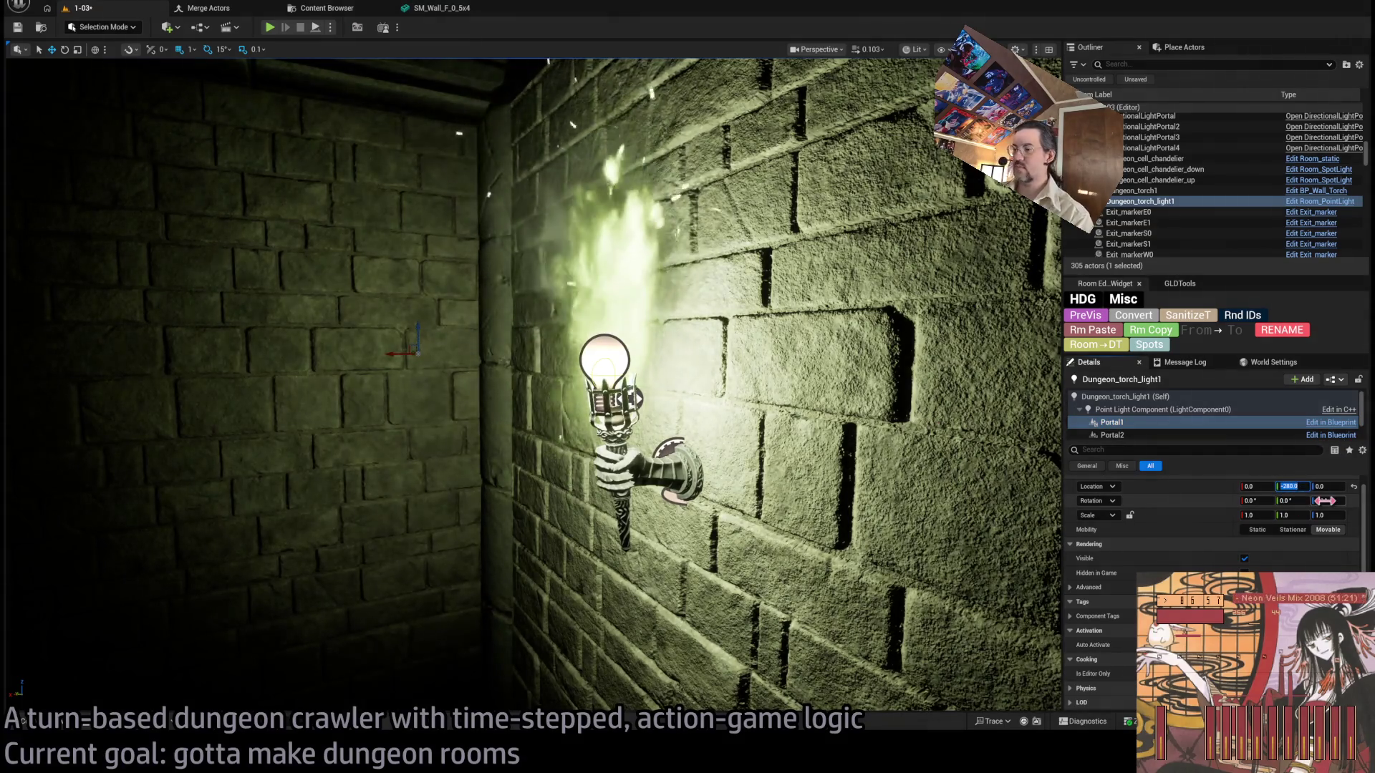
{"action": "type", "text": "0"}
{"action": "key", "text": "Return"}
{"action": "left_click", "coordinate": [1328, 529]}
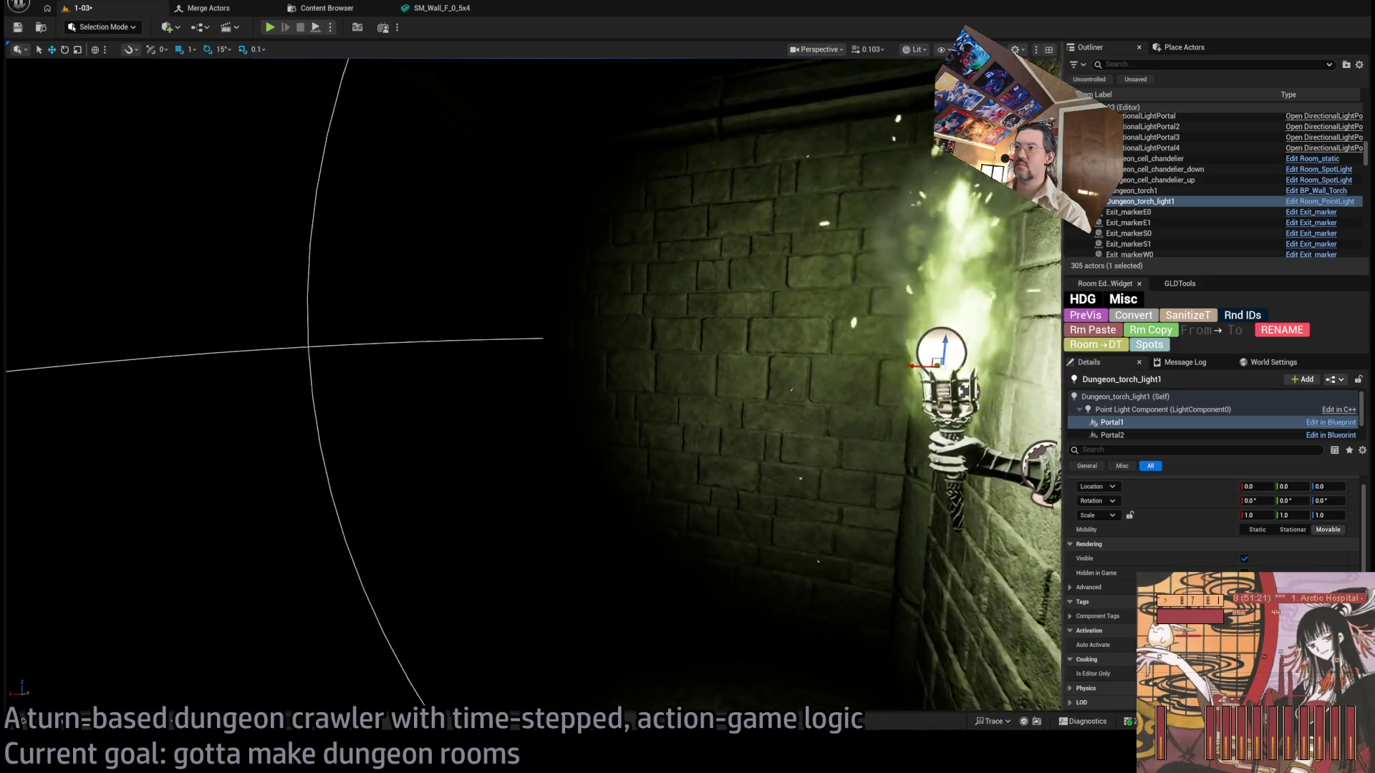
Frame the Dungeon_cell_chandelier_down spotlight and switch the viewport to Wireframe.
{"action": "key", "text": "alt+3"}
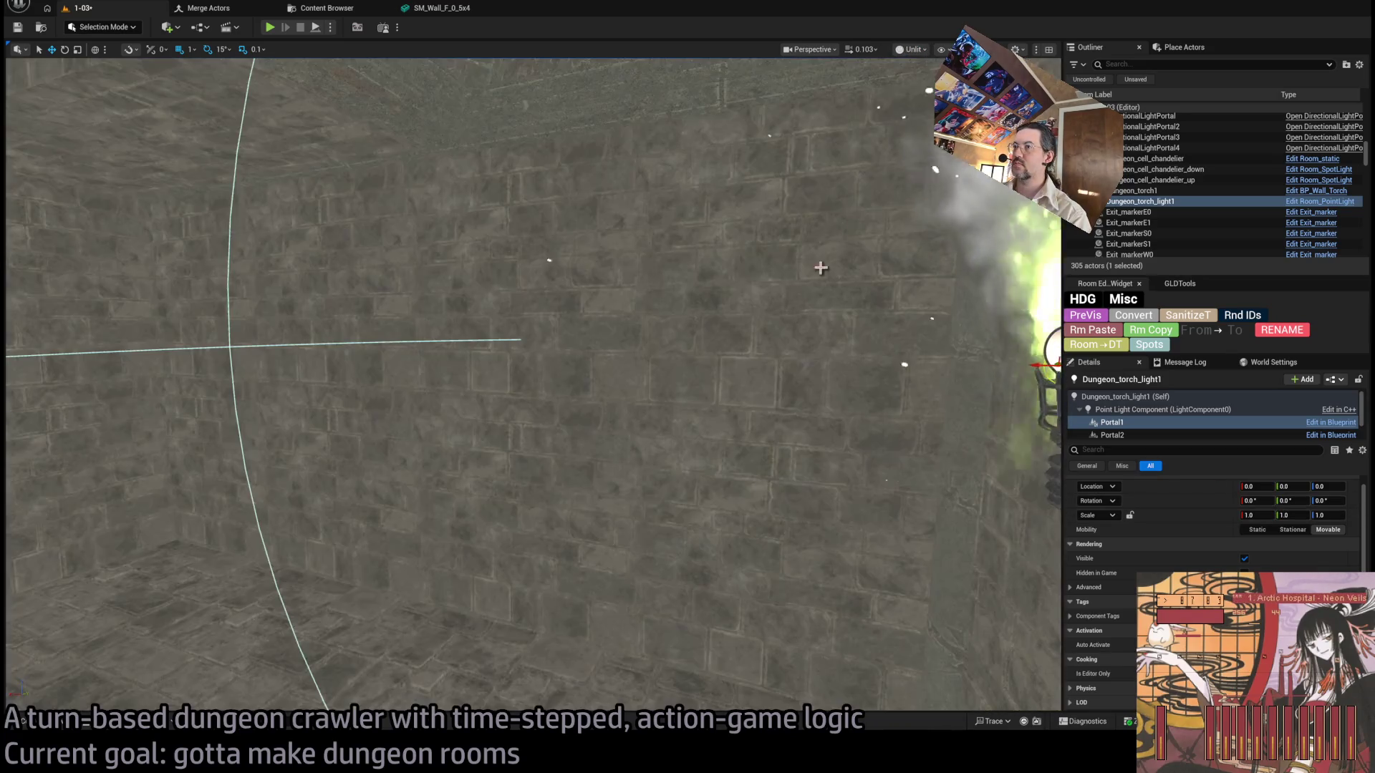
{"action": "key", "text": "alt+4"}
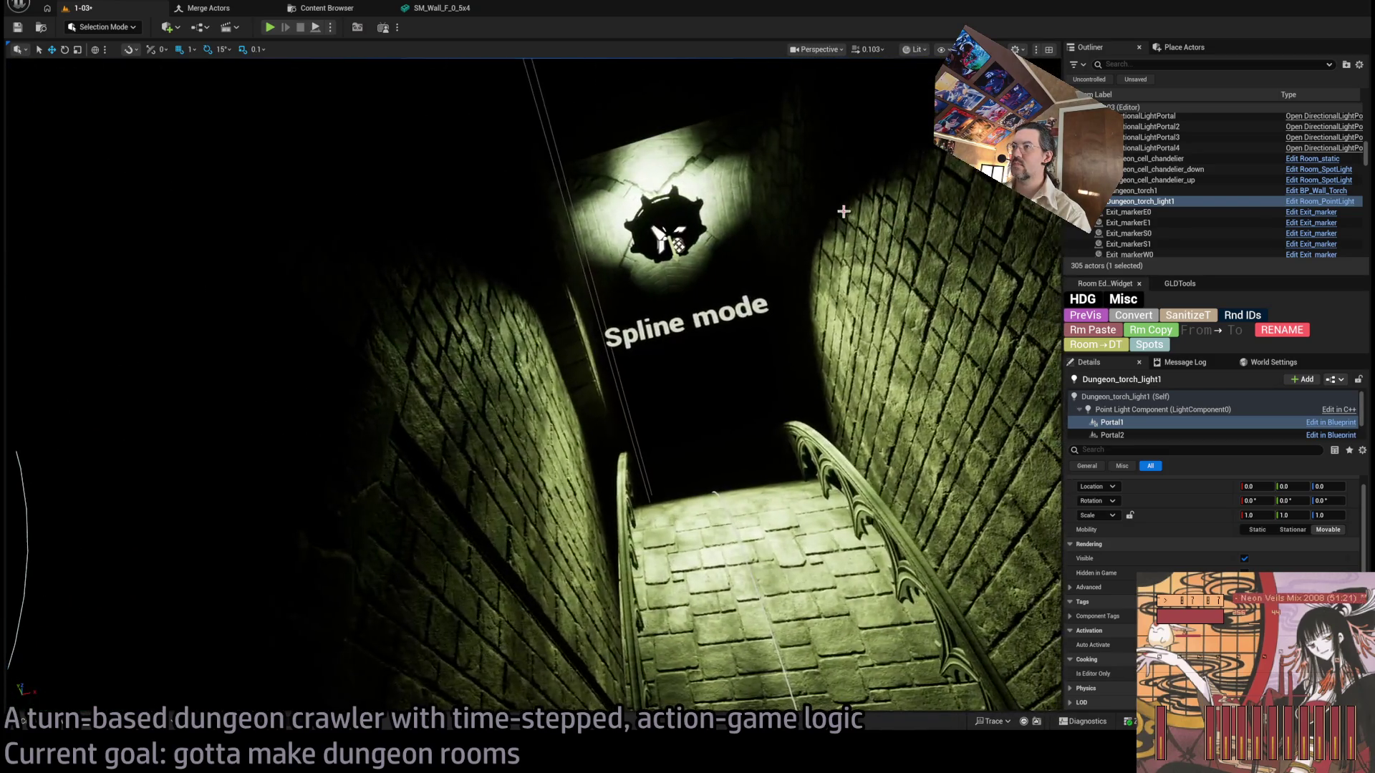
{"action": "double_click", "coordinate": [1164, 169]}
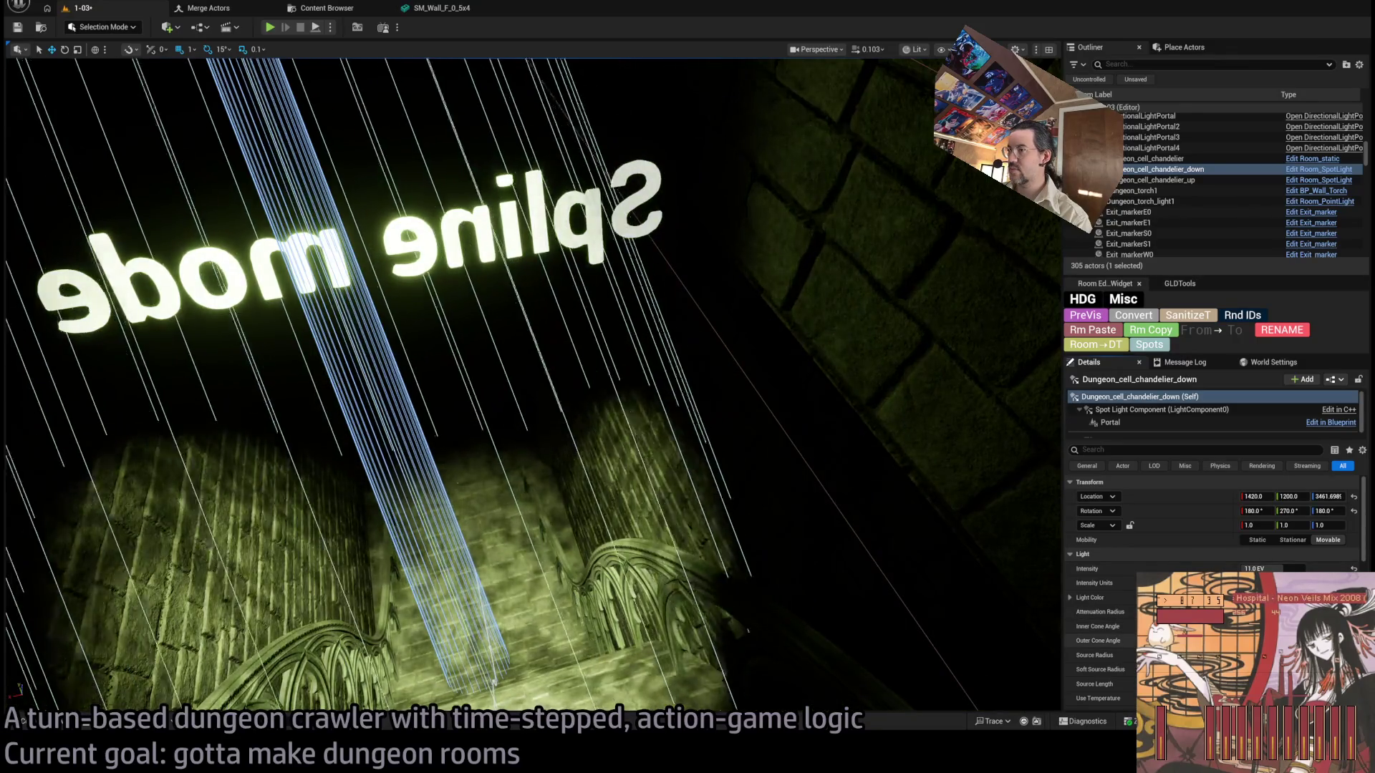
{"action": "key", "text": "f"}
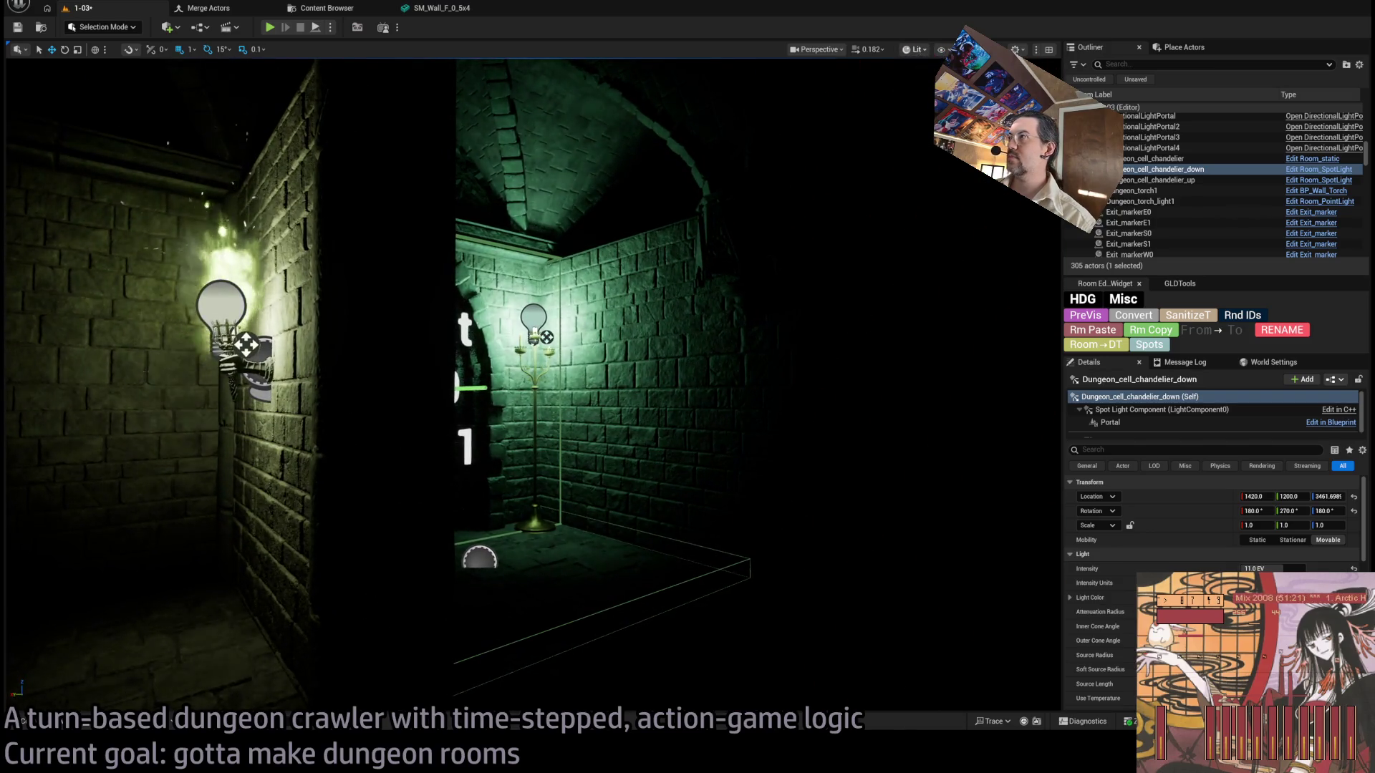
{"action": "key", "text": "alt+2"}
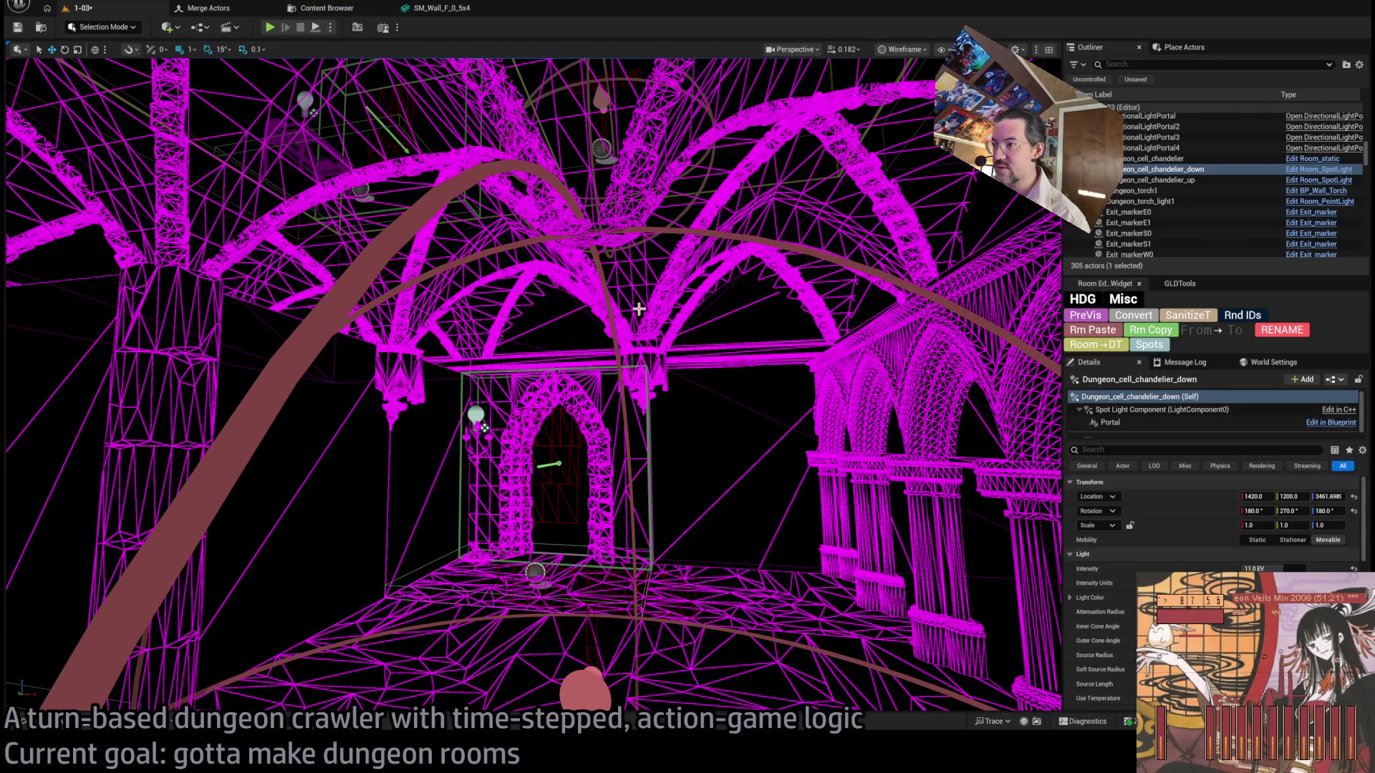
In level 1-17, fly into the chandelier room and select BP_Chandelier_Candle_01Bx.
{"action": "key", "text": "ctrl+space"}
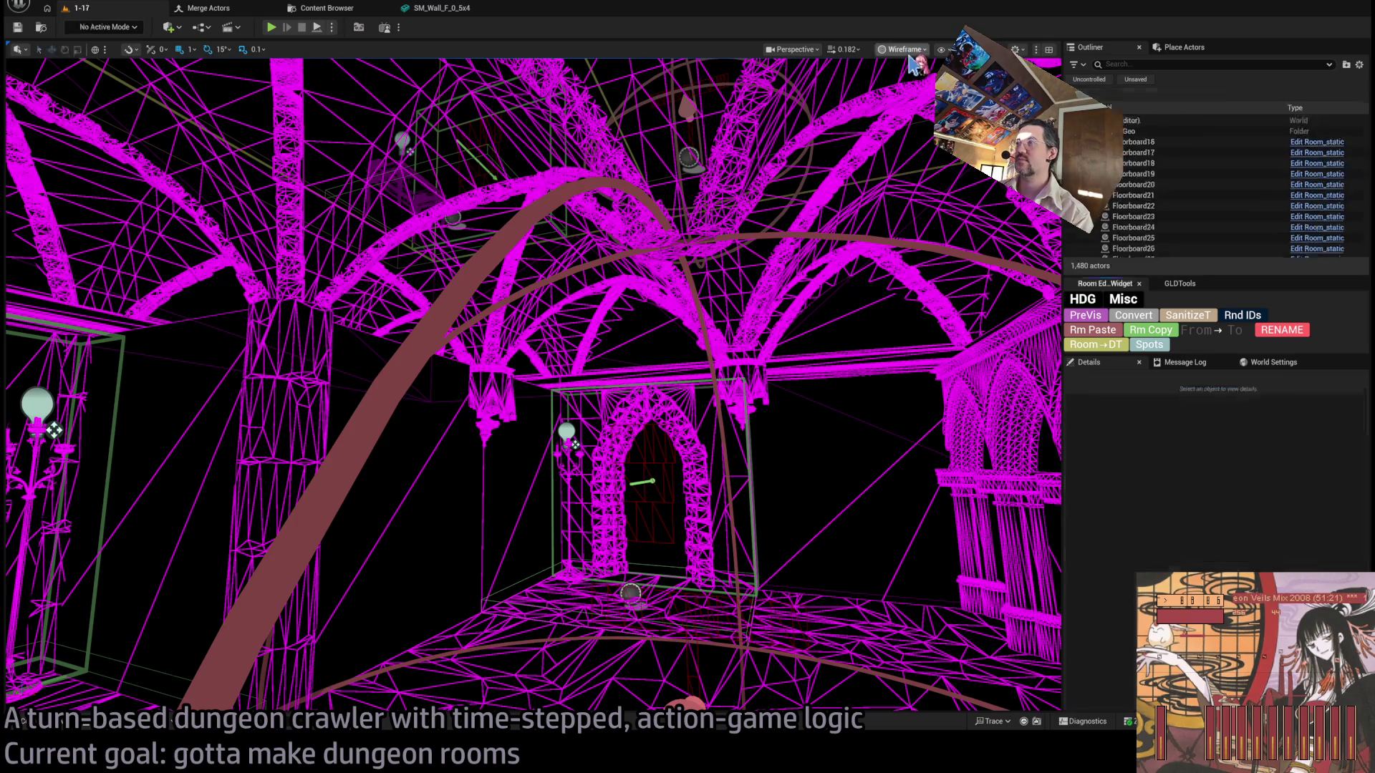
{"action": "key", "text": "alt+4"}
{"action": "scroll", "coordinate": [533, 384], "scroll_direction": "up", "scroll_amount": 2}
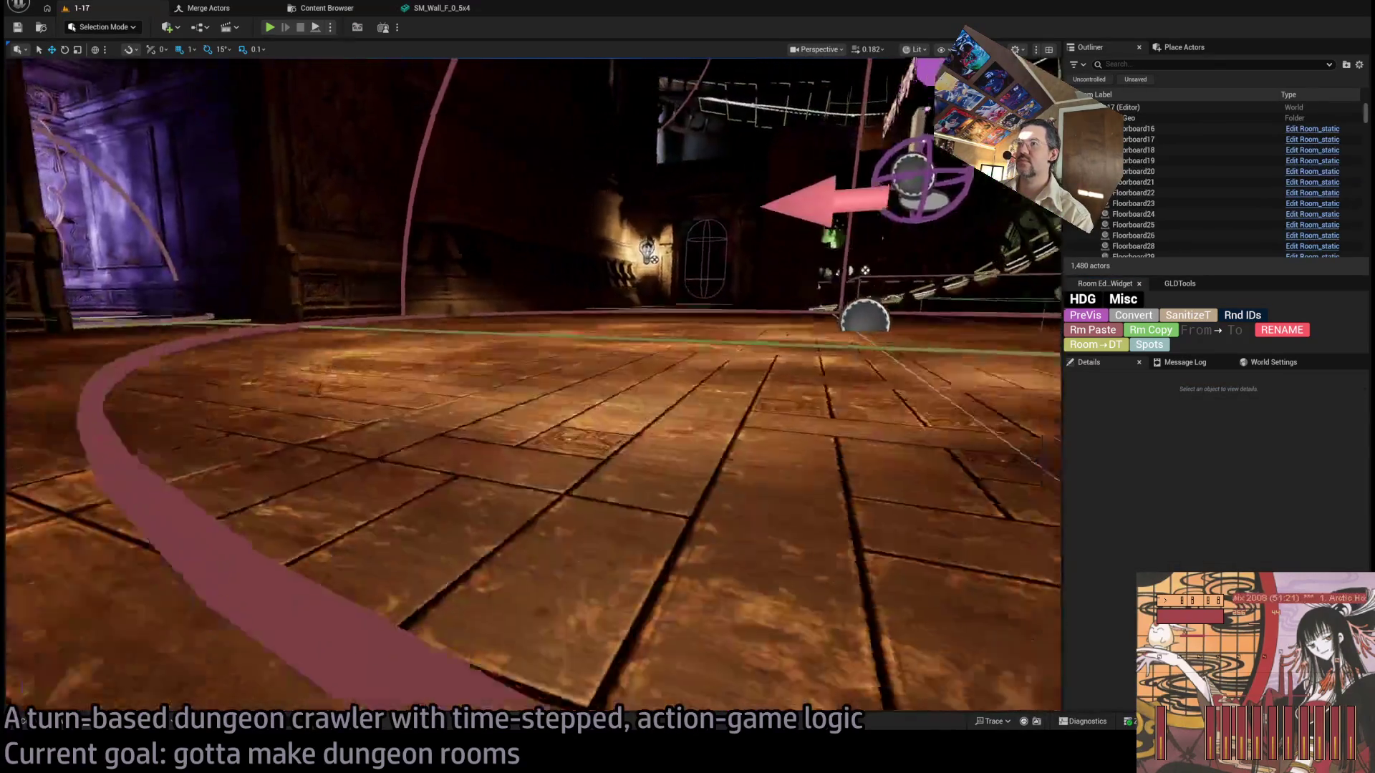
{"action": "key", "text": "w"}
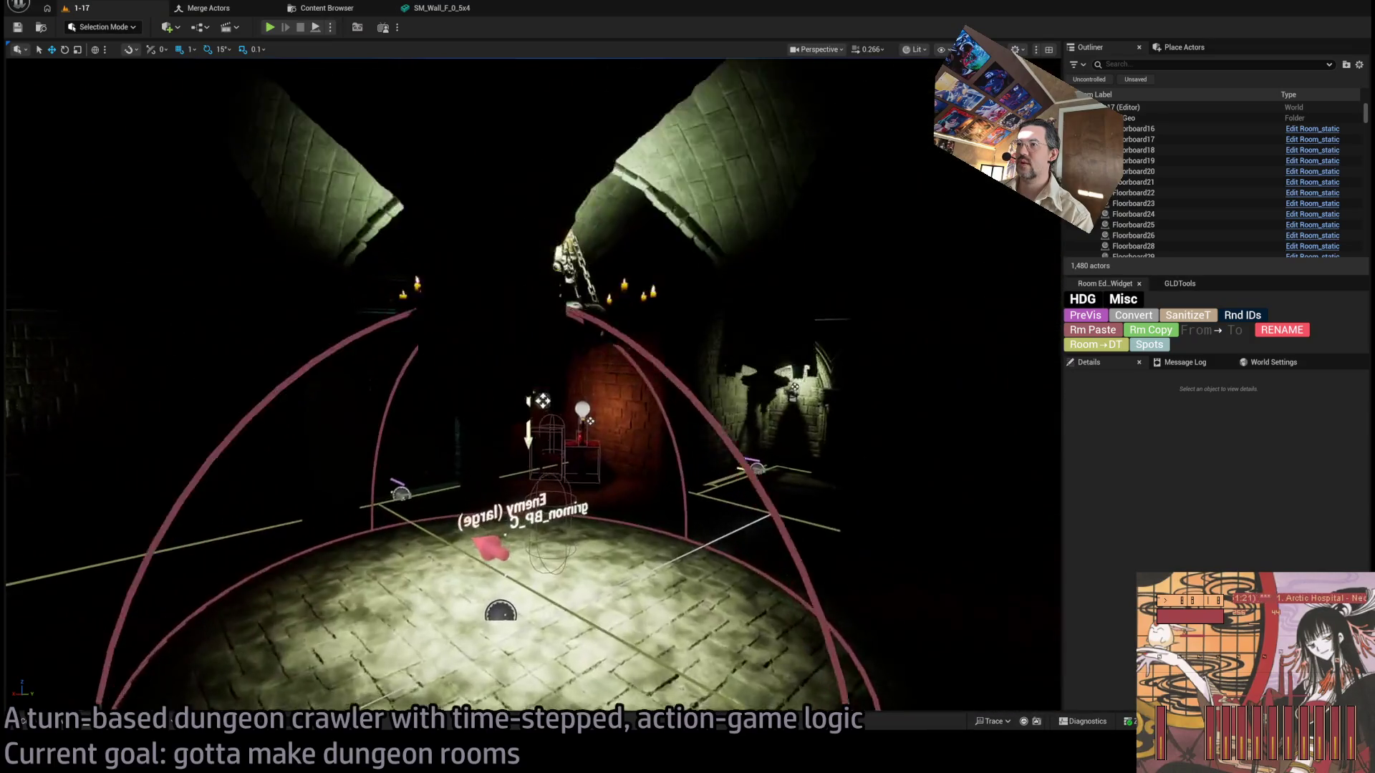
{"action": "left_click", "coordinate": [530, 372]}
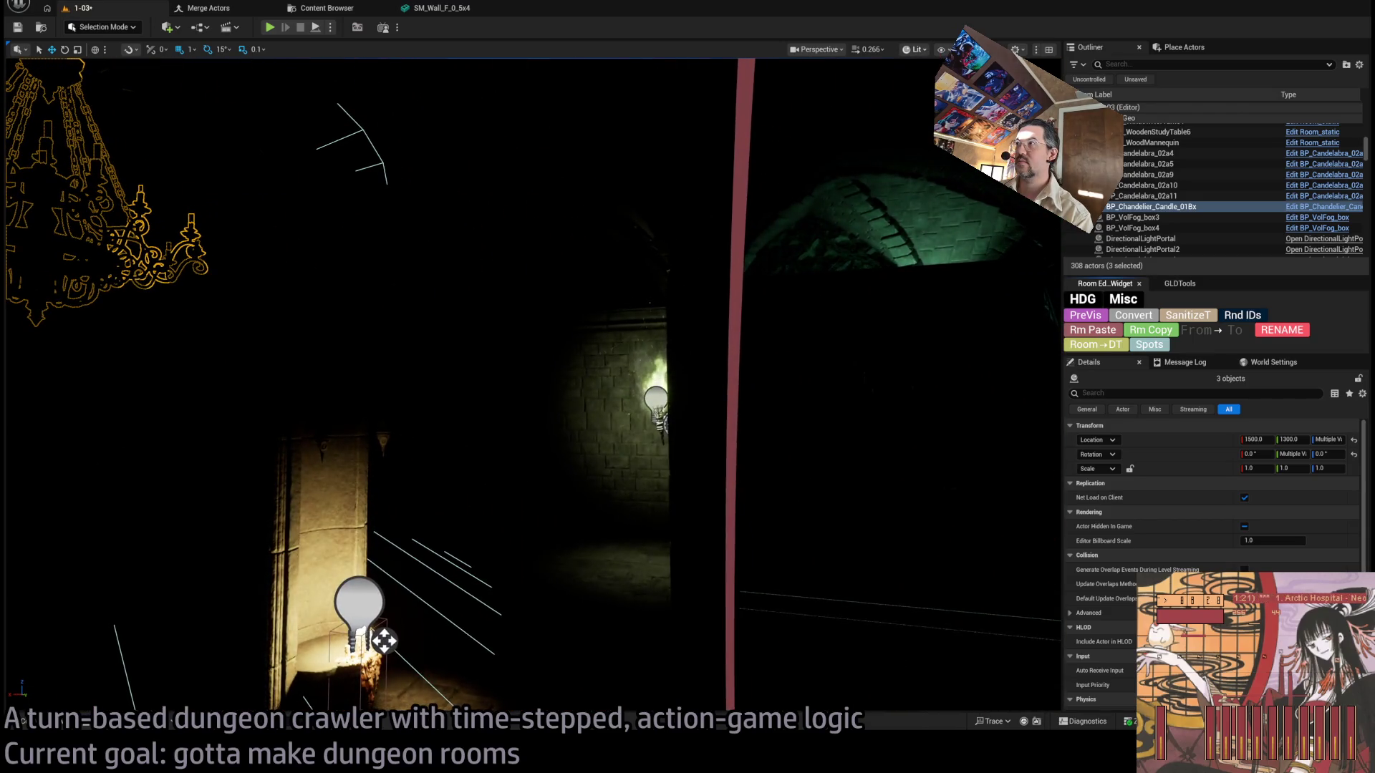
In Unlit view, frame the pasted chandelier and nudge it to X 601, Y 987 above W0.
{"action": "key", "text": "alt+3"}
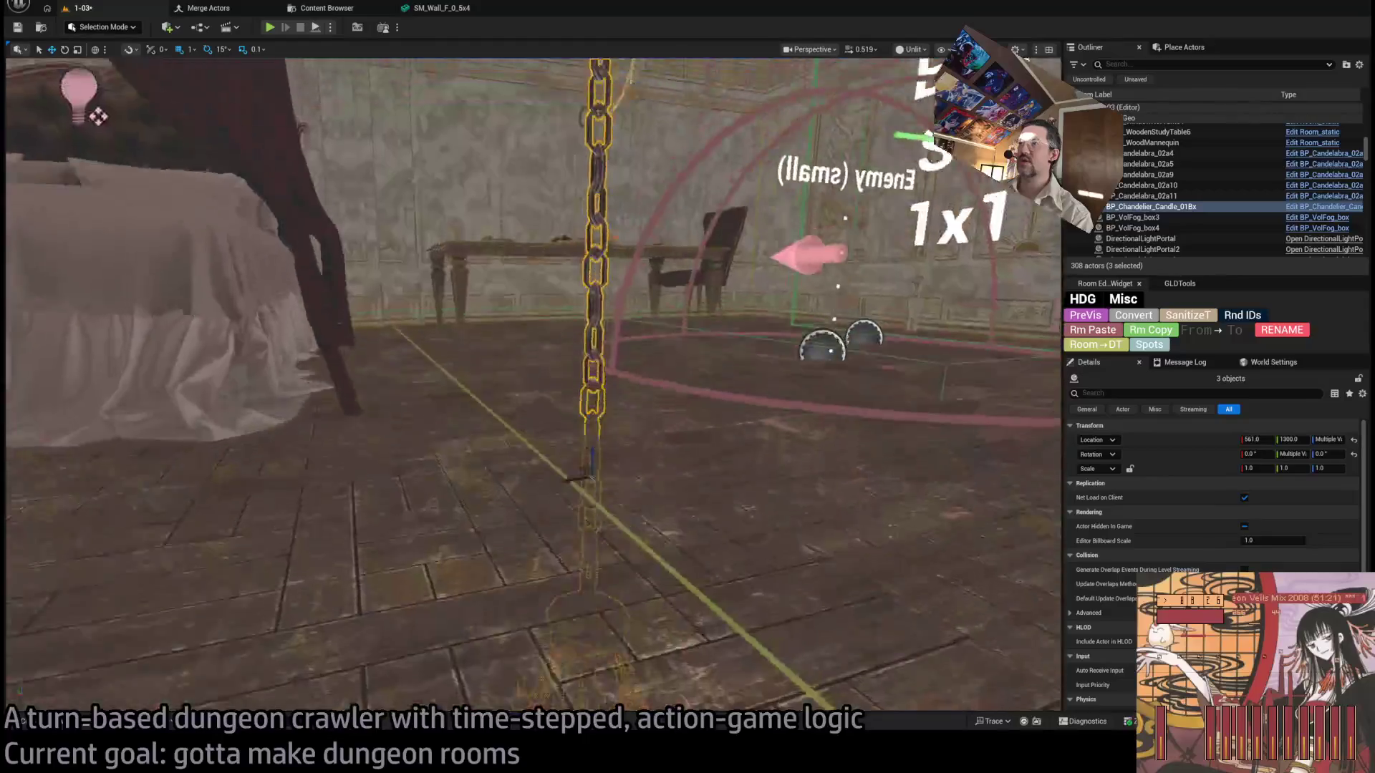
{"action": "key", "text": "f"}
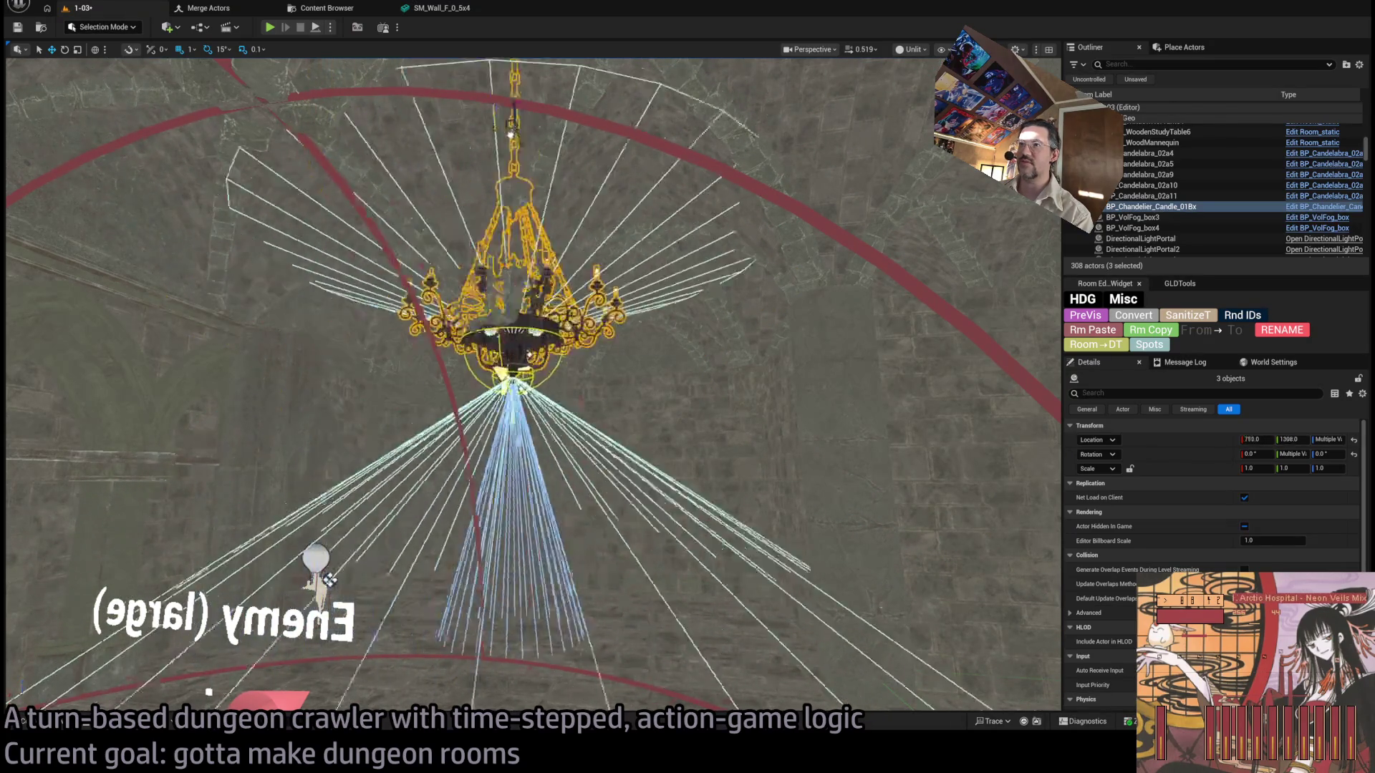
{"action": "key", "text": "w"}
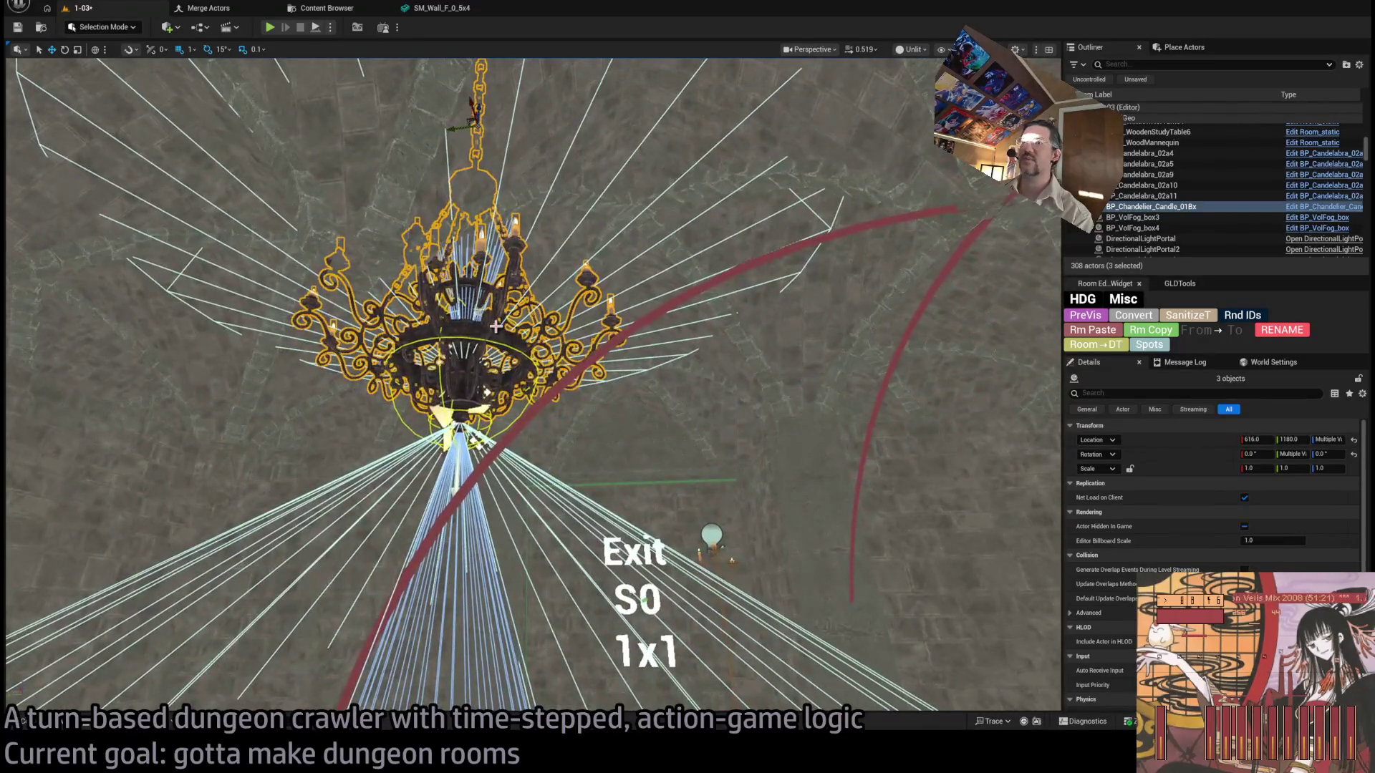
{"action": "left_click_drag", "start_coordinate": [453, 128], "coordinate": [450, 147]}
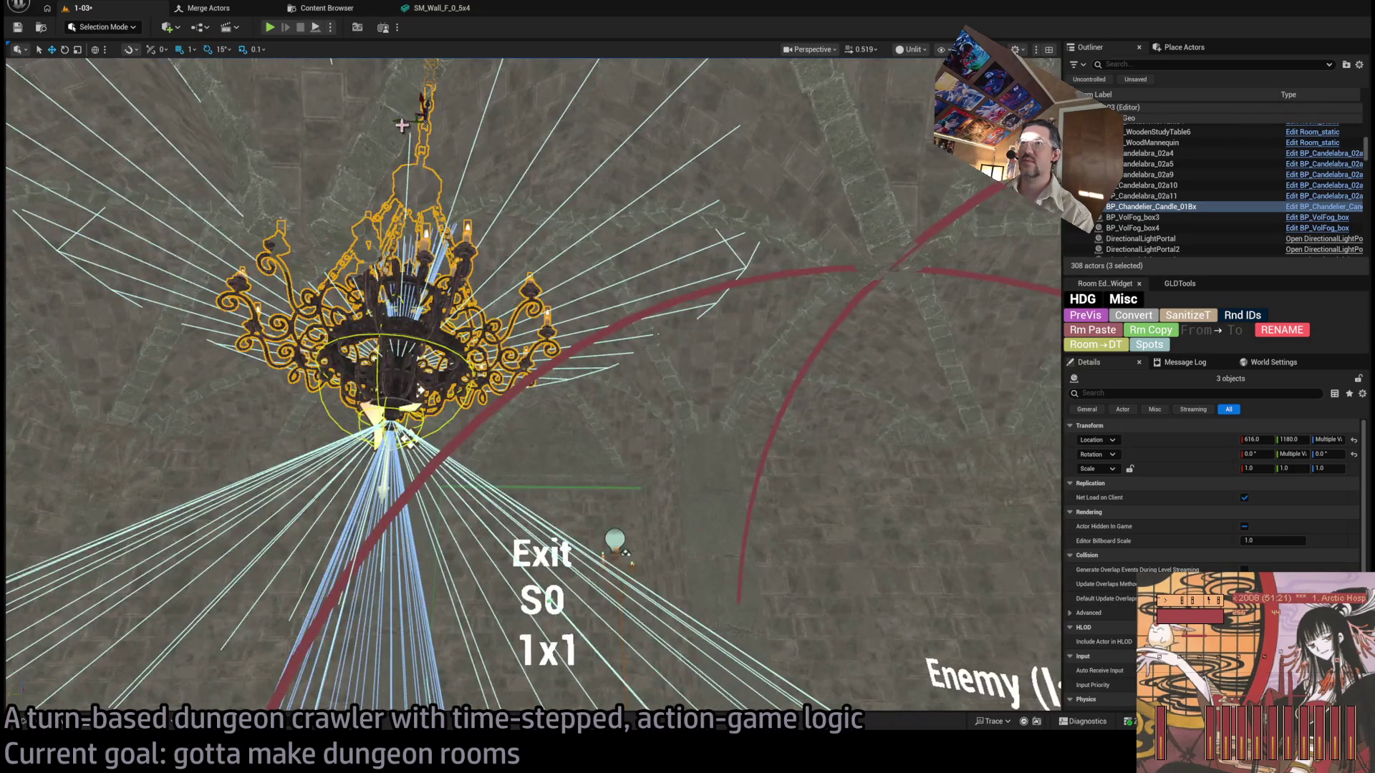
{"action": "scroll", "coordinate": [553, 139], "scroll_direction": "up", "scroll_amount": 6}
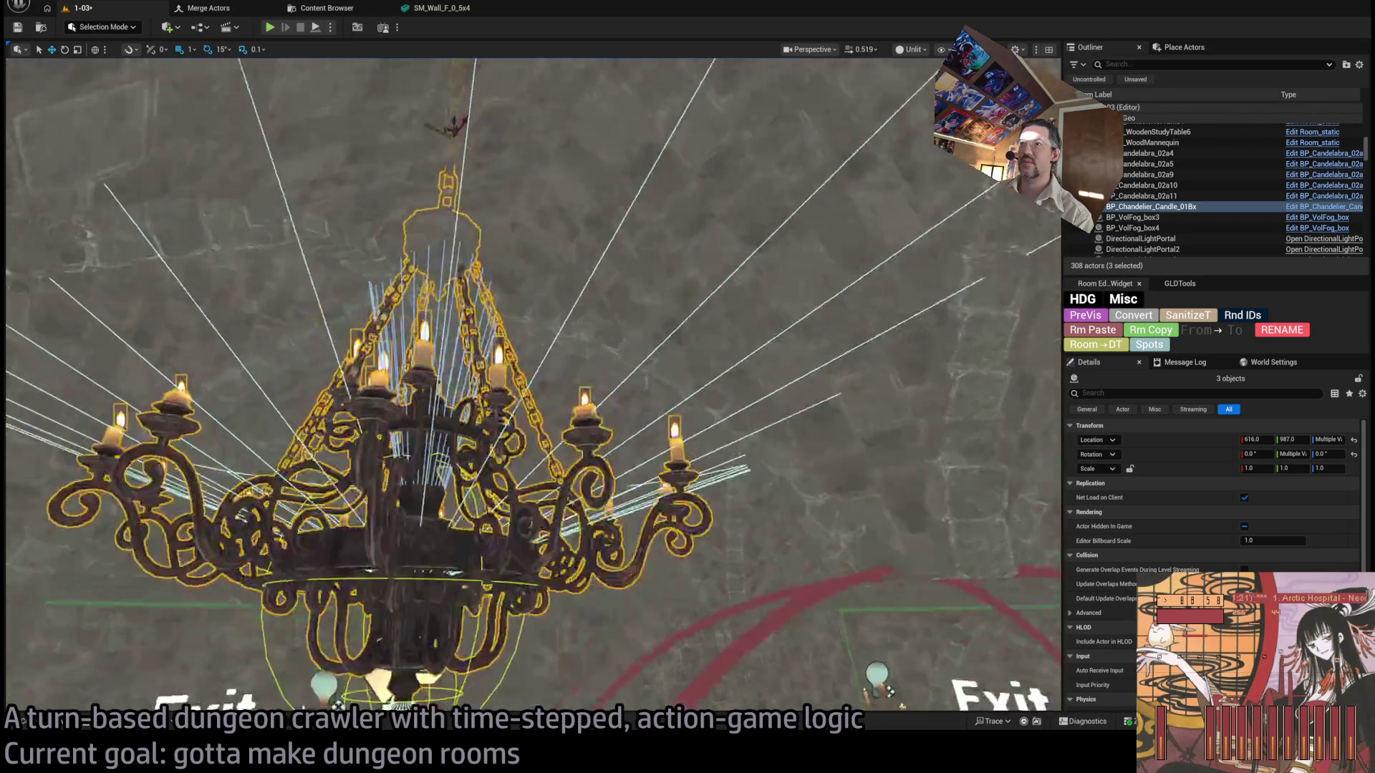
{"action": "scroll", "coordinate": [564, 160], "scroll_direction": "up", "scroll_amount": 1}
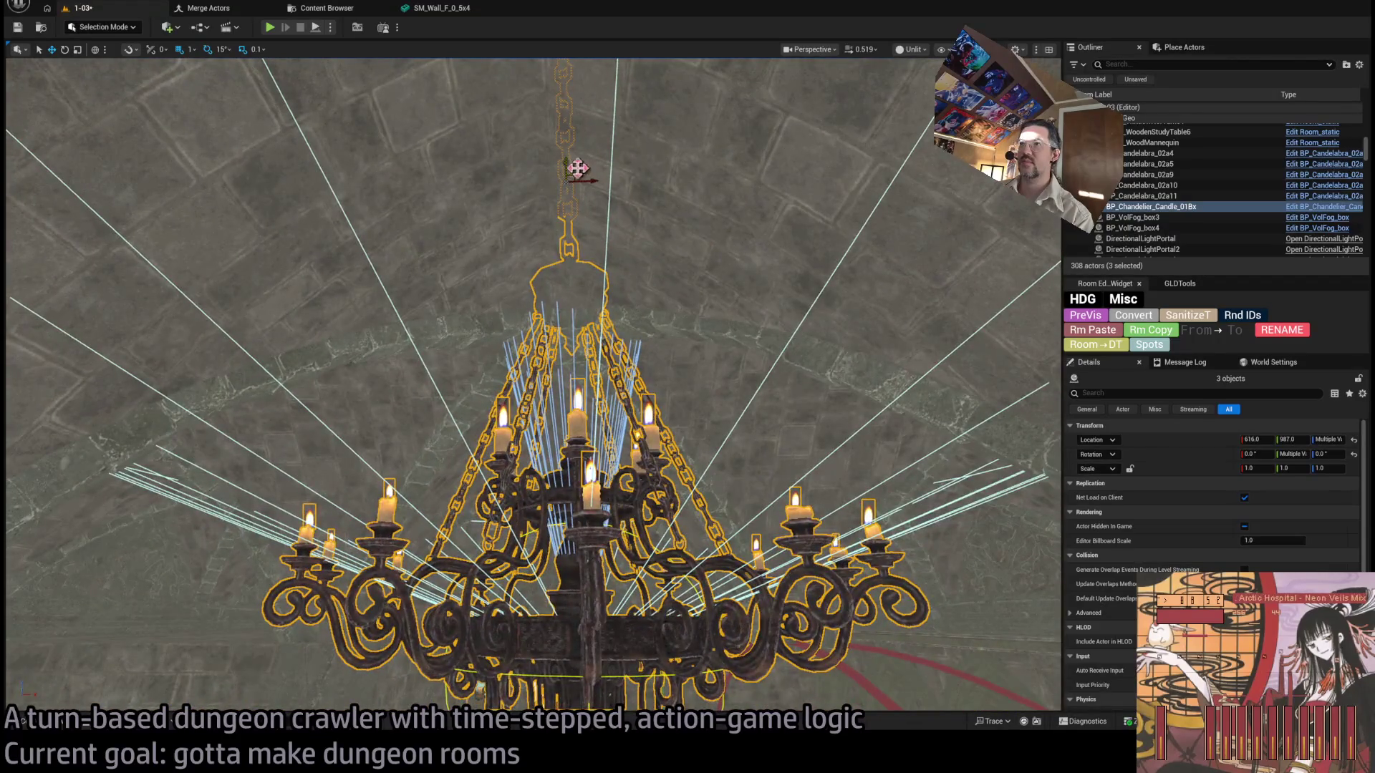
{"action": "mouse_move", "coordinate": [586, 168]}
{"action": "left_mouse_down"}
{"action": "mouse_move", "coordinate": [448, 178]}
{"action": "mouse_move", "coordinate": [436, 229]}
{"action": "left_mouse_up"}
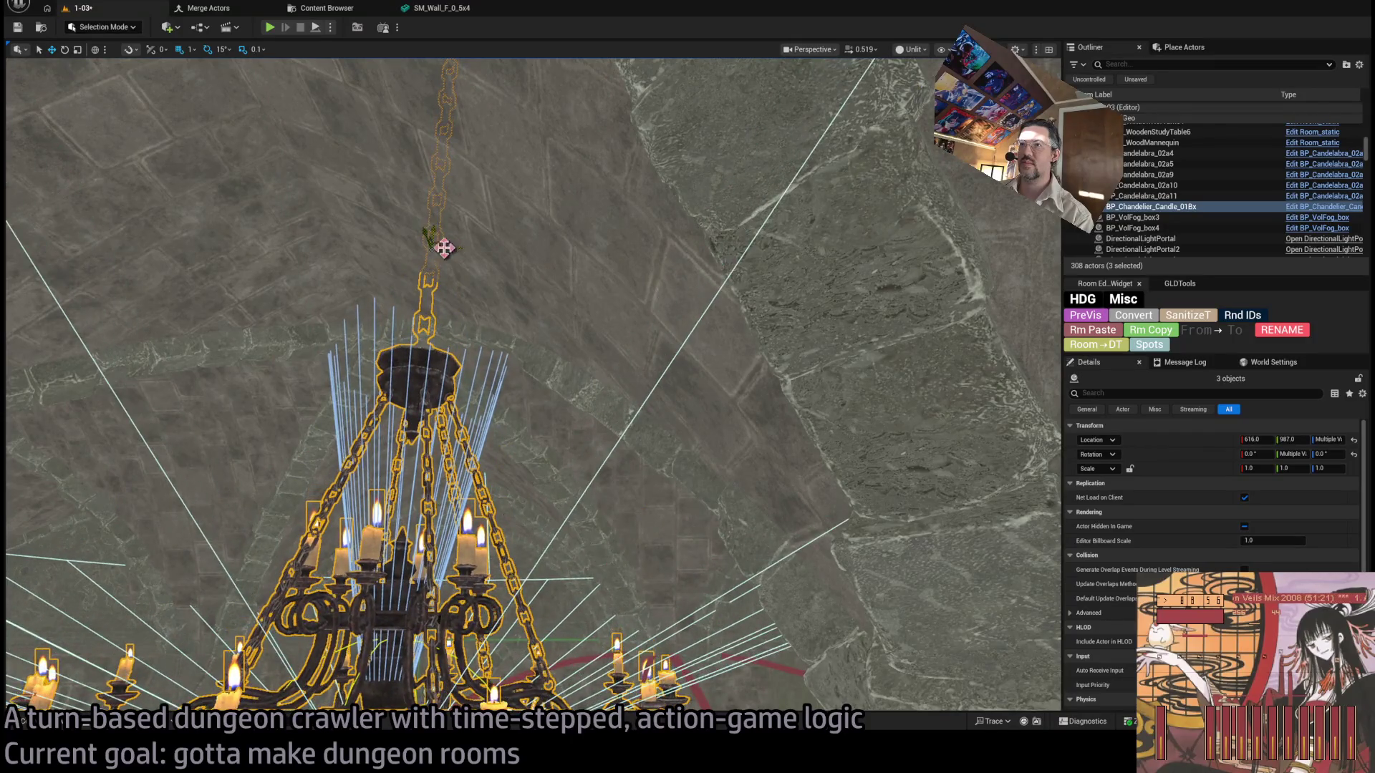
{"action": "scroll", "coordinate": [437, 250], "scroll_direction": "down", "scroll_amount": 5}
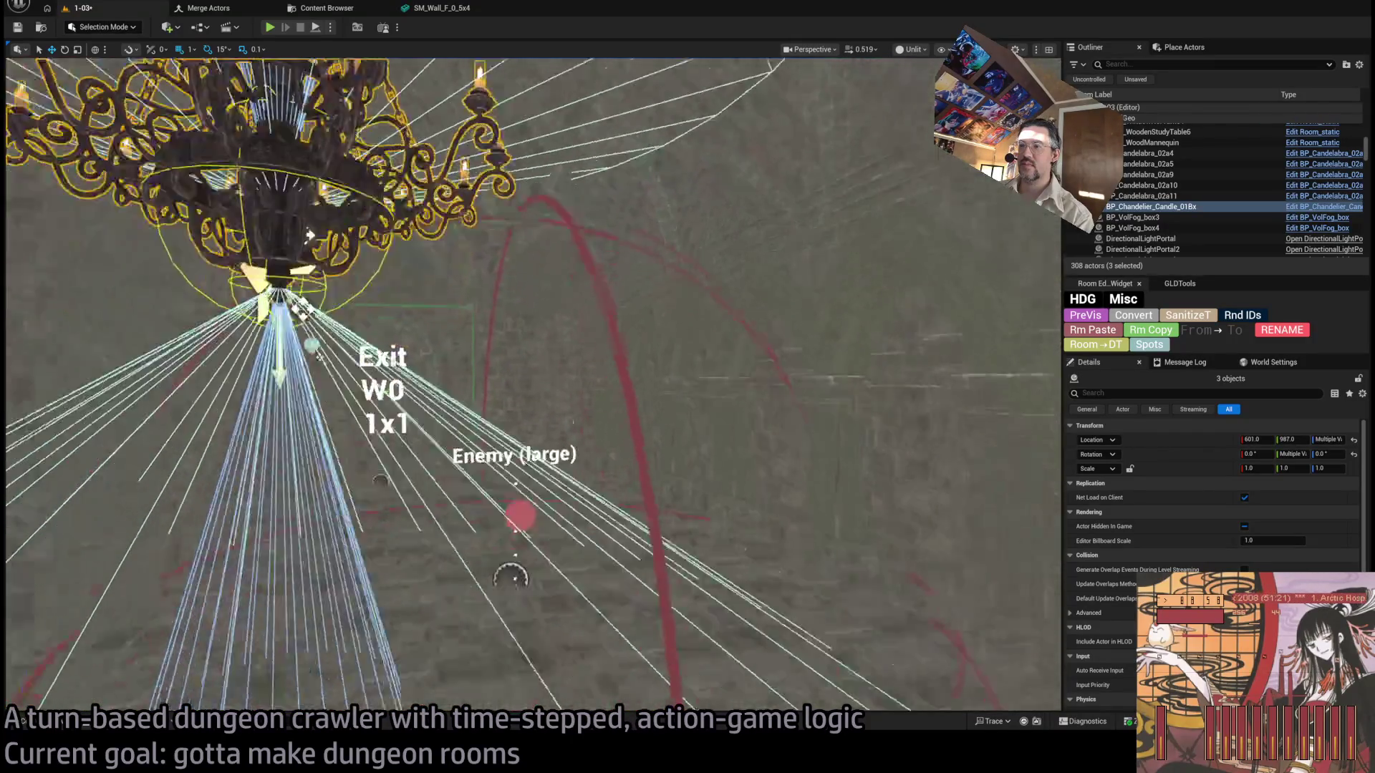
{"action": "left_click", "coordinate": [595, 530]}
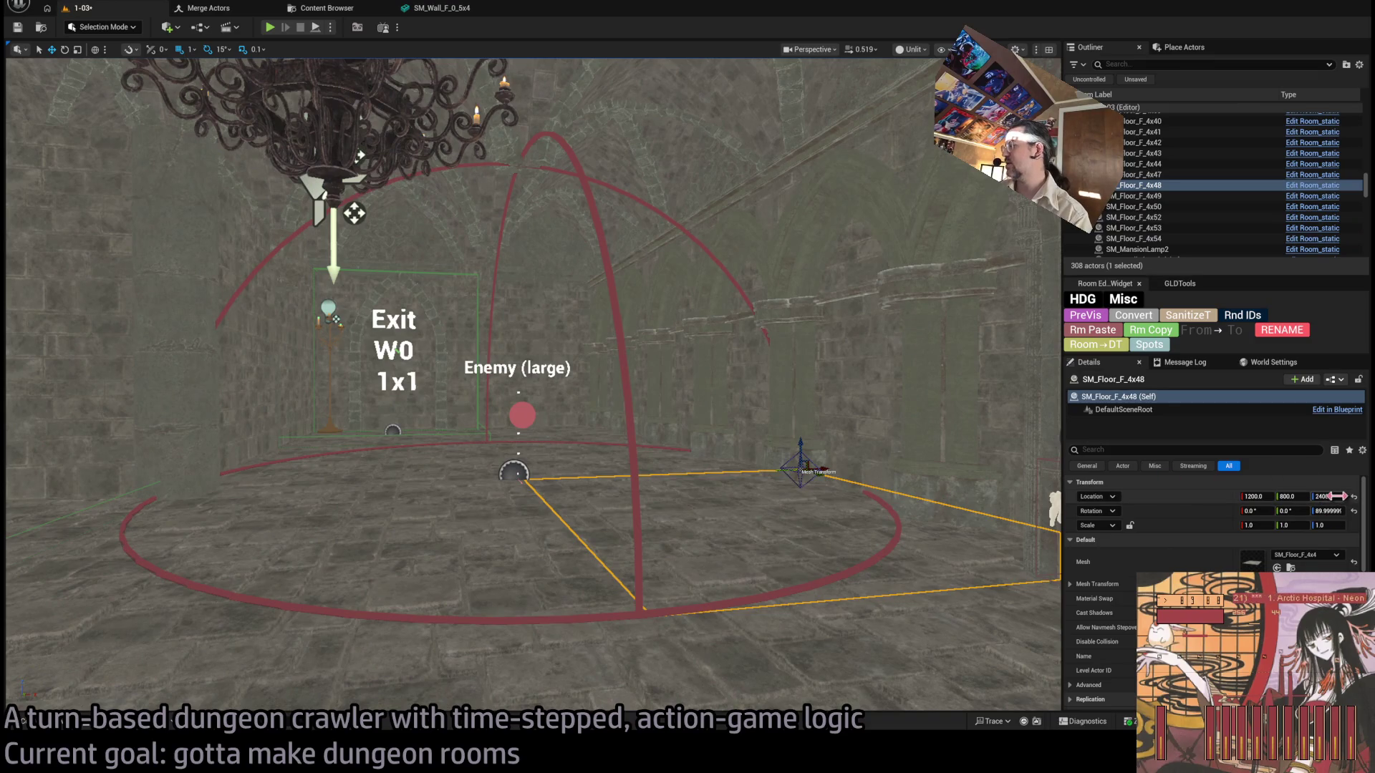
{"action": "key", "text": "f"}
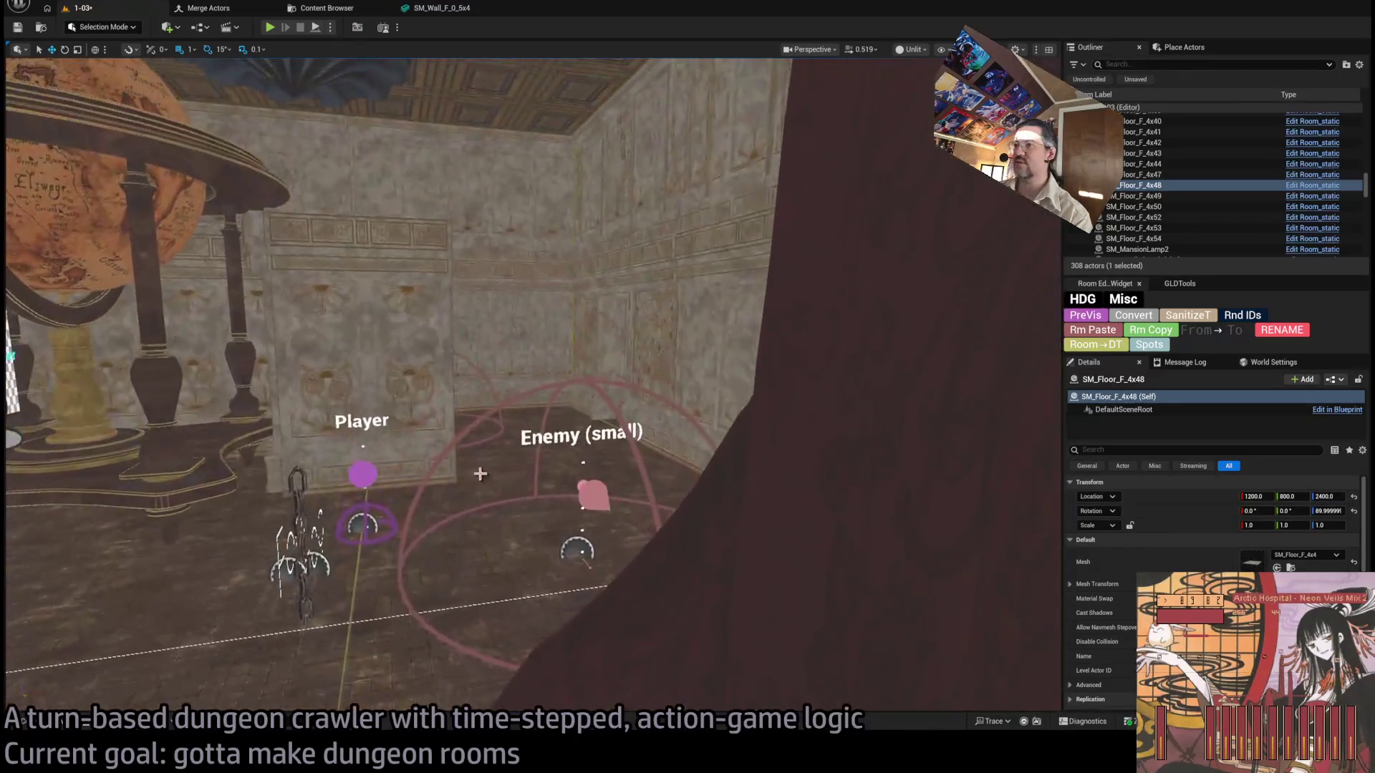
{"action": "left_click", "coordinate": [483, 464]}
{"action": "key", "text": "f"}
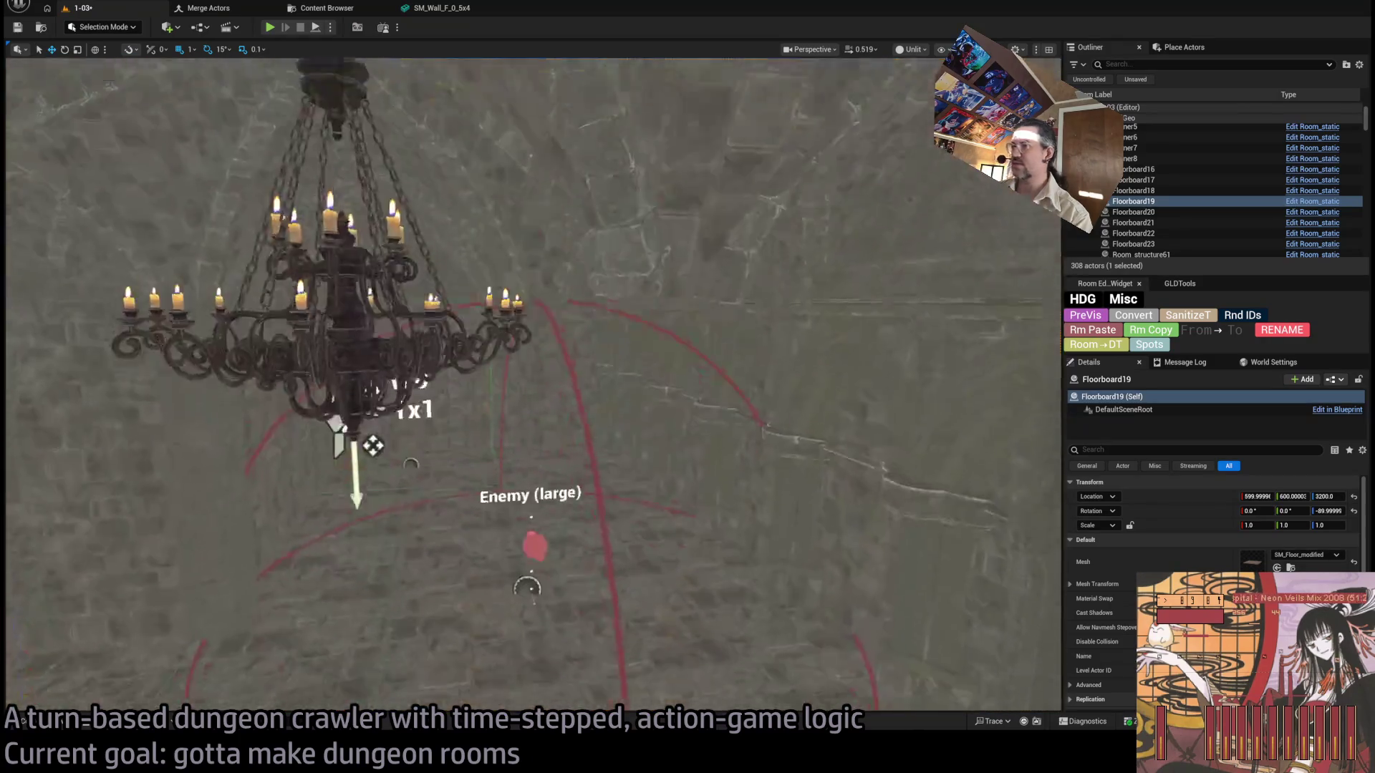
{"action": "left_click", "coordinate": [571, 544]}
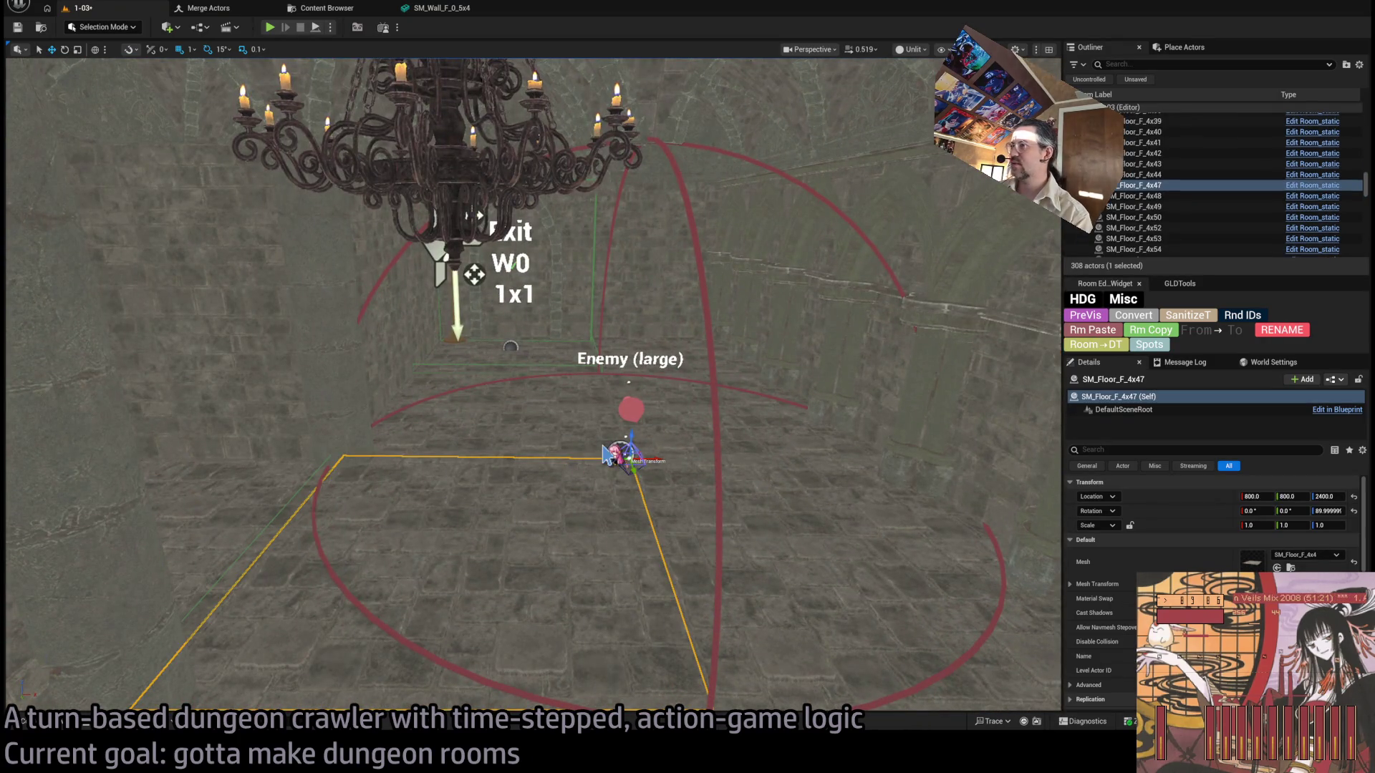
{"action": "left_click_drag", "start_coordinate": [471, 323], "coordinate": [471, 300]}
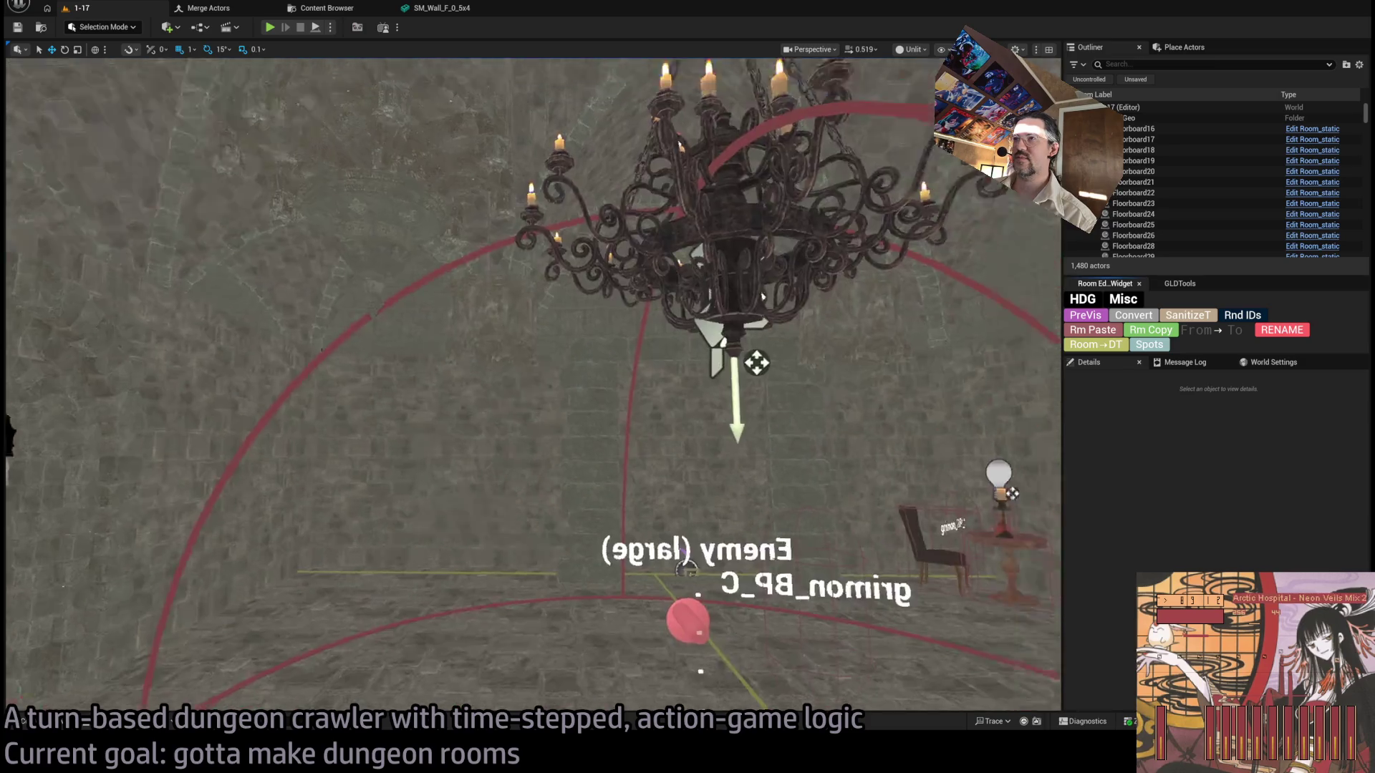
{"action": "scroll", "coordinate": [566, 287], "scroll_direction": "down", "scroll_amount": 5}
{"action": "left_click_drag", "start_coordinate": [565, 287], "coordinate": [555, 286]}
{"action": "left_click_drag", "start_coordinate": [67, 315], "coordinate": [68, 315]}
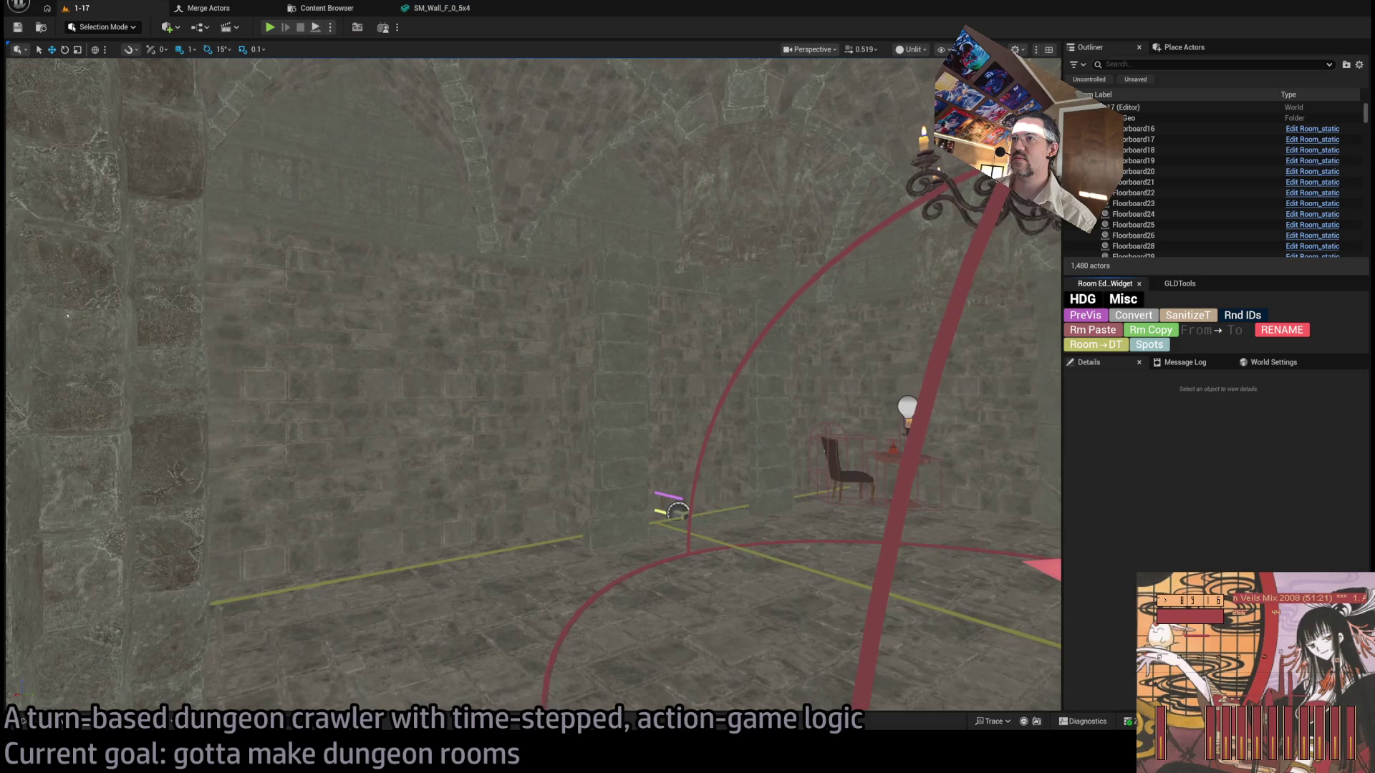
{"action": "left_click", "coordinate": [624, 364]}
{"action": "left_click_drag", "start_coordinate": [625, 365], "coordinate": [611, 575]}
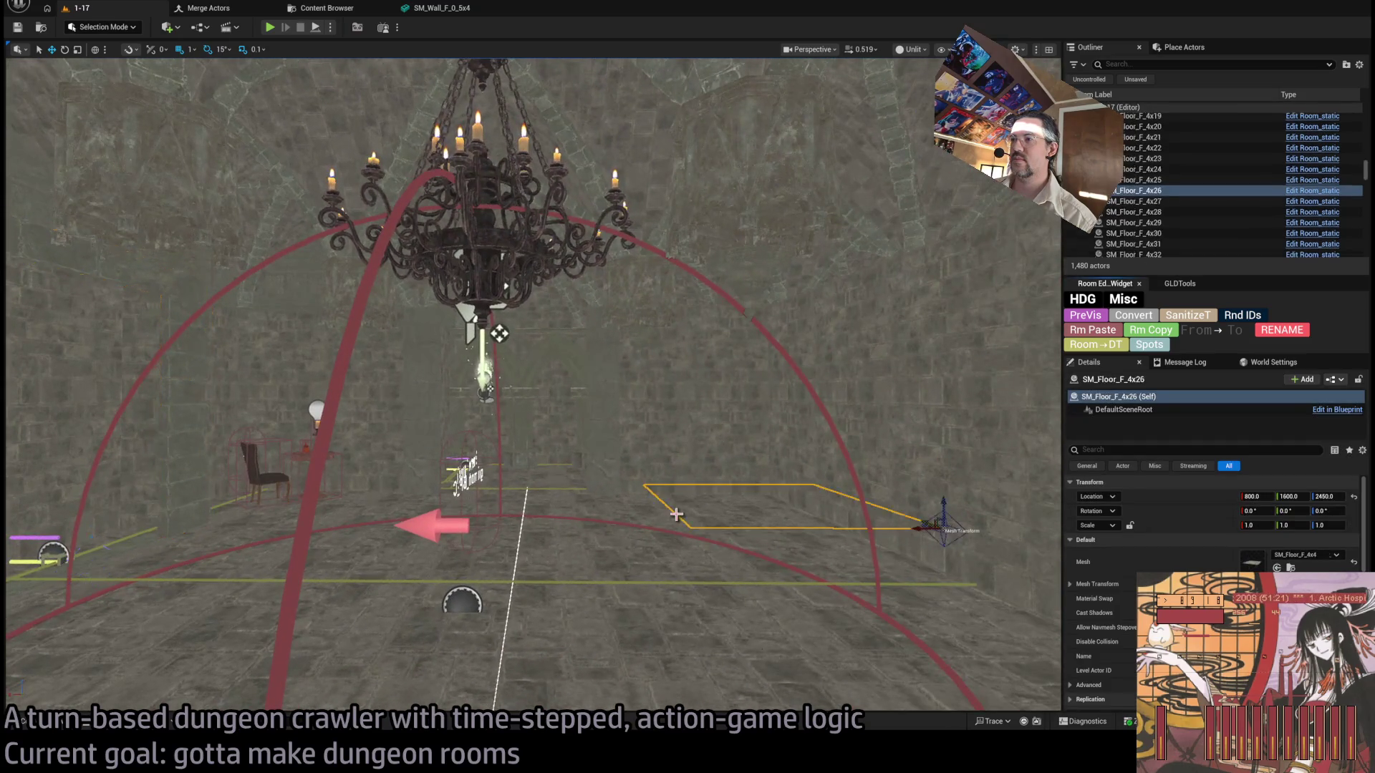
{"action": "left_click", "coordinate": [627, 619]}
{"action": "left_click_drag", "start_coordinate": [292, 229], "coordinate": [292, 229]}
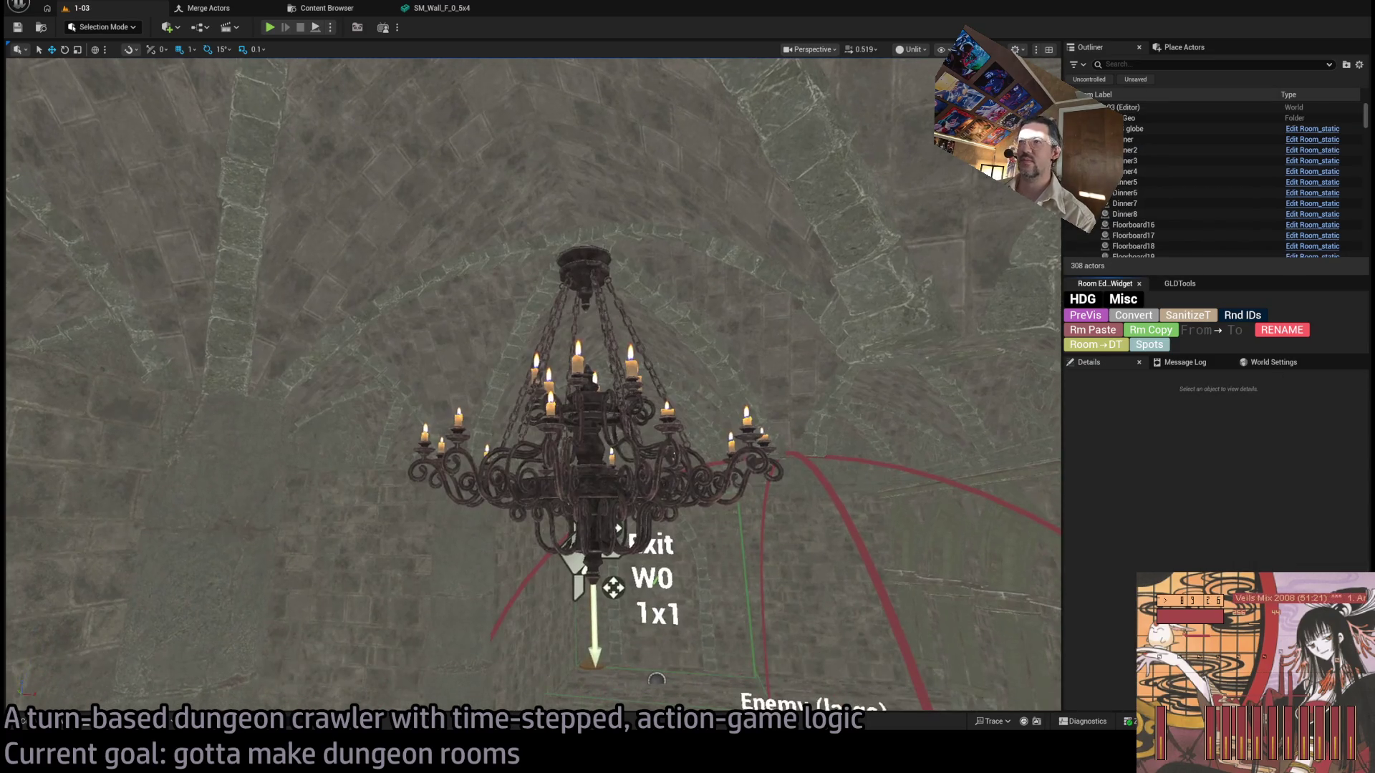
{"action": "left_click_drag", "start_coordinate": [510, 602], "coordinate": [504, 306]}
{"action": "left_click", "coordinate": [507, 362]}
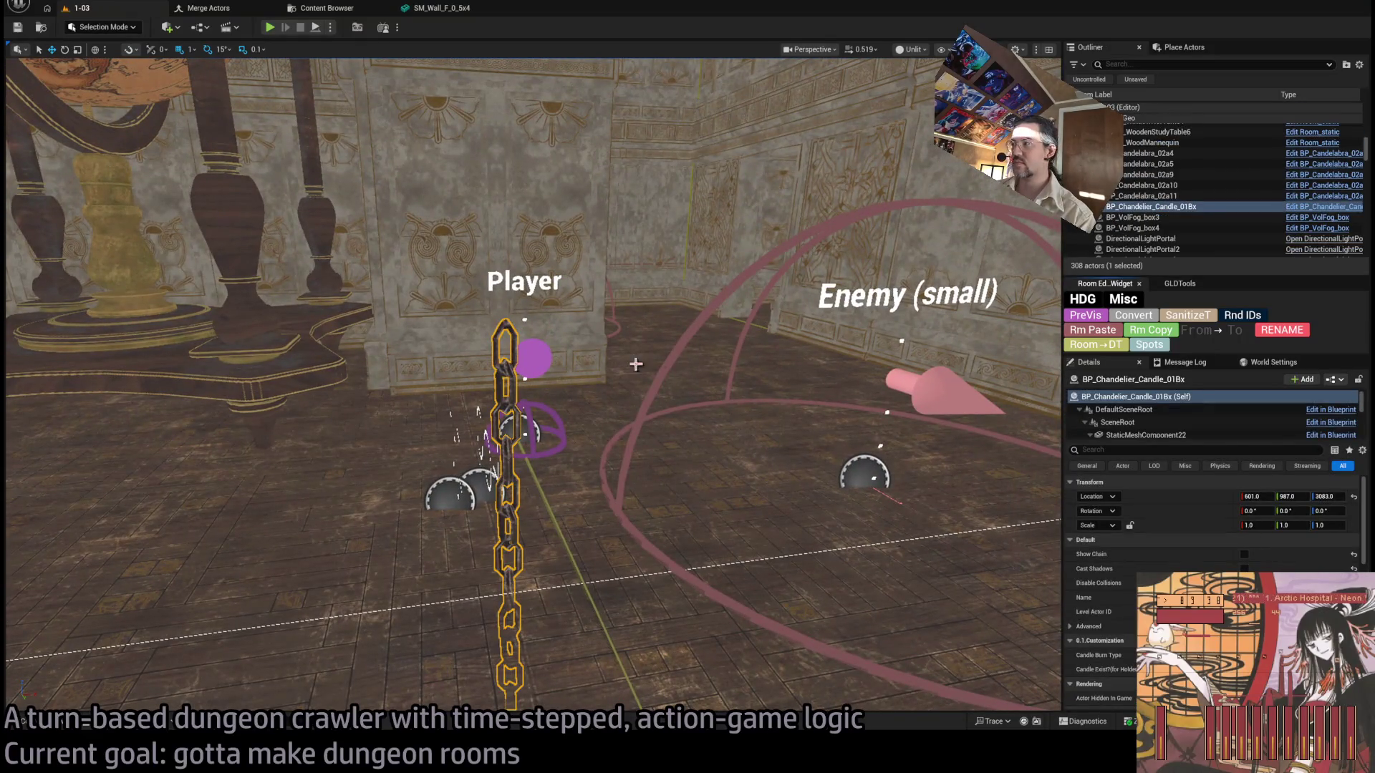
{"action": "key", "text": "f"}
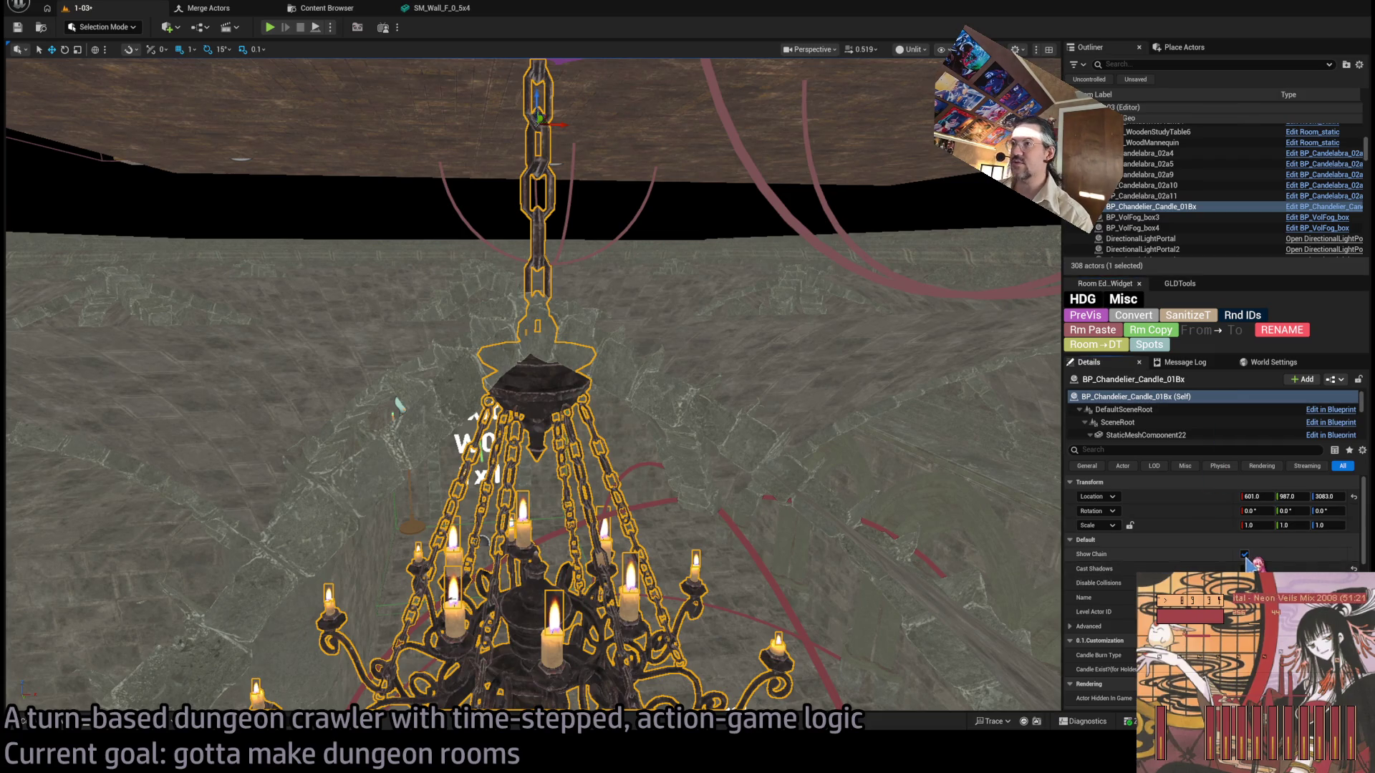
{"action": "left_click", "coordinate": [1175, 207]}
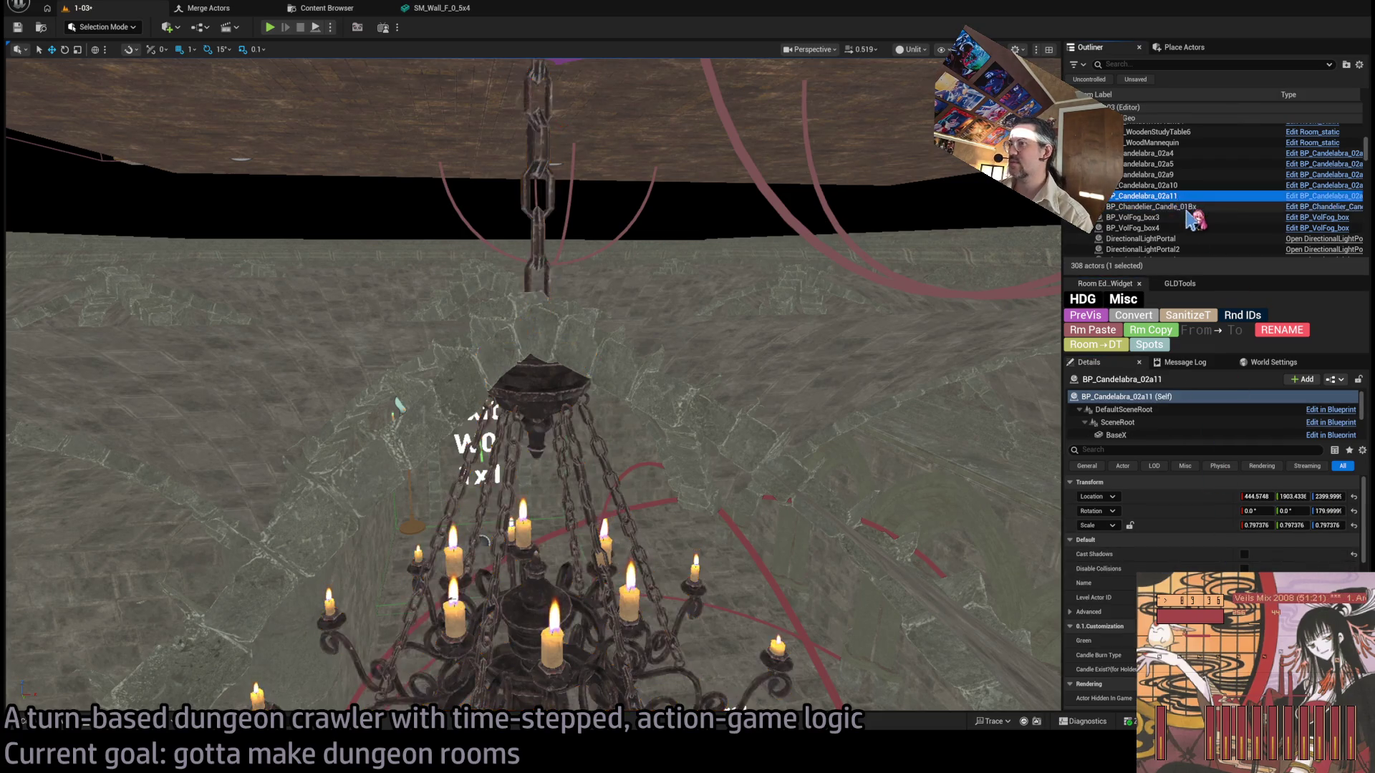
{"action": "left_click", "coordinate": [1246, 557]}
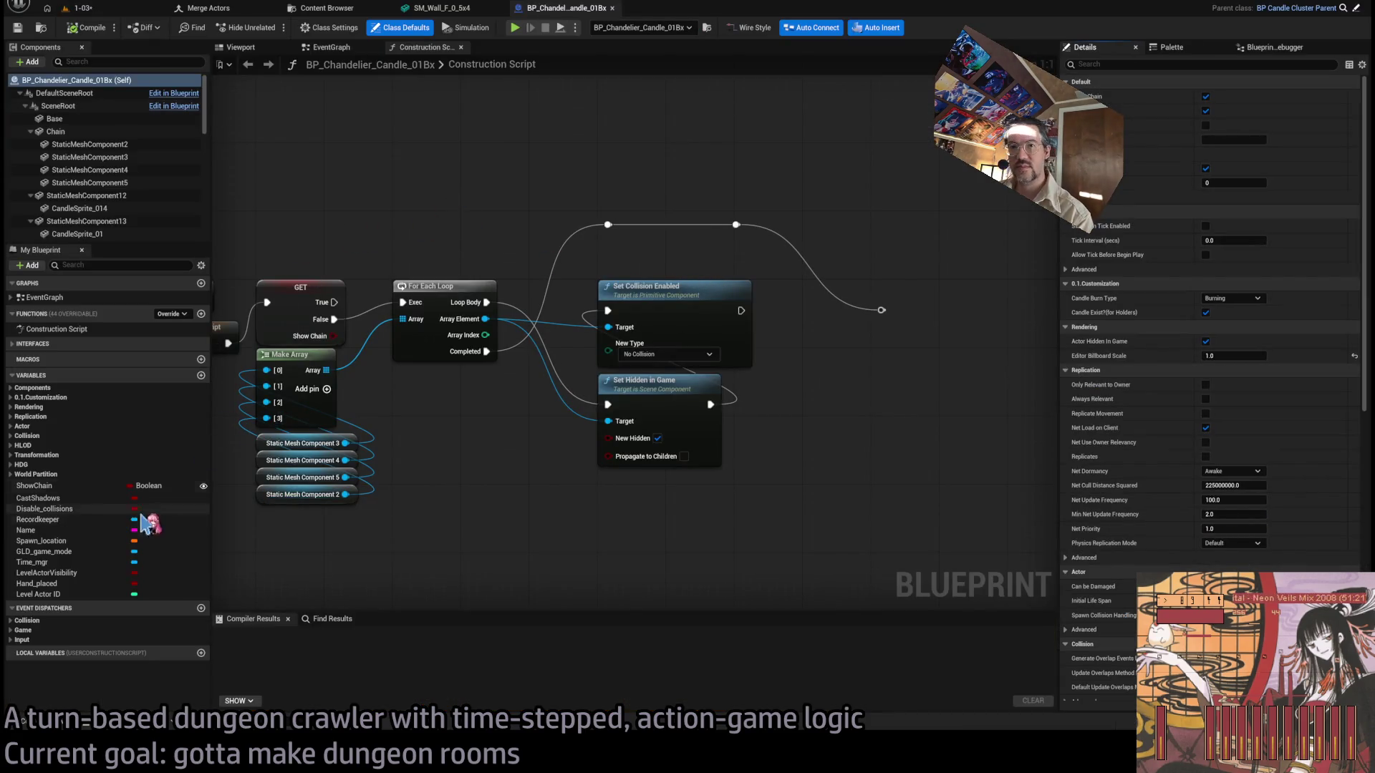
Delete the ShowChain GET node and wire Parent: Construction Script into For Each Loop.
{"action": "left_click", "coordinate": [34, 485]}
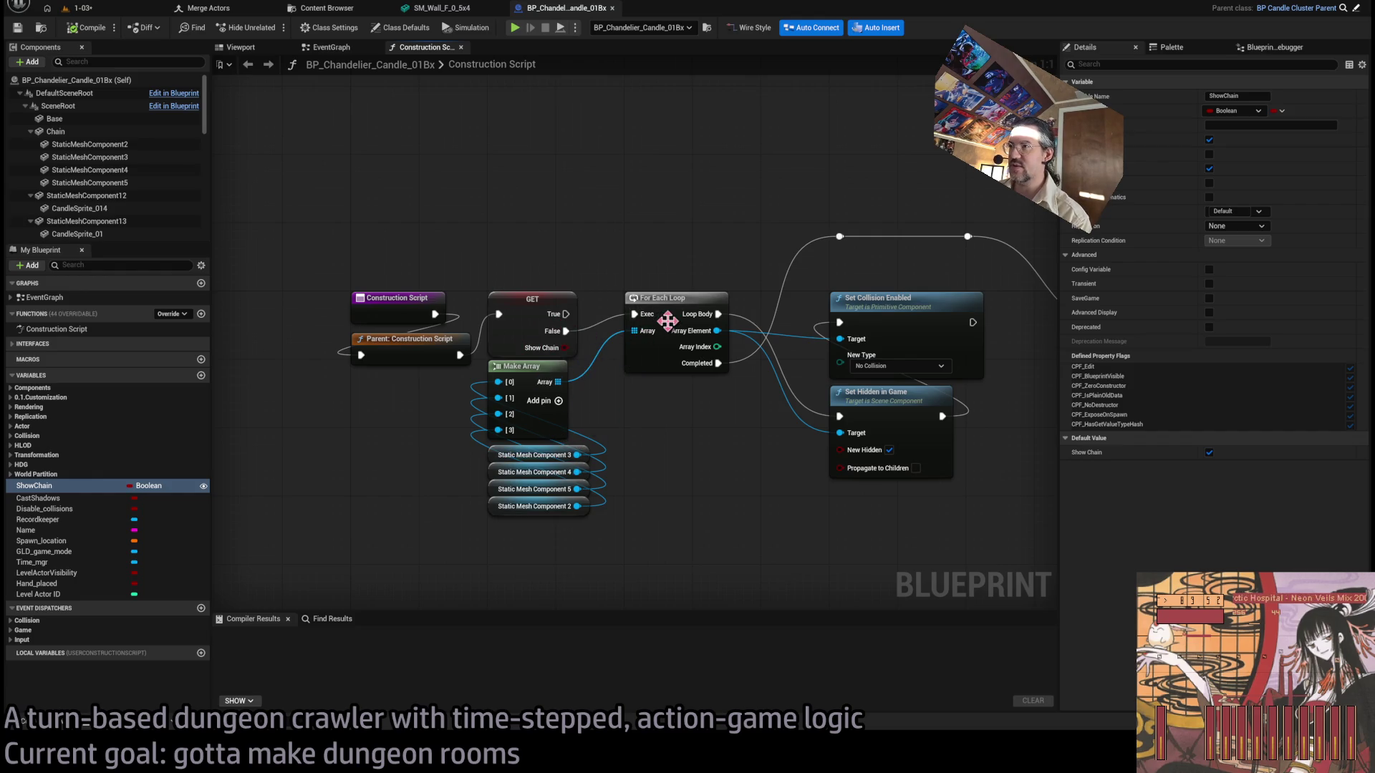
{"action": "left_click_drag", "start_coordinate": [731, 446], "coordinate": [680, 433]}
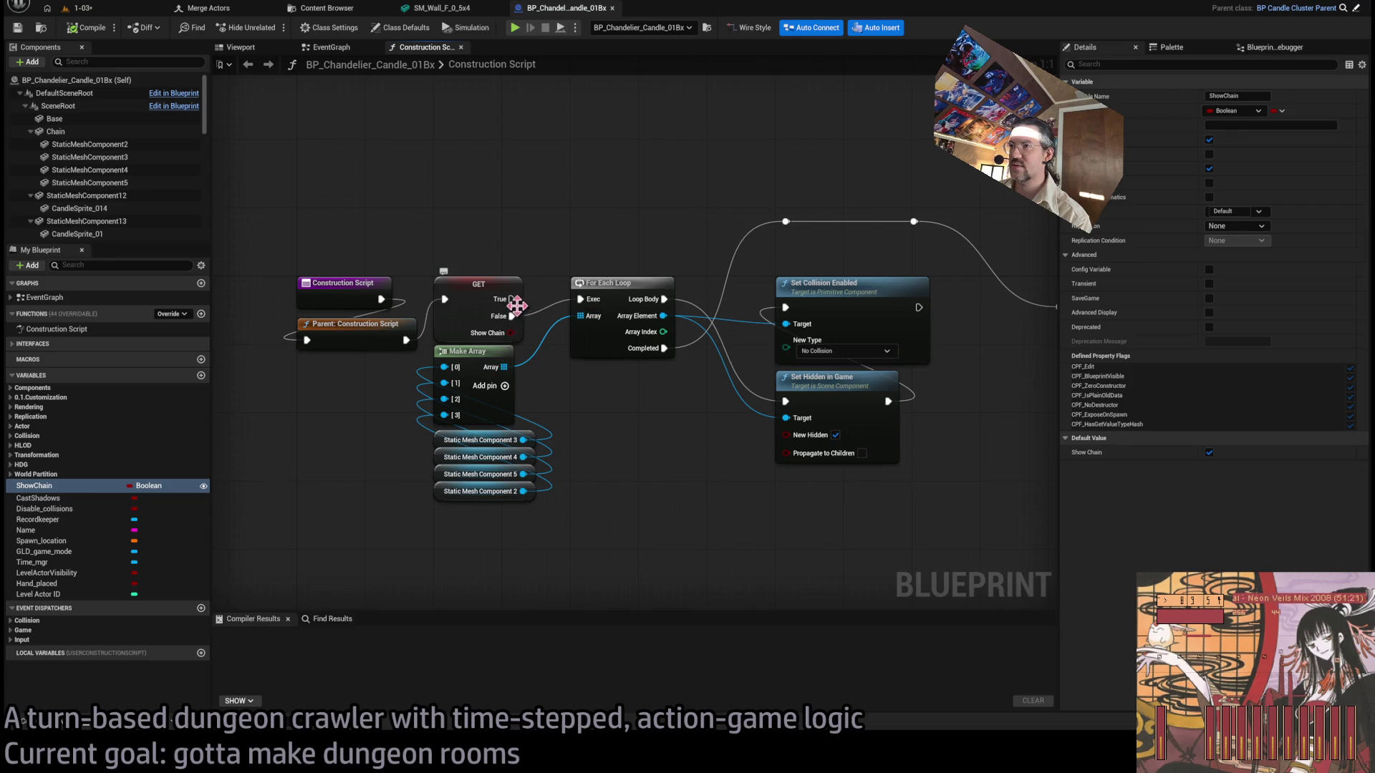
{"action": "left_click", "coordinate": [471, 315]}
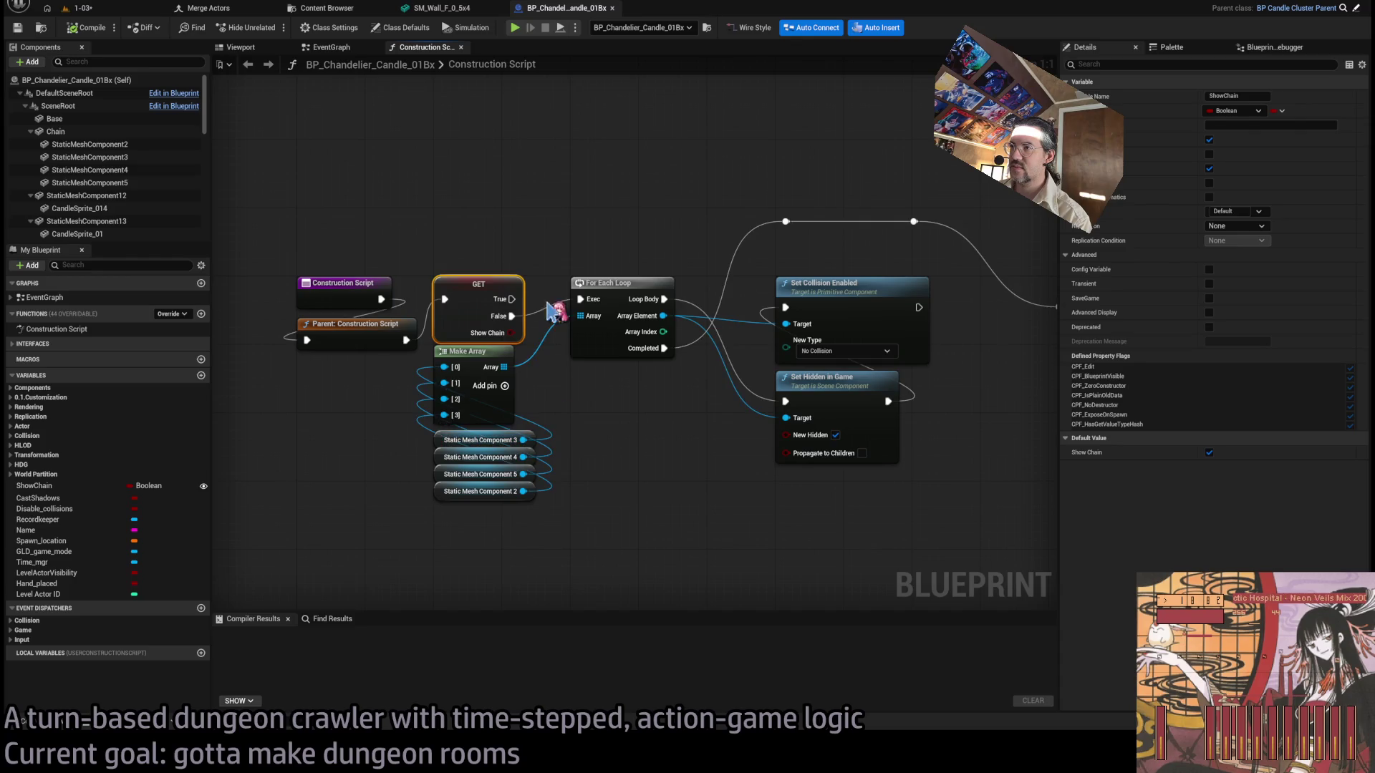
{"action": "key", "text": "Delete"}
{"action": "left_click_drag", "start_coordinate": [406, 340], "coordinate": [580, 299]}
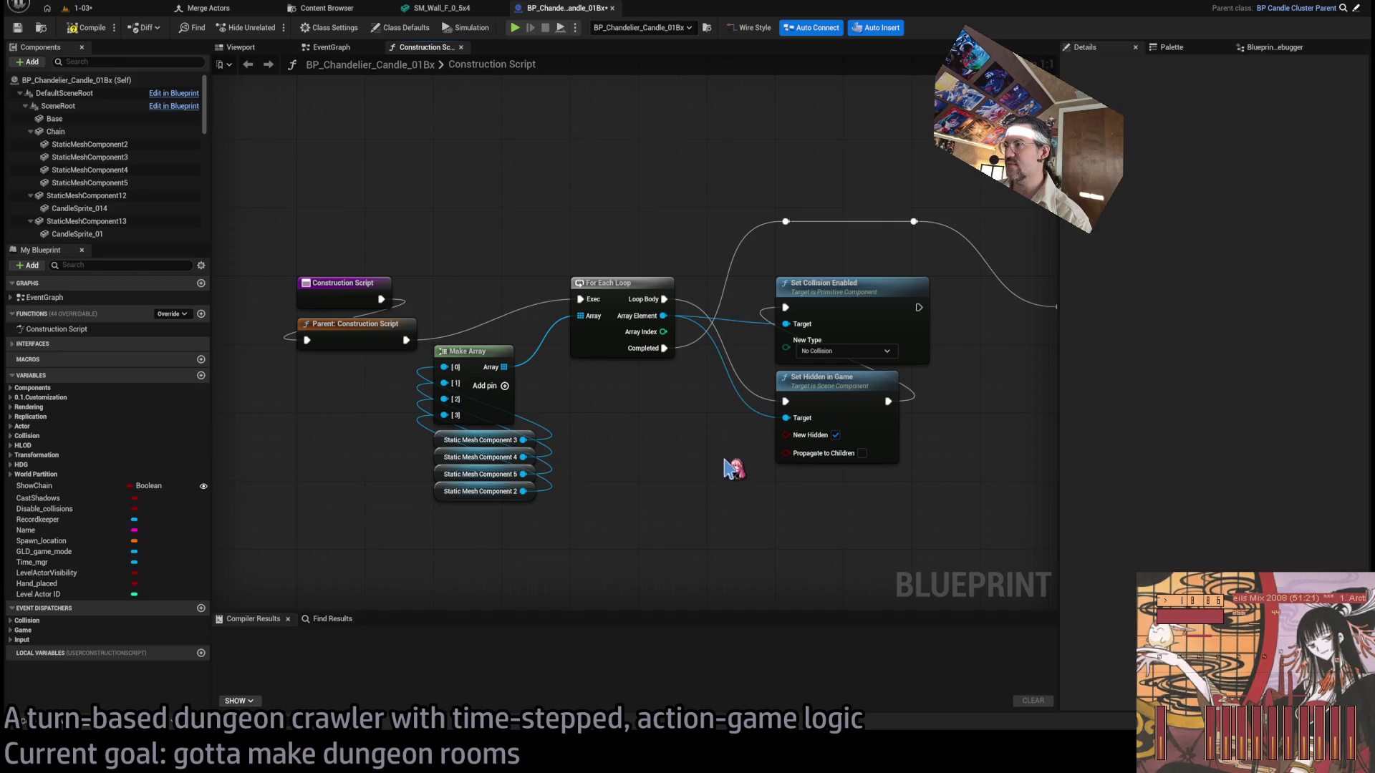
{"action": "left_click_drag", "start_coordinate": [683, 441], "coordinate": [642, 451]}
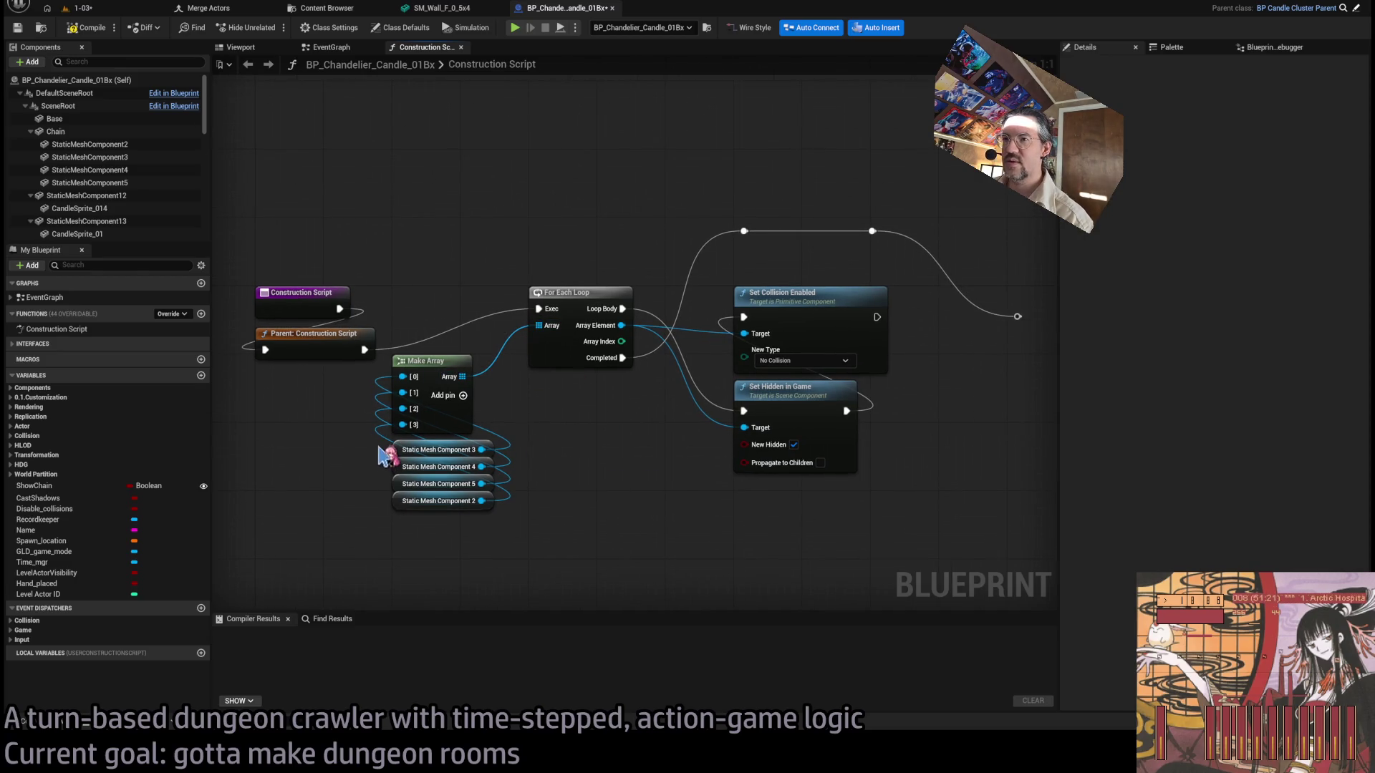
Rename the first two chain link components to Chain1 and Chain2.
{"action": "left_click", "coordinate": [401, 450]}
{"action": "left_click", "coordinate": [128, 146]}
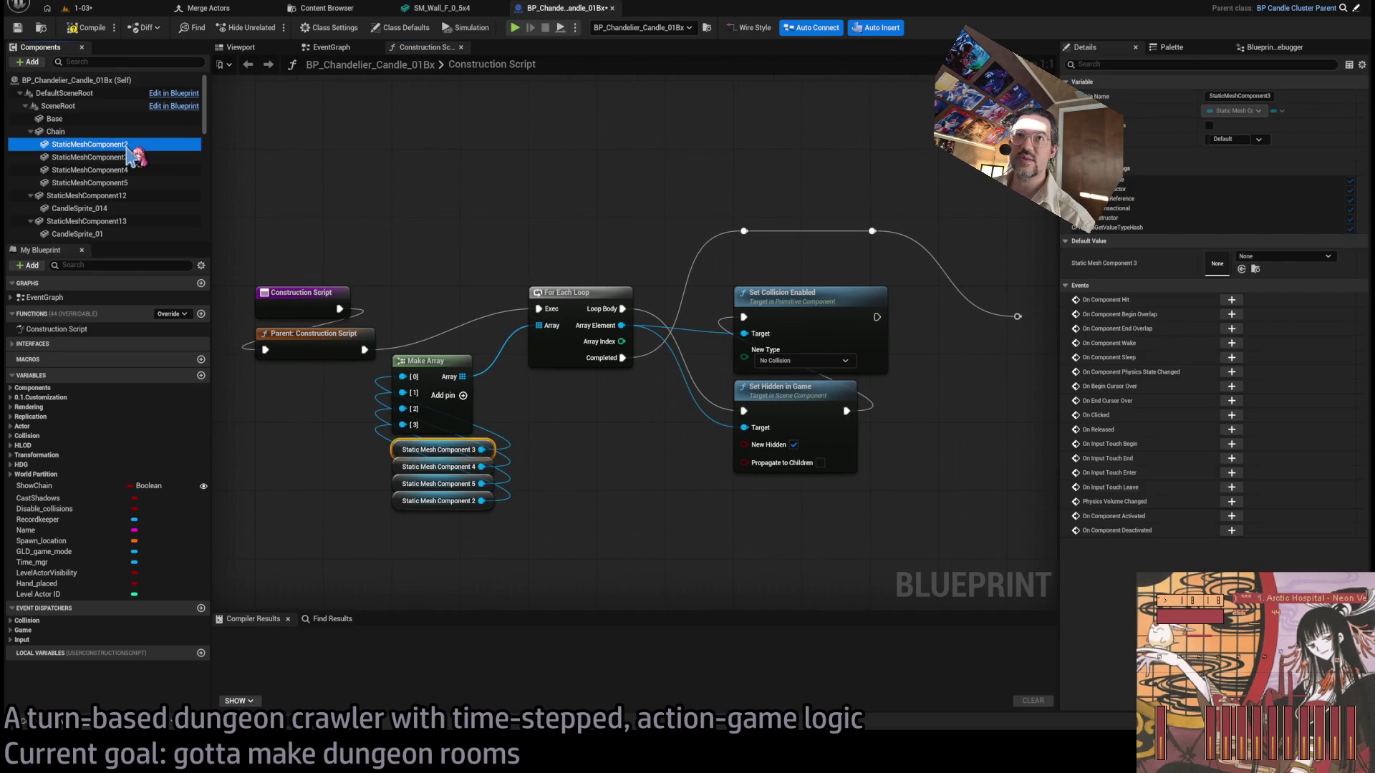
{"action": "left_click", "coordinate": [430, 450]}
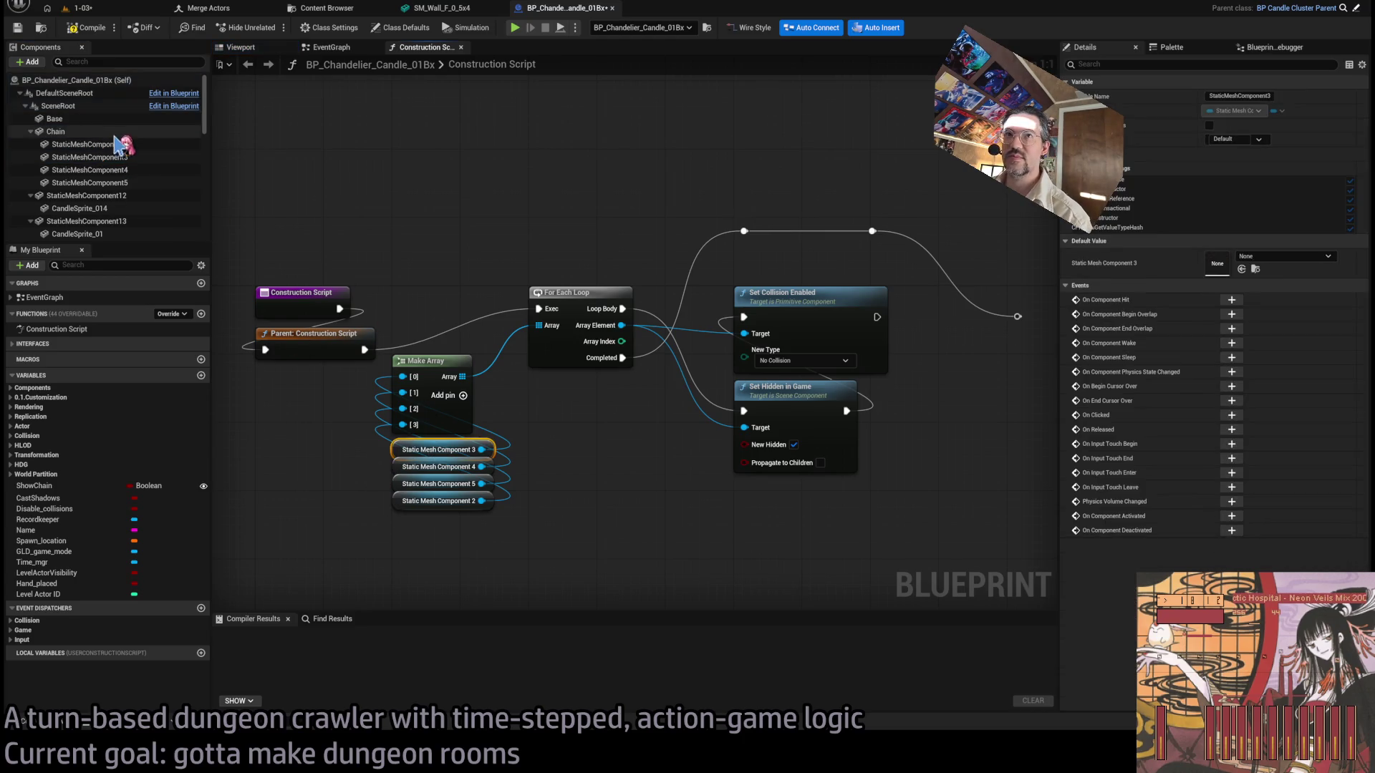
{"action": "left_click", "coordinate": [114, 145]}
{"action": "key", "text": "F2"}
{"action": "type", "text": "Cha"}
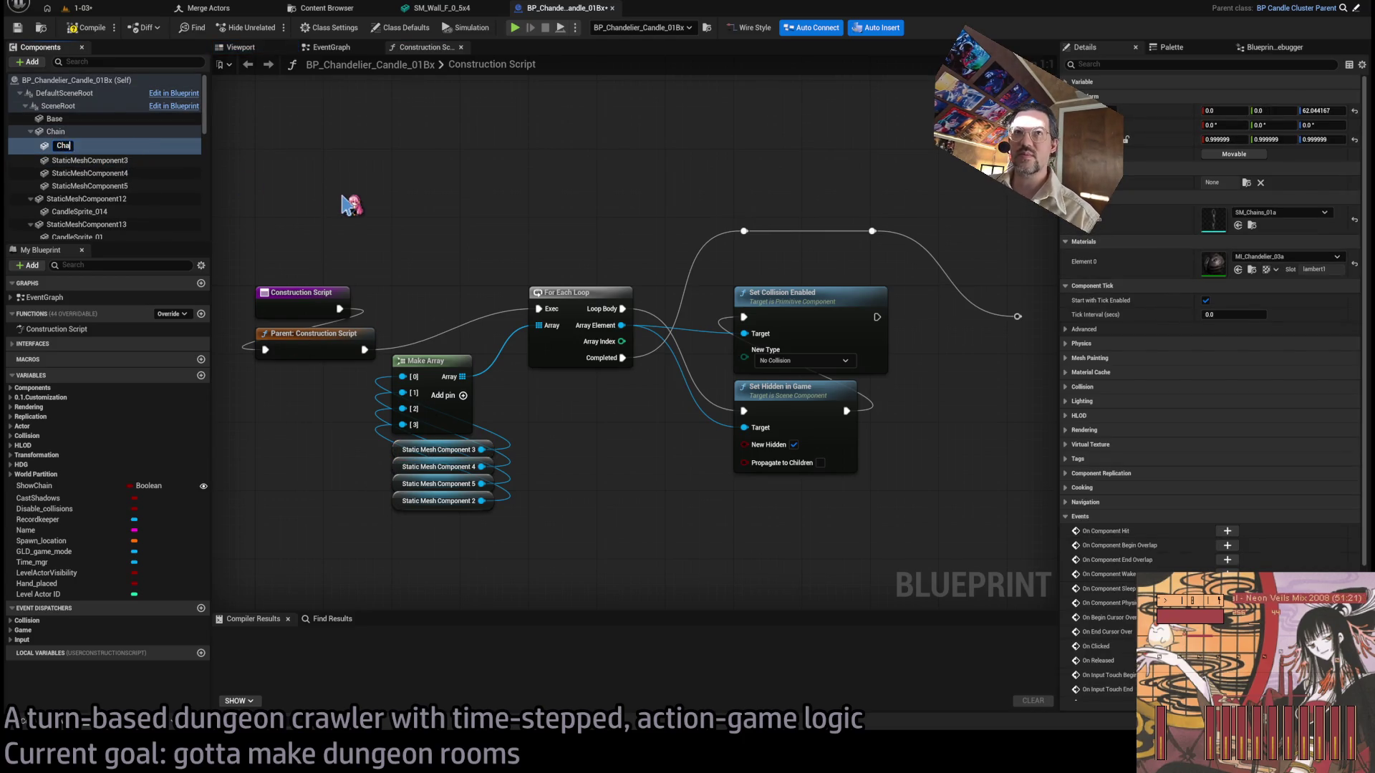
{"action": "type", "text": "in1"}
{"action": "key", "text": "Return"}
{"action": "left_click", "coordinate": [100, 159]}
{"action": "key", "text": "F2"}
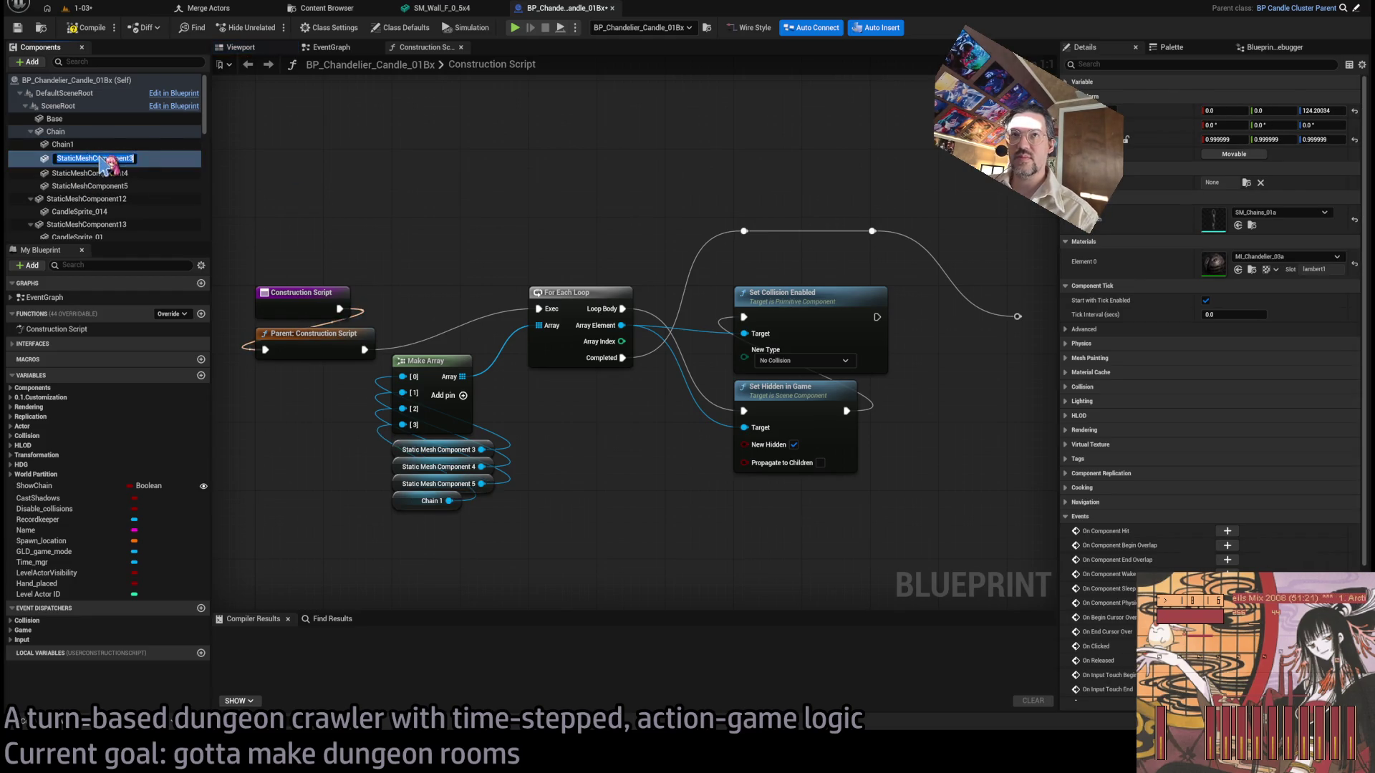
{"action": "type", "text": "Chain2"}
{"action": "key", "text": "Return"}
Rename the remaining links Chain3 and Chain4, and the parent Chain component Chain0.
{"action": "left_click", "coordinate": [104, 172]}
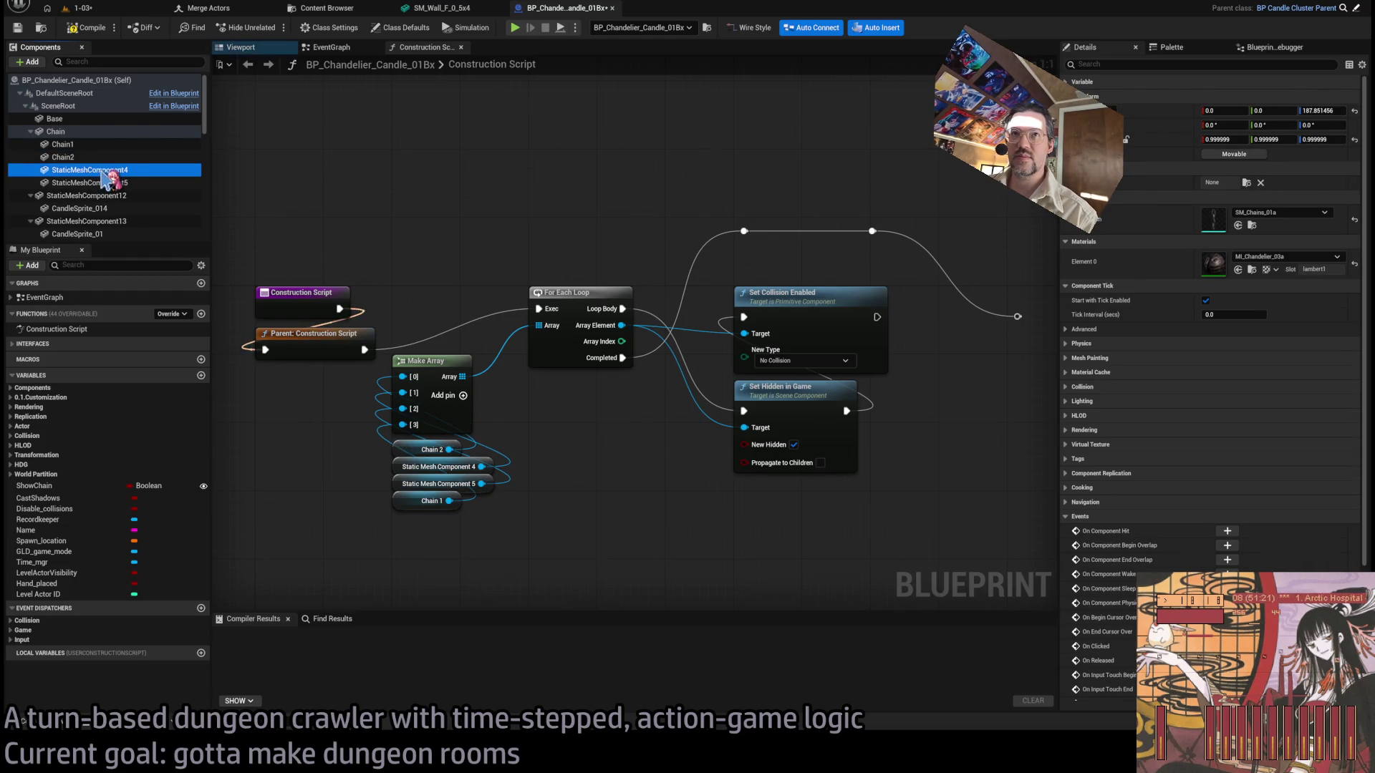
{"action": "key", "text": "F2"}
{"action": "type", "text": "Ch"}
{"action": "key", "text": "Return"}
{"action": "left_click", "coordinate": [100, 186]}
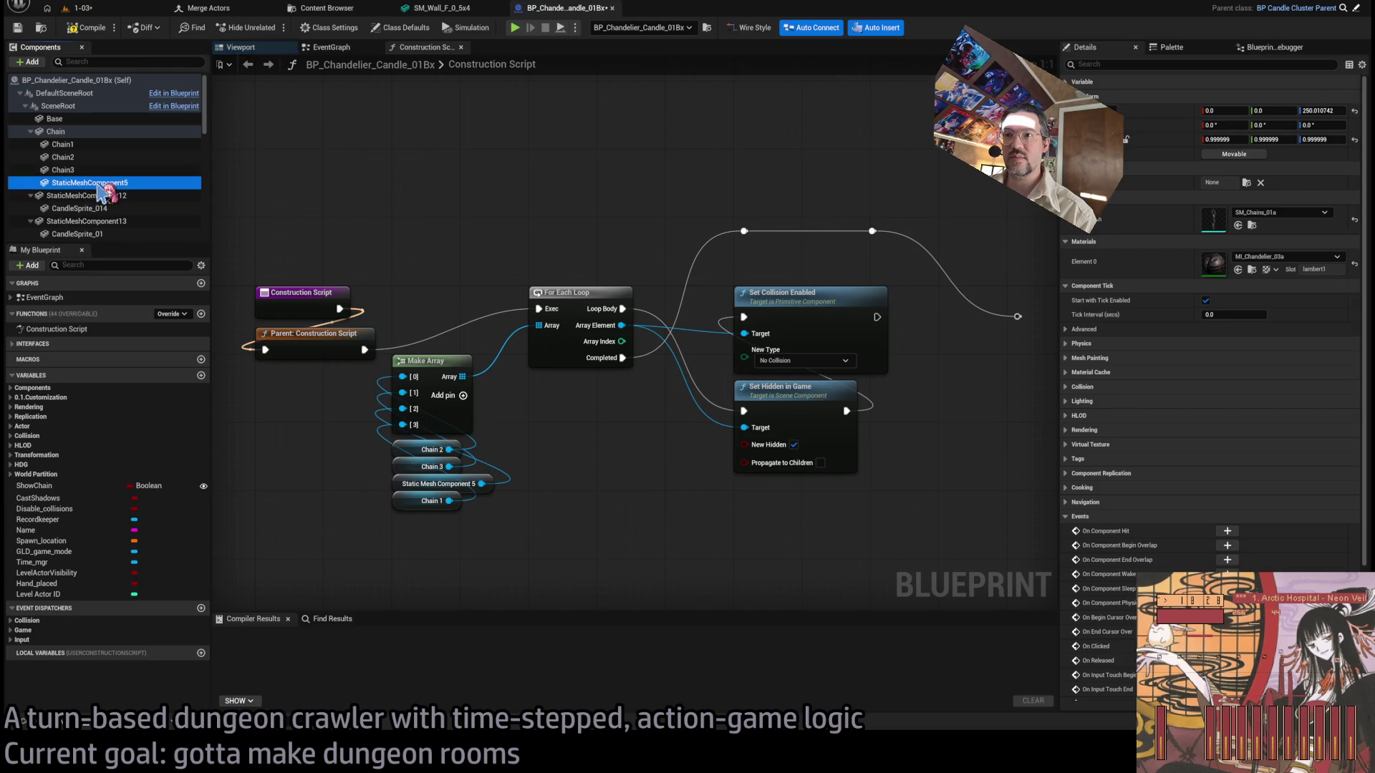
{"action": "key", "text": "F2"}
{"action": "type", "text": "Chain4"}
{"action": "key", "text": "Return"}
{"action": "double_click", "coordinate": [98, 185]}
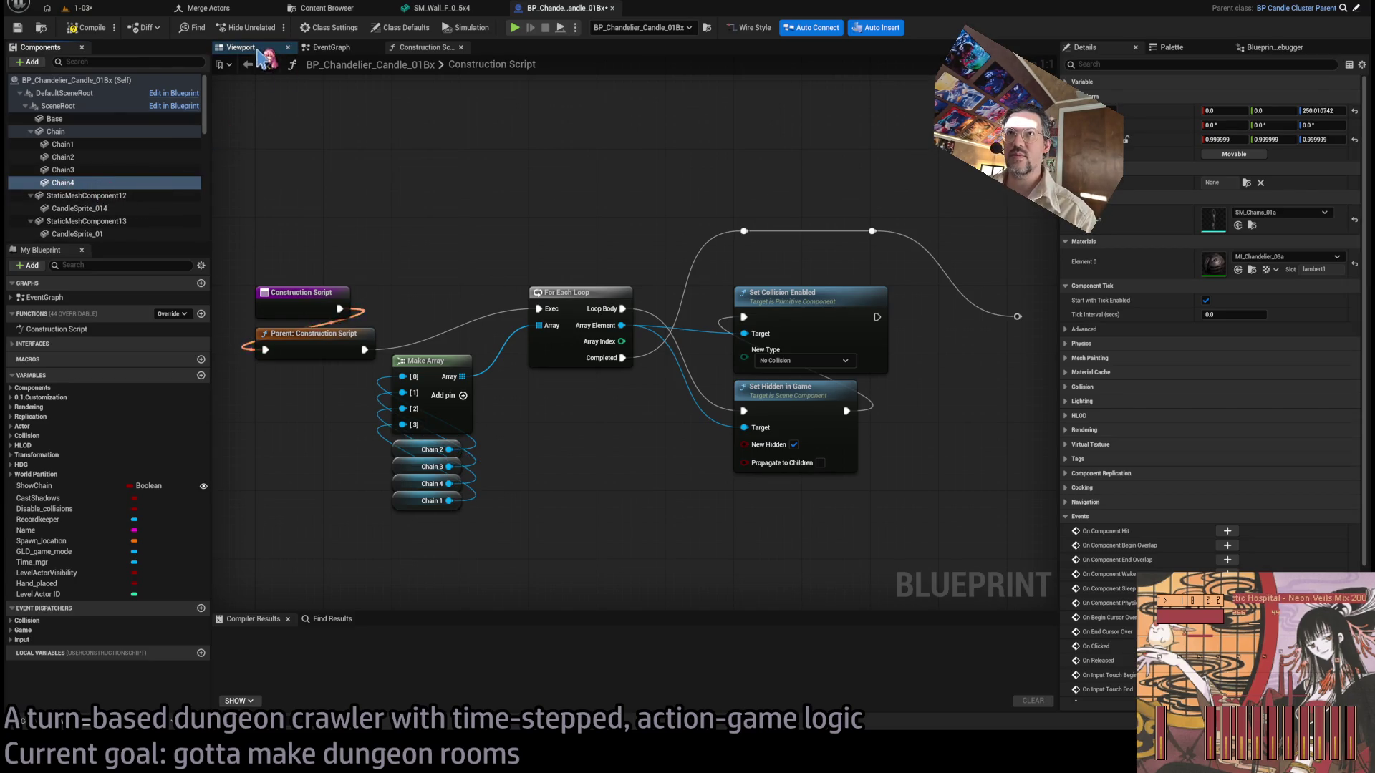
{"action": "left_click", "coordinate": [89, 133]}
{"action": "double_click", "coordinate": [86, 133]}
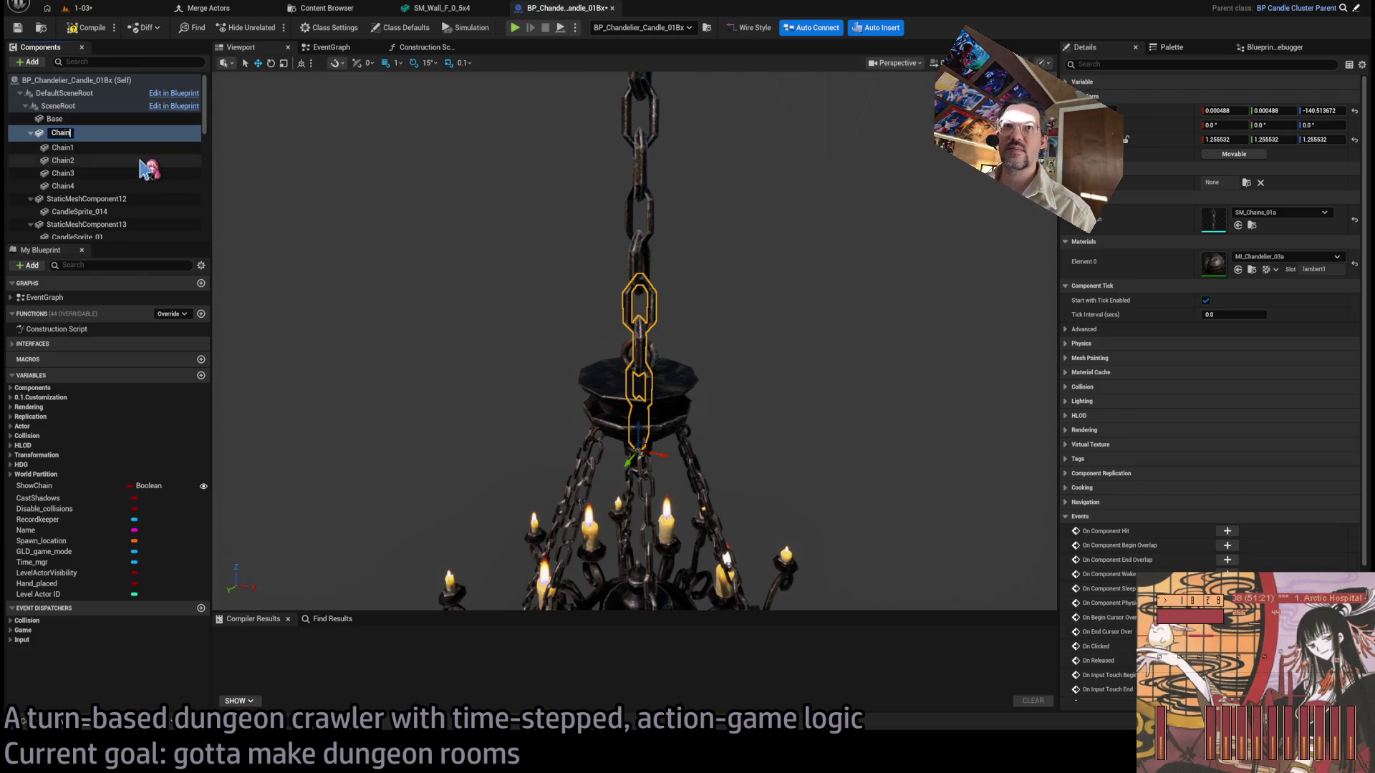
{"action": "type", "text": "0"}
{"action": "left_click", "coordinate": [330, 47]}
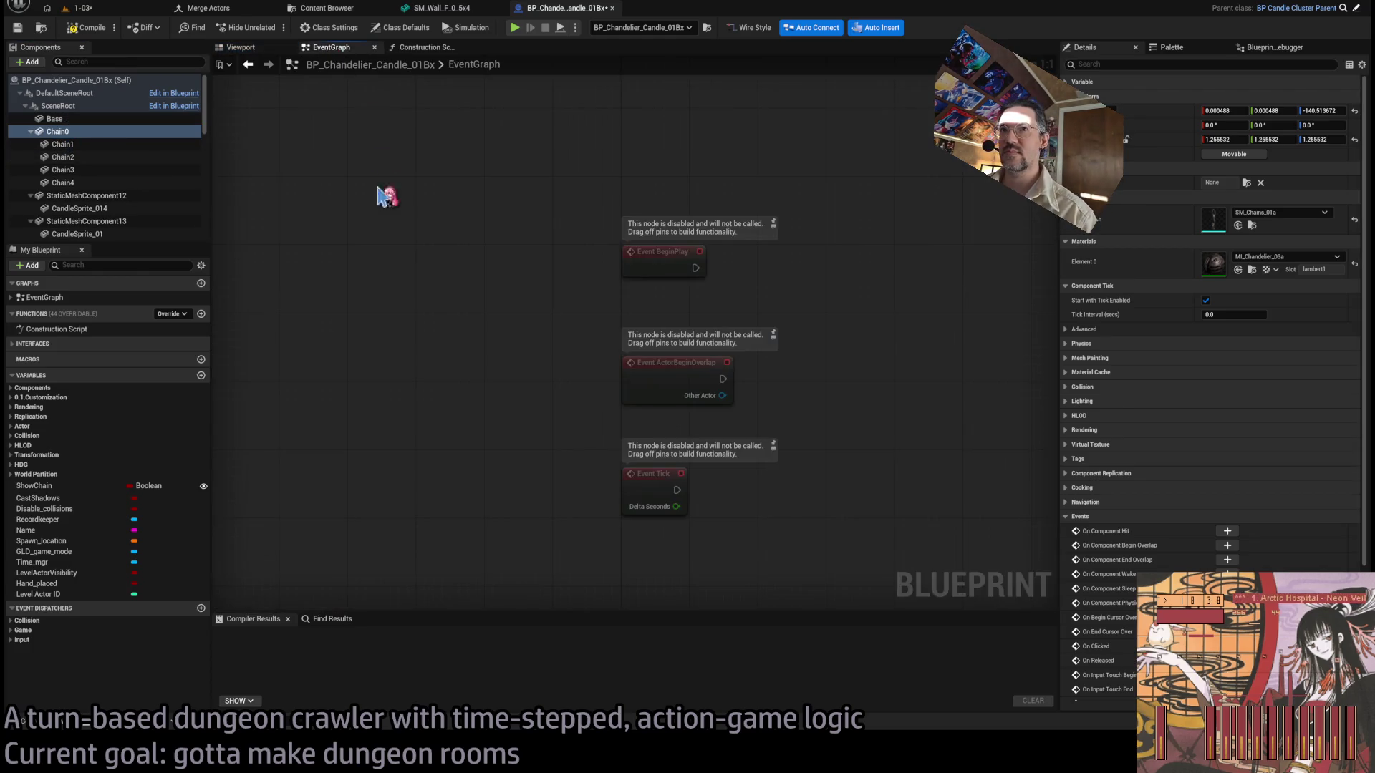
Add a fifth Make Array pin and connect a Chain 0 getter to it.
{"action": "left_click", "coordinate": [429, 47]}
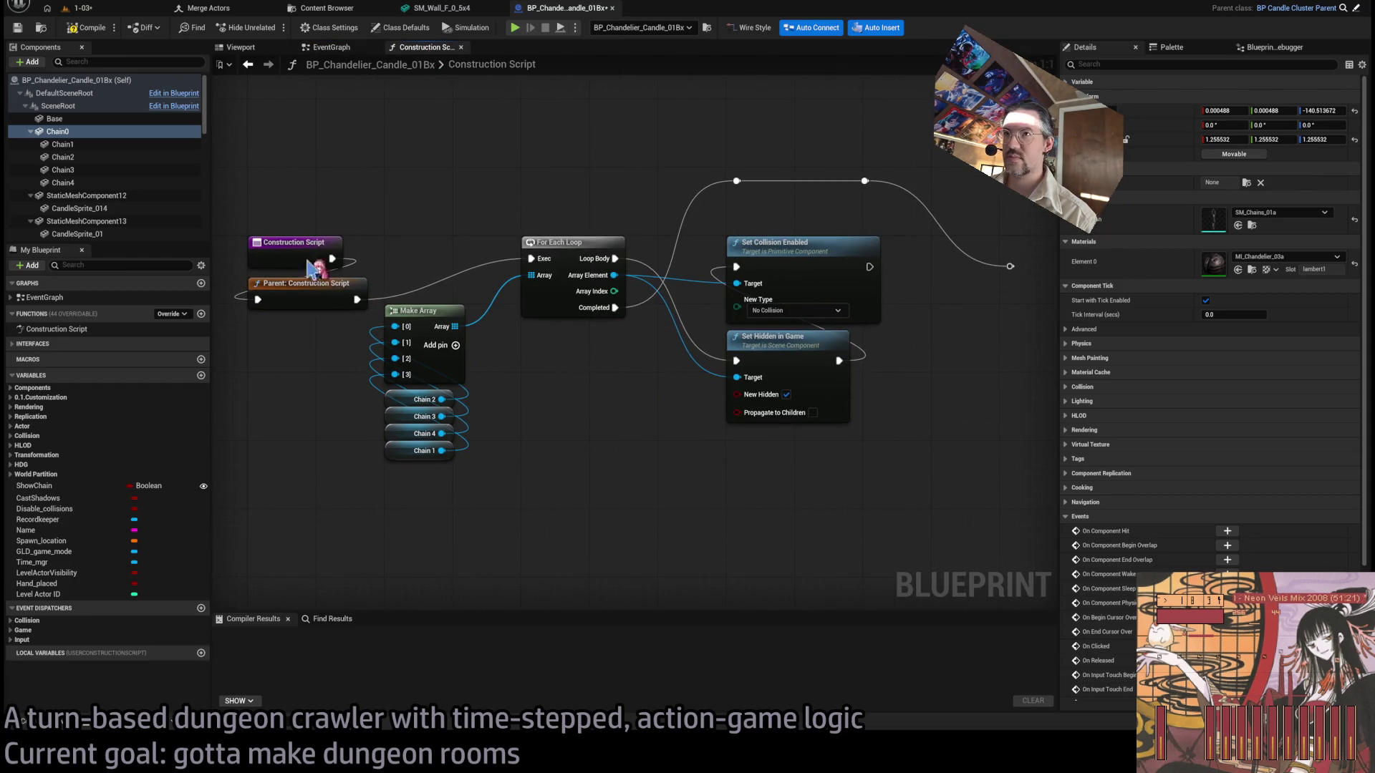
{"action": "left_click", "coordinate": [455, 345]}
{"action": "mouse_move", "coordinate": [429, 325]}
{"action": "left_mouse_down"}
{"action": "mouse_move", "coordinate": [438, 315]}
{"action": "mouse_move", "coordinate": [566, 349]}
{"action": "left_mouse_up"}
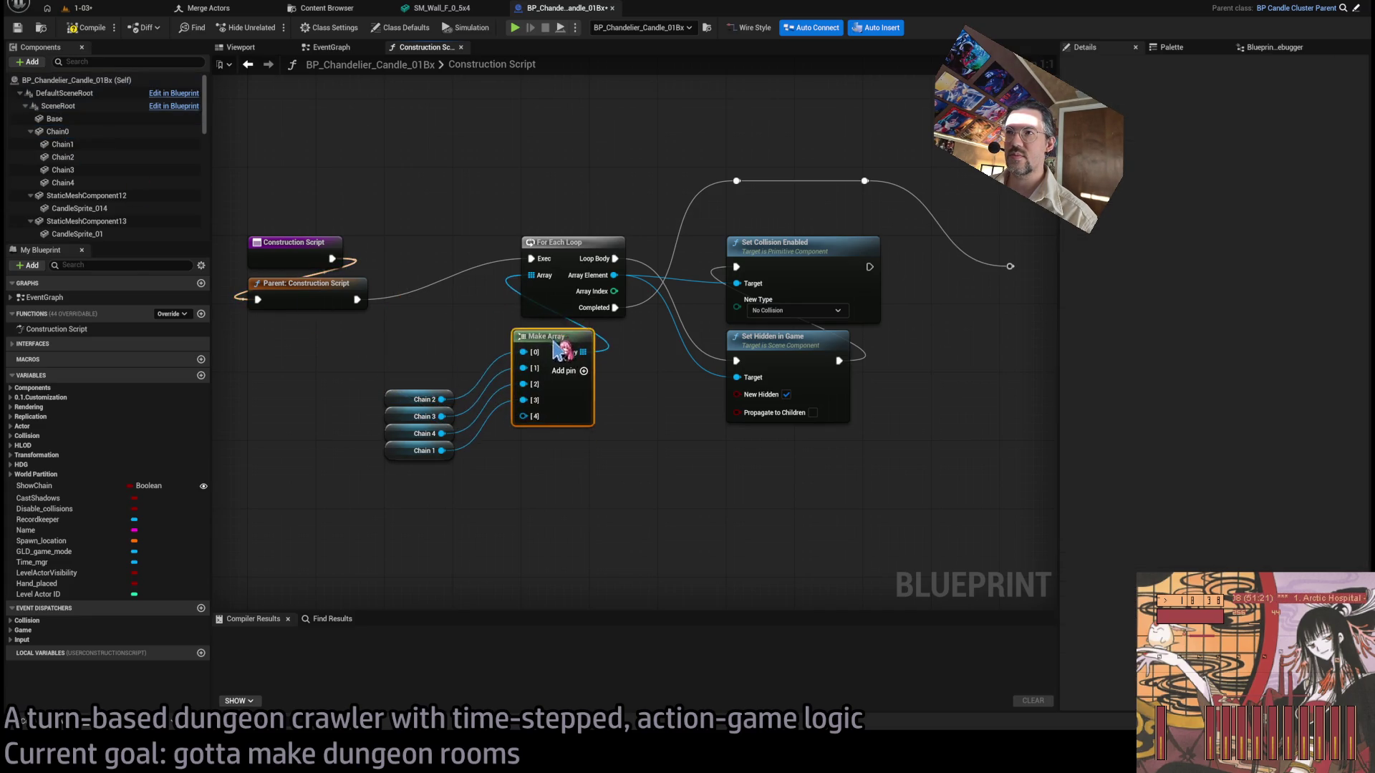
{"action": "mouse_move", "coordinate": [57, 131]}
{"action": "left_mouse_down"}
{"action": "mouse_move", "coordinate": [143, 215]}
{"action": "mouse_move", "coordinate": [516, 460]}
{"action": "mouse_move", "coordinate": [470, 409]}
{"action": "mouse_move", "coordinate": [430, 485]}
{"action": "mouse_move", "coordinate": [437, 462]}
{"action": "left_mouse_up"}
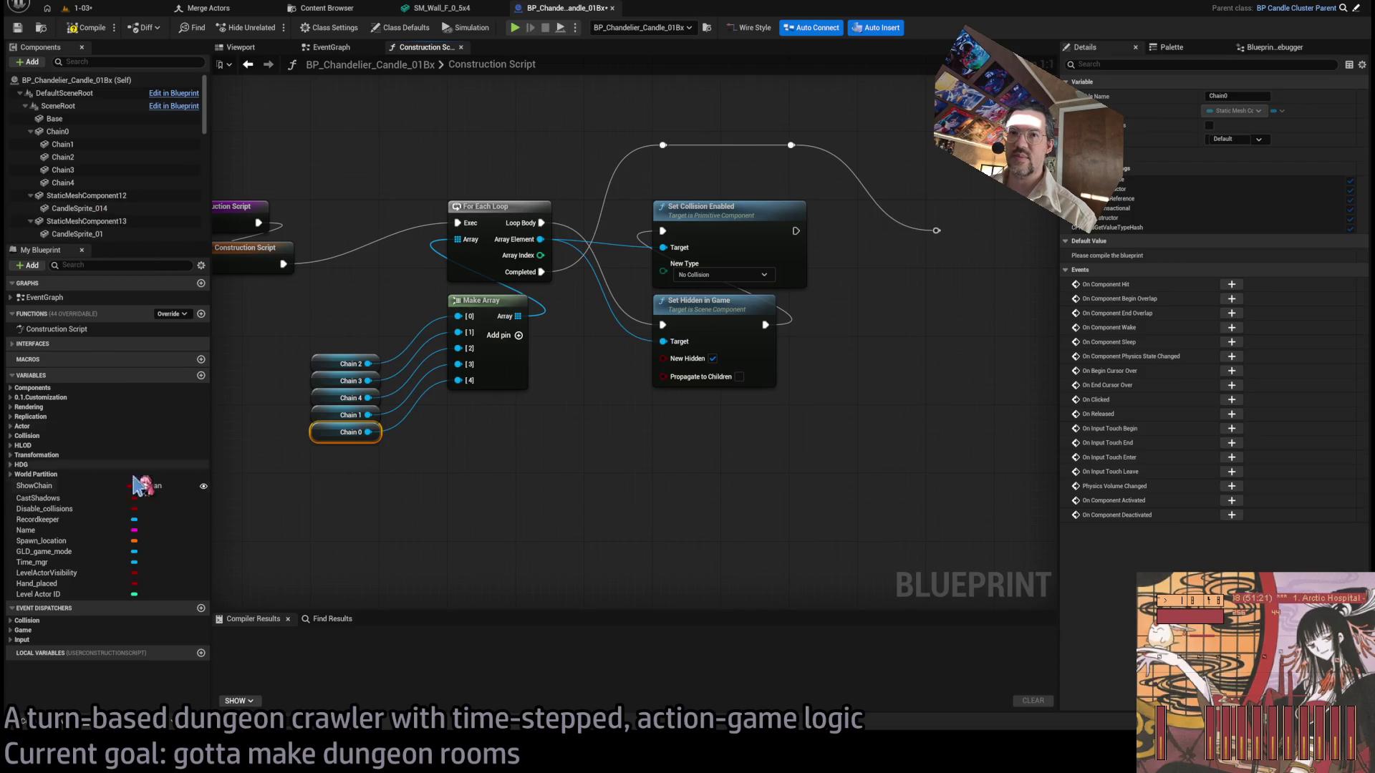
Feed NOT Show Chain into New Hidden and compile the chandelier blueprint.
{"action": "left_click", "coordinate": [35, 485]}
{"action": "mouse_move", "coordinate": [716, 445]}
{"action": "left_mouse_down"}
{"action": "mouse_move", "coordinate": [725, 426]}
{"action": "mouse_move", "coordinate": [713, 452]}
{"action": "mouse_move", "coordinate": [667, 424]}
{"action": "left_mouse_up"}
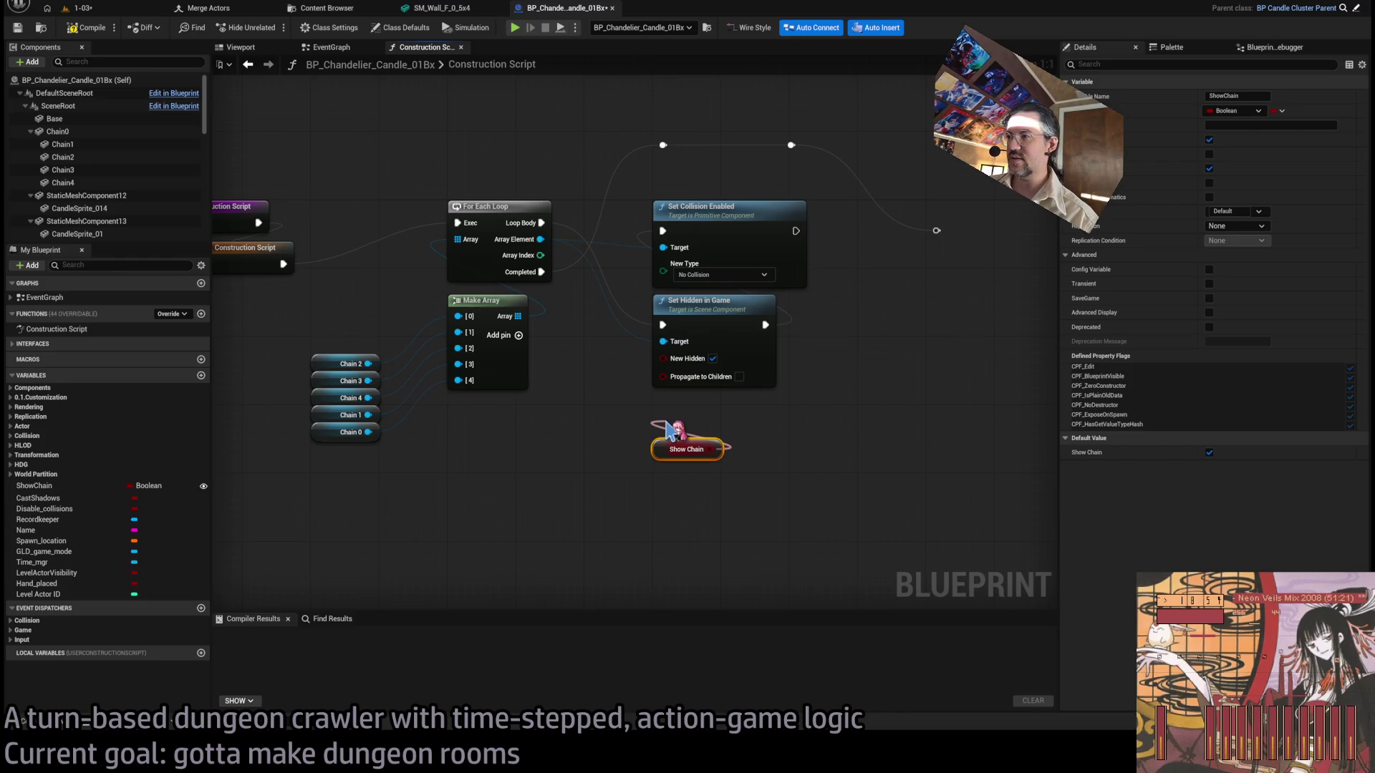
{"action": "mouse_move", "coordinate": [666, 430]}
{"action": "left_mouse_down"}
{"action": "mouse_move", "coordinate": [676, 362]}
{"action": "mouse_move", "coordinate": [664, 358]}
{"action": "left_mouse_up"}
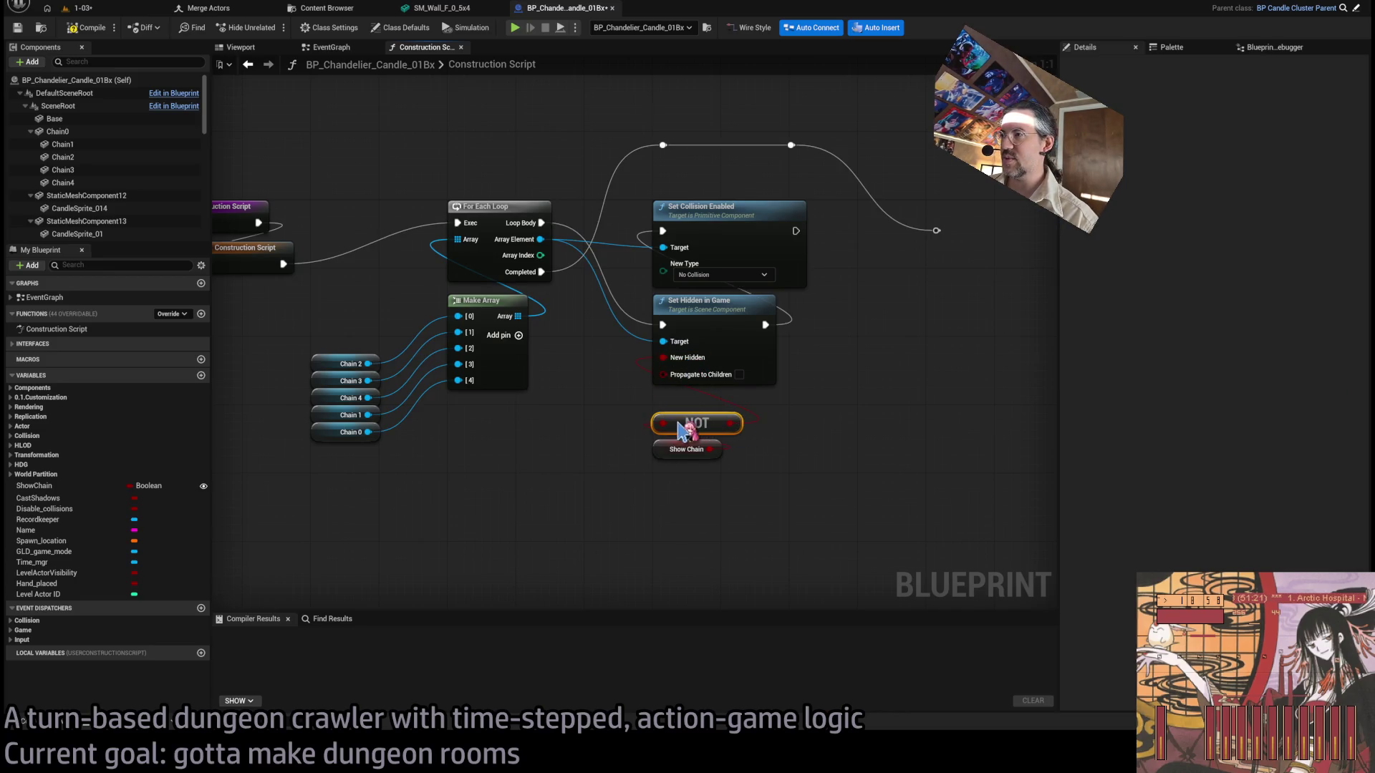
{"action": "left_click_drag", "start_coordinate": [663, 447], "coordinate": [663, 439]}
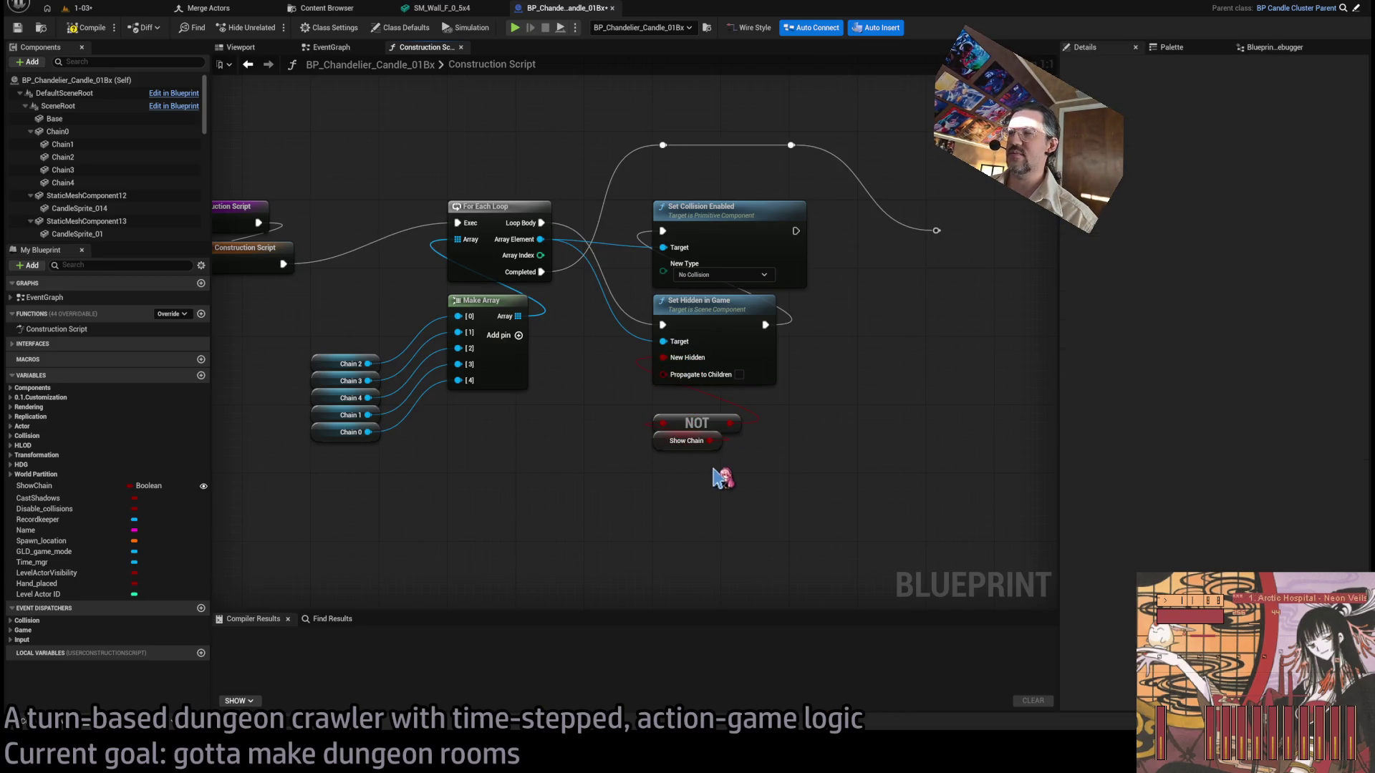
{"action": "left_click", "coordinate": [86, 27]}
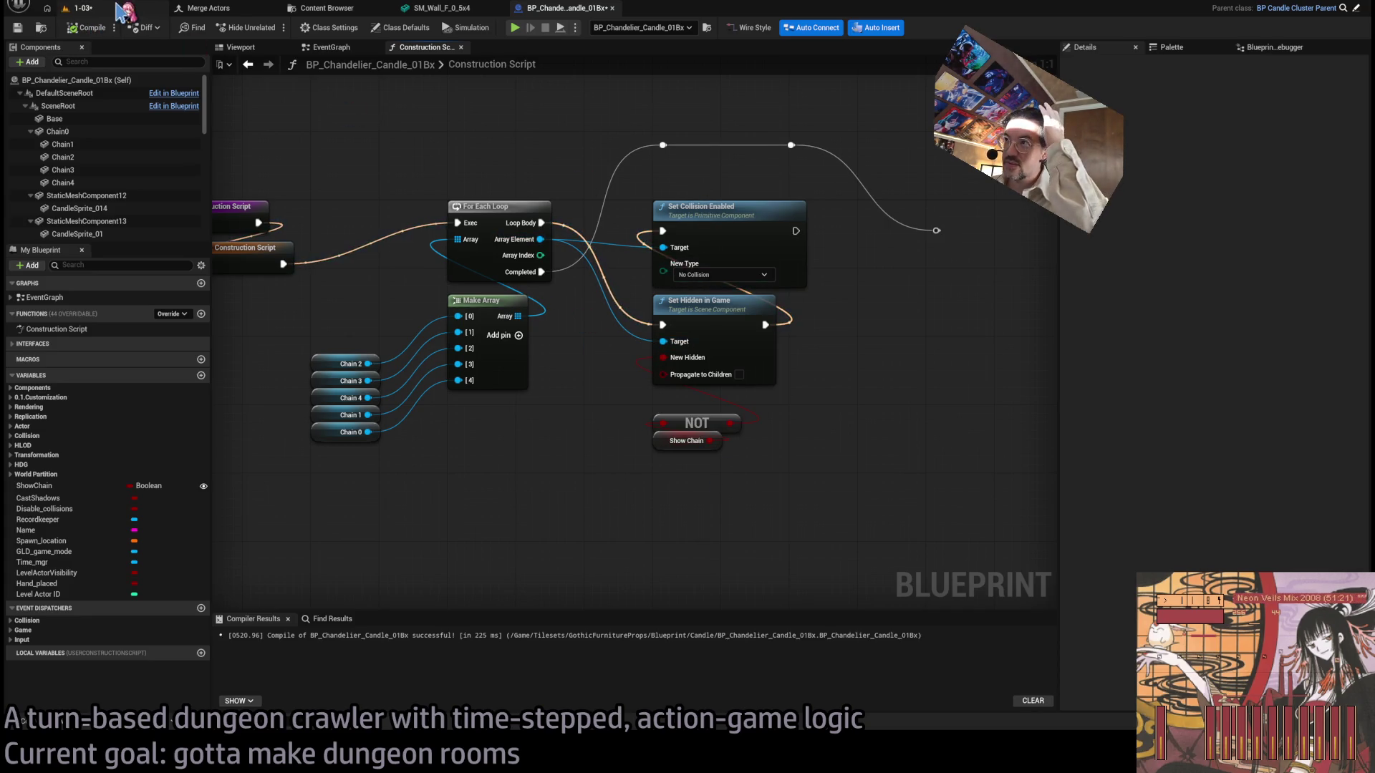
{"action": "left_click", "coordinate": [119, 11]}
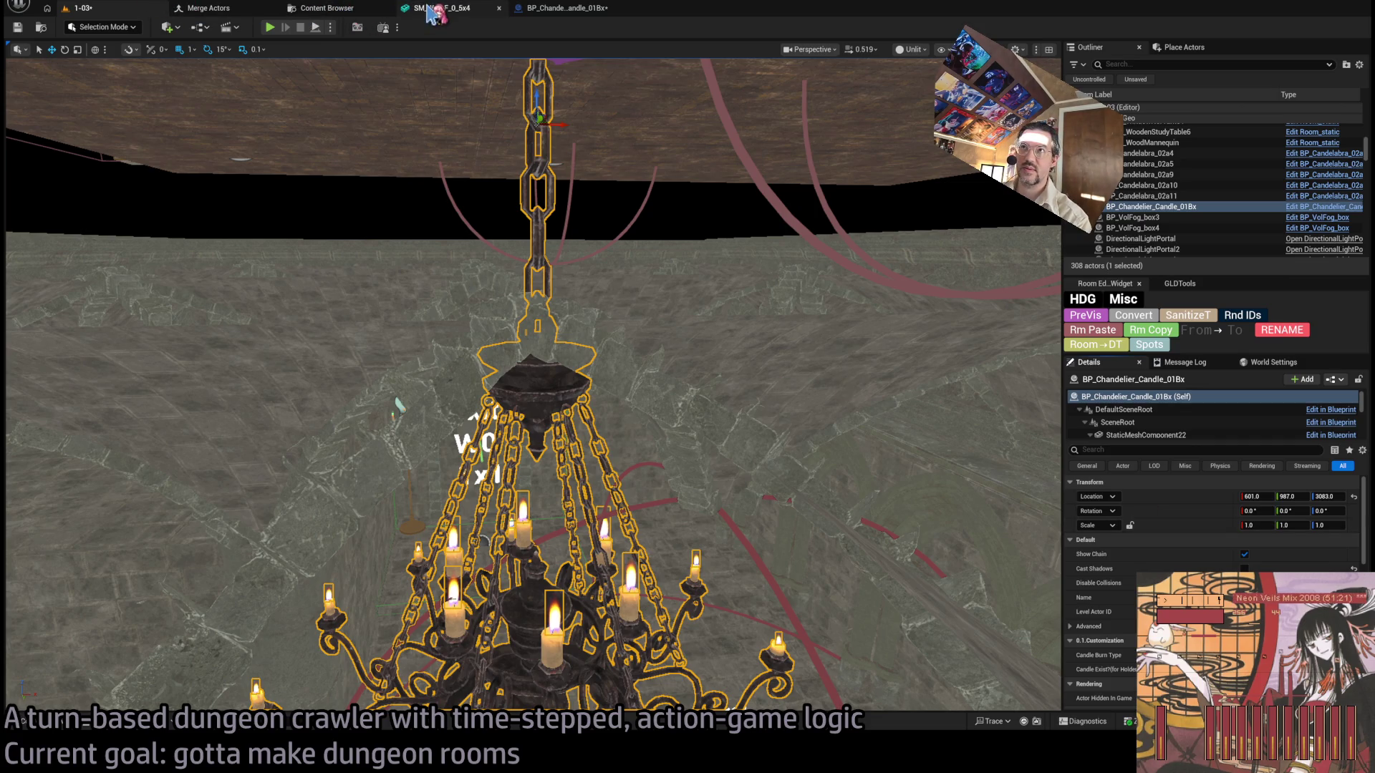
Enable Propagate to Children on Set Hidden in Game and recompile the blueprint.
{"action": "left_click", "coordinate": [555, 9]}
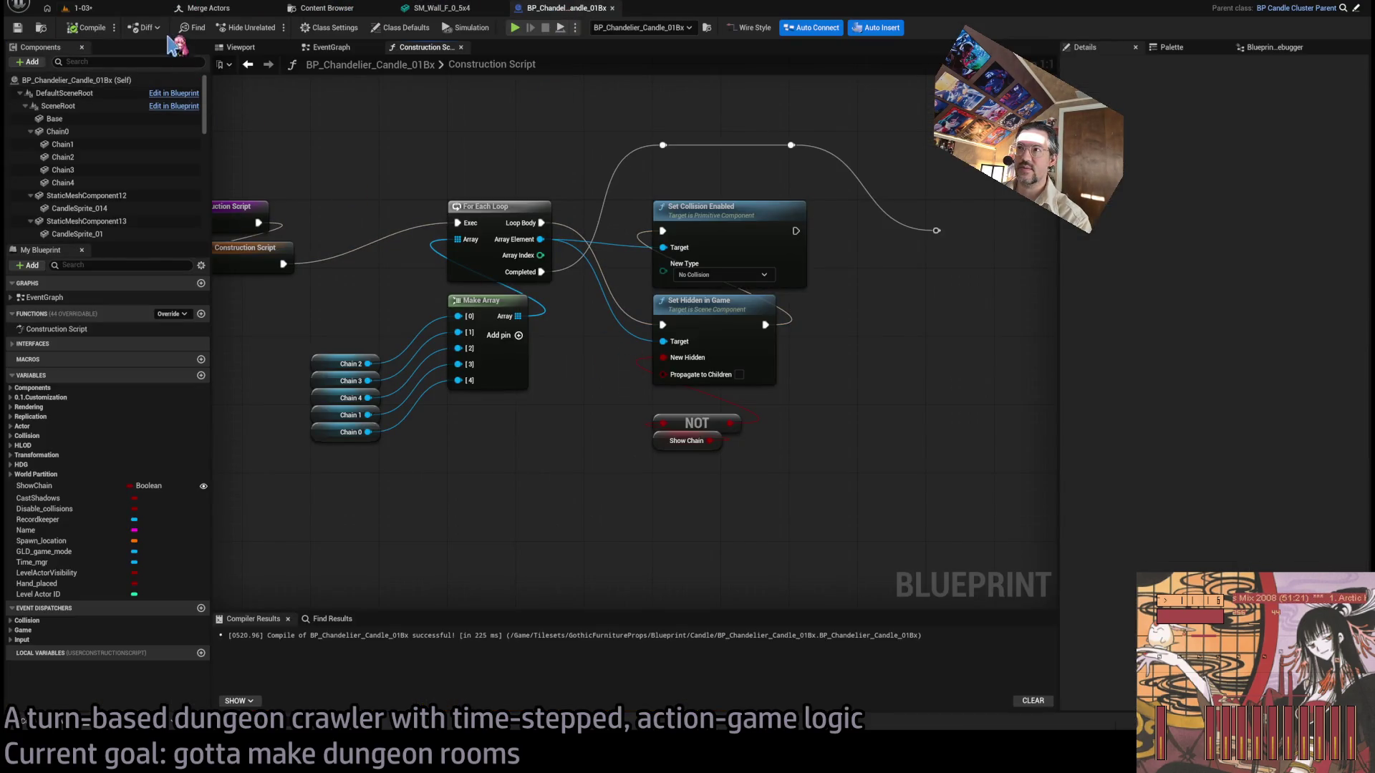
{"action": "left_click", "coordinate": [87, 27]}
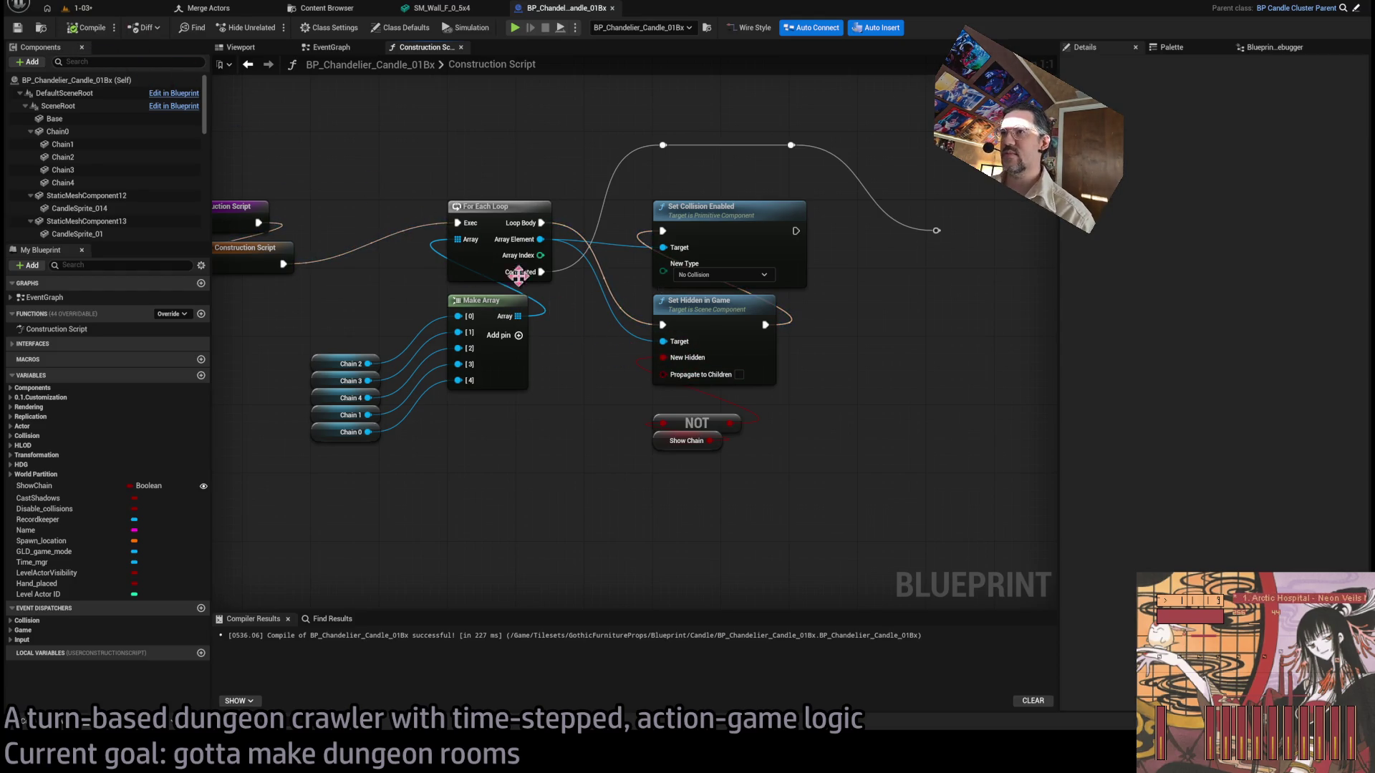
{"action": "left_click", "coordinate": [739, 375]}
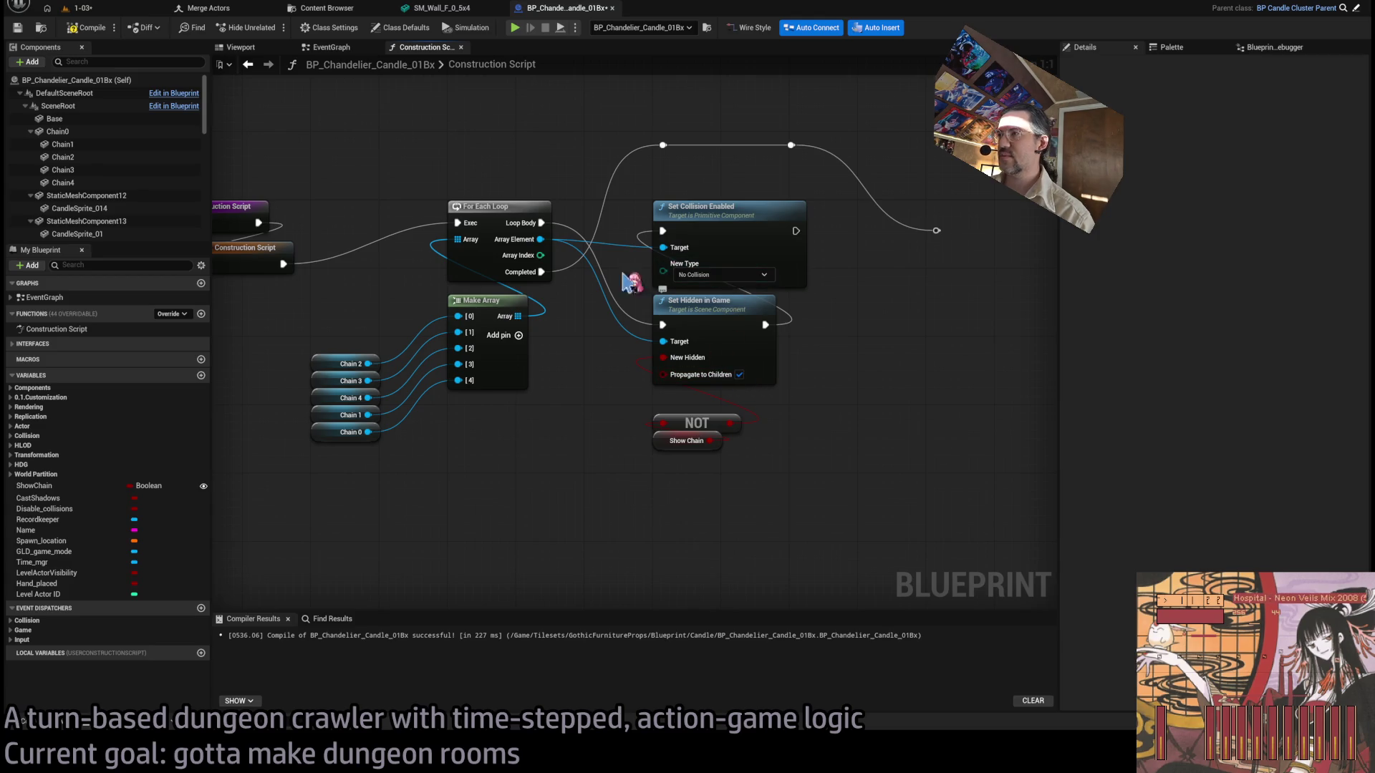
{"action": "left_click", "coordinate": [101, 27]}
Uncheck Show Chain on the level's chandelier and test it in a Play session.
{"action": "left_click", "coordinate": [118, 10]}
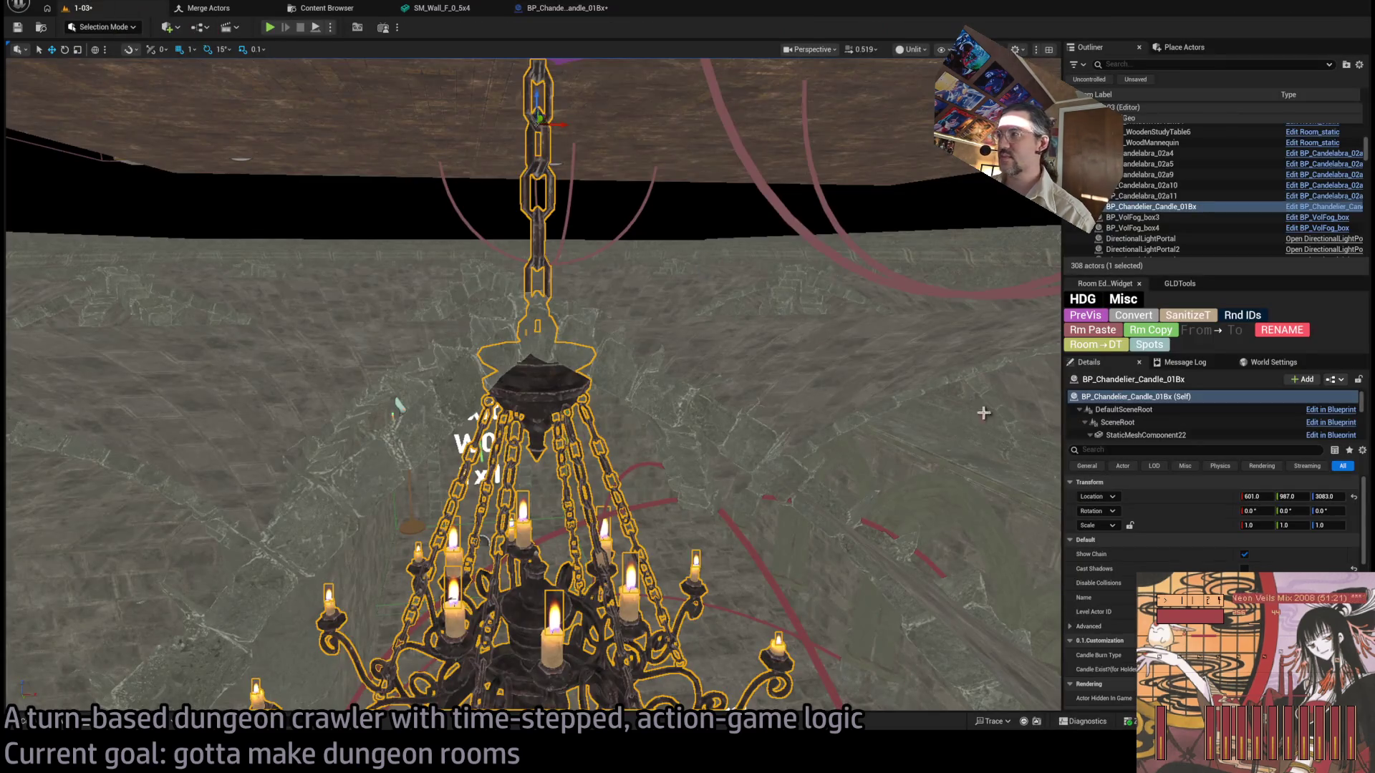
{"action": "left_click", "coordinate": [1244, 555]}
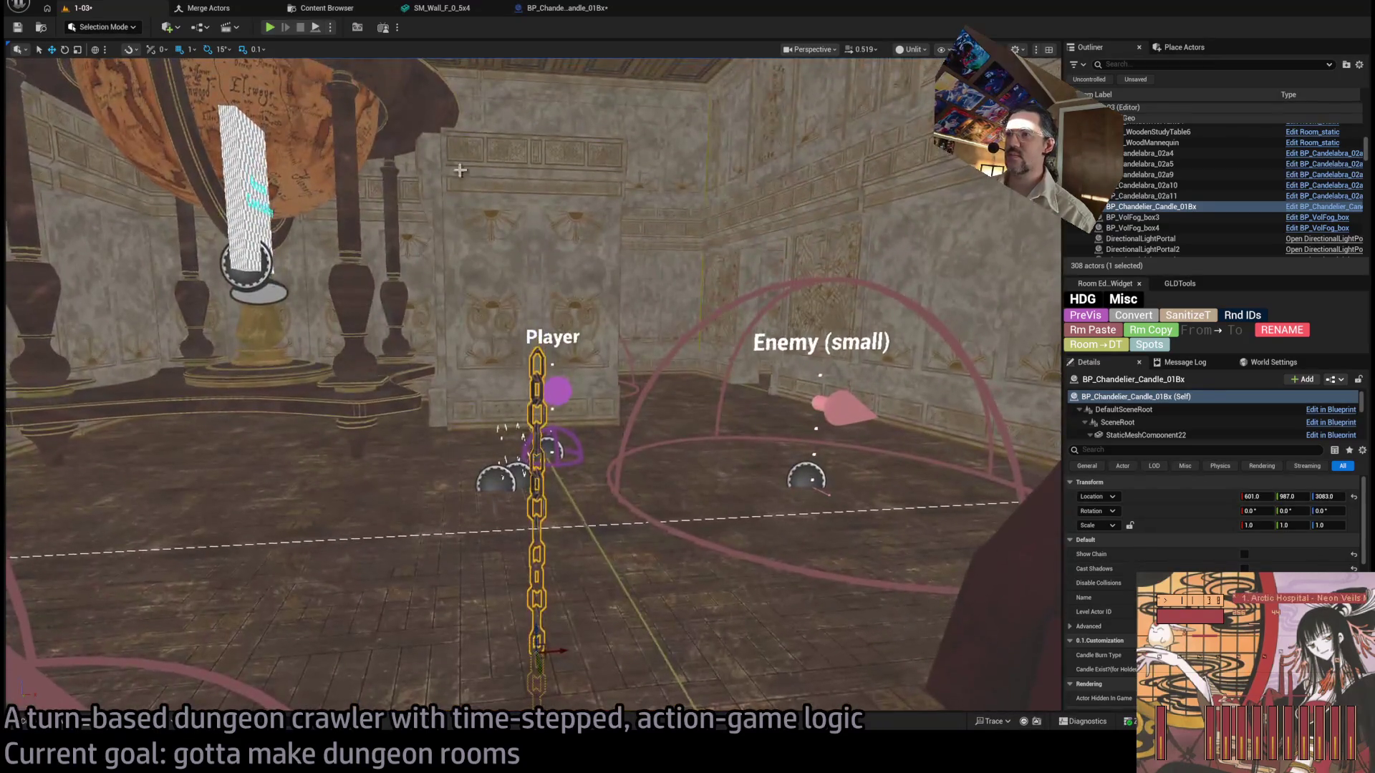
{"action": "left_click", "coordinate": [271, 28]}
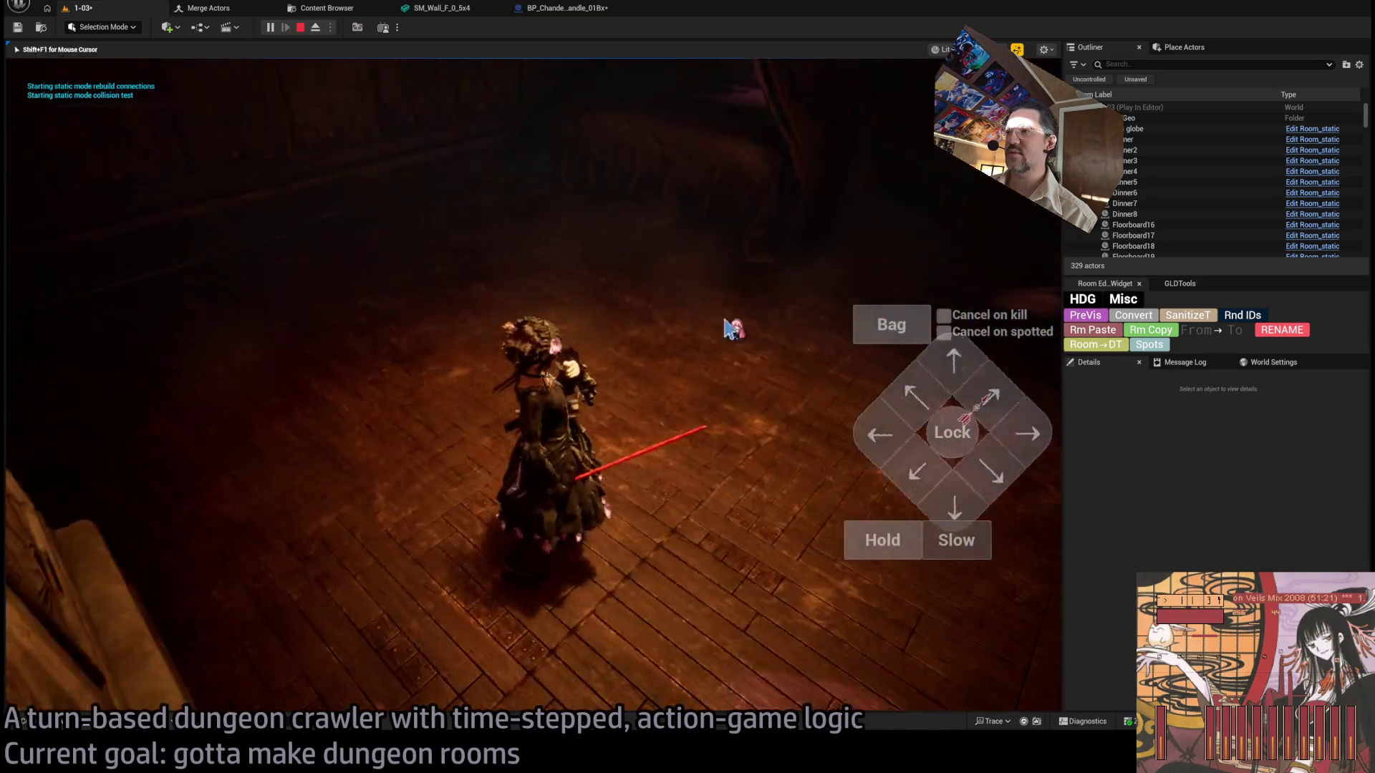
{"action": "key", "text": "Escape"}
{"action": "mouse_move", "coordinate": [716, 300]}
{"action": "left_mouse_down"}
{"action": "mouse_move", "coordinate": [702, 243]}
{"action": "mouse_move", "coordinate": [654, 316]}
{"action": "mouse_move", "coordinate": [612, 285]}
{"action": "left_mouse_up"}
{"action": "left_click", "coordinate": [566, 7]}
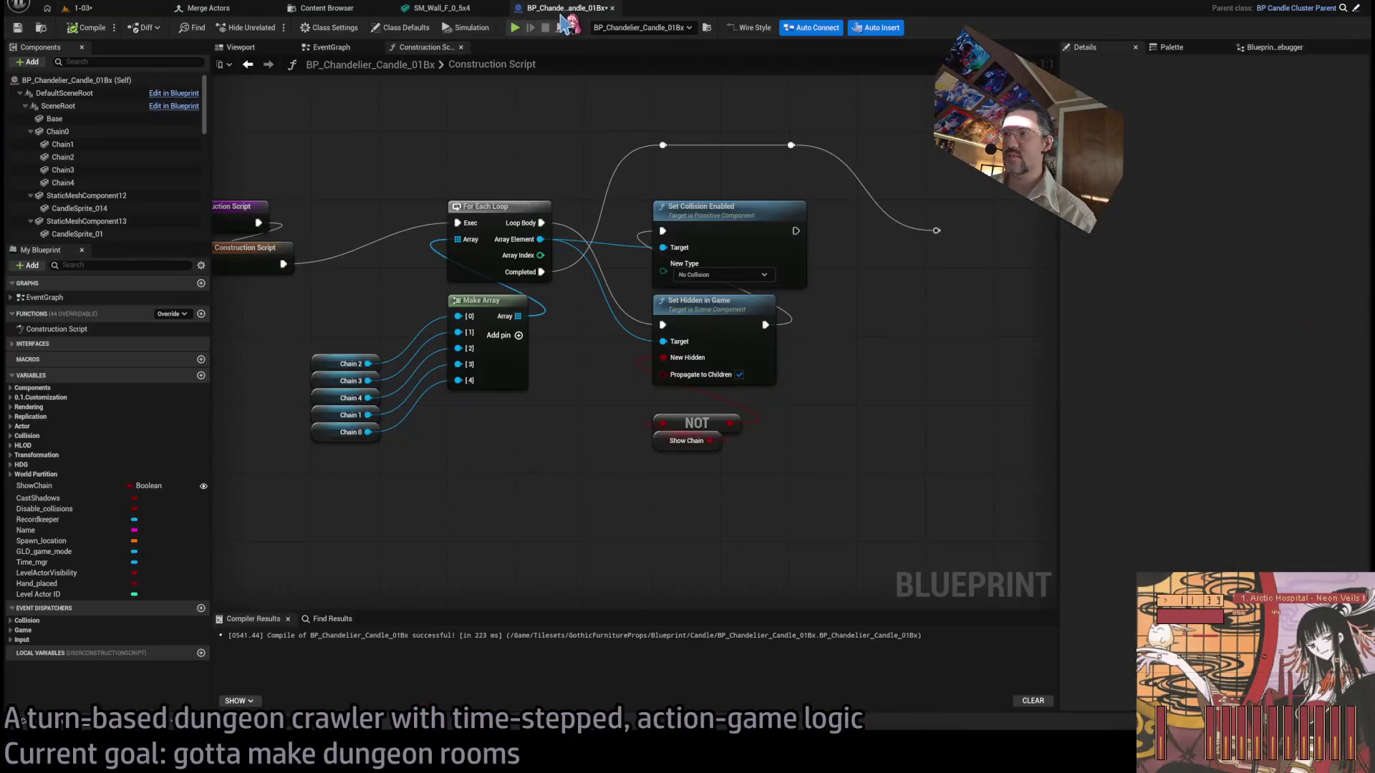
Box-select both reroute points and shift them right, testing the exec wires, then view level 1-03.
{"action": "left_click", "coordinate": [691, 424]}
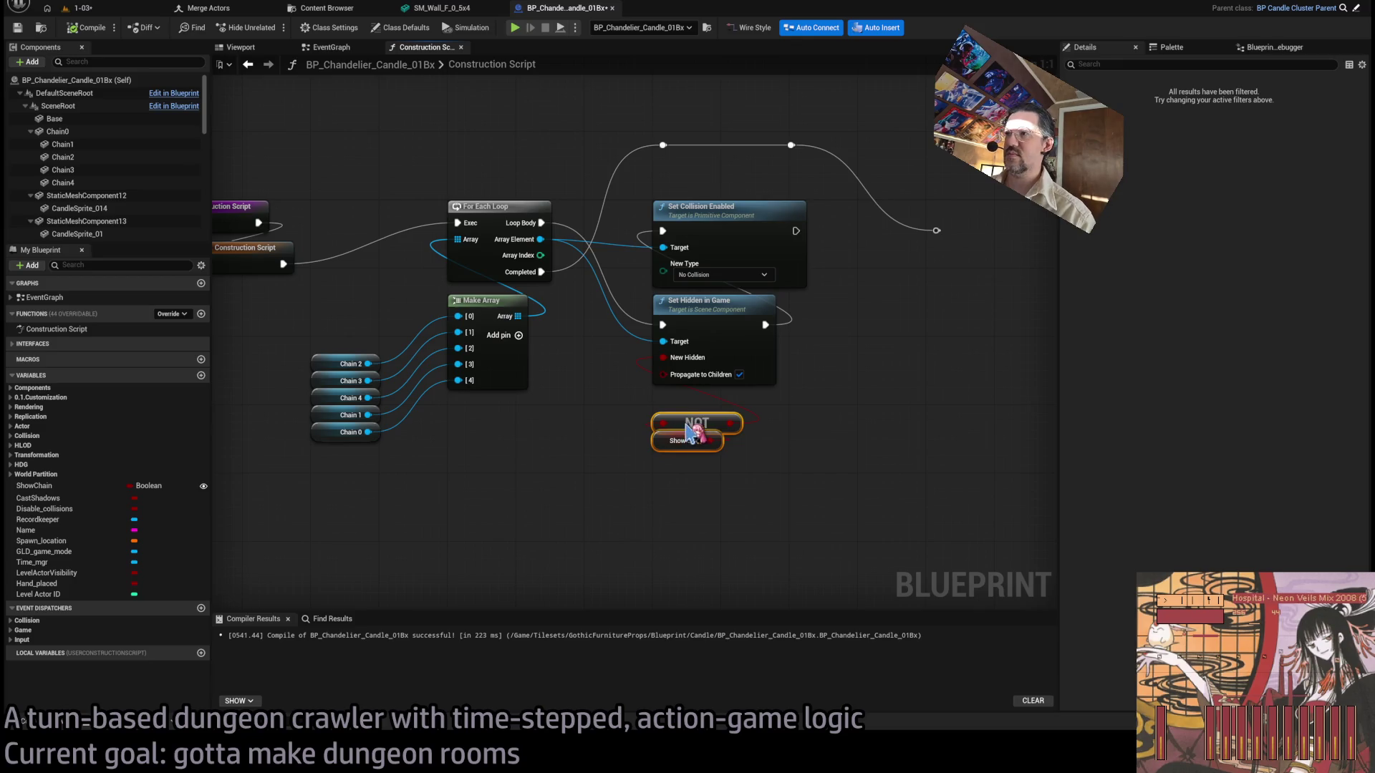
{"action": "left_click", "coordinate": [773, 447]}
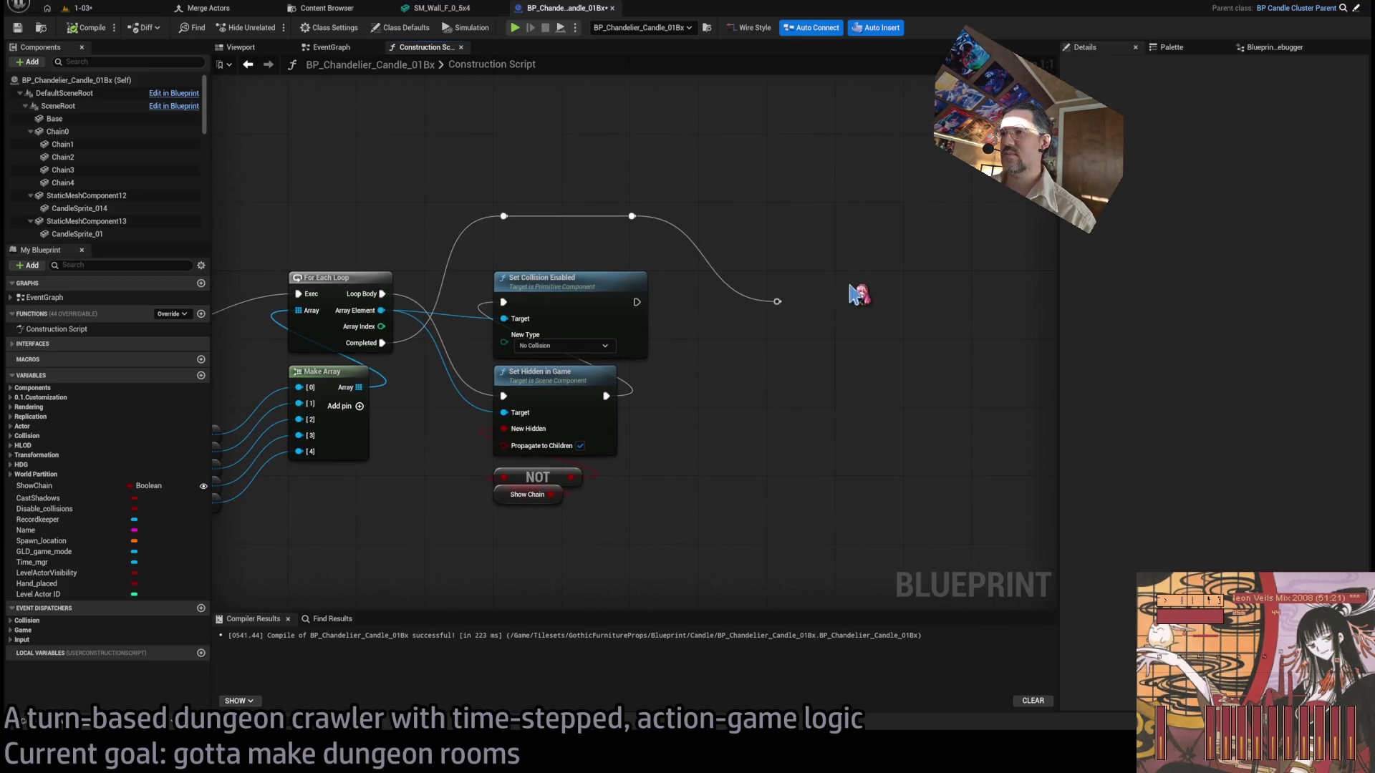
{"action": "mouse_move", "coordinate": [772, 344]}
{"action": "left_mouse_down"}
{"action": "mouse_move", "coordinate": [623, 208]}
{"action": "mouse_move", "coordinate": [839, 223]}
{"action": "left_mouse_up"}
{"action": "left_click", "coordinate": [774, 291]}
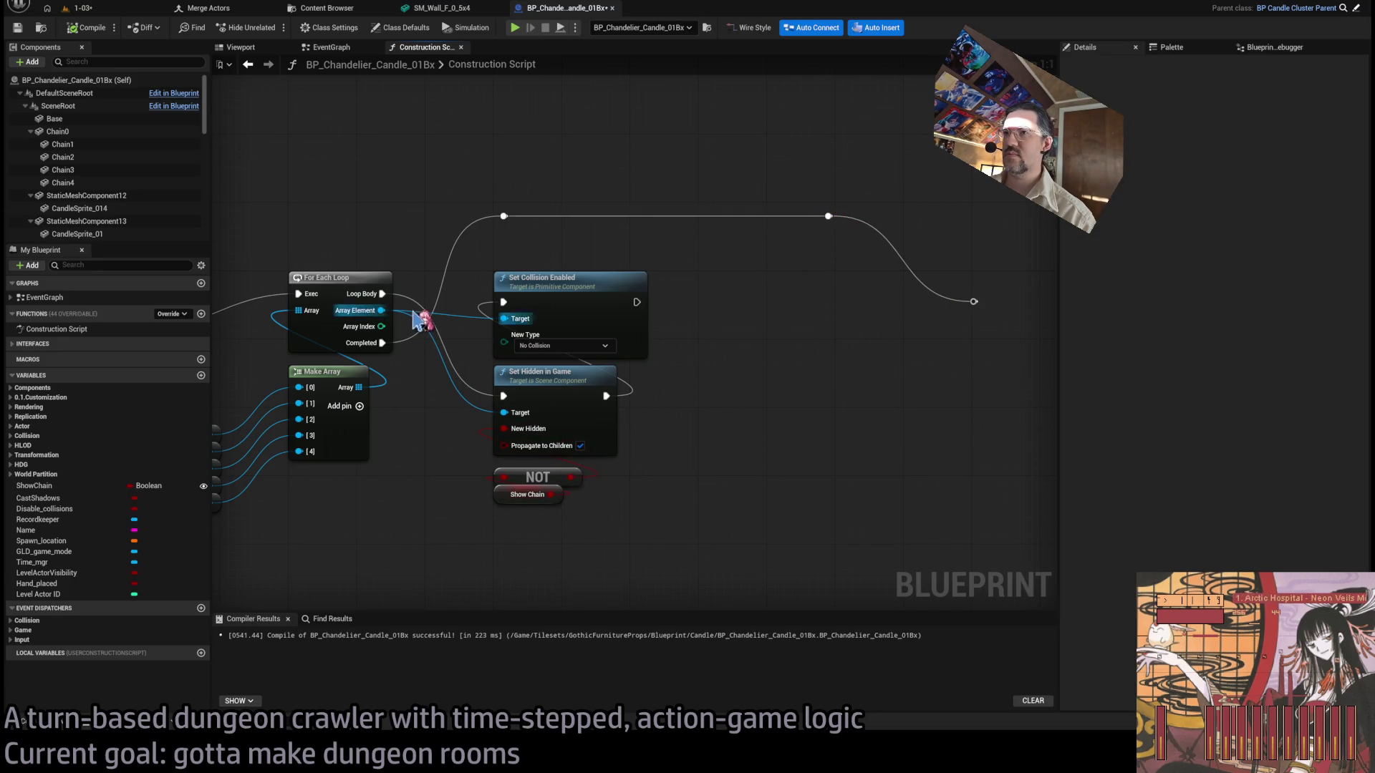
{"action": "left_click_drag", "start_coordinate": [636, 302], "coordinate": [716, 319]}
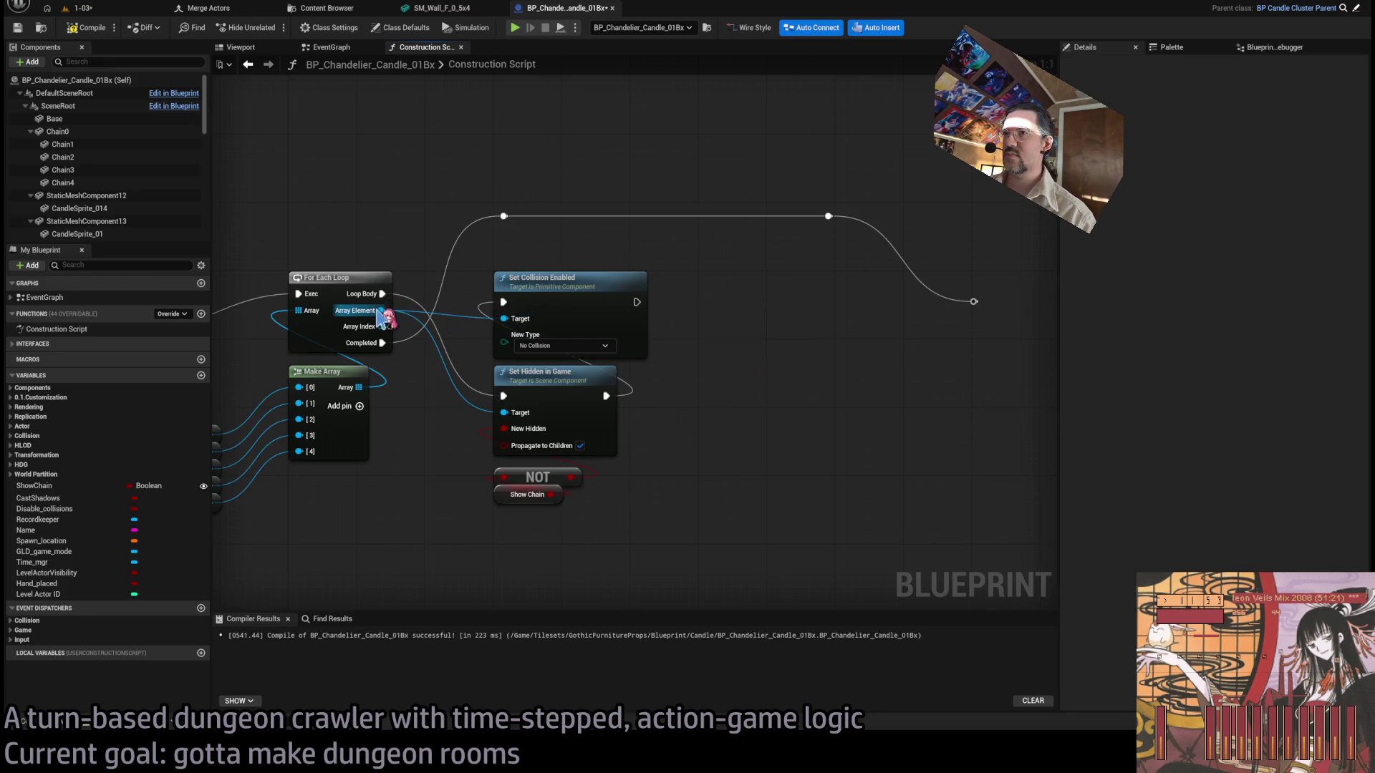
{"action": "left_click_drag", "start_coordinate": [607, 396], "coordinate": [755, 435]}
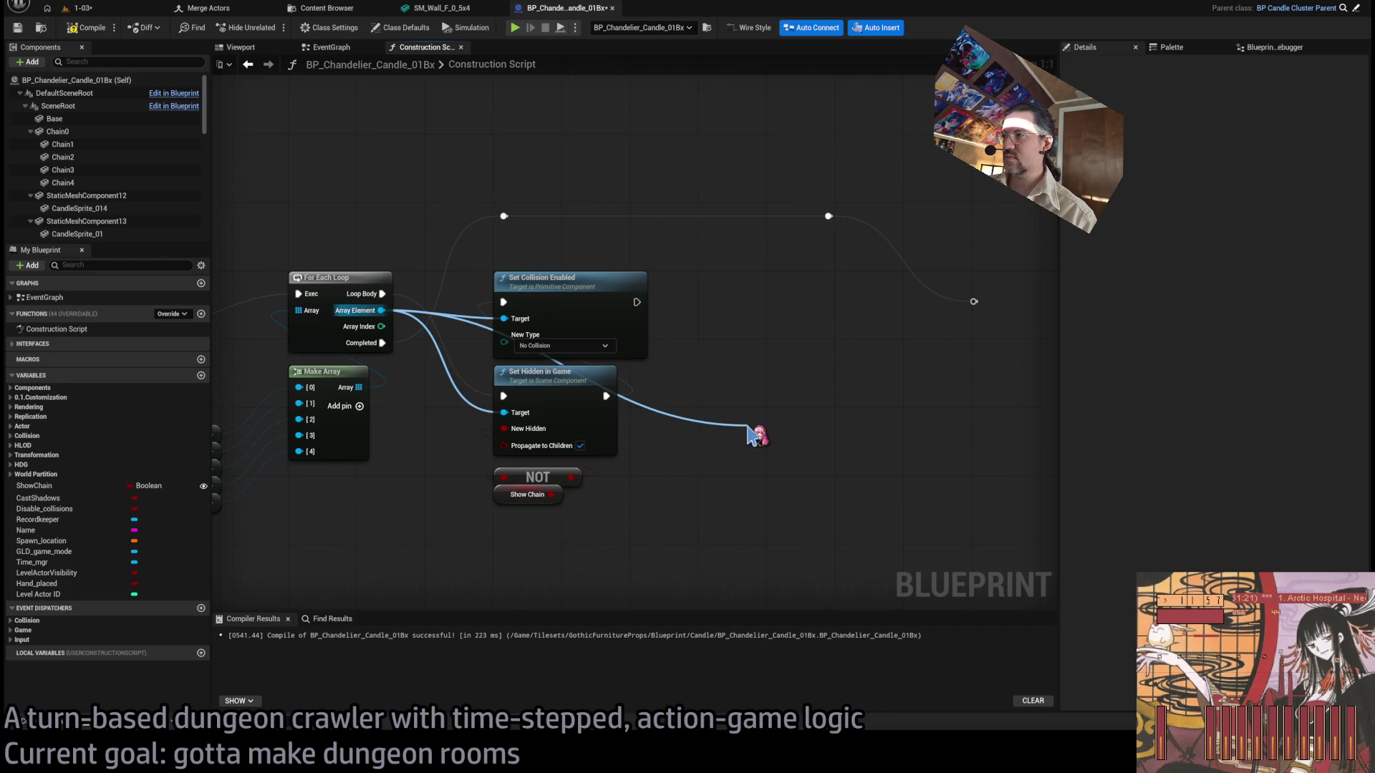
{"action": "left_click_drag", "start_coordinate": [756, 435], "coordinate": [792, 348]}
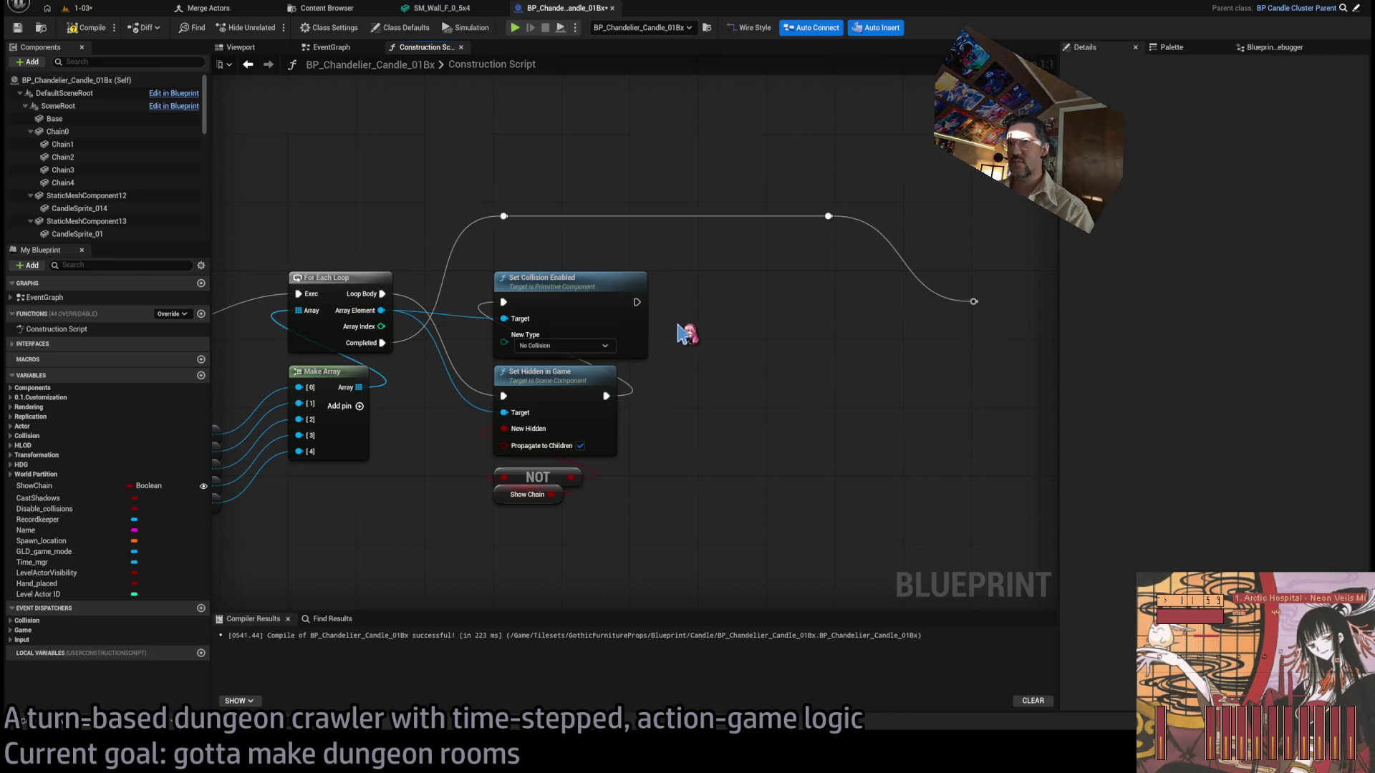
{"action": "left_click", "coordinate": [82, 9]}
{"action": "mouse_move", "coordinate": [342, 129]}
{"action": "left_mouse_down"}
{"action": "mouse_move", "coordinate": [890, 698]}
{"action": "mouse_move", "coordinate": [931, 622]}
{"action": "mouse_move", "coordinate": [702, 666]}
{"action": "left_mouse_up"}
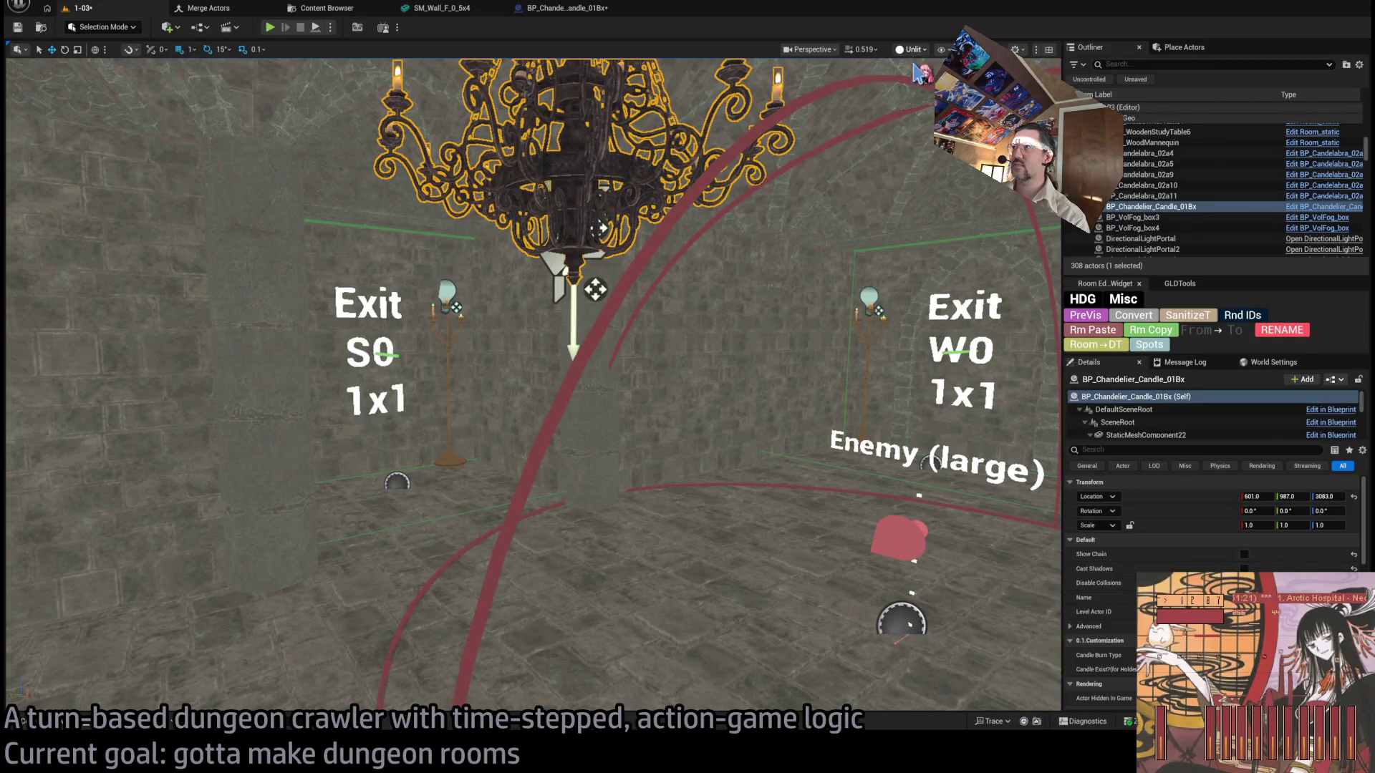
Compare the chandelier in Lit and Unlit shading, then select Room_SplineMesh8 by the curtained wall.
{"action": "key", "text": "alt+4"}
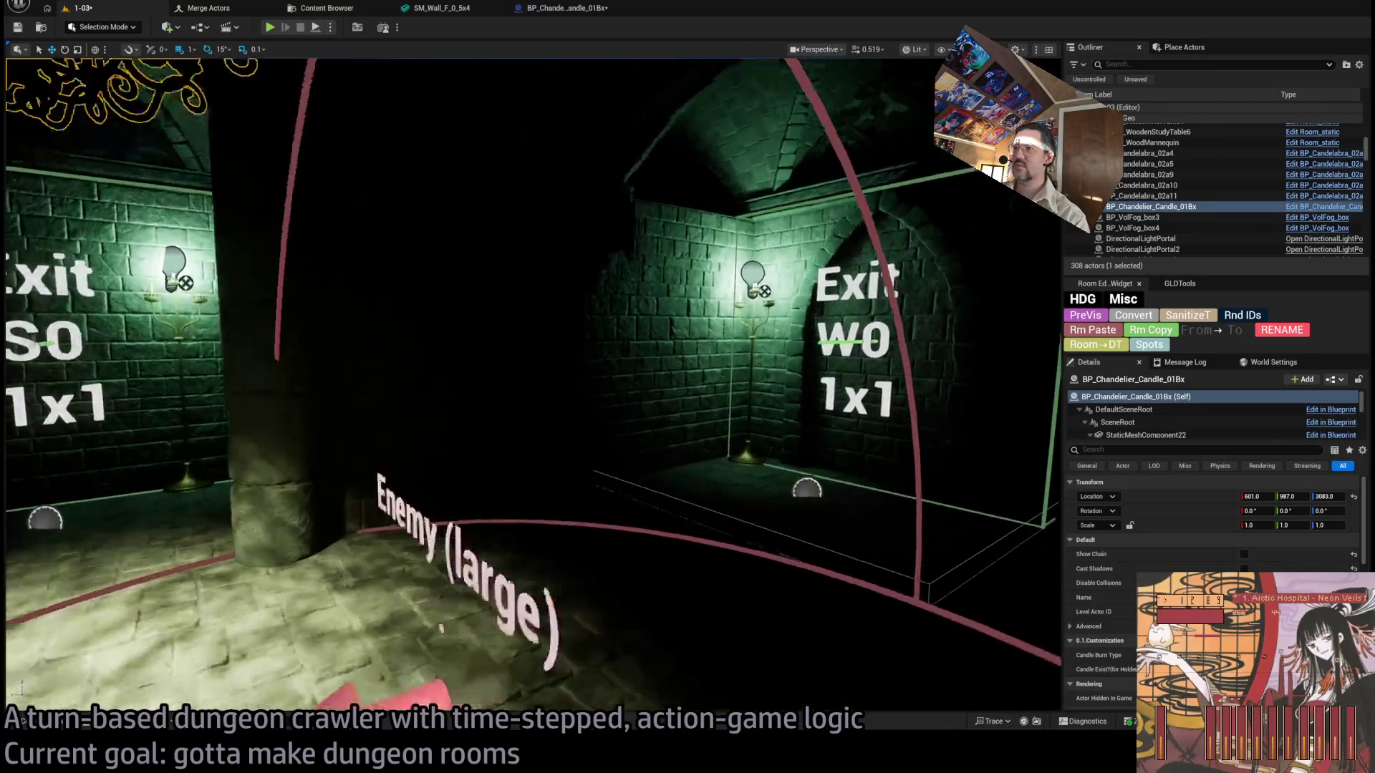
{"action": "mouse_move", "coordinate": [530, 386]}
{"action": "left_mouse_down"}
{"action": "mouse_move", "coordinate": [265, 390]}
{"action": "mouse_move", "coordinate": [545, 387]}
{"action": "mouse_move", "coordinate": [587, 358]}
{"action": "mouse_move", "coordinate": [502, 372]}
{"action": "mouse_move", "coordinate": [501, 337]}
{"action": "left_mouse_up"}
{"action": "key", "text": "alt+3"}
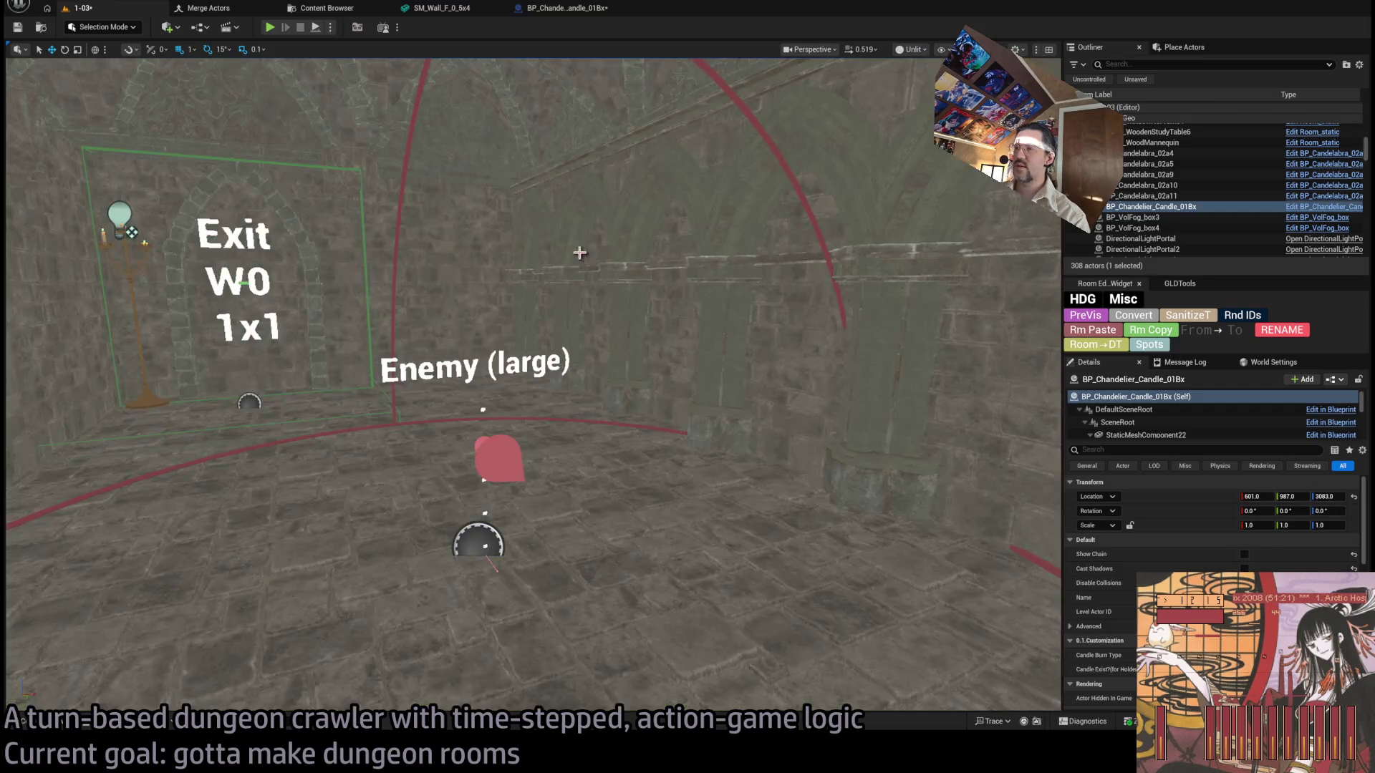
{"action": "key", "text": "f"}
{"action": "left_click_drag", "start_coordinate": [544, 318], "coordinate": [609, 322]}
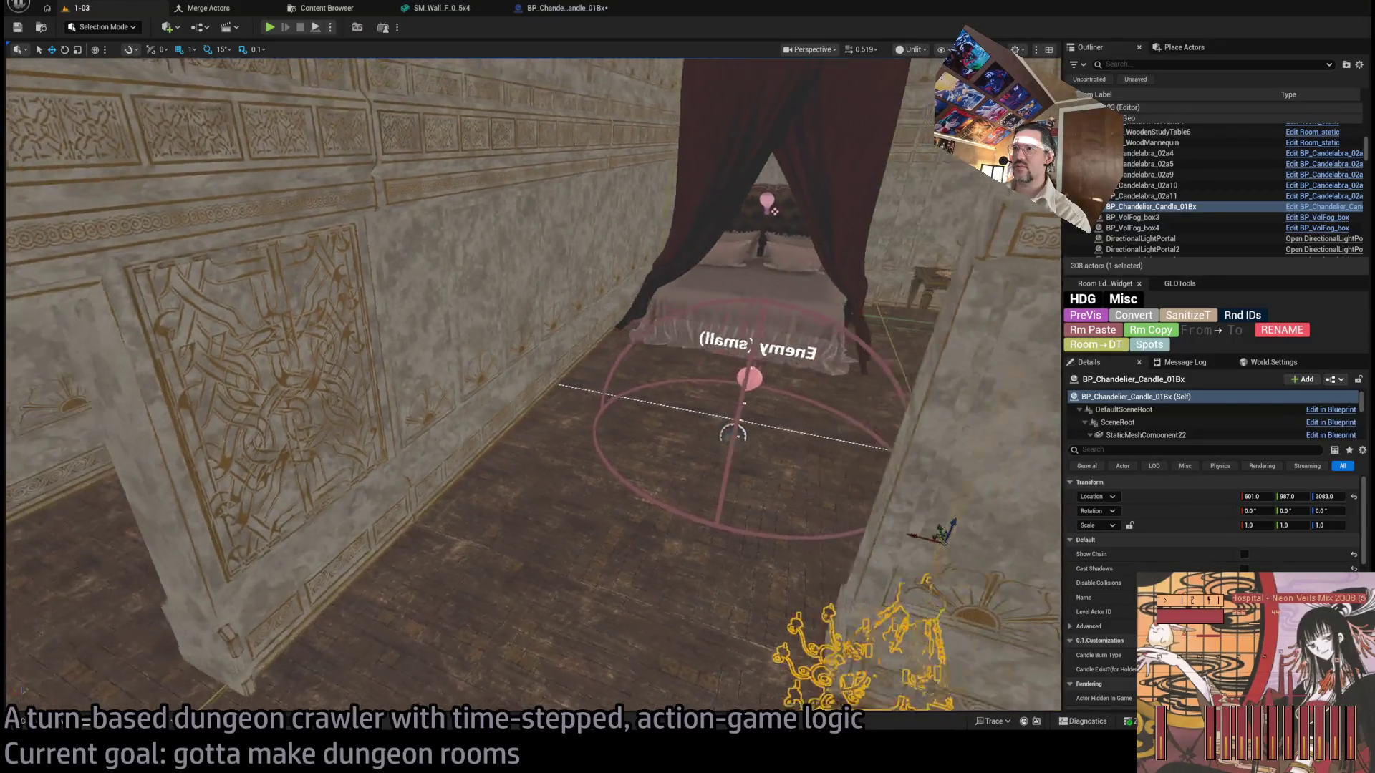
{"action": "mouse_move", "coordinate": [300, 360]}
{"action": "left_mouse_down"}
{"action": "mouse_move", "coordinate": [299, 387]}
{"action": "mouse_move", "coordinate": [299, 360]}
{"action": "left_mouse_up"}
{"action": "left_click_drag", "start_coordinate": [327, 595], "coordinate": [605, 277]}
{"action": "left_click", "coordinate": [580, 428]}
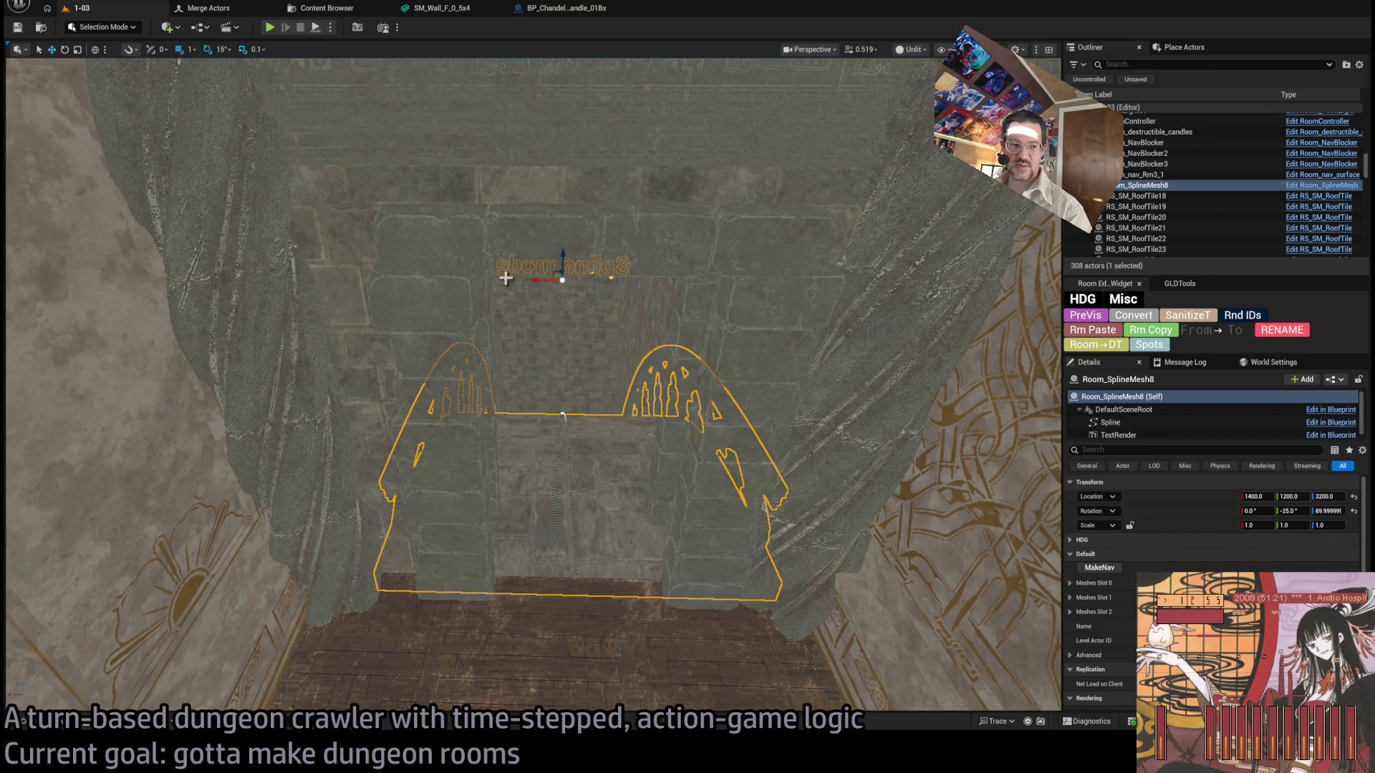
Run MakeNav on Room_SplineMesh8, then select and frame the Room_nav_Rm3_1 nav actor.
{"action": "left_click", "coordinate": [1103, 570]}
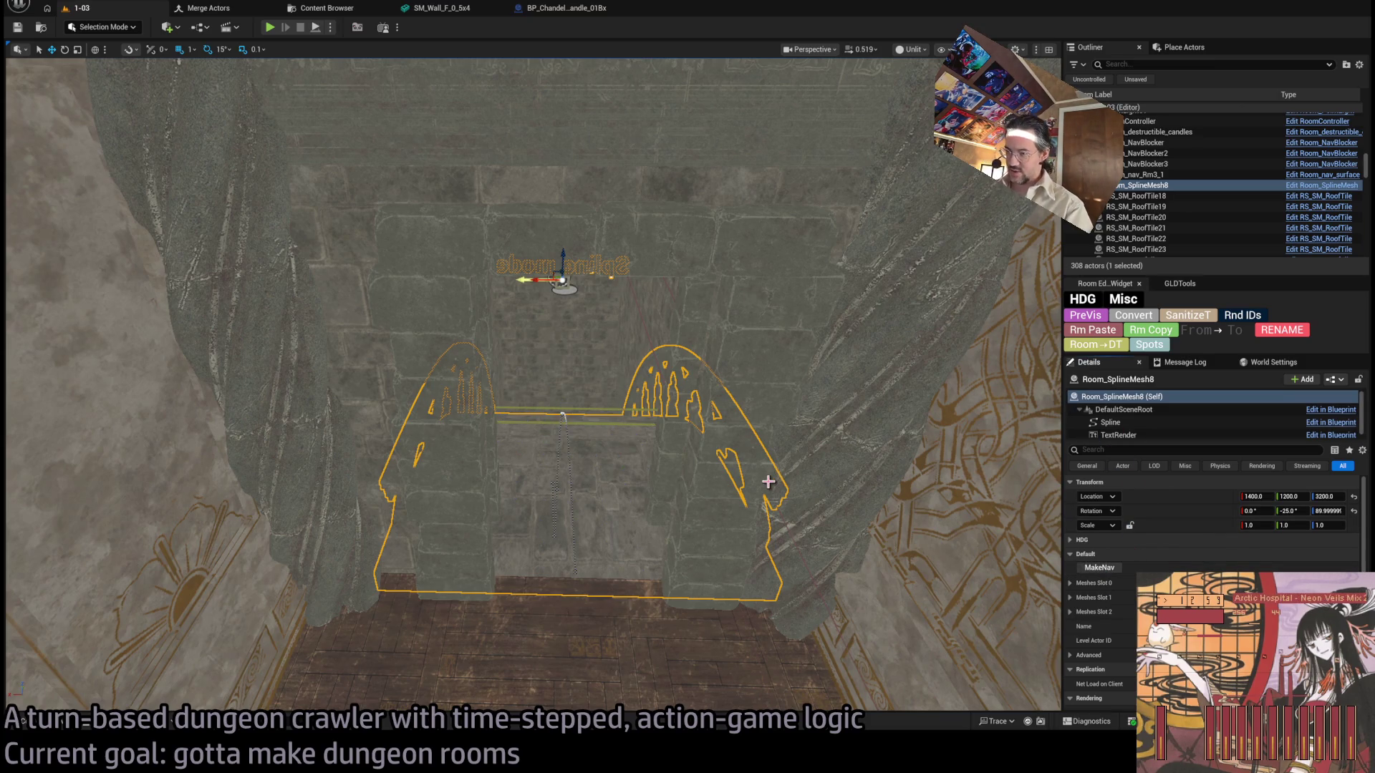
{"action": "mouse_move", "coordinate": [759, 475]}
{"action": "left_mouse_down"}
{"action": "mouse_move", "coordinate": [759, 426]}
{"action": "mouse_move", "coordinate": [759, 443]}
{"action": "left_mouse_up"}
{"action": "left_click", "coordinate": [653, 476]}
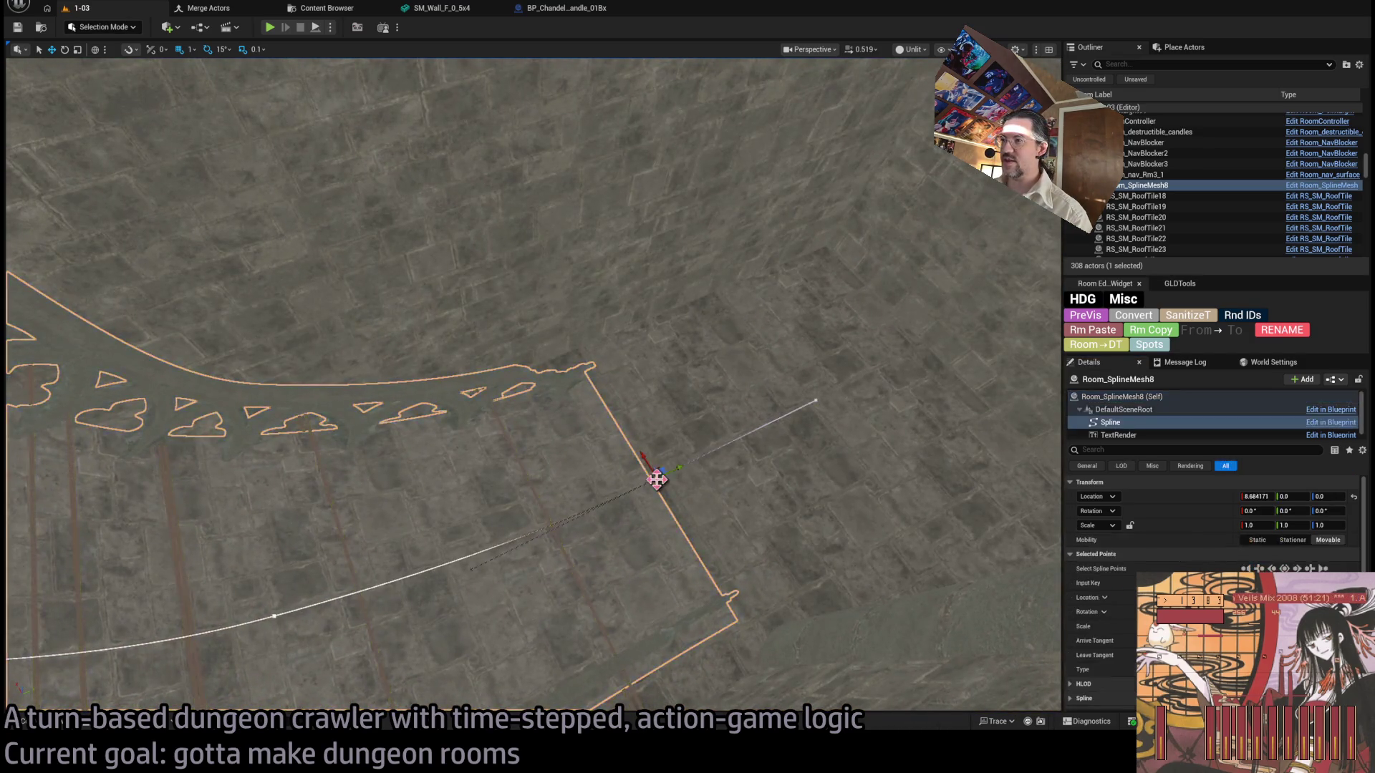
{"action": "scroll", "coordinate": [669, 491], "scroll_direction": "up", "scroll_amount": 3}
{"action": "left_click_drag", "start_coordinate": [588, 499], "coordinate": [494, 502]}
{"action": "left_click", "coordinate": [1138, 207]}
{"action": "left_click", "coordinate": [473, 420]}
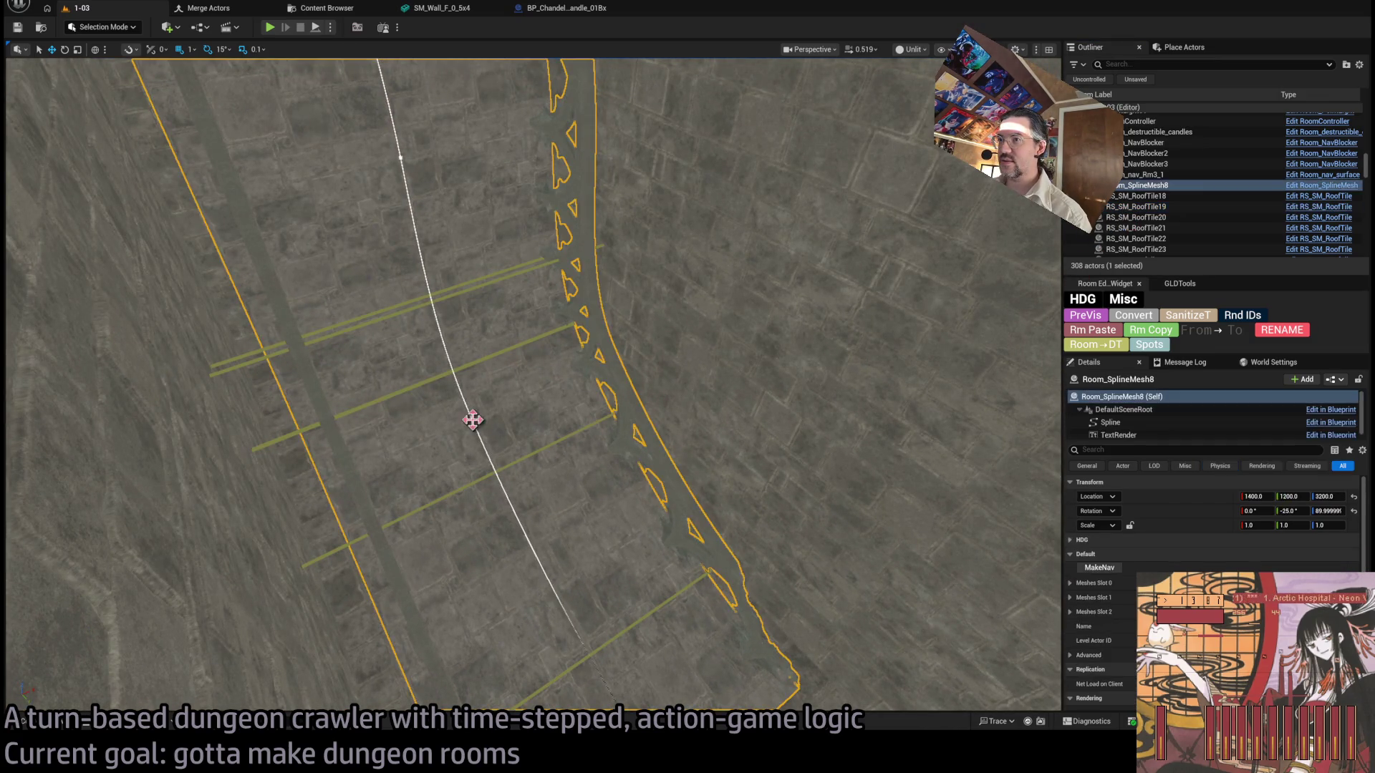
{"action": "left_click", "coordinate": [468, 367]}
{"action": "key", "text": "f"}
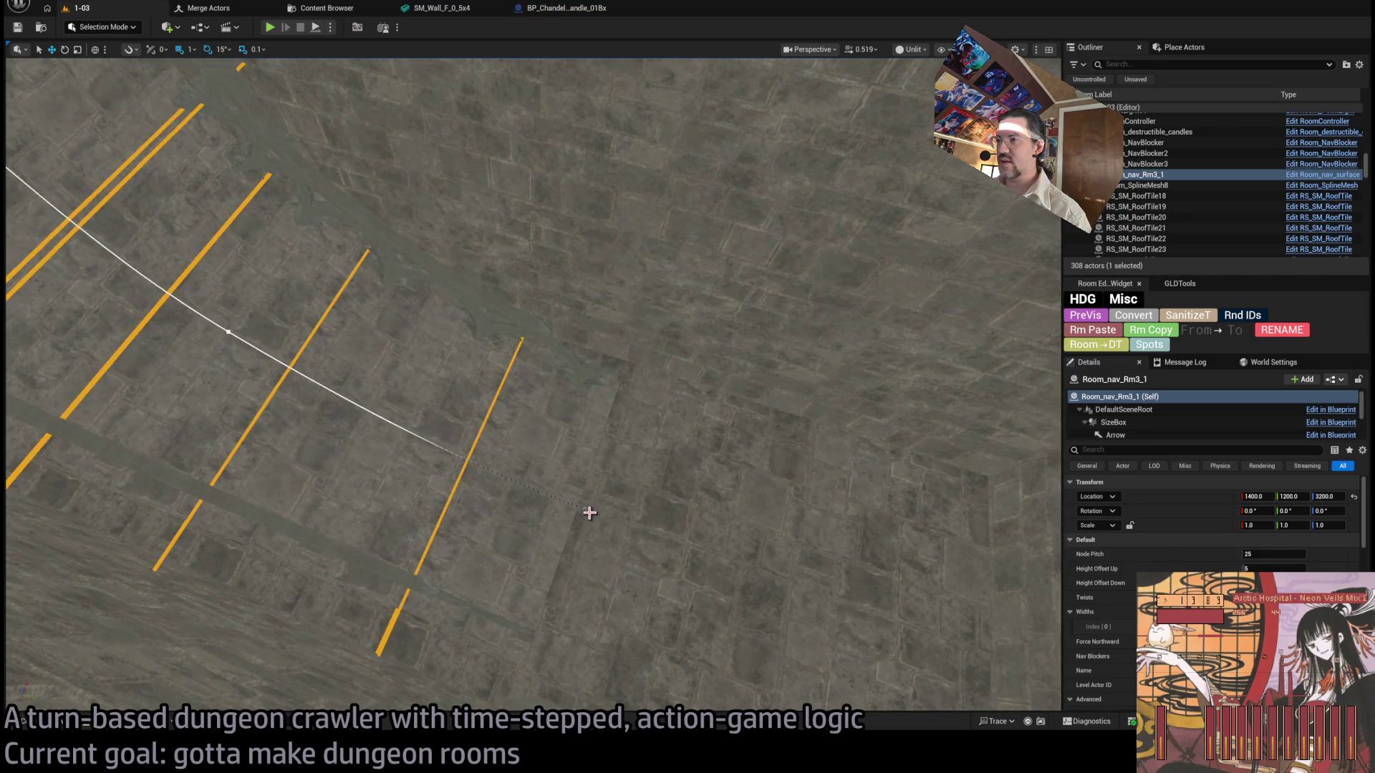
Drag a Room_nav_Rm3_1 spline point to a new position and preview it without overlays.
{"action": "left_click", "coordinate": [584, 508]}
{"action": "mouse_move", "coordinate": [584, 510]}
{"action": "left_mouse_down"}
{"action": "mouse_move", "coordinate": [1033, 653]}
{"action": "mouse_move", "coordinate": [1018, 651]}
{"action": "left_mouse_up"}
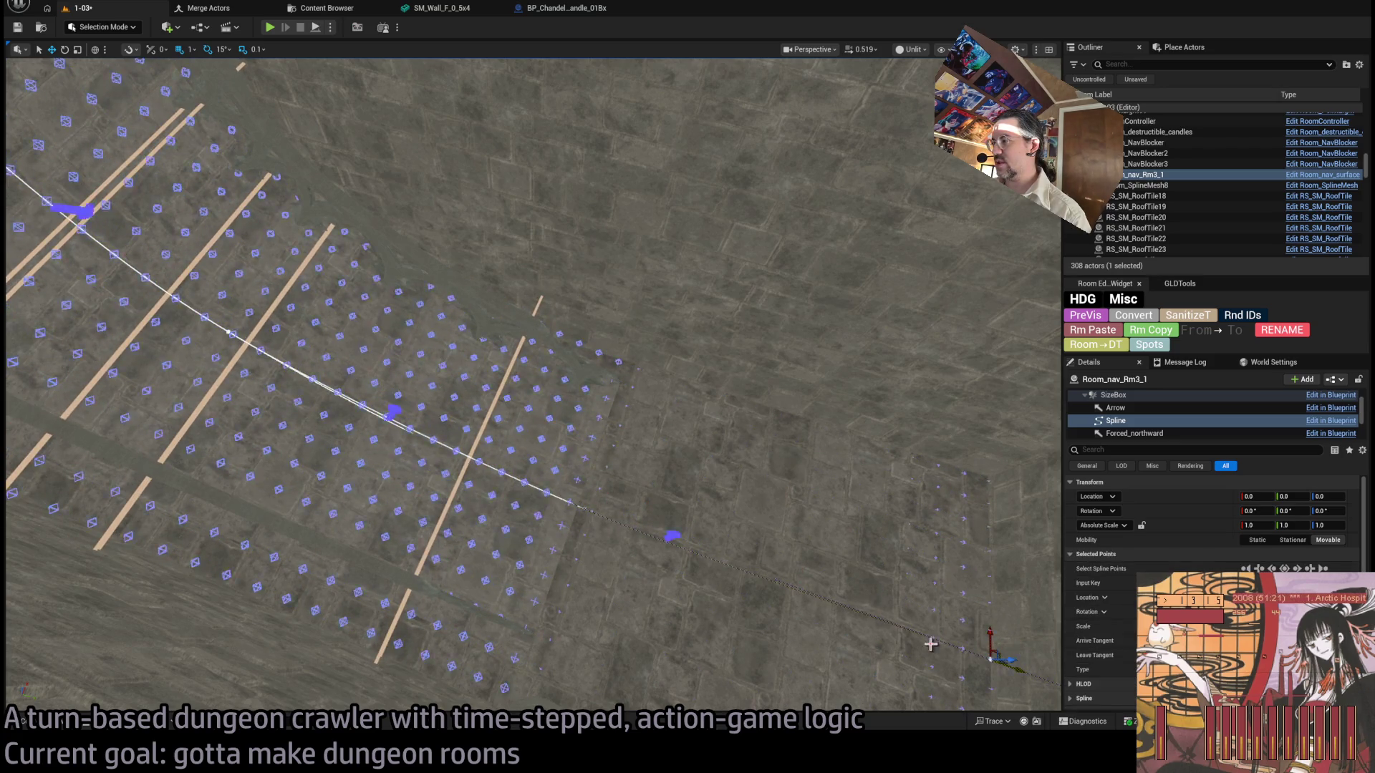
{"action": "key", "text": "f"}
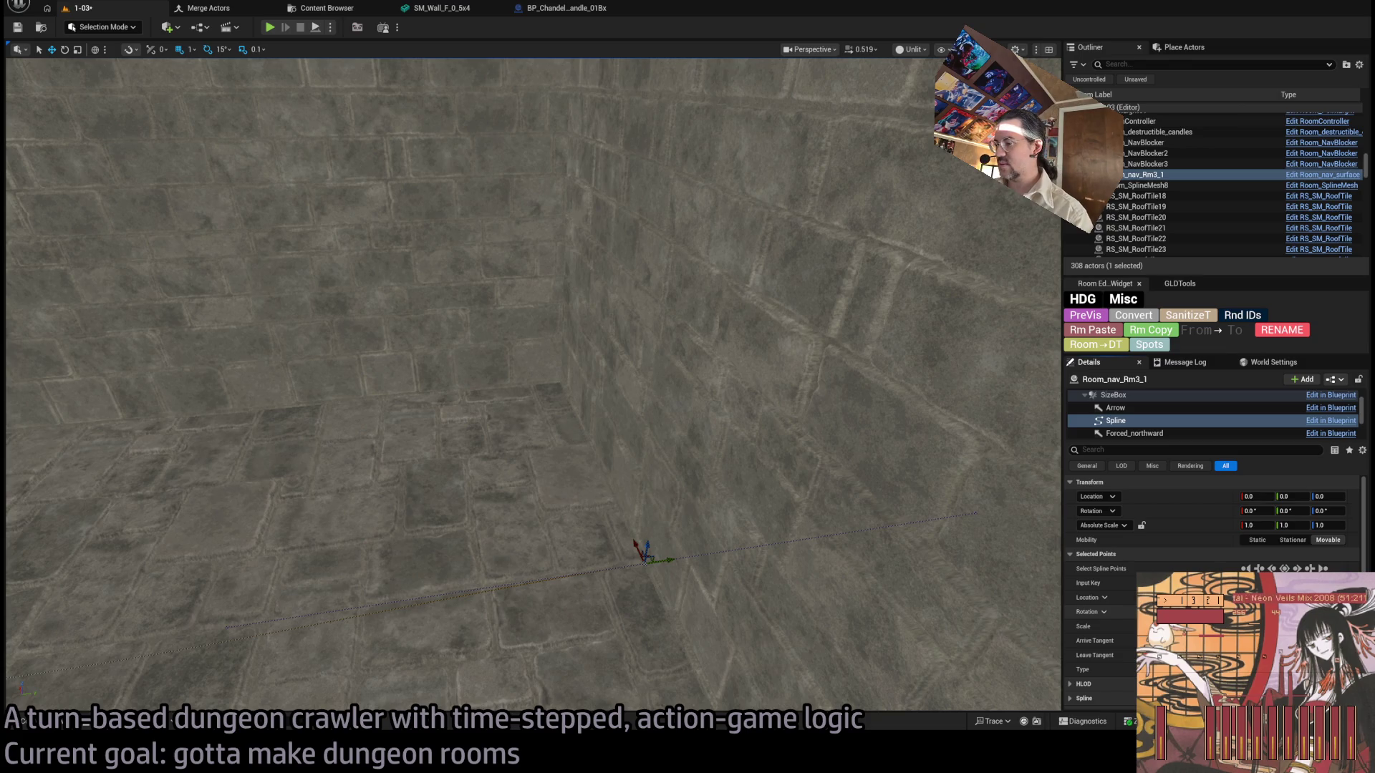
{"action": "key", "text": "g"}
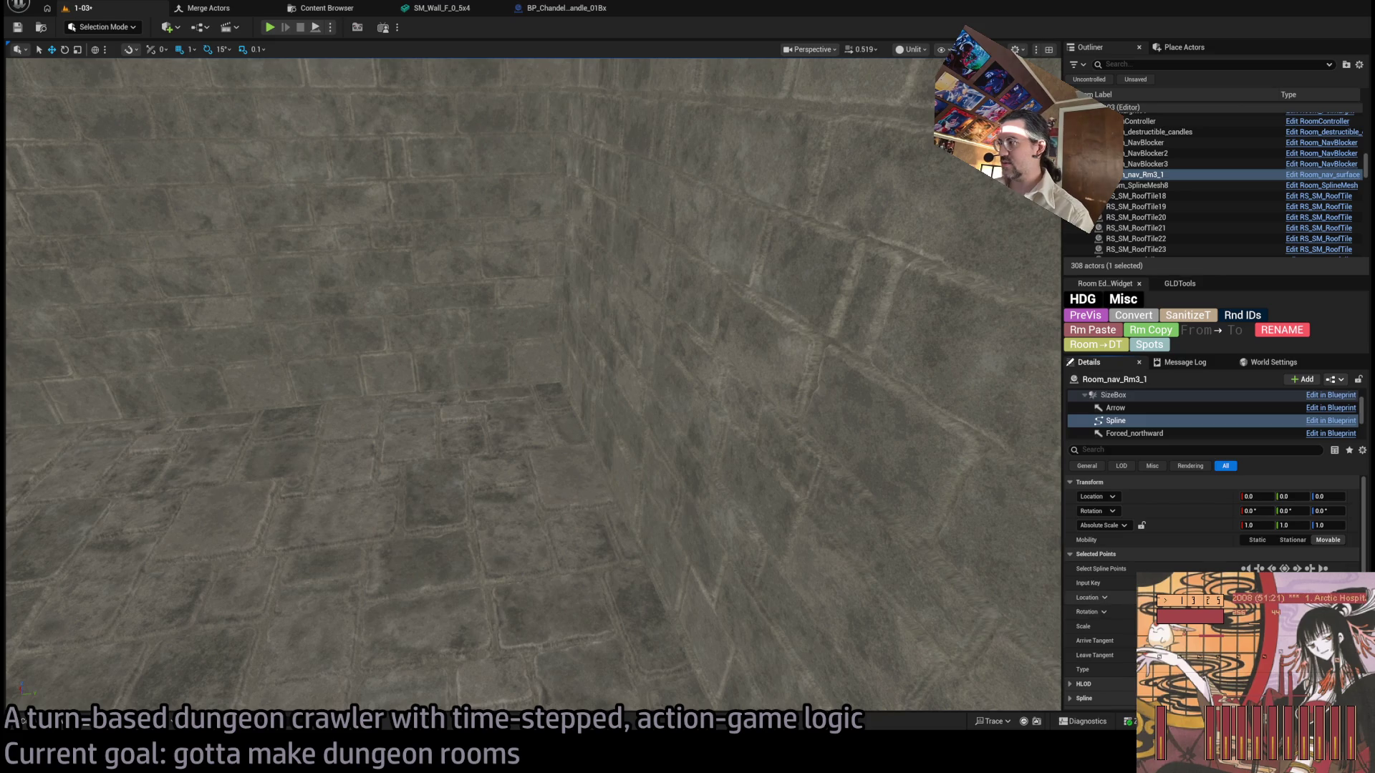
{"action": "key", "text": "g"}
{"action": "left_click_drag", "start_coordinate": [890, 537], "coordinate": [773, 555]}
{"action": "mouse_move", "coordinate": [669, 545]}
{"action": "left_mouse_down"}
{"action": "mouse_move", "coordinate": [529, 526]}
{"action": "mouse_move", "coordinate": [542, 500]}
{"action": "mouse_move", "coordinate": [621, 537]}
{"action": "mouse_move", "coordinate": [571, 550]}
{"action": "mouse_move", "coordinate": [367, 531]}
{"action": "left_mouse_up"}
Inspect the remaining spline points and toggle the generated navigation points on and off.
{"action": "left_click", "coordinate": [497, 492]}
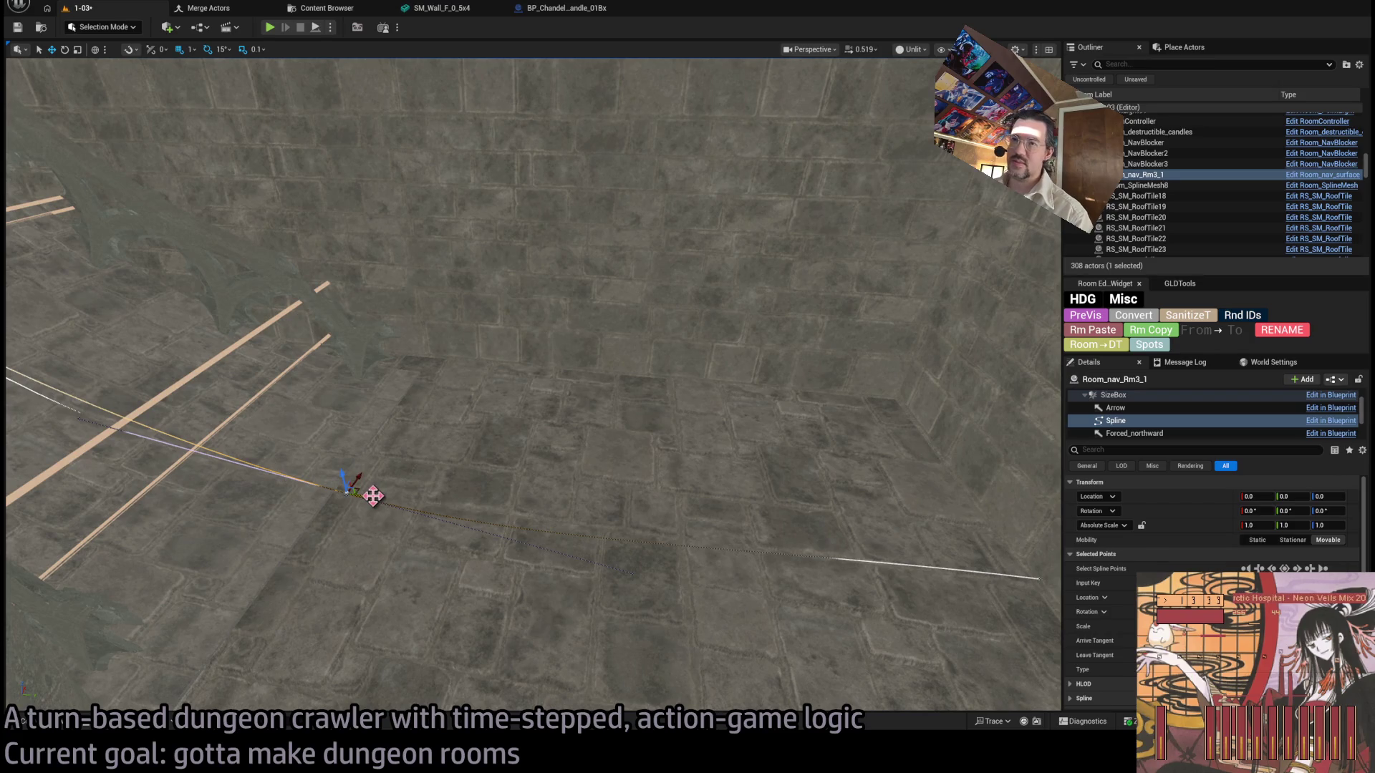
{"action": "mouse_move", "coordinate": [483, 517]}
{"action": "left_mouse_down"}
{"action": "mouse_move", "coordinate": [622, 624]}
{"action": "mouse_move", "coordinate": [604, 542]}
{"action": "left_mouse_up"}
{"action": "left_click", "coordinate": [605, 604]}
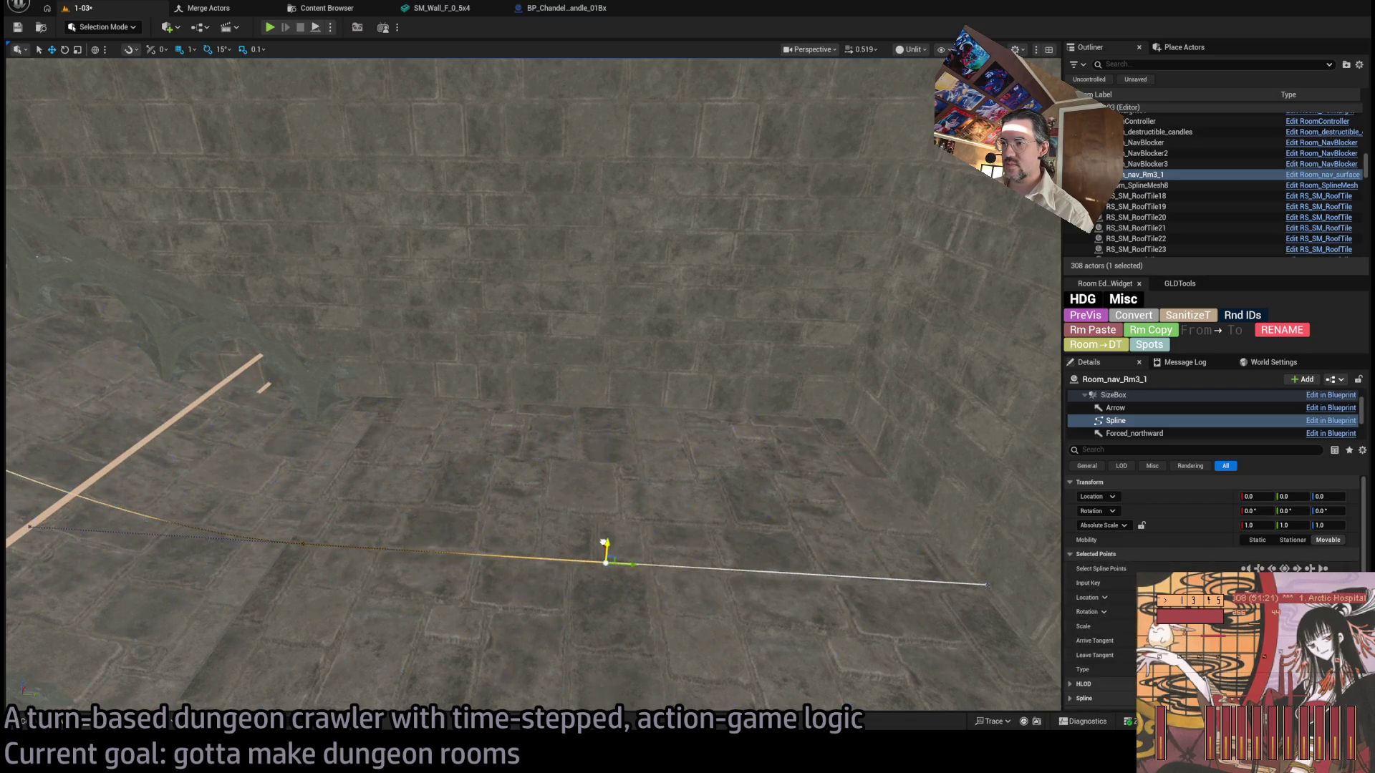
{"action": "left_click", "coordinate": [303, 546]}
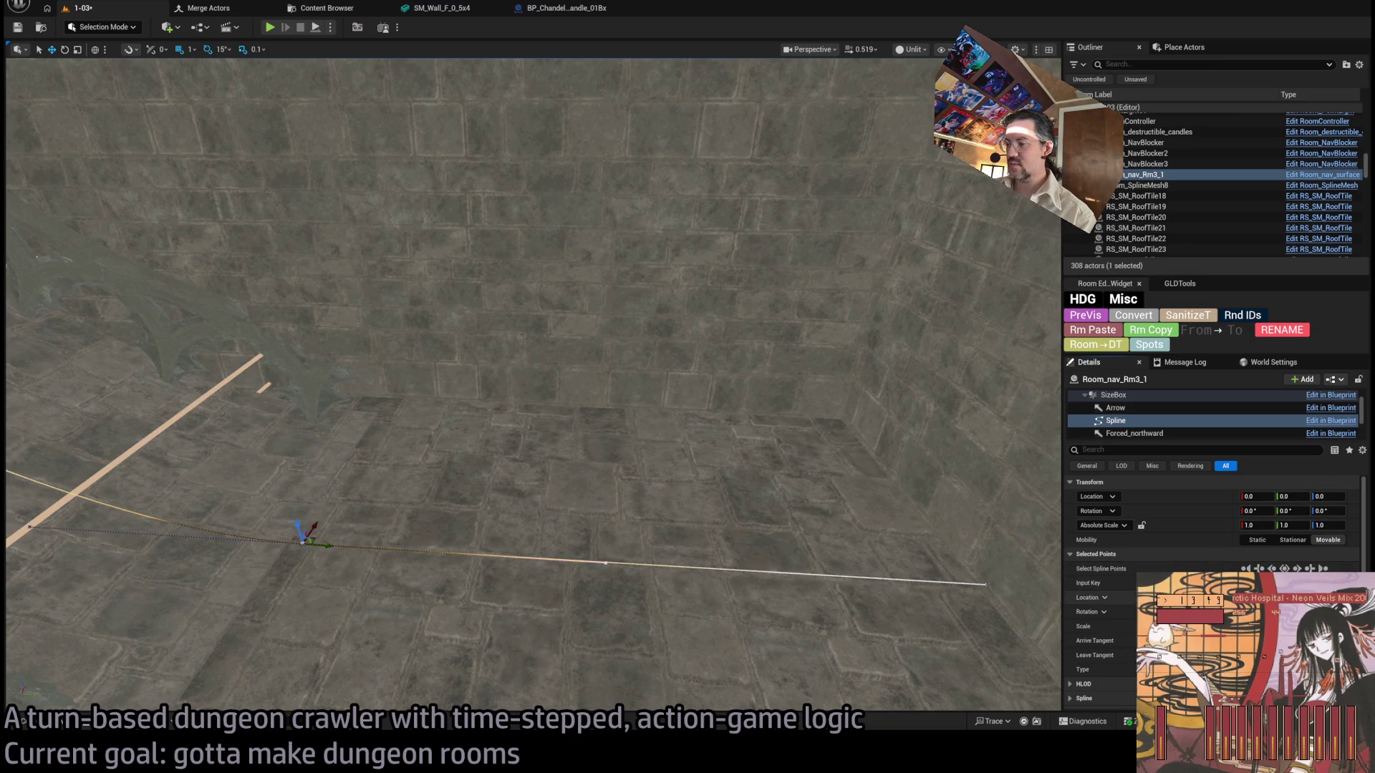
{"action": "mouse_move", "coordinate": [715, 418]}
{"action": "left_mouse_down"}
{"action": "mouse_move", "coordinate": [714, 387]}
{"action": "mouse_move", "coordinate": [712, 440]}
{"action": "mouse_move", "coordinate": [759, 462]}
{"action": "mouse_move", "coordinate": [555, 352]}
{"action": "left_mouse_up"}
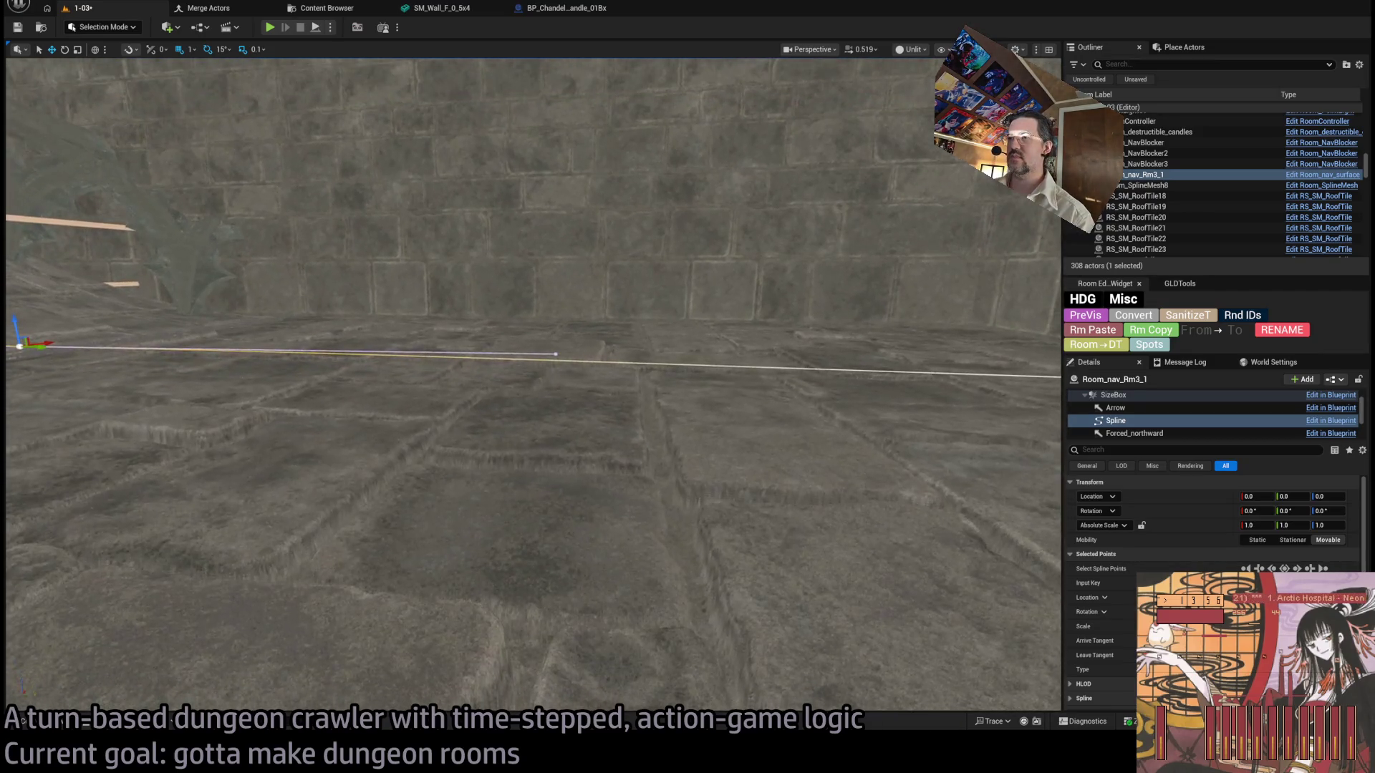
{"action": "left_click", "coordinate": [556, 337]}
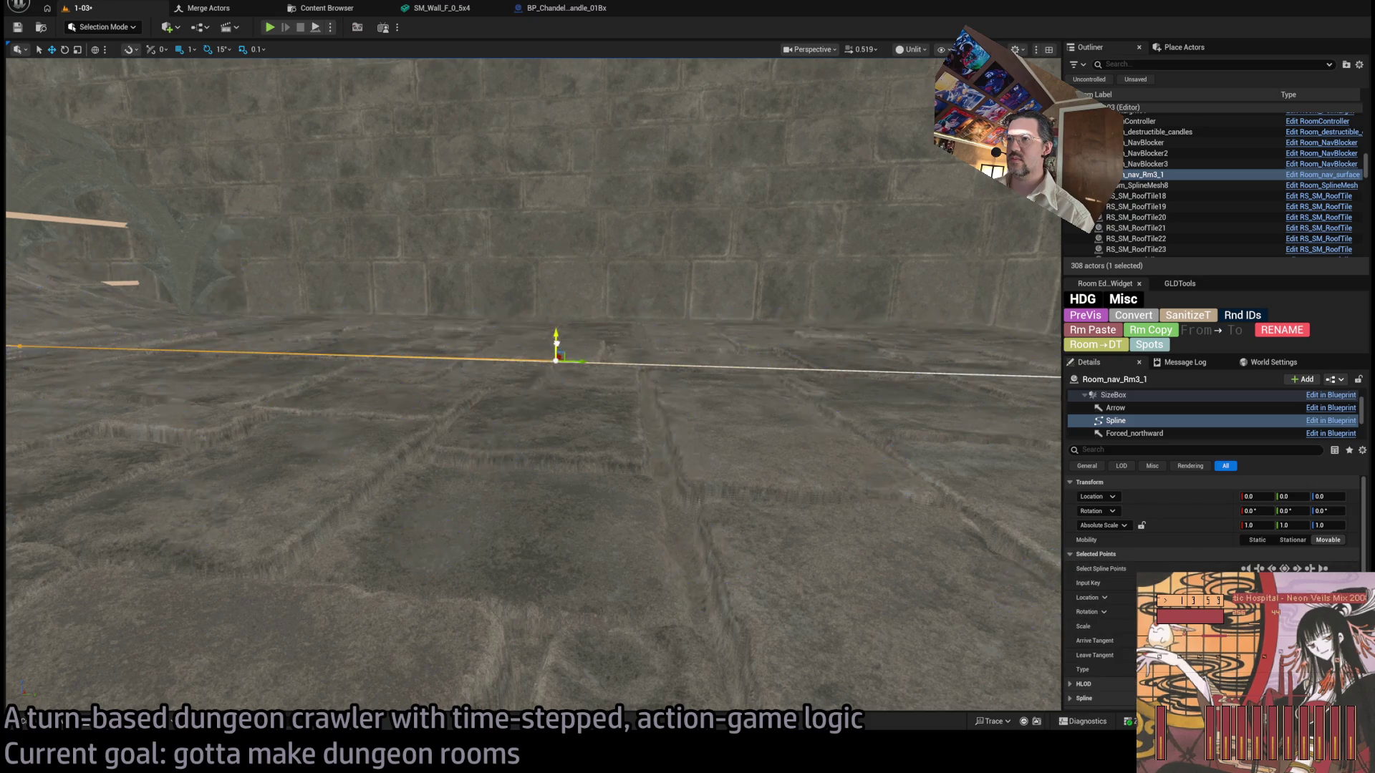
{"action": "left_click", "coordinate": [541, 338]}
{"action": "mouse_move", "coordinate": [540, 338]}
{"action": "left_mouse_down"}
{"action": "mouse_move", "coordinate": [622, 397]}
{"action": "mouse_move", "coordinate": [623, 438]}
{"action": "mouse_move", "coordinate": [604, 433]}
{"action": "mouse_move", "coordinate": [615, 429]}
{"action": "left_mouse_up"}
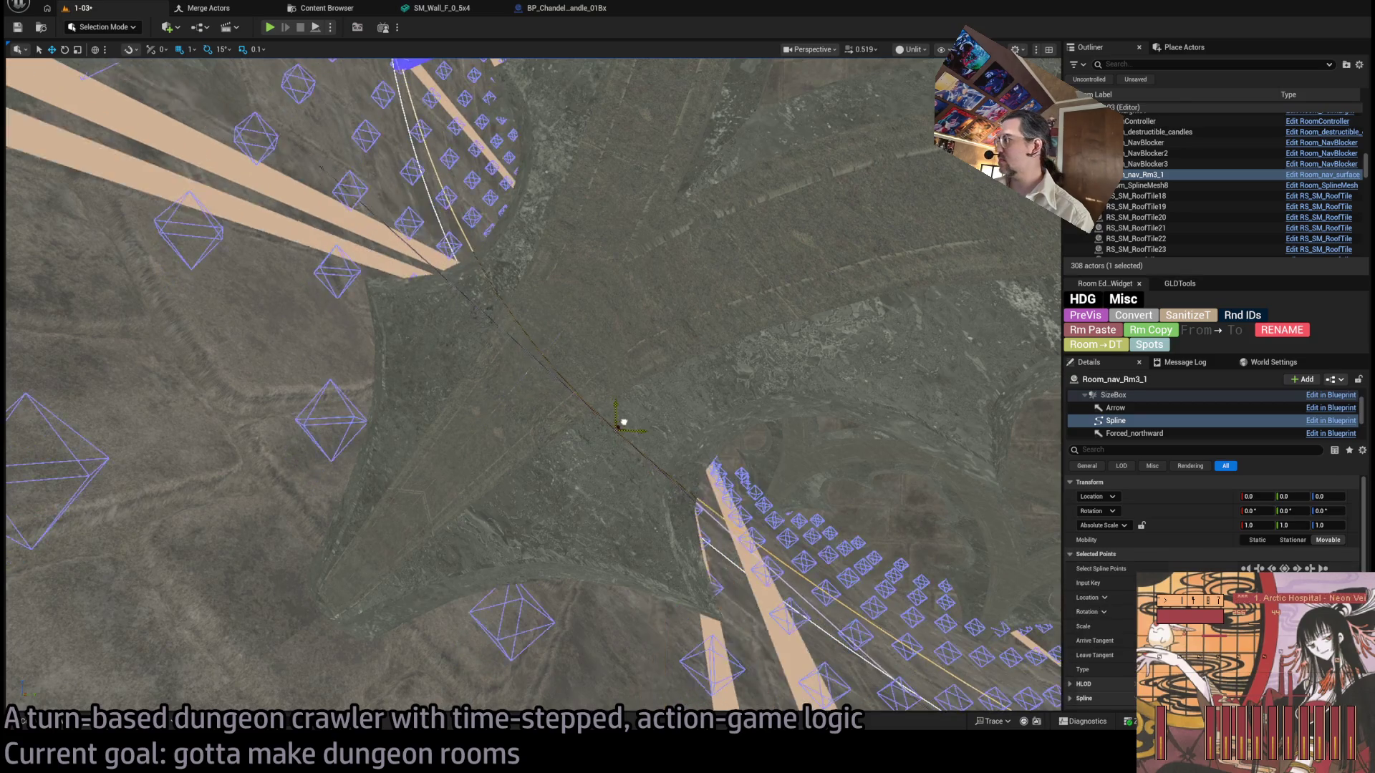
{"action": "scroll", "coordinate": [622, 423], "scroll_direction": "up", "scroll_amount": 6}
{"action": "mouse_move", "coordinate": [586, 346]}
{"action": "left_mouse_down"}
{"action": "mouse_move", "coordinate": [586, 380]}
{"action": "mouse_move", "coordinate": [586, 347]}
{"action": "left_mouse_up"}
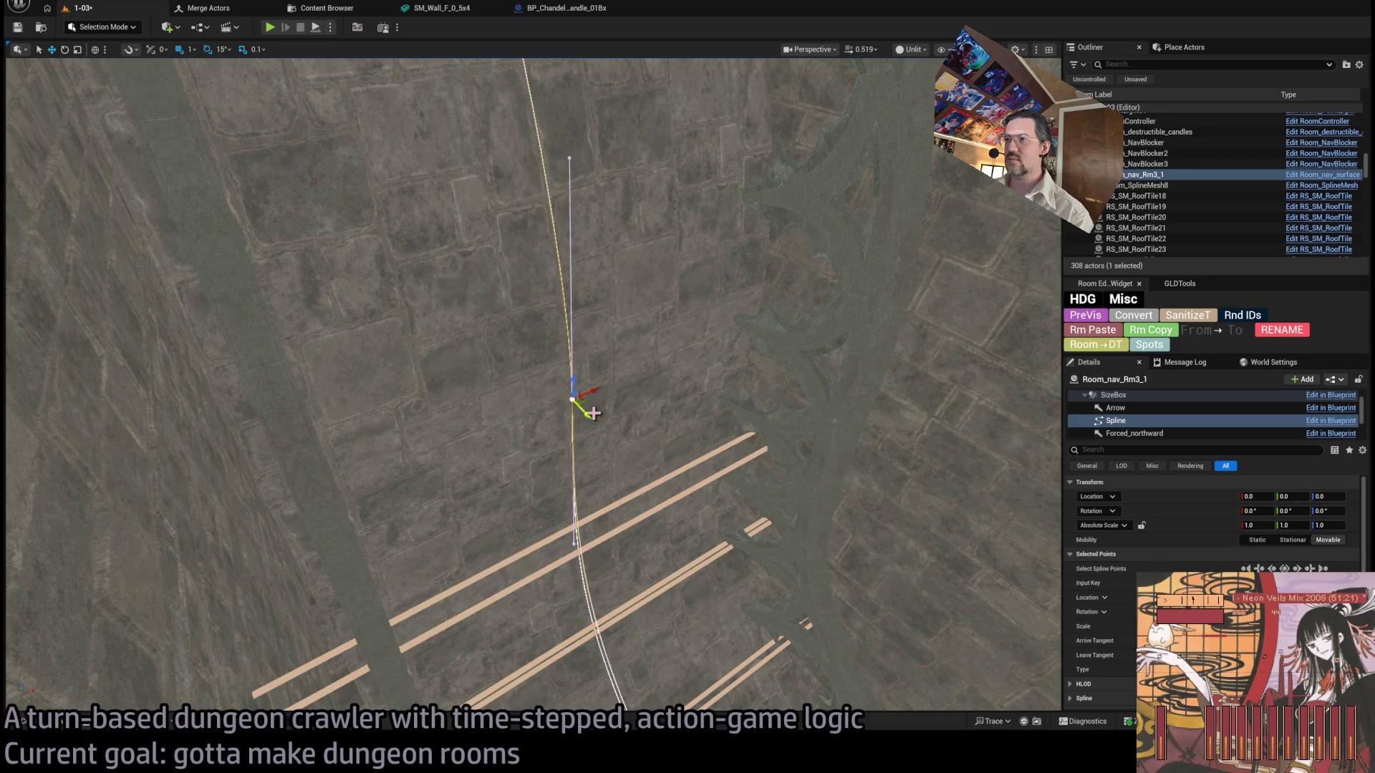